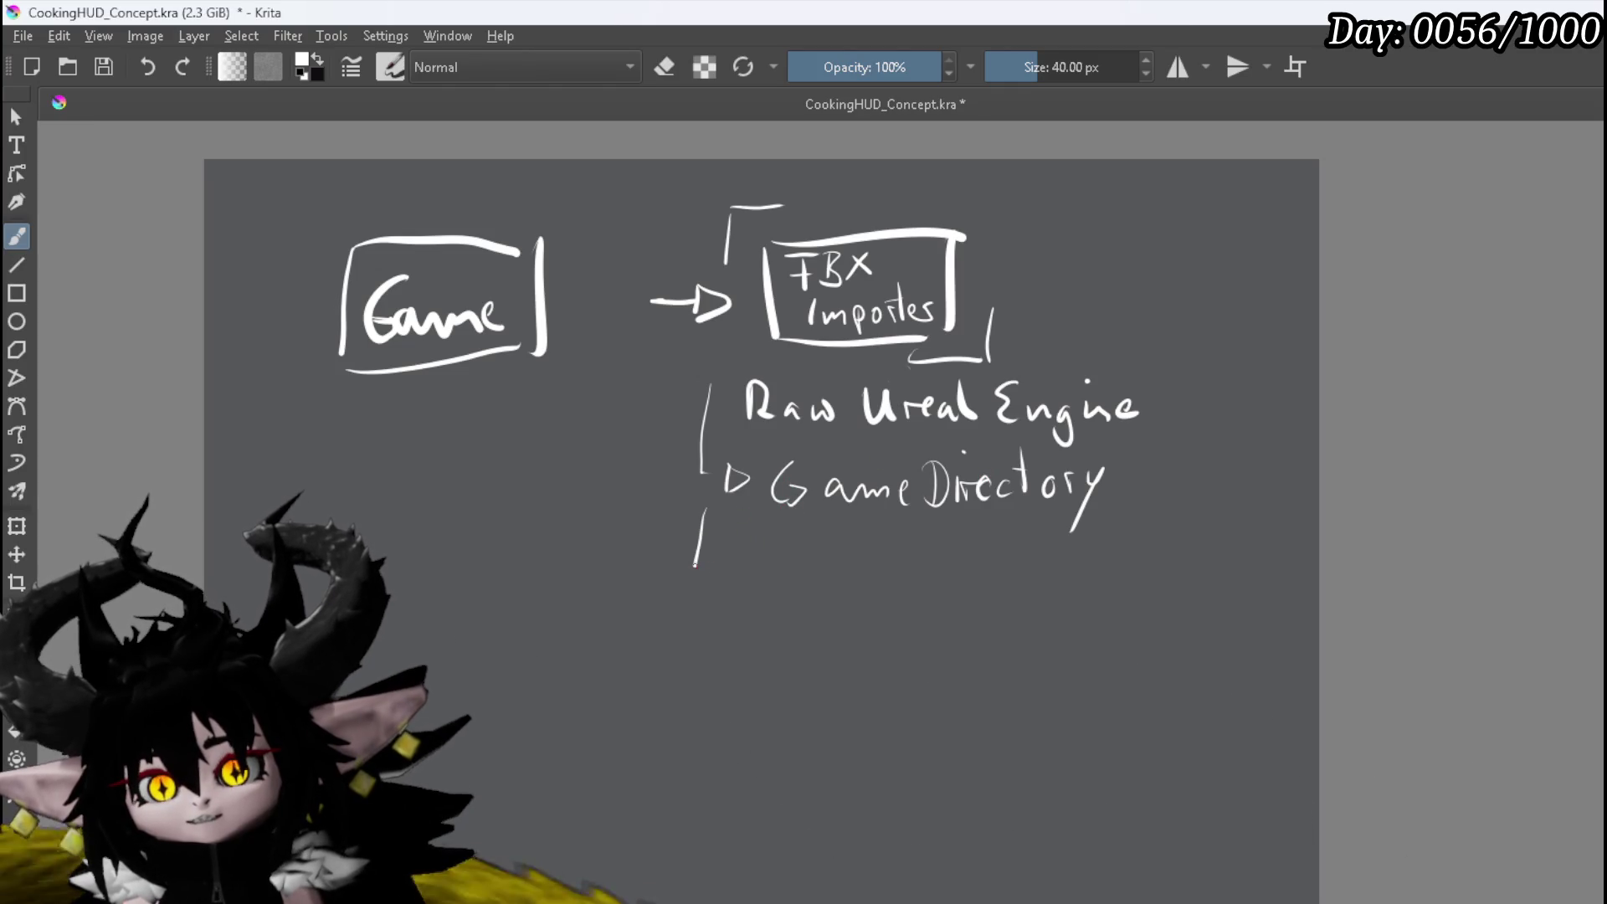
Handwrite the 'Fbx in correct Folder' entry under Game Directory and draw a curved arrow down to Packaged
mouse_move(725, 547)
left_mouse_down()
mouse_move(708, 584)
mouse_move(784, 590)
mouse_move(762, 628)
left_mouse_up()
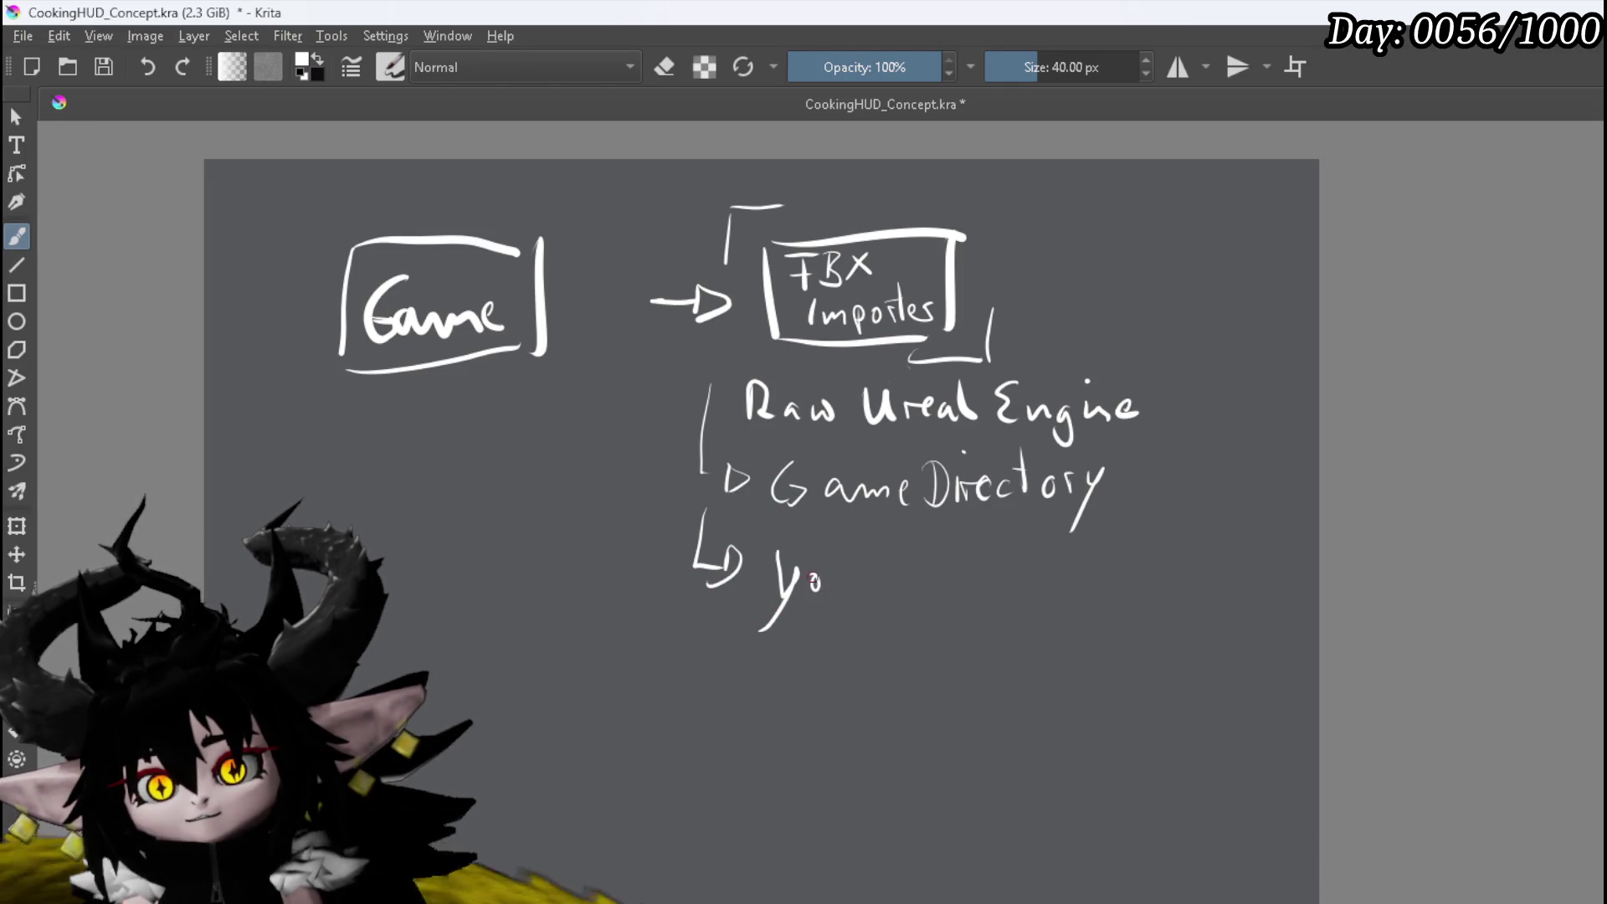
left_click_drag(879, 568, 862, 589)
mouse_move(922, 535)
left_mouse_down()
mouse_move(953, 576)
mouse_move(979, 580)
left_mouse_up()
mouse_move(979, 560)
left_mouse_down()
mouse_move(961, 581)
mouse_move(1122, 555)
mouse_move(1225, 561)
left_mouse_up()
left_click_drag(1213, 540, 1241, 534)
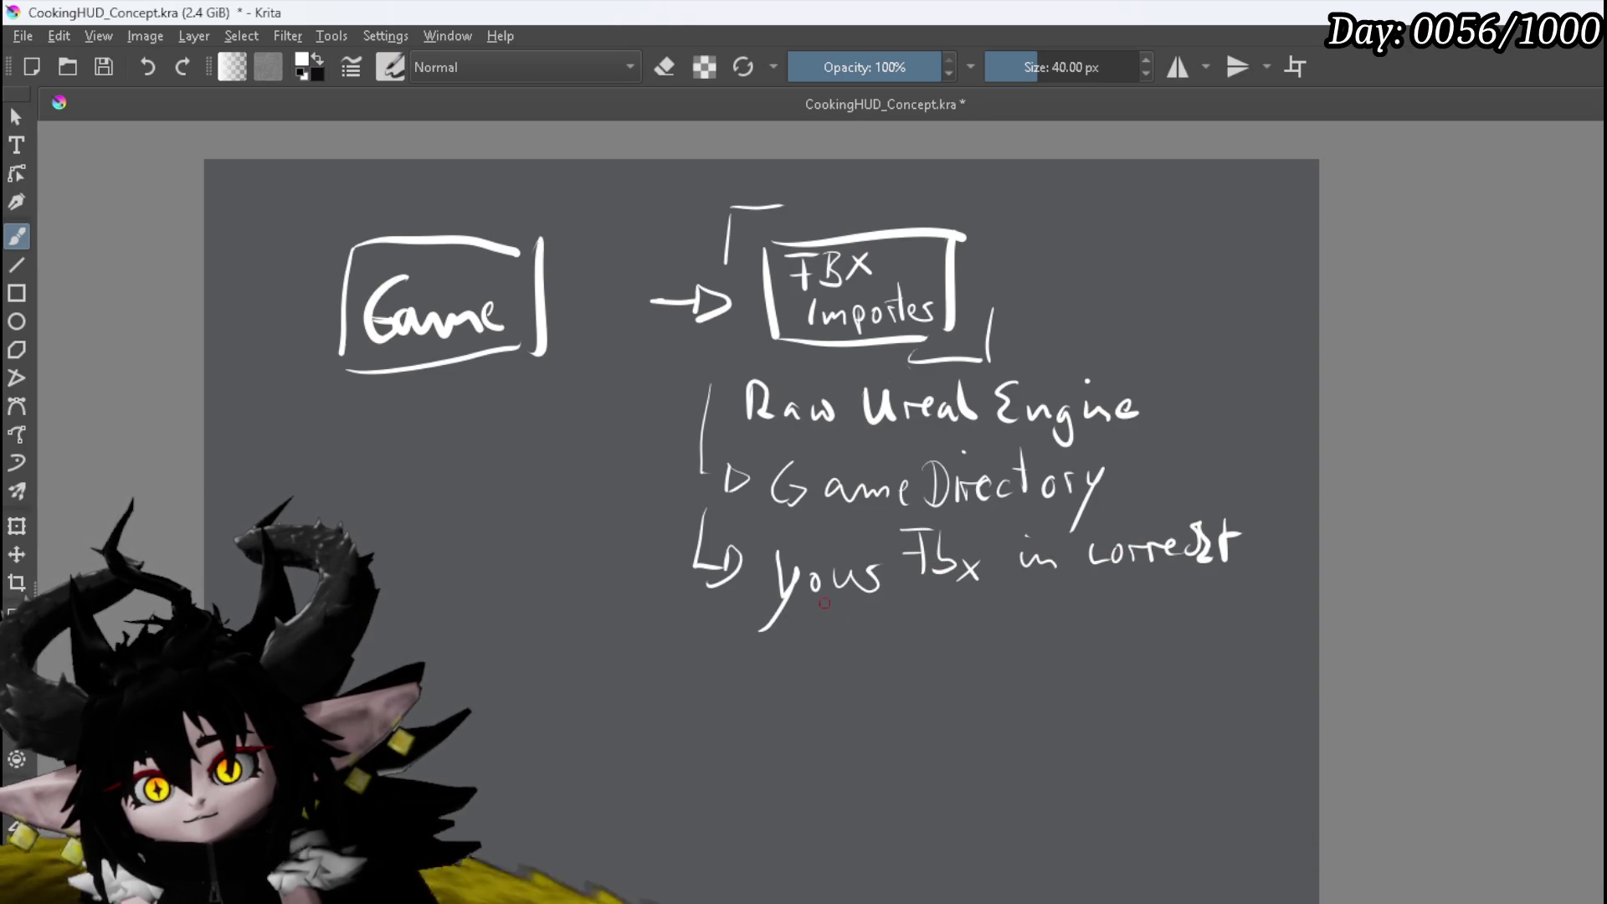
mouse_move(813, 605)
left_mouse_down()
mouse_move(842, 602)
mouse_move(852, 628)
mouse_move(954, 624)
left_mouse_up()
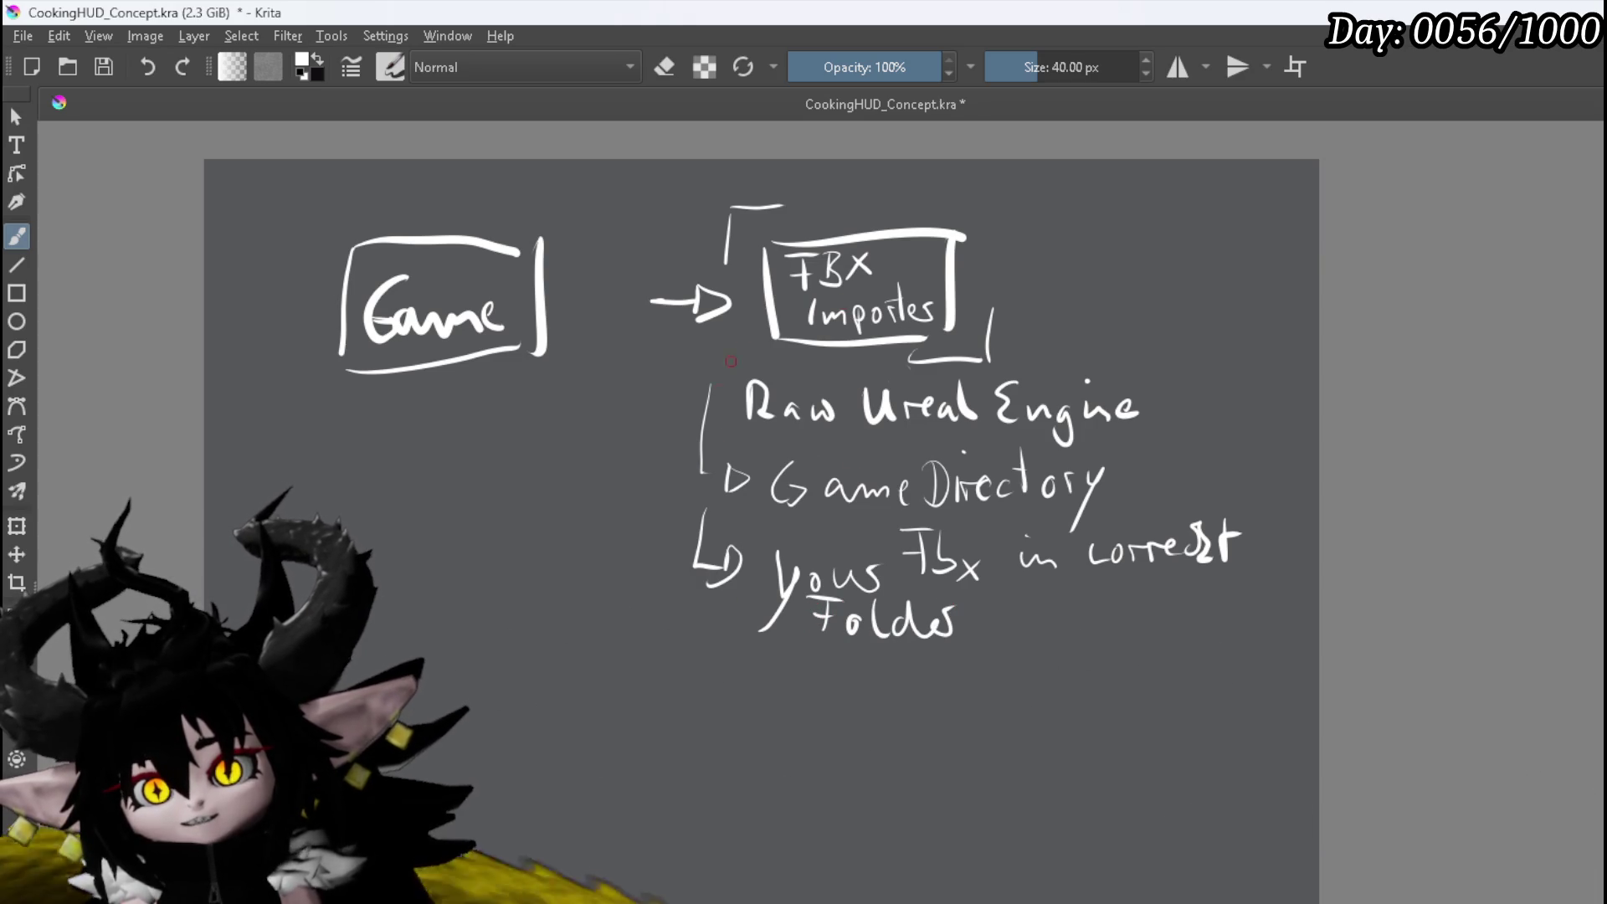
mouse_move(756, 330)
left_mouse_down()
mouse_move(624, 452)
mouse_move(670, 640)
mouse_move(724, 674)
mouse_move(862, 701)
mouse_move(938, 677)
mouse_move(971, 691)
left_mouse_up()
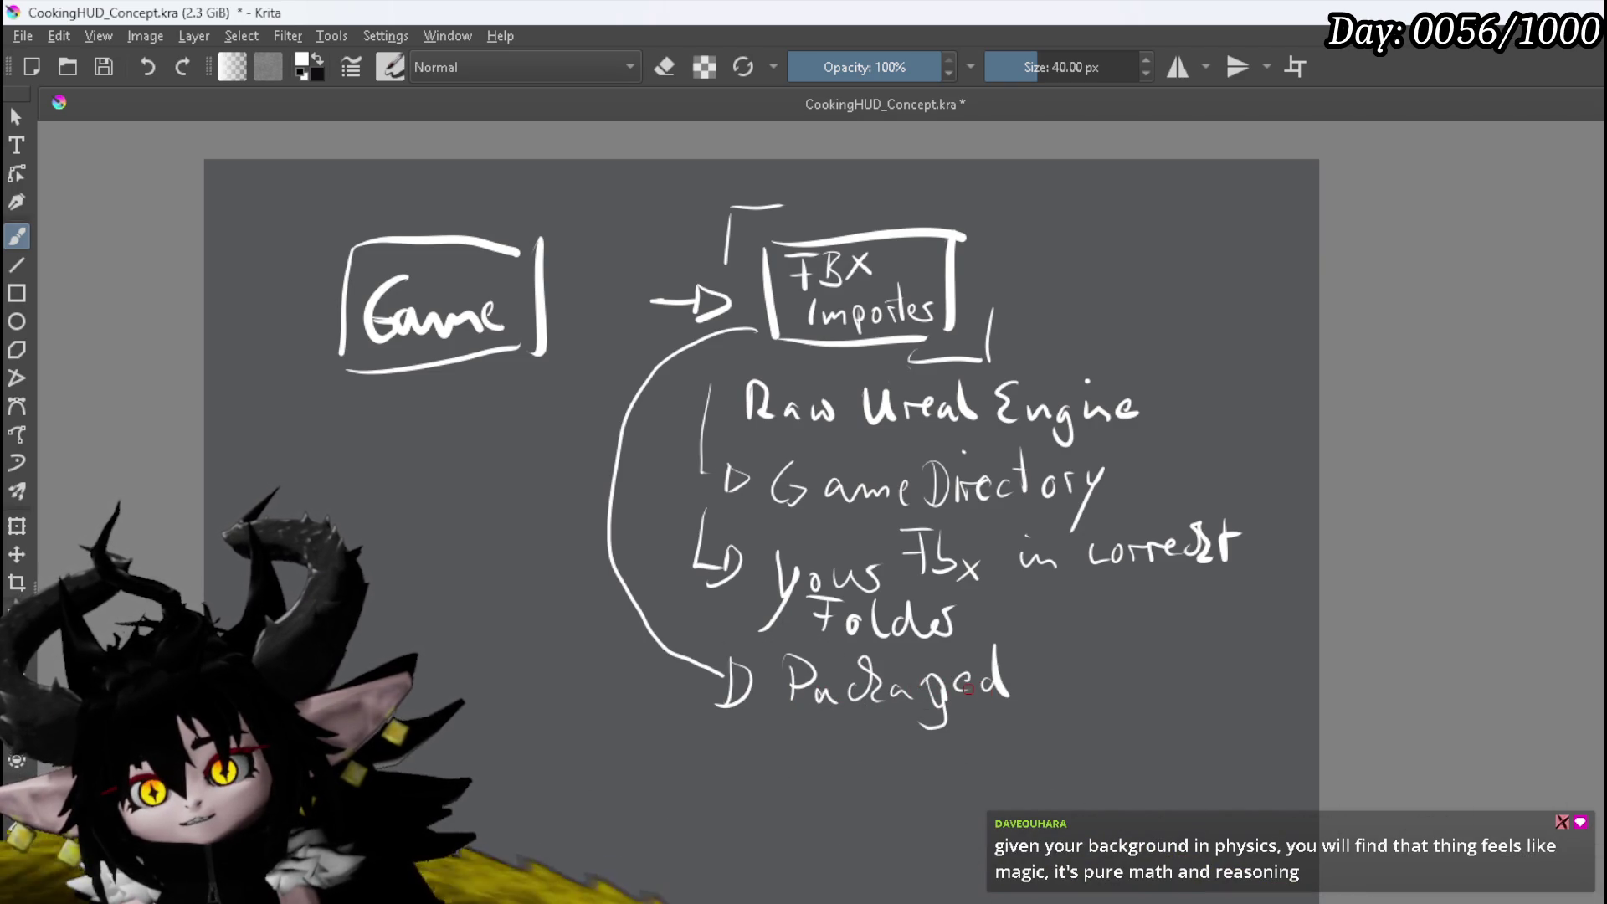
Bring the Raw Unreal Engine list into view and draw a rectangular box beneath Packaged
scroll(722, 418, "up", 3)
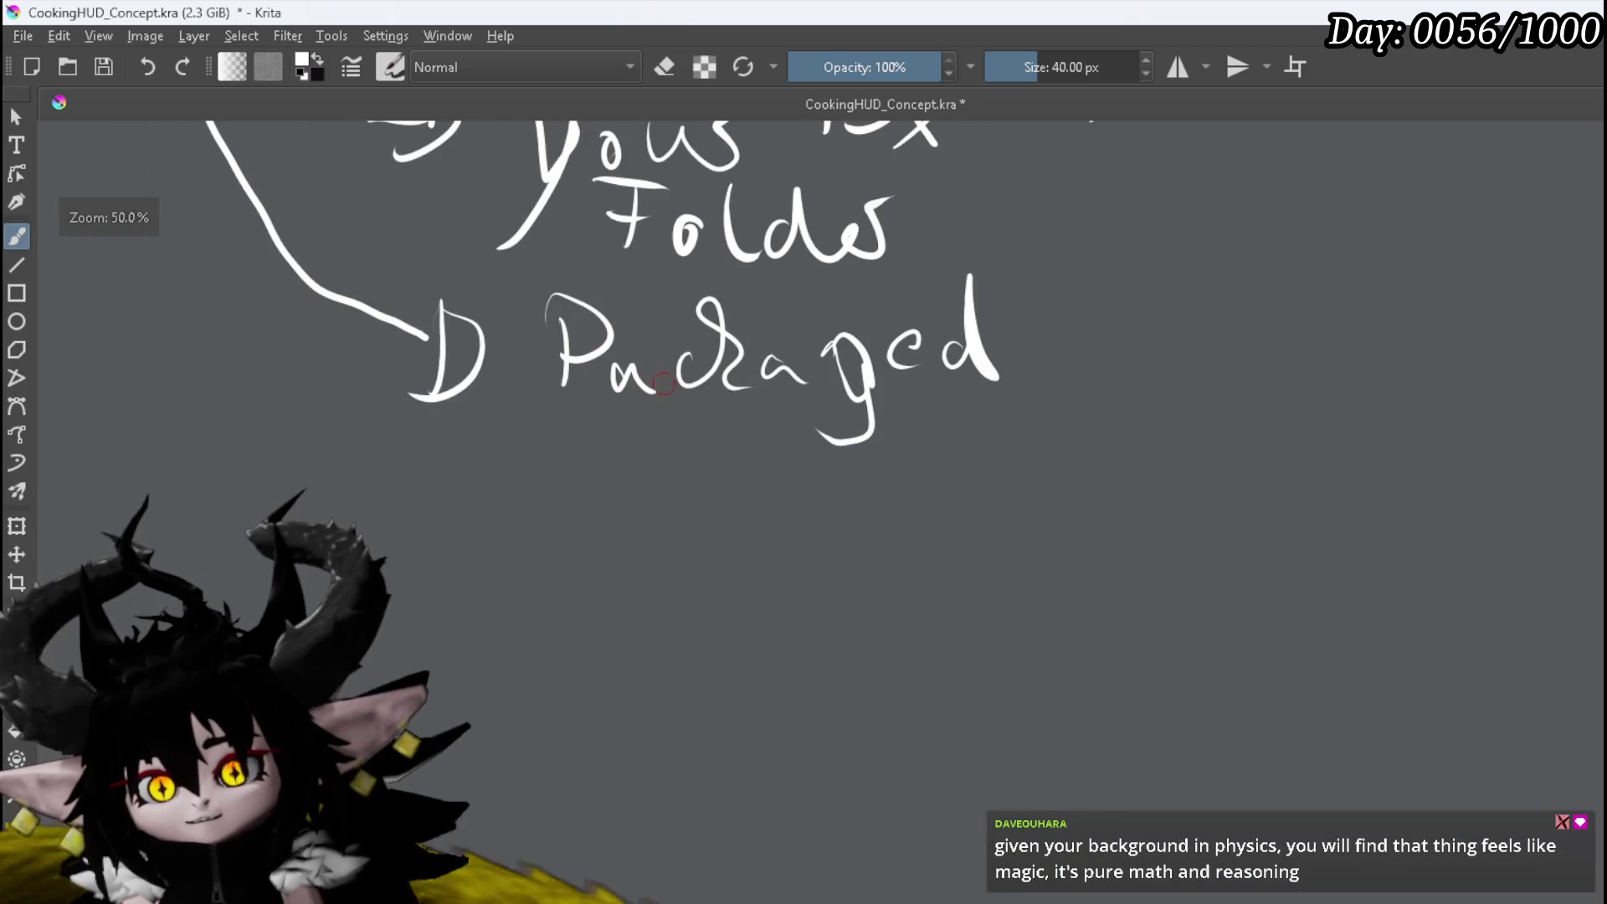
scroll(722, 419, "down", 3)
mouse_move(670, 301)
left_mouse_down()
mouse_move(670, 444)
mouse_move(834, 476)
left_mouse_up()
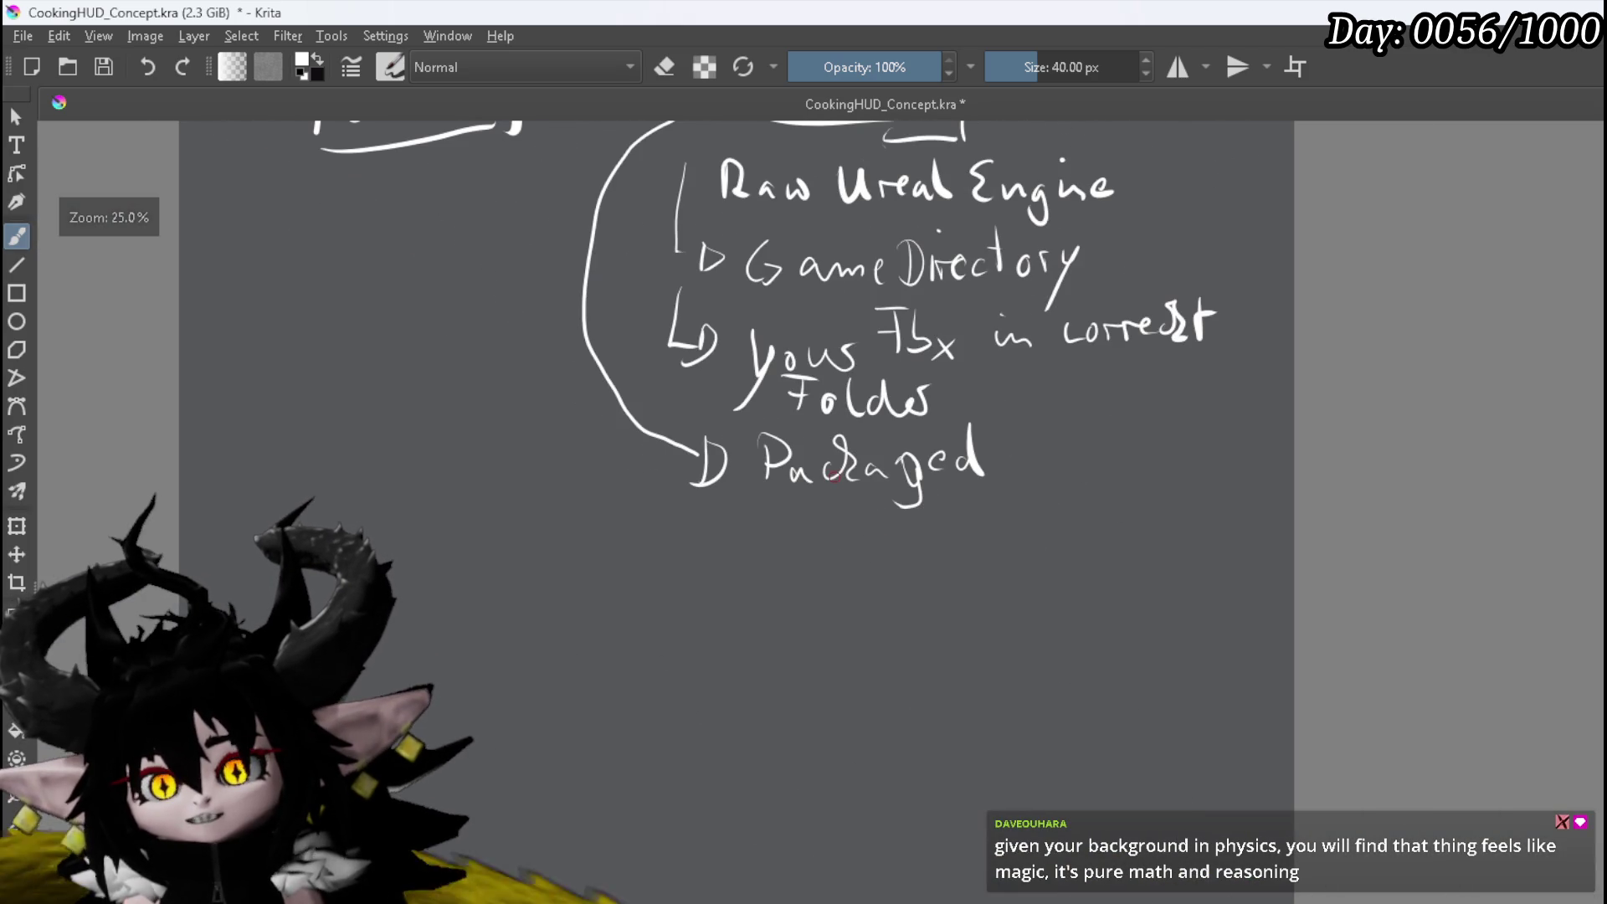
left_click_drag(726, 517, 726, 559)
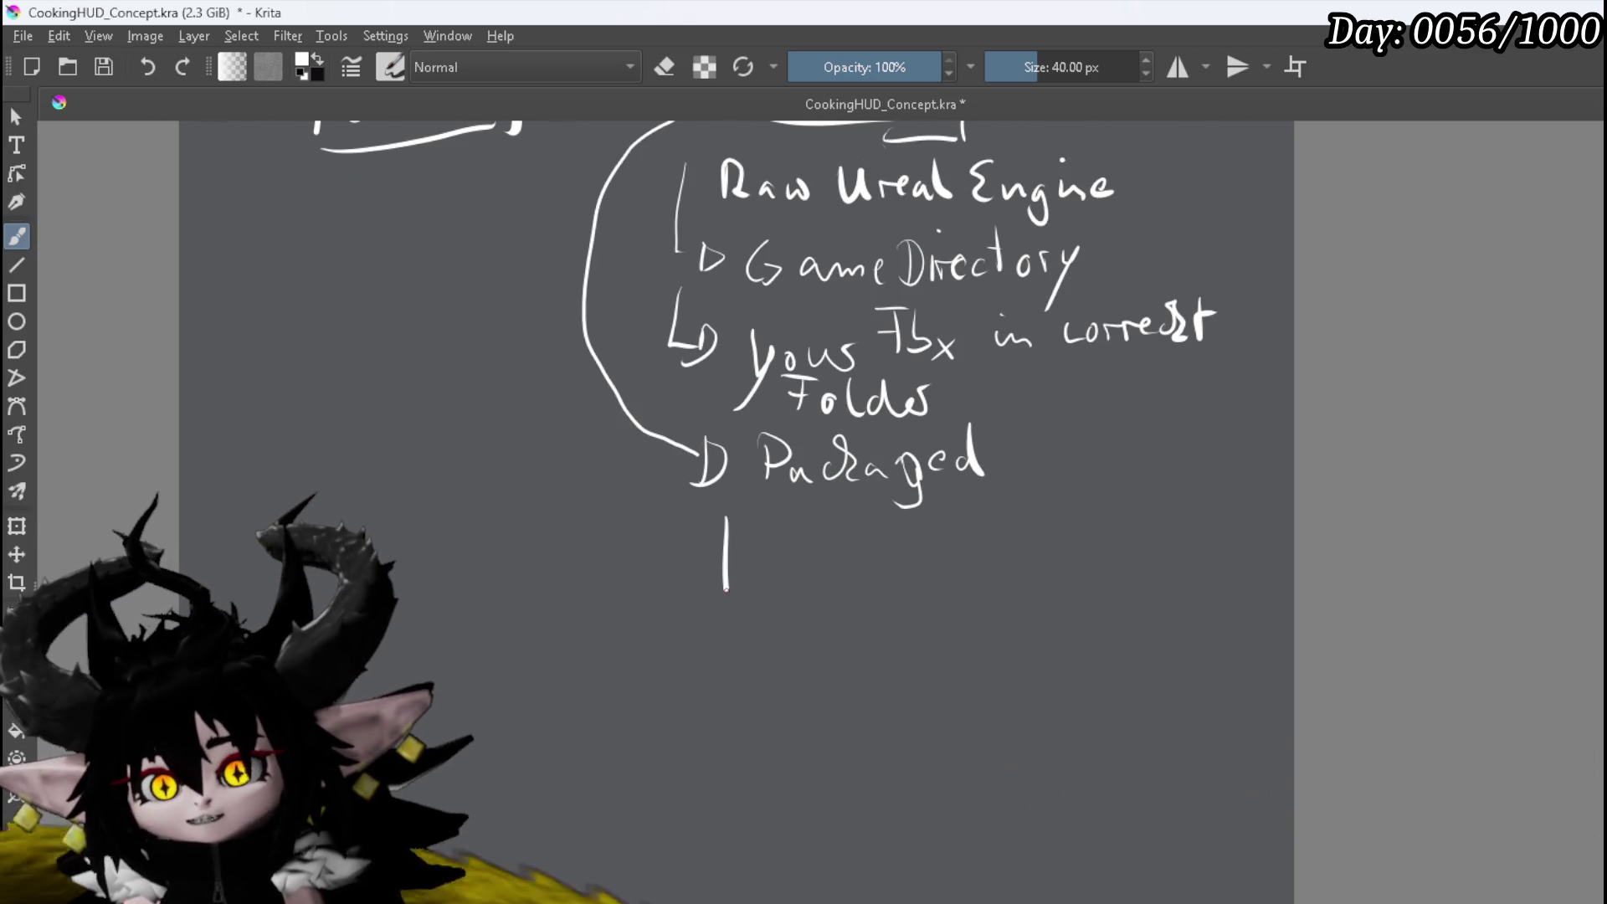
mouse_move(795, 516)
left_mouse_down()
mouse_move(1104, 531)
mouse_move(1097, 582)
left_mouse_up()
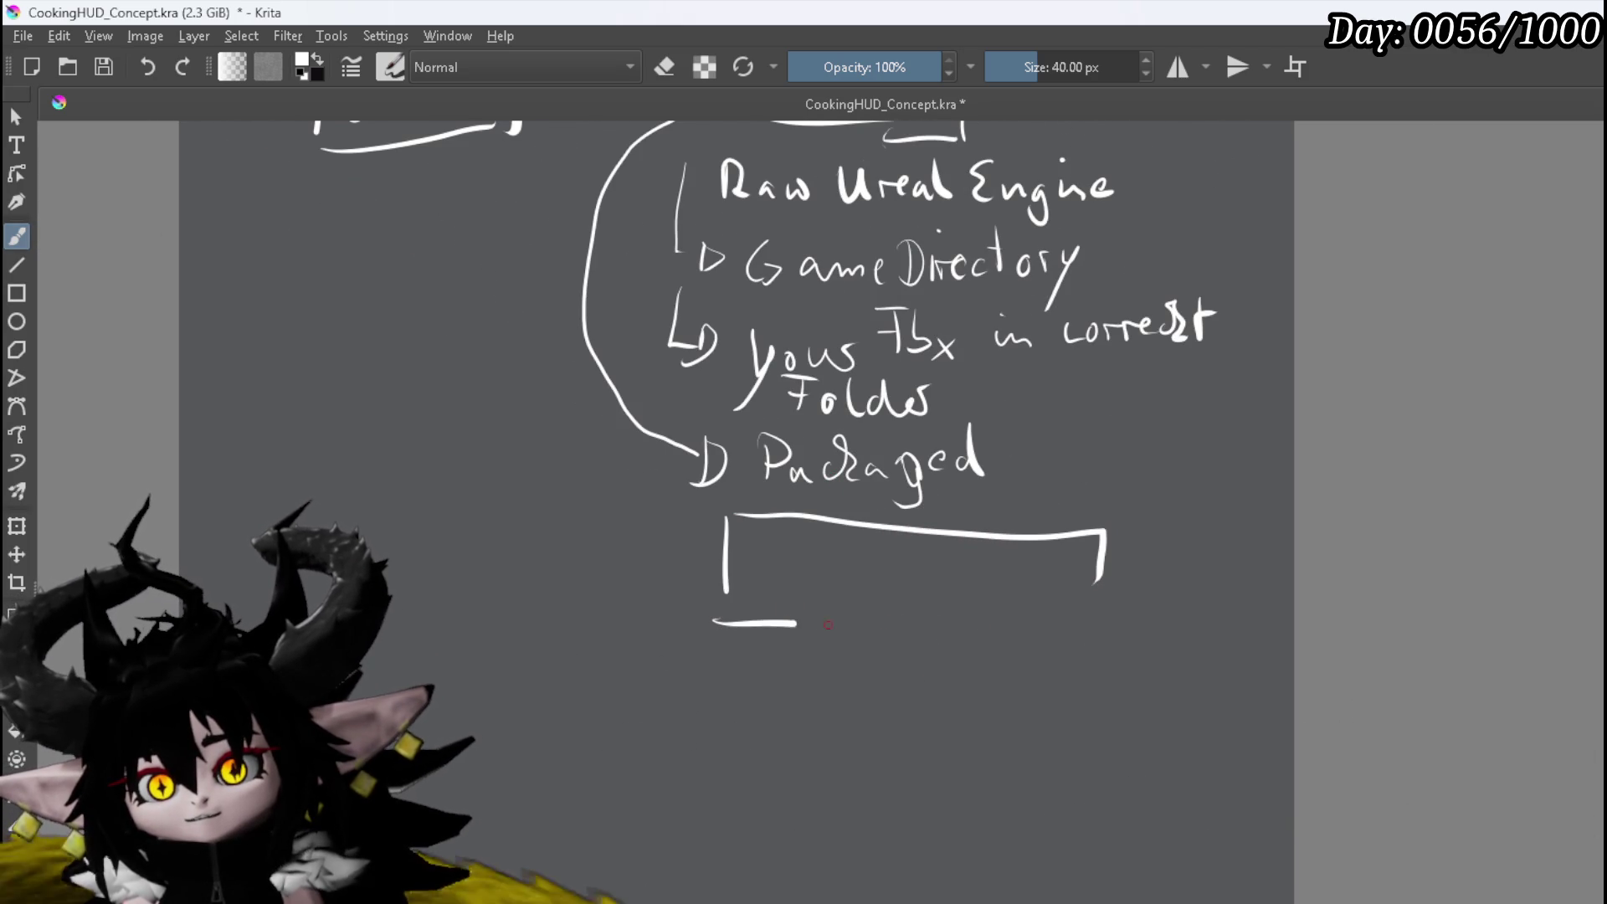
left_click_drag(789, 623, 1105, 612)
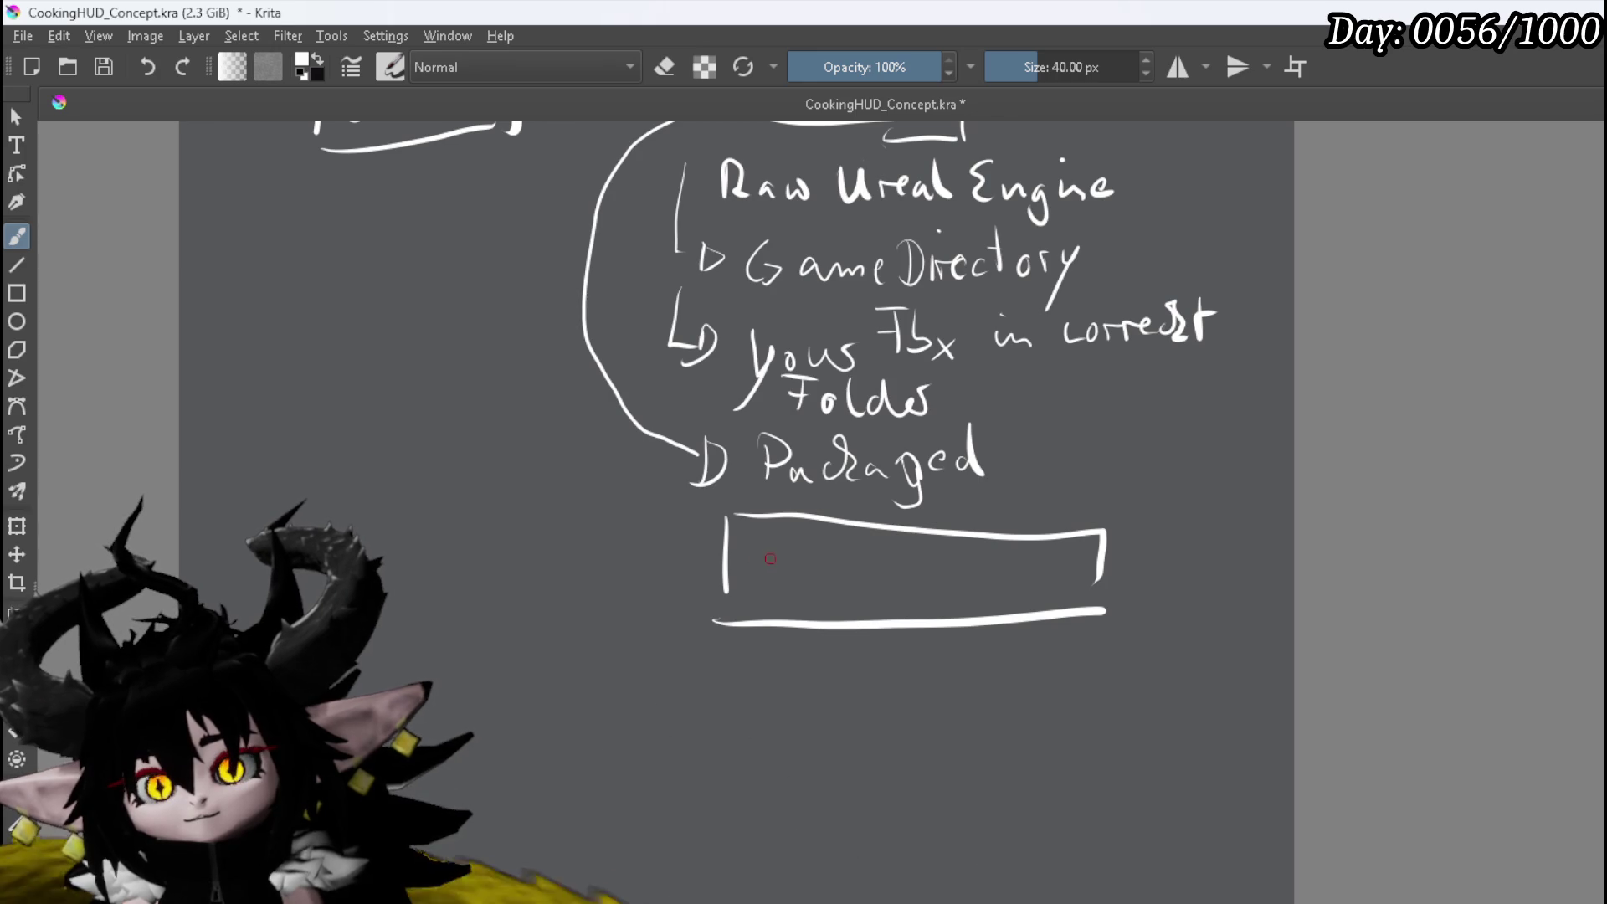
Handwrite 'Copy: My Character' inside the new box
mouse_move(778, 557)
left_mouse_down()
mouse_move(779, 591)
mouse_move(790, 576)
left_mouse_up()
left_click_drag(808, 576, 835, 604)
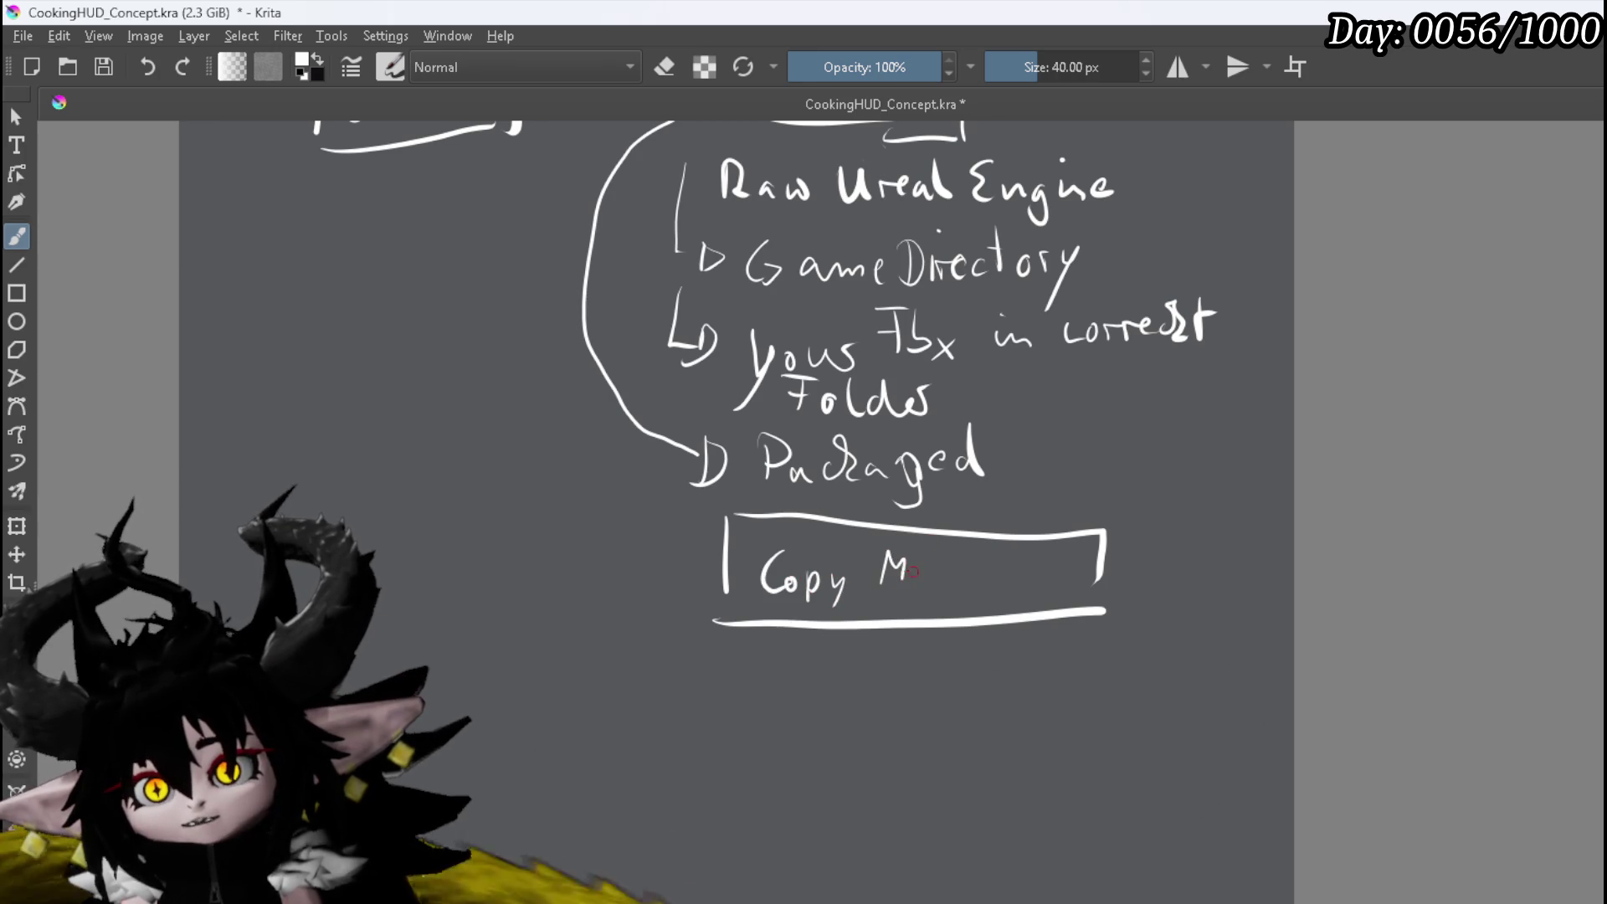
left_click(871, 563)
left_click(869, 581)
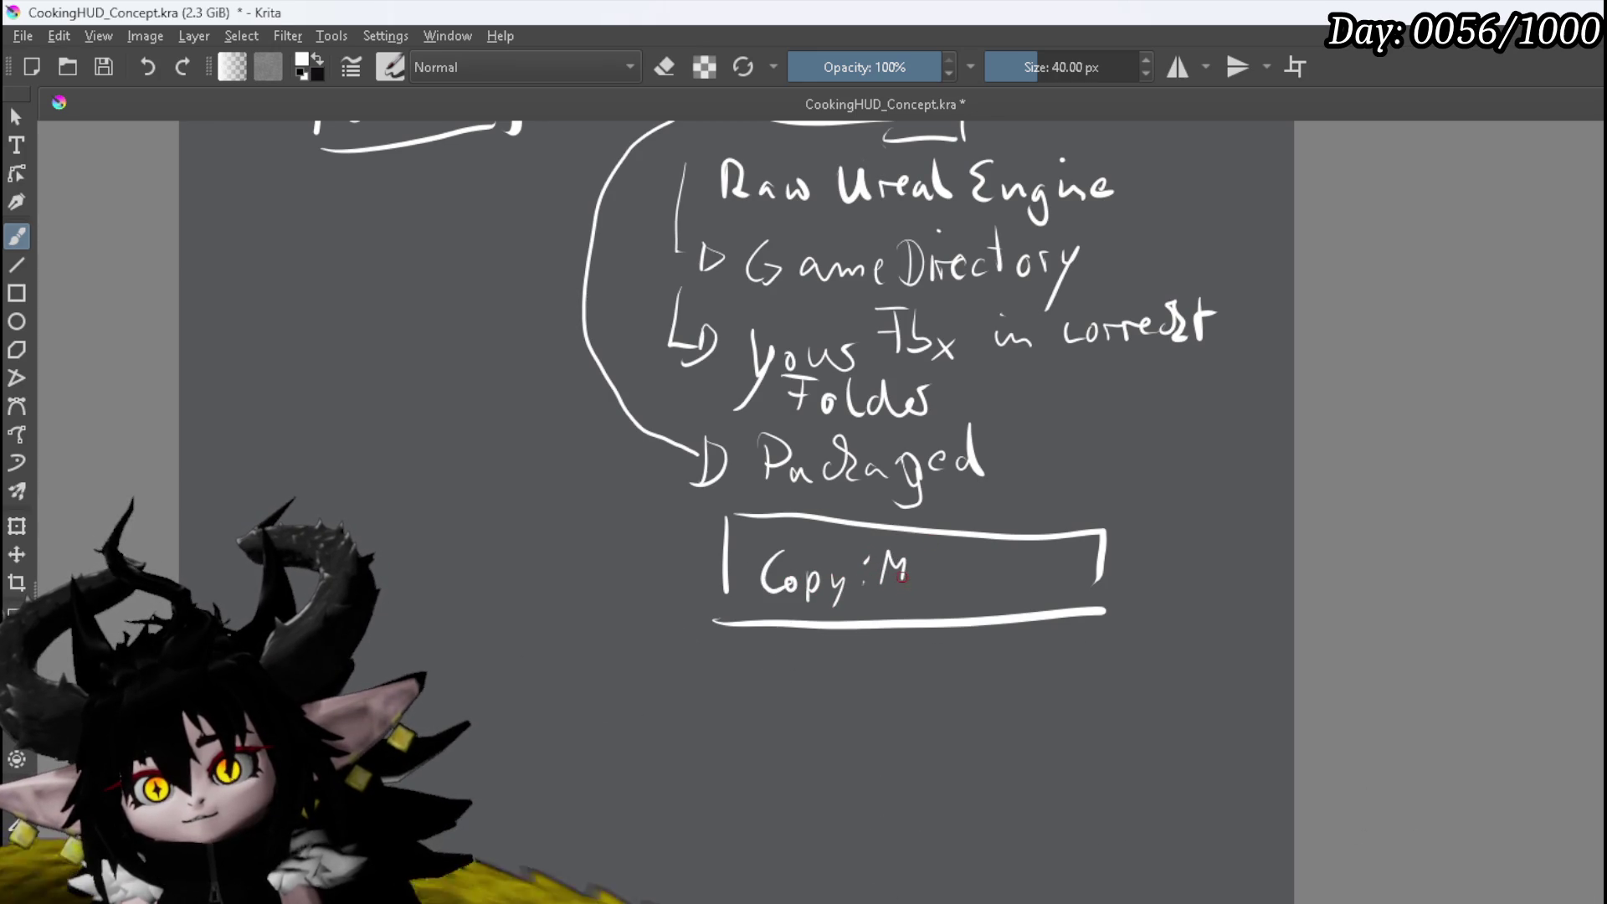
left_click_drag(909, 563, 915, 581)
mouse_move(924, 560)
left_mouse_down()
mouse_move(908, 601)
mouse_move(1024, 571)
left_mouse_up()
mouse_move(1041, 573)
left_mouse_down()
mouse_move(1044, 586)
mouse_move(1107, 580)
mouse_move(1130, 555)
left_mouse_up()
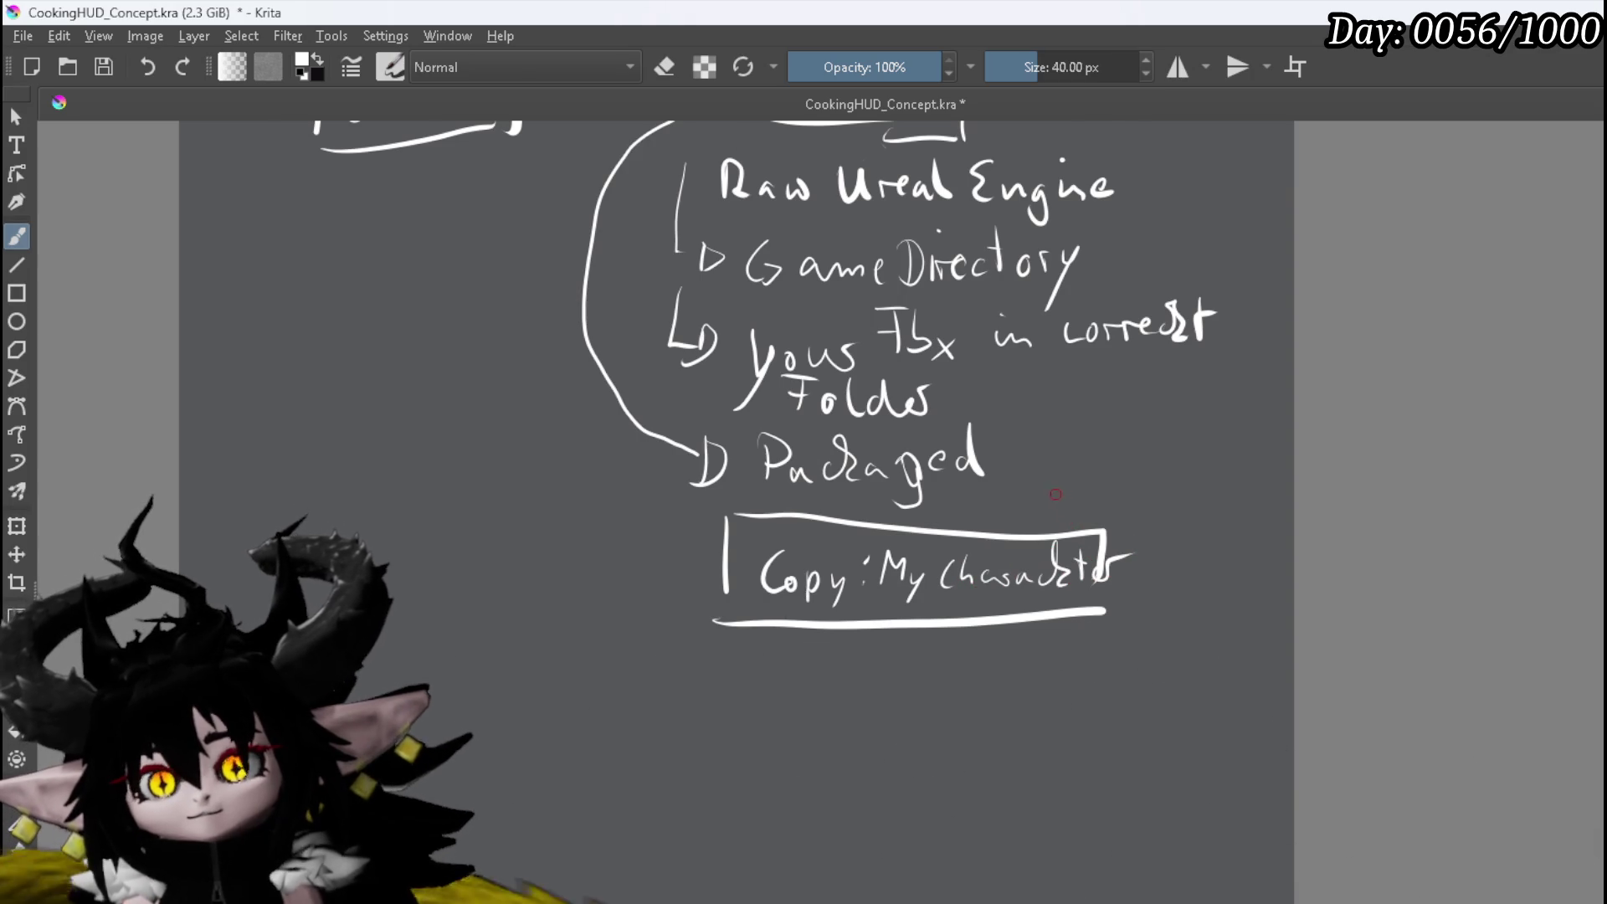
scroll(1058, 495, "down", 3, "ctrl")
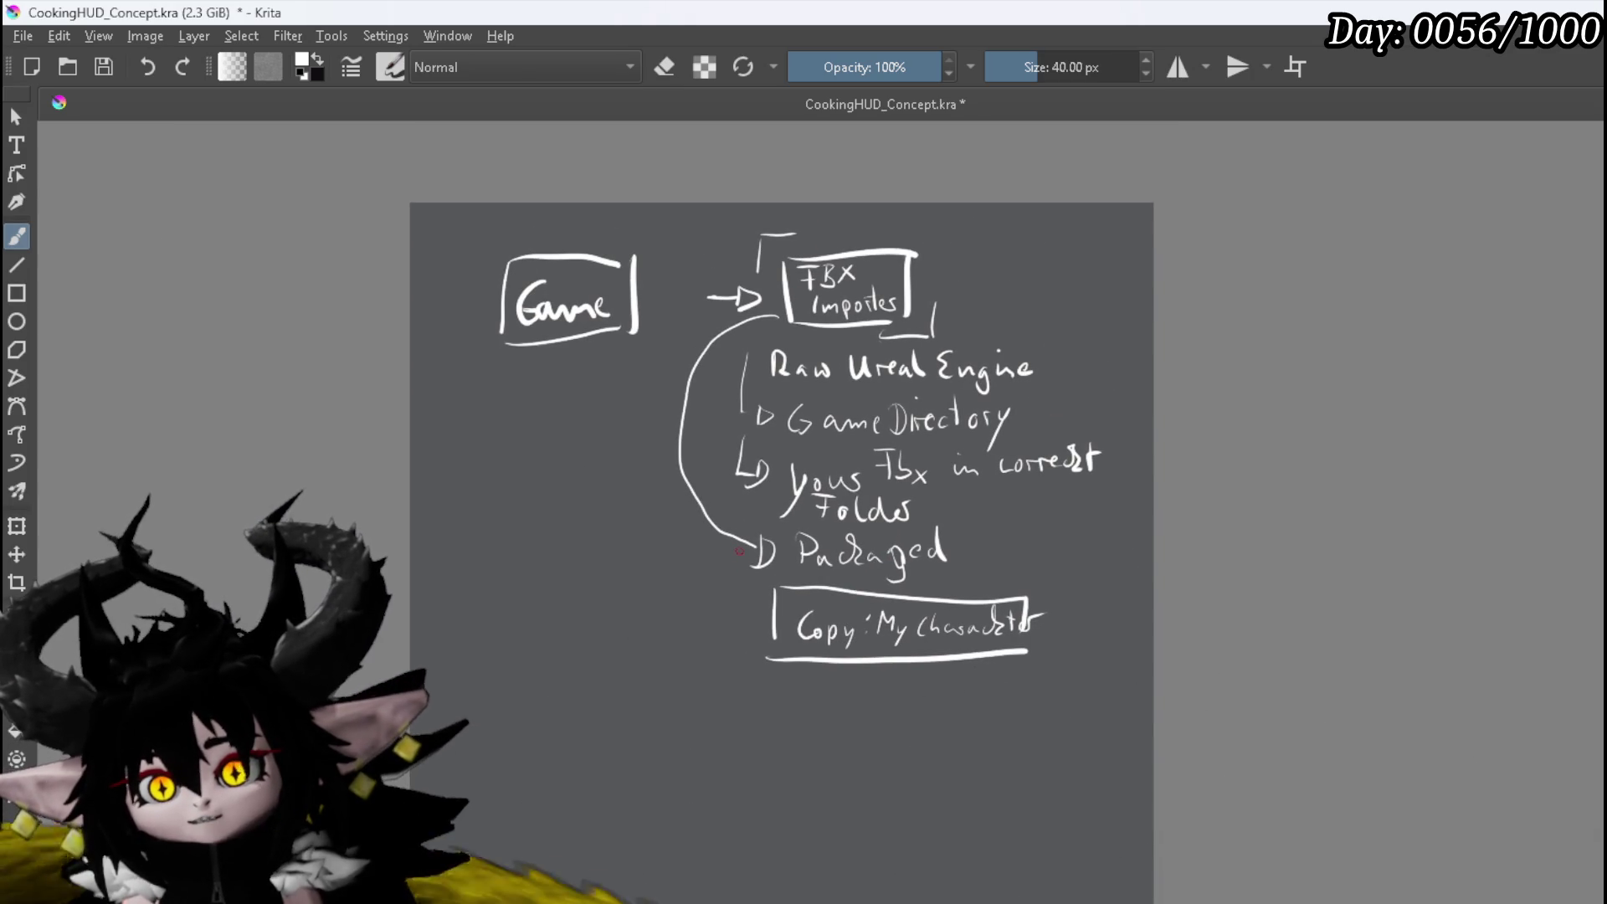
Draw an arrow from the Copy box up to Game and loop a border around the import steps
left_click_drag(768, 594, 589, 373)
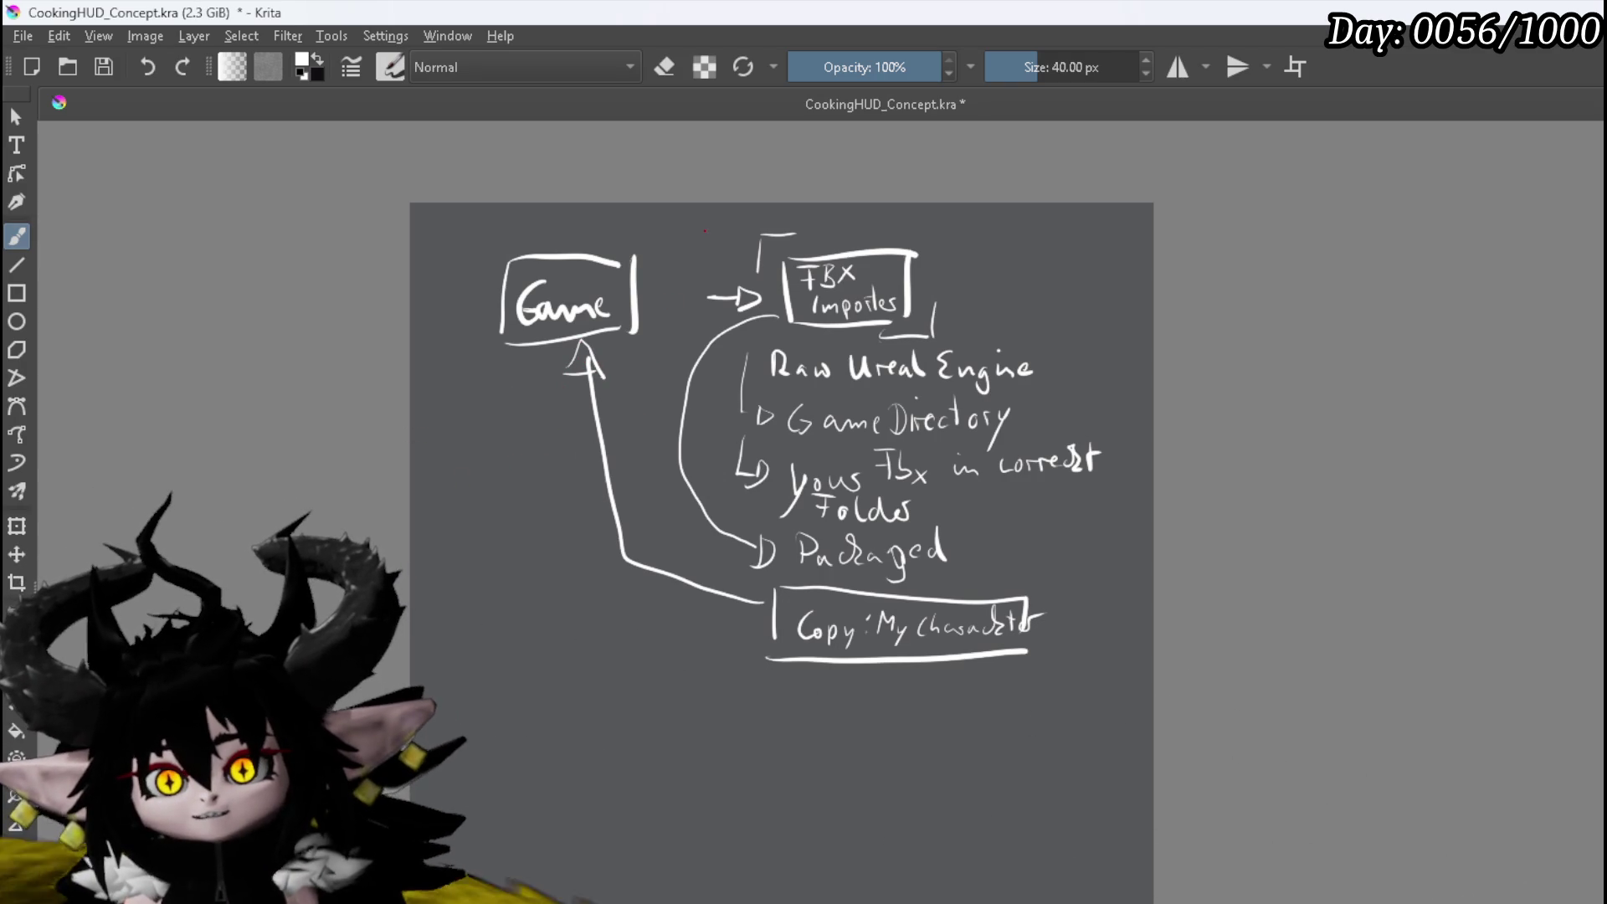
left_click_drag(695, 362, 657, 643)
mouse_move(870, 682)
left_mouse_down()
mouse_move(1091, 658)
mouse_move(1132, 469)
mouse_move(1090, 320)
mouse_move(954, 255)
mouse_move(702, 228)
left_mouse_up()
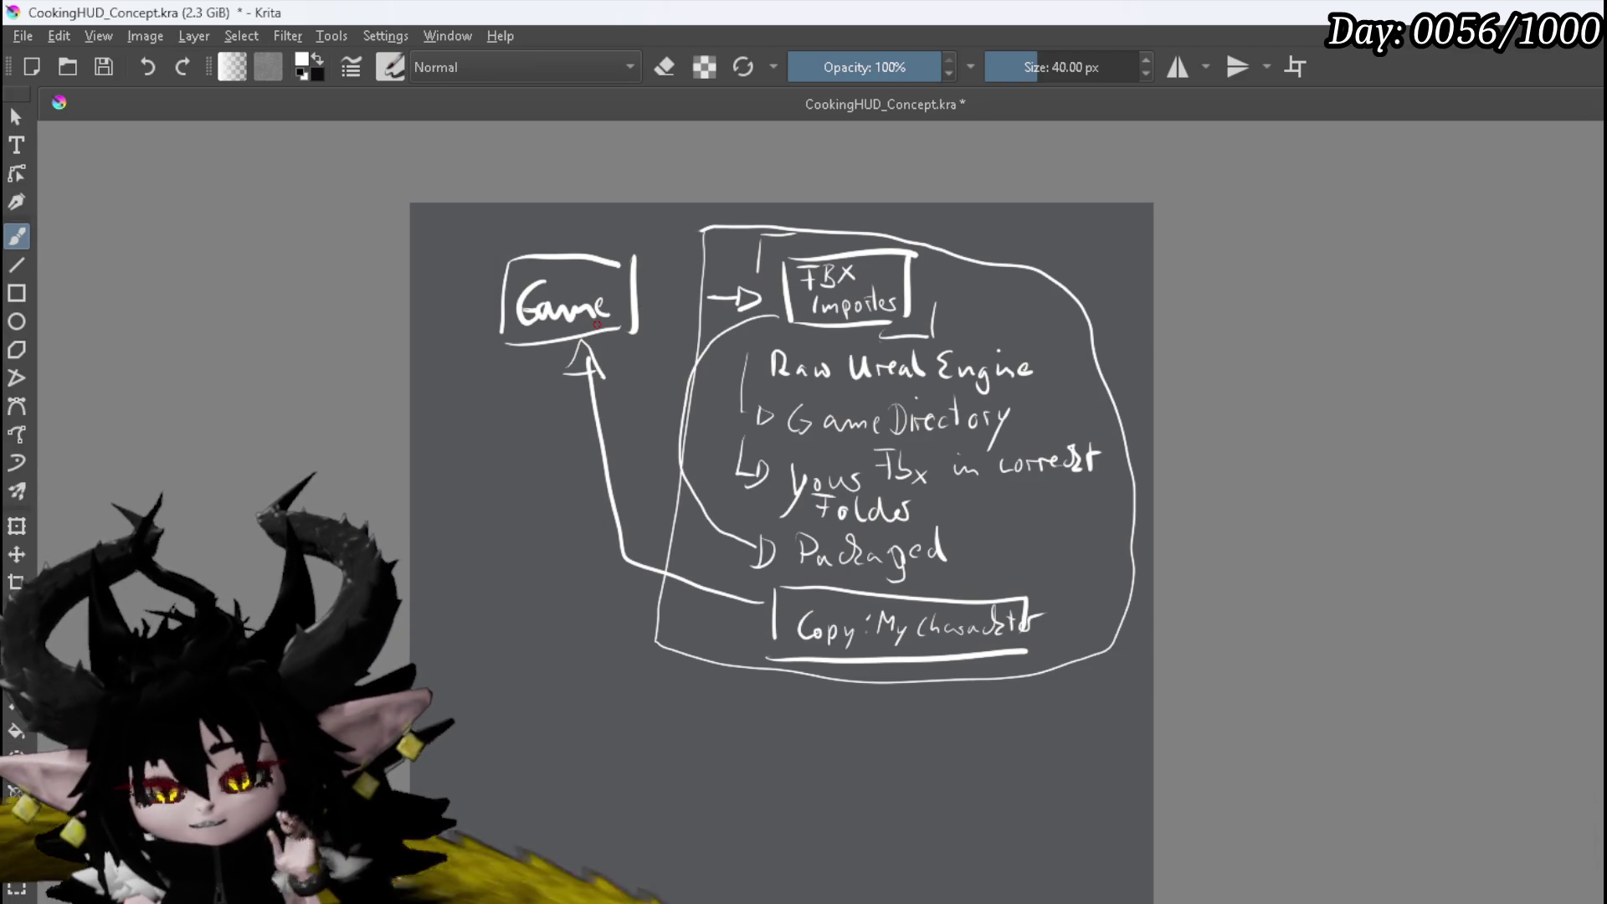
Recentre the diagram on the canvas and save the CookingHUD_Concept .kra file
left_click_drag(837, 471, 686, 443)
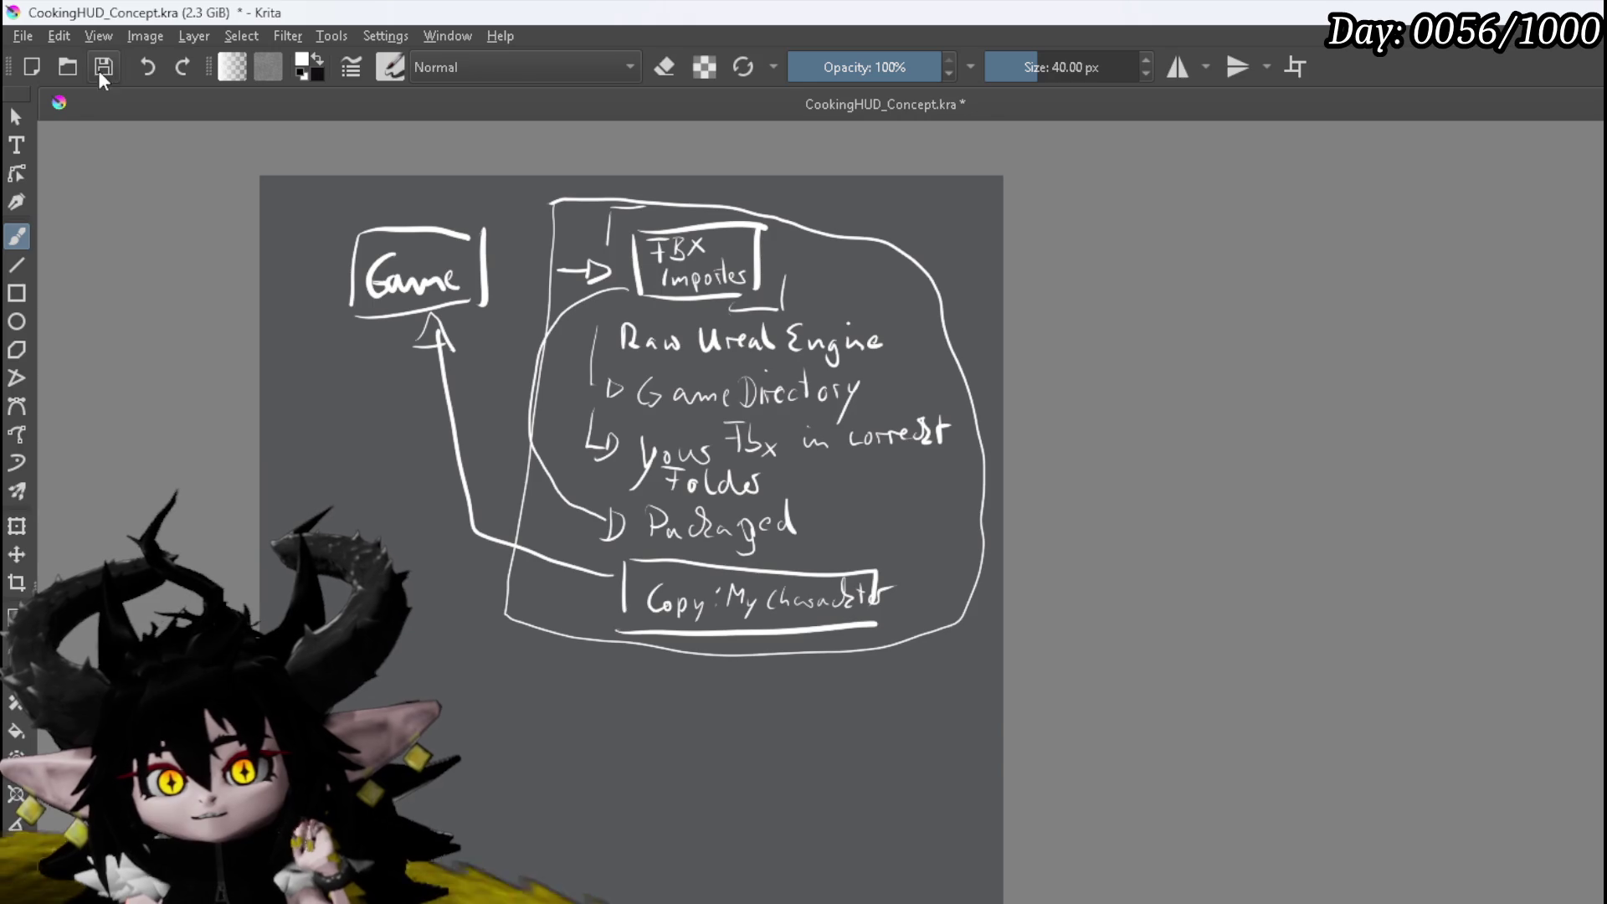
key("ctrl+s")
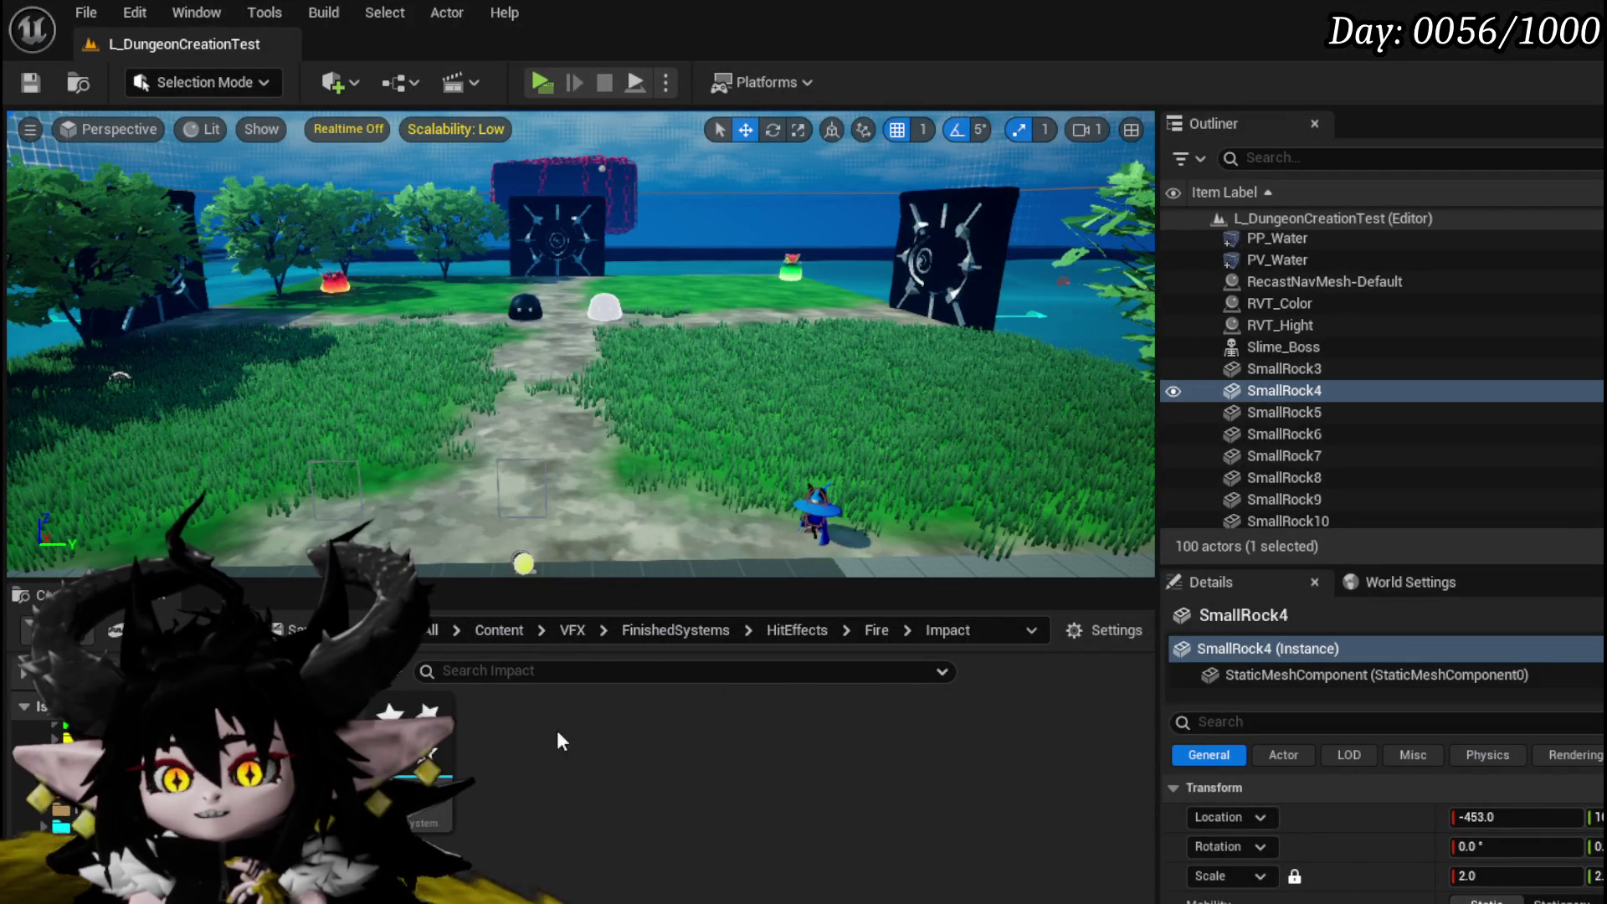
Select the BP_AbilityWorkBench actor and orbit the camera so both workbenches are visible
key("f")
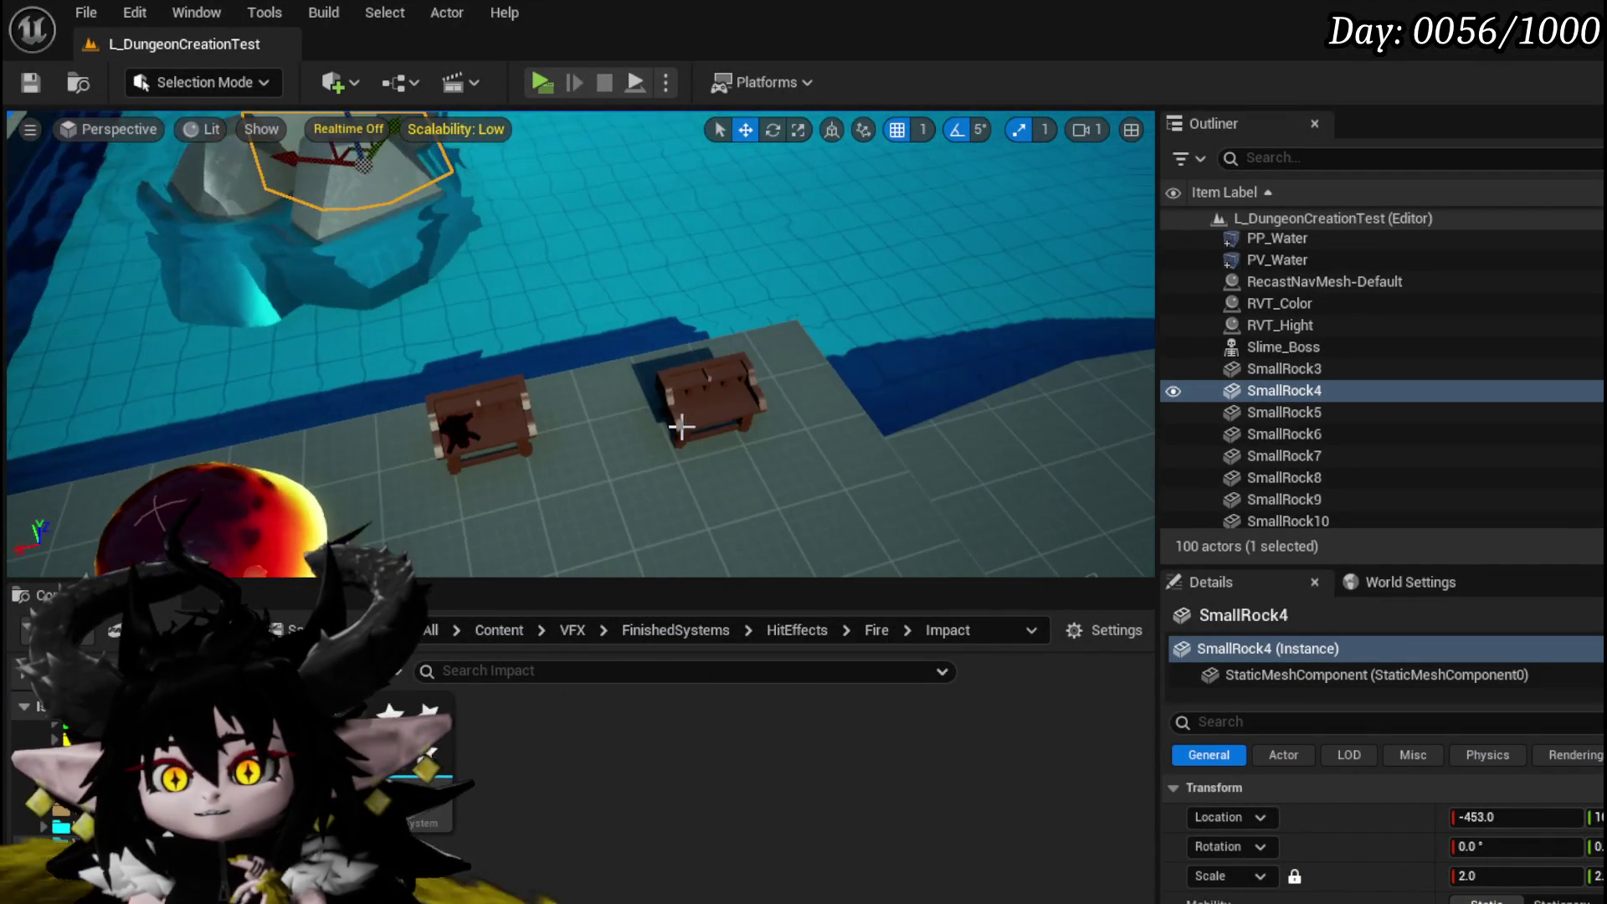
left_click(678, 427)
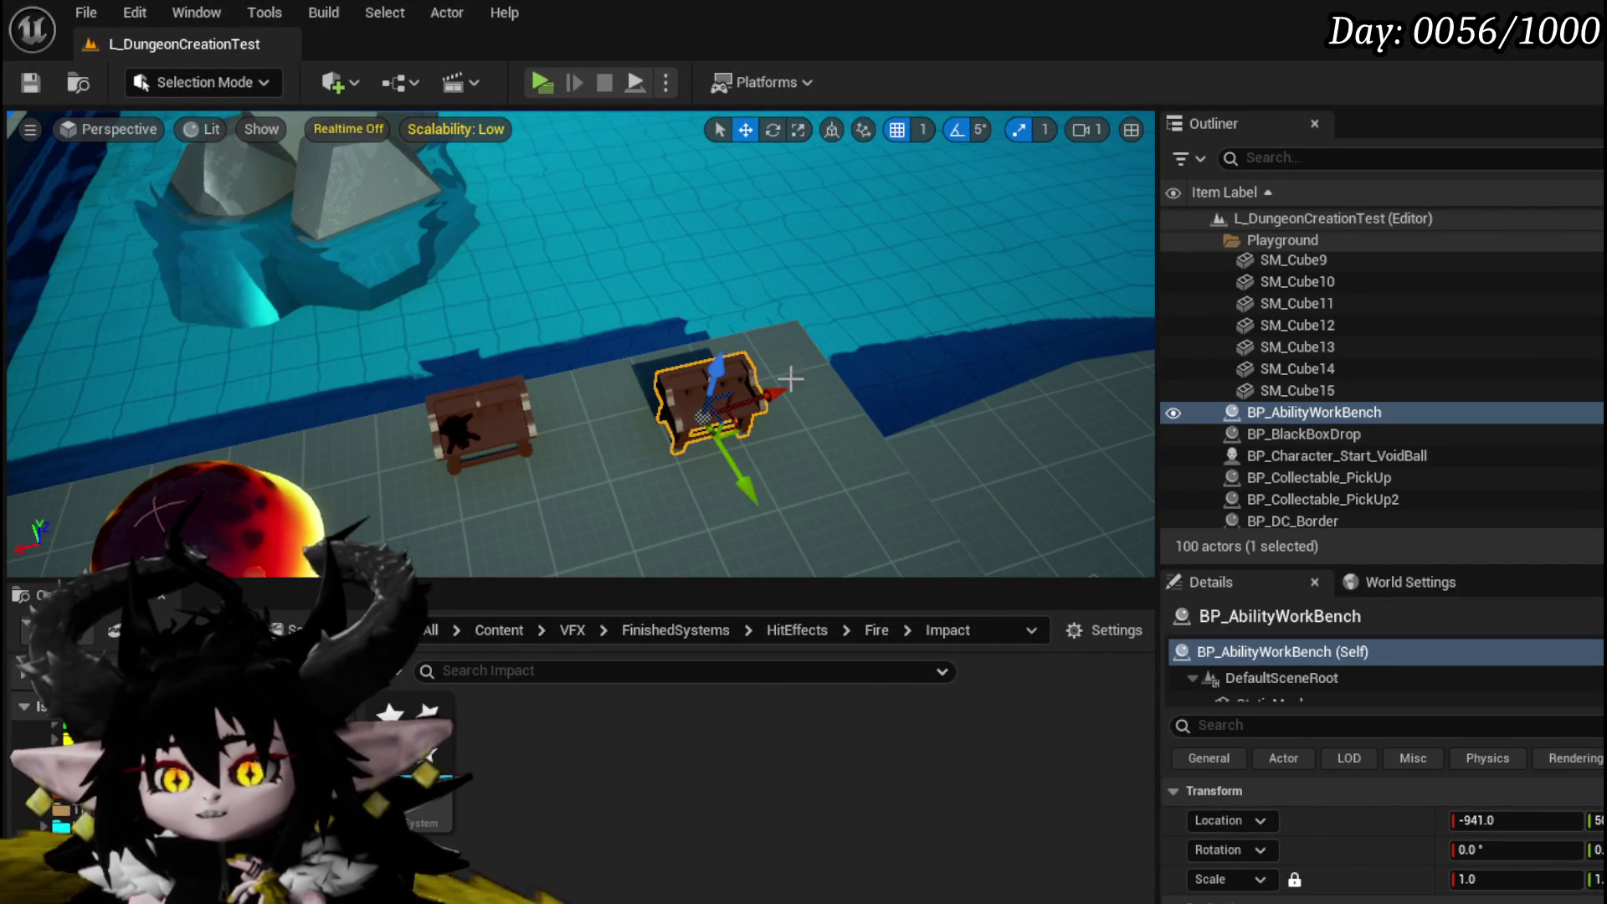
left_click_drag(699, 397, 820, 400)
left_click_drag(649, 376, 649, 376)
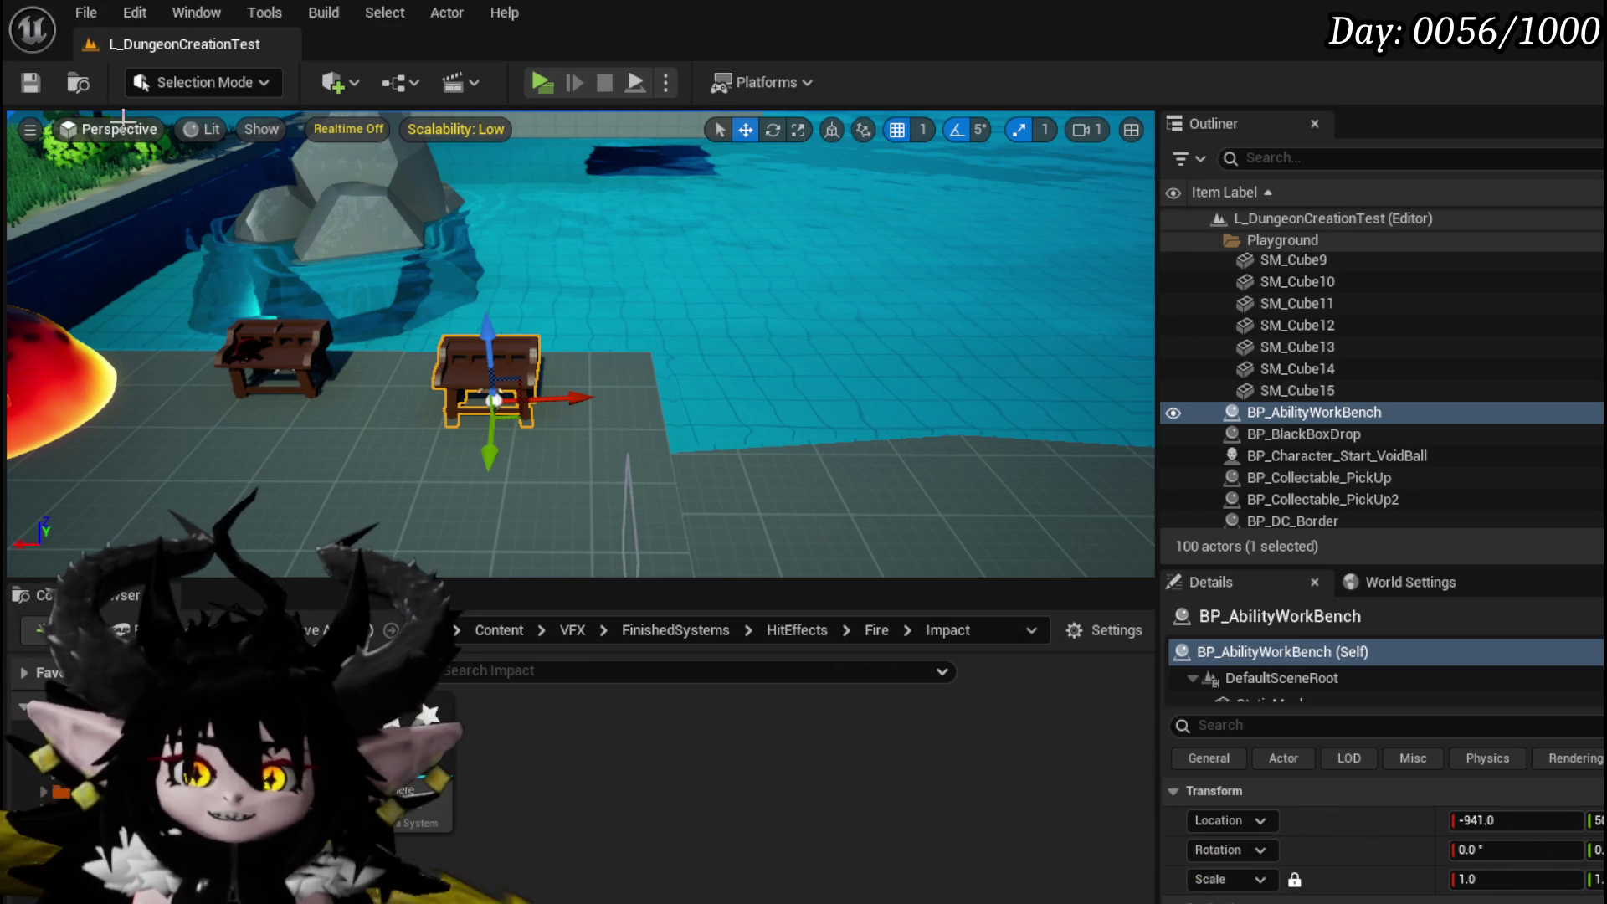
Save L_DungeonCreationTest twice while looking around the level, then show the VFX folder's subfolders
key("ctrl+s")
mouse_move(656, 360)
left_mouse_down()
mouse_move(656, 314)
mouse_move(600, 303)
mouse_move(592, 280)
mouse_move(634, 259)
mouse_move(717, 262)
mouse_move(613, 261)
left_mouse_up()
scroll(580, 343, "up", 5)
left_click_drag(580, 343, 530, 360)
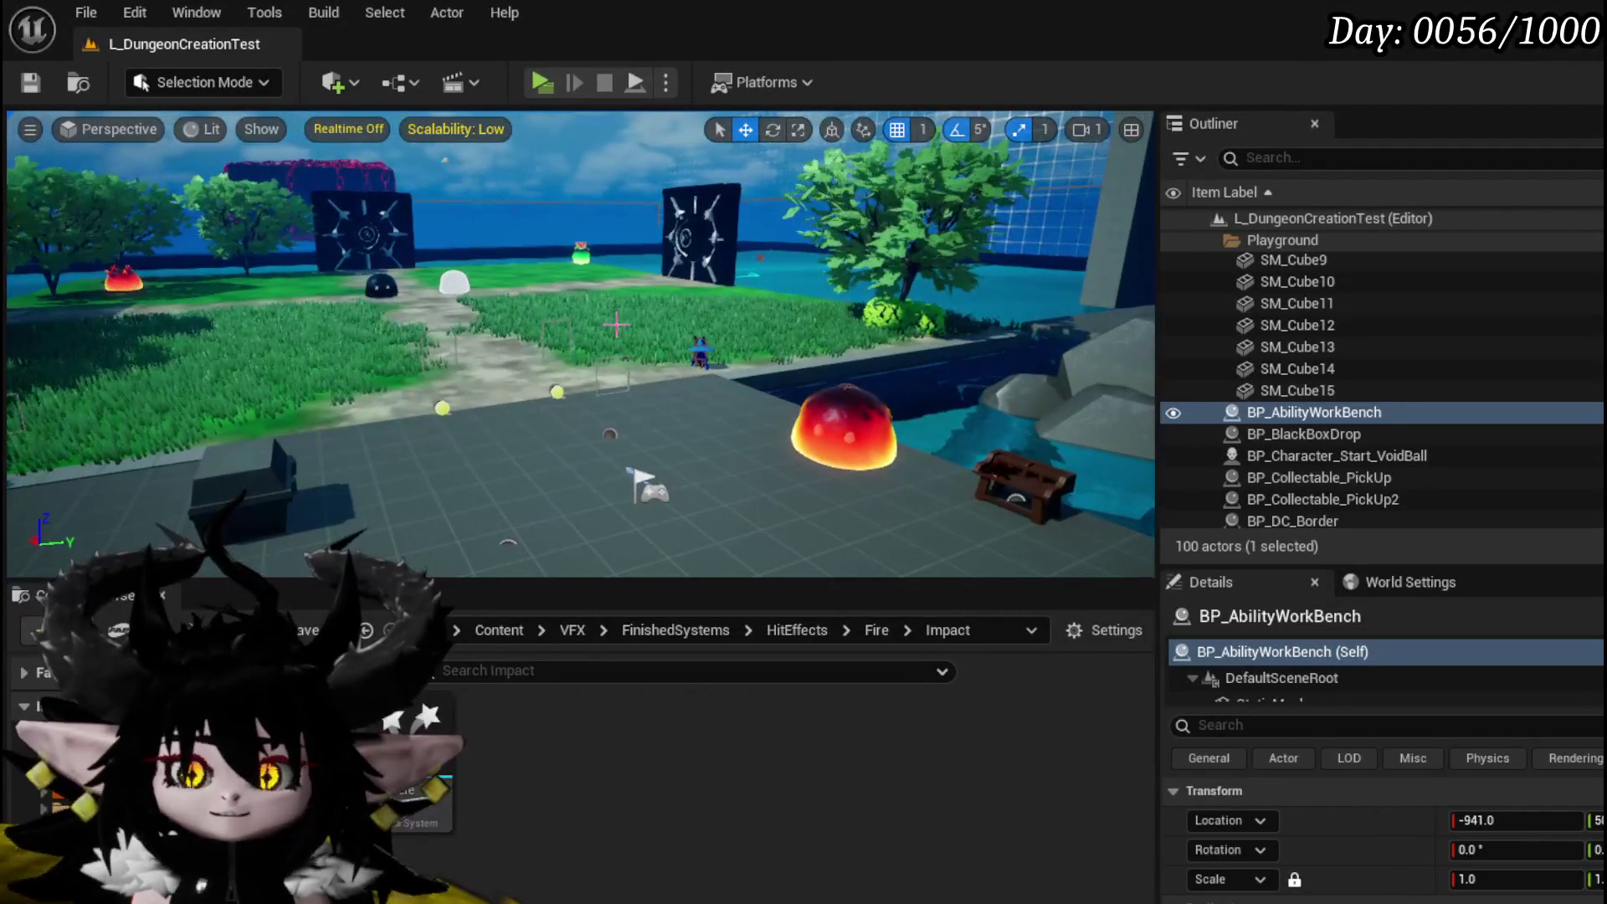
key("ctrl+s")
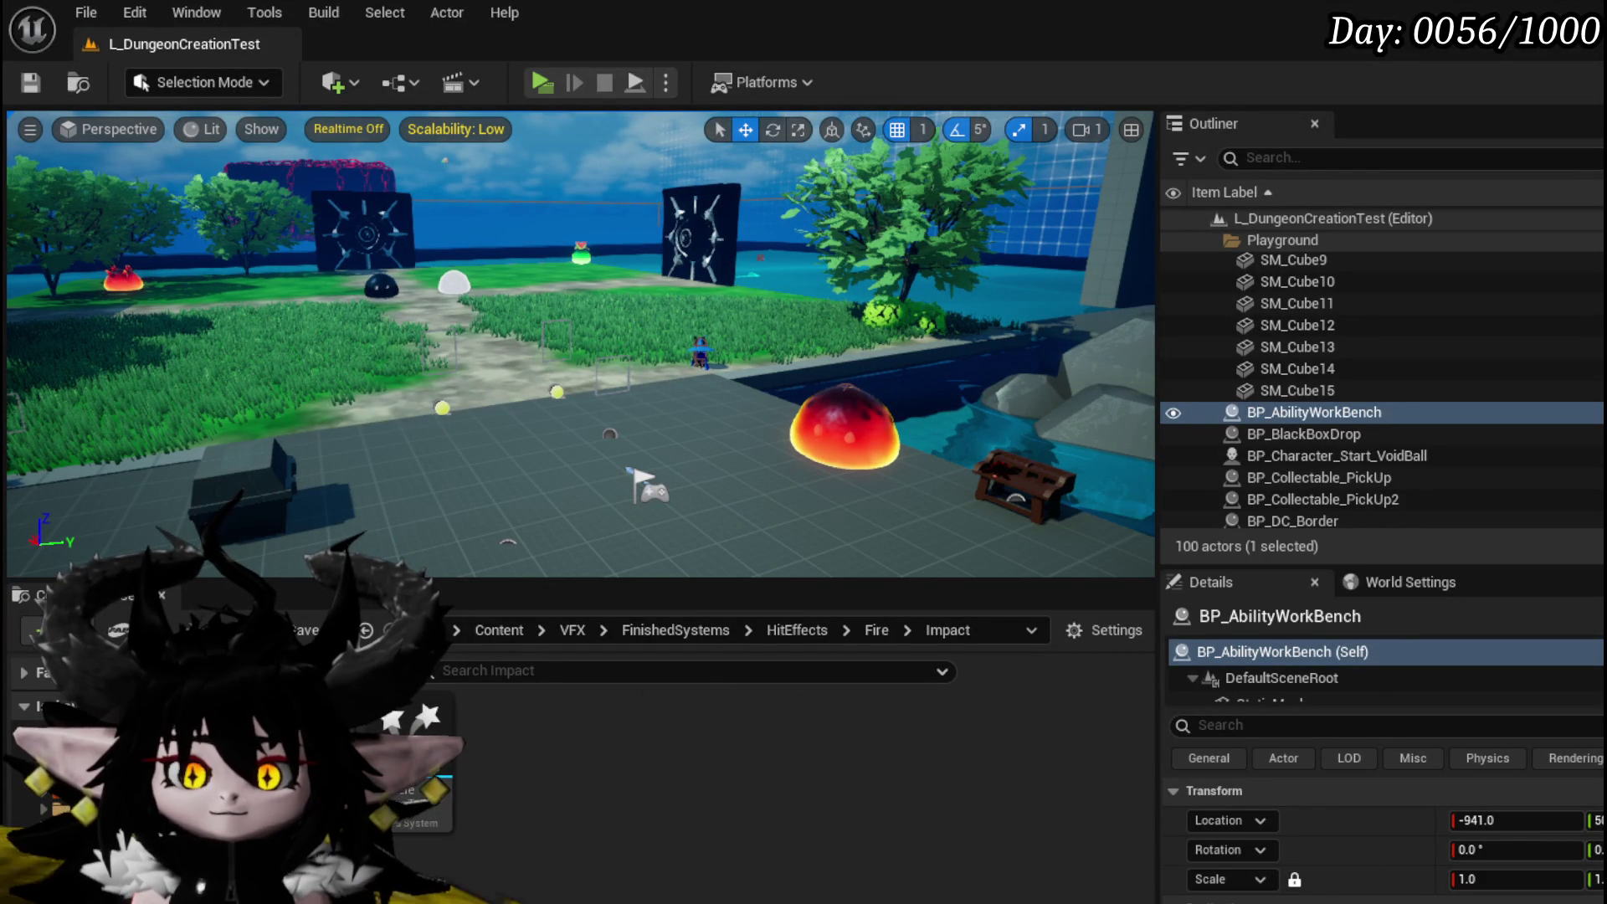
left_click(430, 865, "ctrl")
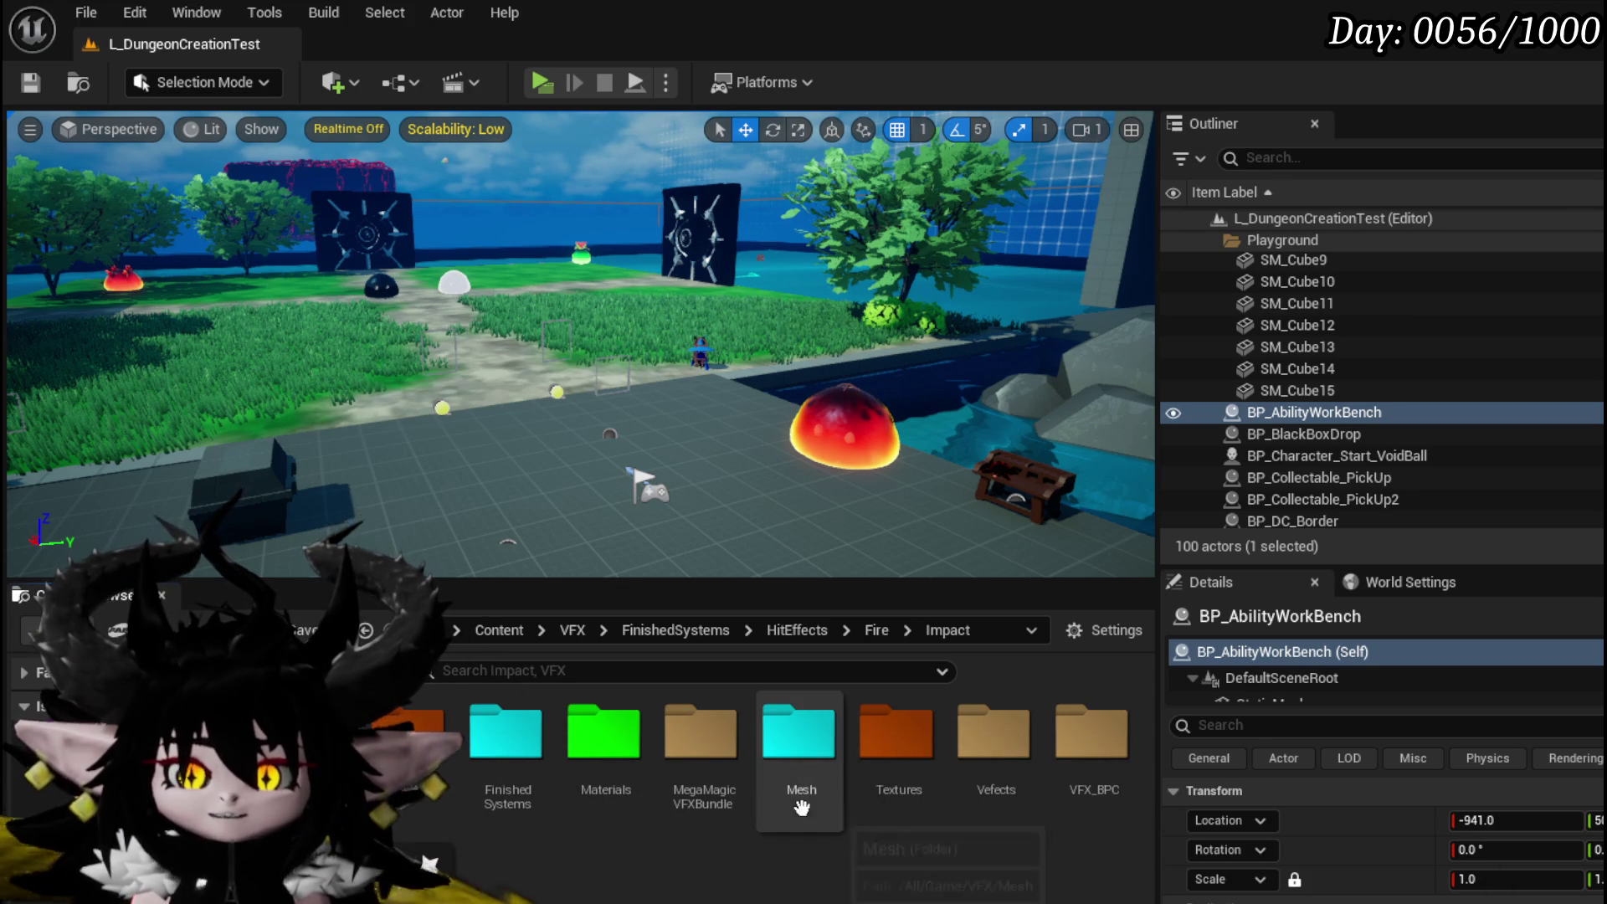
key("f")
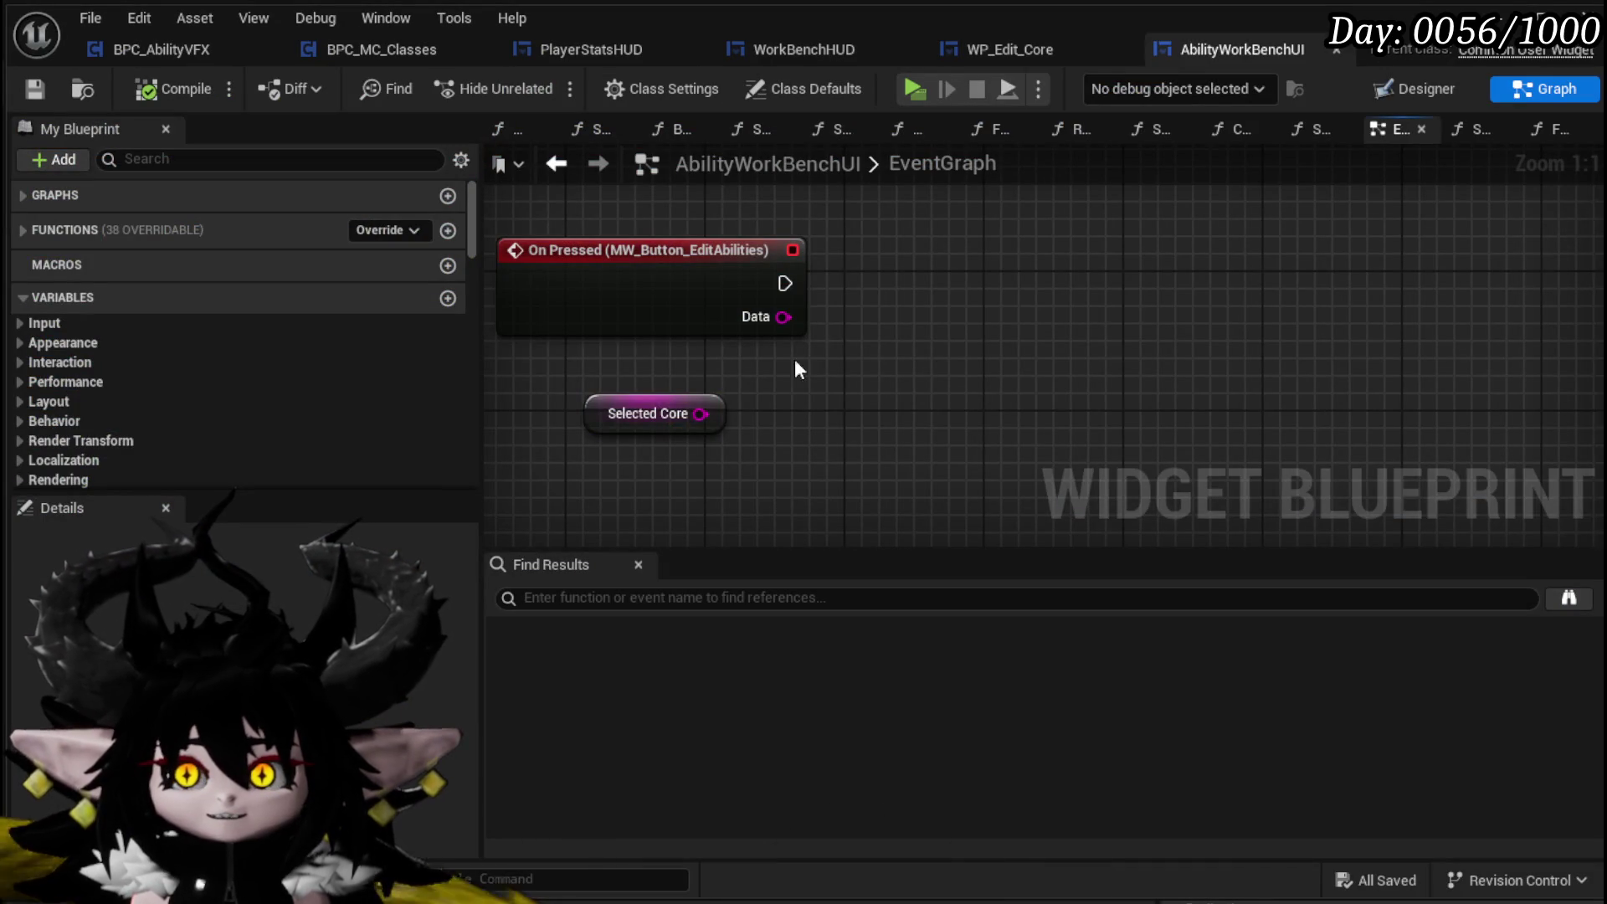
Save the AbilityWorkBenchUI blueprint without adding a node from Selected Core
left_click_drag(668, 414, 896, 374)
left_click(840, 350)
left_click(28, 91)
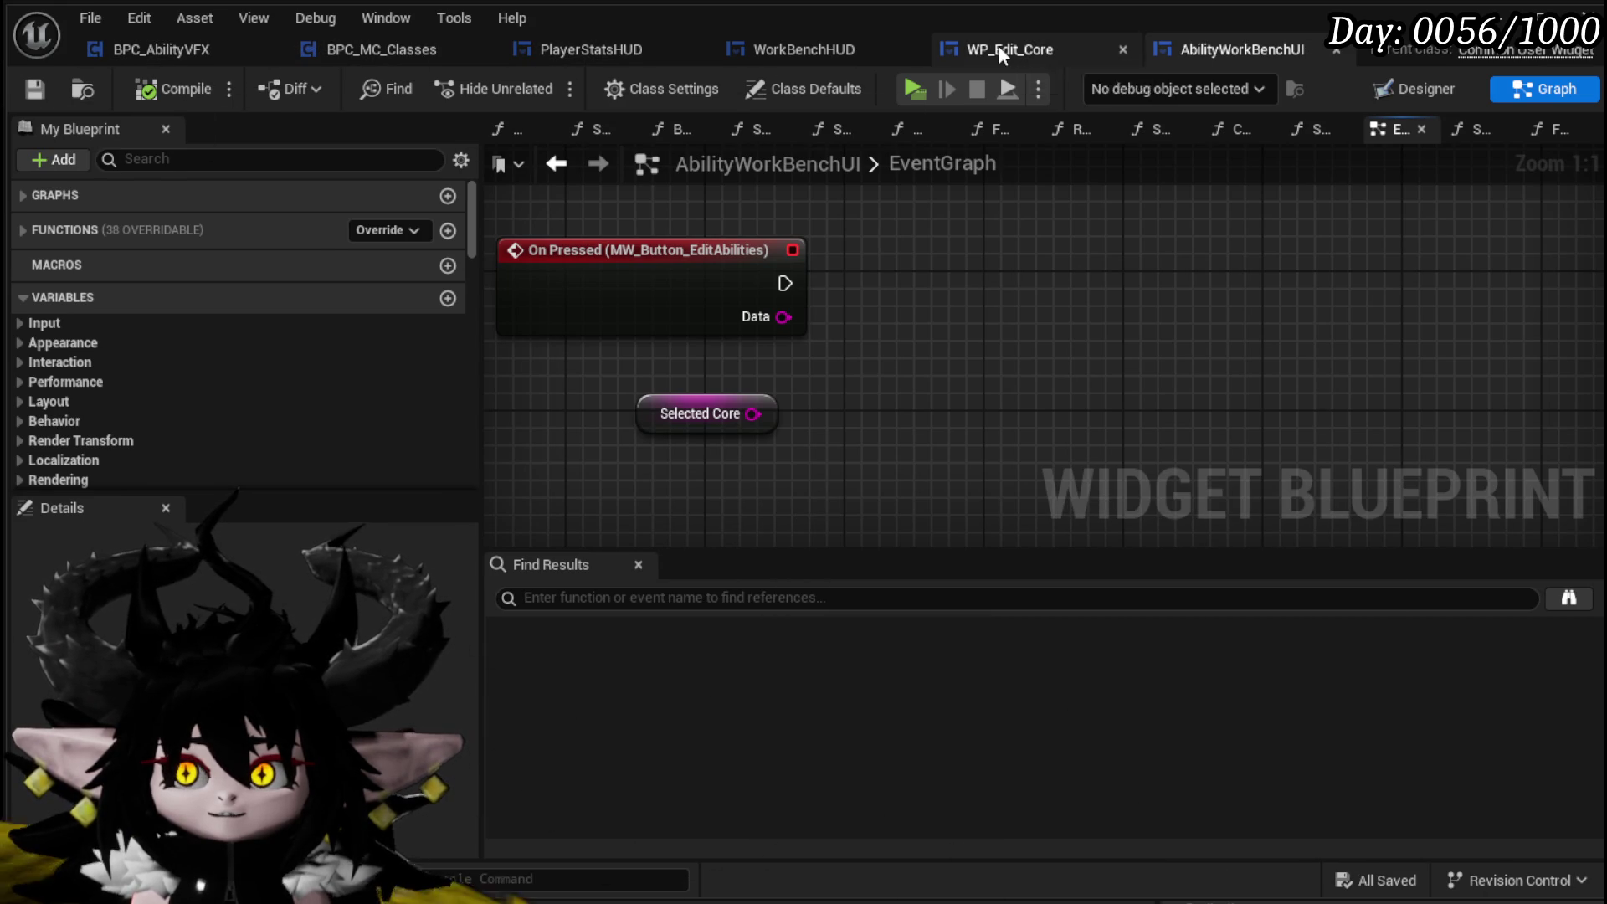
Open WP_Edit_Core's SetInitialData function graph, then its Designer layout
left_click(998, 46)
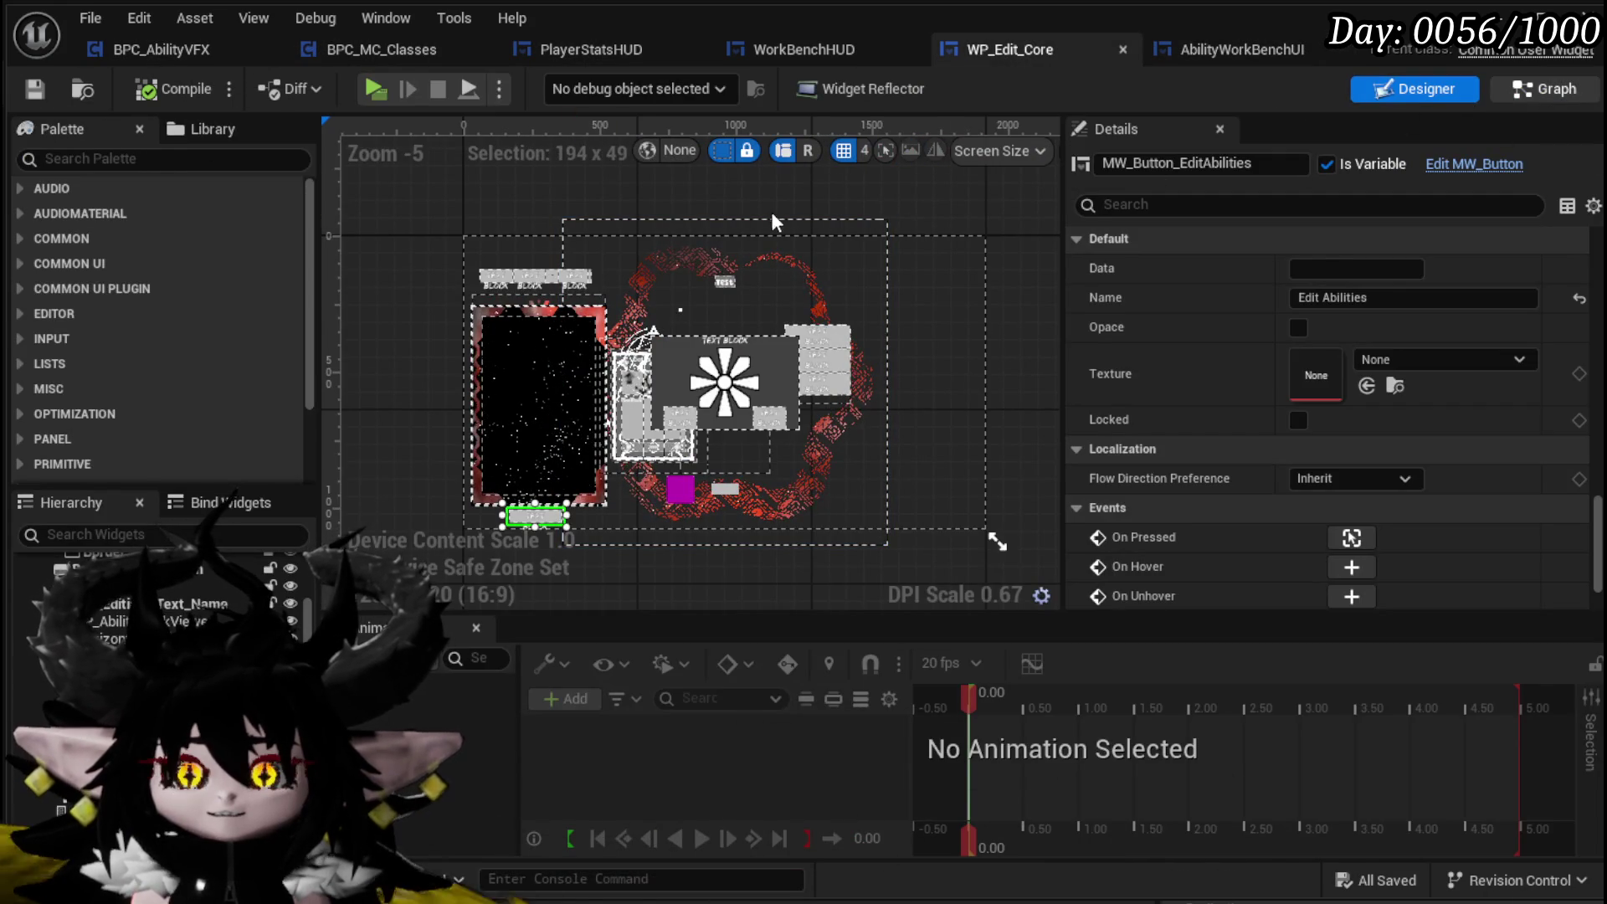
scroll(263, 244, "up", 5)
scroll(263, 244, "up", 10)
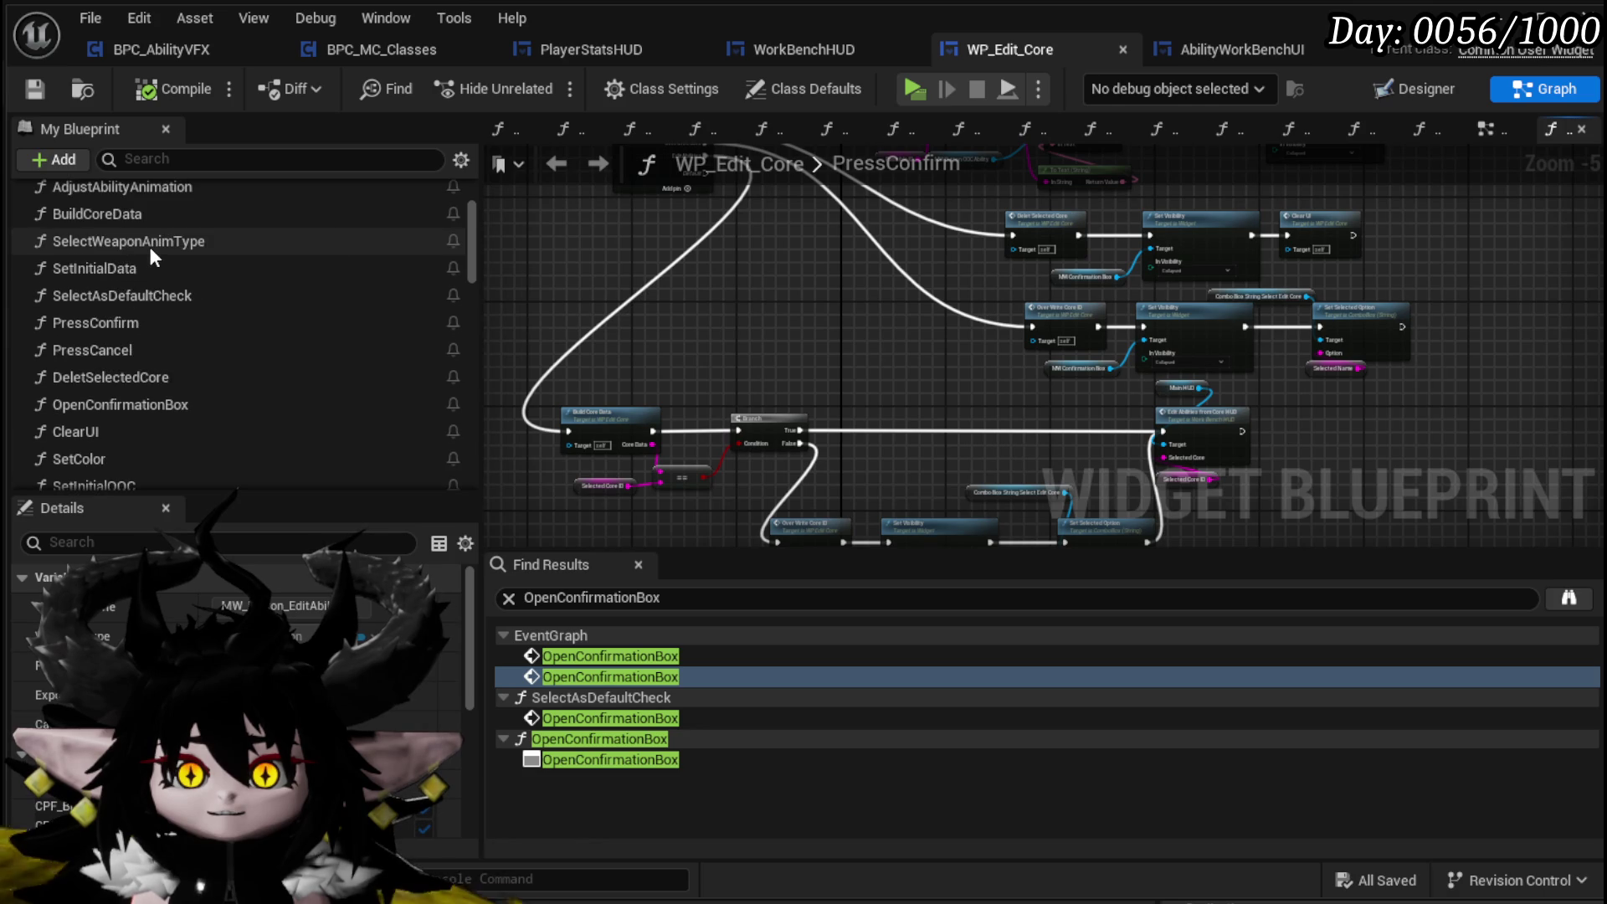
double_click(104, 268)
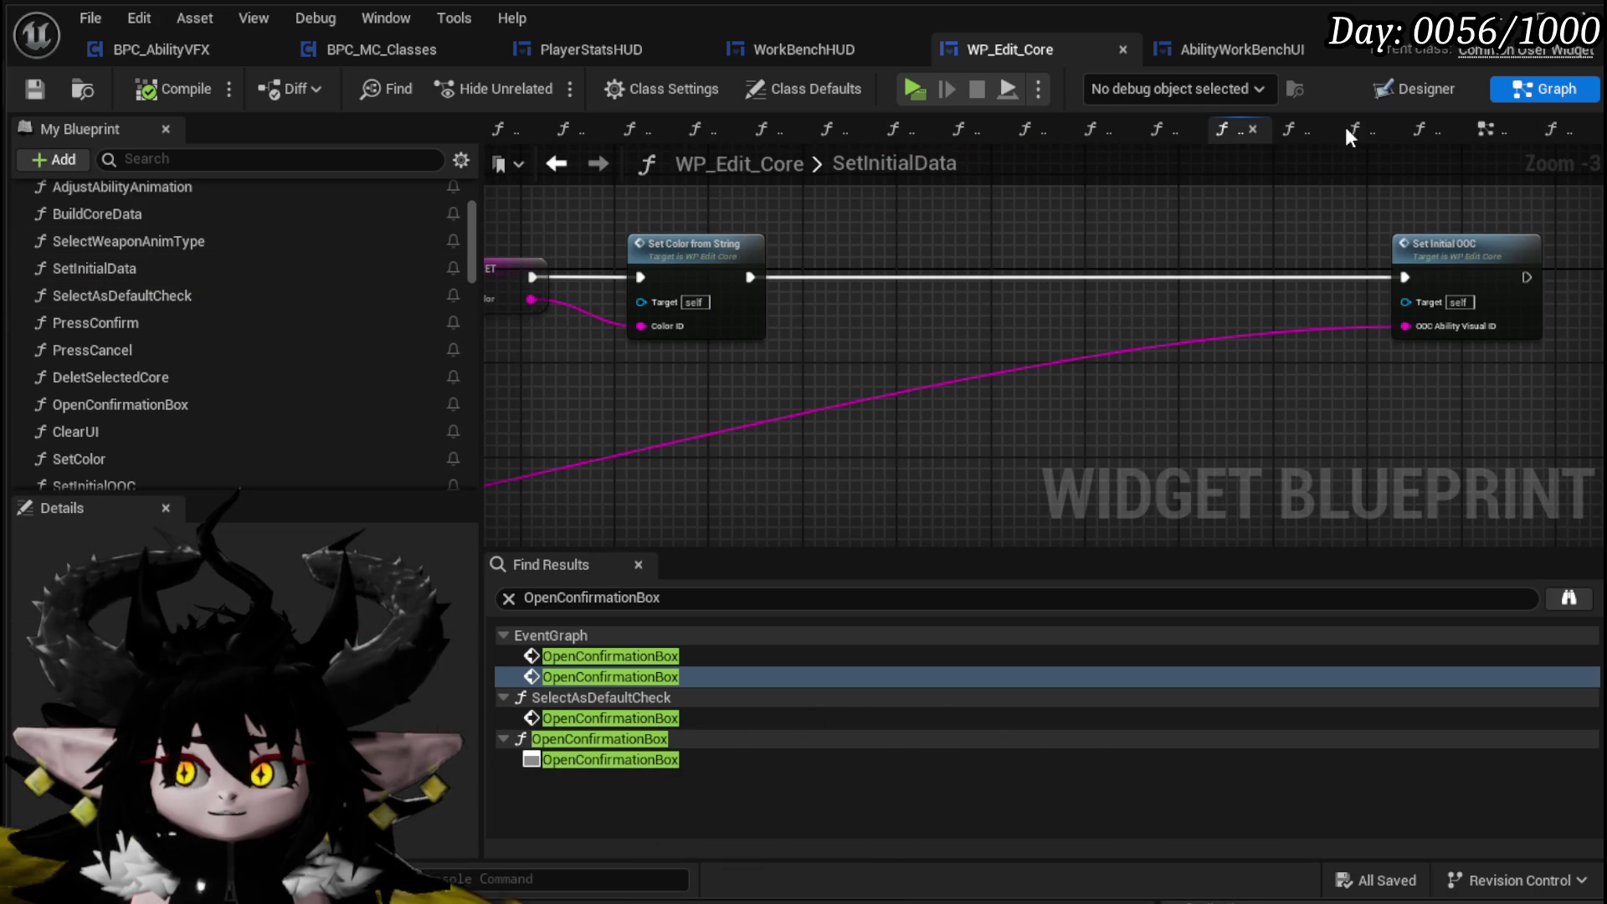
left_click(1415, 88)
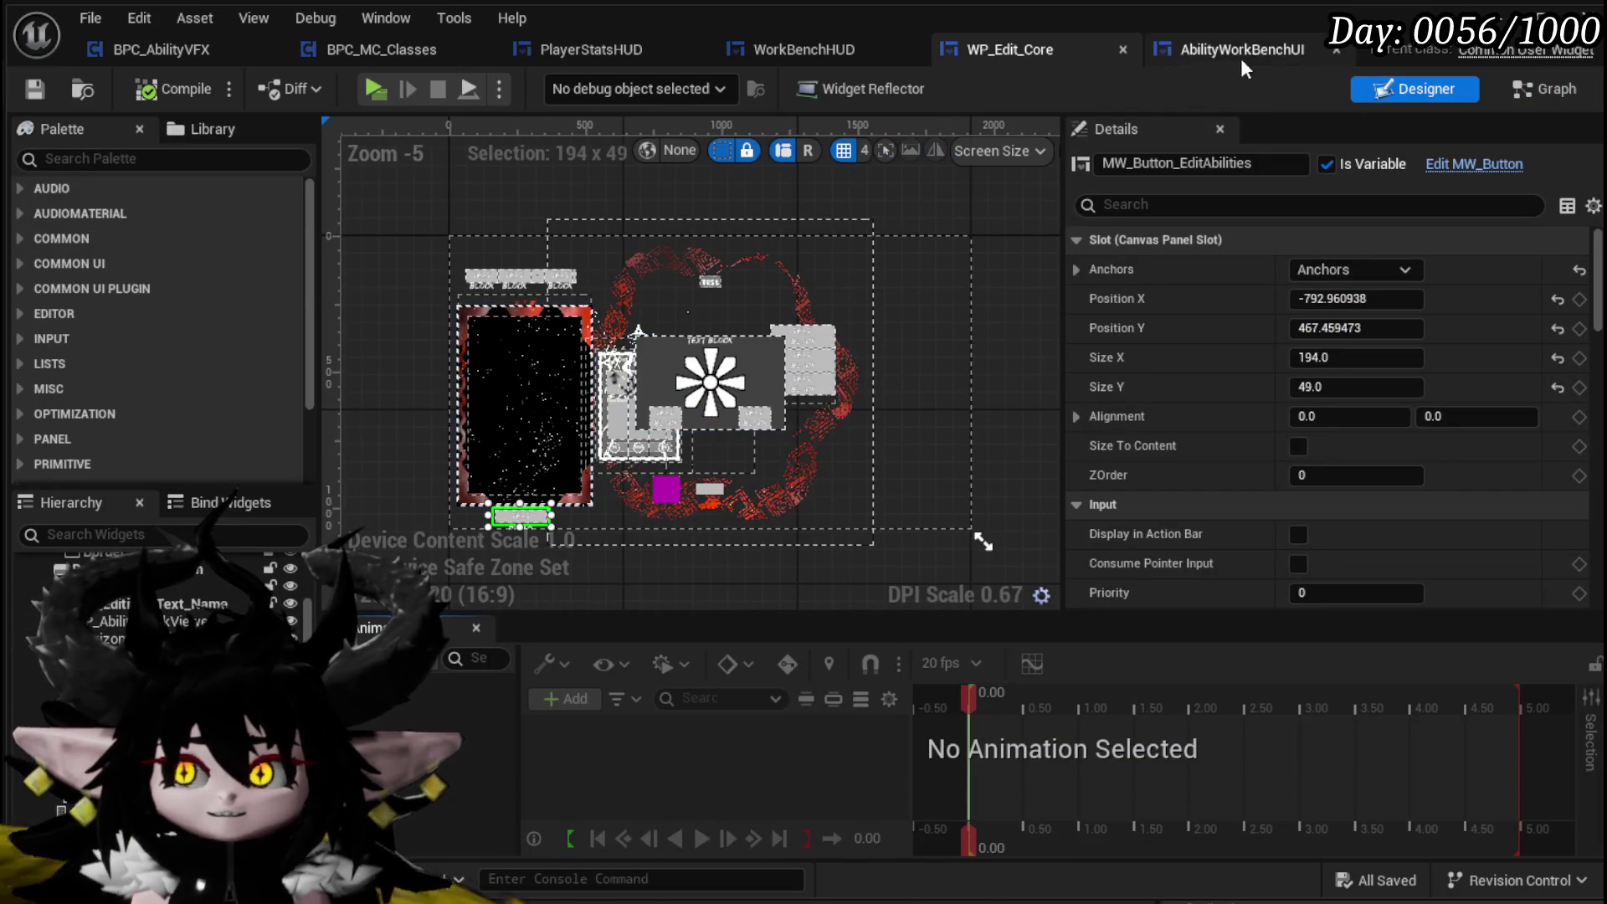
Open WorkBenchHUD's Open Ability HUD function and select its Add Child node
left_click(820, 49)
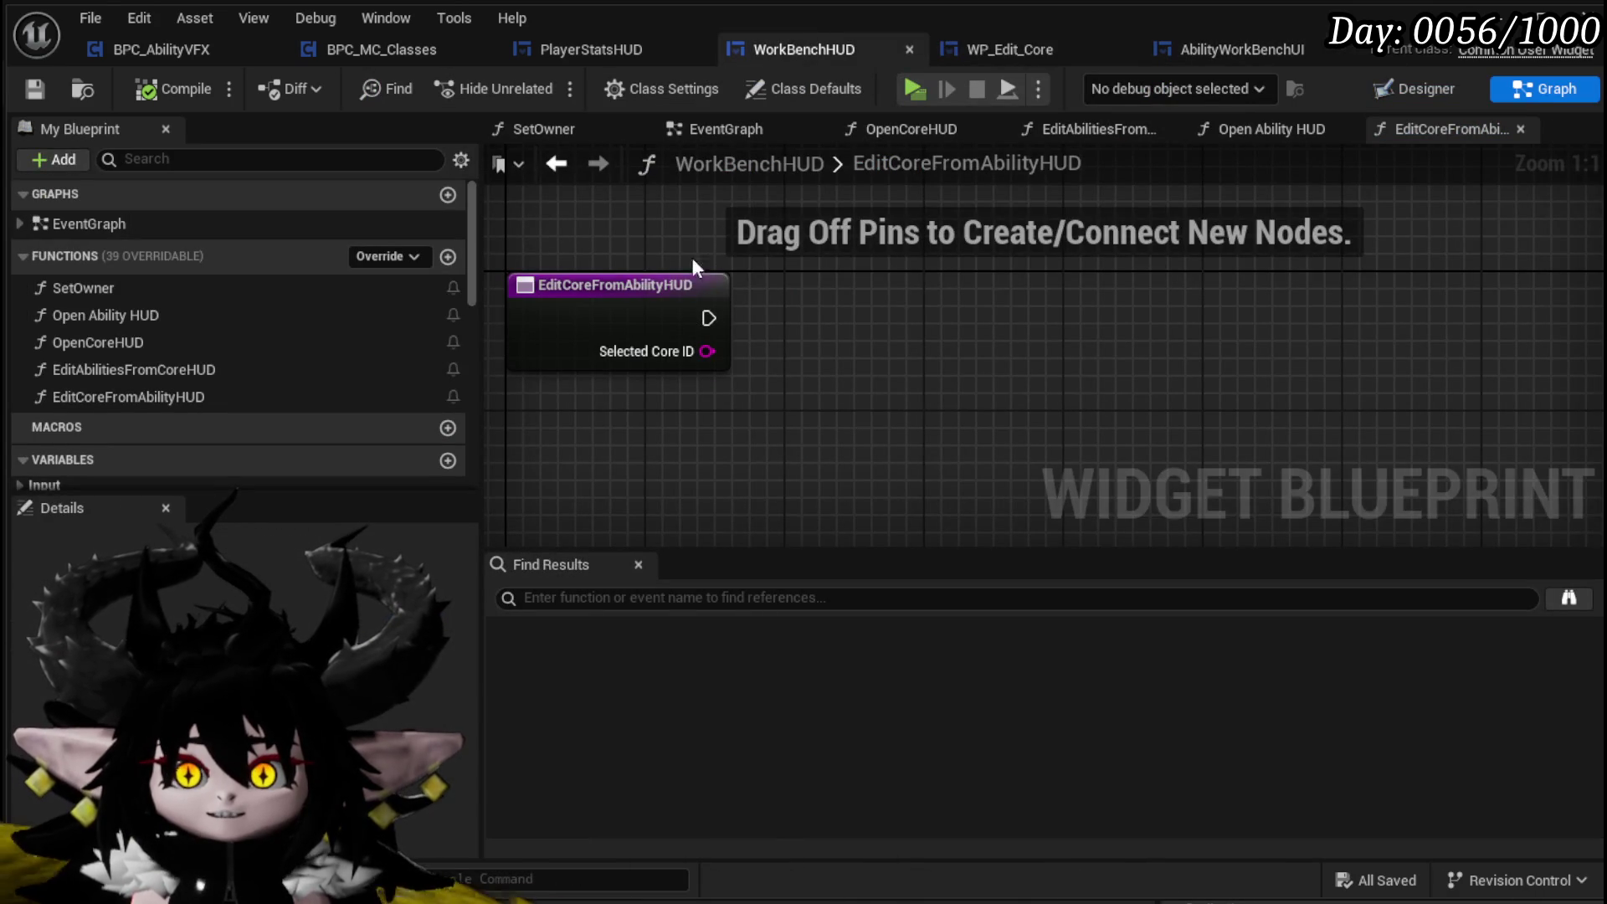
left_click(164, 315)
double_click(144, 315)
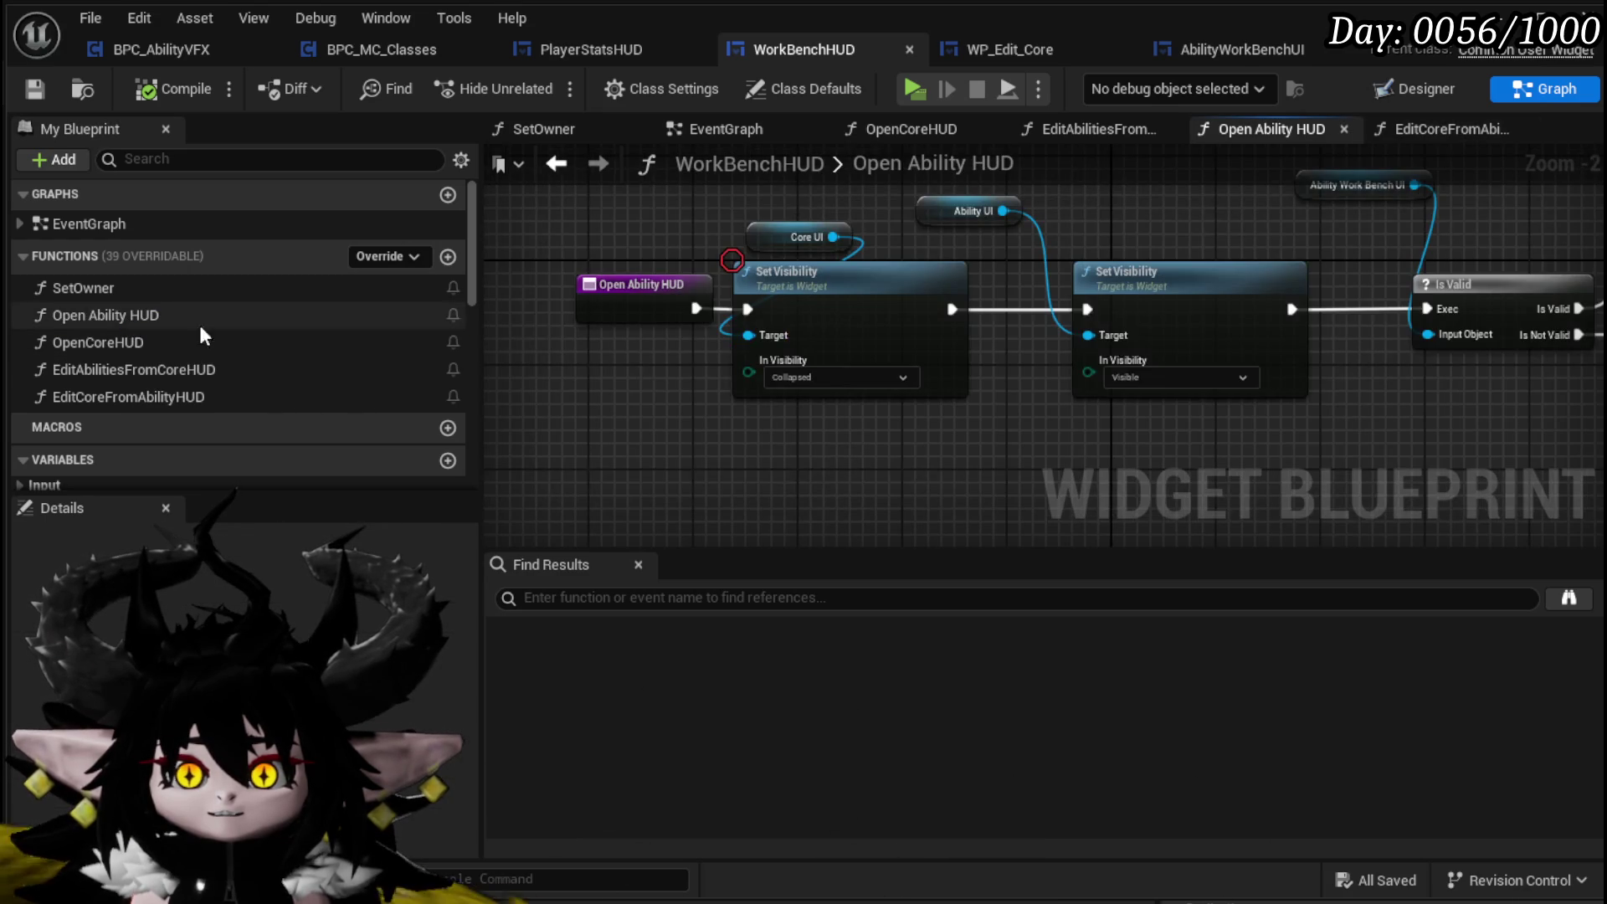
mouse_move(1233, 400)
left_mouse_down()
mouse_move(1023, 338)
mouse_move(896, 424)
mouse_move(835, 419)
mouse_move(839, 503)
mouse_move(780, 478)
mouse_move(856, 469)
left_mouse_up()
left_click(1022, 338)
Move the group of nodes including SET further left in the Open Ability HUD graph
scroll(921, 418, "down", 3)
mouse_move(642, 445)
left_mouse_down()
mouse_move(1237, 202)
mouse_move(1368, 194)
left_mouse_up()
left_click_drag(1344, 359, 1222, 350)
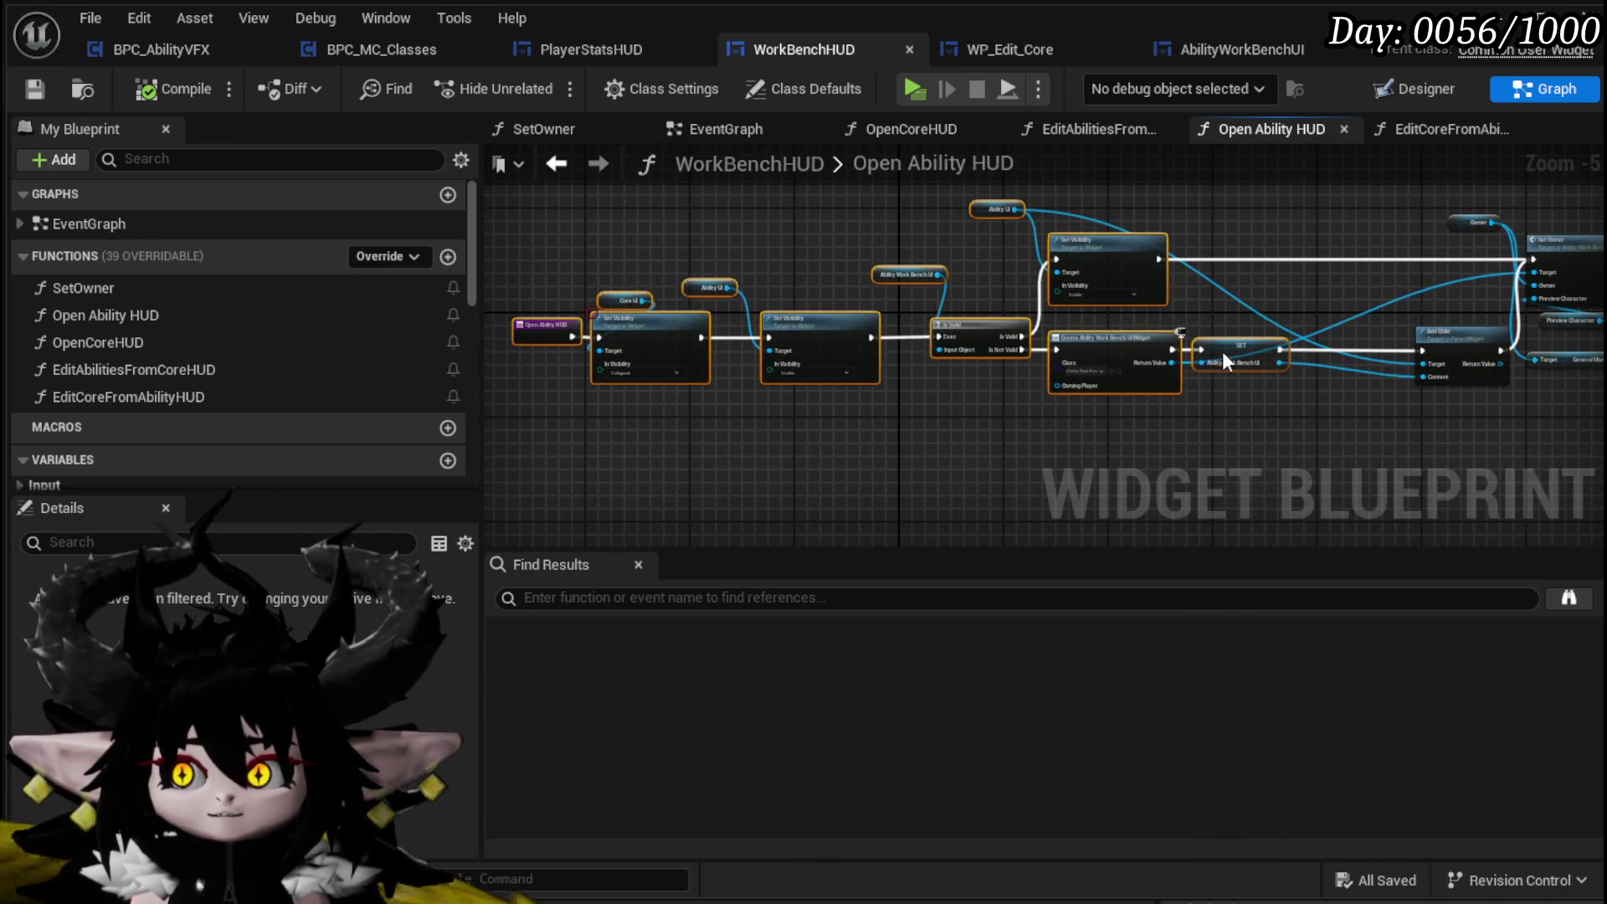
left_click(1320, 383)
Try a connection from the Return Value without adding a node, then reposition the graph view
scroll(1319, 384, "up", 5)
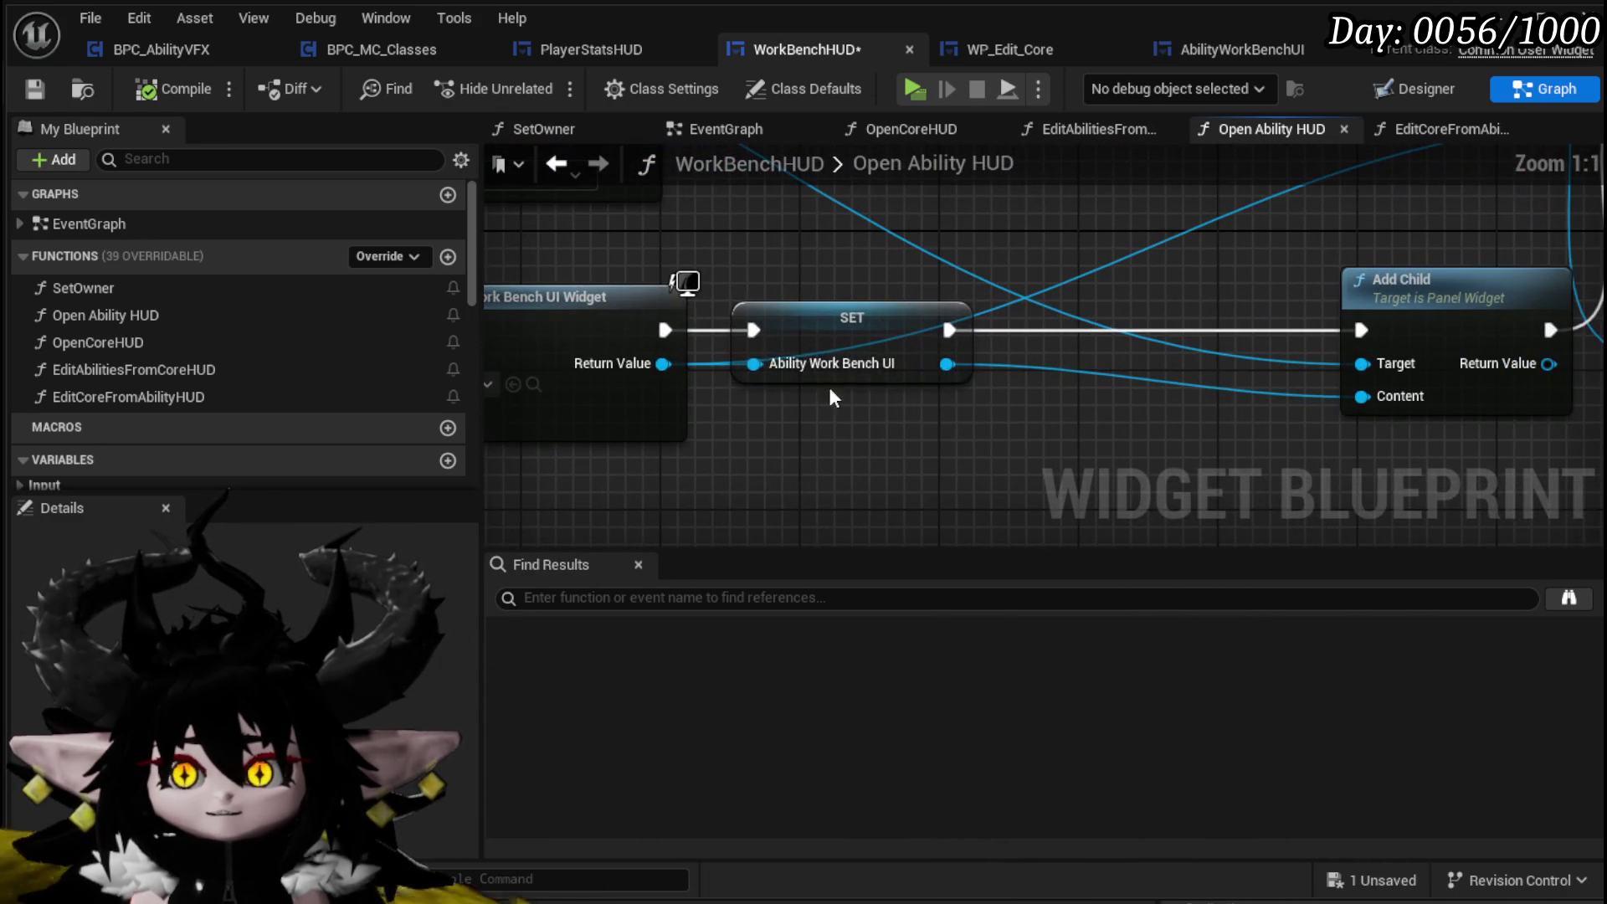
left_click_drag(664, 364, 934, 435)
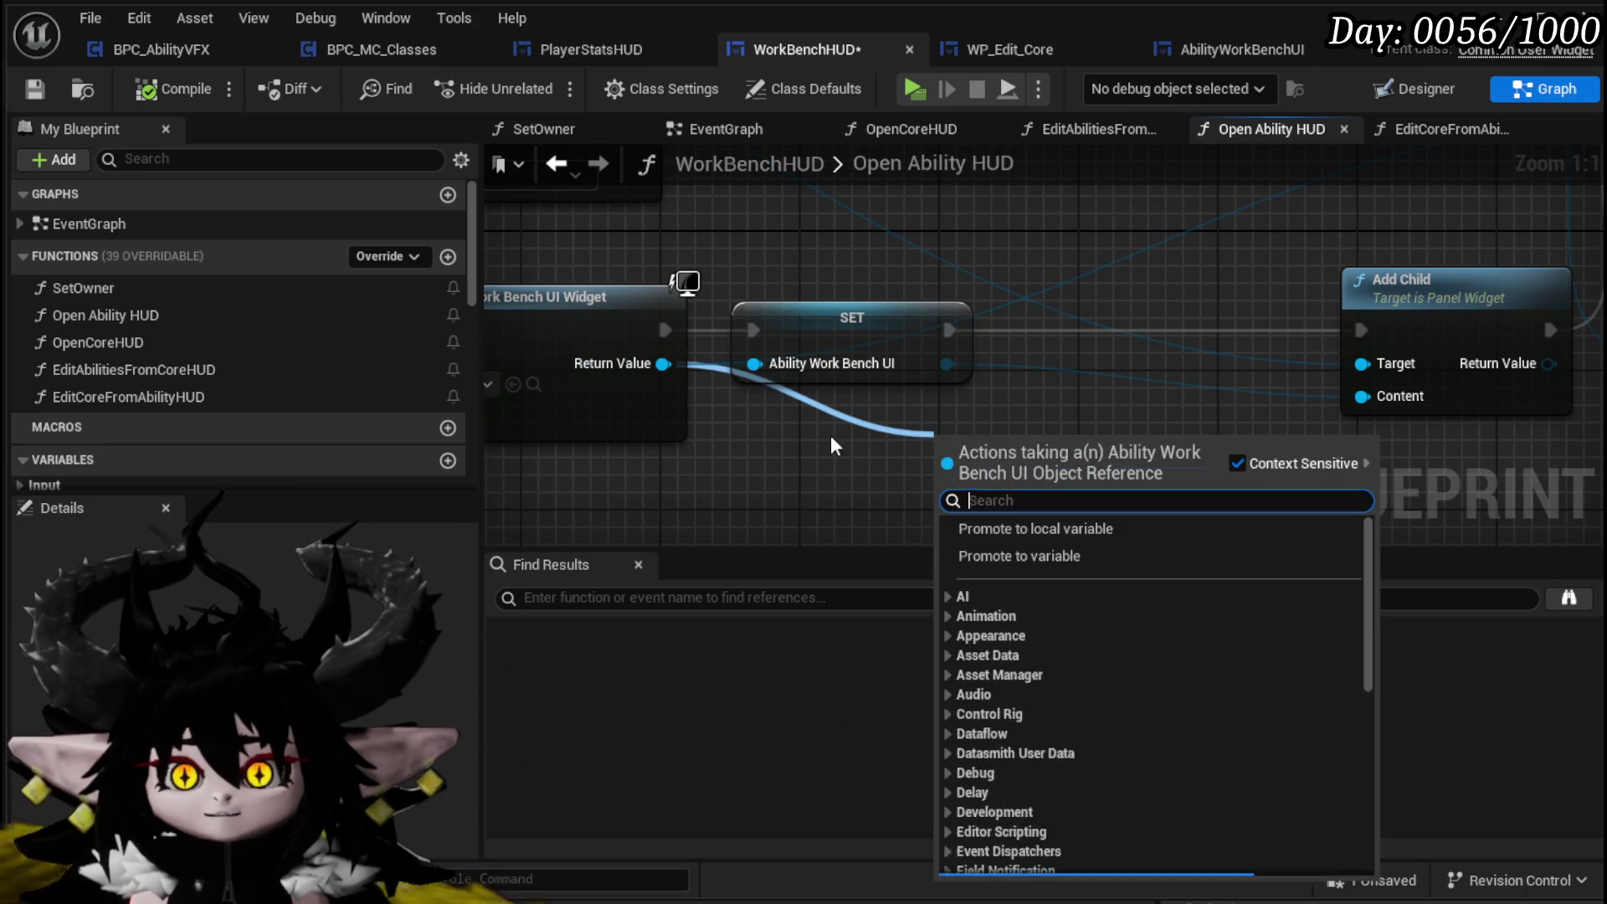
left_click(766, 427)
mouse_move(766, 427)
left_mouse_down()
mouse_move(745, 421)
mouse_move(770, 417)
left_mouse_up()
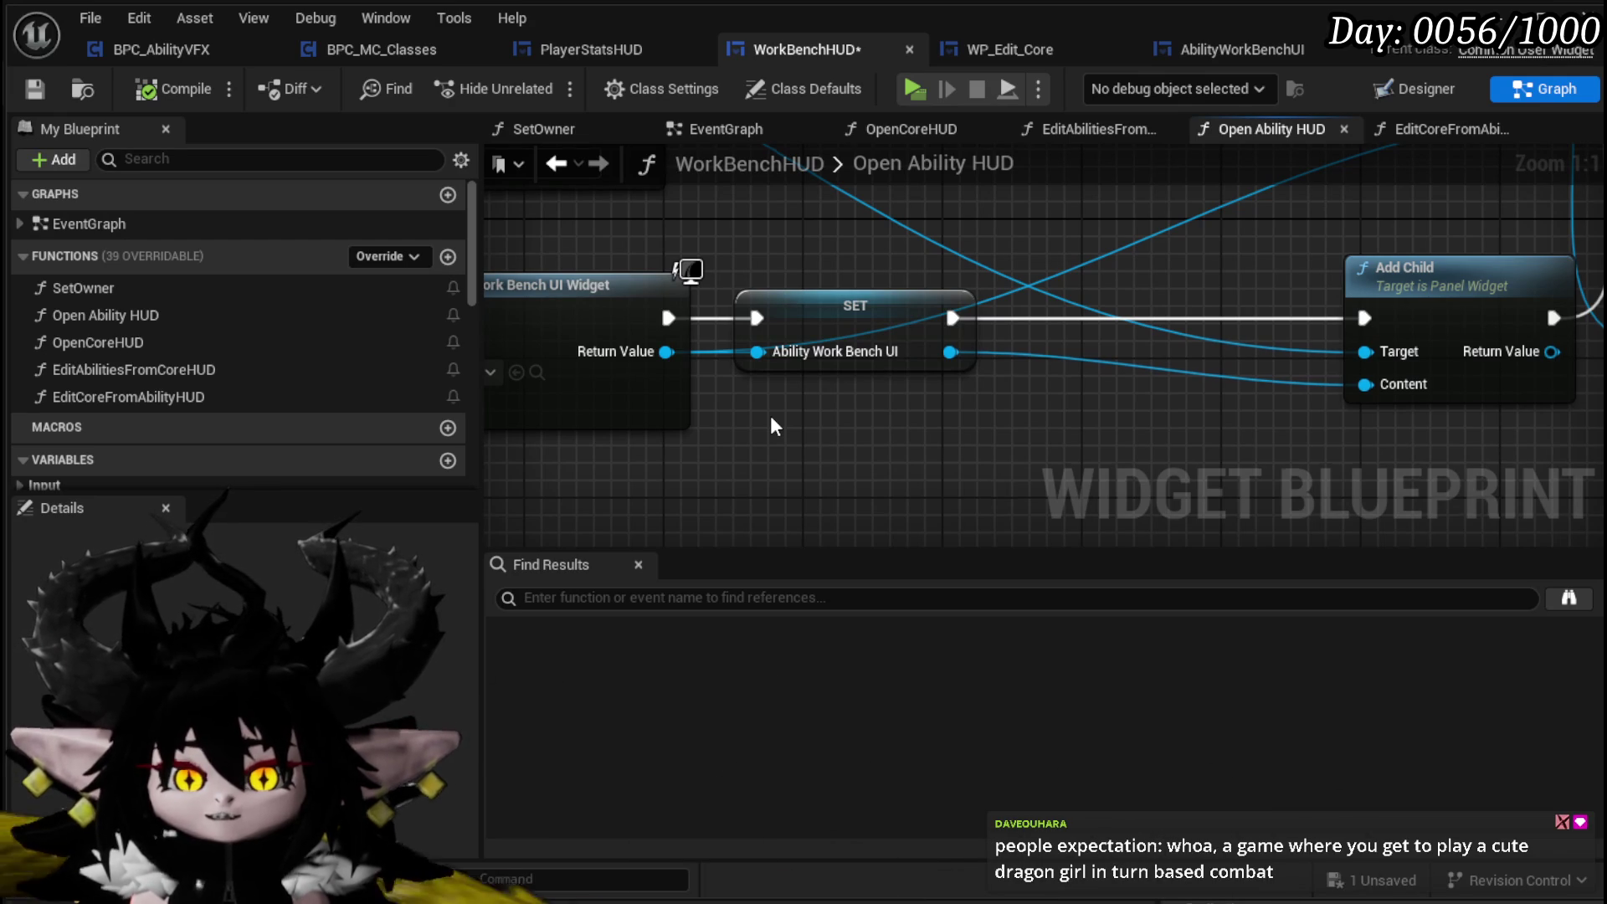
left_click_drag(771, 417, 756, 369)
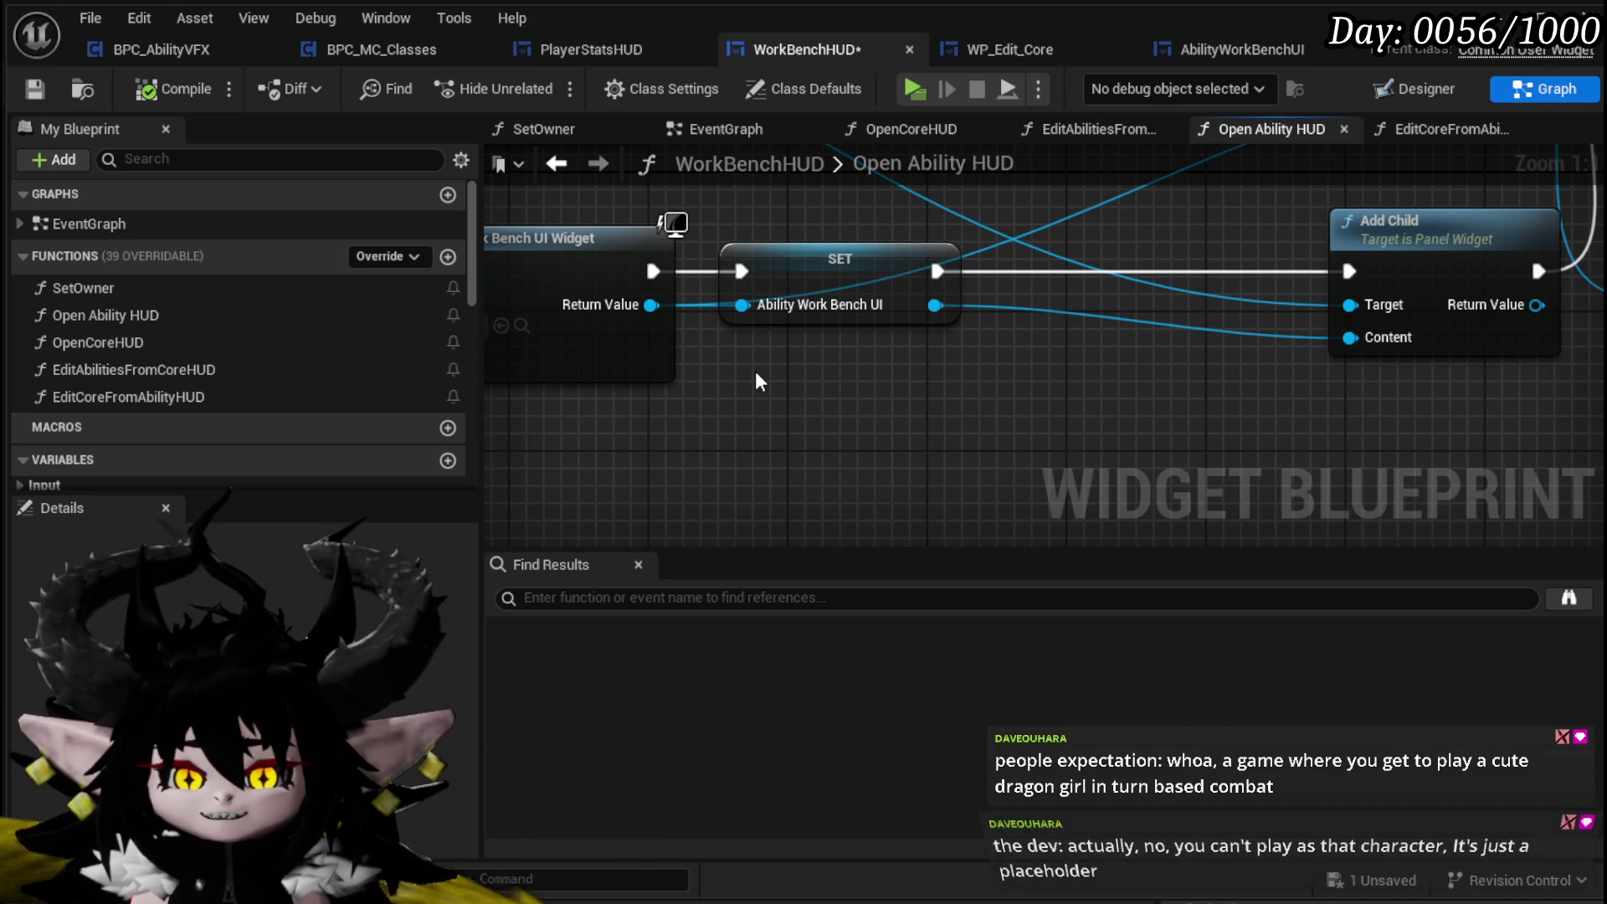
left_click_drag(756, 374, 801, 394)
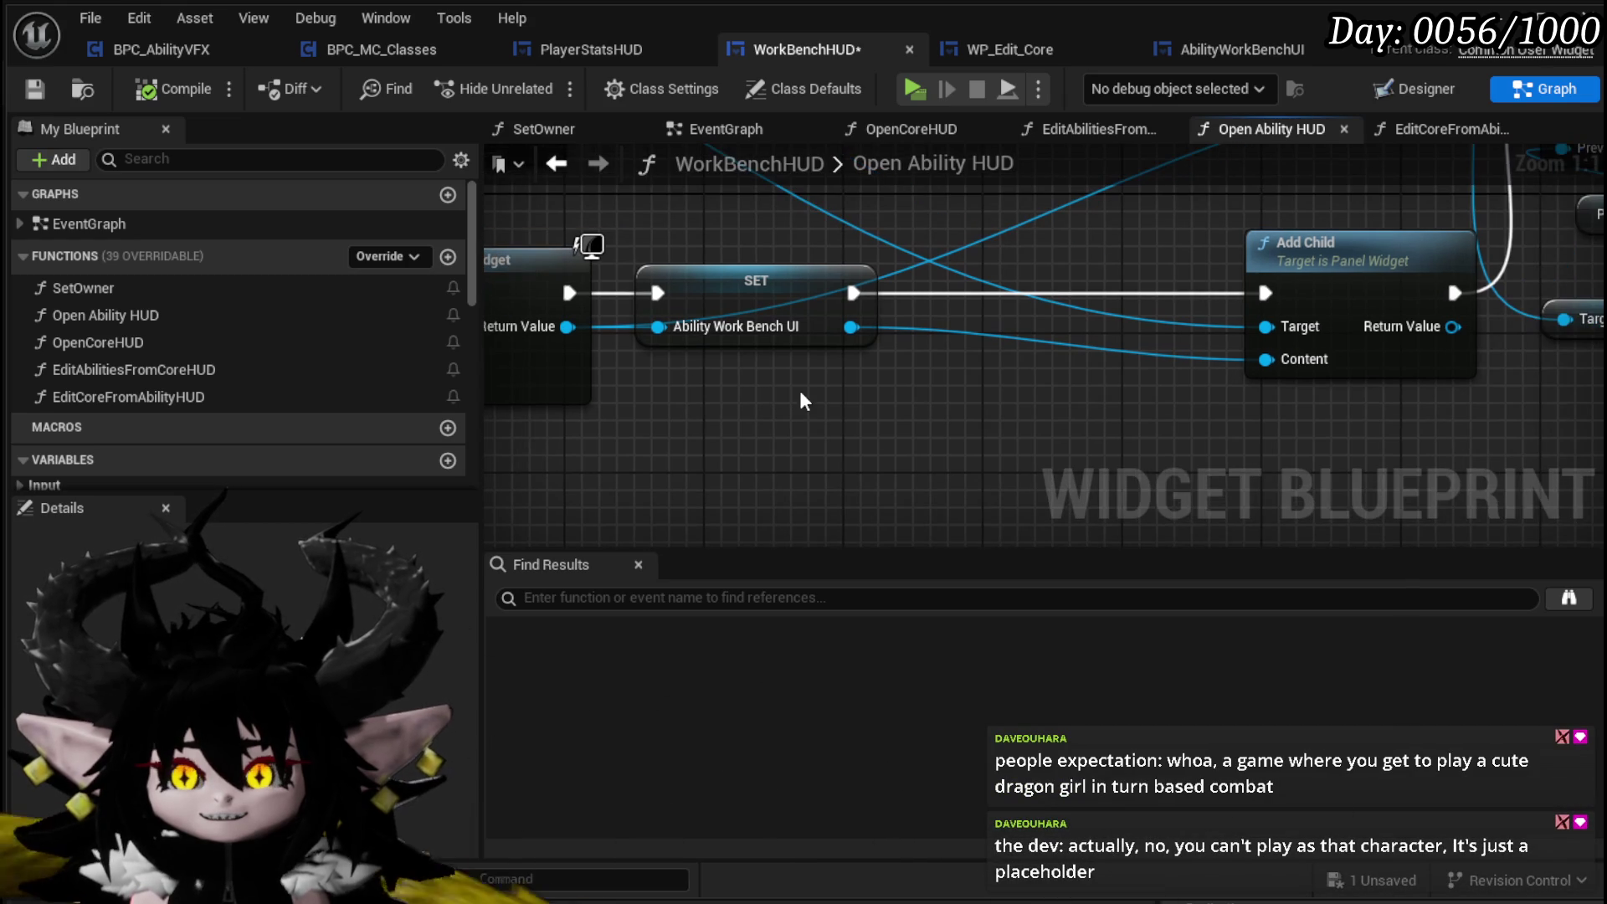
Save the WorkBenchHUD blueprint and switch to Krita
left_click(35, 90)
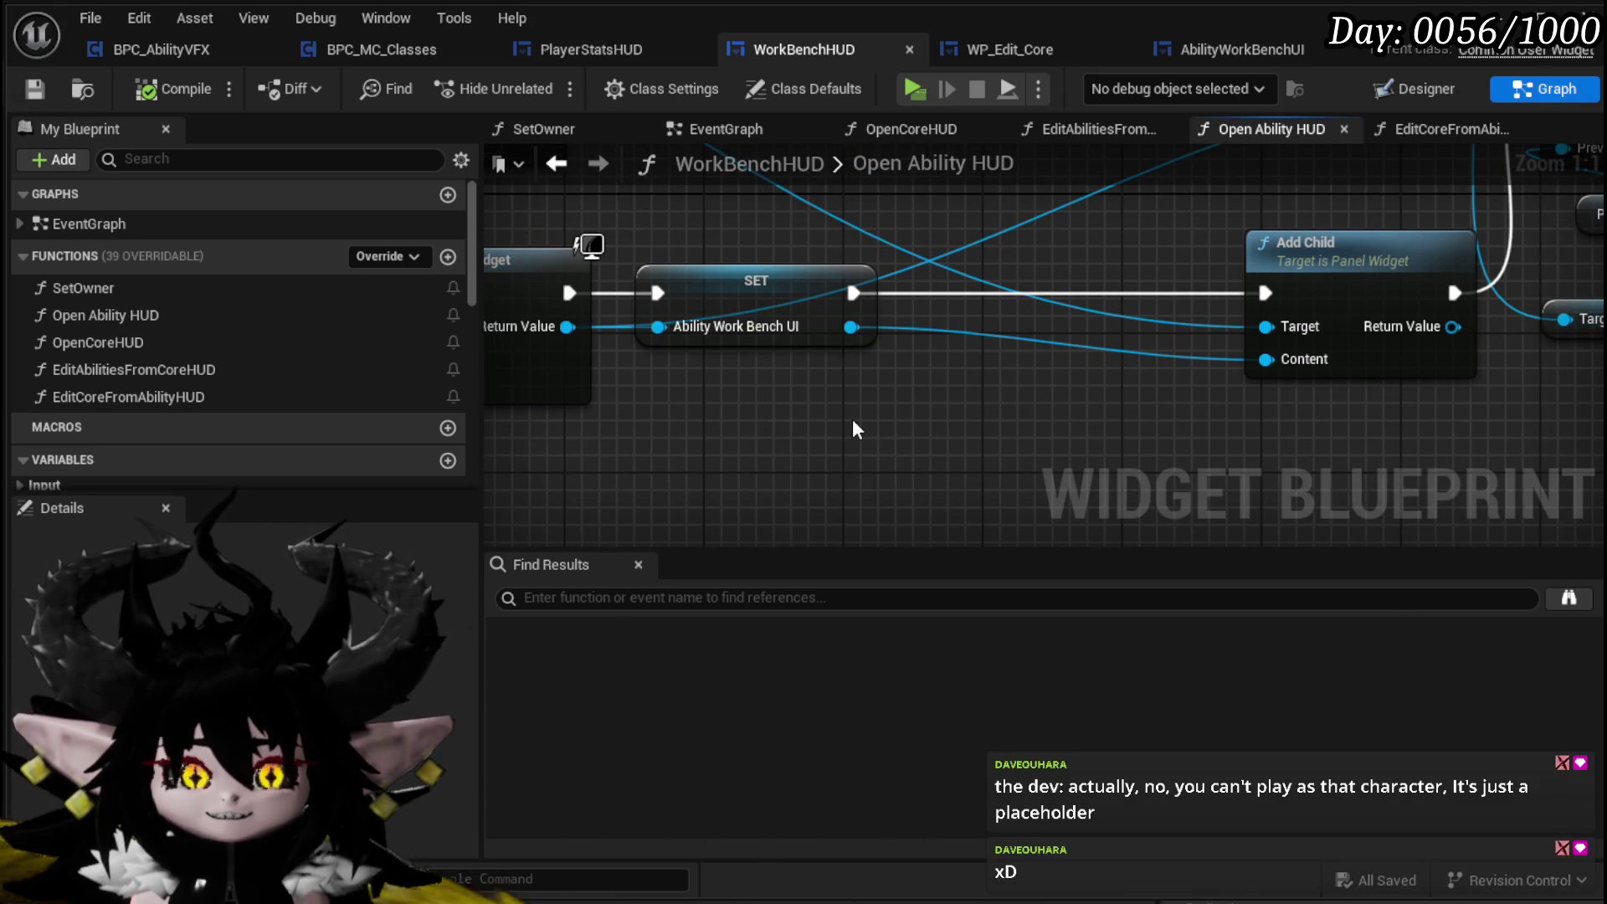
scroll(981, 428, "down", 3)
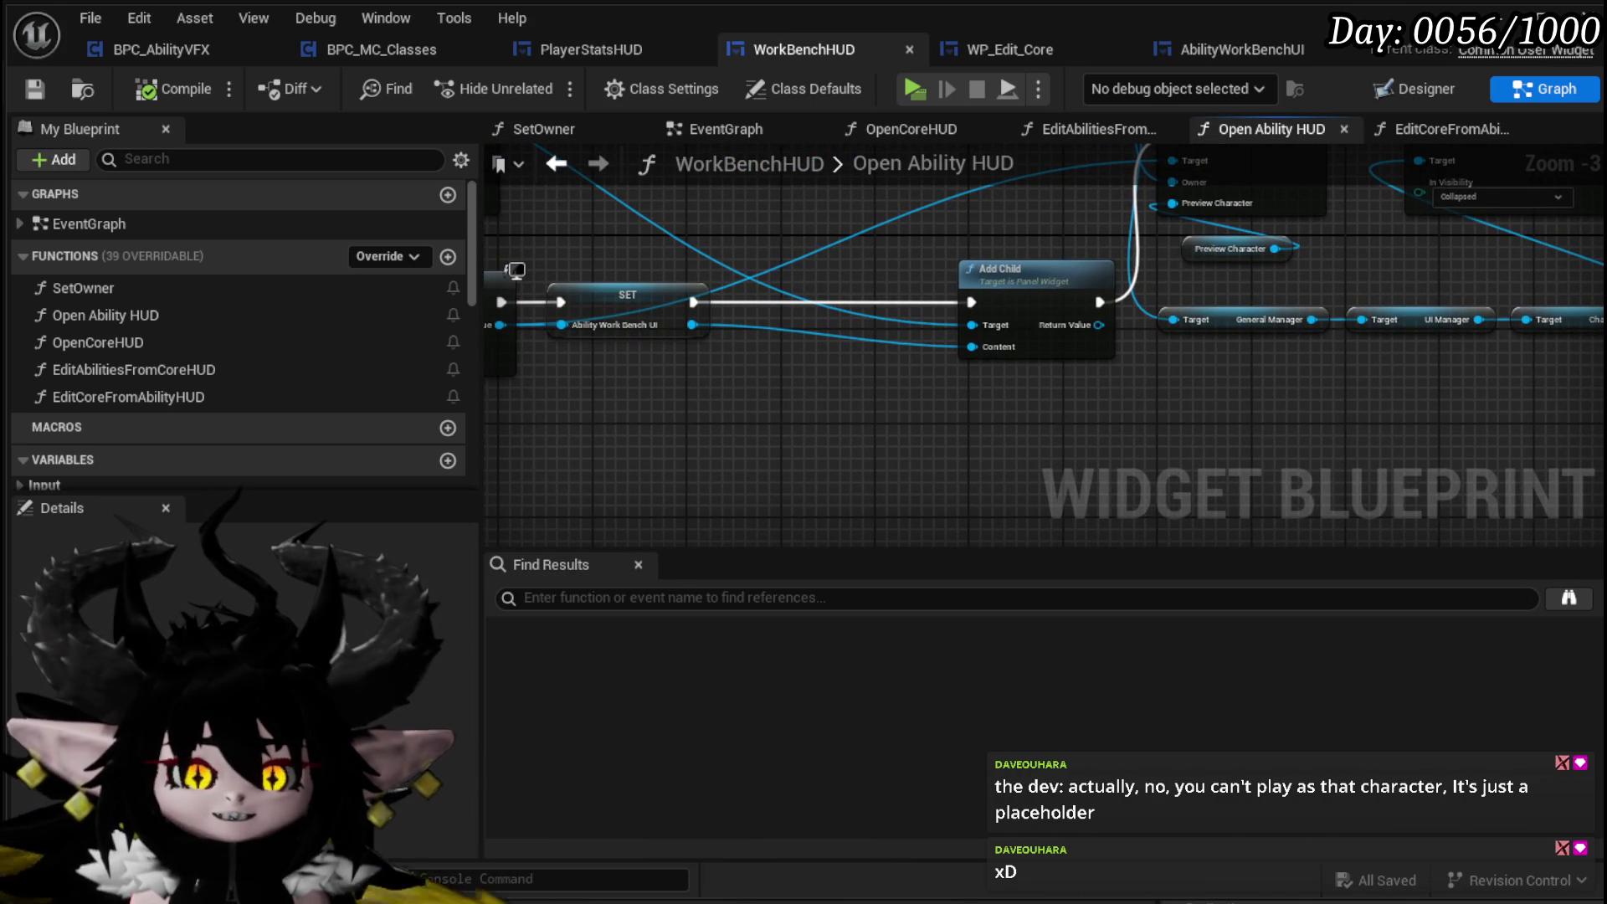
key("alt+Tab")
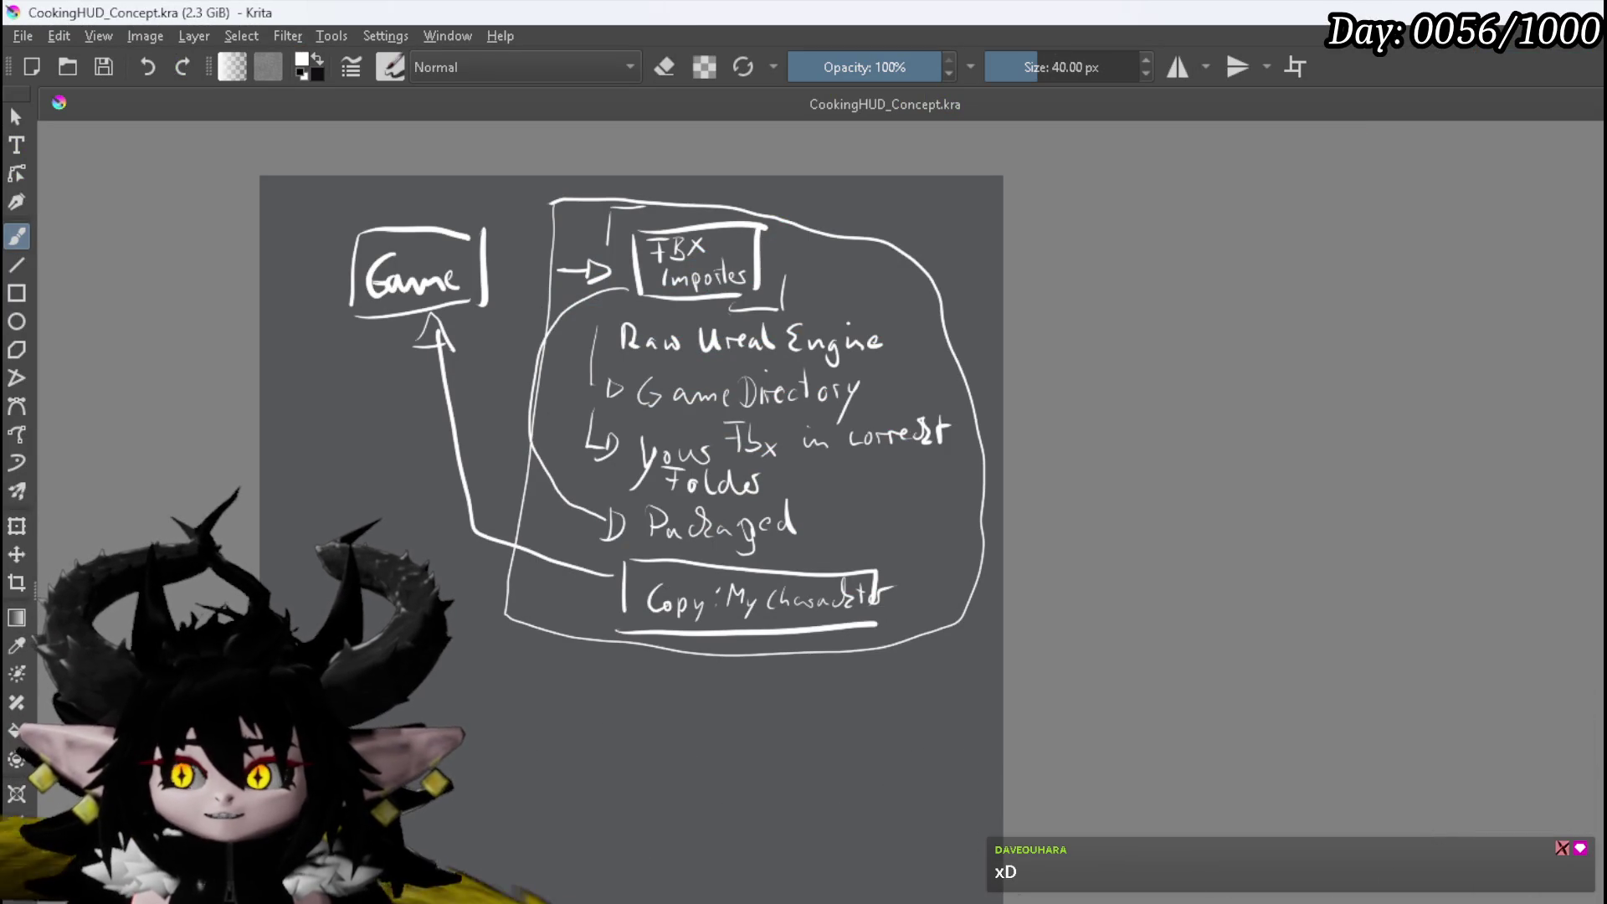
Remove the pipeline diagram strokes so the red-haired chibi character image shows
key("Delete")
key("ctrl+v")
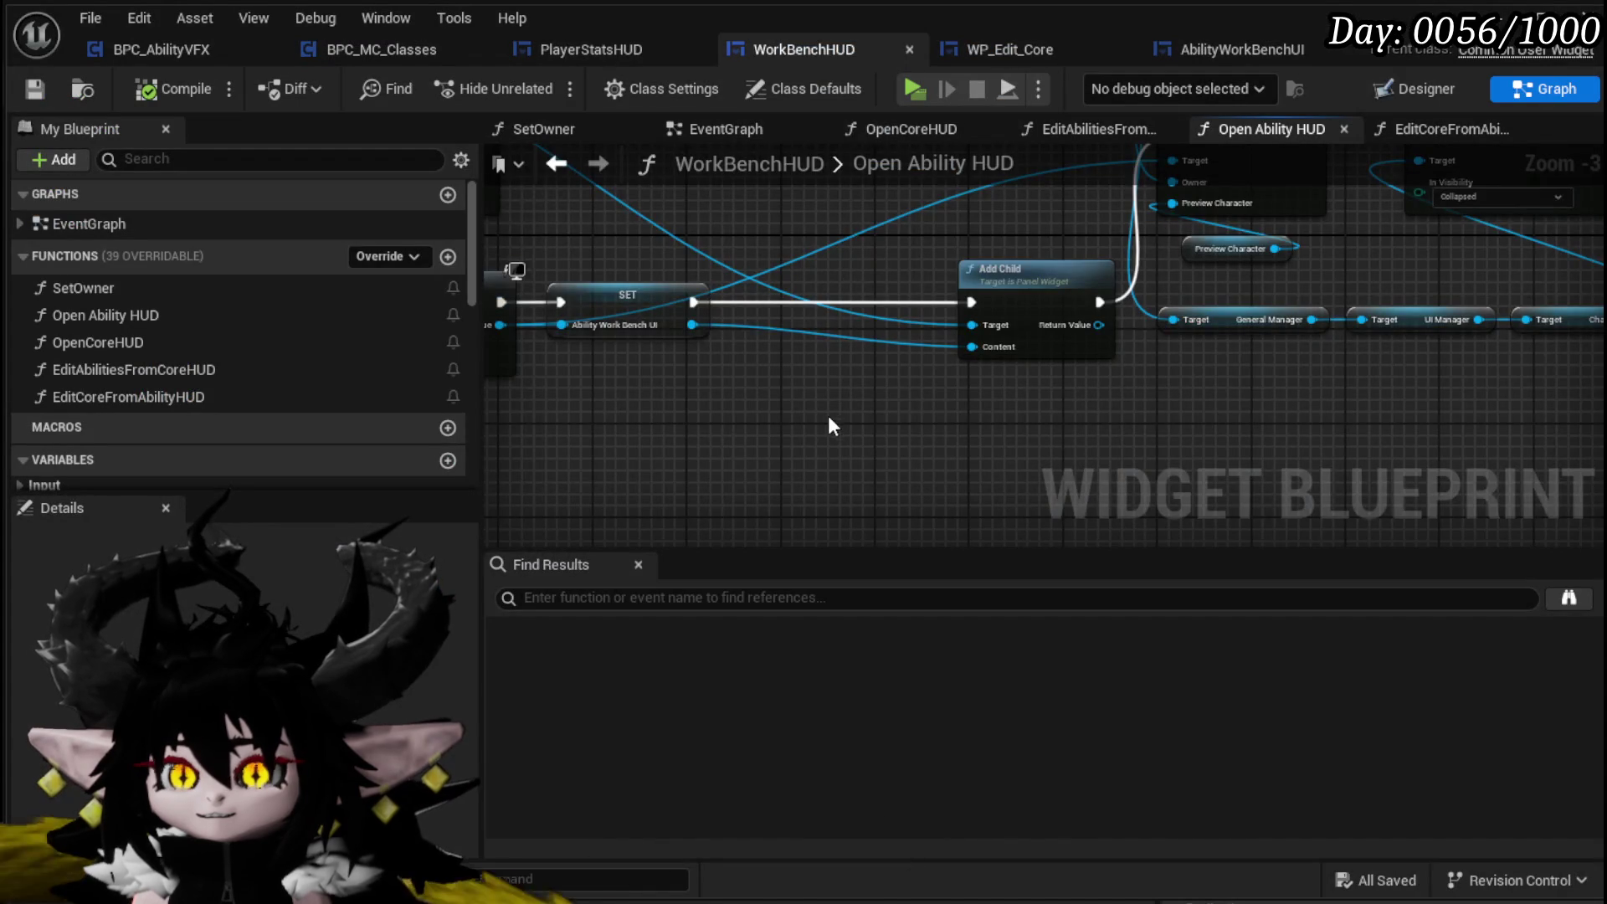
Zoom the Open Ability HUD graph and marquee-select the Create Widget and SET nodes
scroll(796, 409, "up", 2)
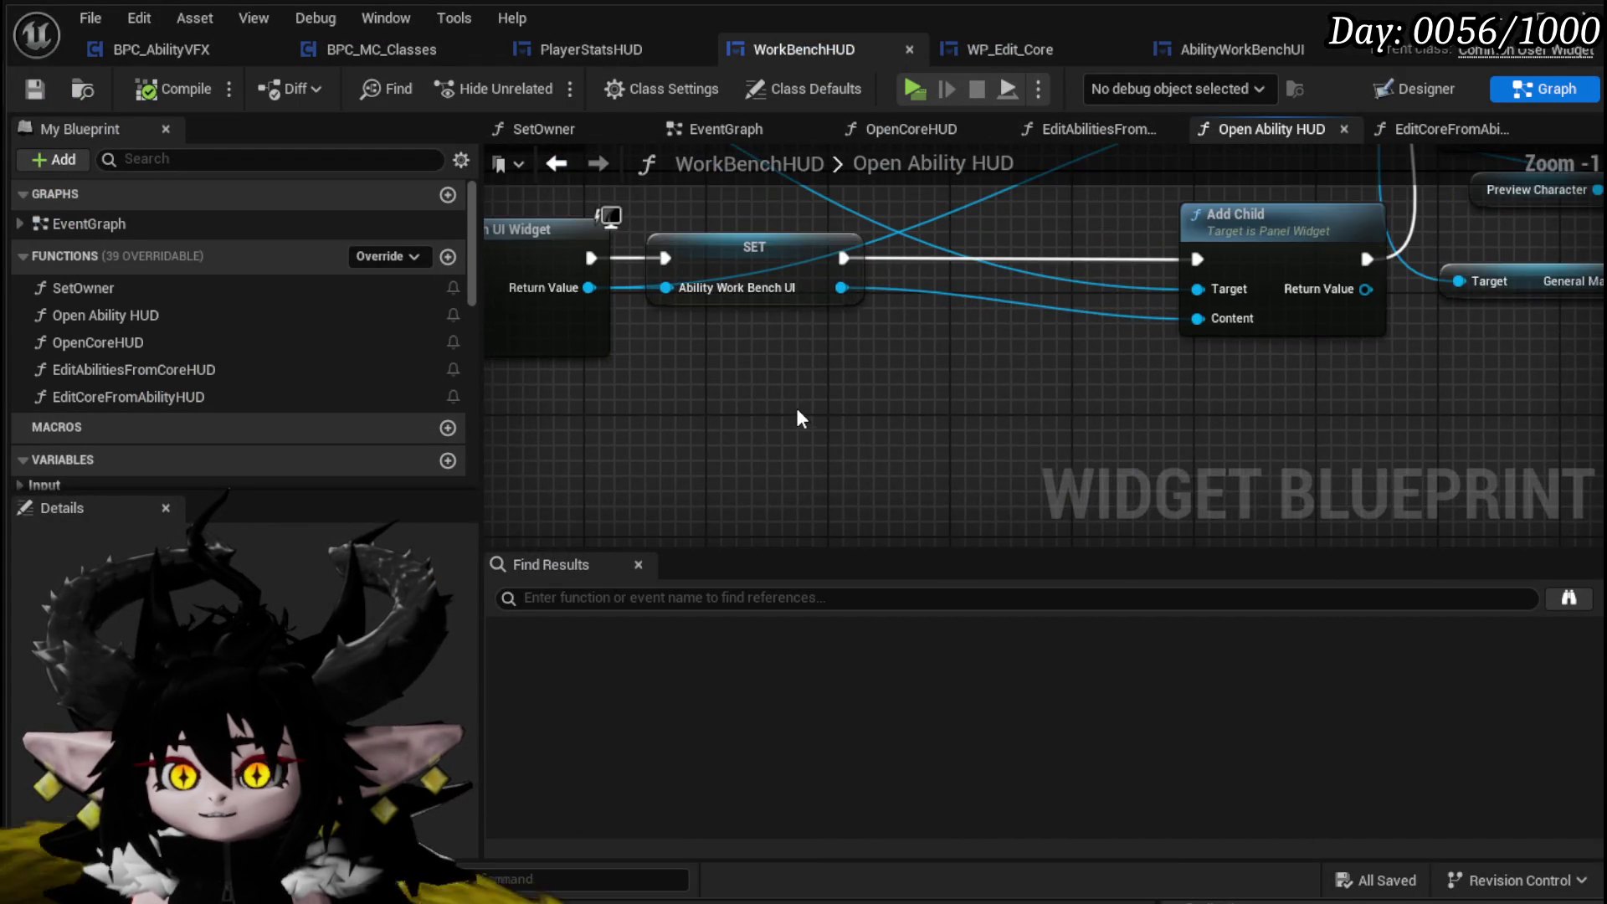
left_click_drag(796, 409, 678, 437)
scroll(802, 340, "down", 3)
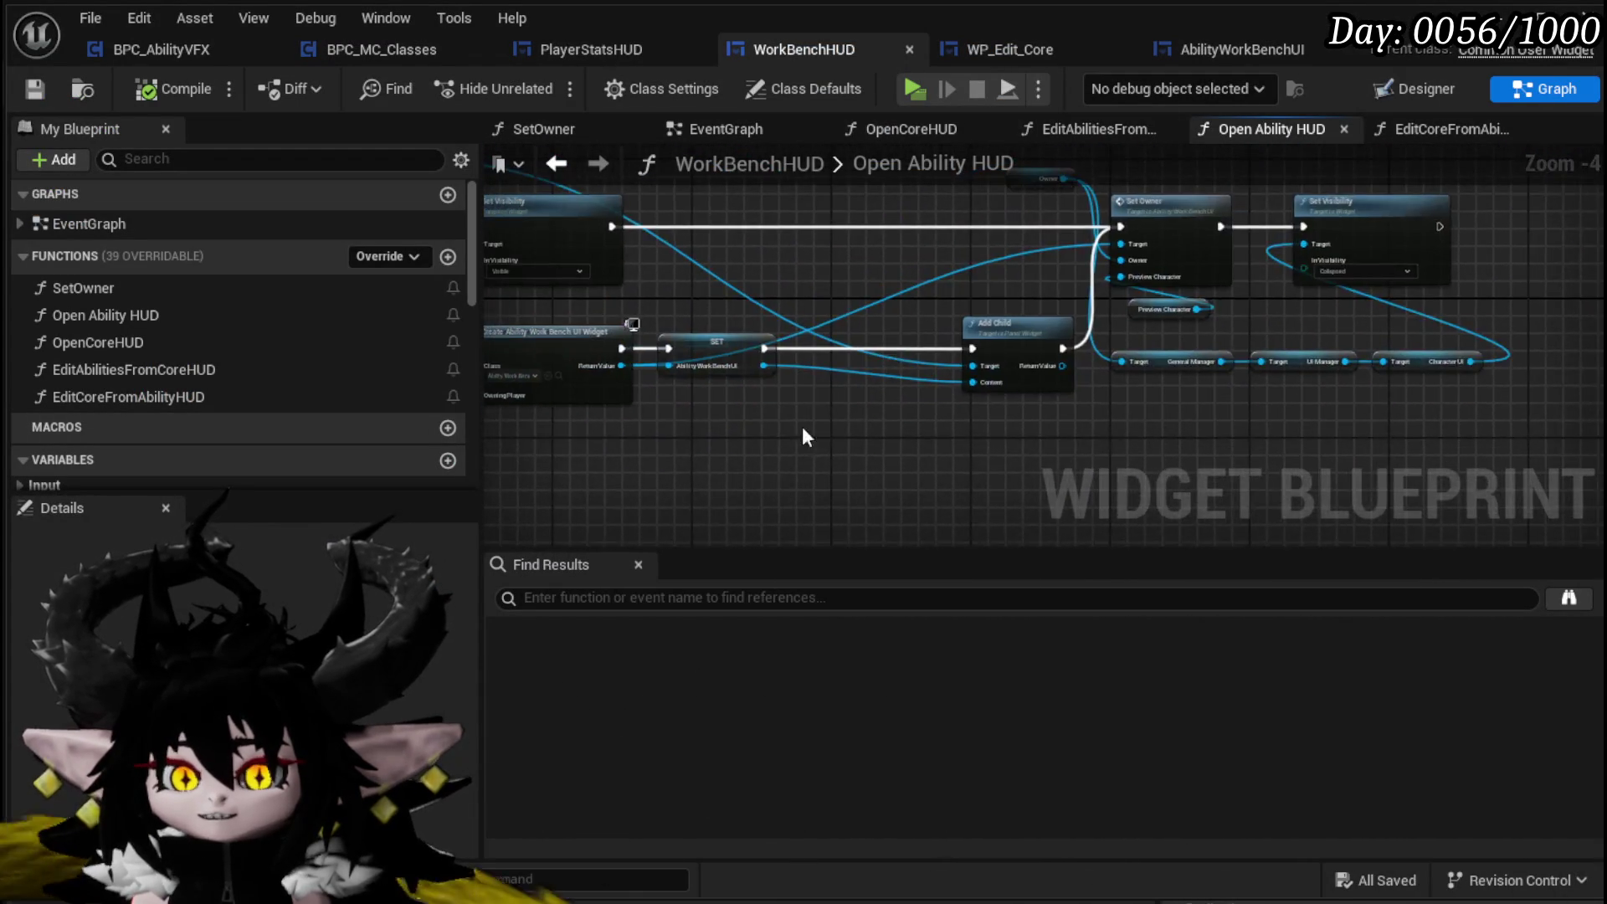
scroll(835, 368, "up", 3)
mouse_move(832, 419)
left_mouse_down()
mouse_move(1113, 293)
mouse_move(1083, 293)
left_mouse_up()
left_click(979, 405)
Shift the graph view left and save WorkBenchHUD
left_click_drag(653, 268, 545, 437)
key("ctrl+s")
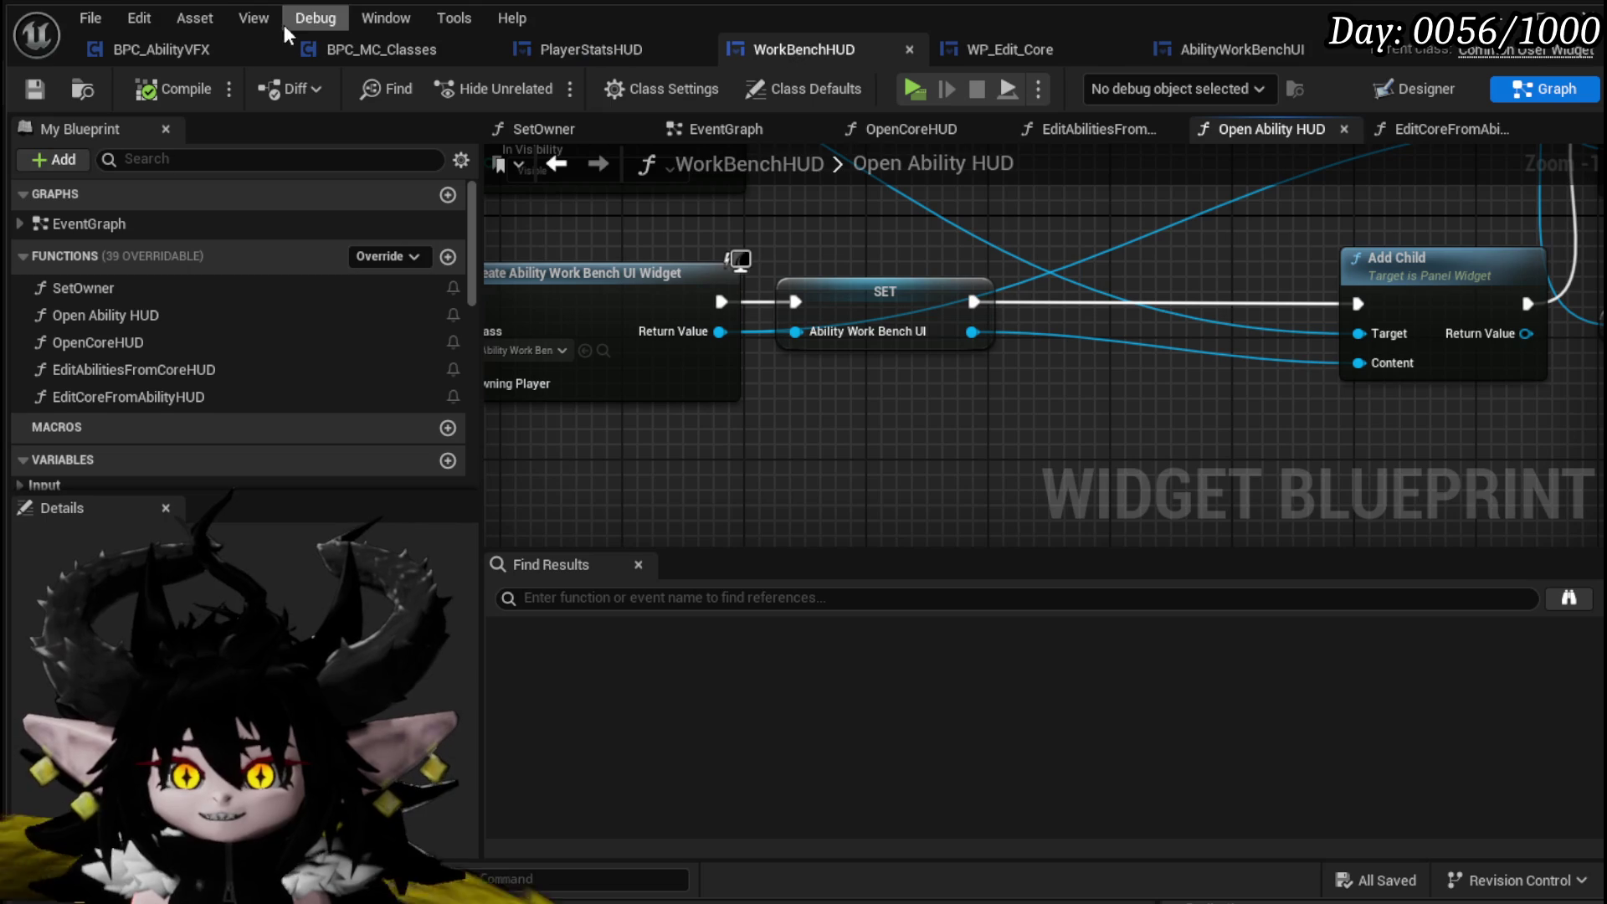
left_click(1233, 59)
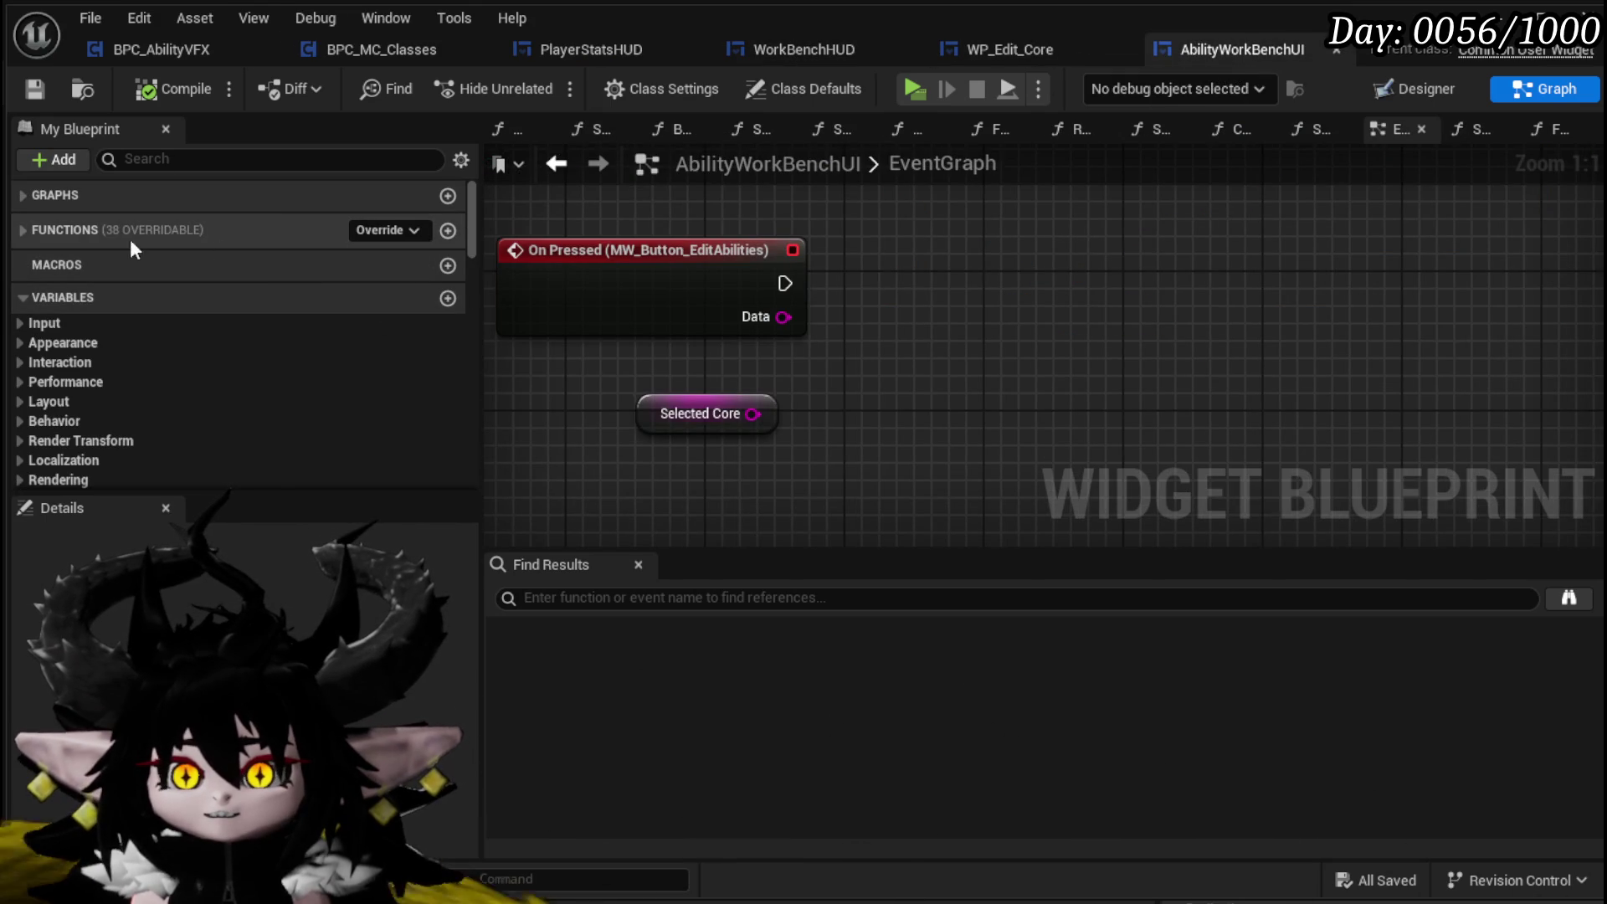
Add a new function named BindToManagerHUD to AbilityWorkBenchUI and compile and save
left_click(31, 237)
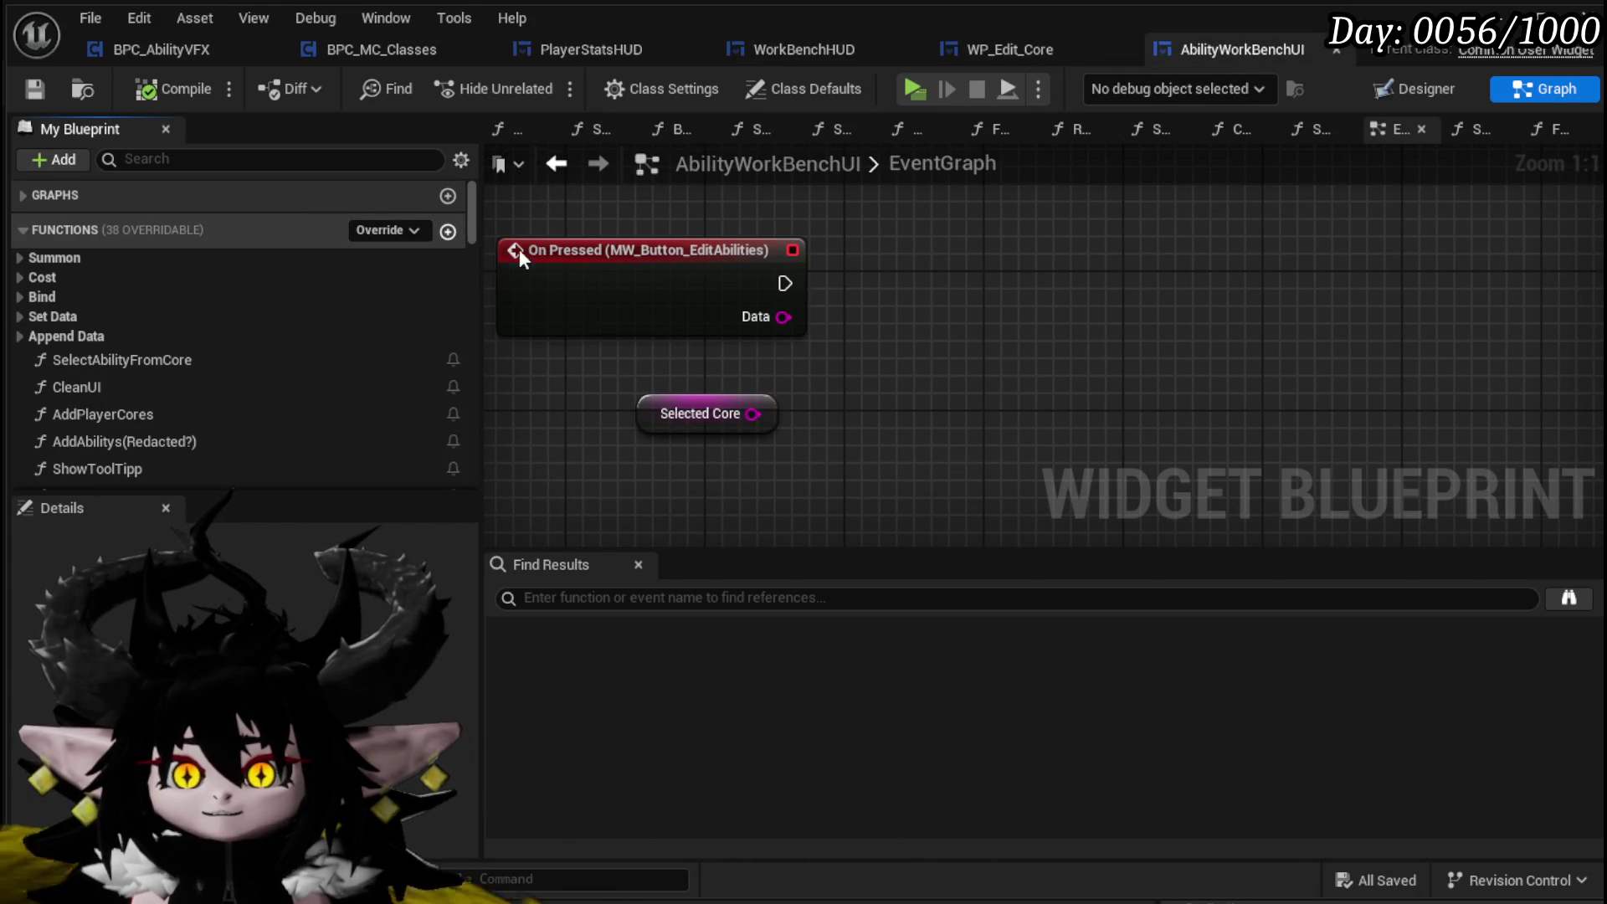
left_click(448, 231)
type("BindT")
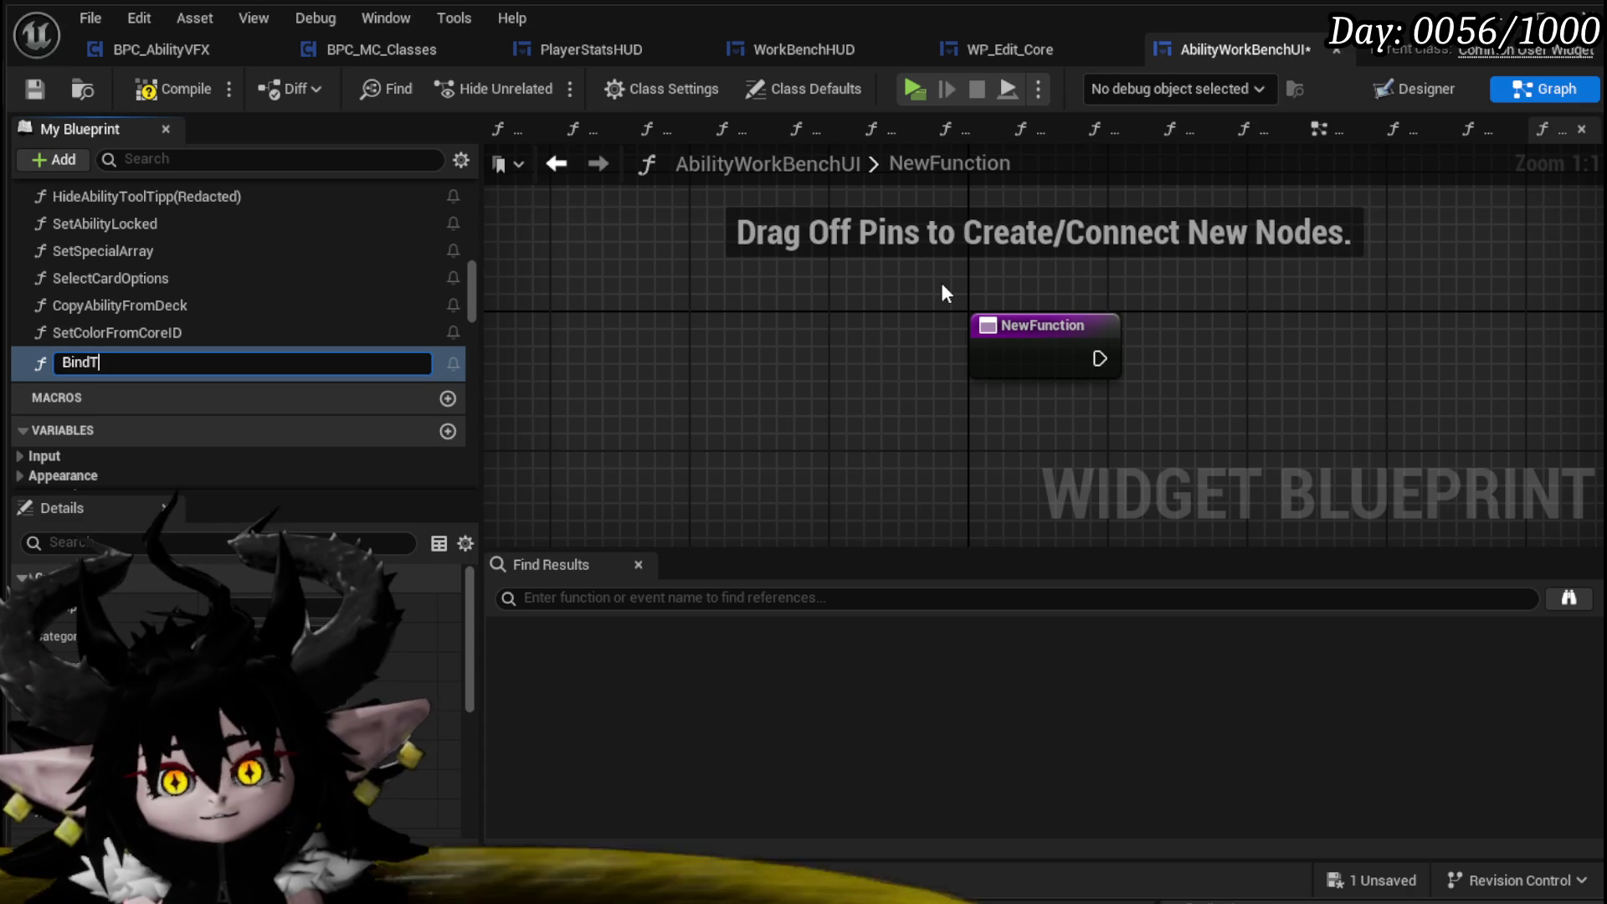
type("oM")
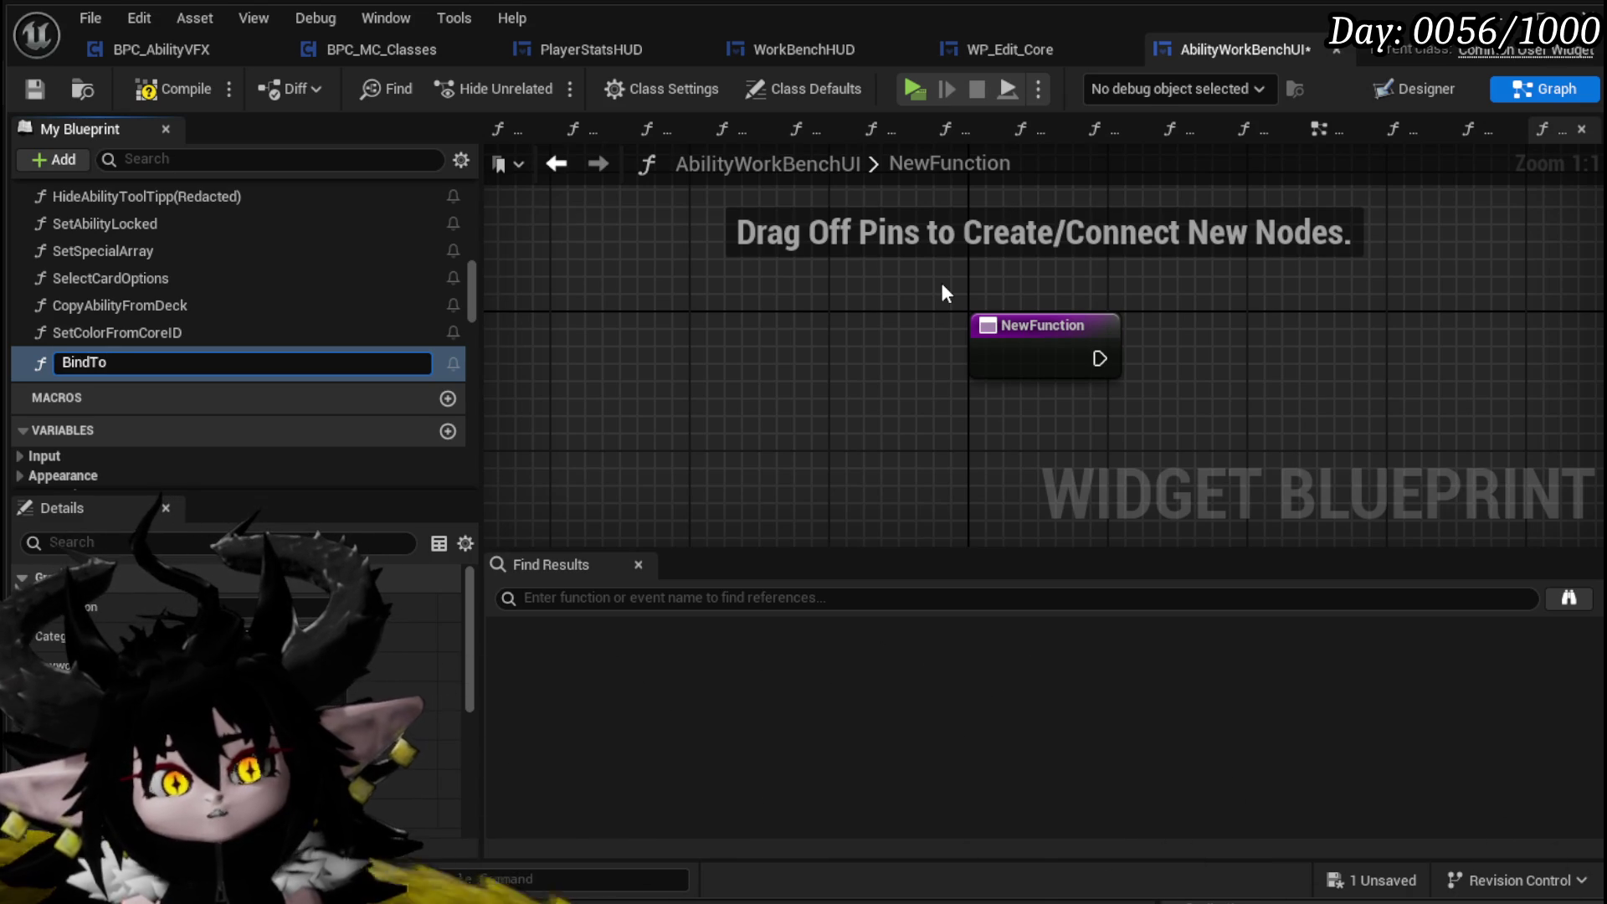
type("anae")
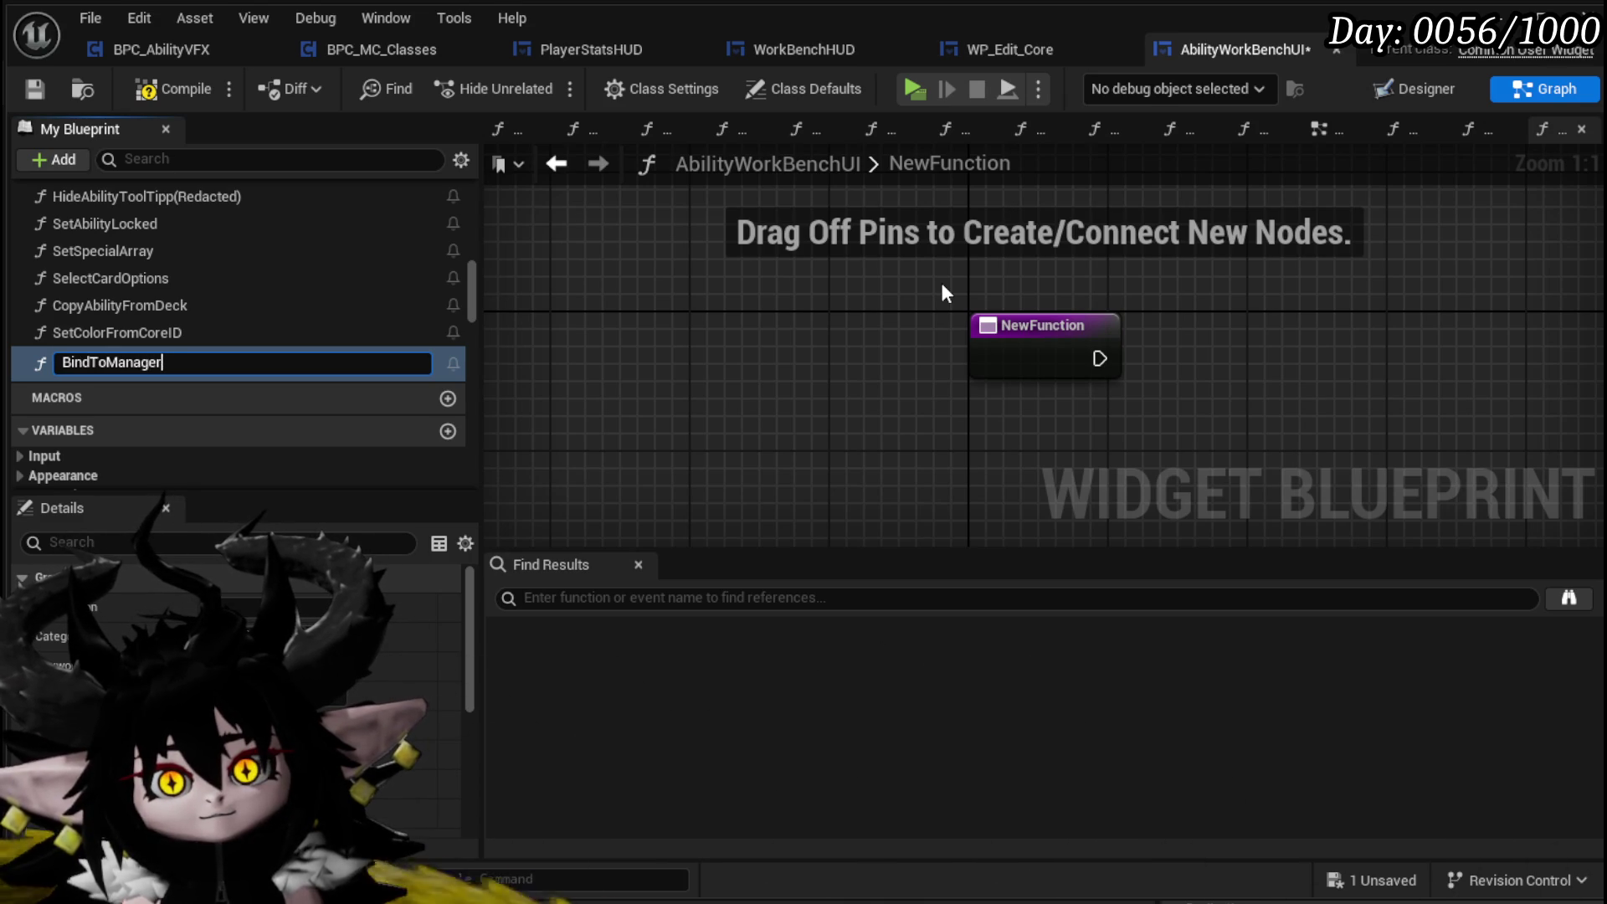
key("BackSpace")
key("BackSpace")
key("BackSpace")
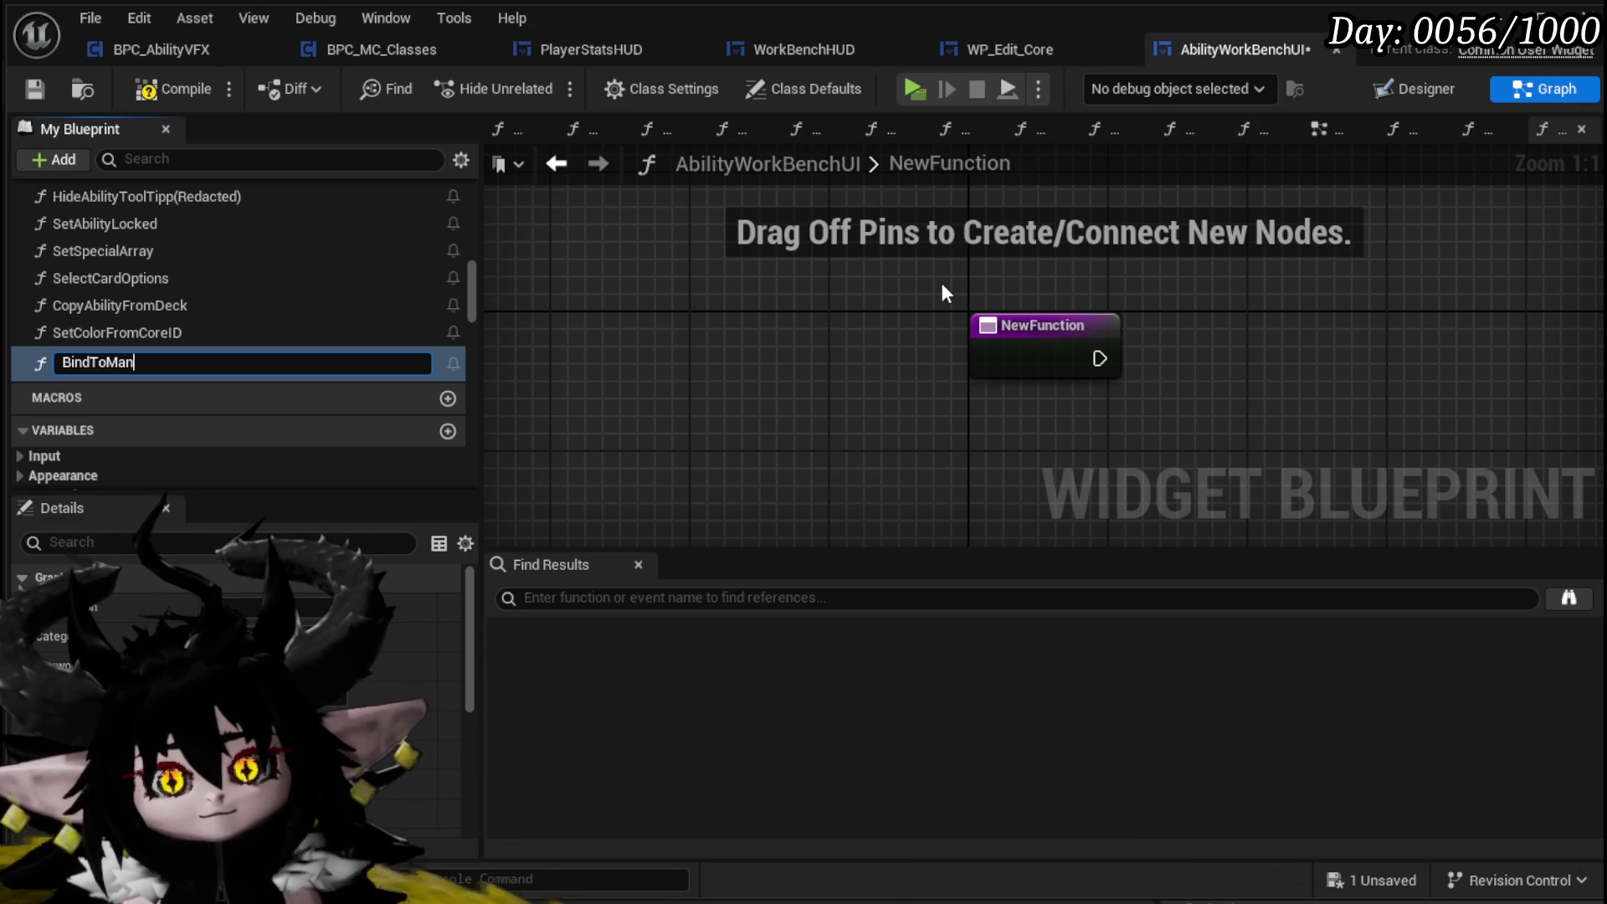
type("nager")
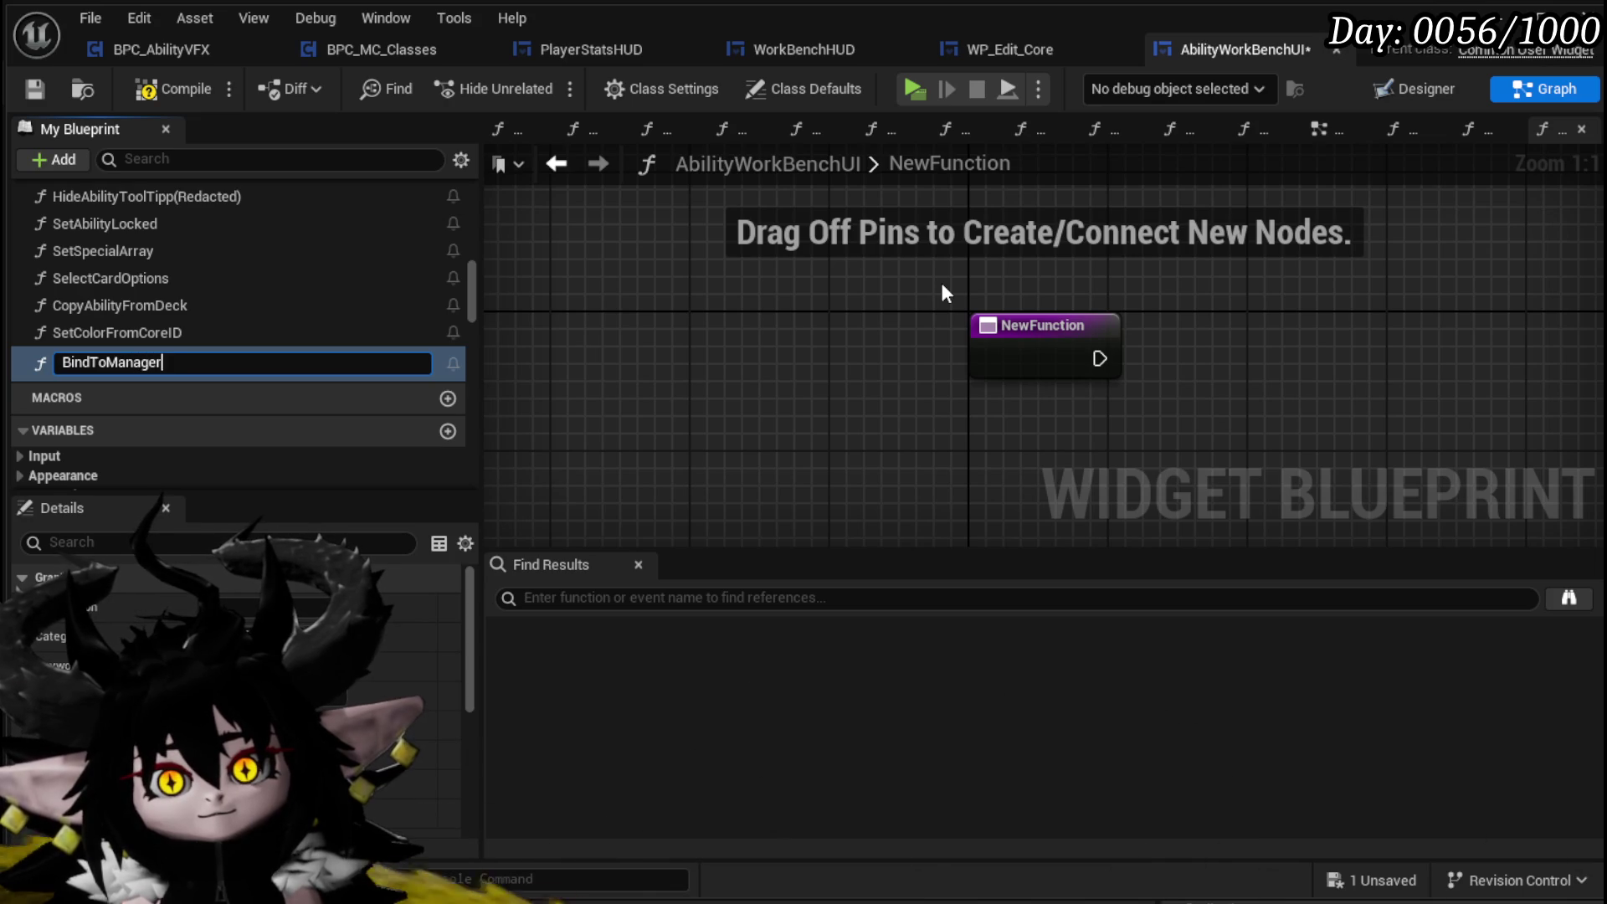
type("HUD")
key("Return")
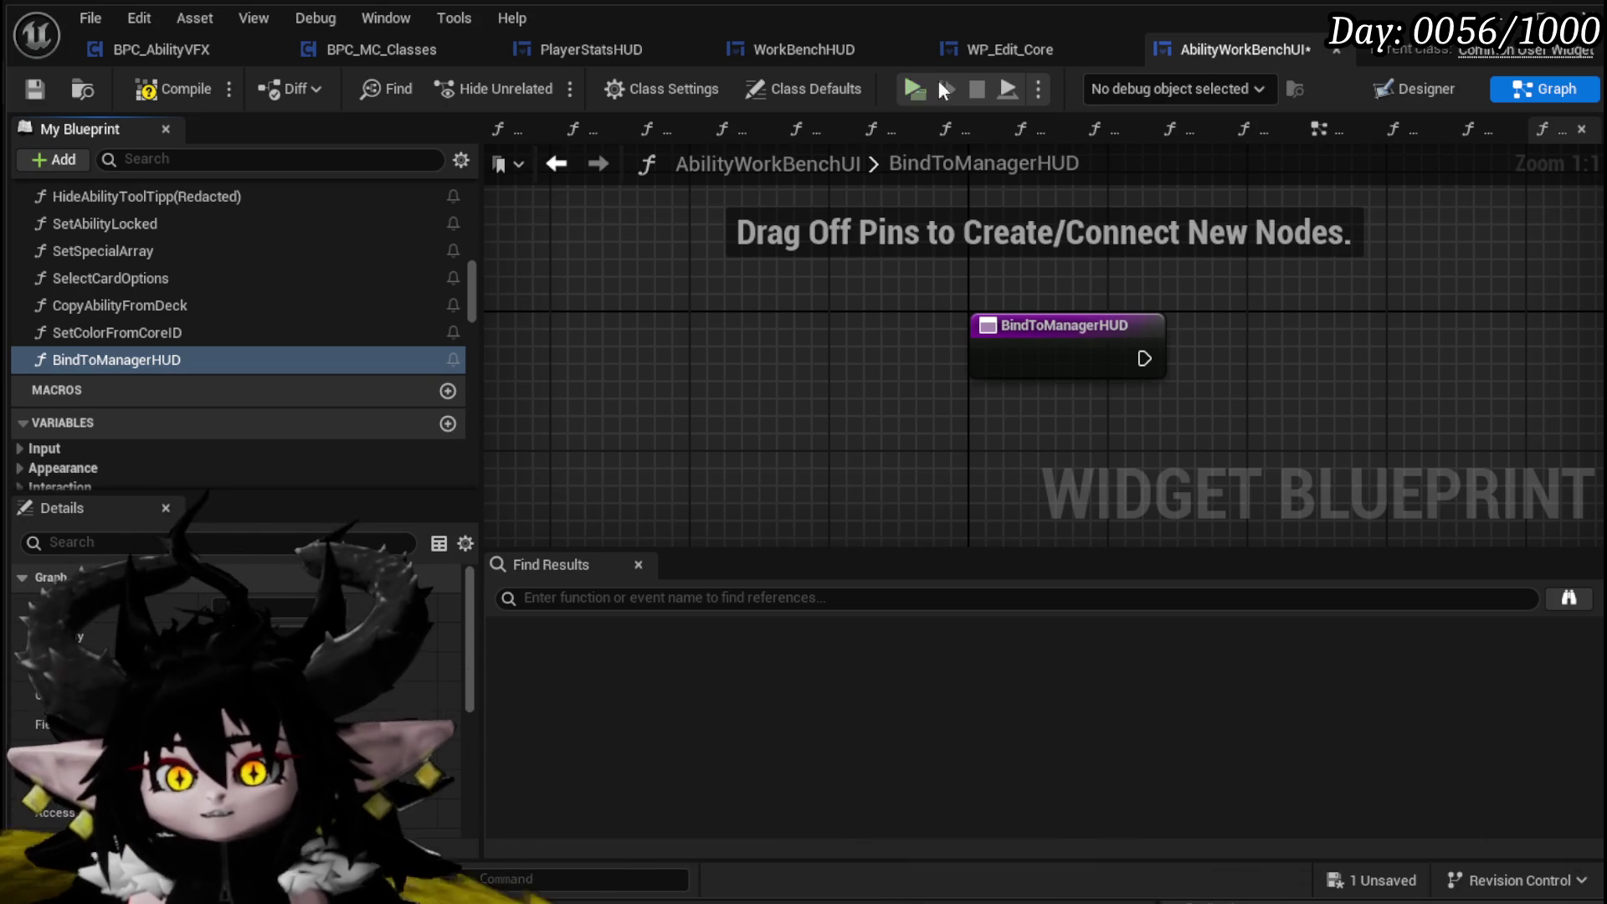
left_click(34, 88)
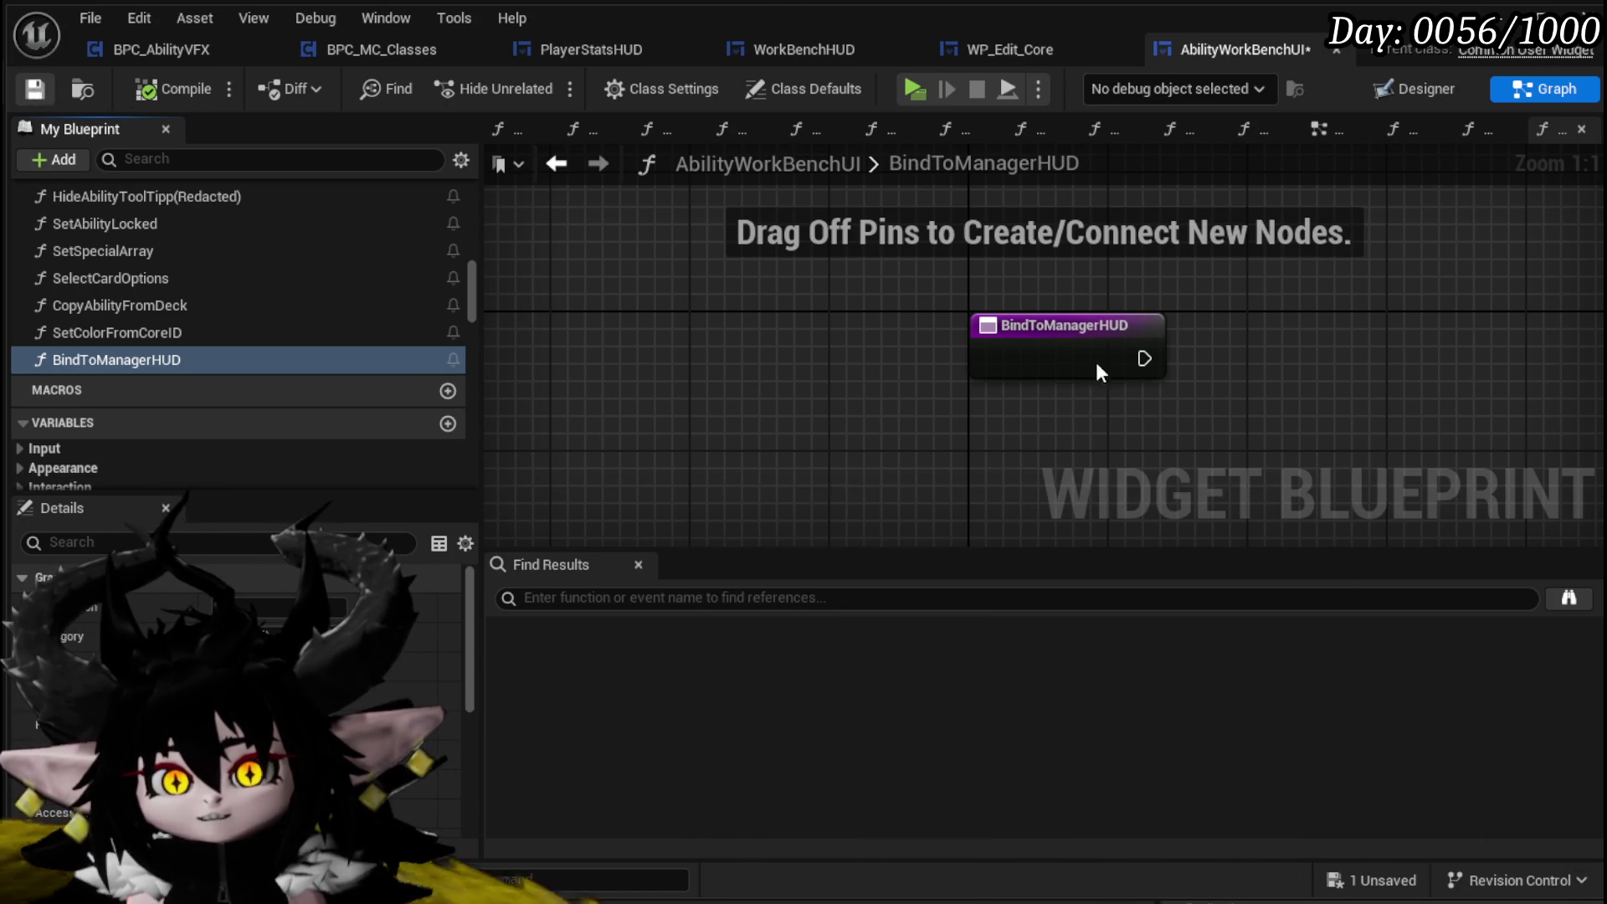
left_click_drag(1037, 351, 810, 397)
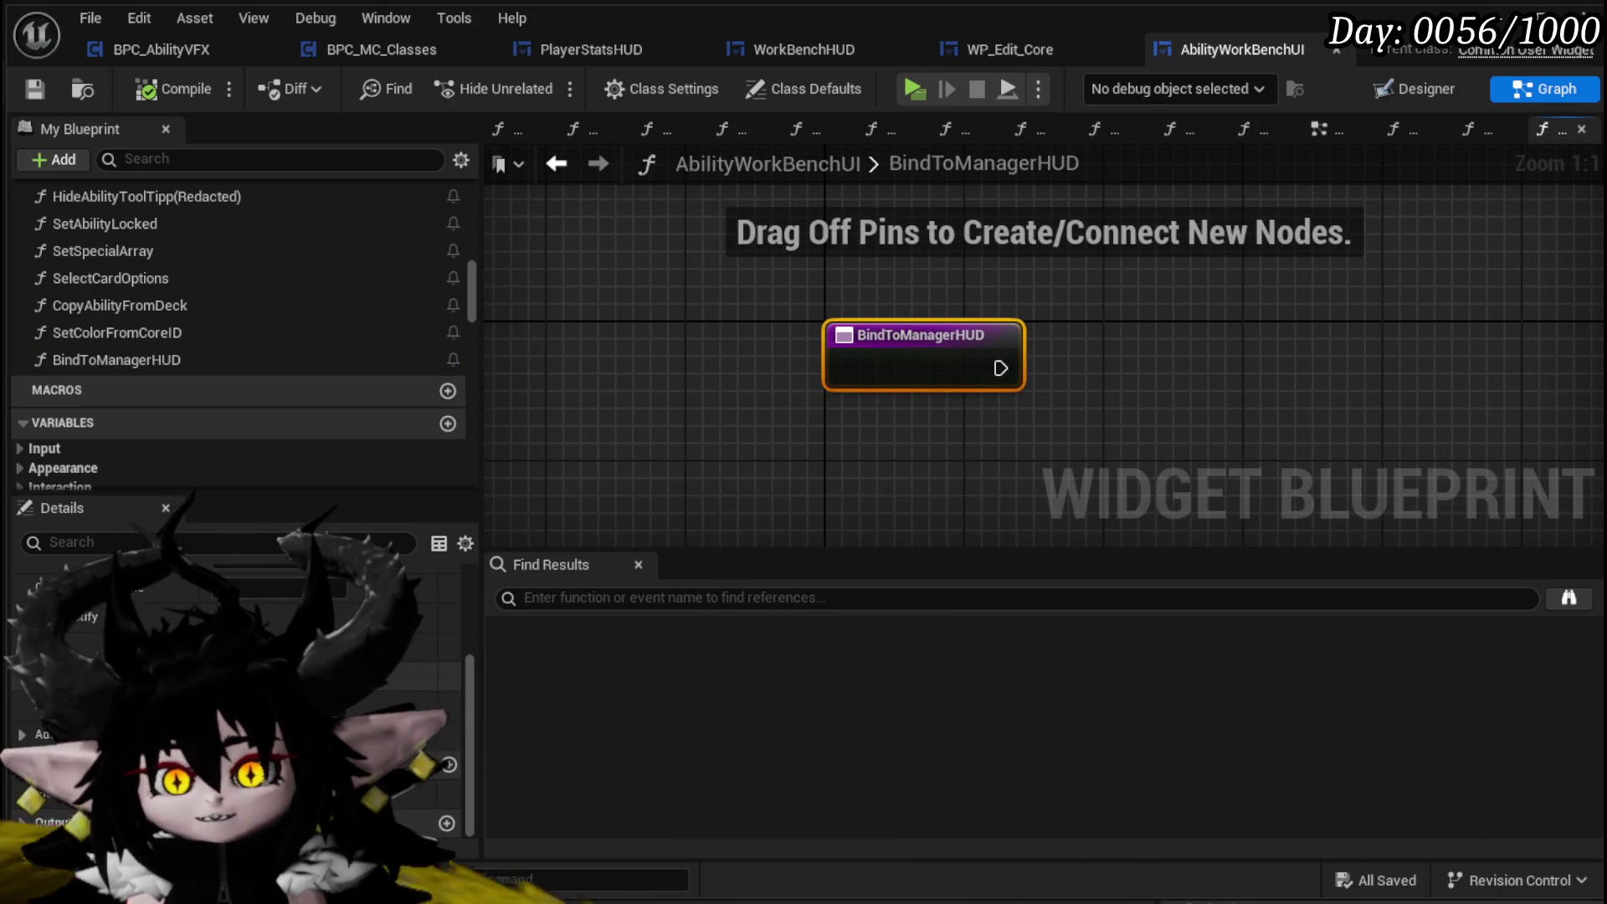
Give BindToManagerHUD a Work Bench HUD object reference input named Manager HUD
left_click(447, 764)
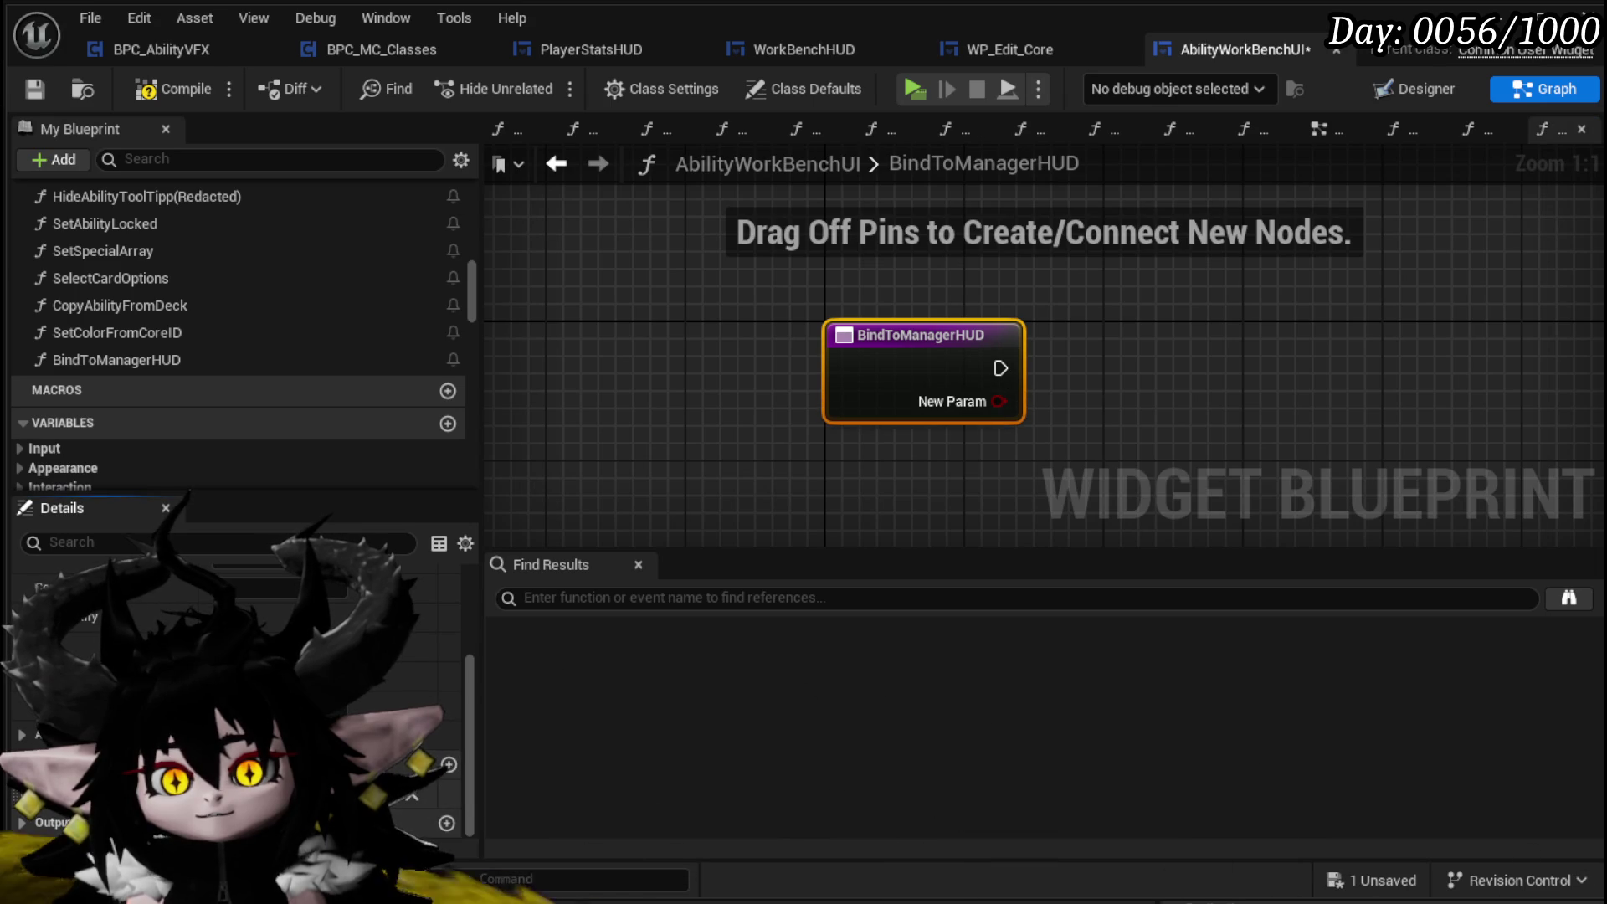
left_click(318, 793)
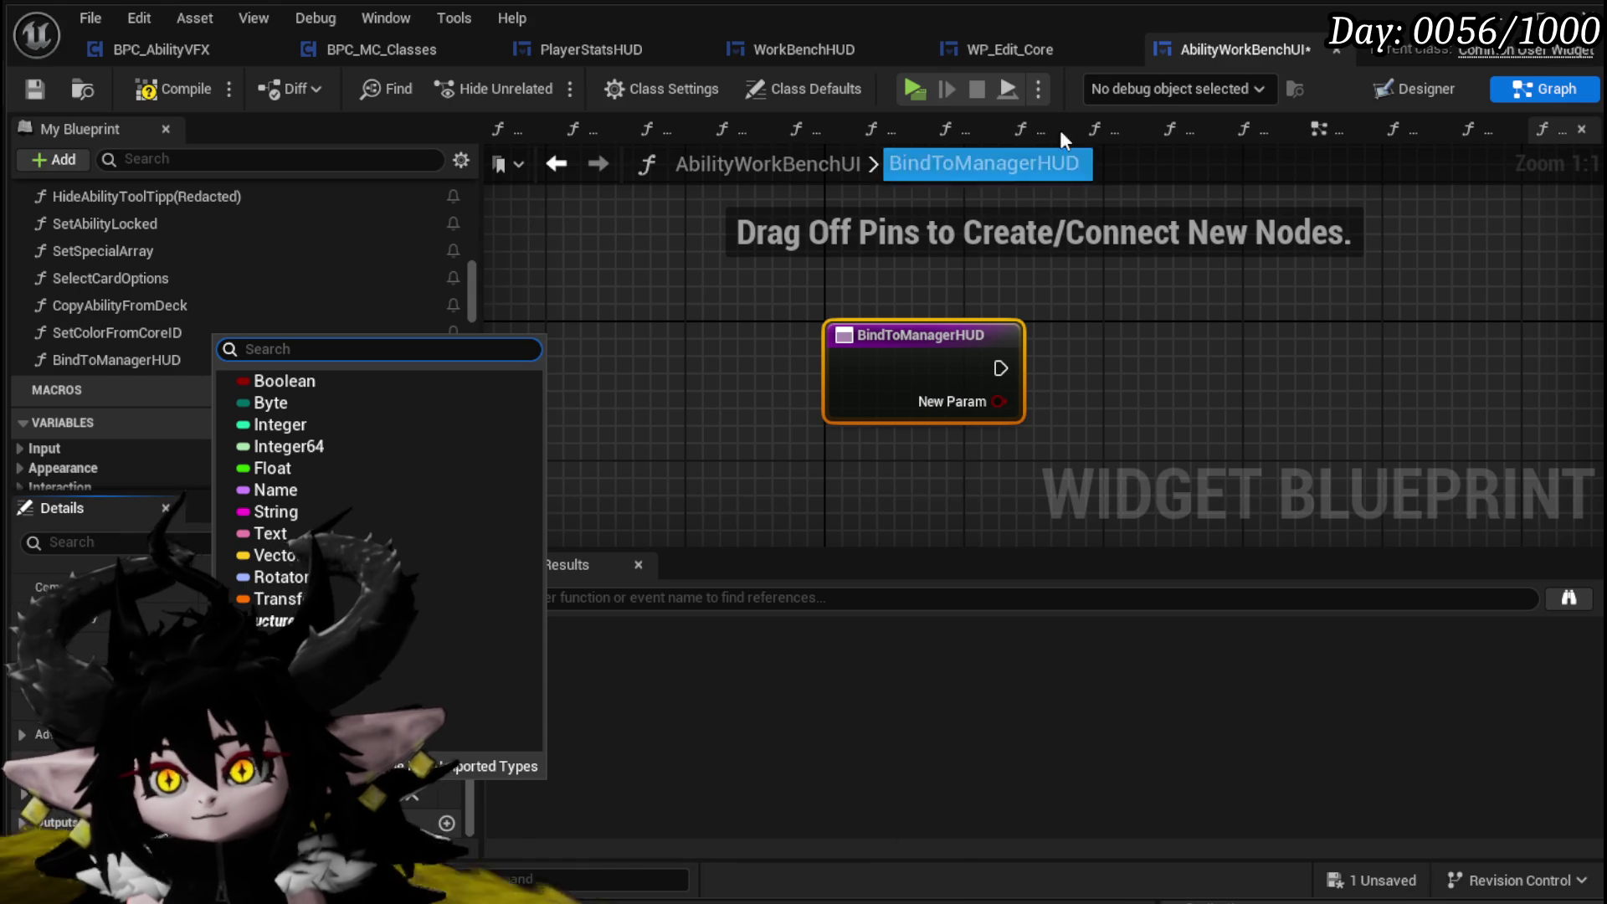
type("W")
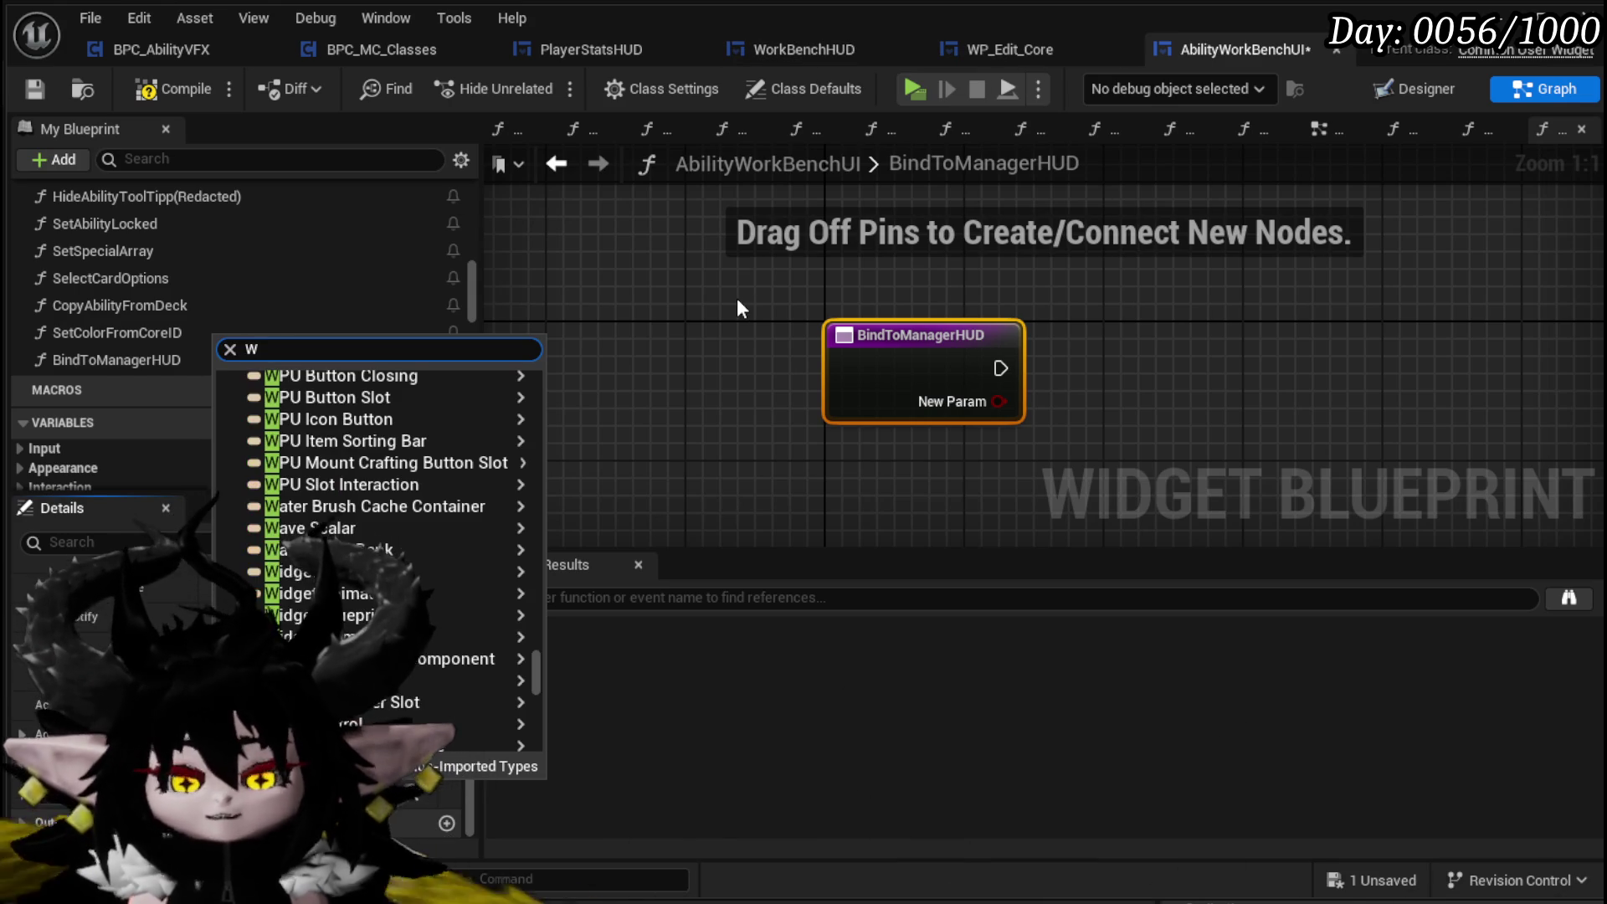
type("orkBench")
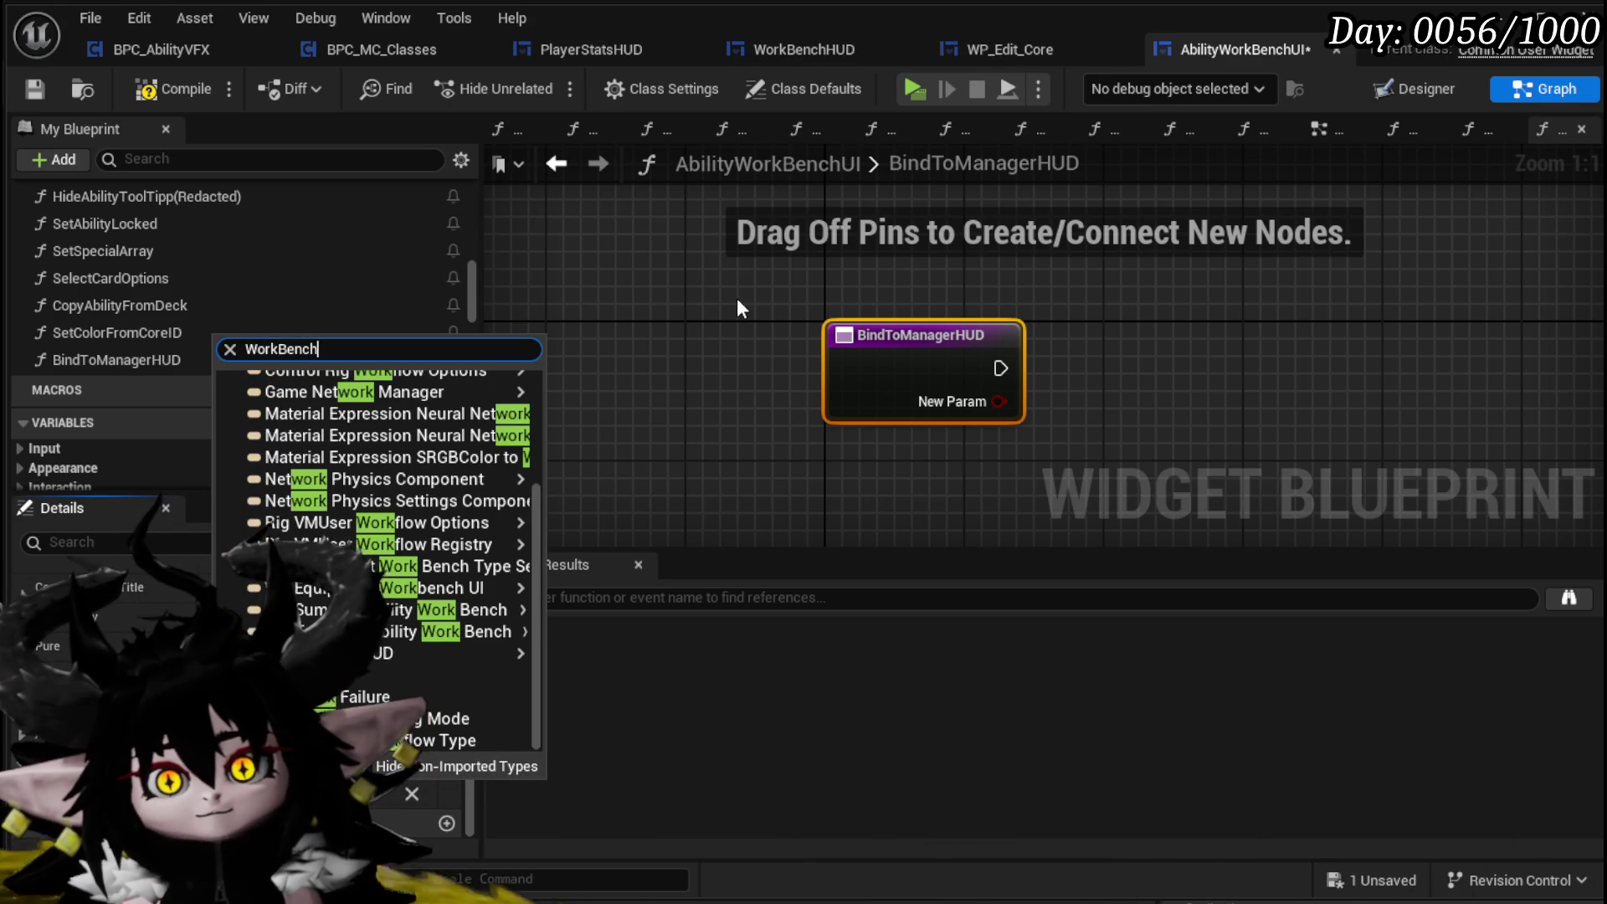
type("HUD")
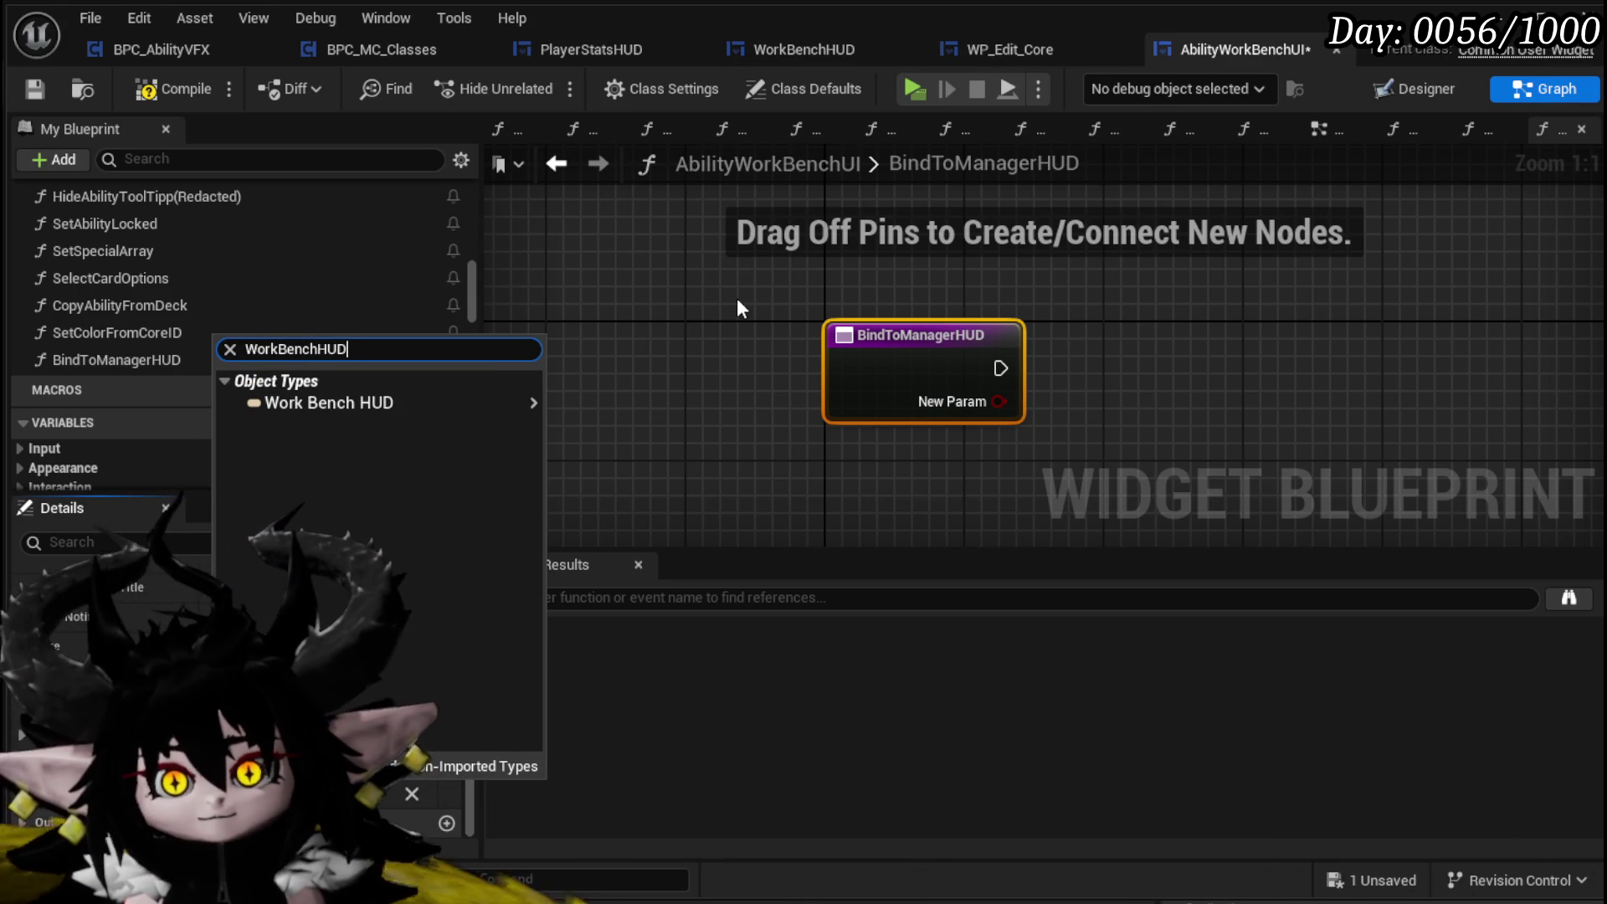
mouse_move(485, 405)
left_click(584, 401)
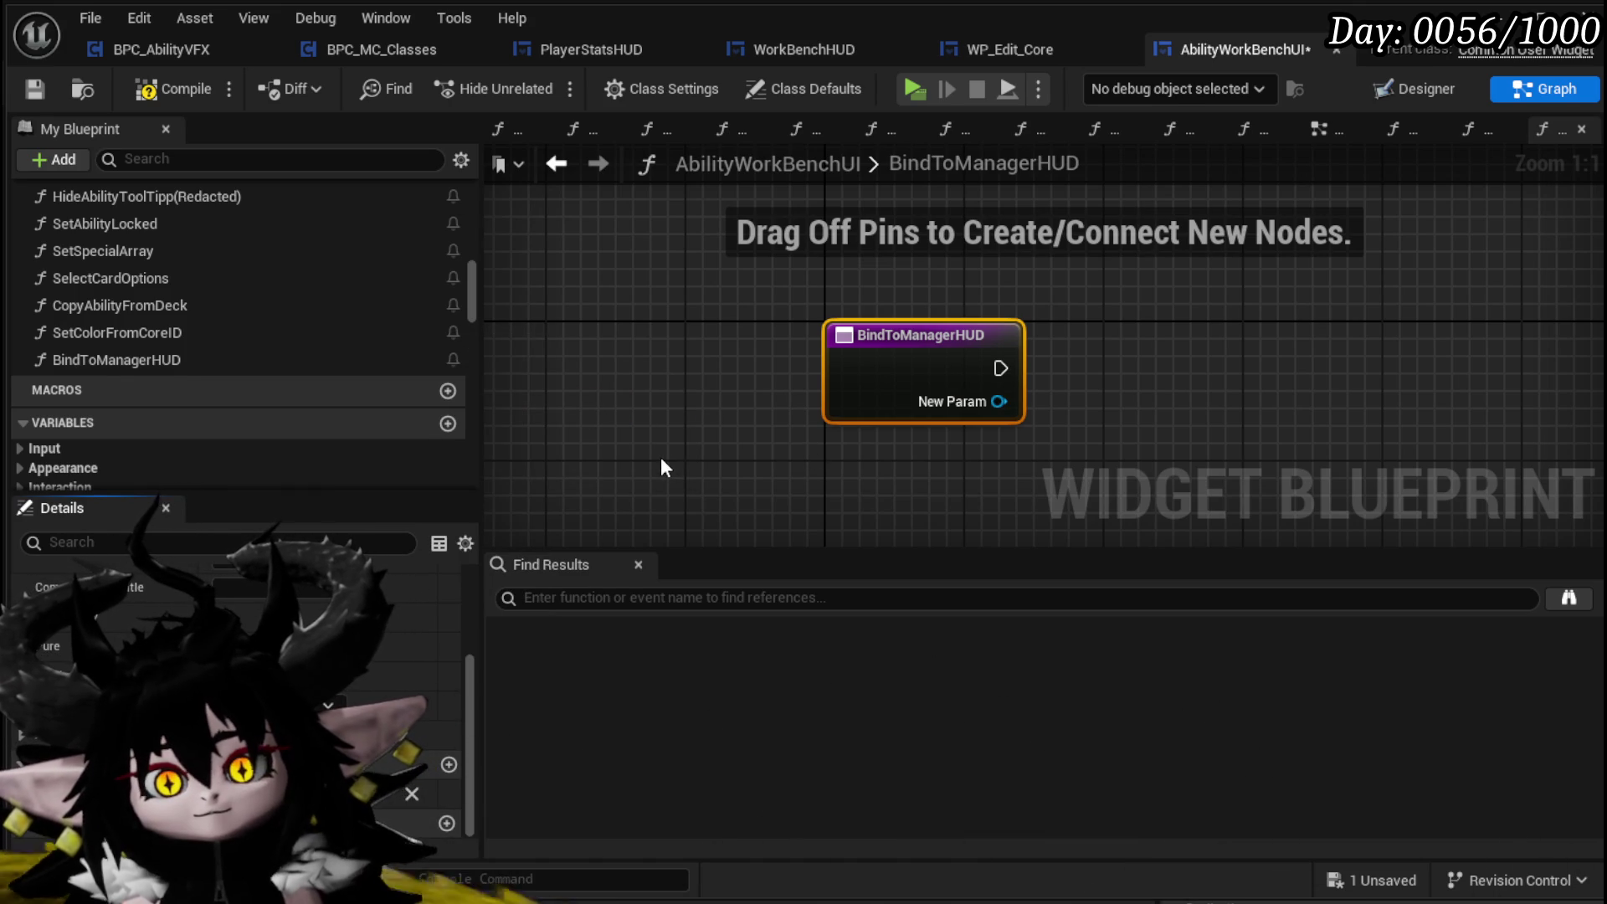
key("Return")
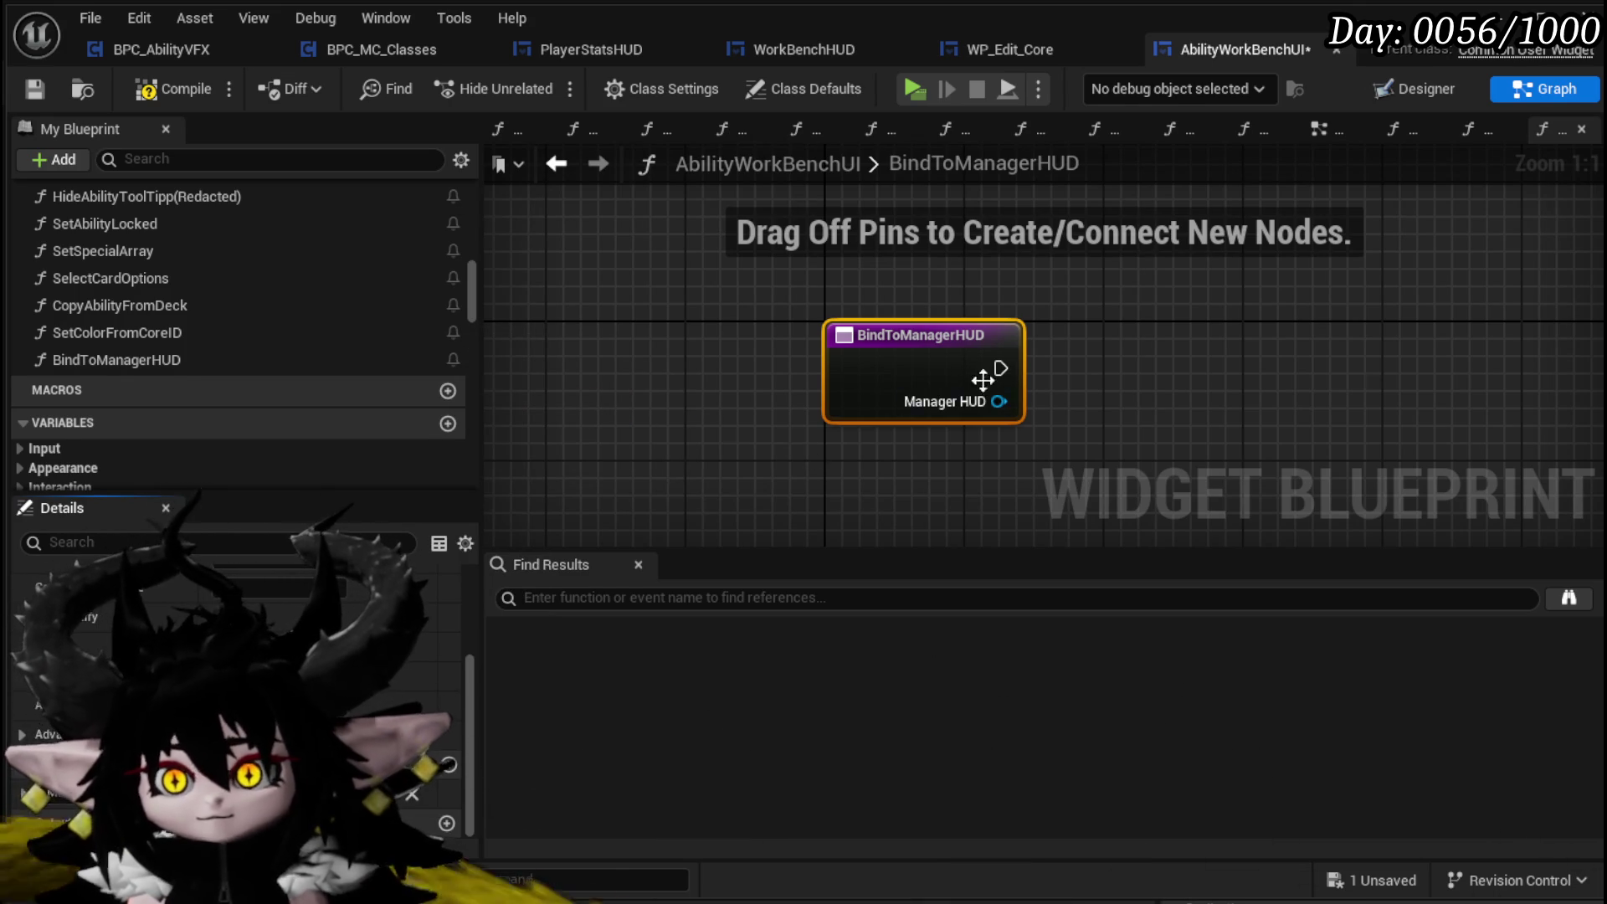
Promote the Manager HUD input to a variable, align the SET node, and compile and save
right_click(998, 401)
left_click(1078, 466)
mouse_move(1356, 348)
left_mouse_down()
mouse_move(1172, 348)
mouse_move(1155, 369)
left_mouse_up()
left_click(1132, 310)
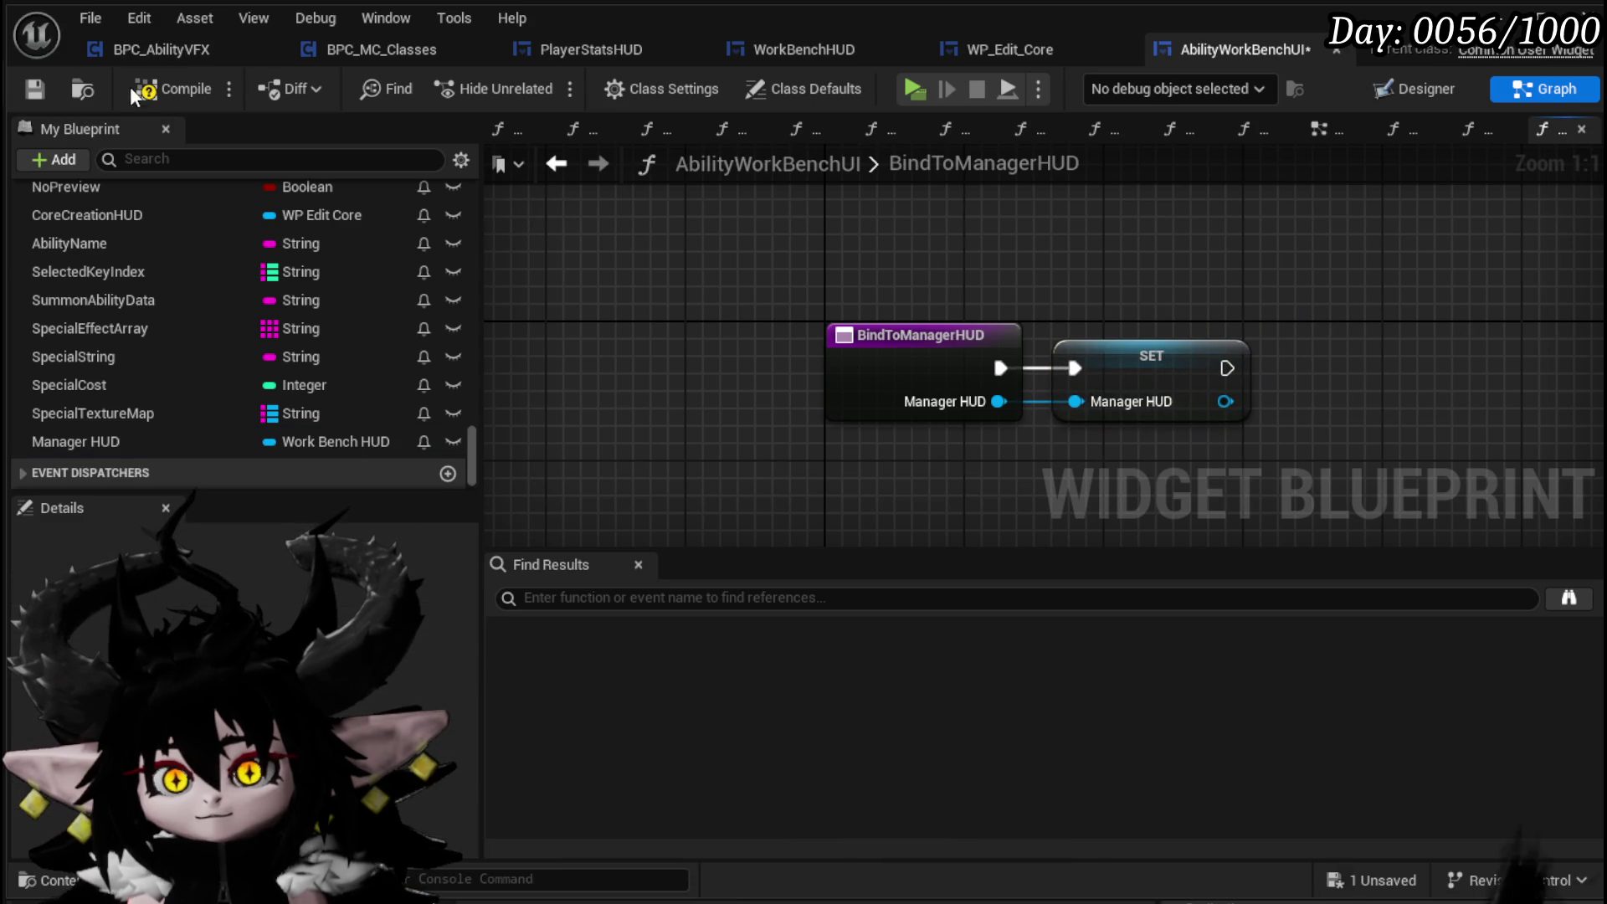
left_click(46, 92)
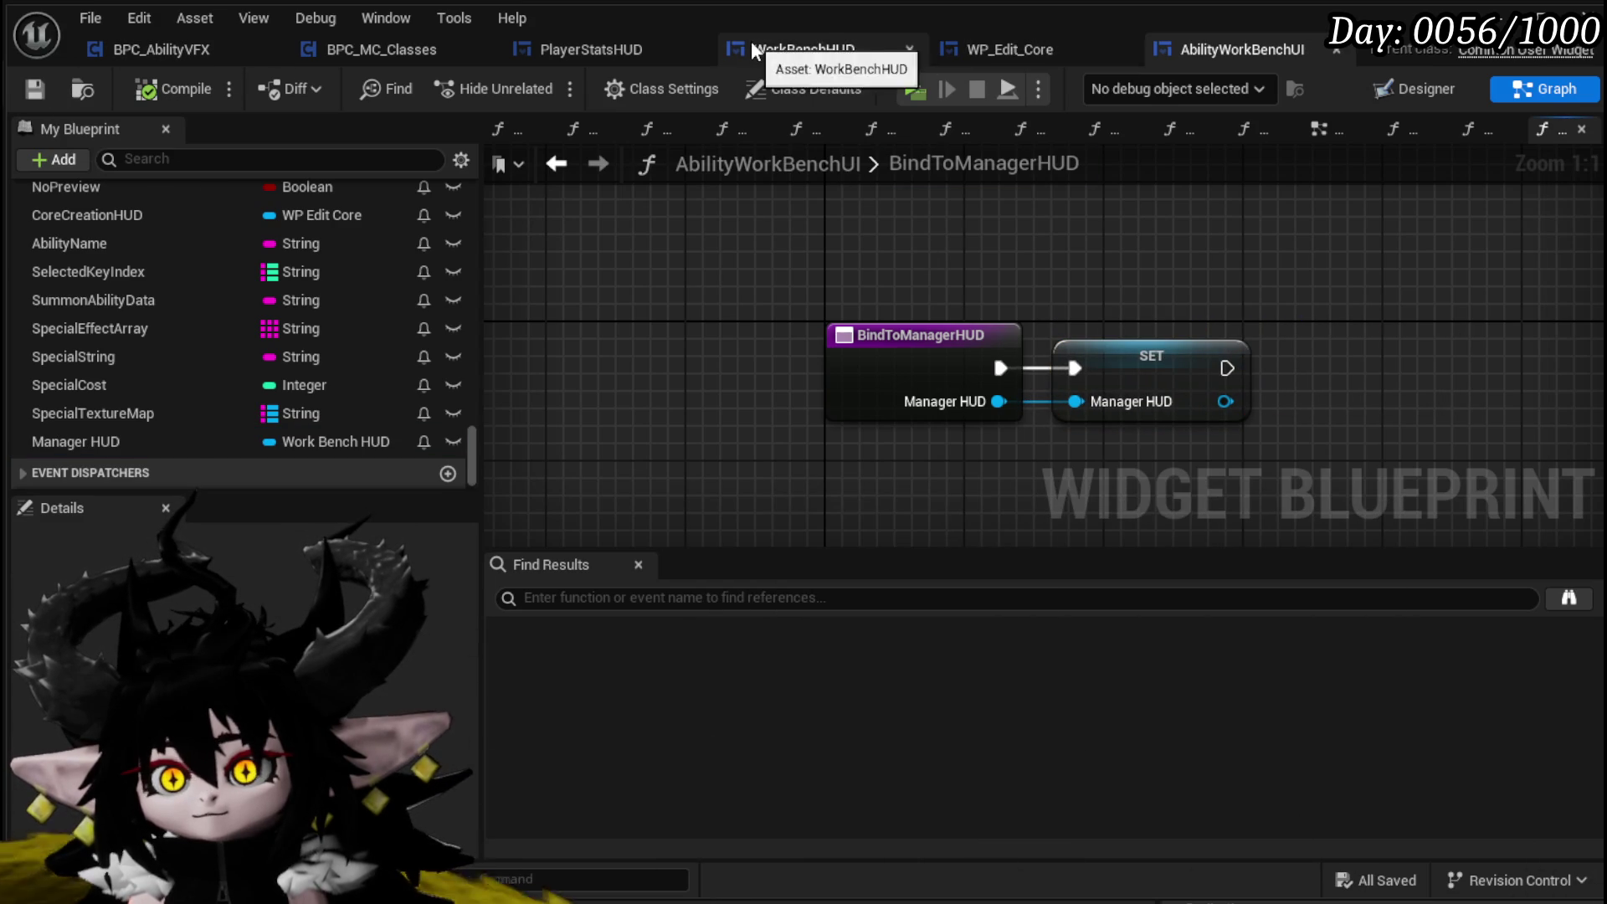
In WorkBenchHUD's Open Ability HUD, add a Bind to Manager HUD call between SET and Add Child
left_click(756, 52)
scroll(806, 355, "down", 1)
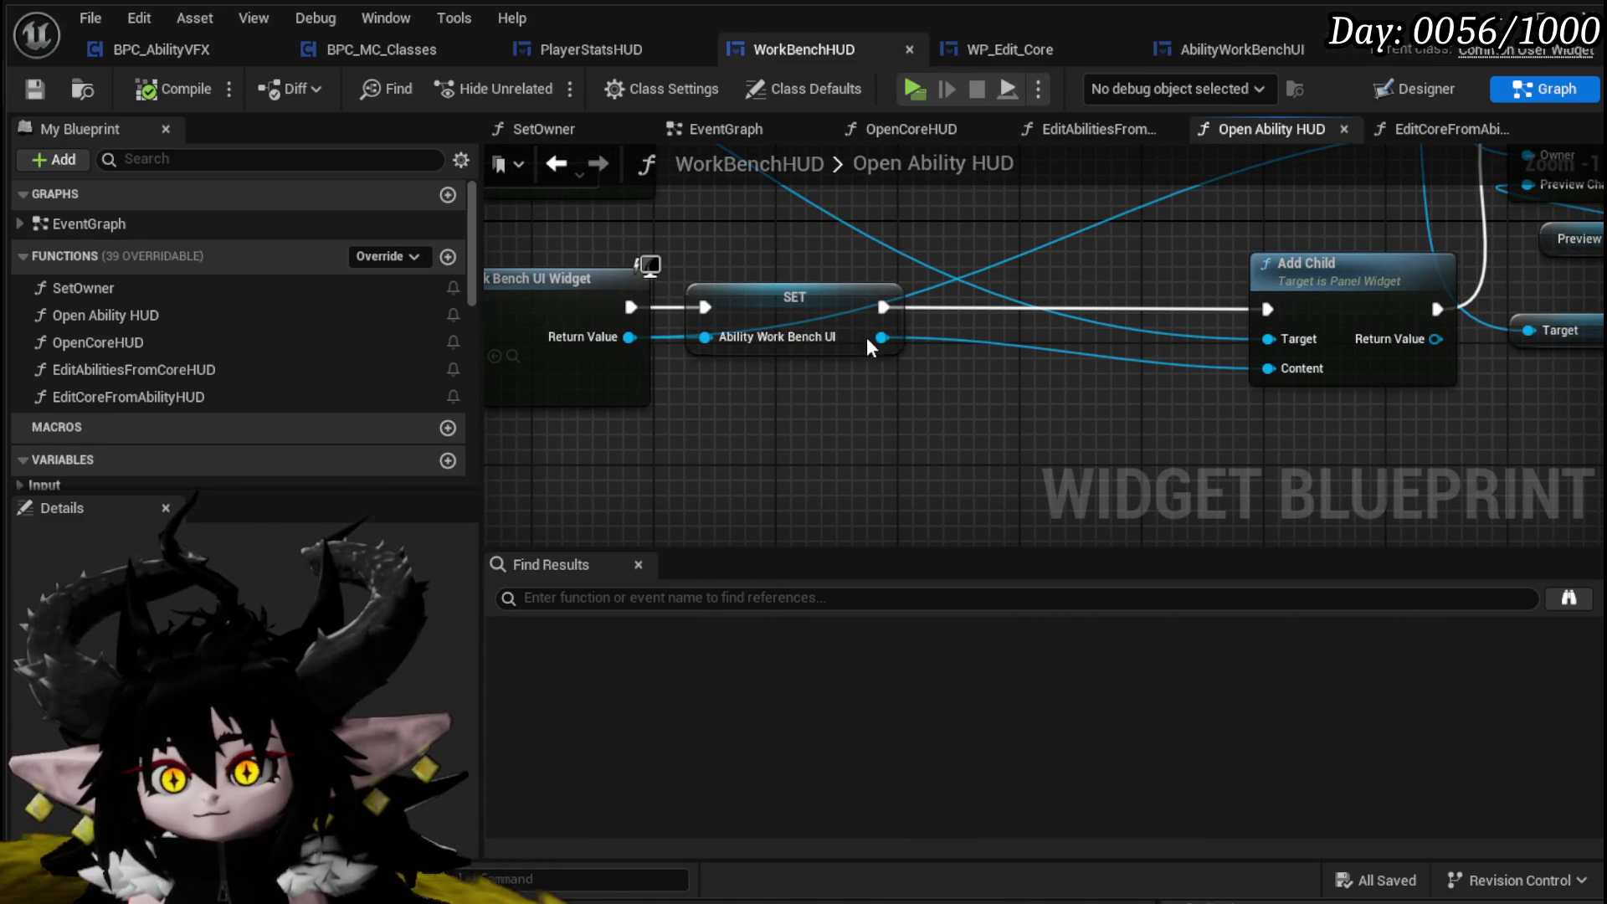
left_click_drag(882, 338, 977, 390)
type("B")
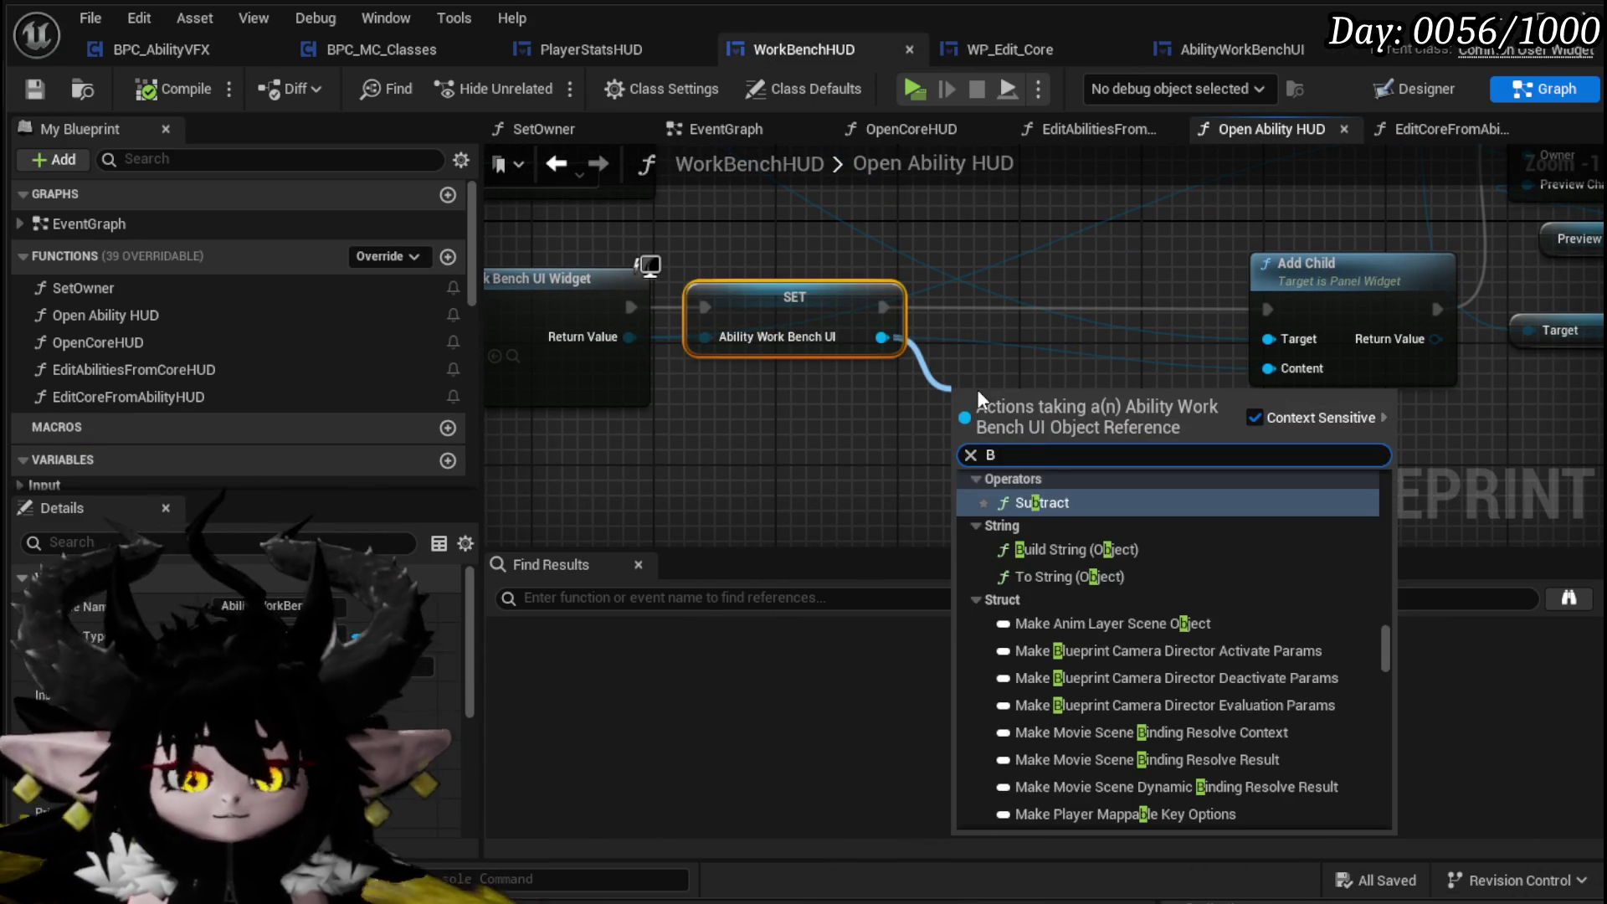
type("ind mana")
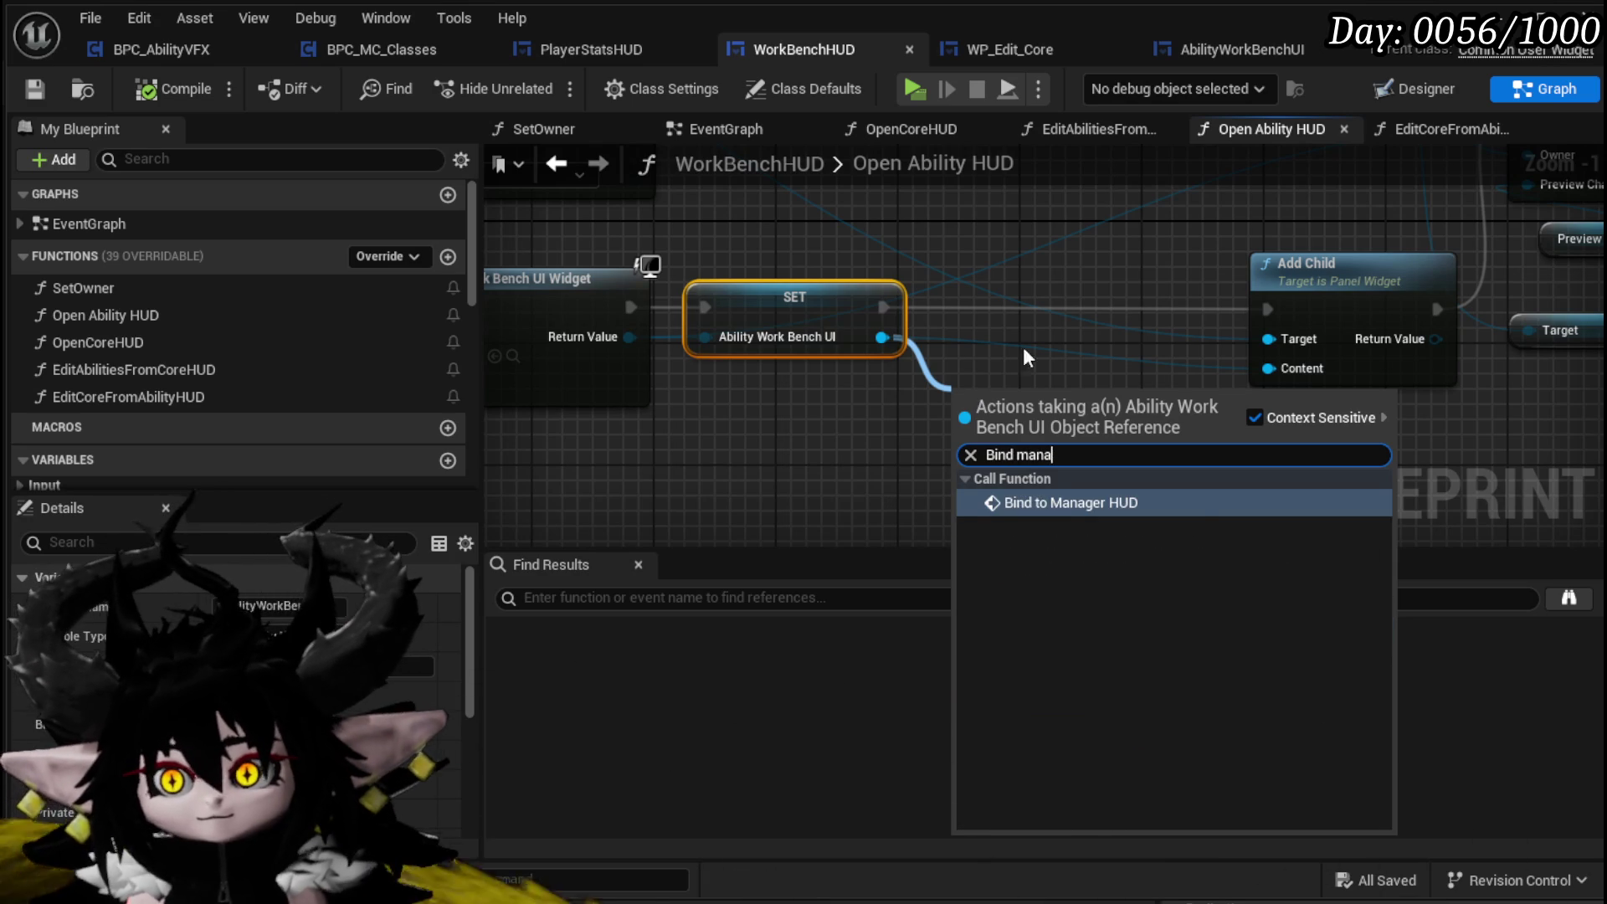
left_click(1060, 502)
left_click_drag(1062, 341, 1062, 281)
mouse_move(882, 308)
left_mouse_down()
mouse_move(995, 311)
mouse_move(978, 309)
left_mouse_up()
left_click_drag(1169, 310, 1268, 309)
Feed a Self reference into Manager HUD and compile and save WorkBenchHUD
left_click(1016, 385)
left_click(877, 465)
left_click_drag(978, 380, 886, 480)
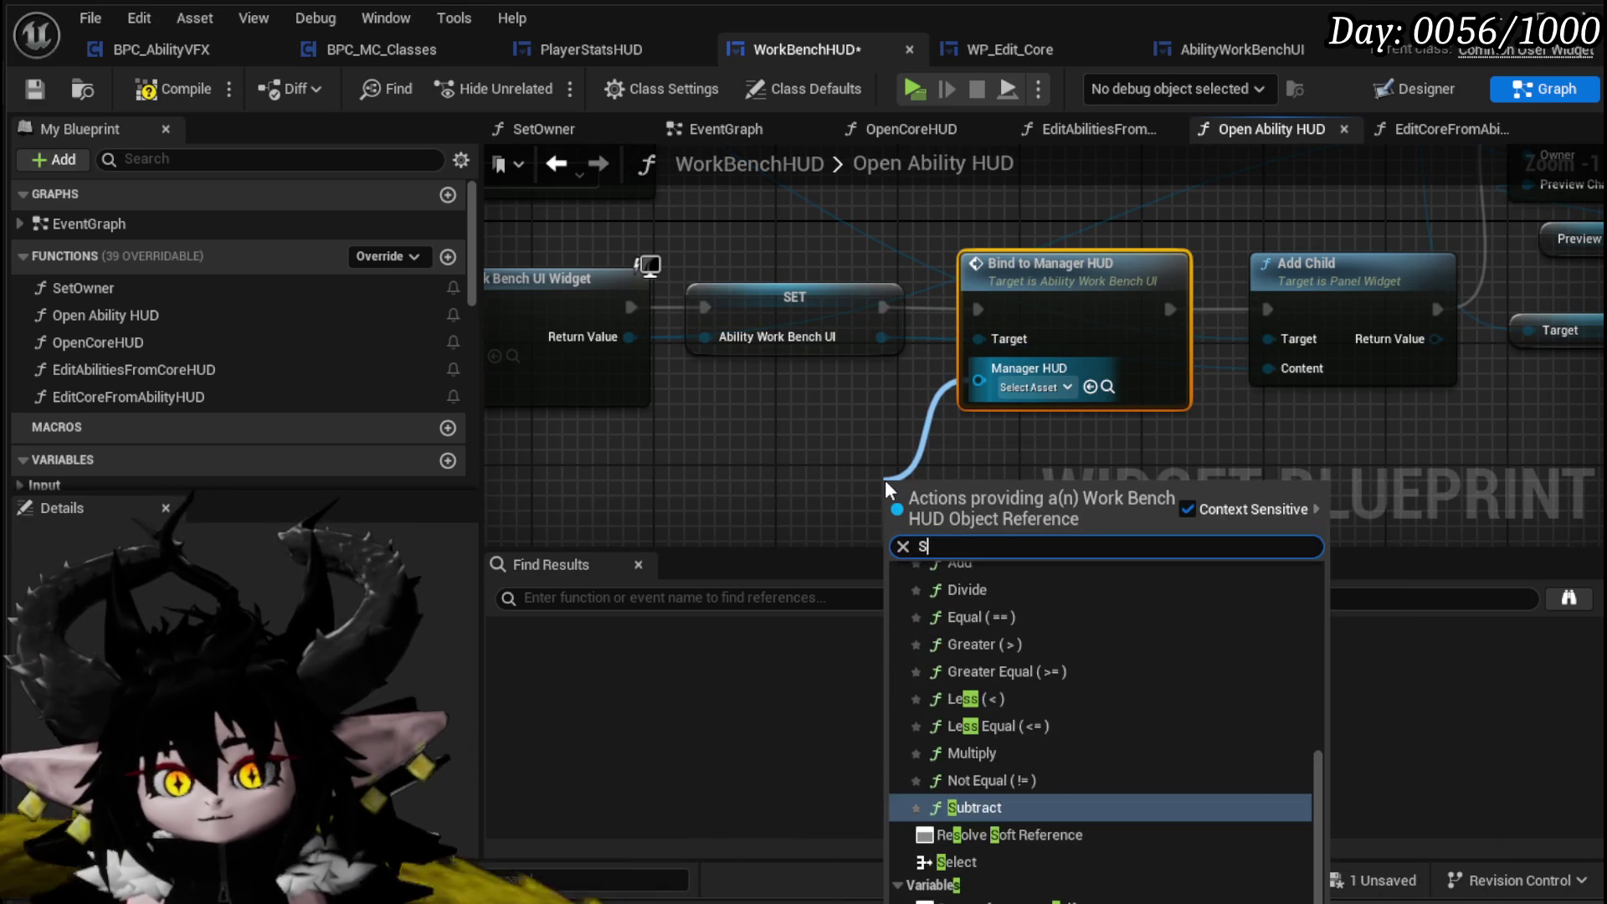
type("Self")
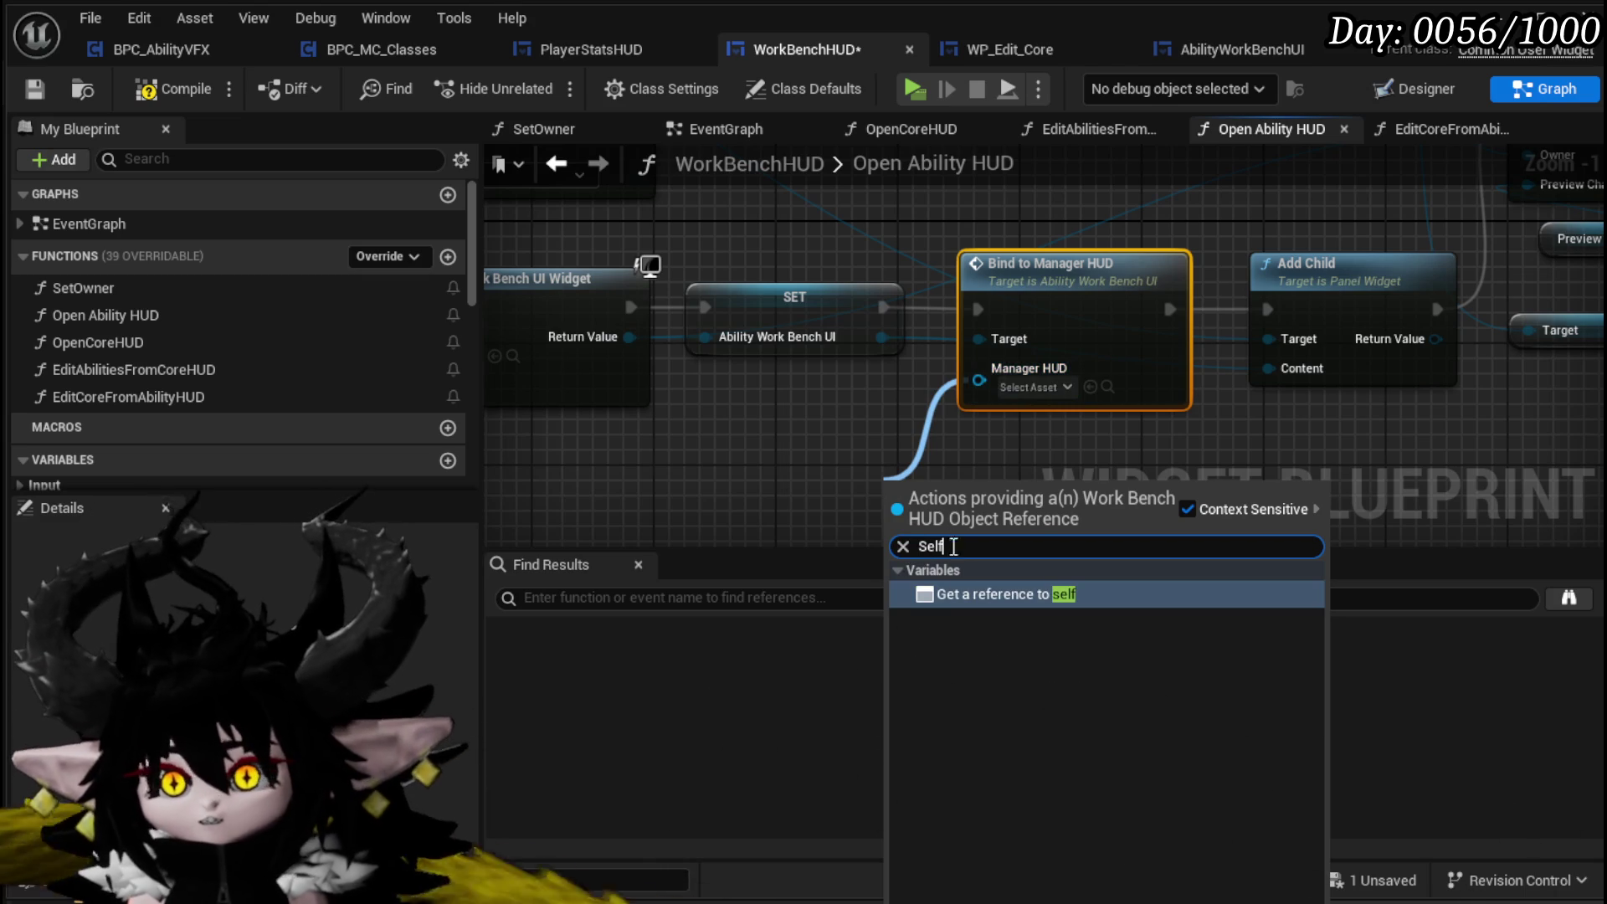
left_click(972, 595)
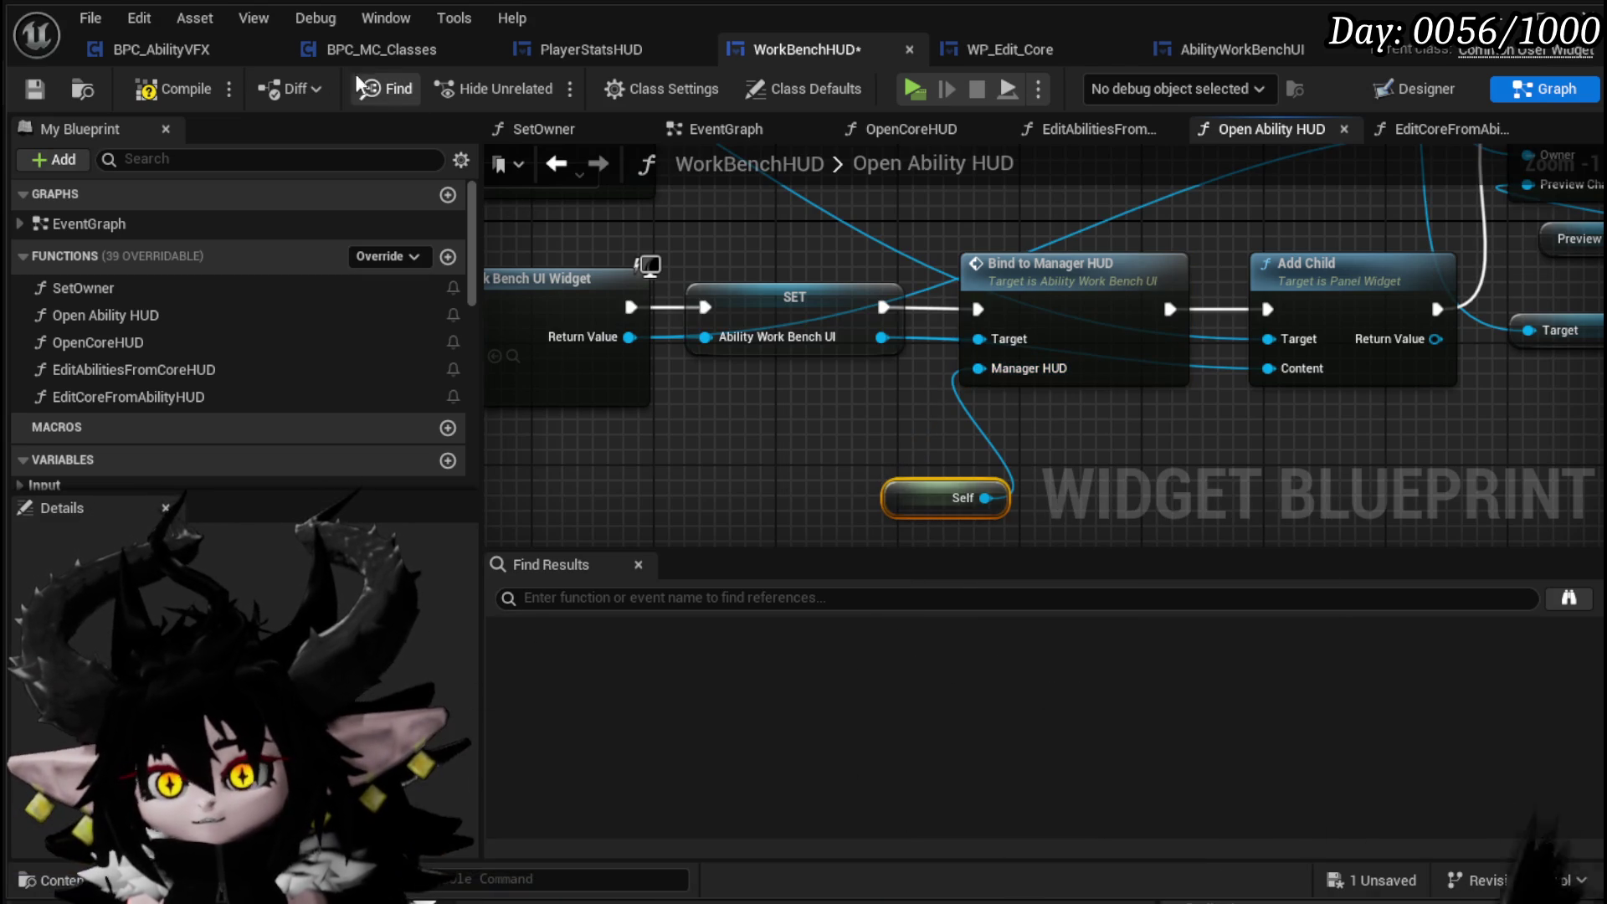
left_click(25, 92)
left_click(1199, 50)
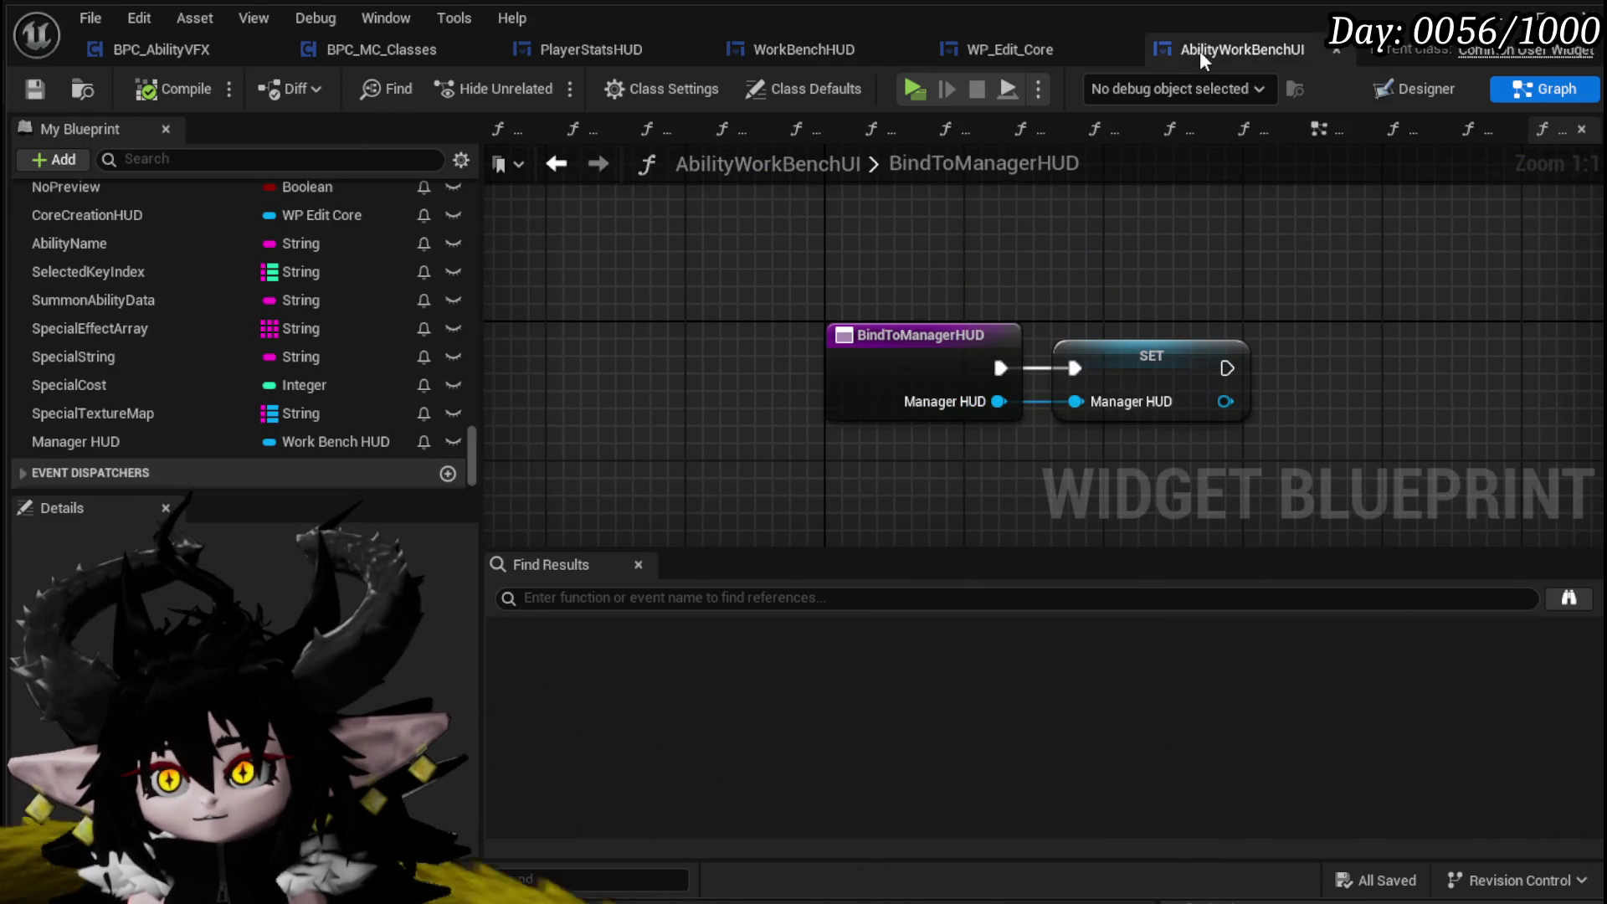
Add a Manager HUD getter to the EventGraph and an Edit Core from Ability HUD call on it
left_click(1320, 128)
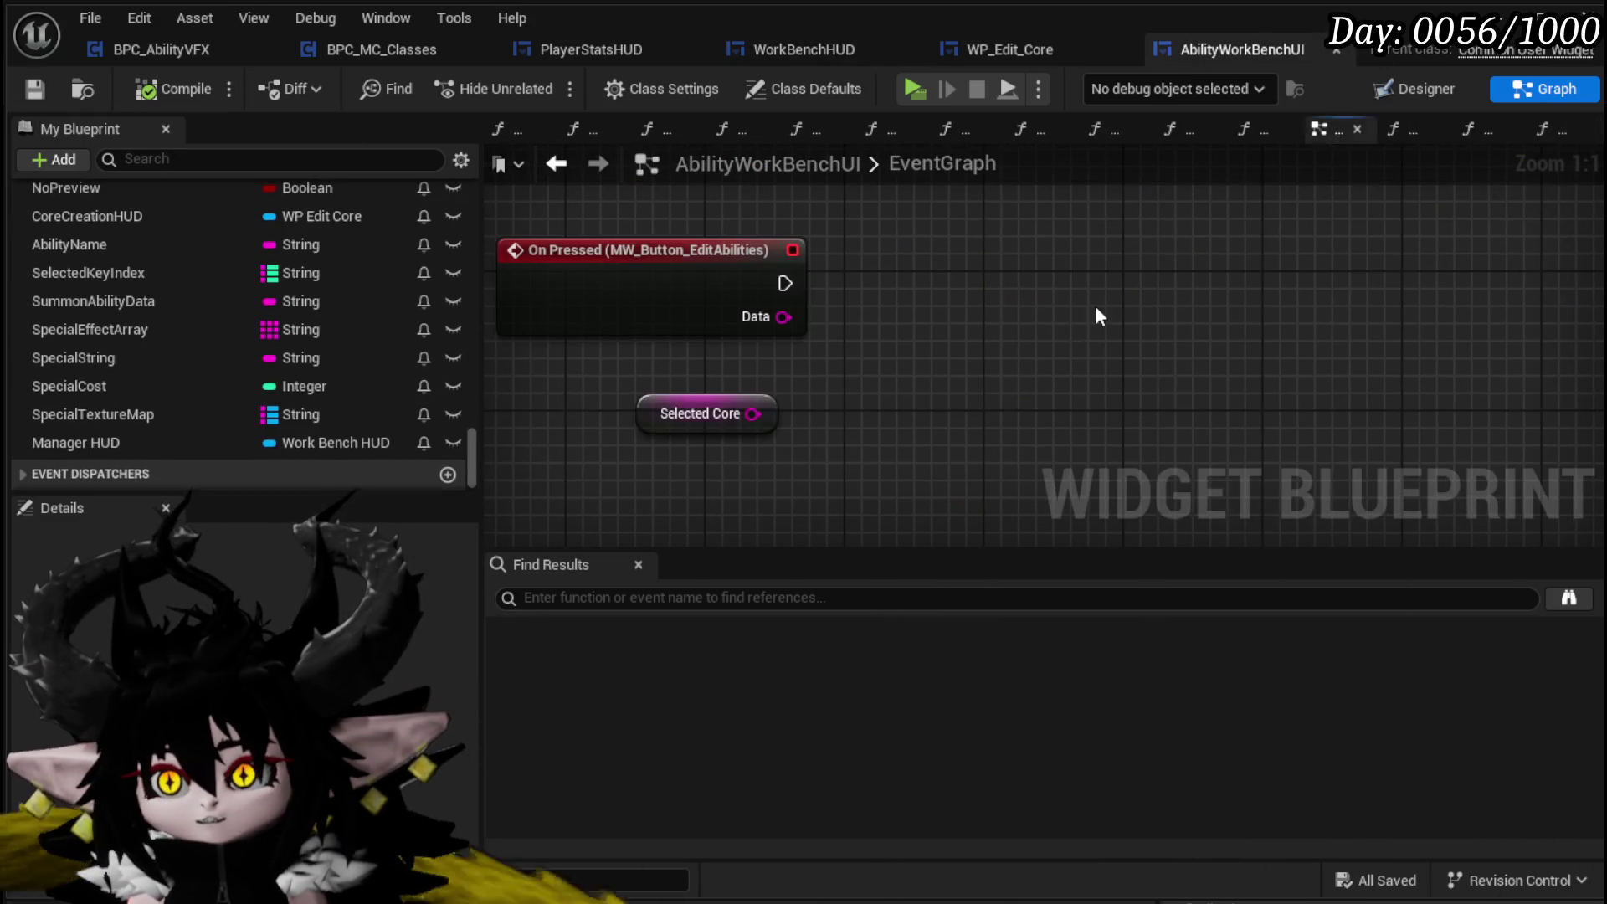
left_click_drag(184, 437, 736, 505)
left_click(804, 550)
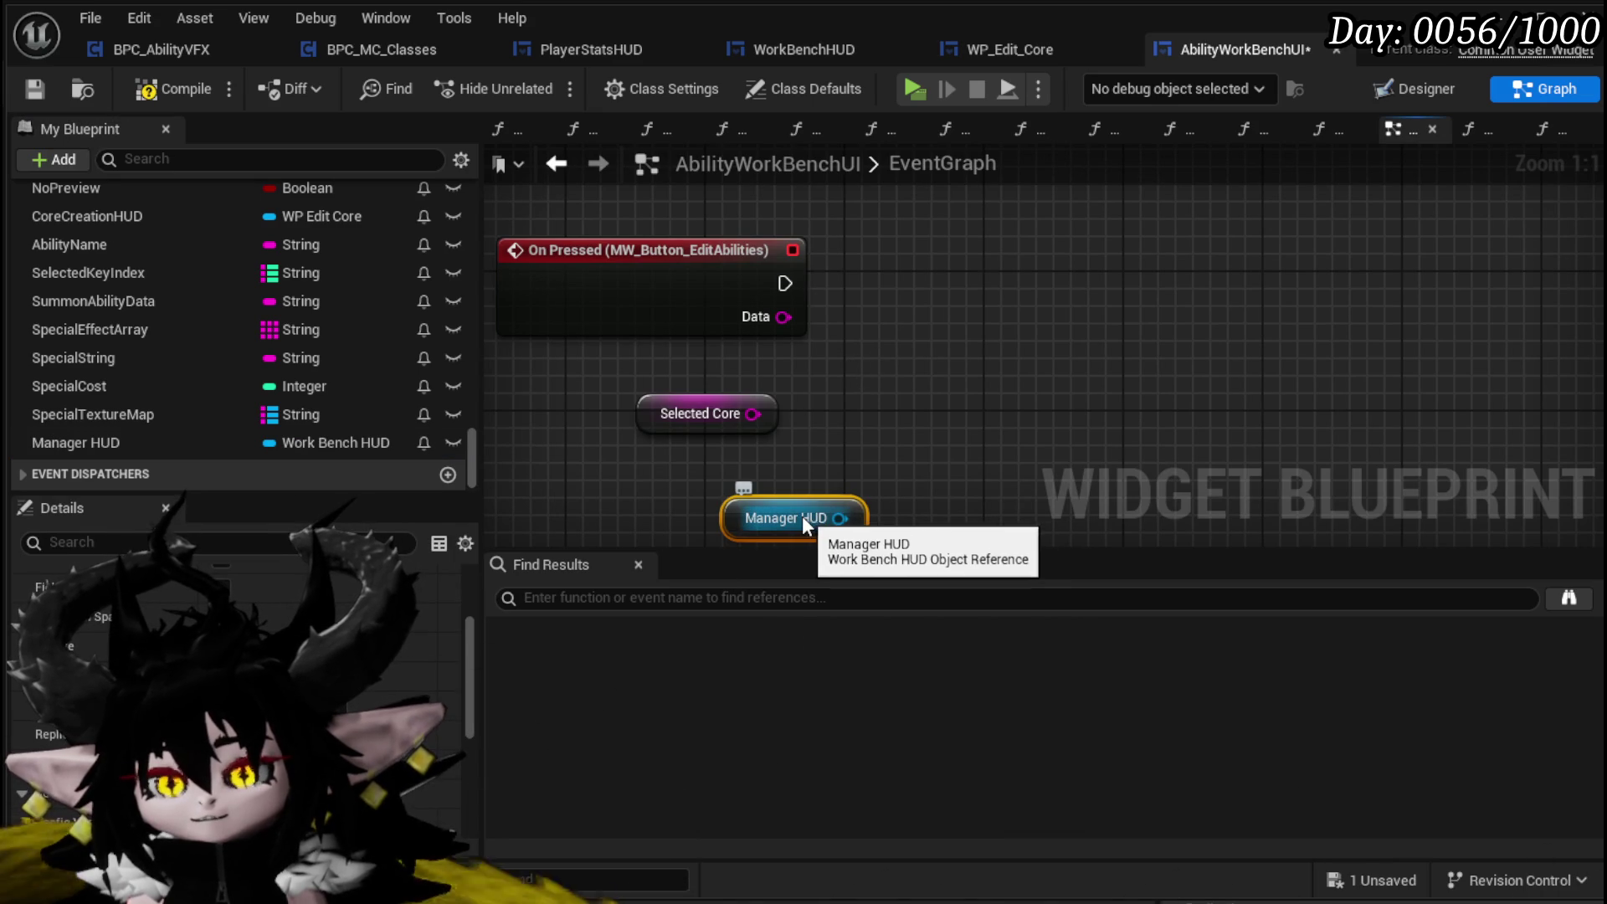
mouse_move(840, 518)
left_mouse_down()
mouse_move(748, 506)
mouse_move(946, 325)
left_mouse_up()
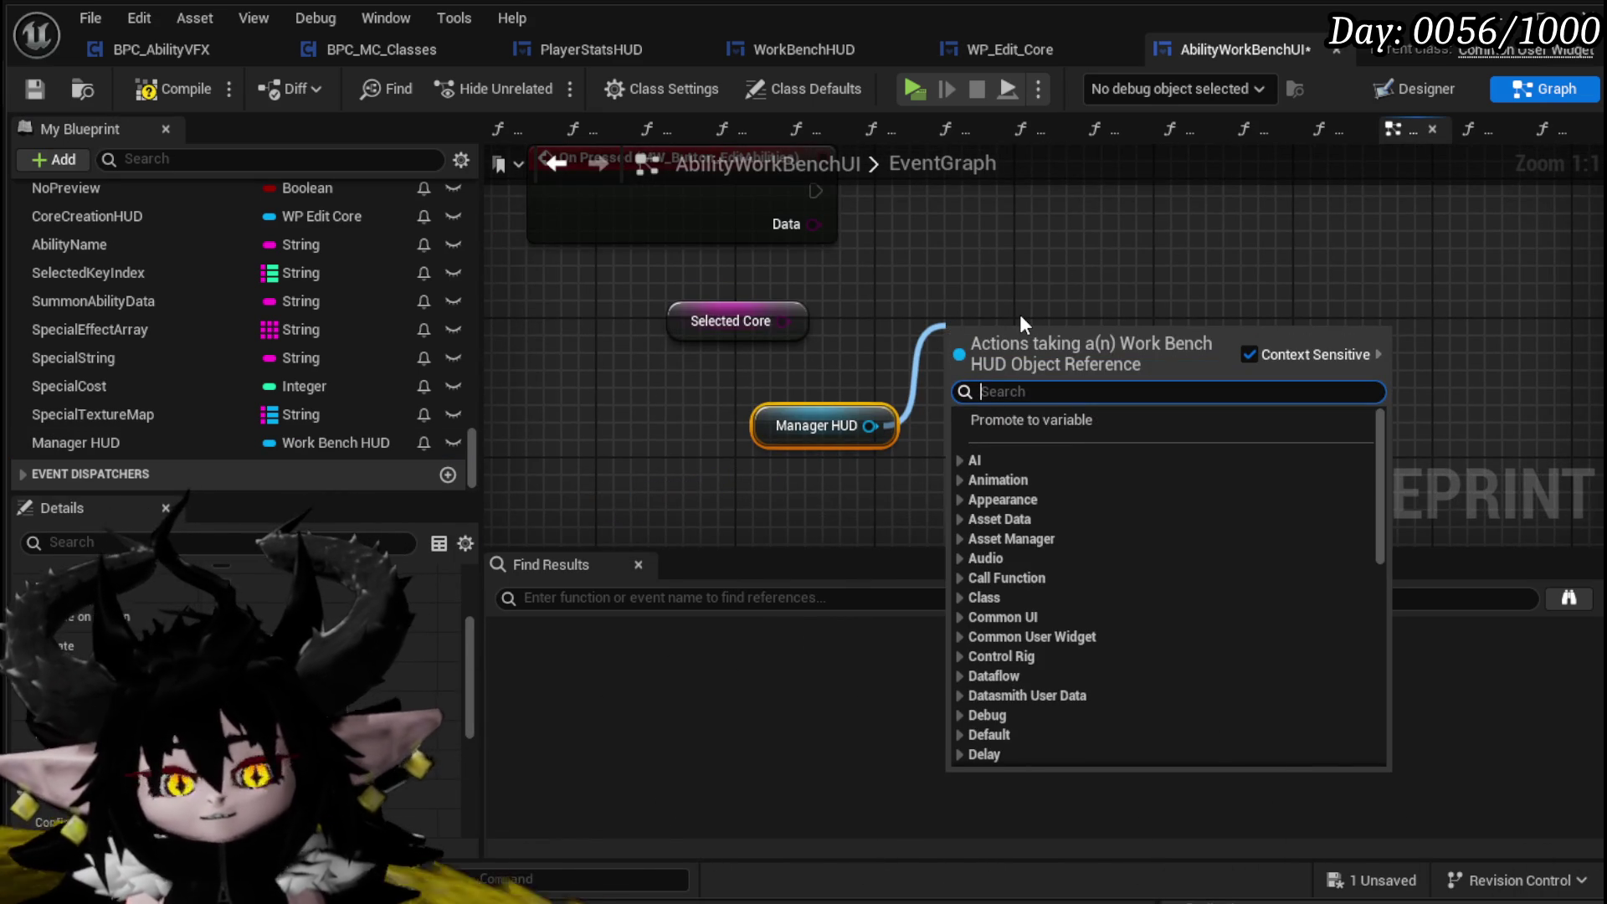
type("Ed")
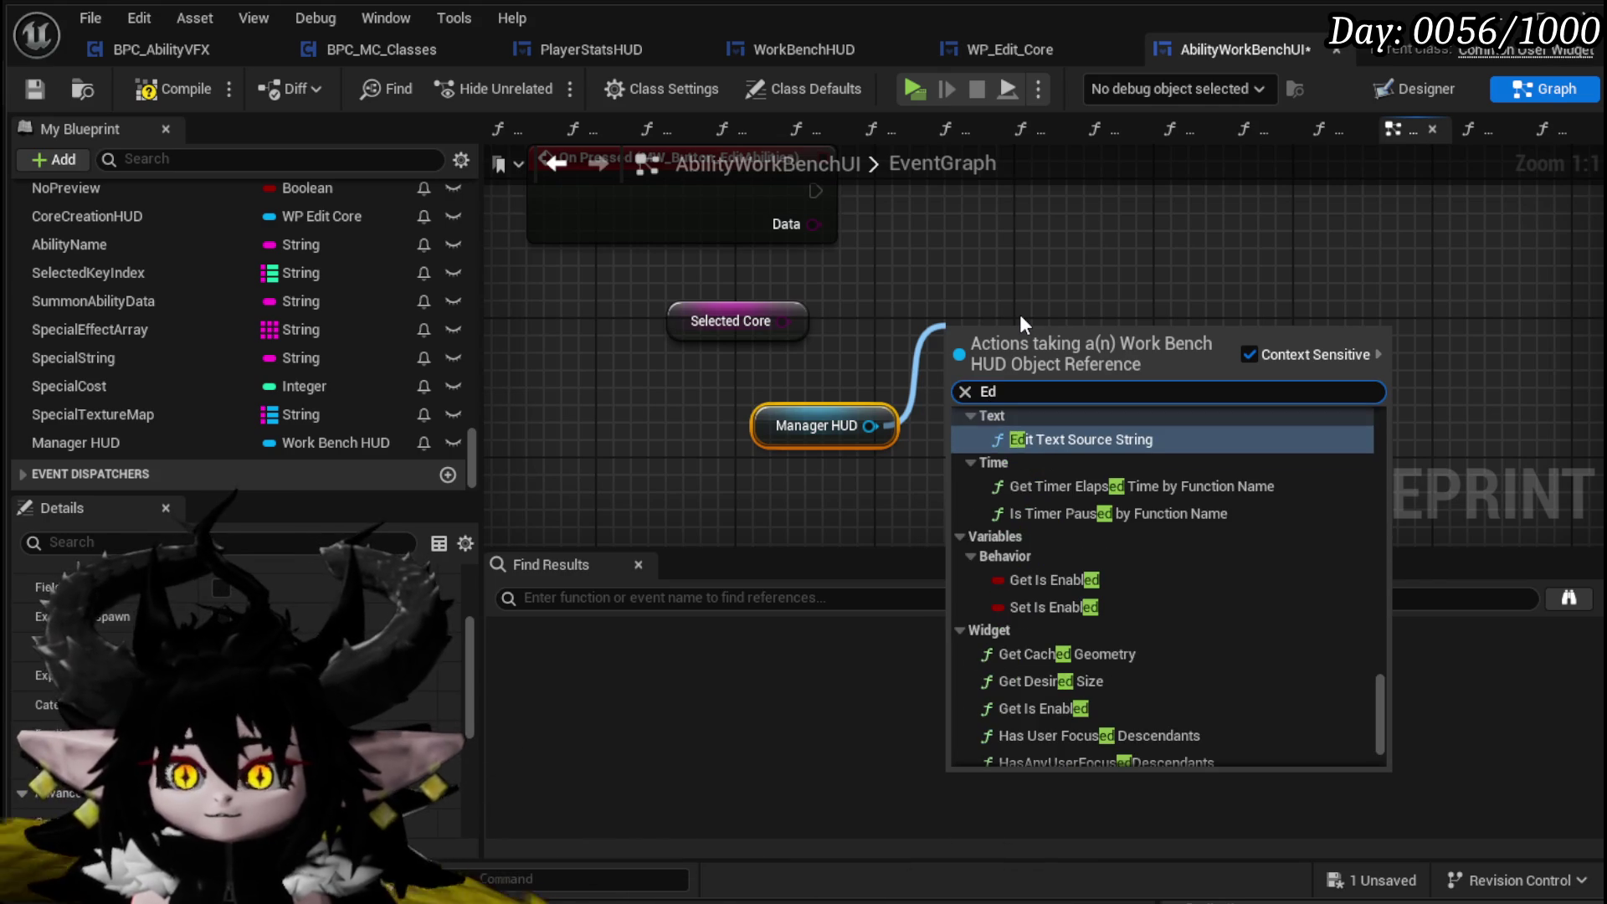
type("ite")
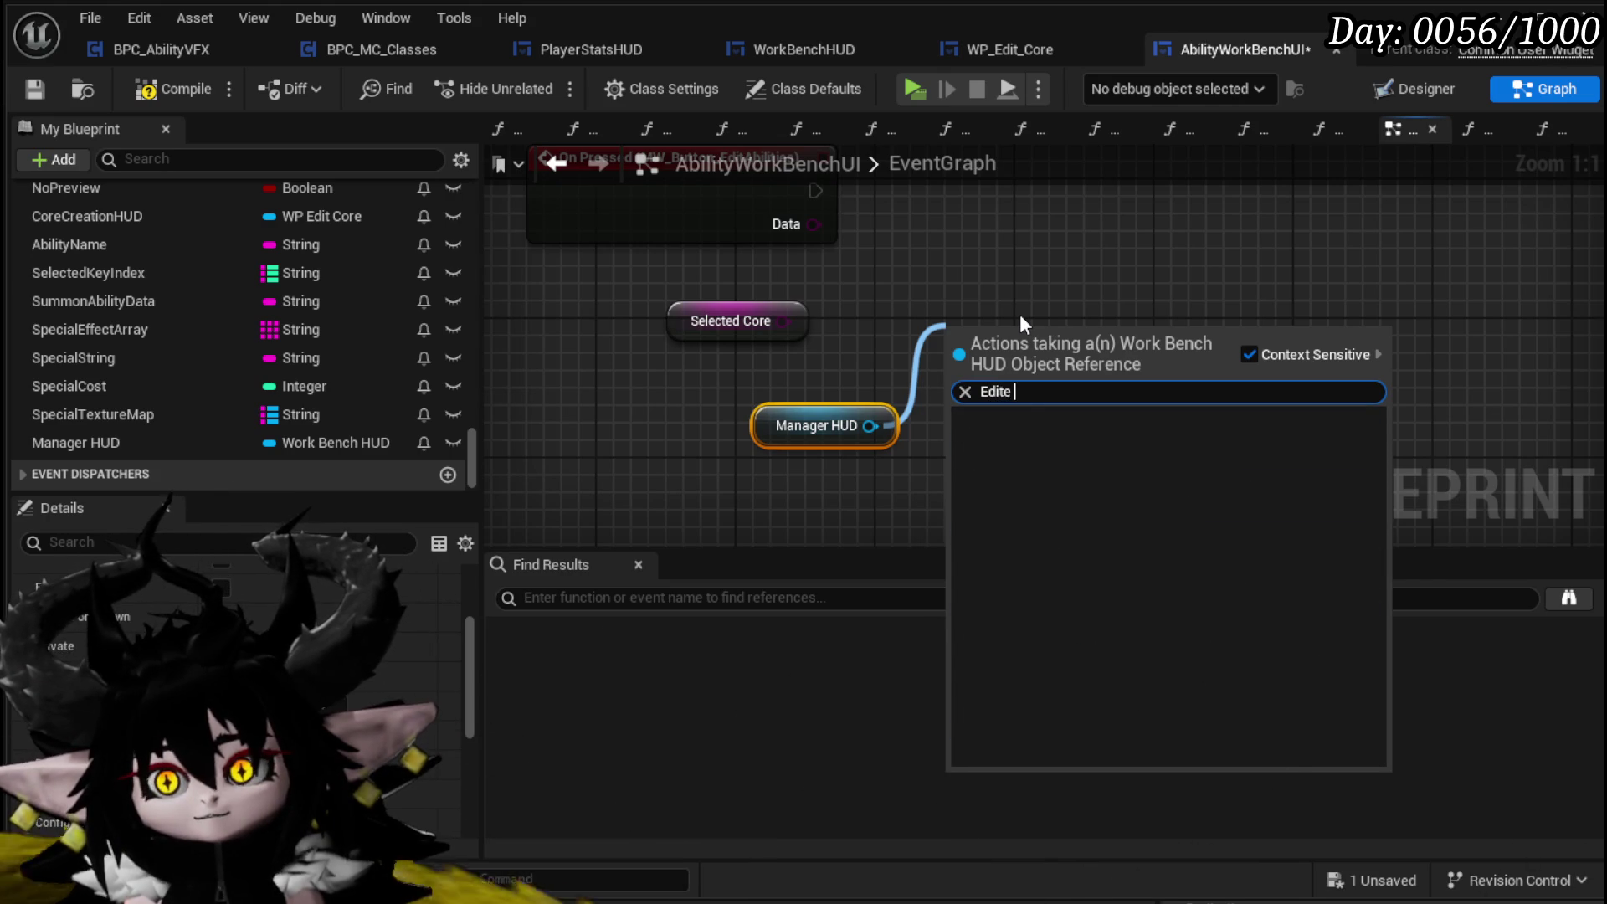
key("BackSpace")
type("Core")
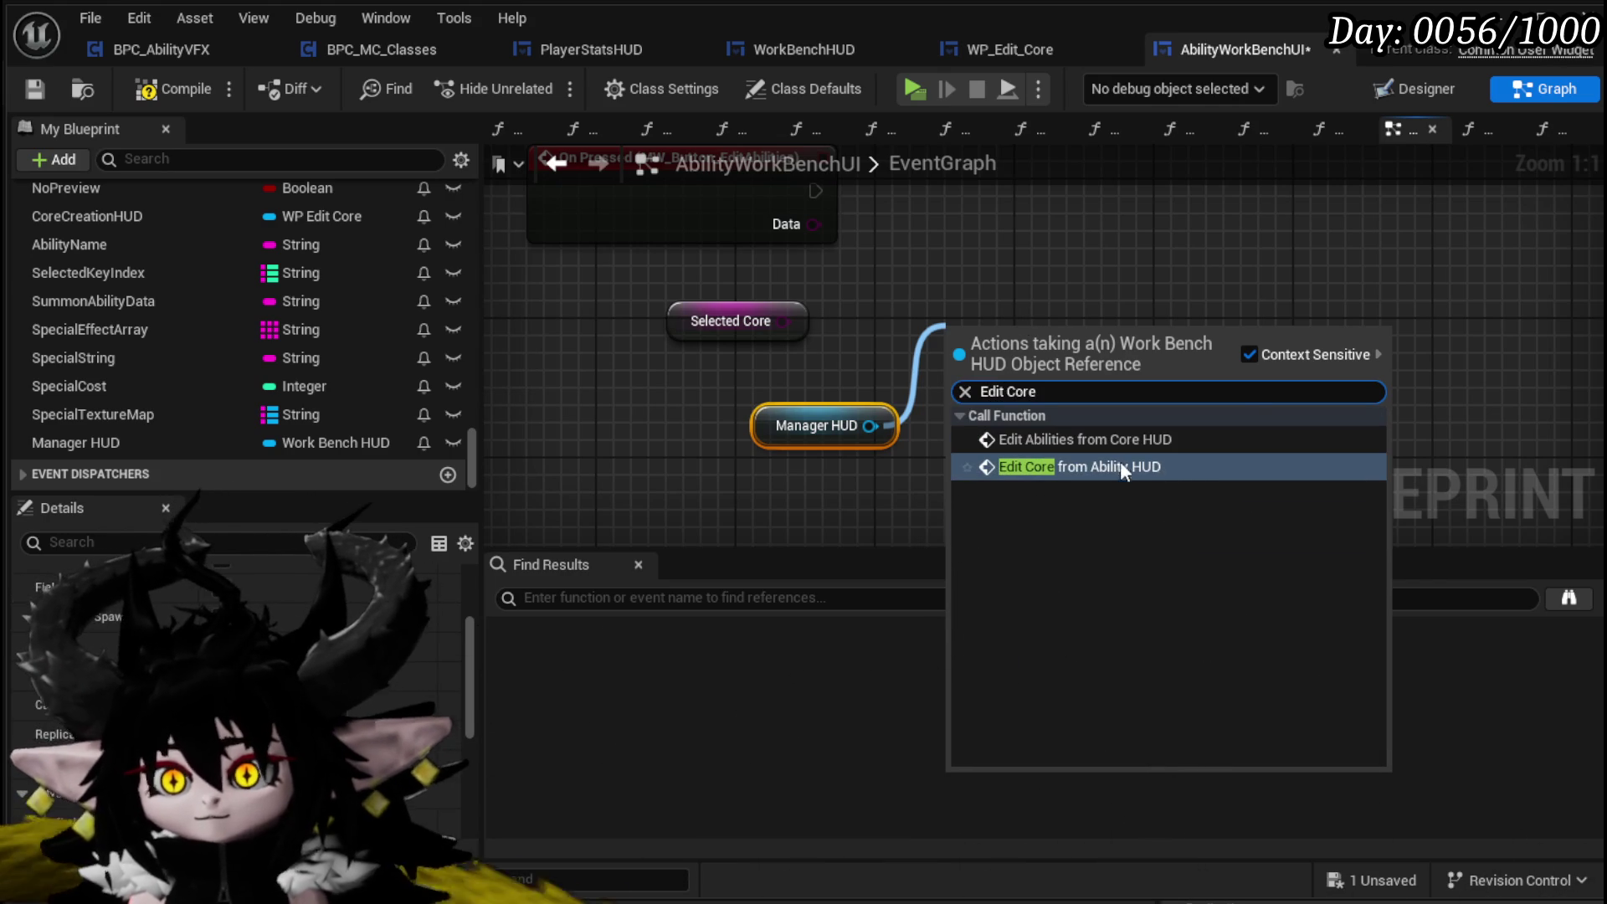
left_click(1152, 470)
Wire On Pressed and Selected Core into Edit Core from Ability HUD, tidy the getters, and save
mouse_move(1044, 334)
left_mouse_down()
mouse_move(1046, 180)
mouse_move(1010, 271)
left_mouse_up()
mouse_move(782, 302)
left_mouse_down()
mouse_move(924, 325)
mouse_move(948, 259)
left_mouse_up()
left_click_drag(750, 432, 916, 368)
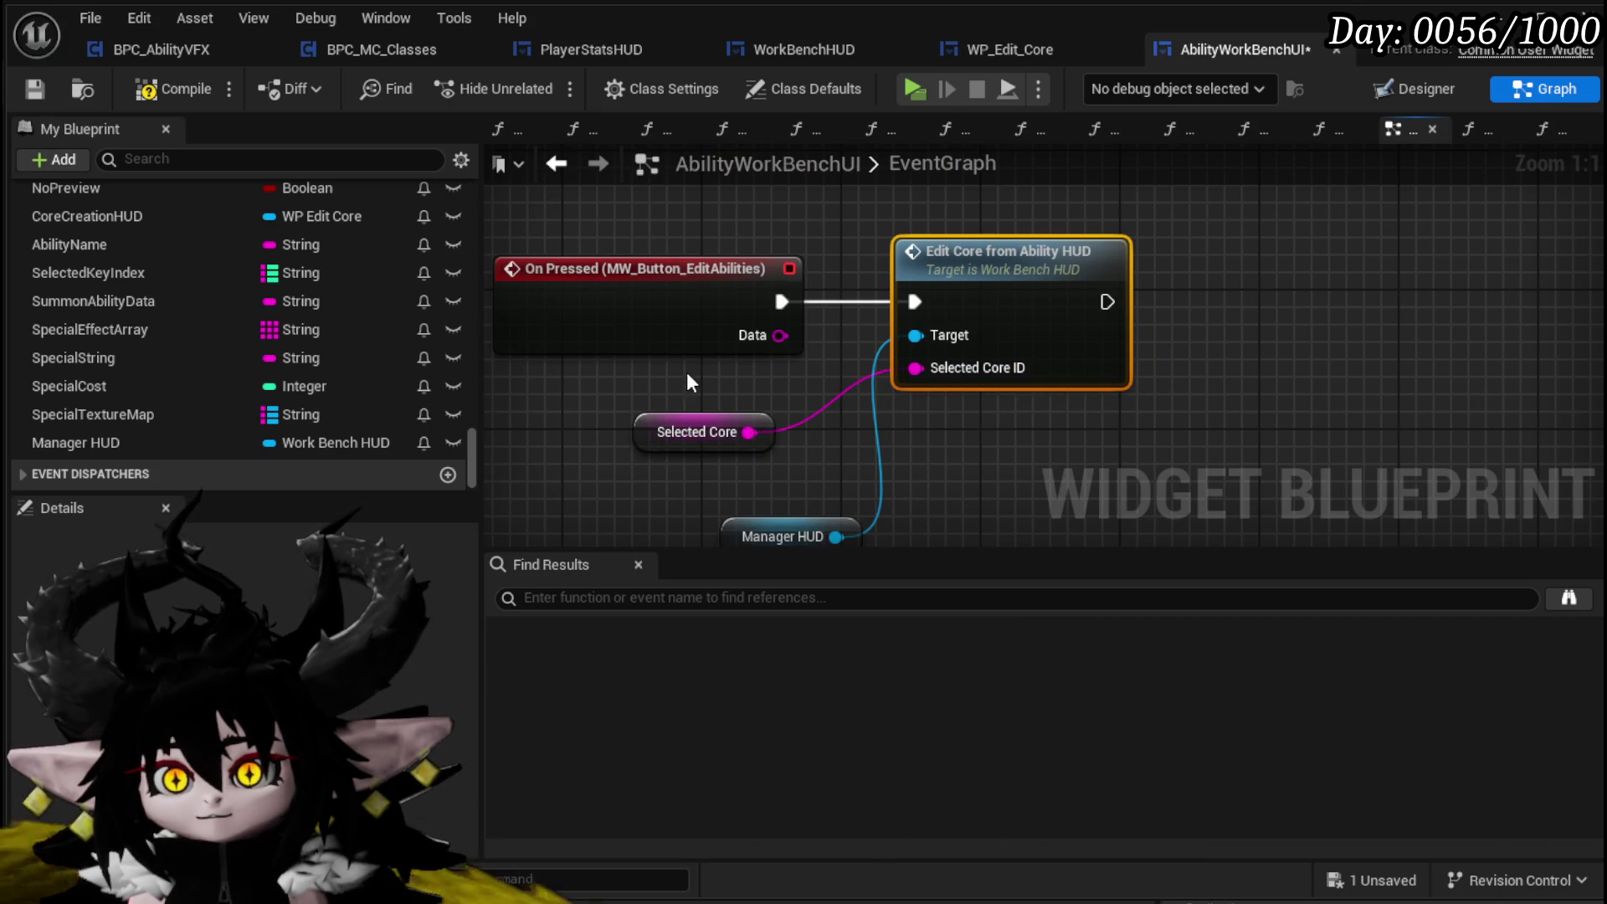
left_click(25, 88)
mouse_move(665, 424)
left_mouse_down()
mouse_move(695, 383)
mouse_move(682, 378)
mouse_move(731, 419)
mouse_move(693, 379)
left_mouse_up()
scroll(807, 466, "down", 4)
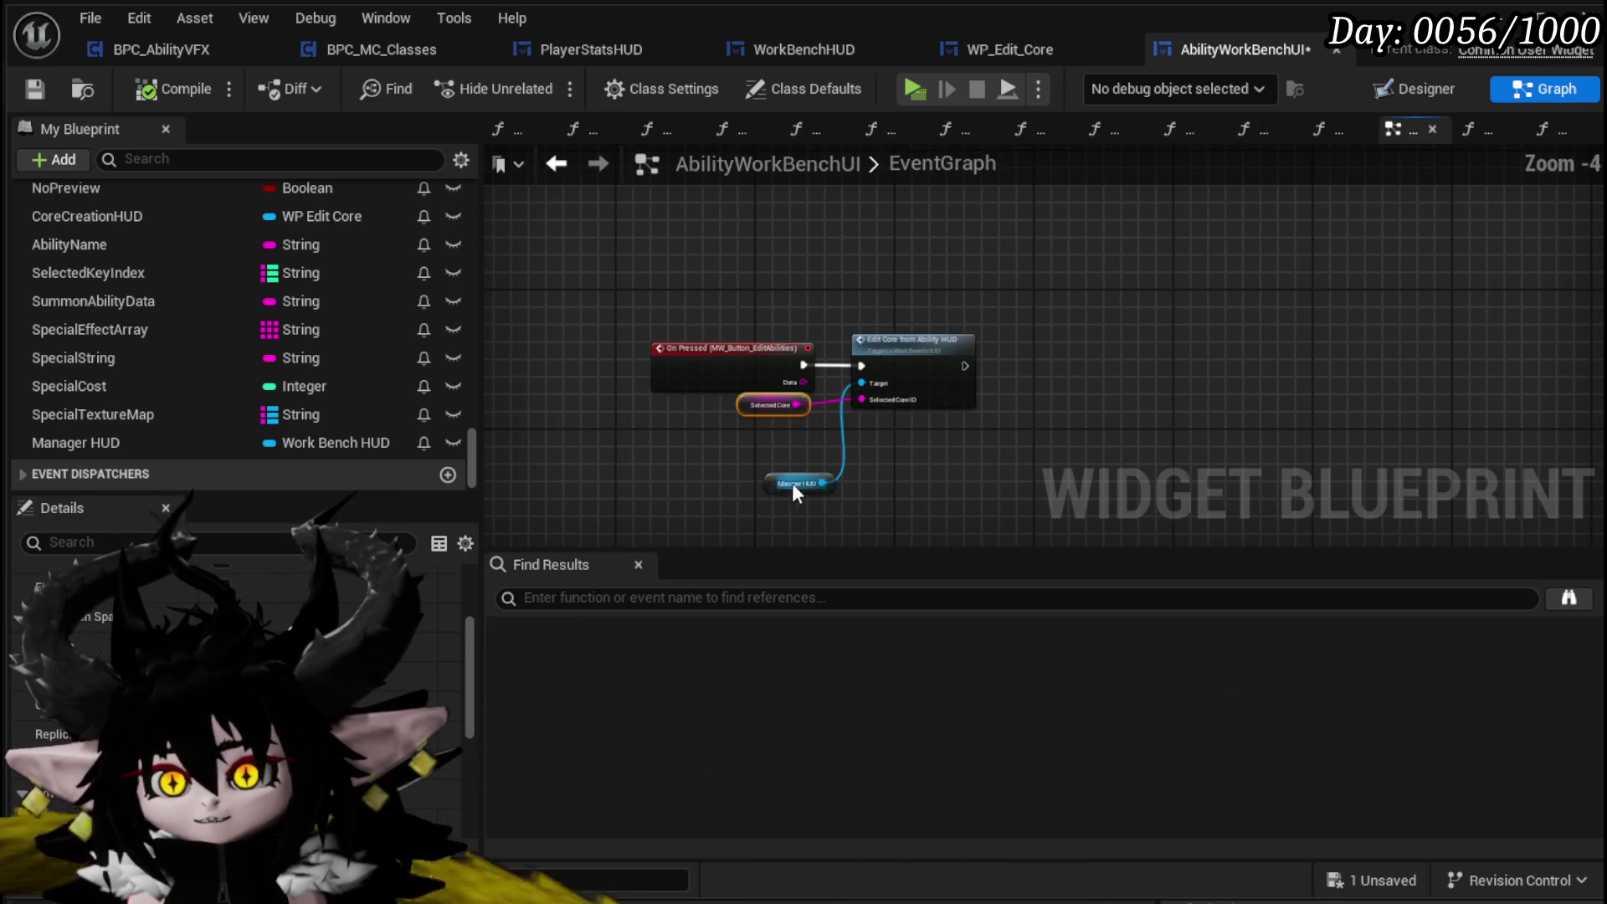
left_click_drag(805, 452, 881, 313)
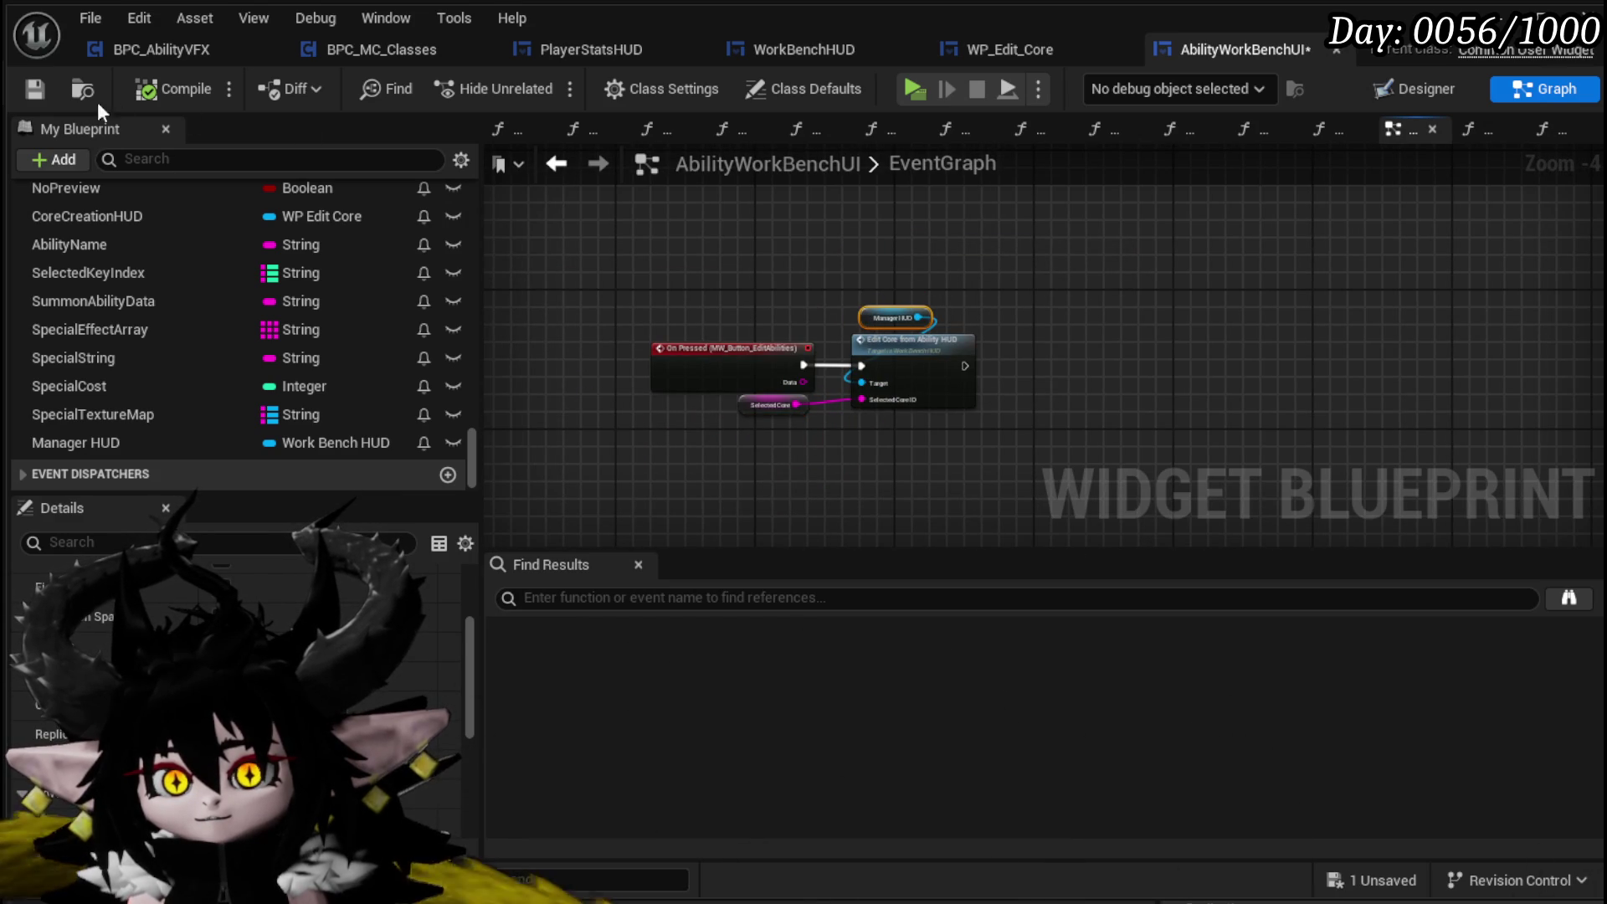
left_click(21, 88)
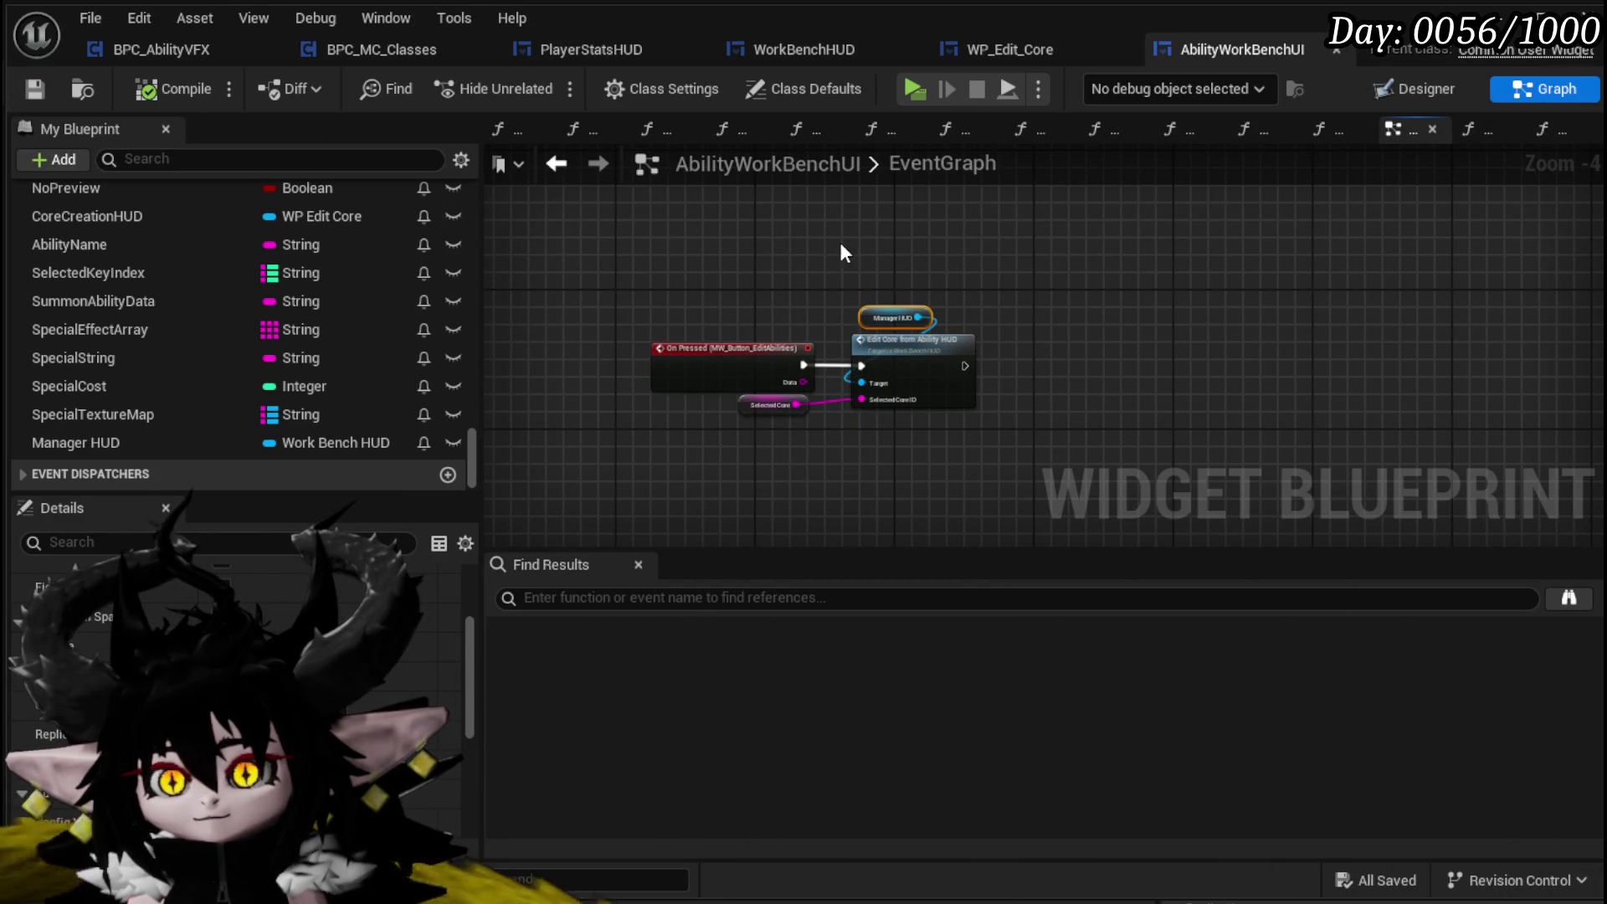
left_click_drag(842, 245, 948, 478)
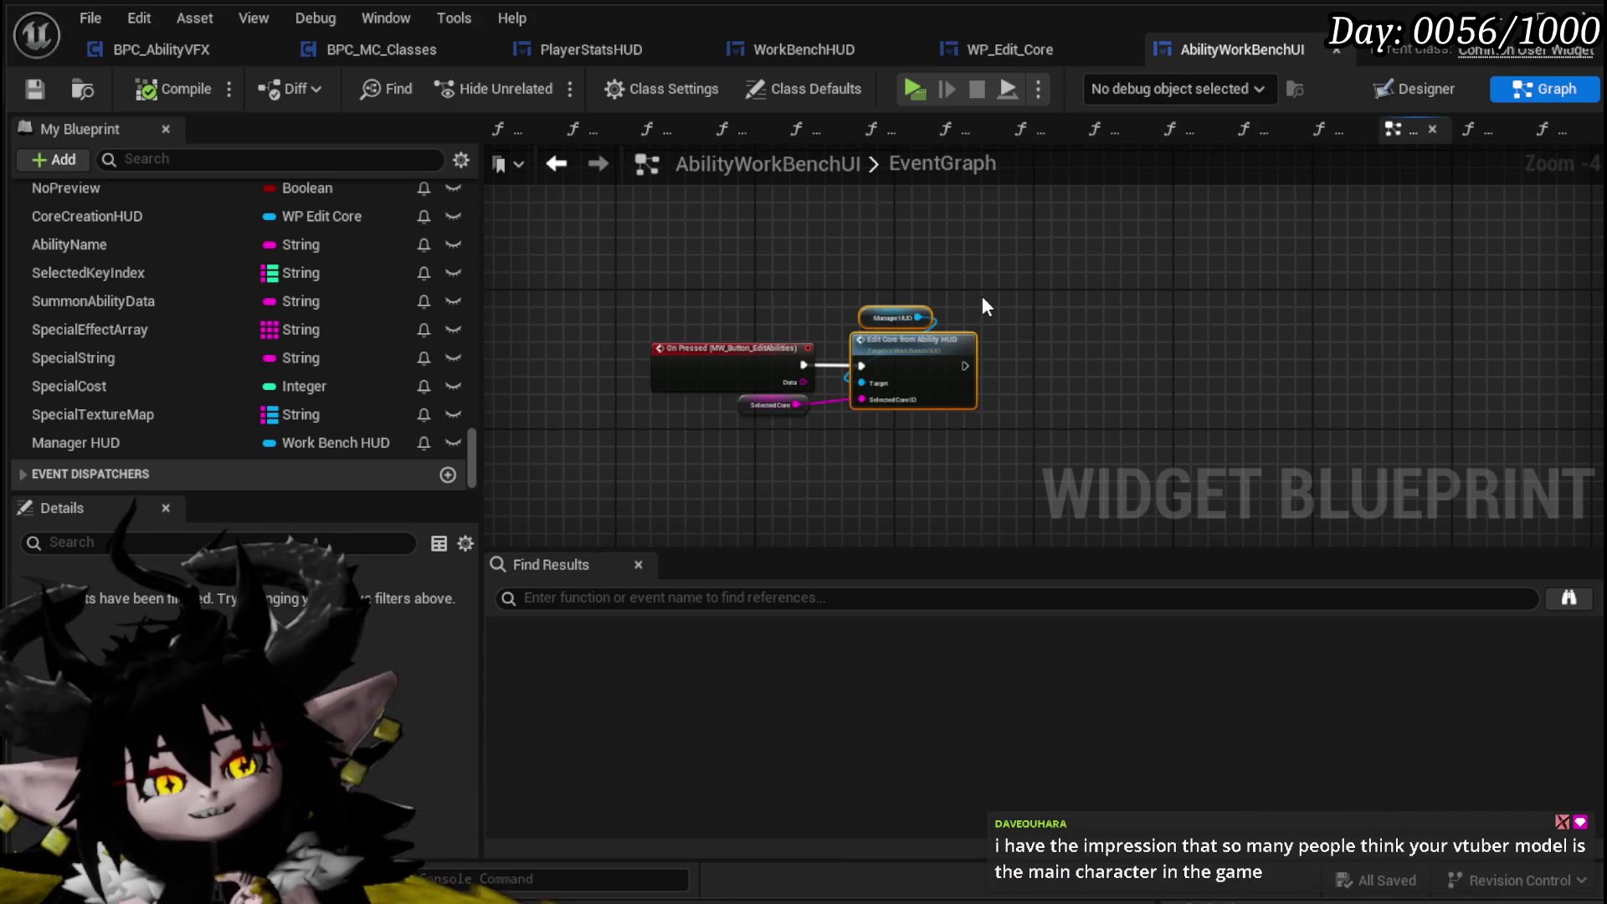
double_click(917, 342)
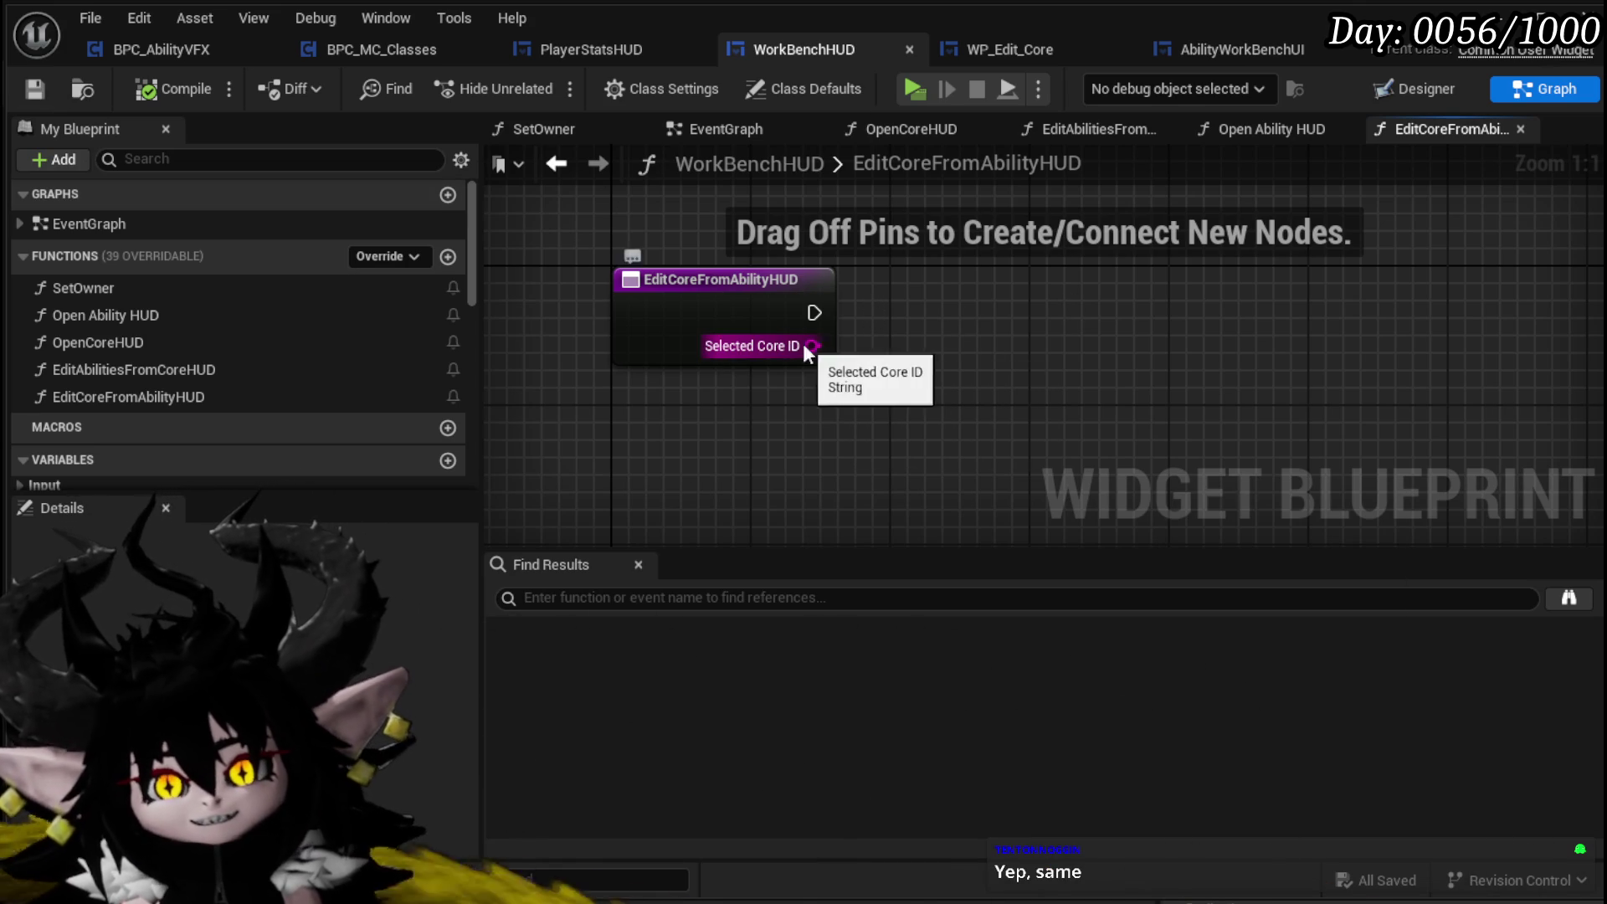
Save WorkBenchHUD and pan around the EditCoreFromAbilityHUD graph with its Selected Core ID entry
left_click_drag(943, 284, 915, 303)
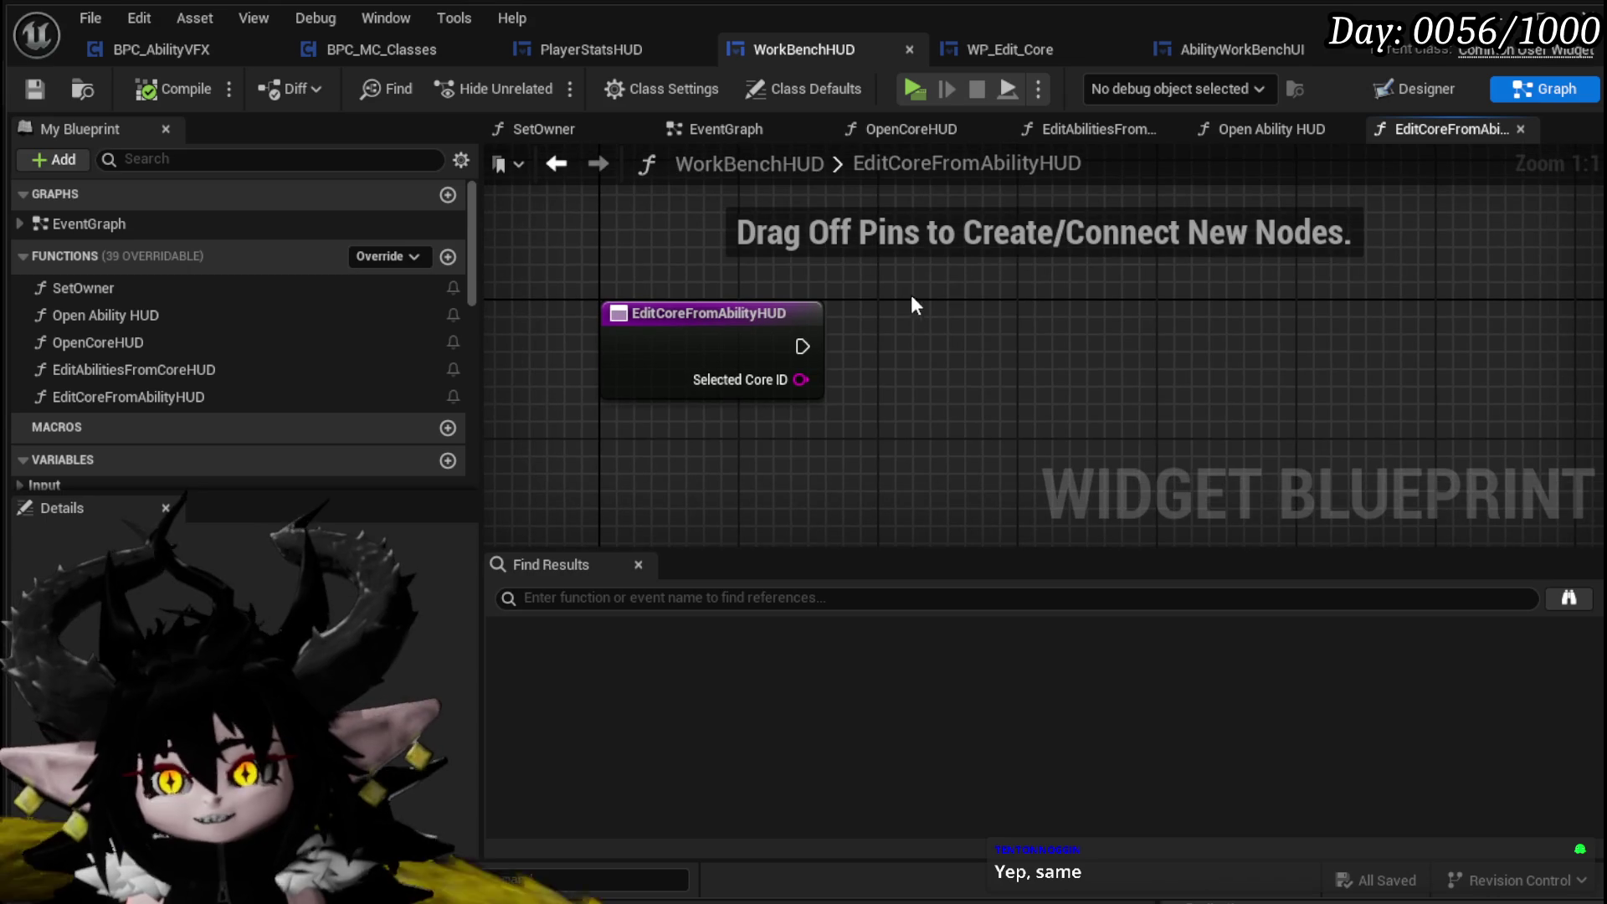
key("ctrl+s")
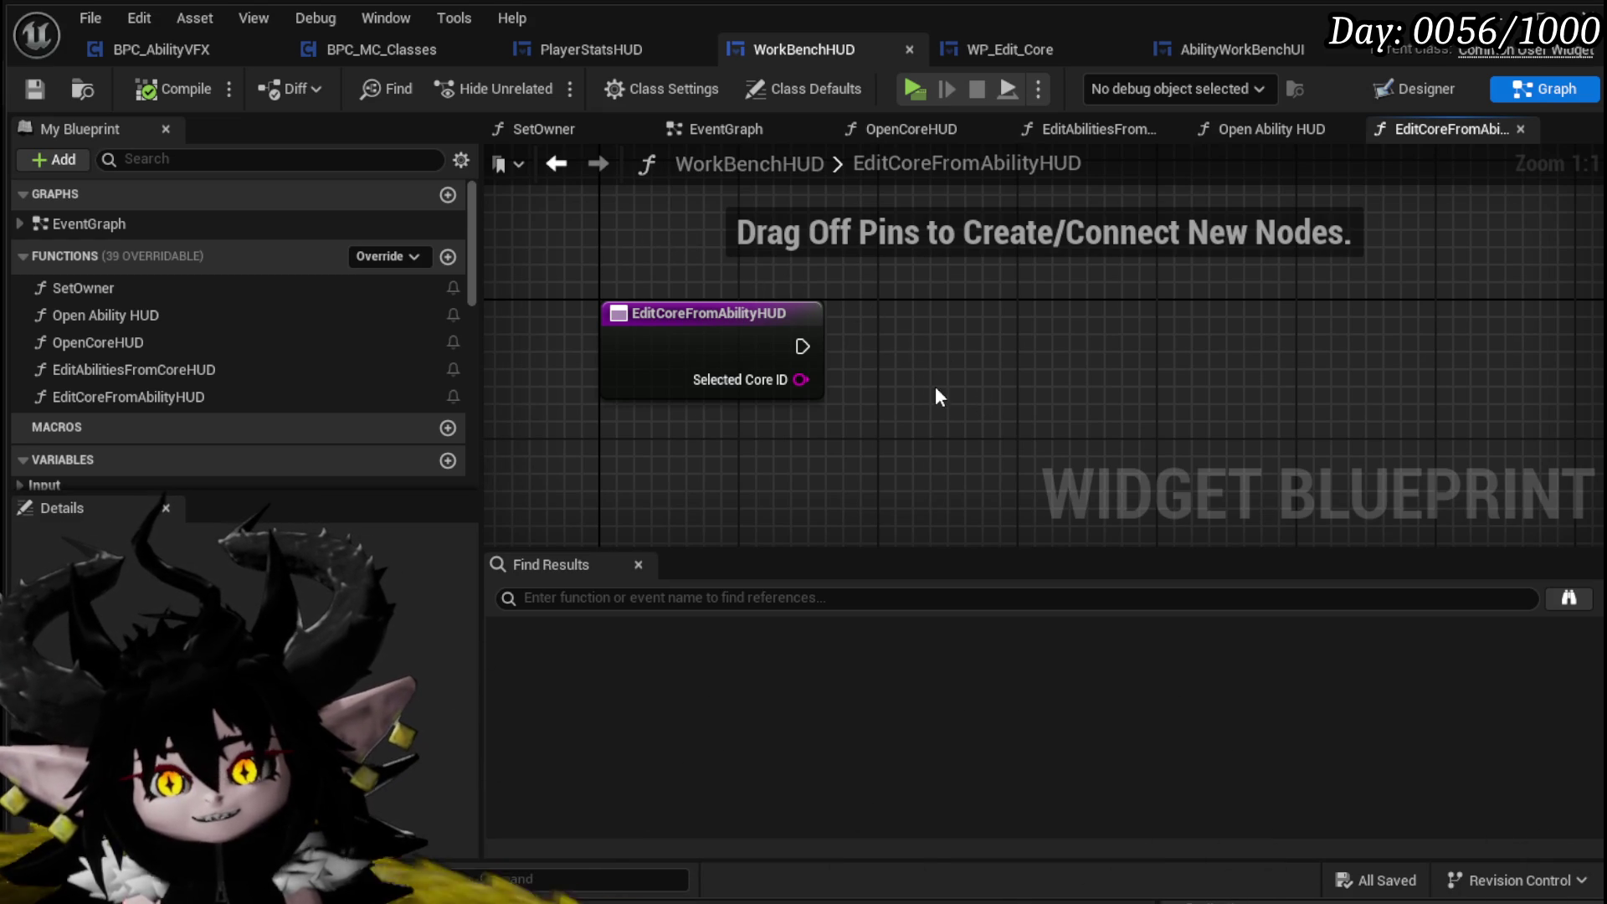
mouse_move(896, 327)
left_mouse_down()
mouse_move(818, 340)
mouse_move(787, 318)
left_mouse_up()
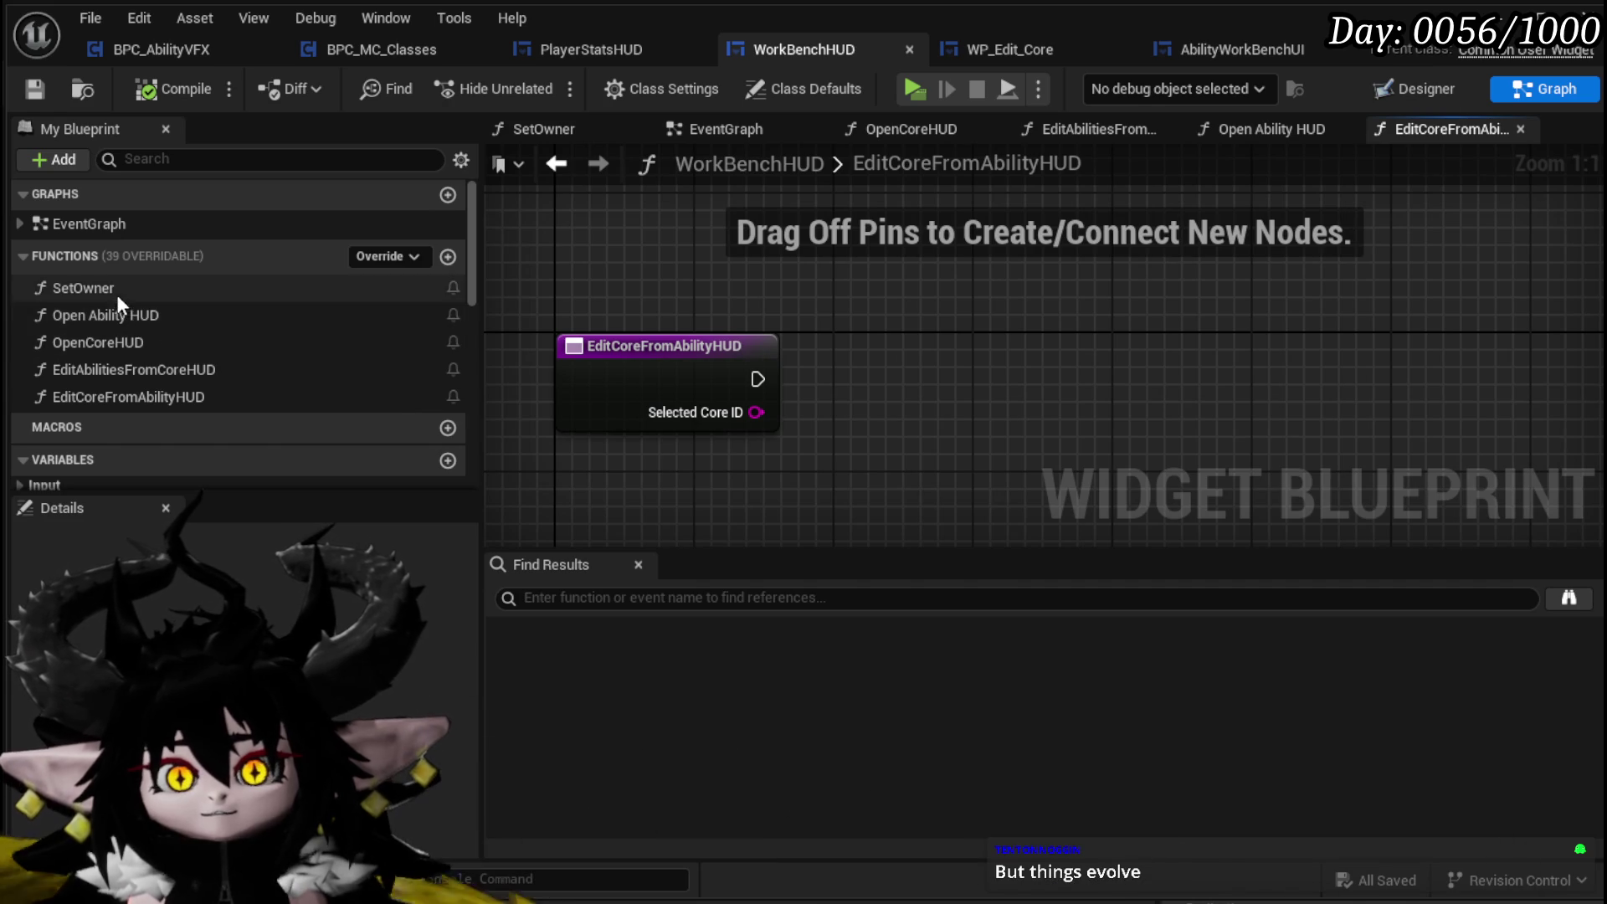
mouse_move(810, 395)
left_mouse_down()
mouse_move(852, 437)
mouse_move(832, 393)
left_mouse_up()
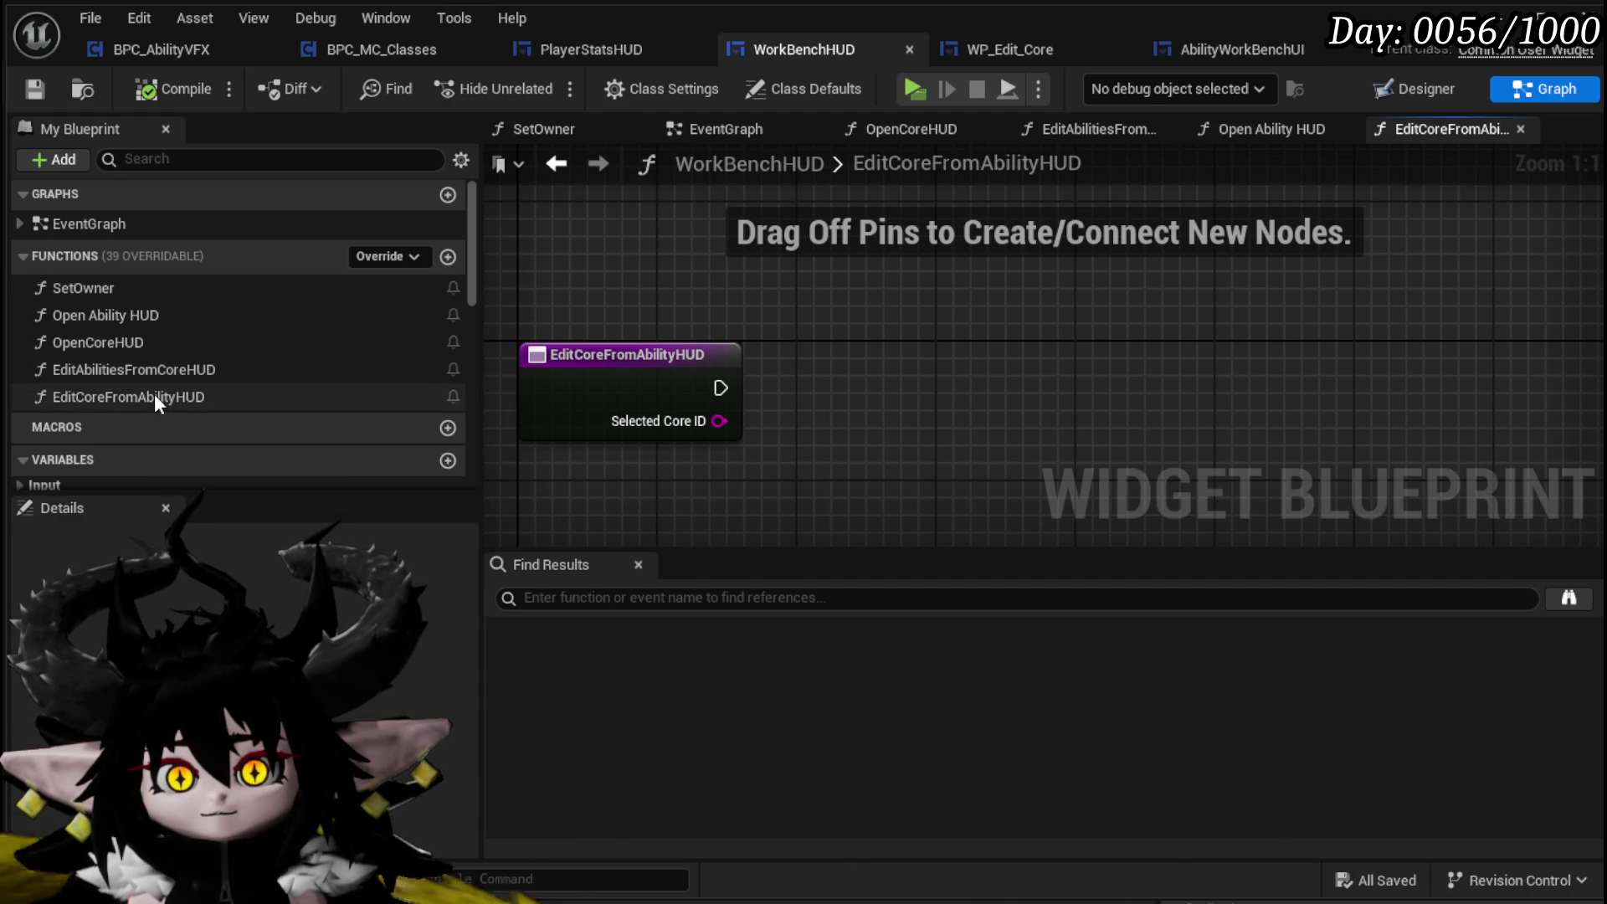
Add an Open Core HUD call after the EditCoreFromAbilityHUD entry node
left_click_drag(130, 339, 806, 346)
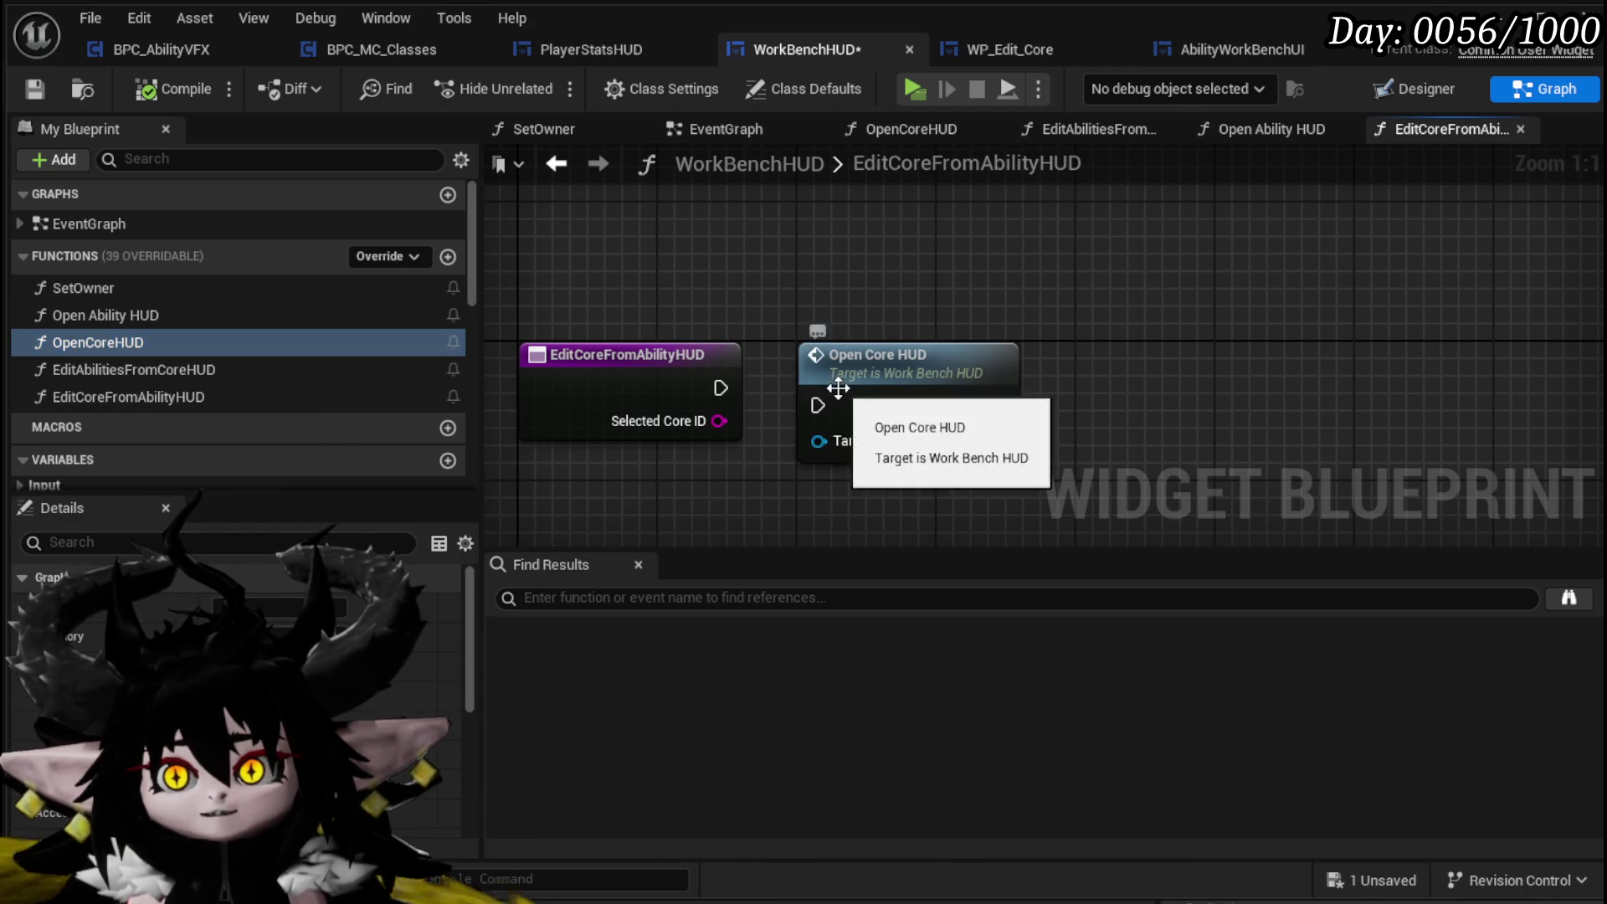
left_click_drag(720, 387, 818, 388)
left_click(871, 381)
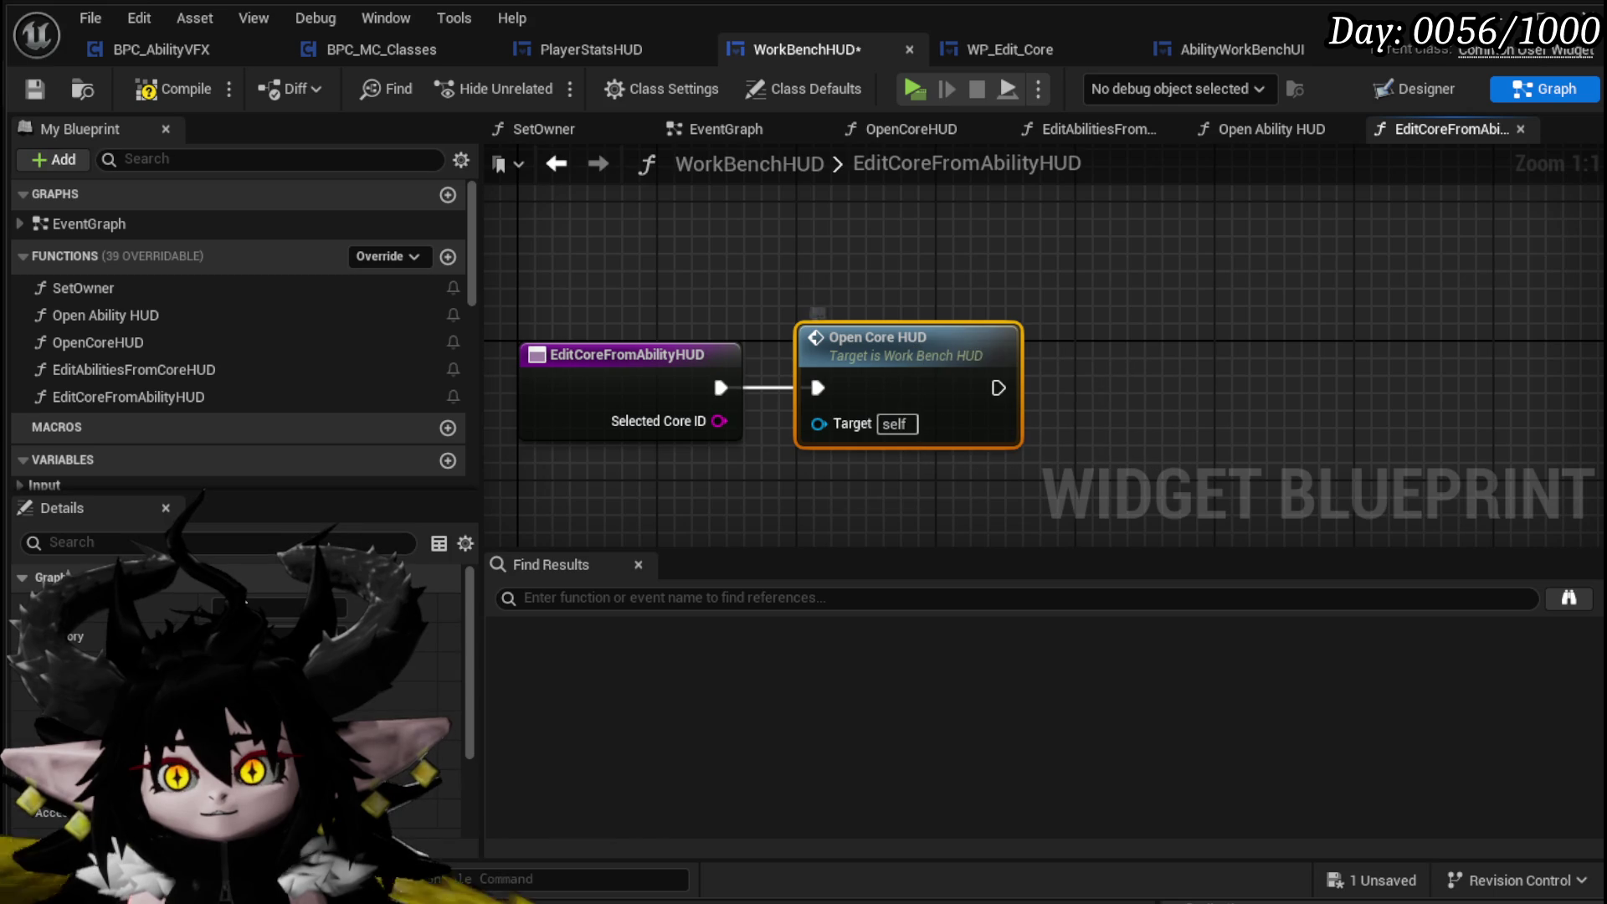
Add a Core HUD getter above the call and compile and save WorkBenchHUD
scroll(235, 694, "down", 3)
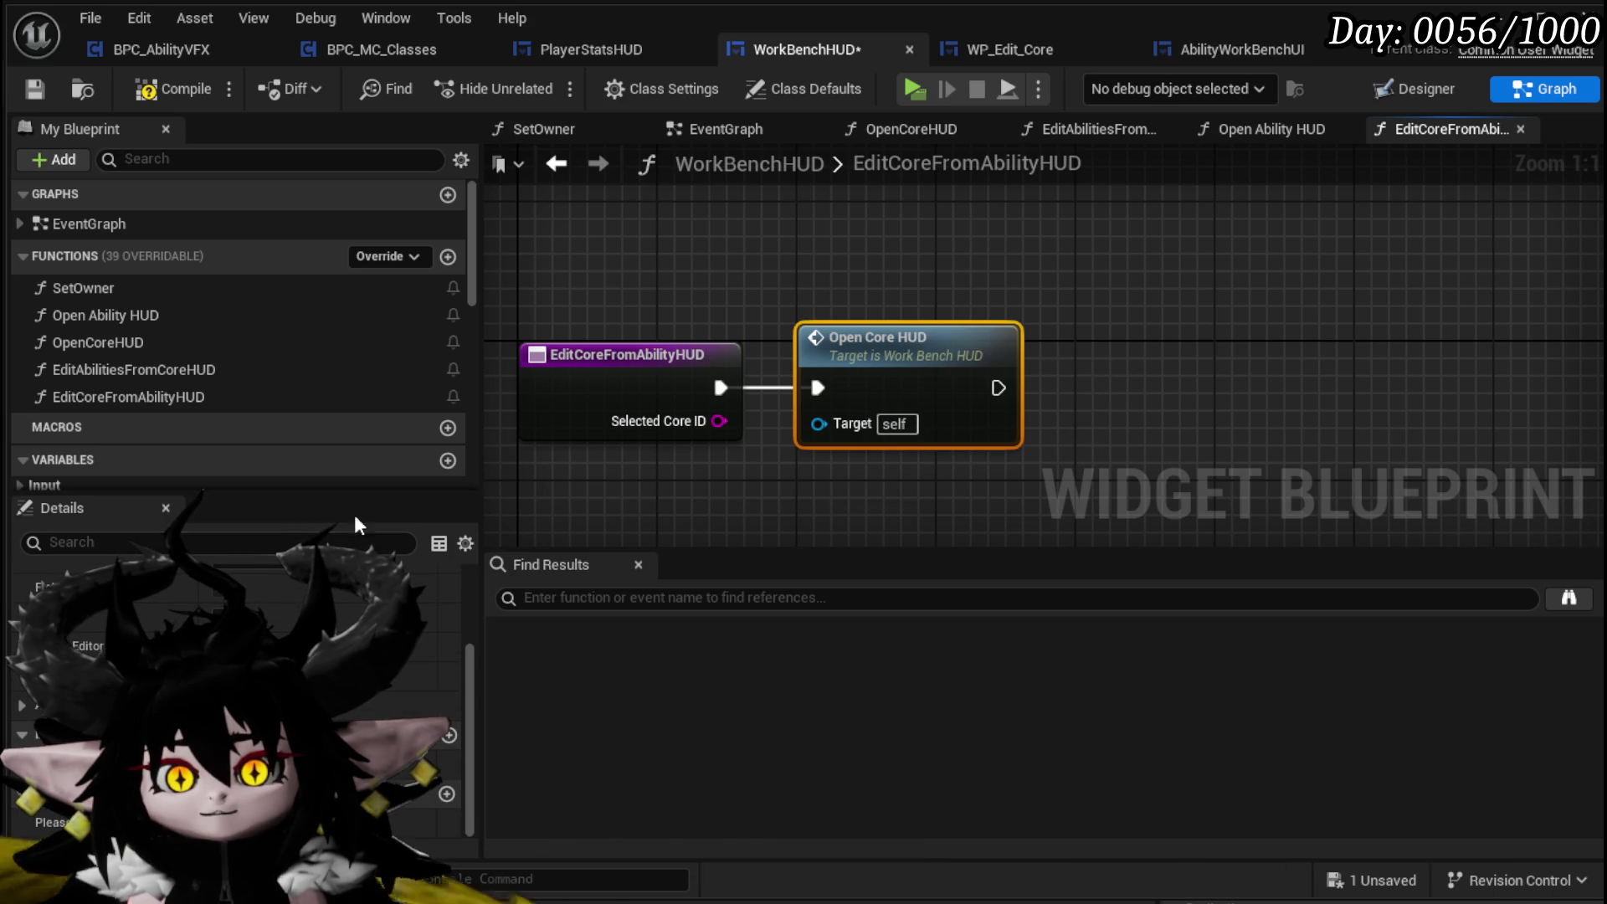
scroll(201, 416, "down", 10)
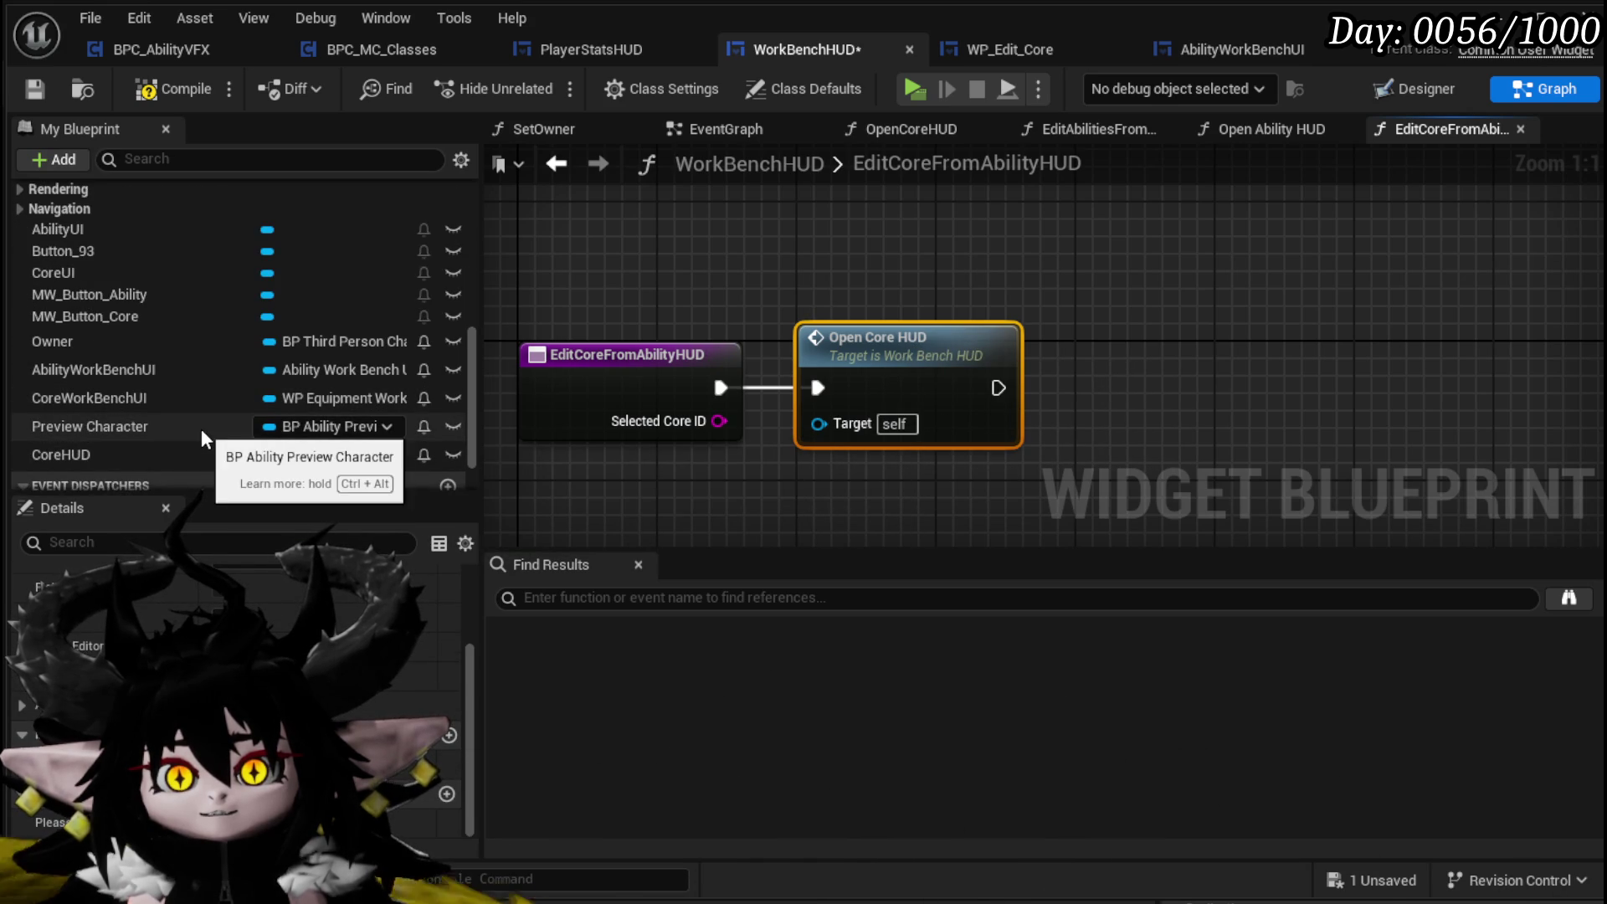
left_click(132, 457)
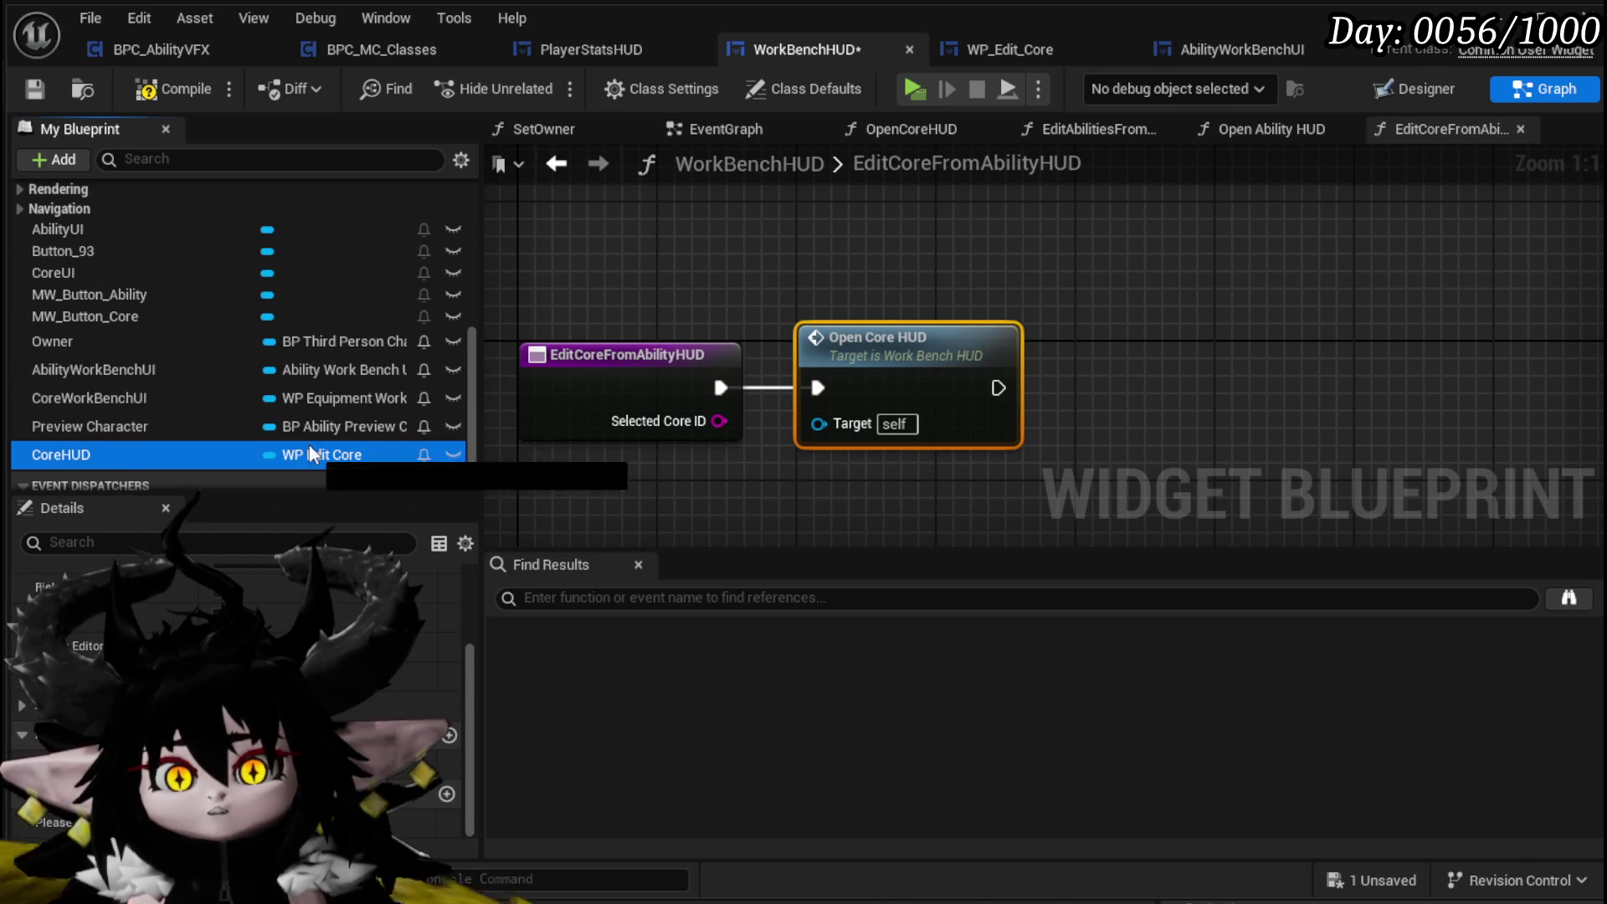
left_click_drag(845, 268, 841, 264)
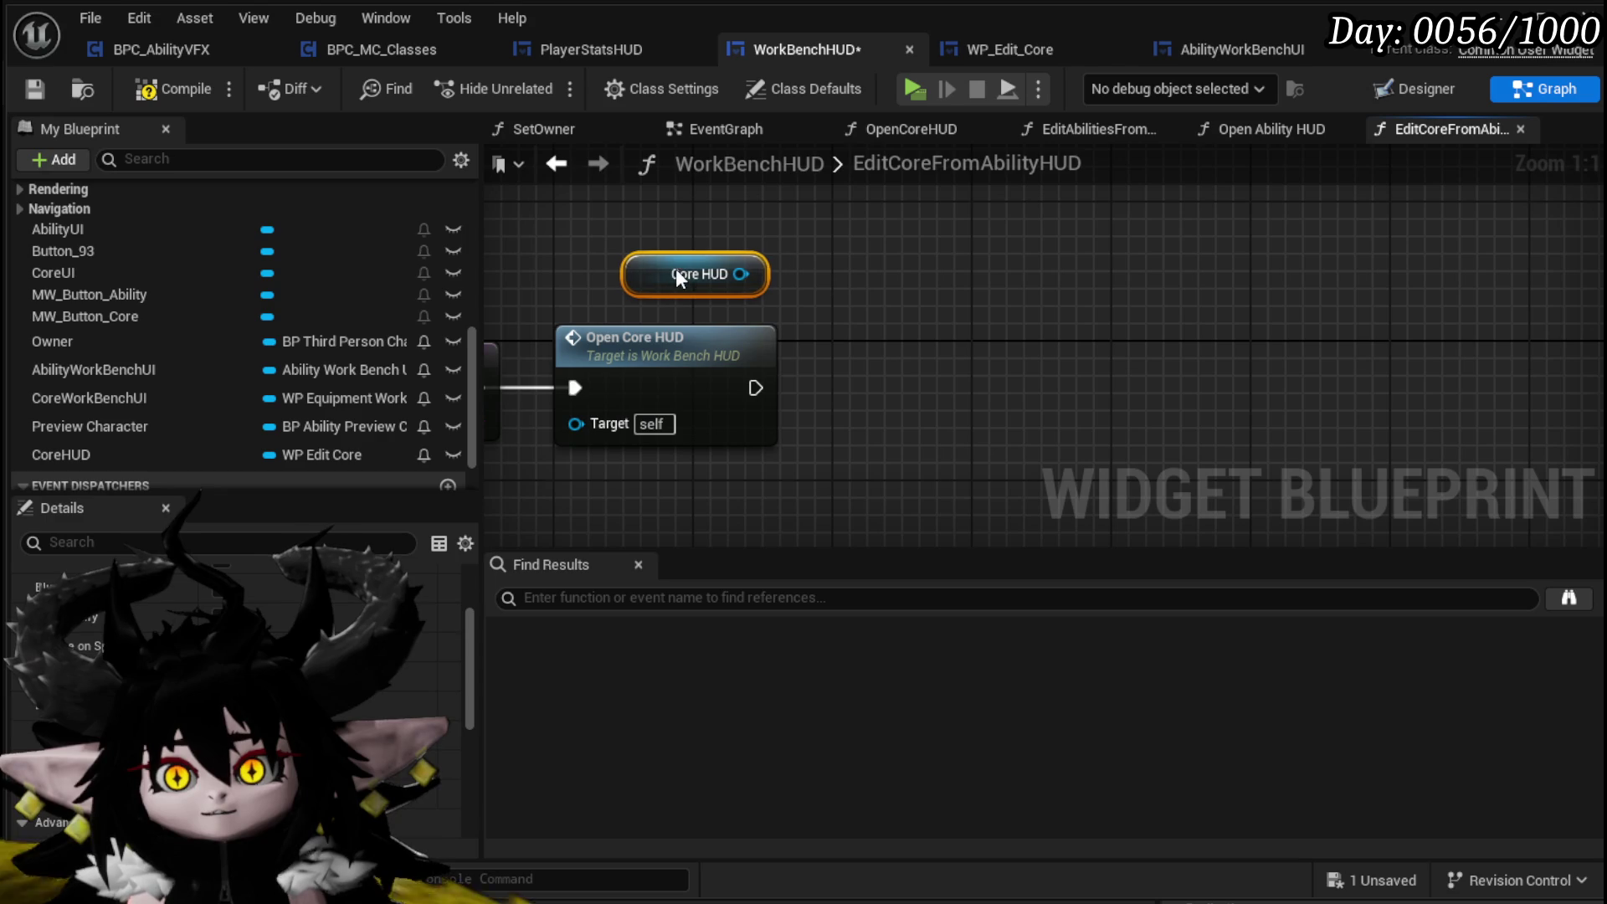
left_click(996, 369)
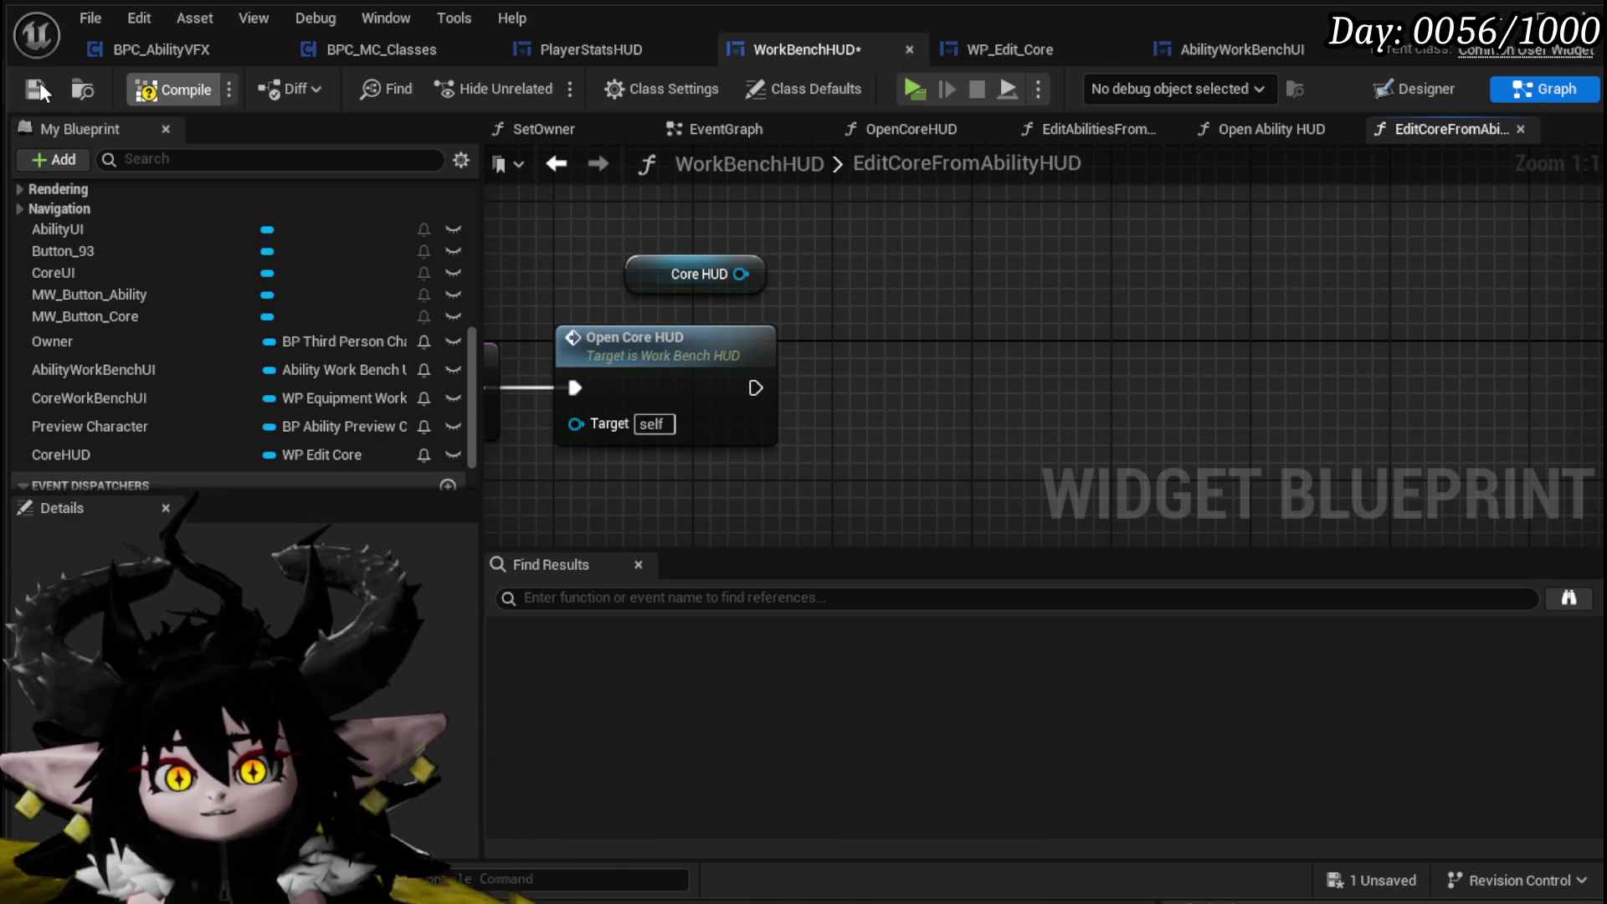
left_click(39, 82)
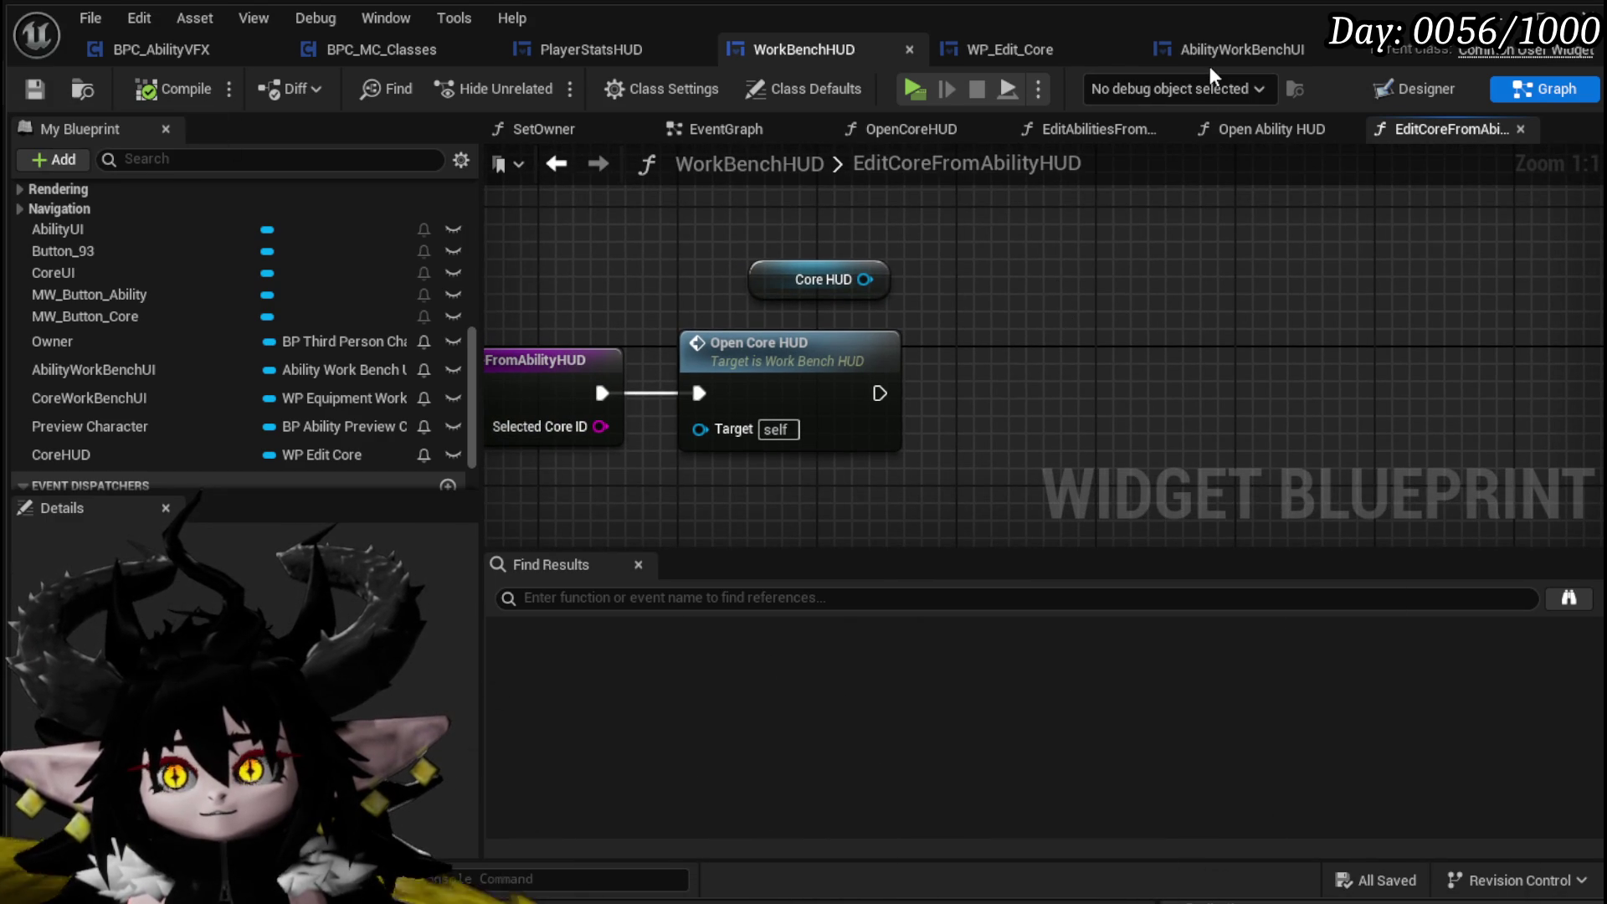
left_click(972, 52)
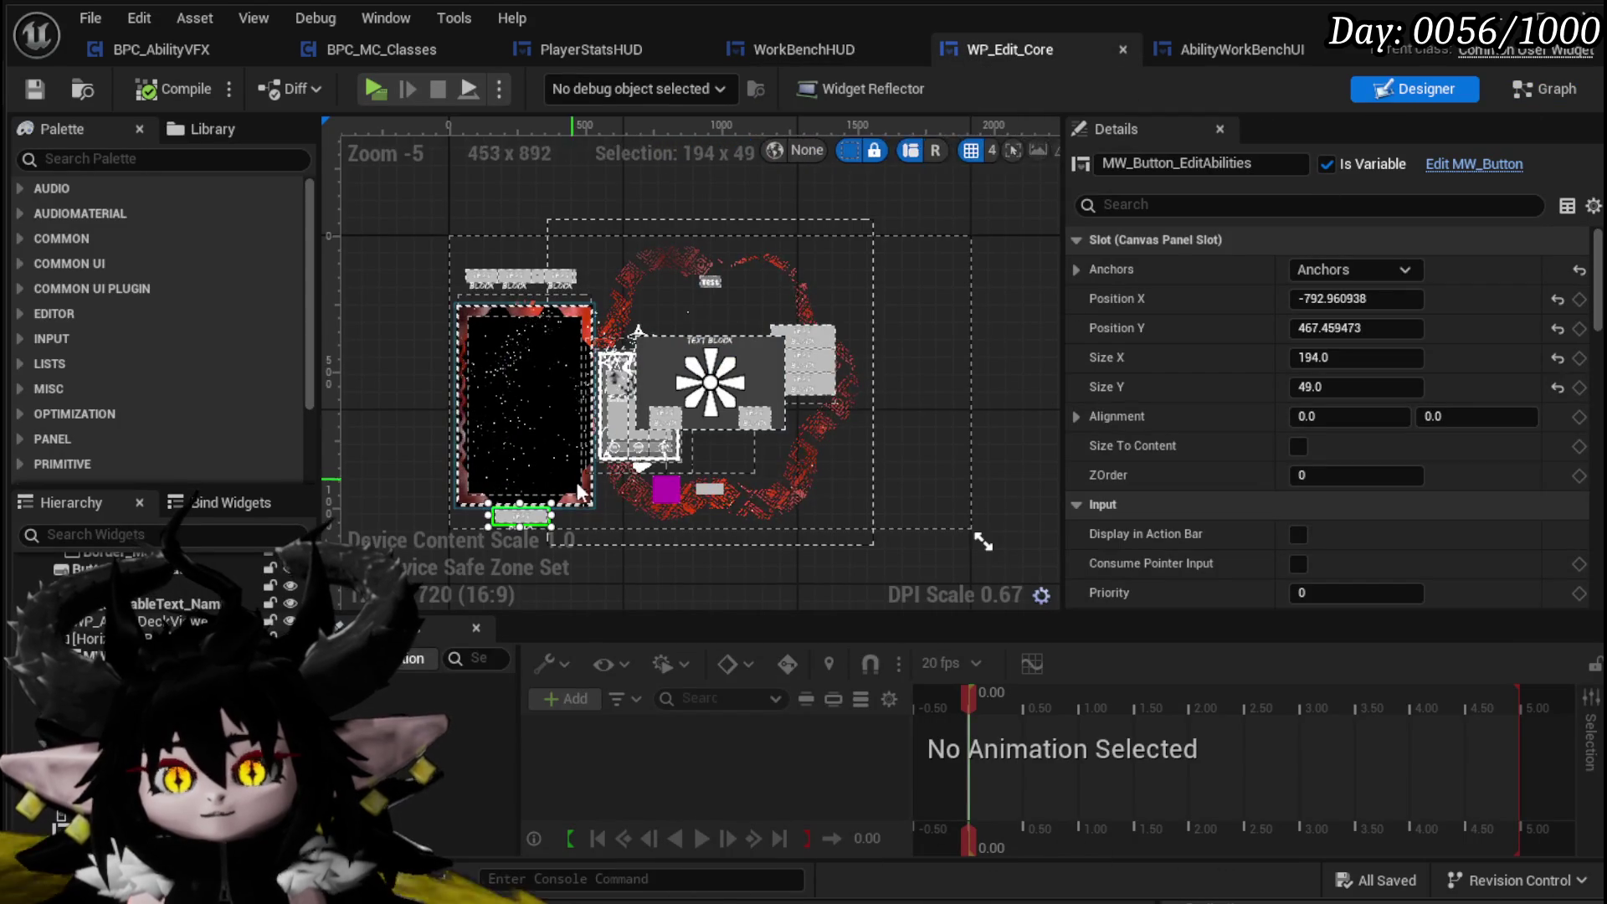
Open WP_Edit_Core's EventGraph and navigate to the Set Initial Data and Set Text nodes
left_click(1540, 92)
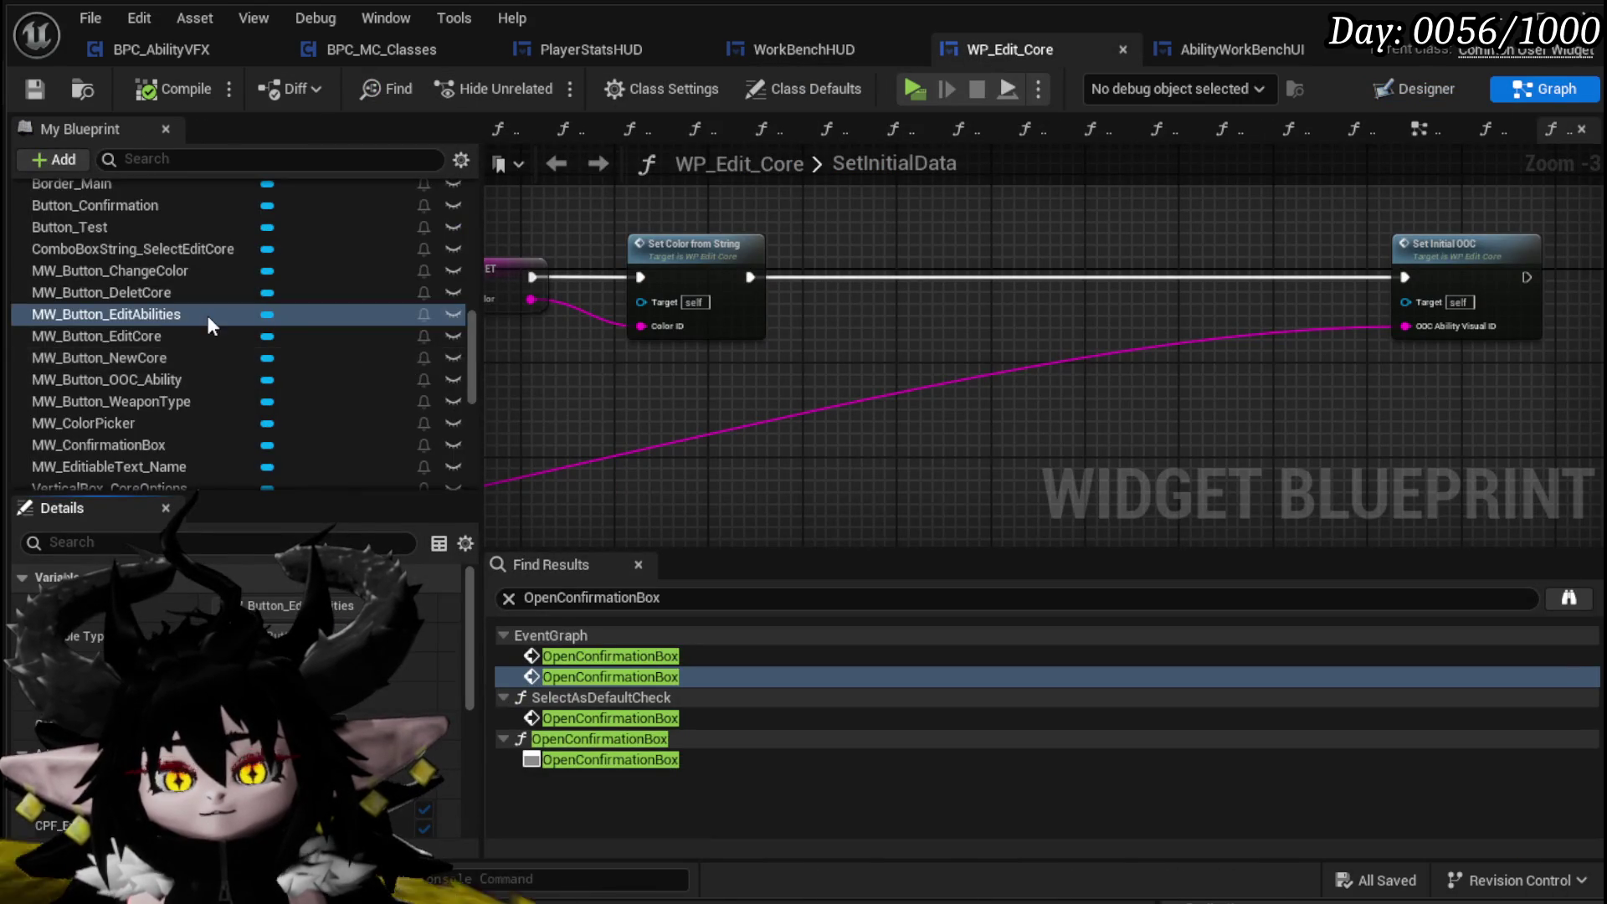
scroll(662, 334, "down", 4)
scroll(1038, 366, "up", 4)
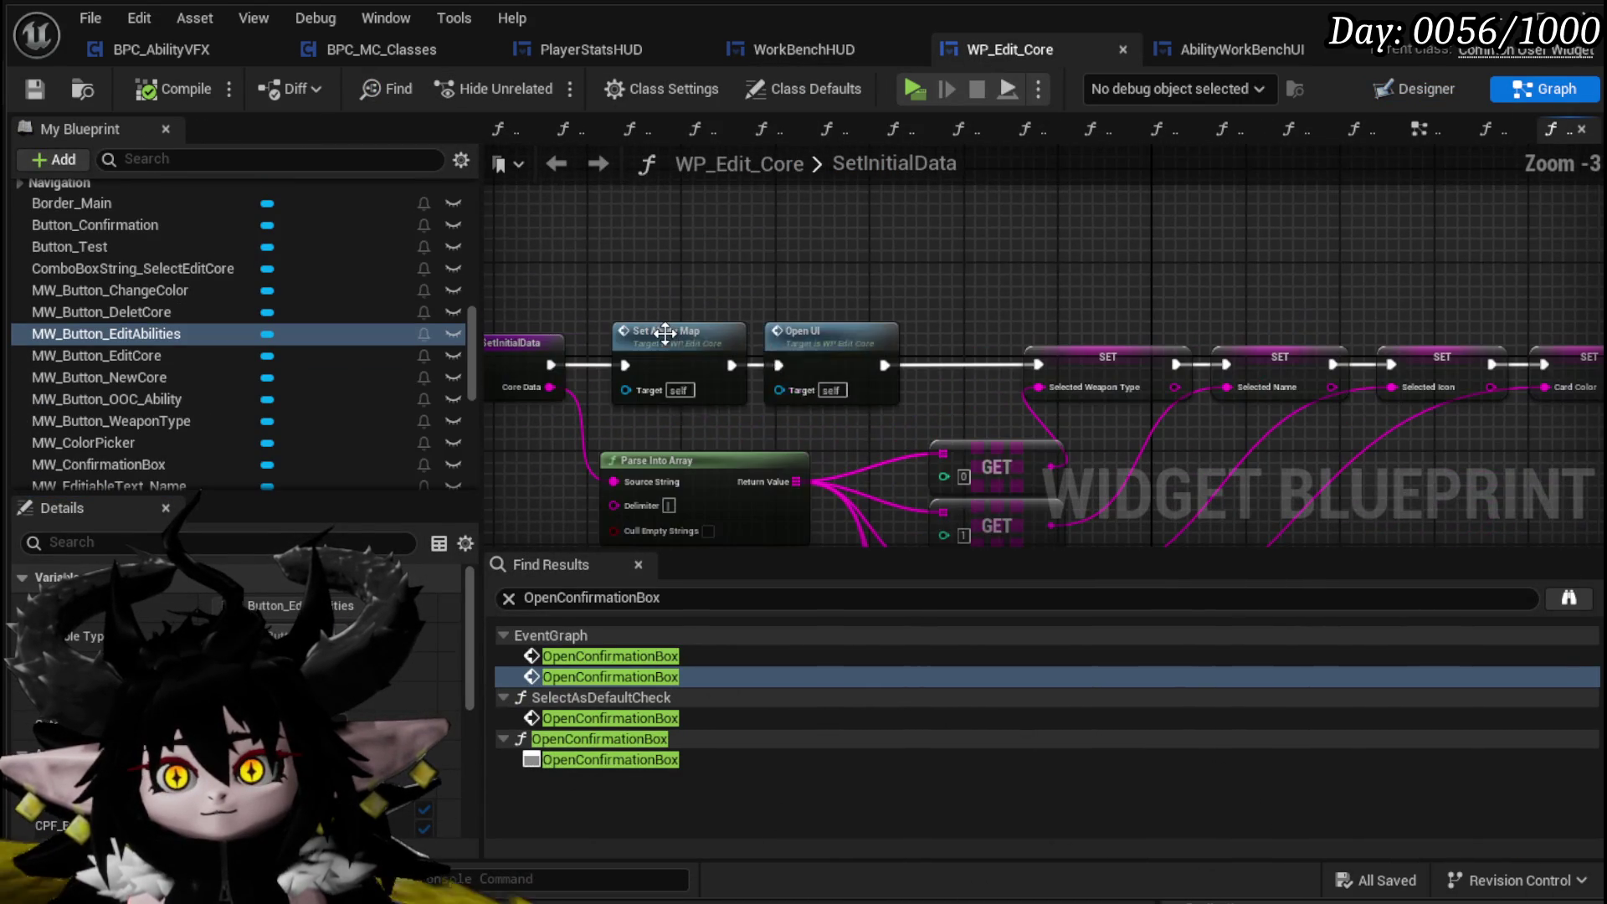
scroll(223, 337, "up", 3)
scroll(223, 337, "down", 6)
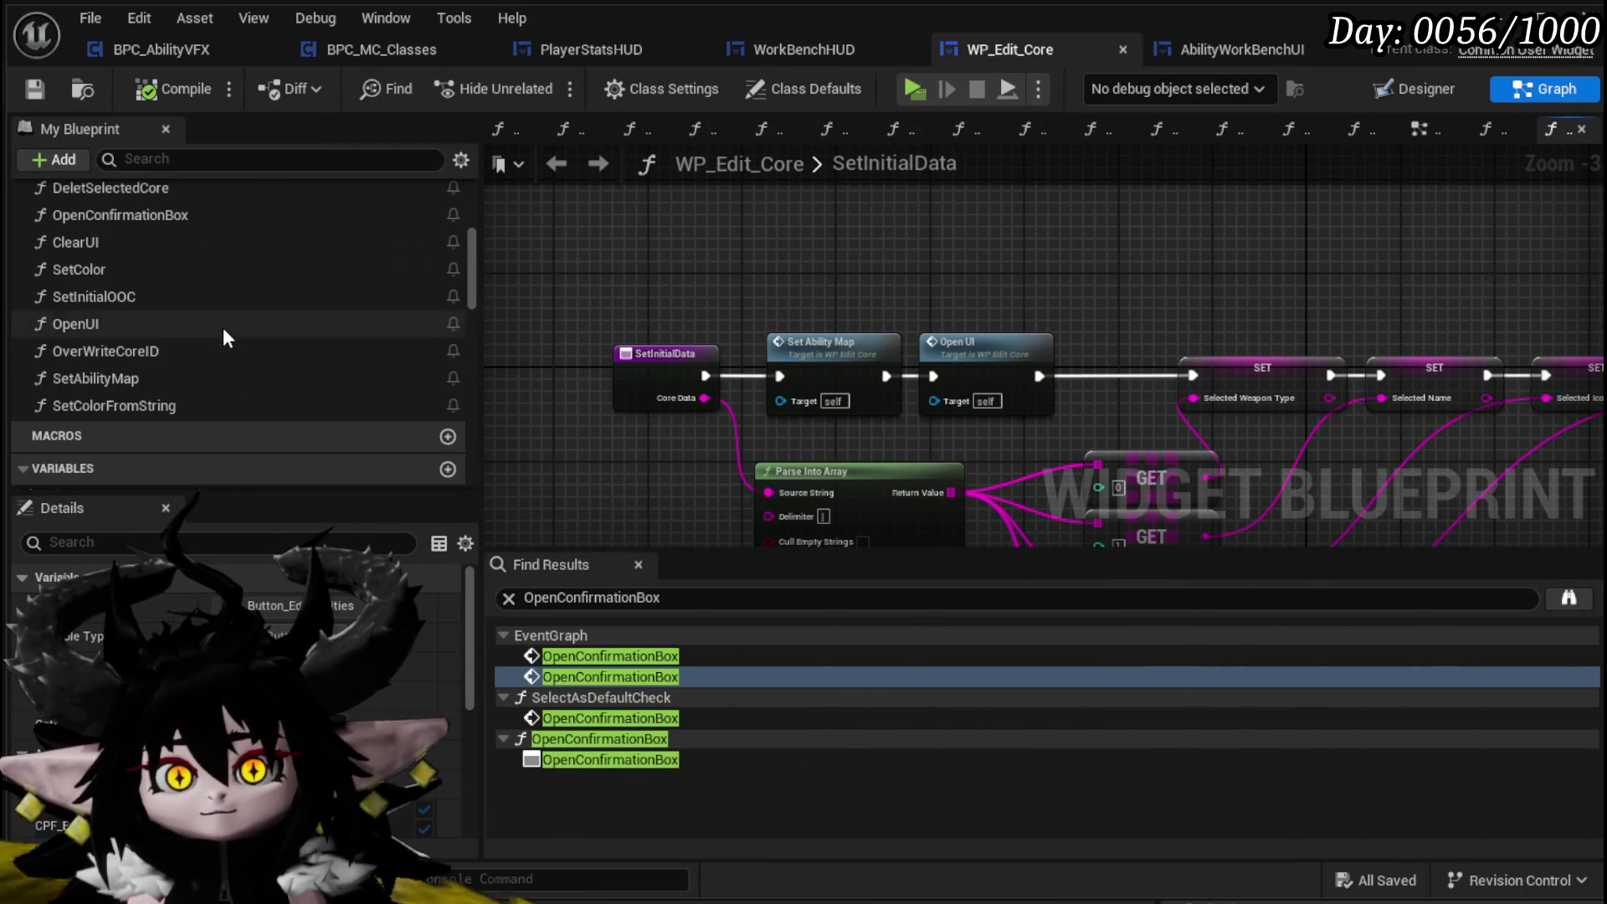
left_click(1415, 132)
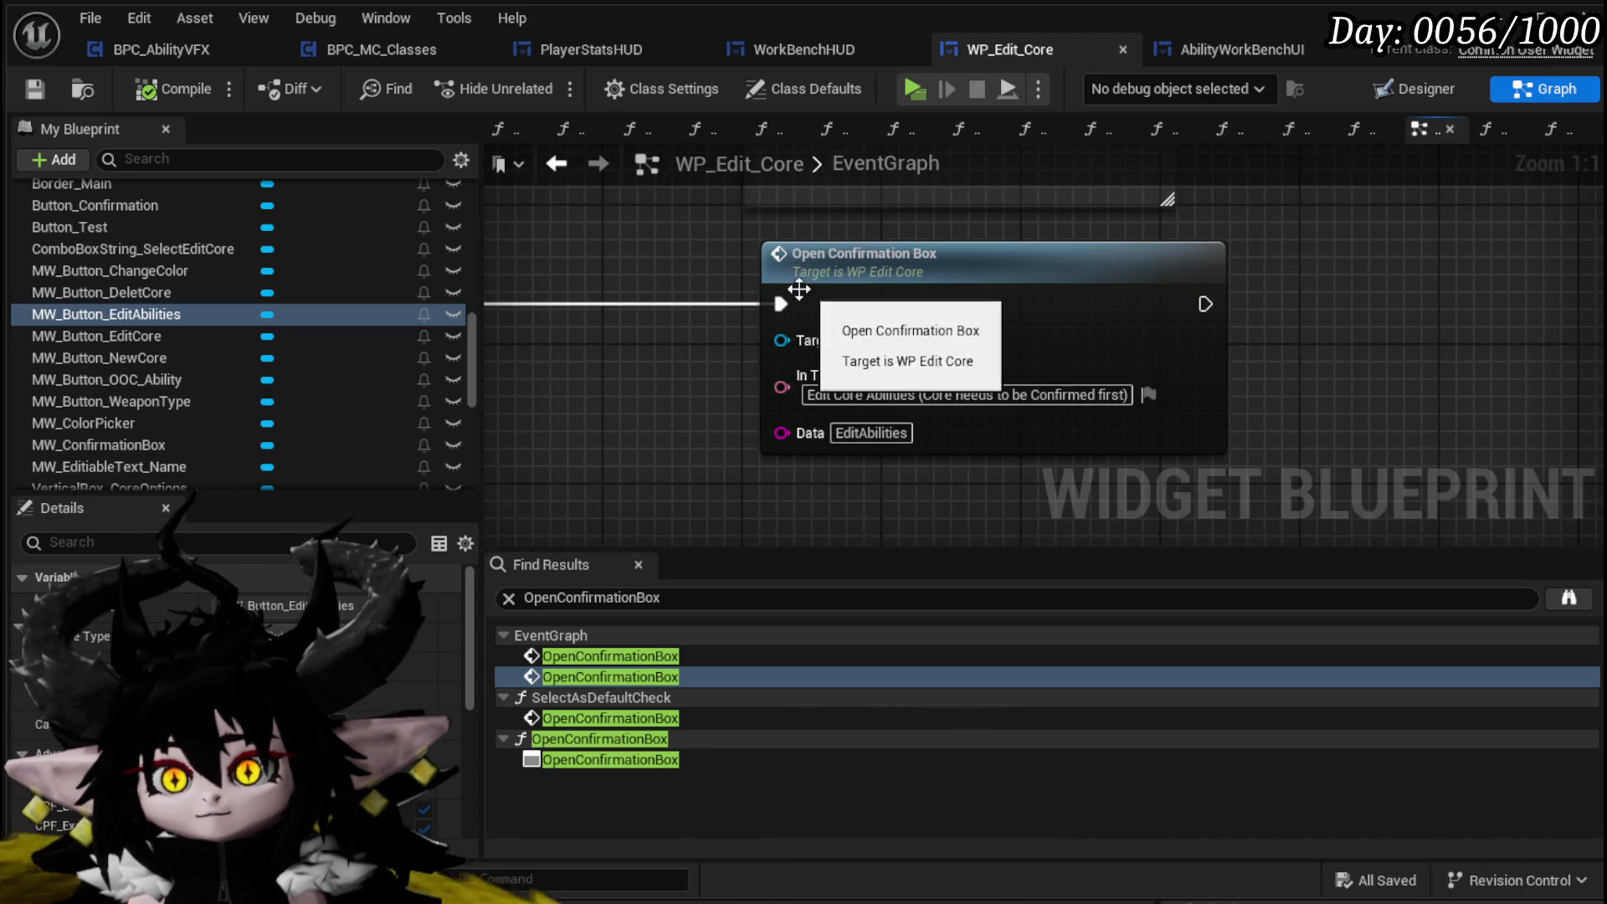
scroll(754, 352, "down", 9)
scroll(690, 524, "down", 3)
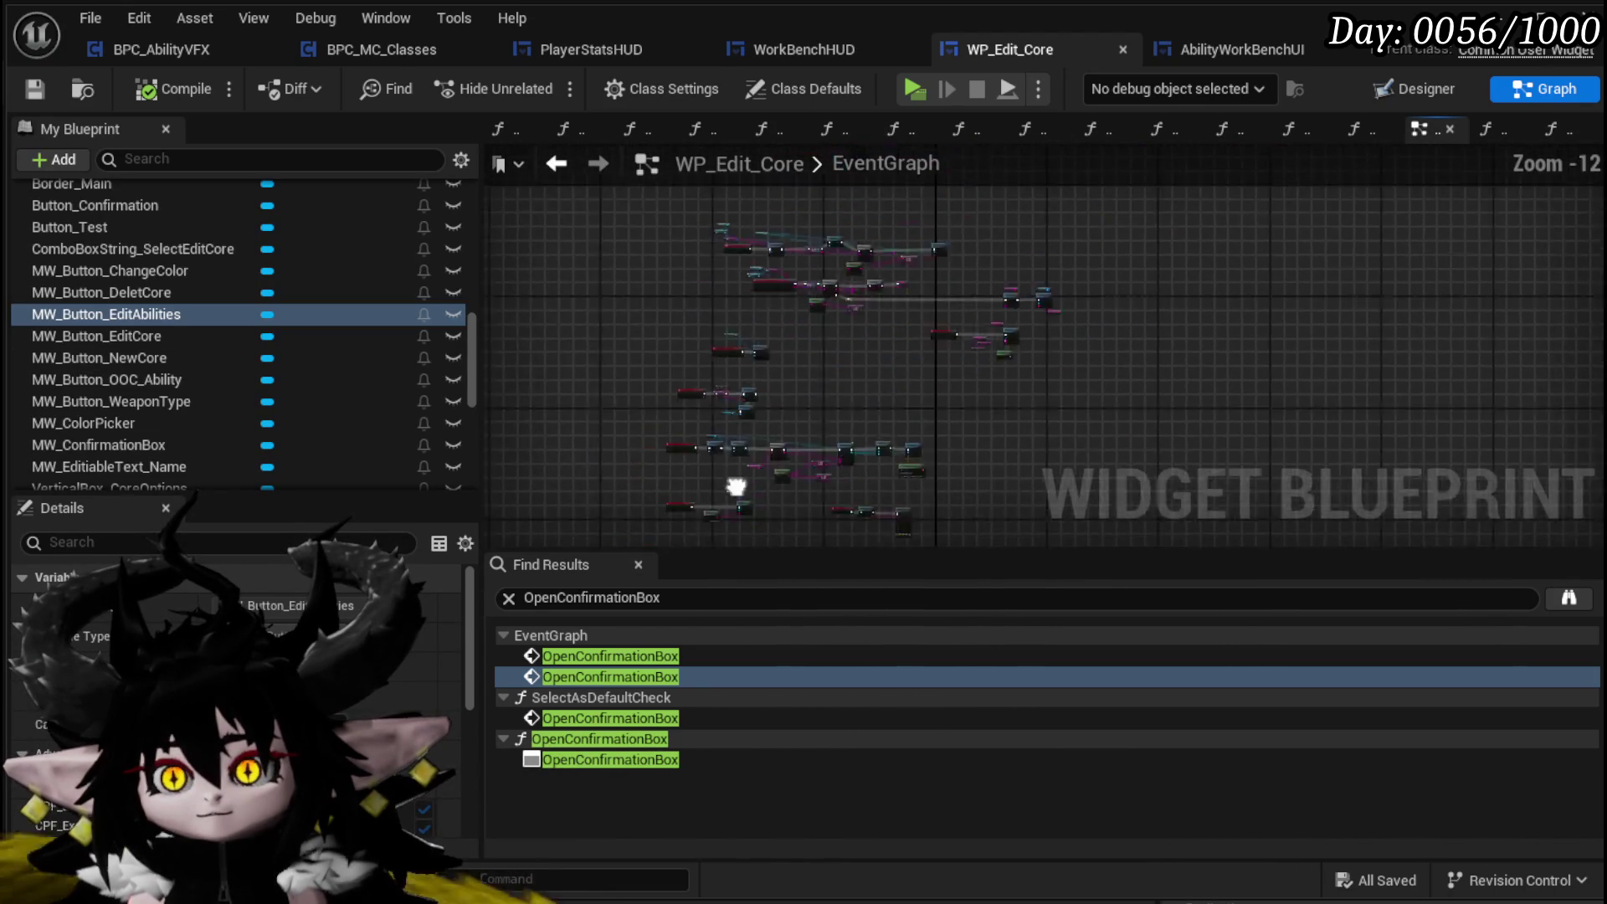
scroll(775, 303, "up", 2)
left_click_drag(821, 524, 803, 373)
scroll(812, 398, "up", 8)
mouse_move(725, 408)
left_mouse_down()
mouse_move(695, 369)
mouse_move(661, 393)
mouse_move(707, 514)
mouse_move(703, 566)
left_mouse_up()
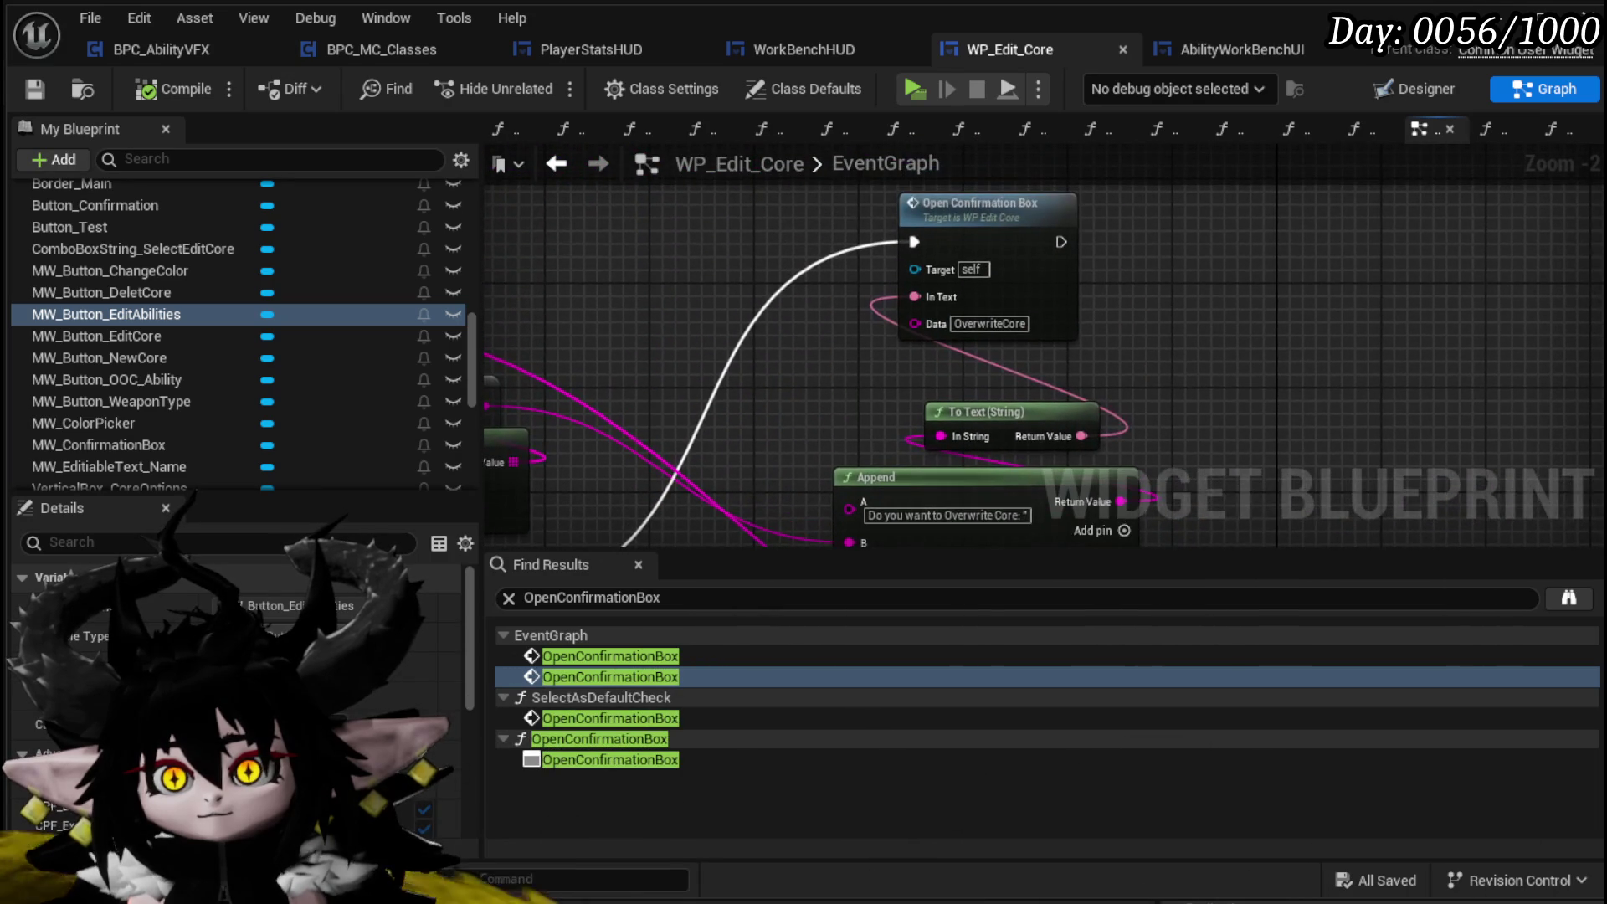
mouse_move(608, 544)
left_mouse_down()
mouse_move(1085, 419)
mouse_move(971, 466)
mouse_move(720, 351)
mouse_move(936, 316)
left_mouse_up()
scroll(758, 339, "down", 3)
scroll(954, 375, "down", 4)
scroll(886, 324, "up", 5)
scroll(945, 462, "up", 1)
mouse_move(939, 441)
left_mouse_down()
mouse_move(1087, 414)
mouse_move(1126, 390)
mouse_move(864, 394)
left_mouse_up()
scroll(1092, 420, "up", 2)
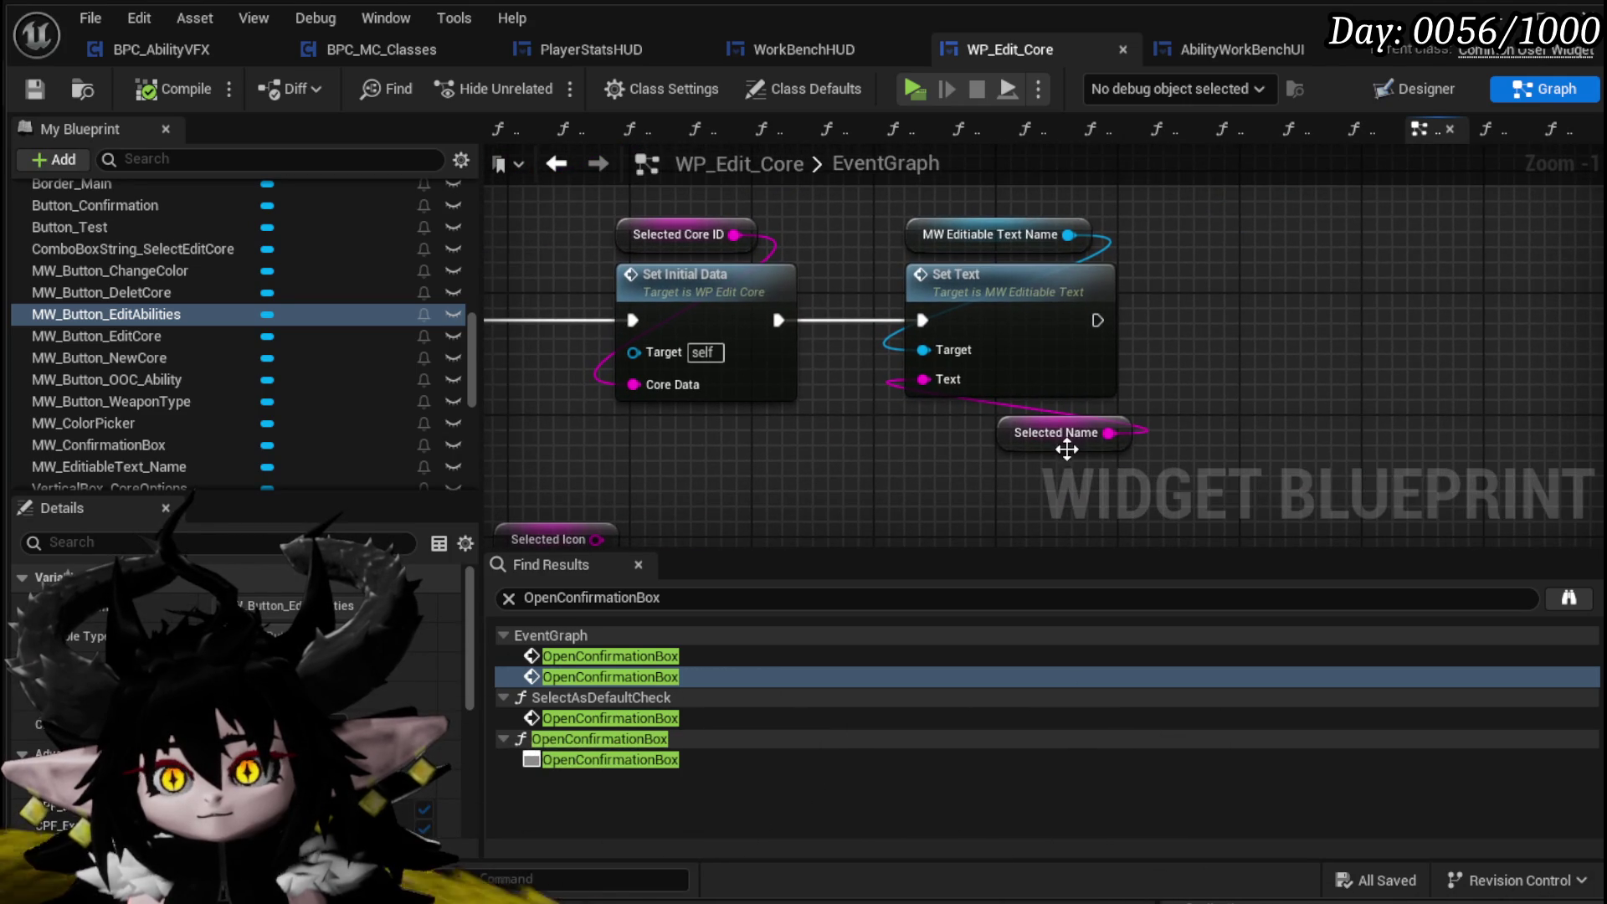
Move Selected Name under Set Text, save, trace the exec wires, and select SET Selected Core ID
left_click_drag(1065, 442, 958, 439)
left_click(850, 468)
key("ctrl+s")
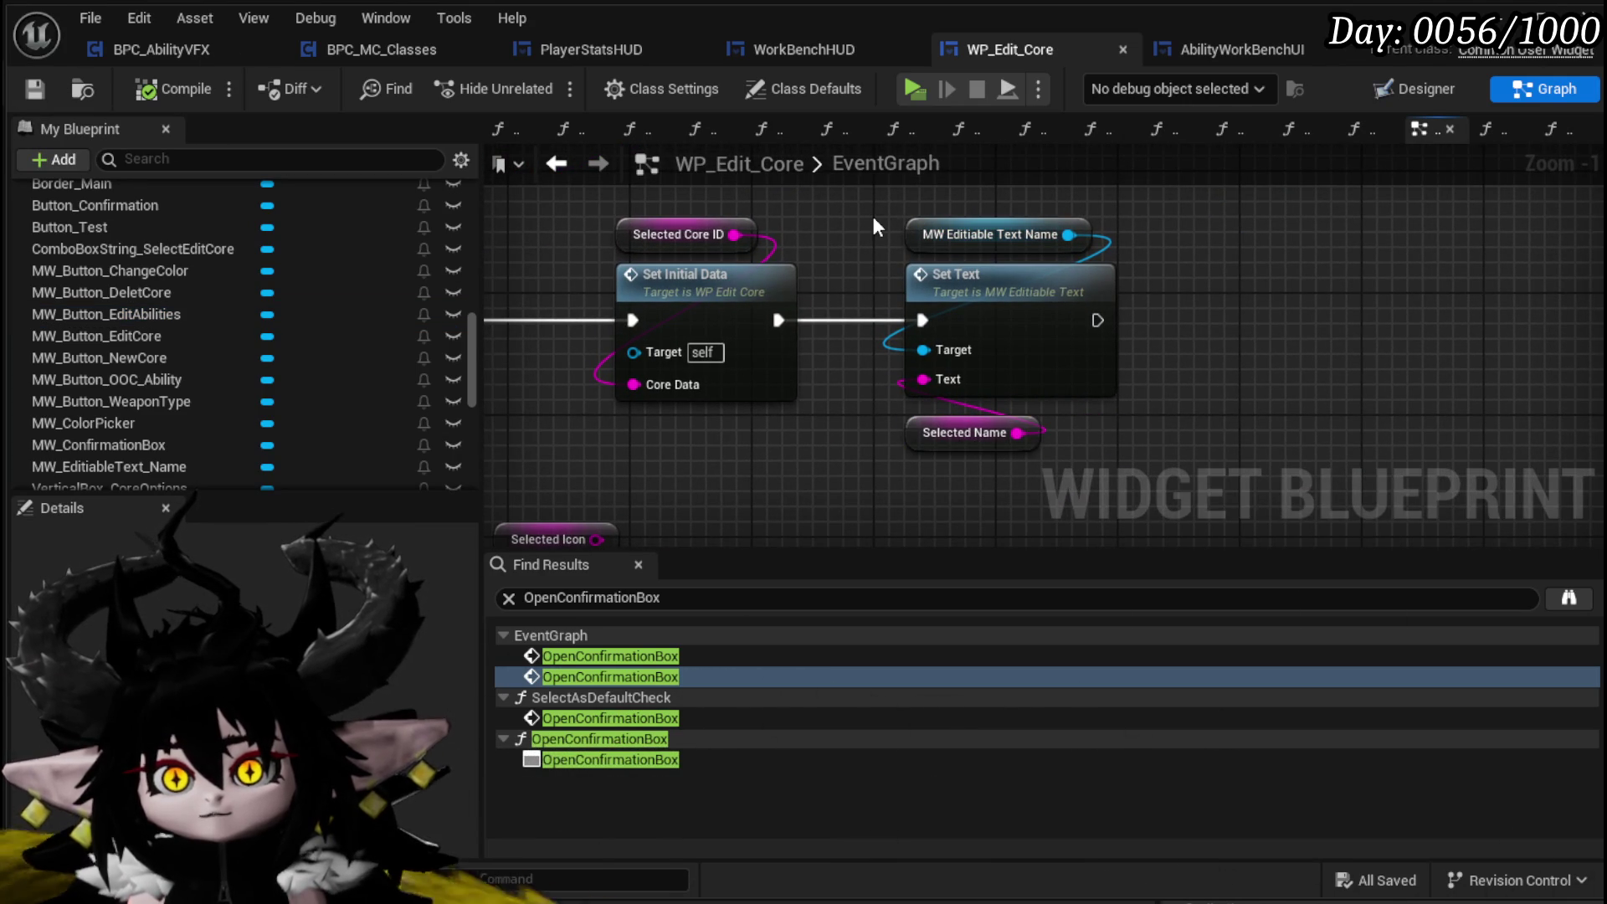
scroll(871, 216, "down", 3)
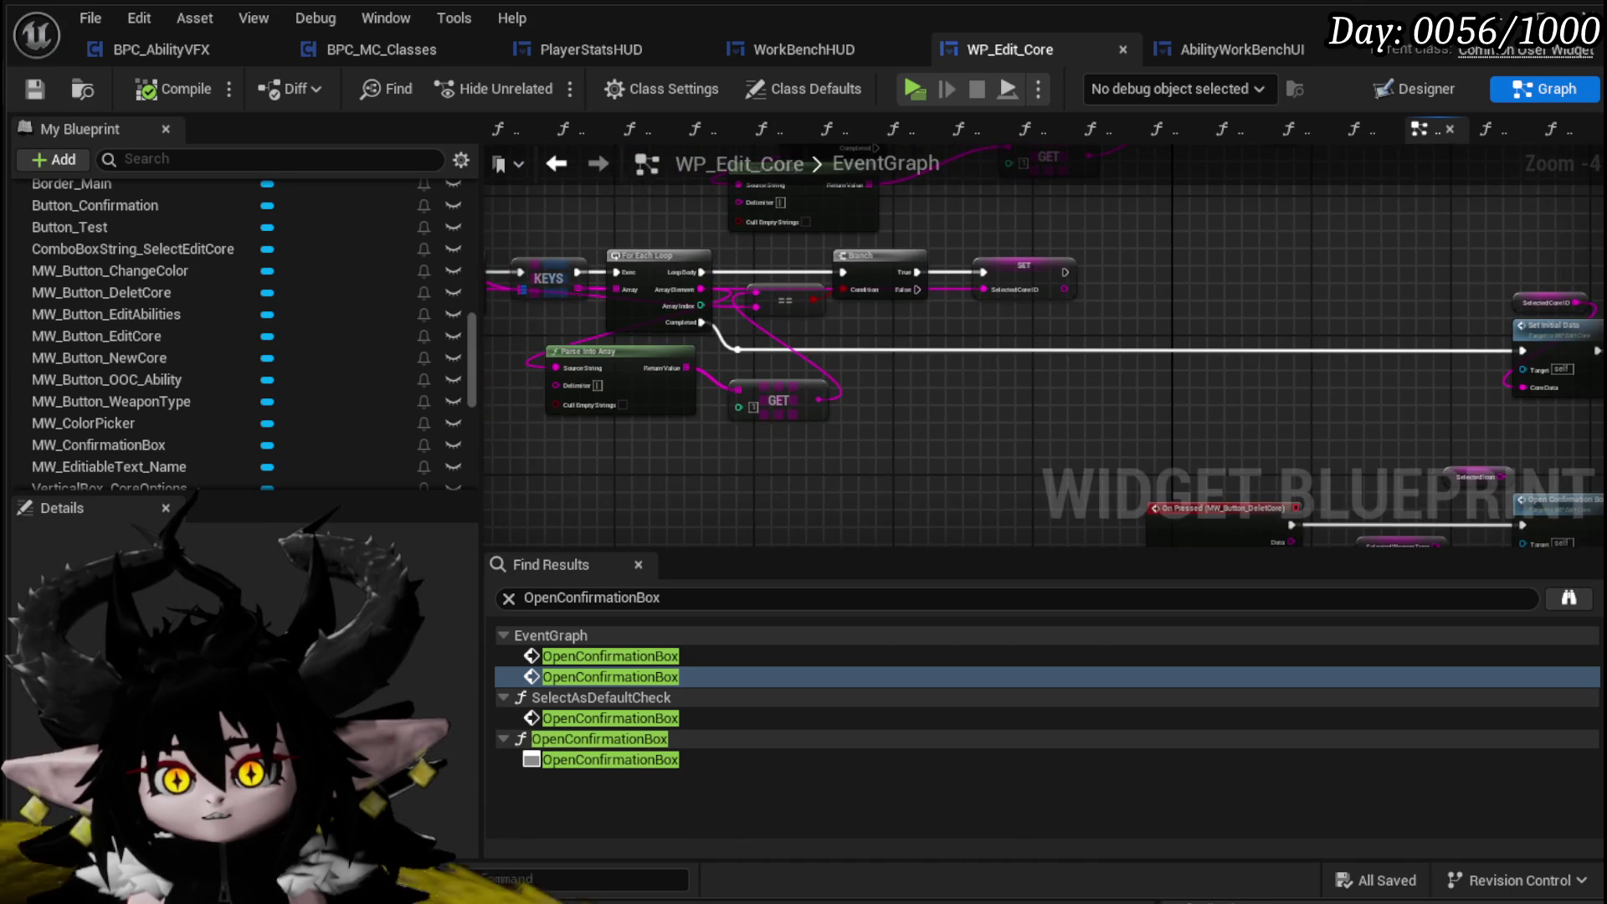
scroll(1091, 379, "up", 2)
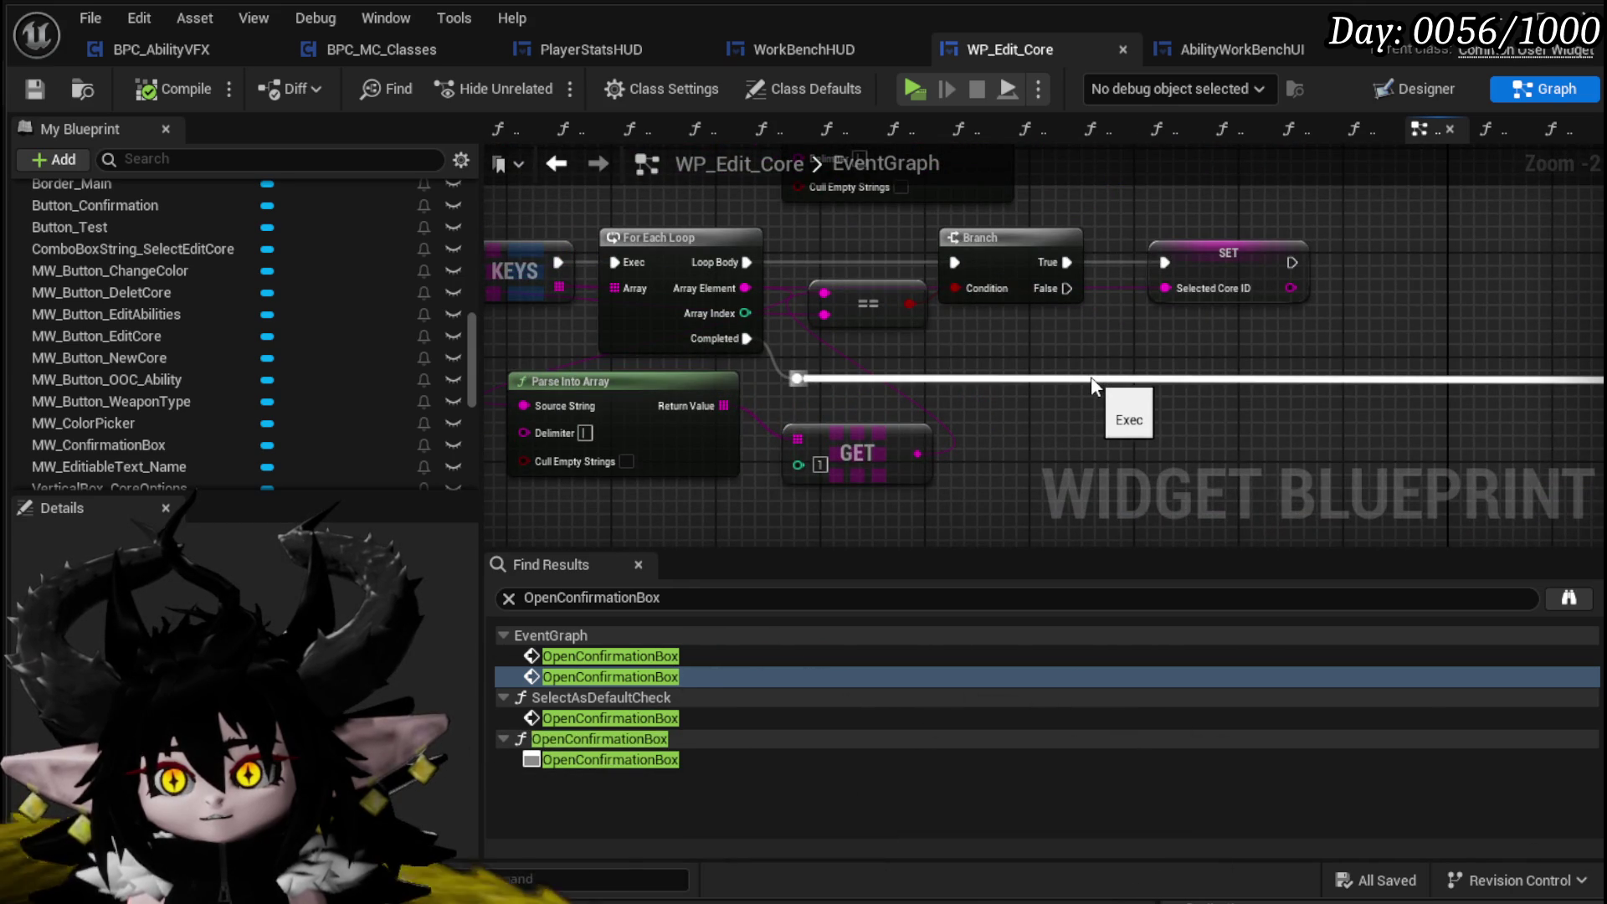
left_click_drag(1091, 378, 1524, 380)
mouse_move(860, 230)
left_mouse_down()
mouse_move(1069, 316)
mouse_move(539, 240)
mouse_move(848, 291)
left_mouse_up()
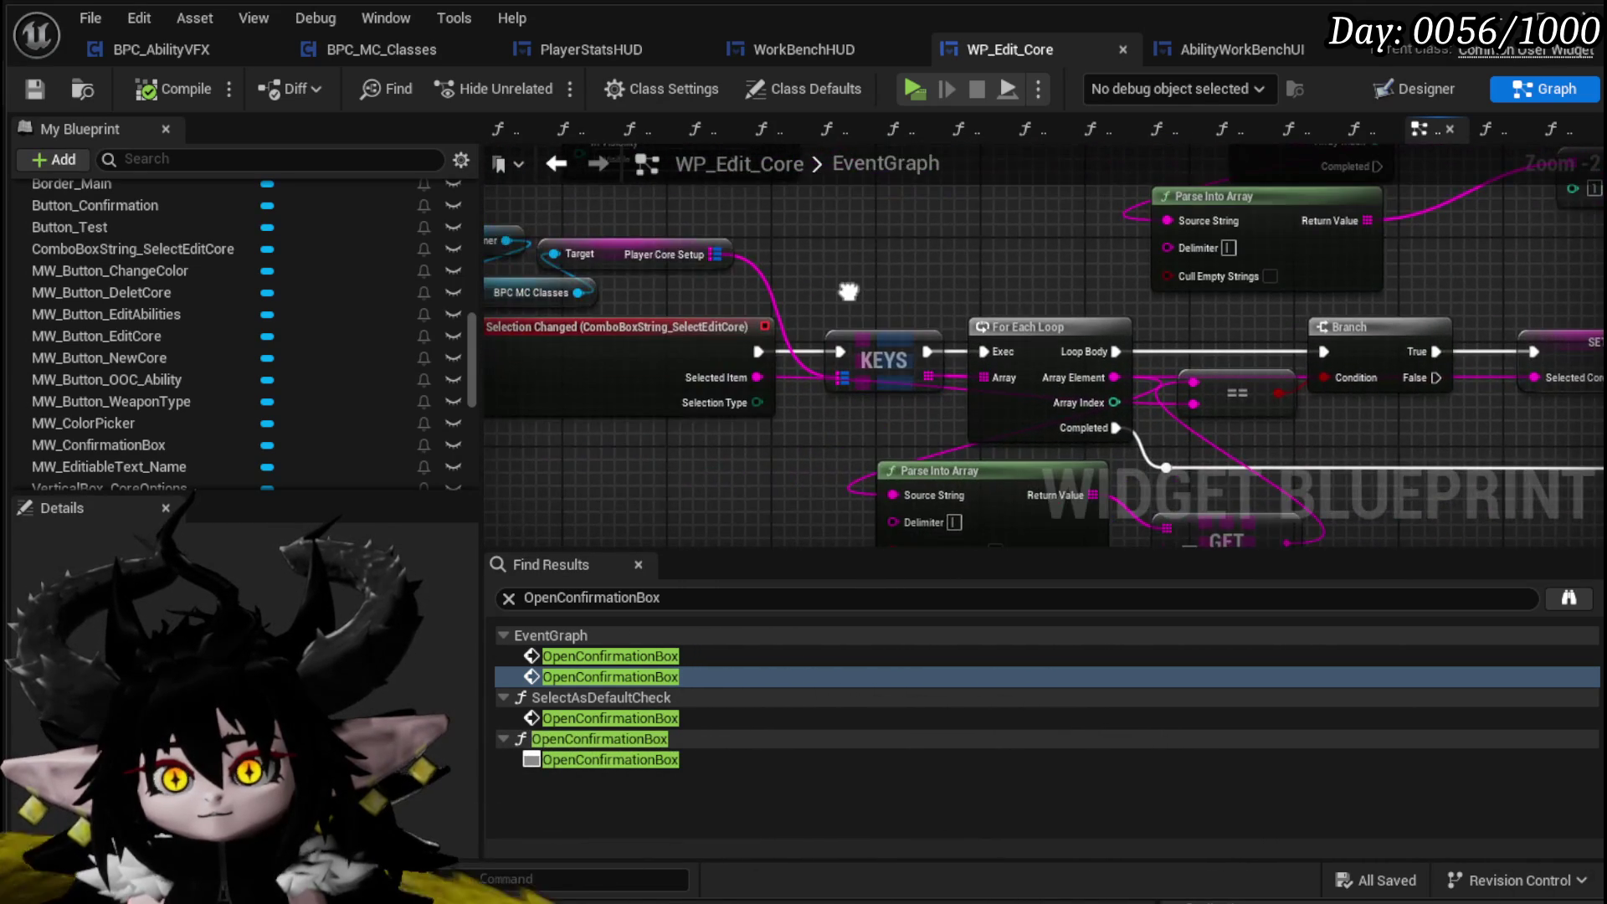
mouse_move(1353, 340)
left_mouse_down()
mouse_move(827, 309)
mouse_move(1221, 327)
left_mouse_up()
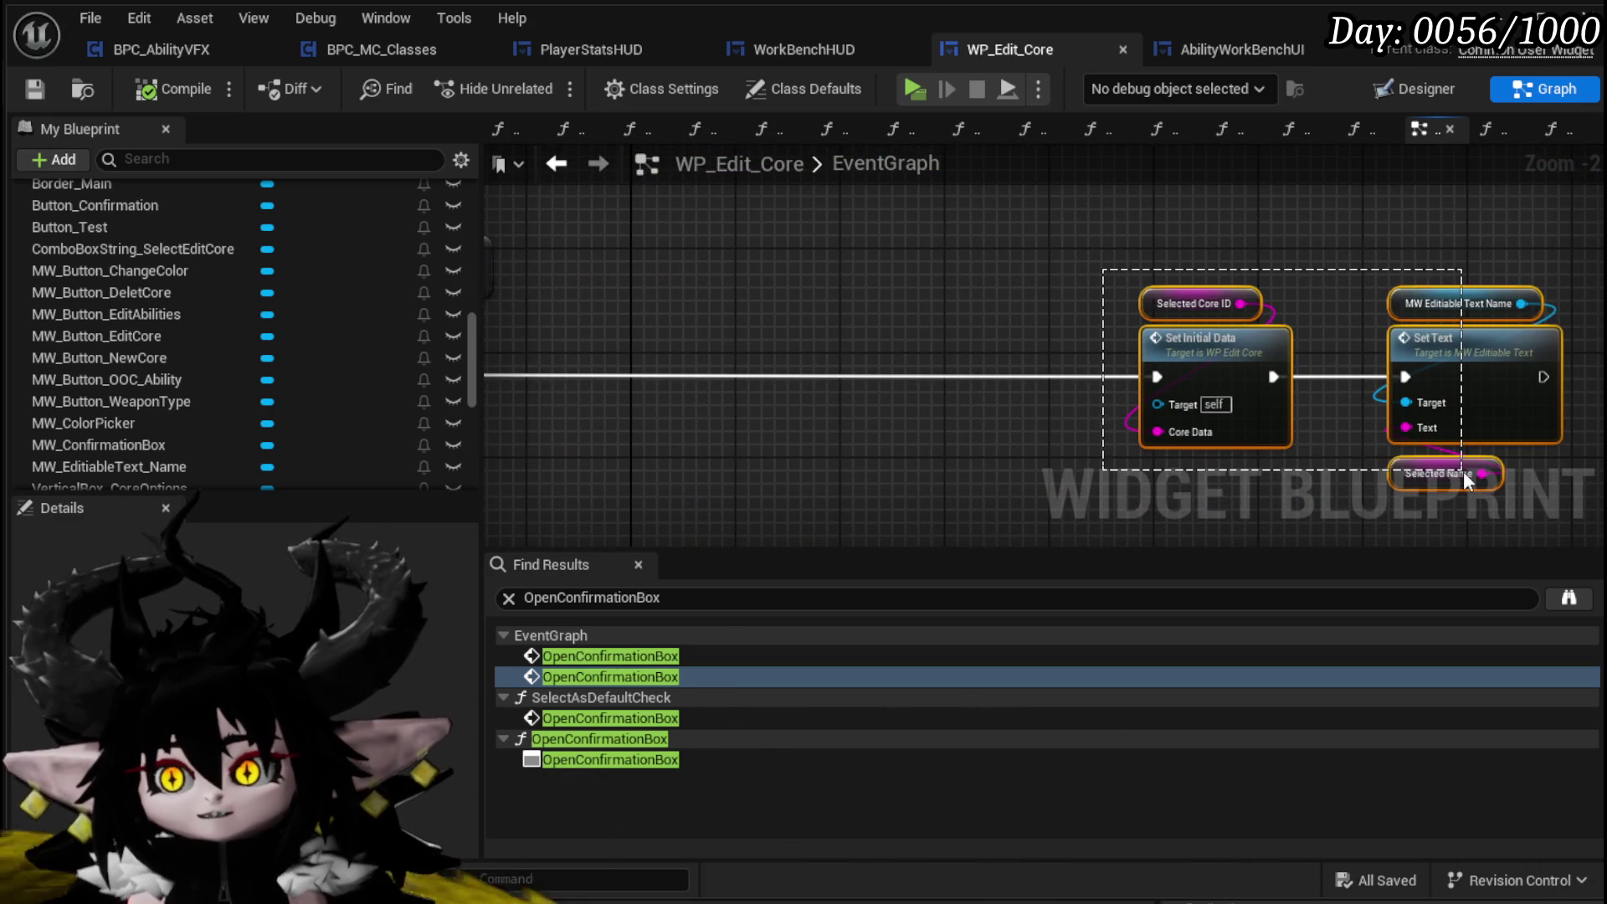
left_click_drag(936, 373, 844, 406)
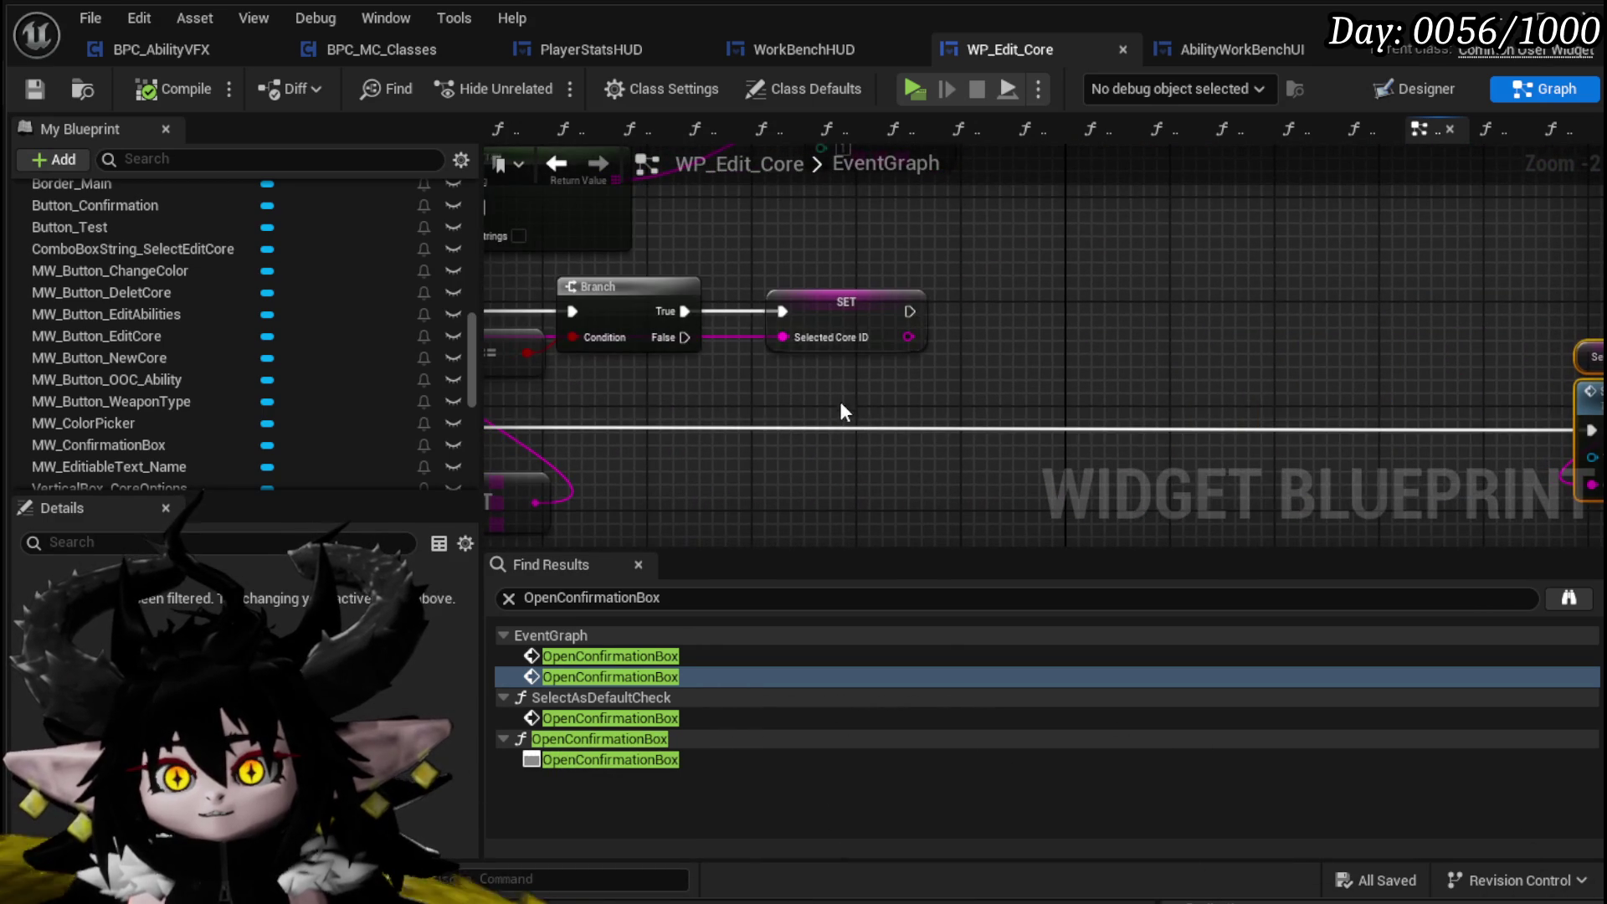
left_click_drag(1247, 349, 911, 298)
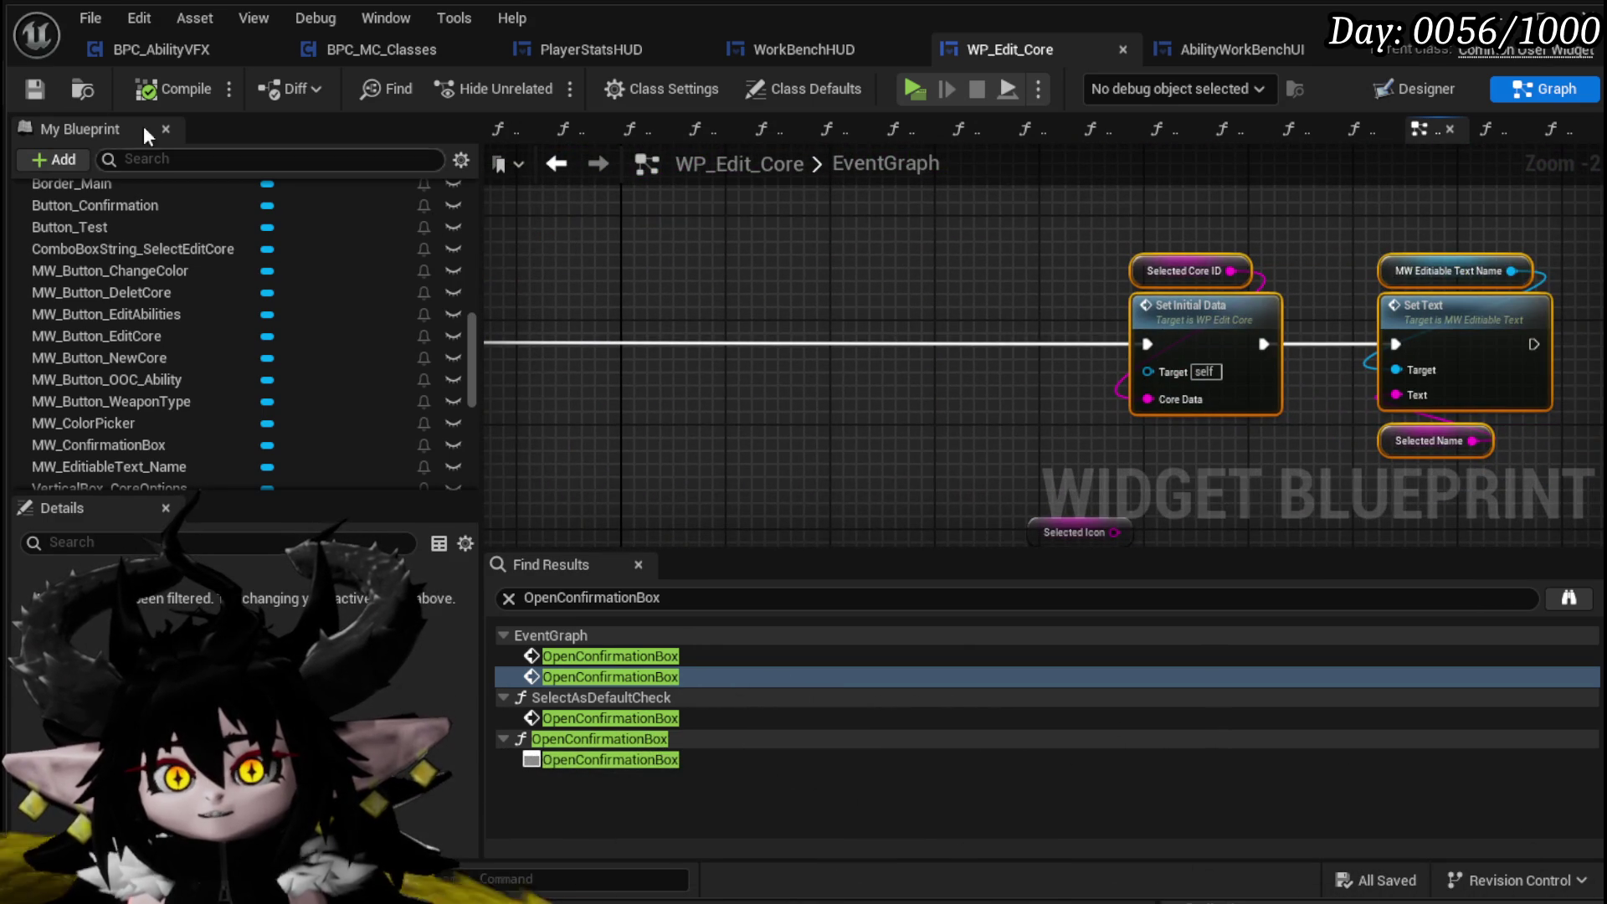
scroll(792, 268, "down", 3)
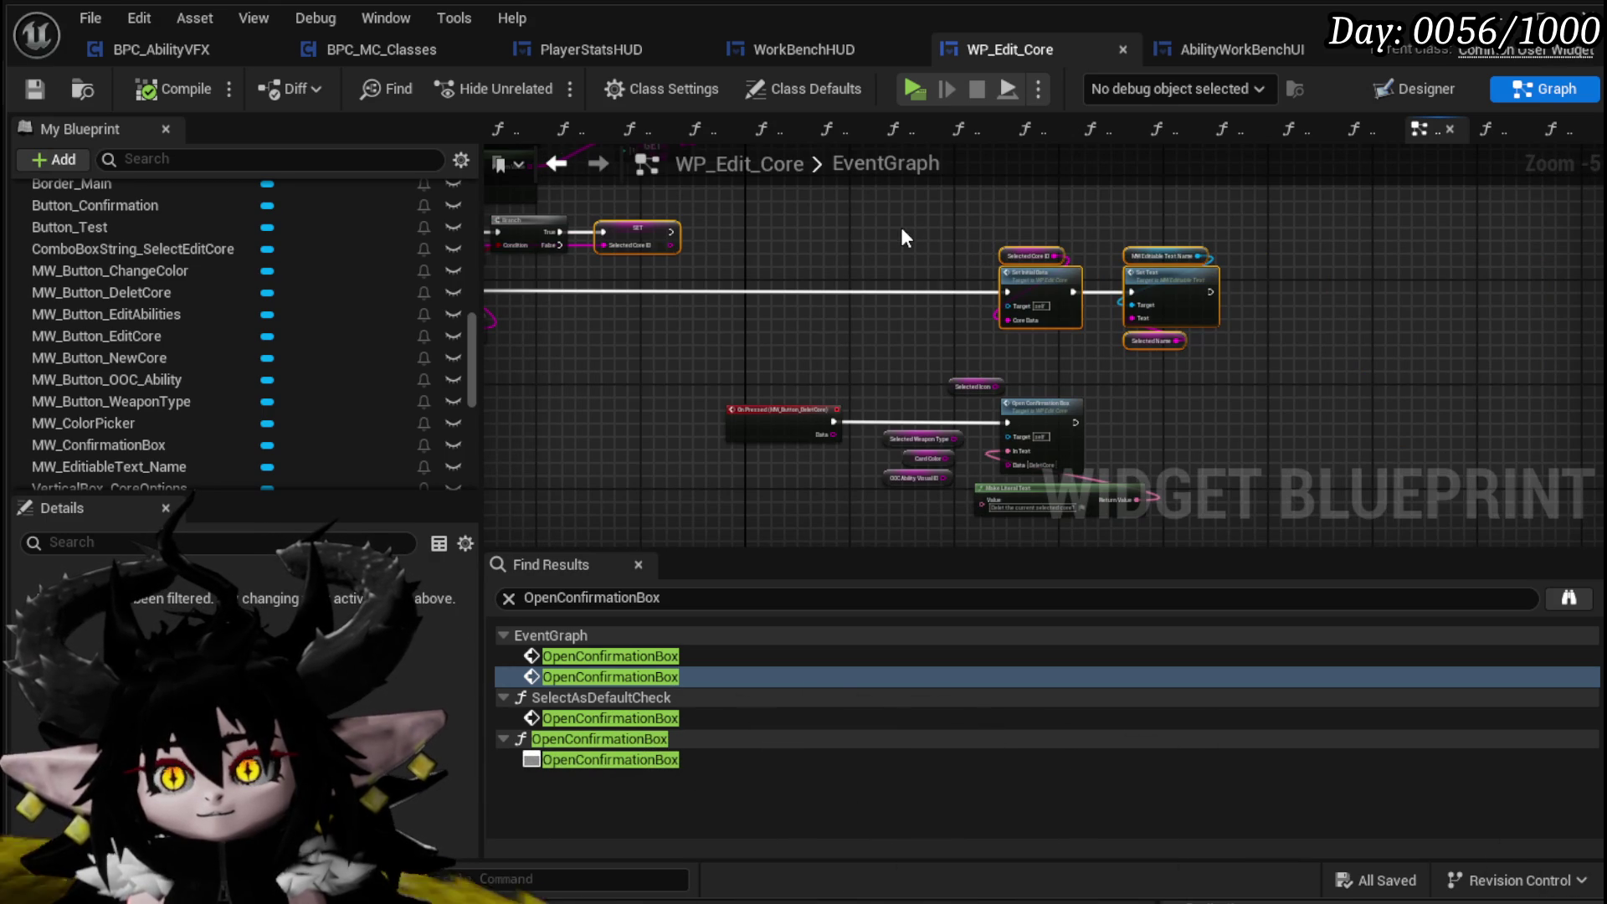
mouse_move(901, 228)
left_mouse_down()
mouse_move(1097, 256)
mouse_move(919, 241)
left_mouse_up()
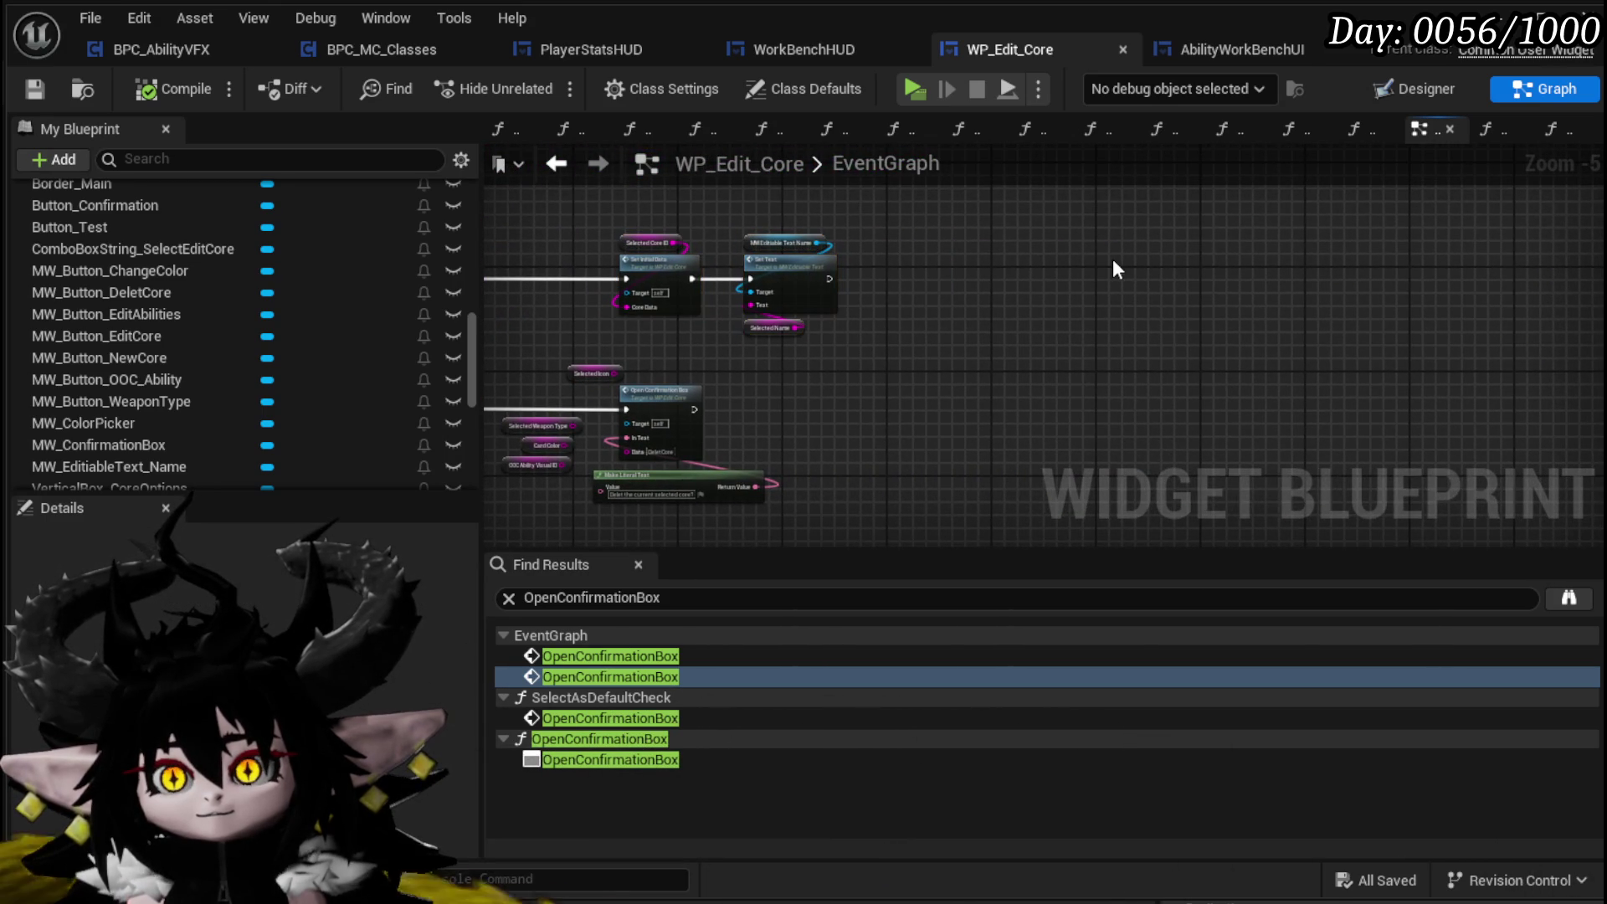
left_click_drag(653, 234, 611, 267)
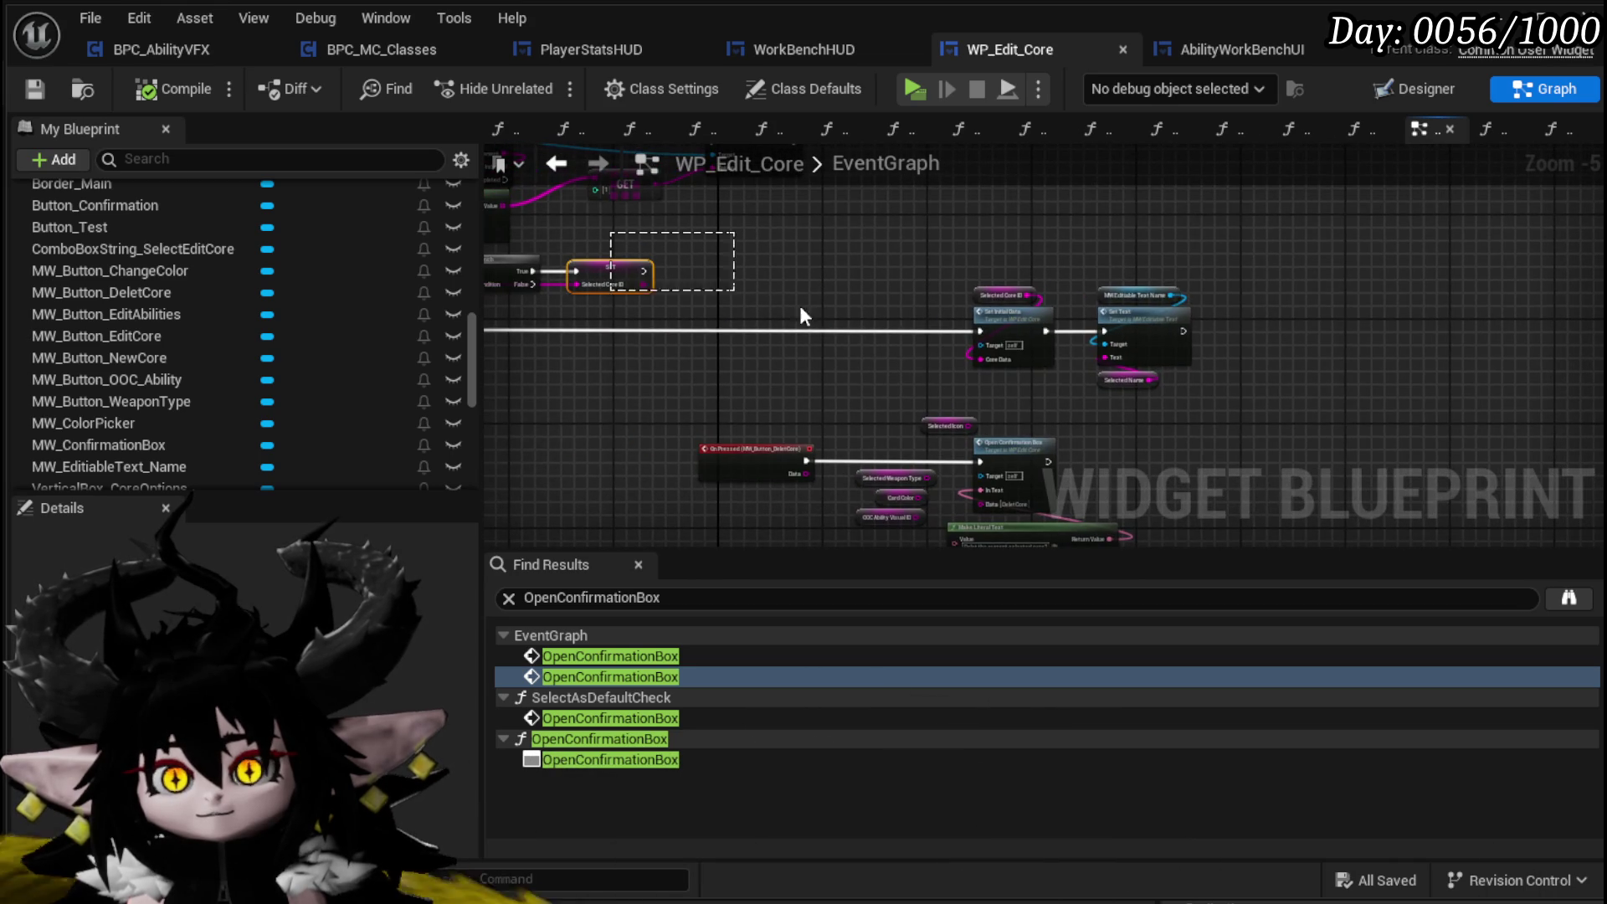
Duplicate the SET Selected Core ID node and place it beside Set Initial Data
key("ctrl+c")
mouse_move(1177, 380)
left_mouse_down()
mouse_move(1264, 364)
mouse_move(1113, 349)
mouse_move(1251, 352)
mouse_move(1324, 377)
left_mouse_up()
key("ctrl+v")
mouse_move(908, 316)
left_mouse_down()
mouse_move(995, 277)
mouse_move(1259, 337)
left_mouse_up()
scroll(976, 314, "up", 4)
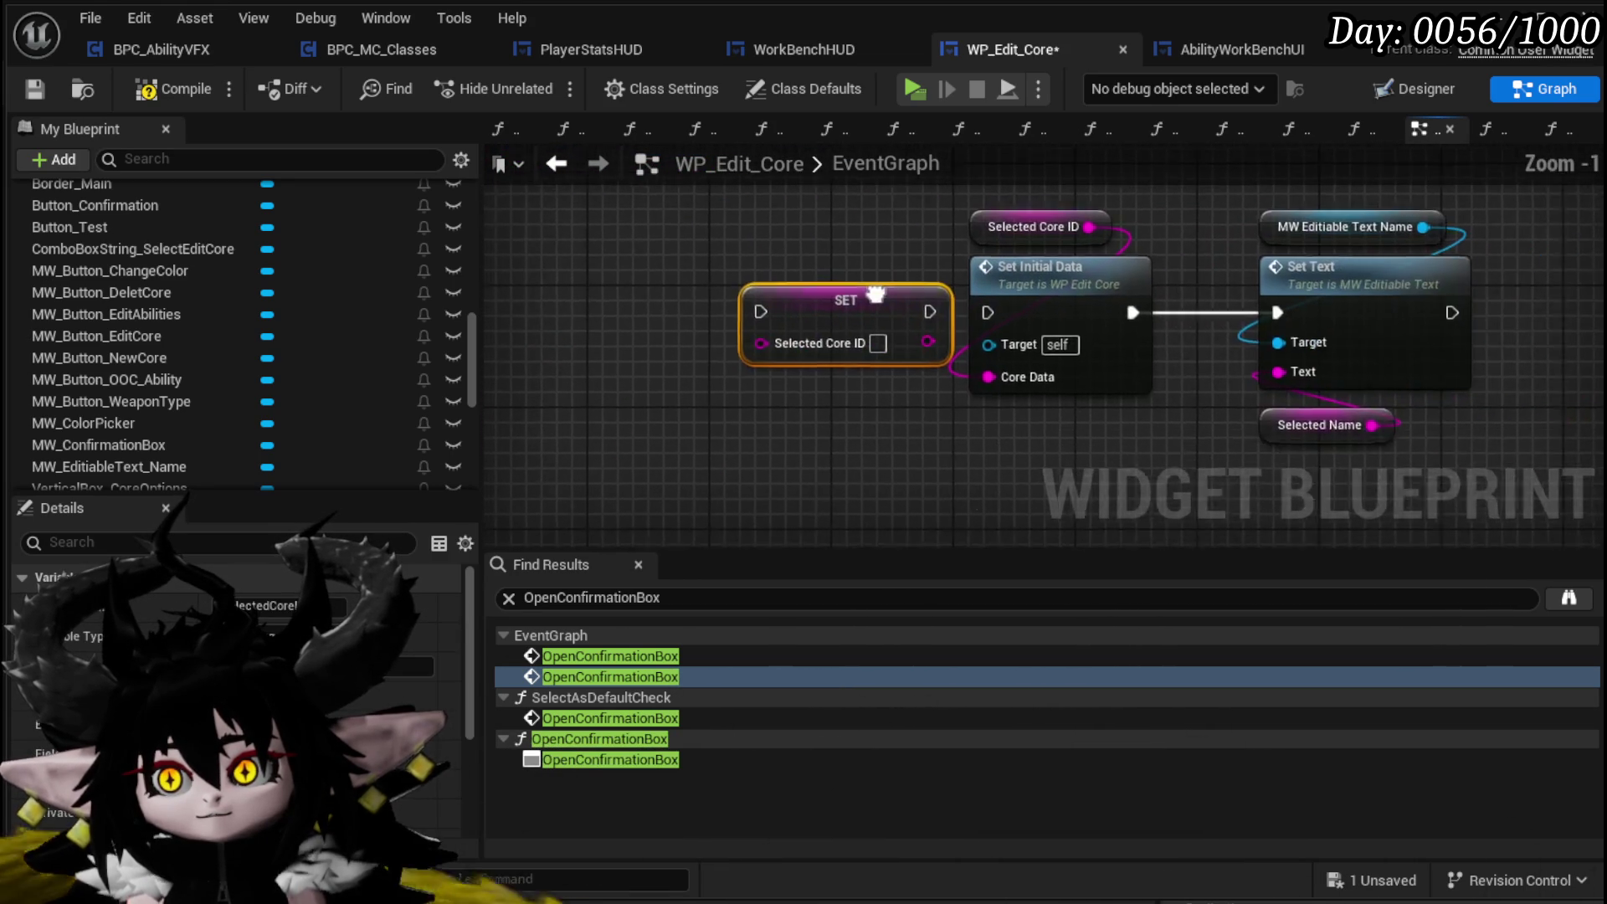
Collapse SET, Set Initial Data and Set Text into a function SetSelectedCoreFromString and save
left_click_drag(777, 454, 1390, 206)
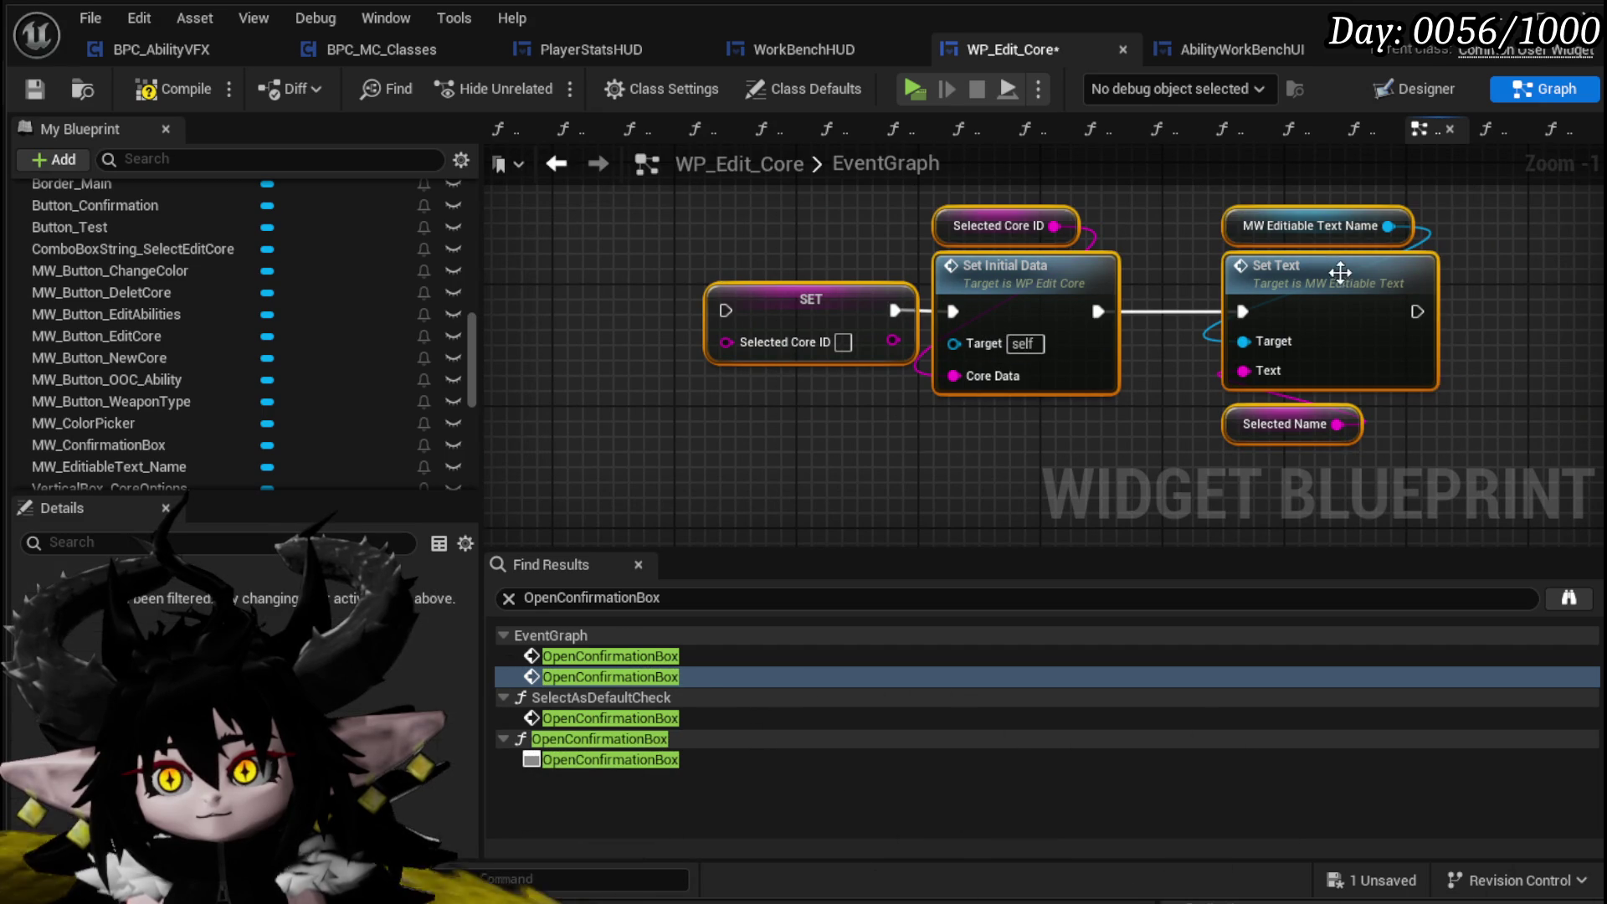
right_click(1383, 263)
left_click(1414, 600)
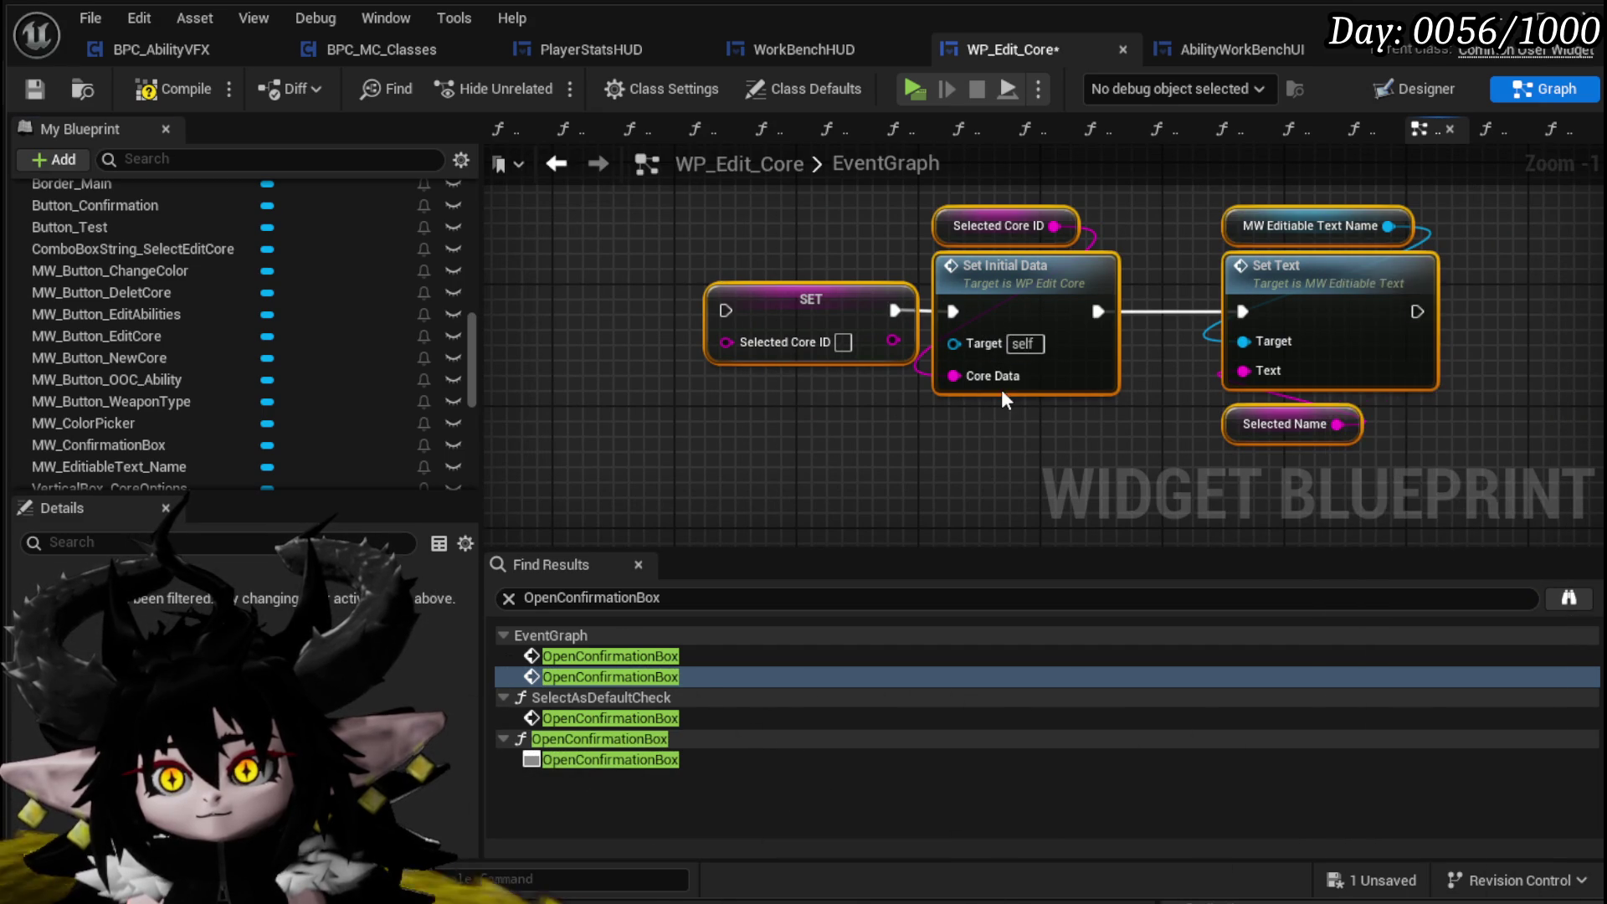
type("SetC")
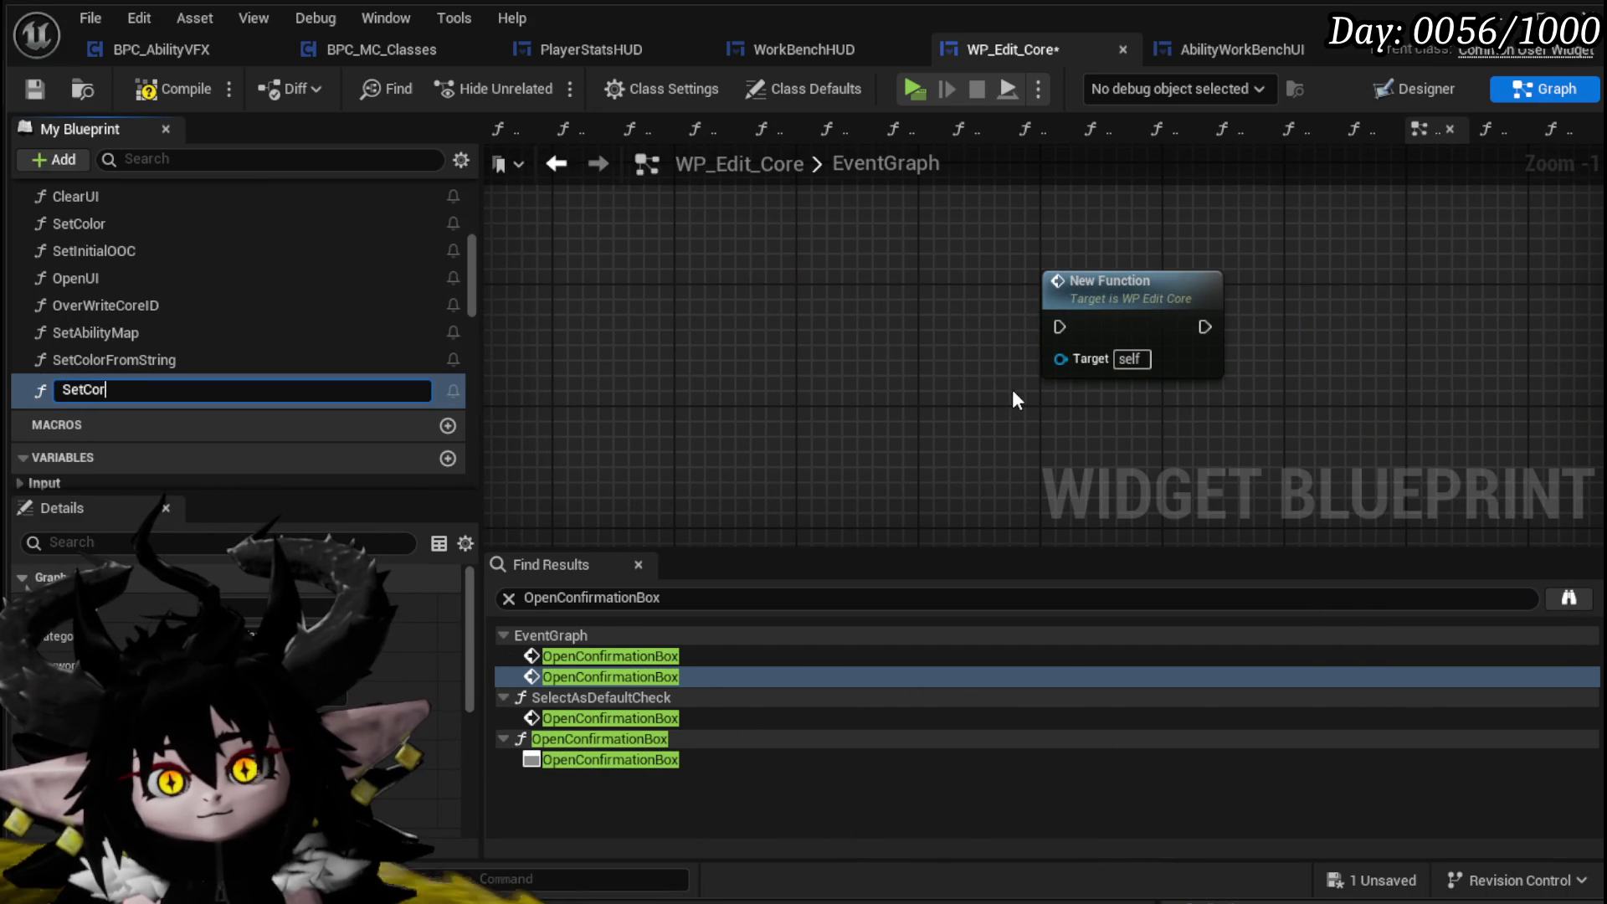
key("BackSpace")
type("Select")
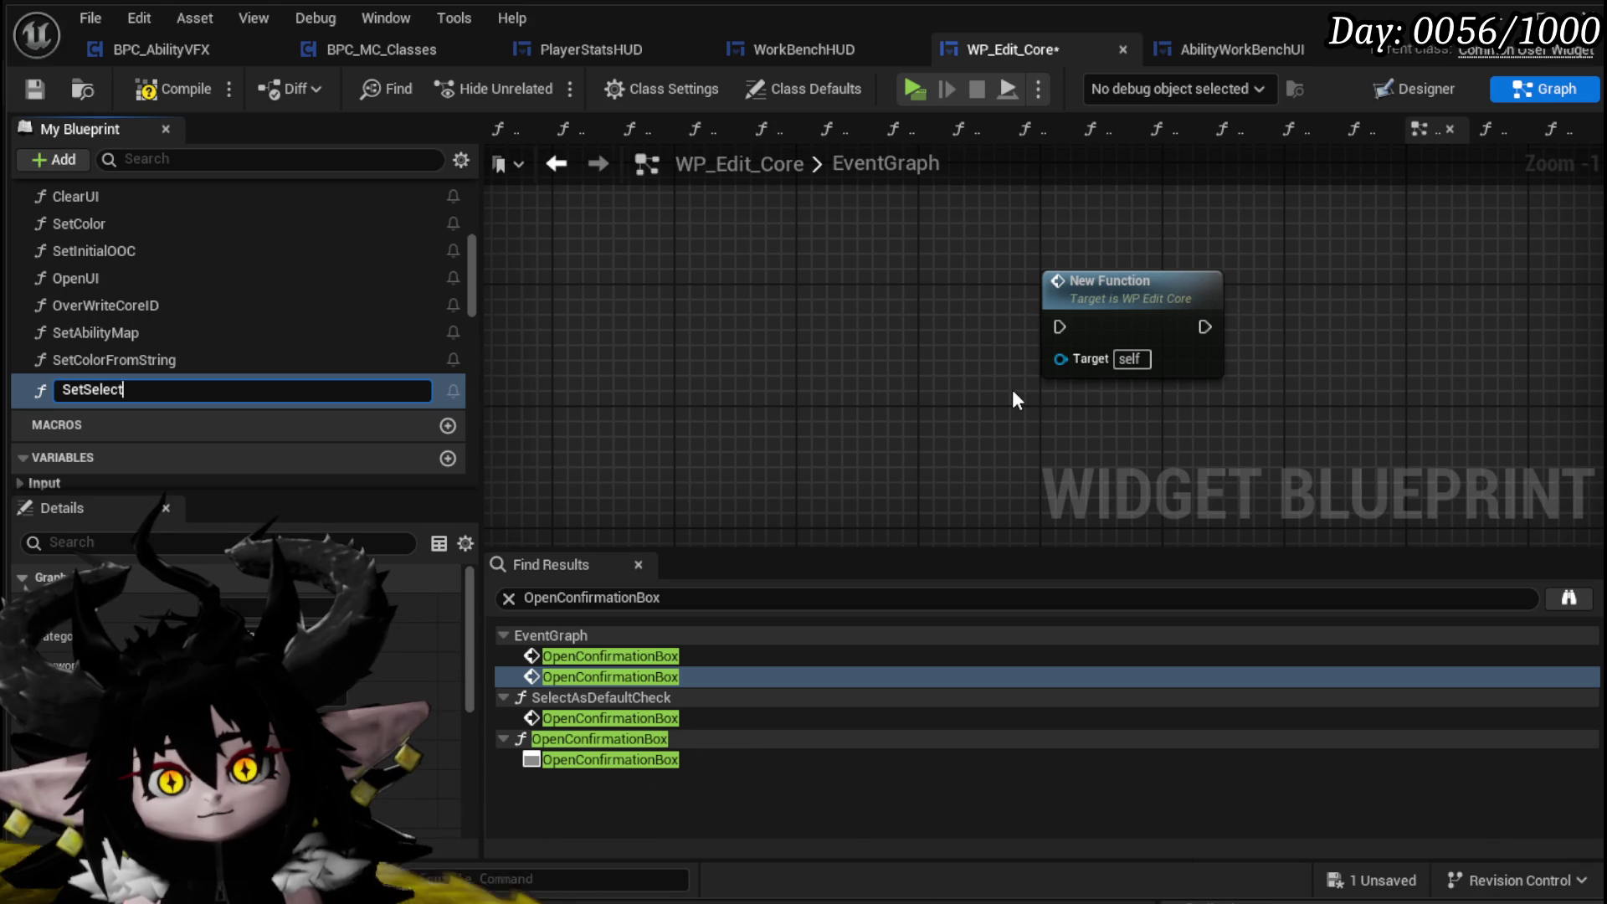
type("edCoreFro")
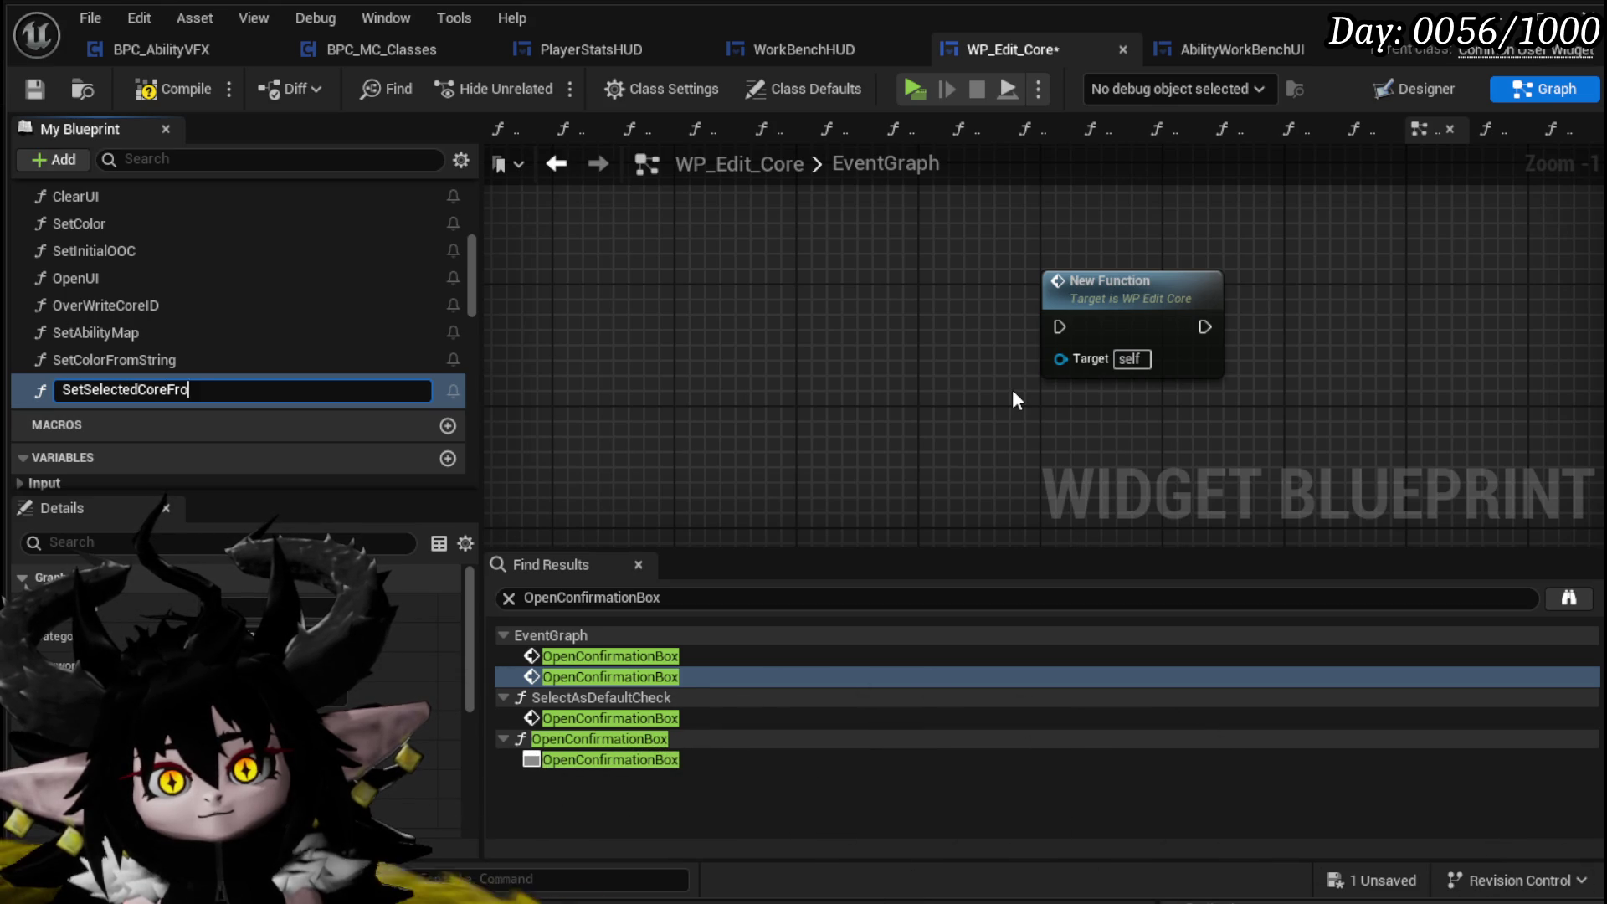
type("mString")
key("Return")
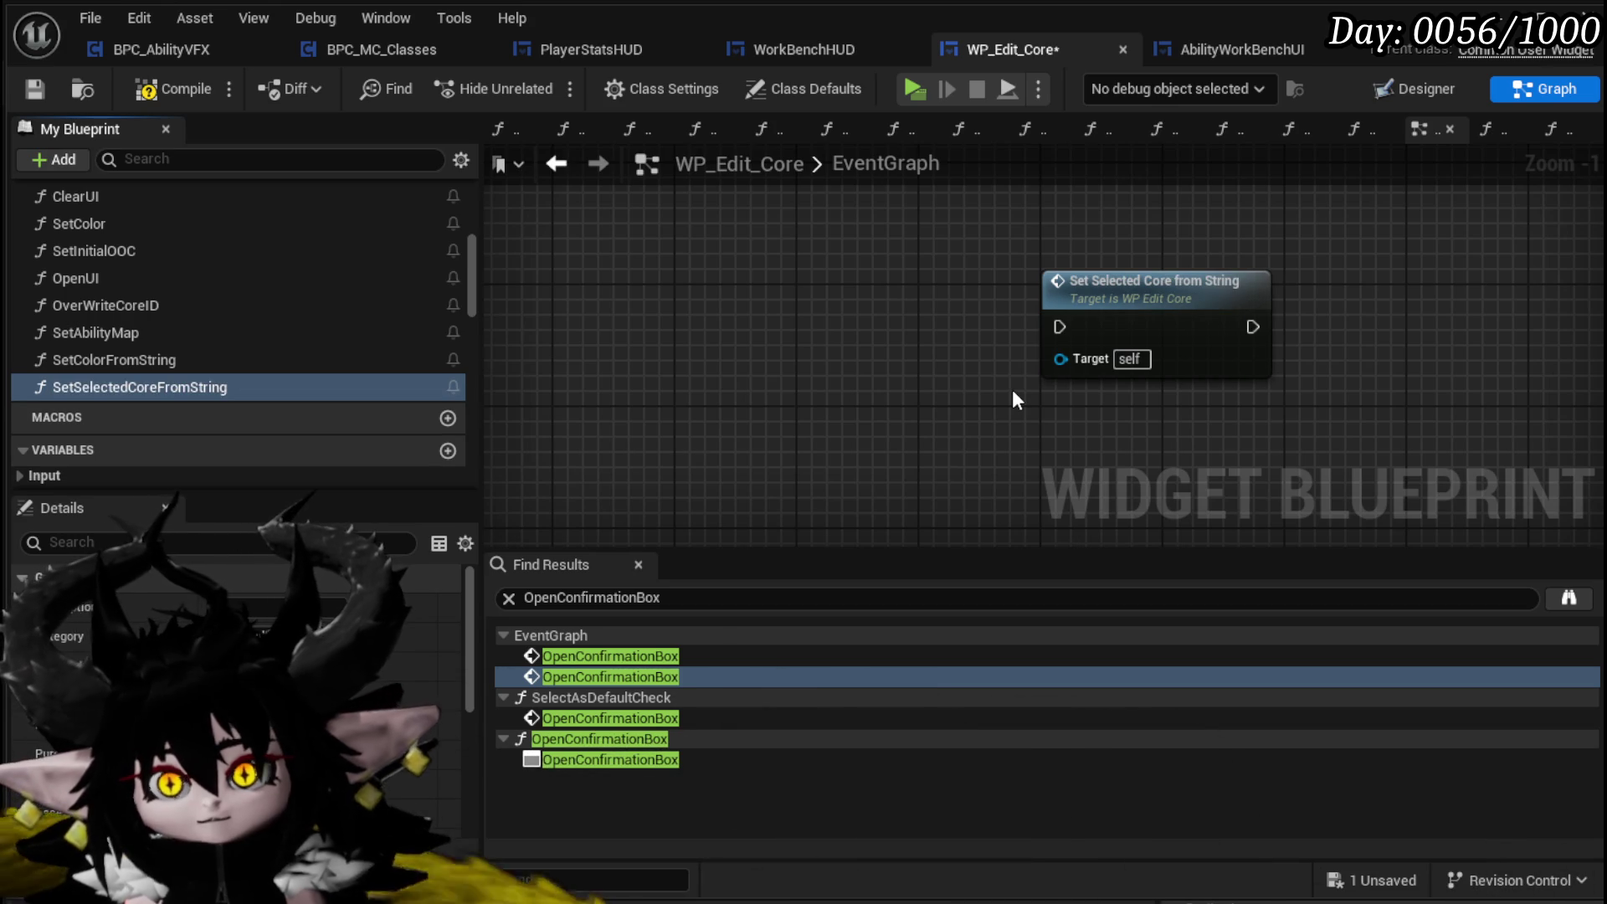
left_click(35, 90)
Inside SetSelectedCoreFromString, wire a Selected Core ID input into SET, then save and compile
double_click(1181, 330)
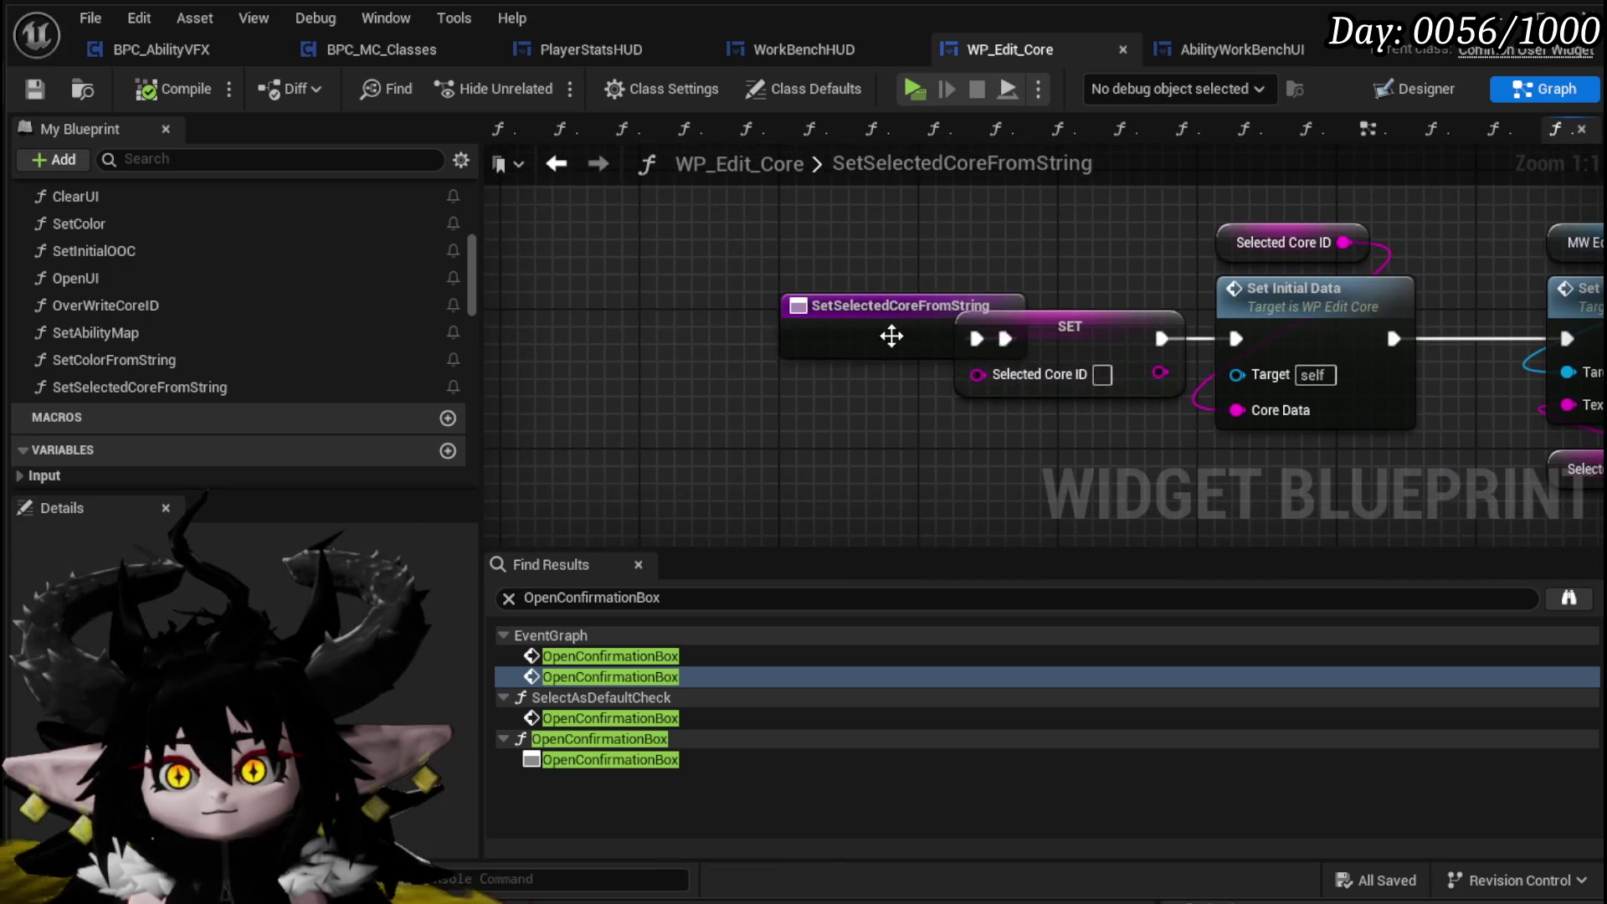
left_click_drag(891, 334, 669, 334)
left_click_drag(975, 372, 728, 352)
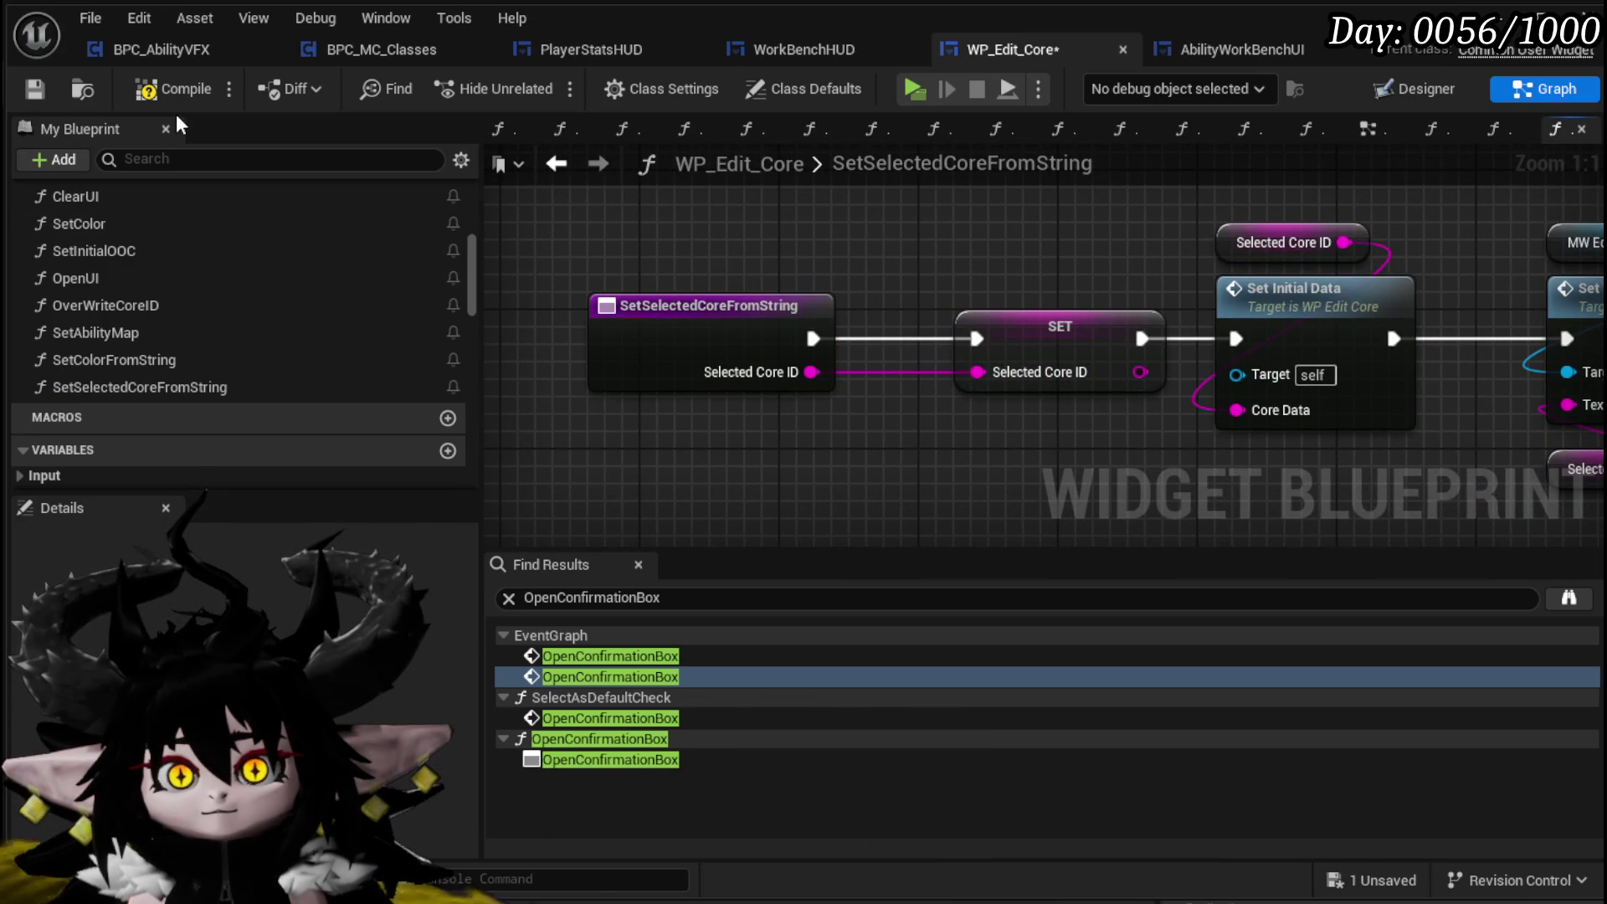
left_click(34, 91)
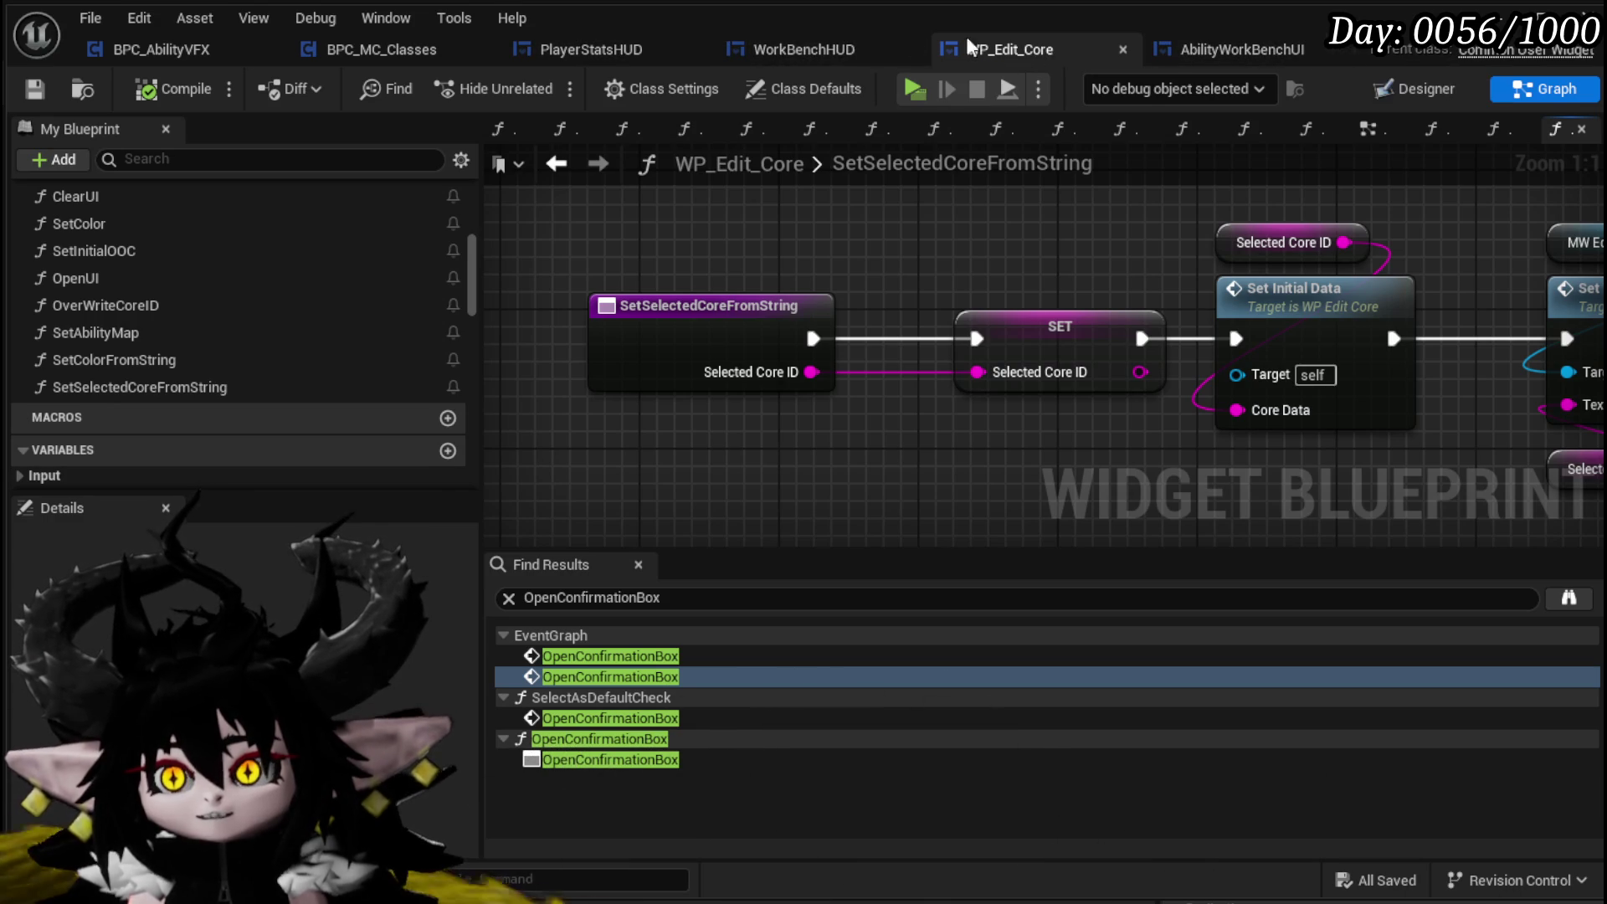
In EditCoreFromAbilityHUD, add a Set Selected Core from String call on the Core HUD reference
left_click(859, 44)
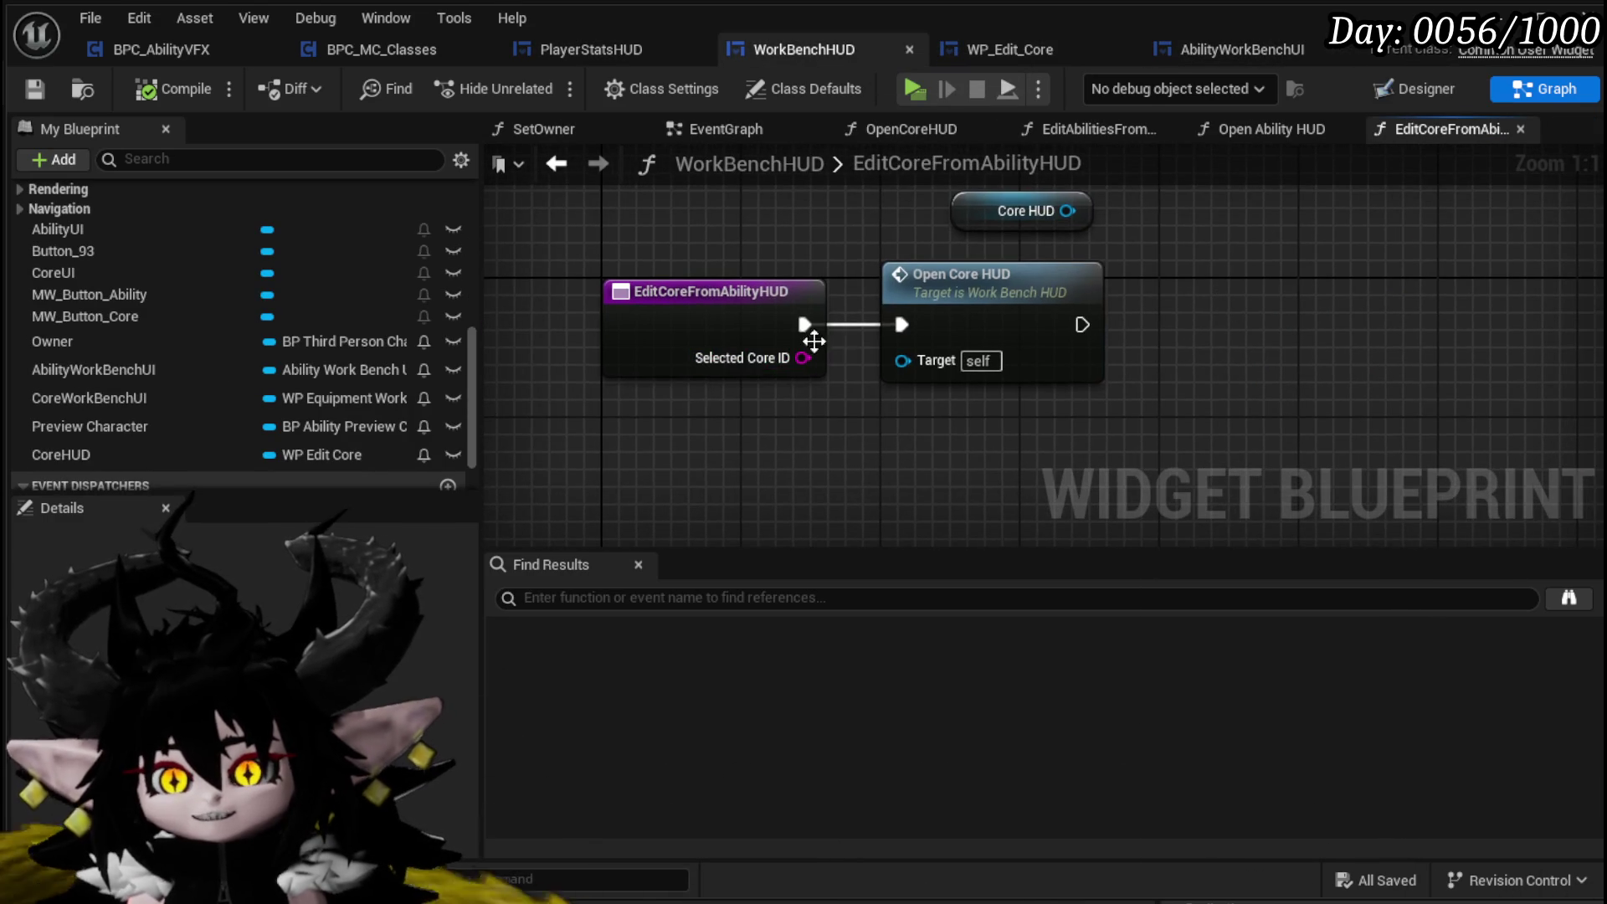
left_click_drag(878, 276, 1000, 316)
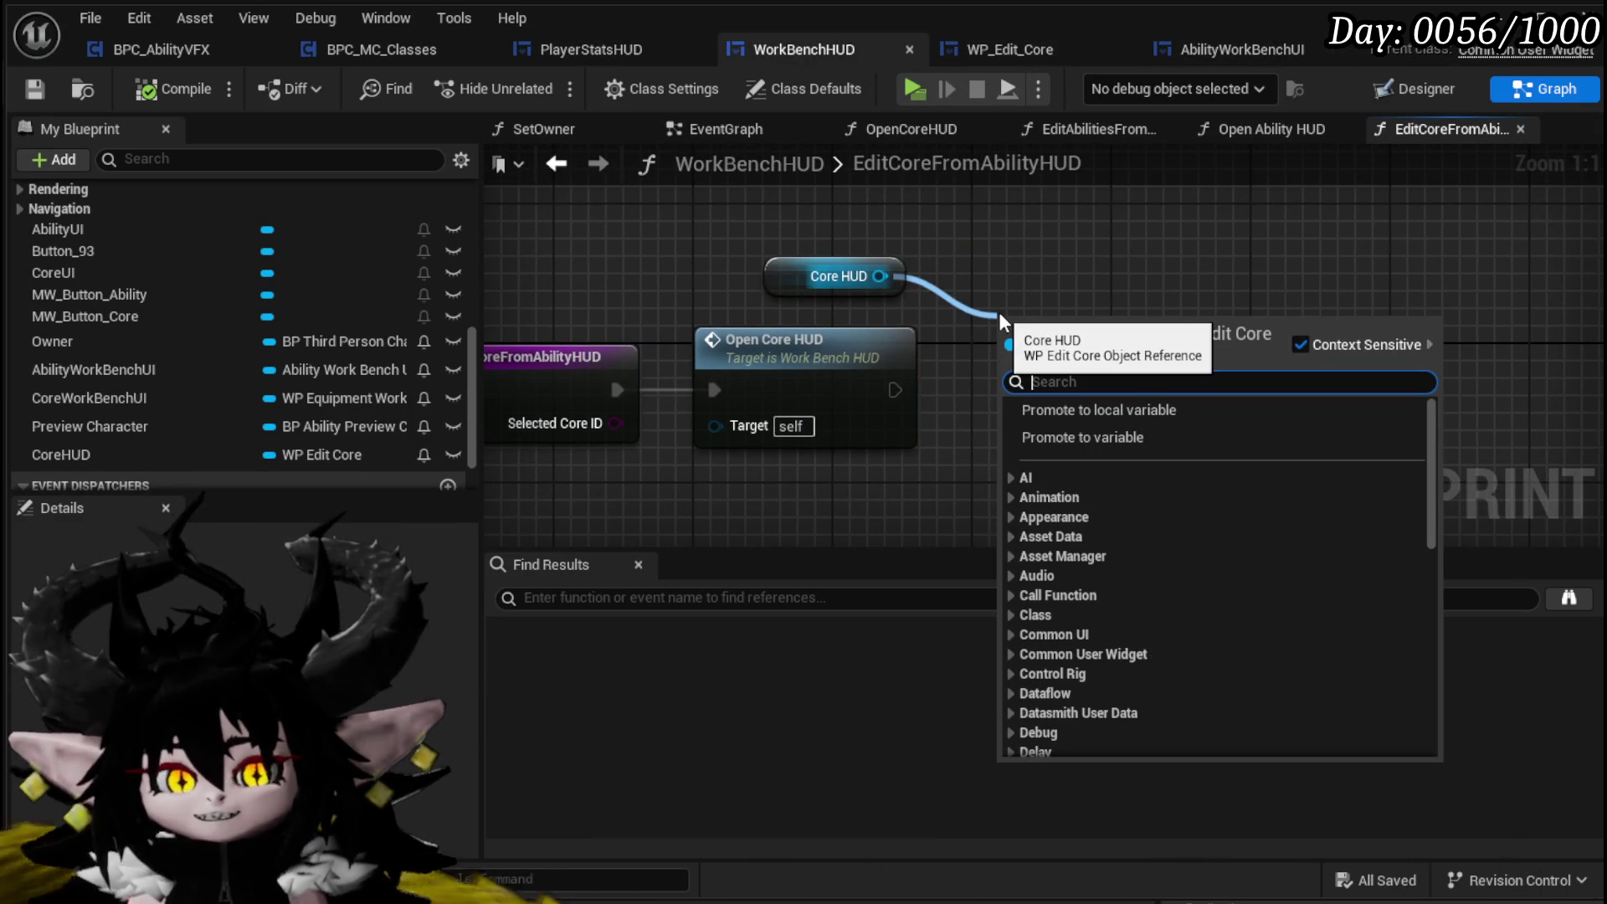
type("S")
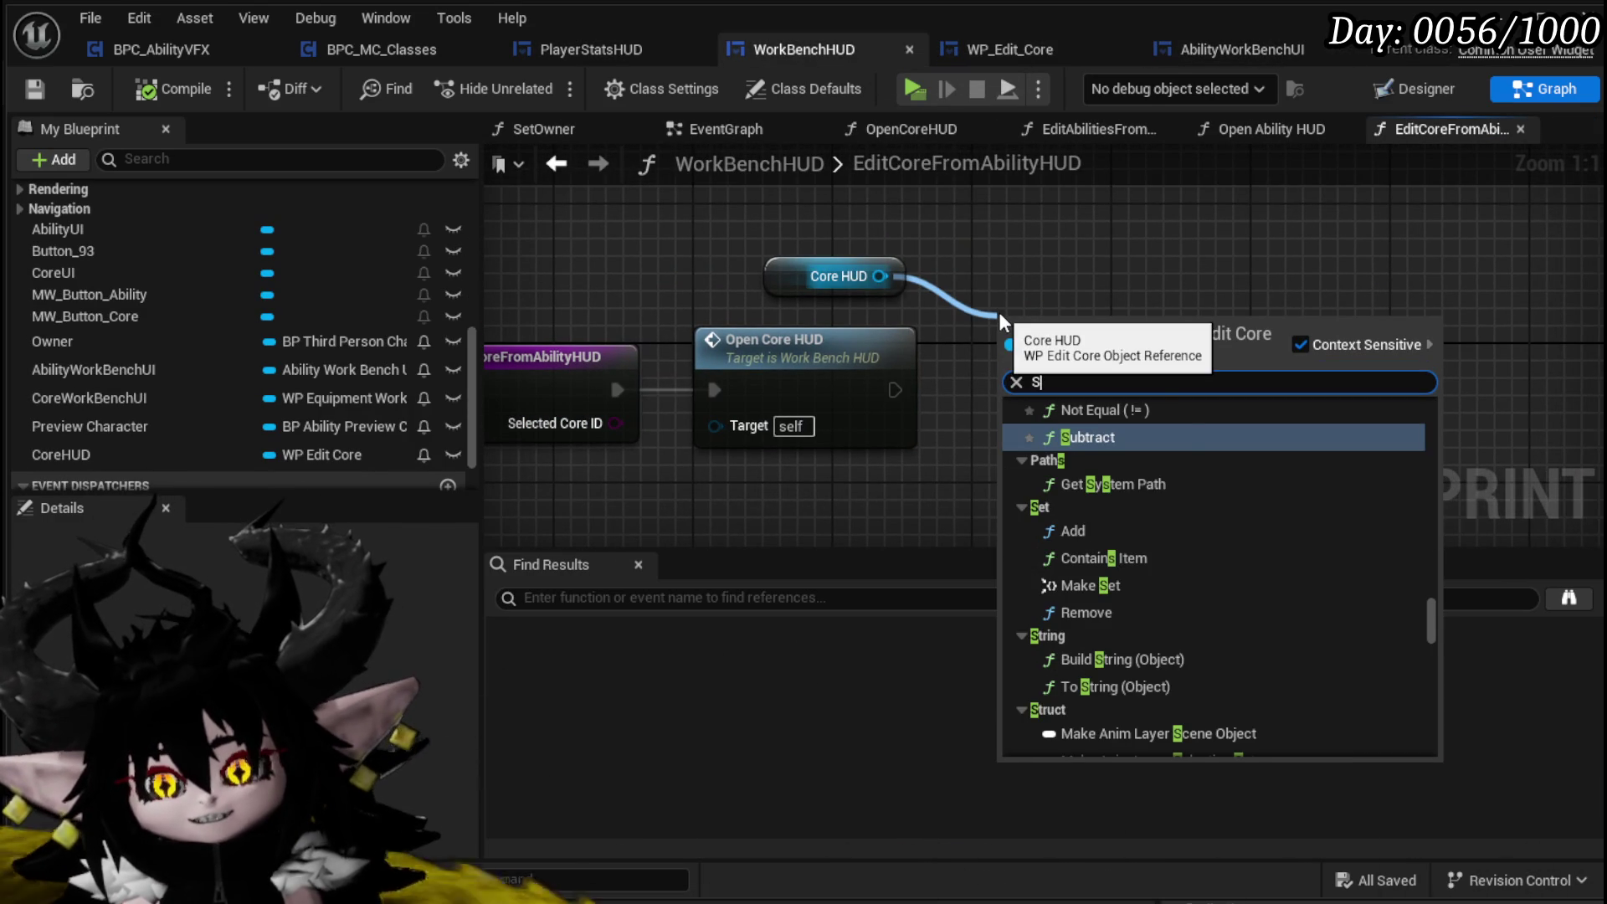
type("el")
key("BackSpace")
key("BackSpace")
key("BackSpace")
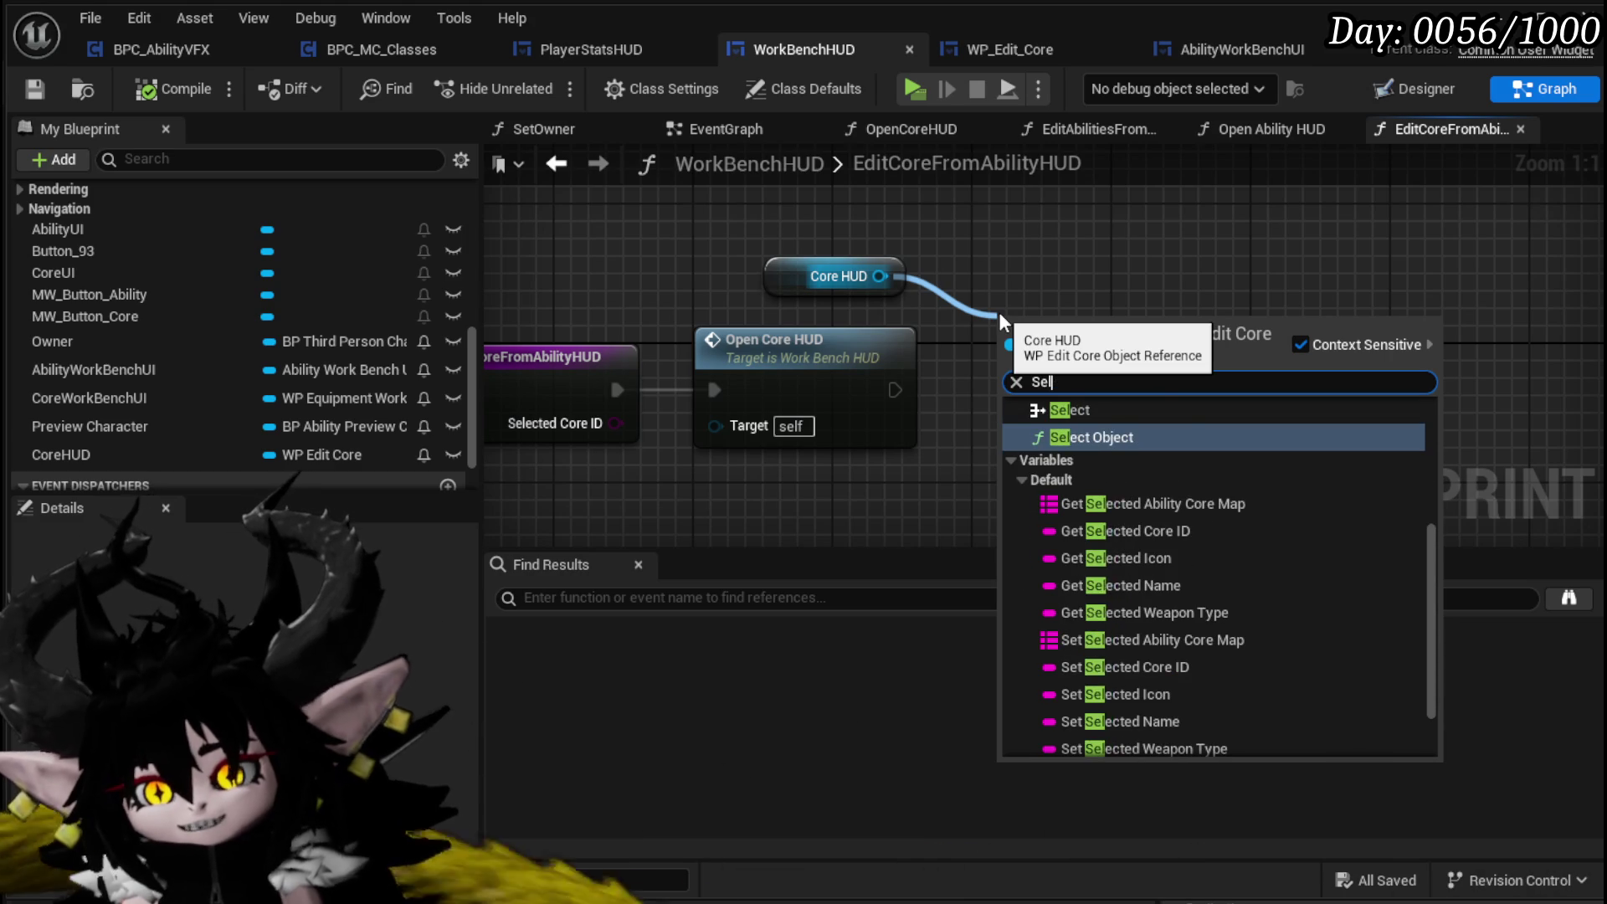
scroll(1269, 571, "up", 5)
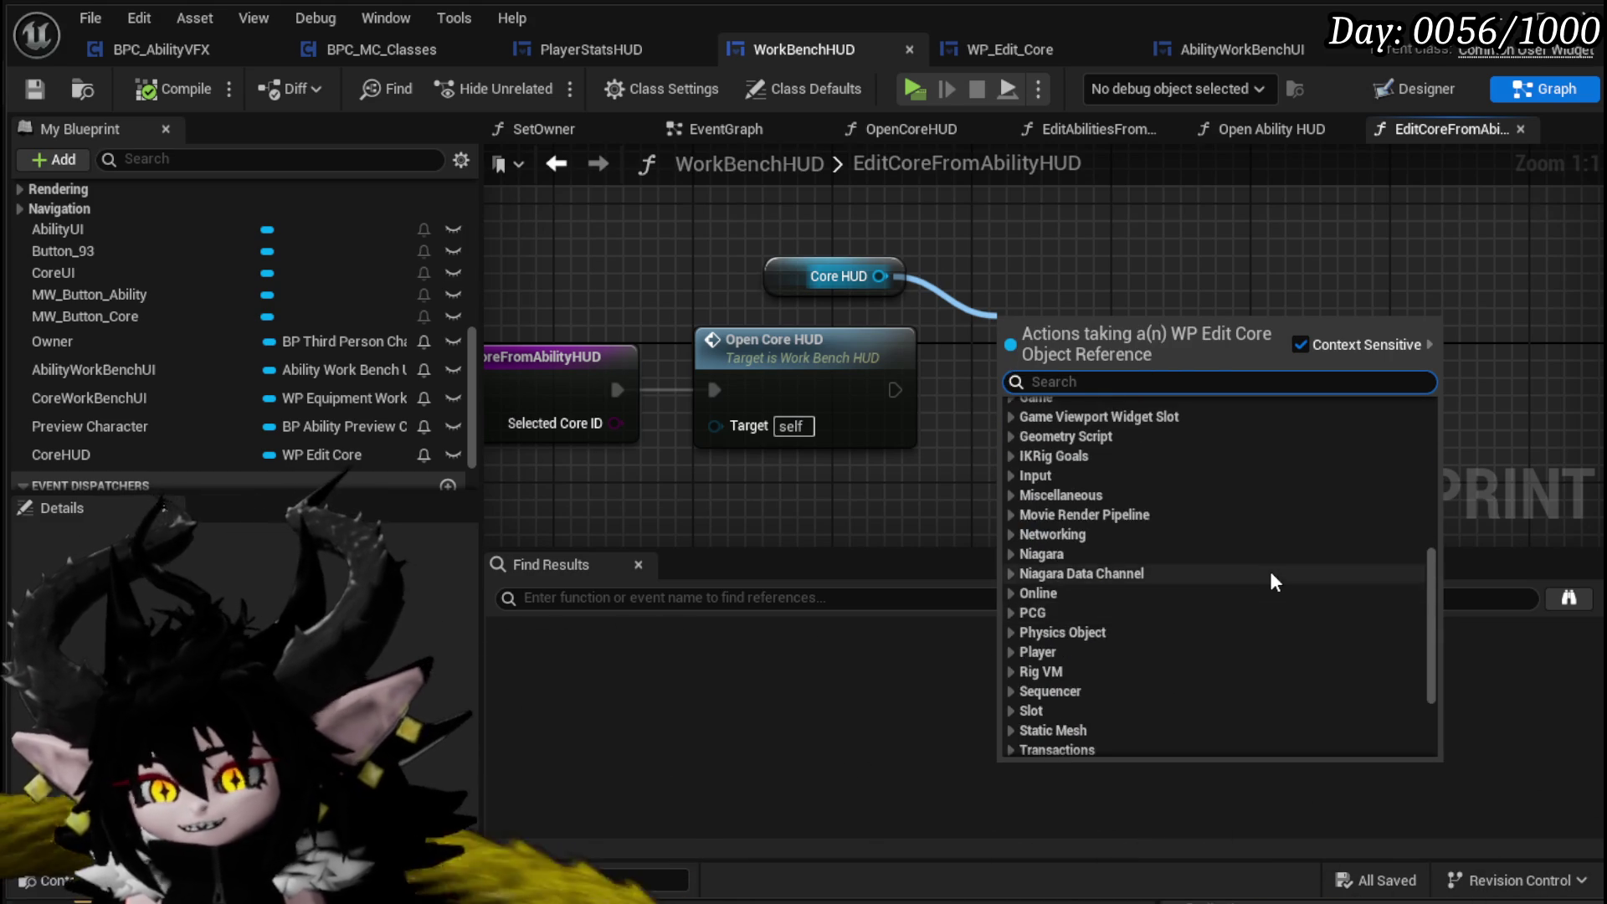
scroll(1269, 563, "up", 4)
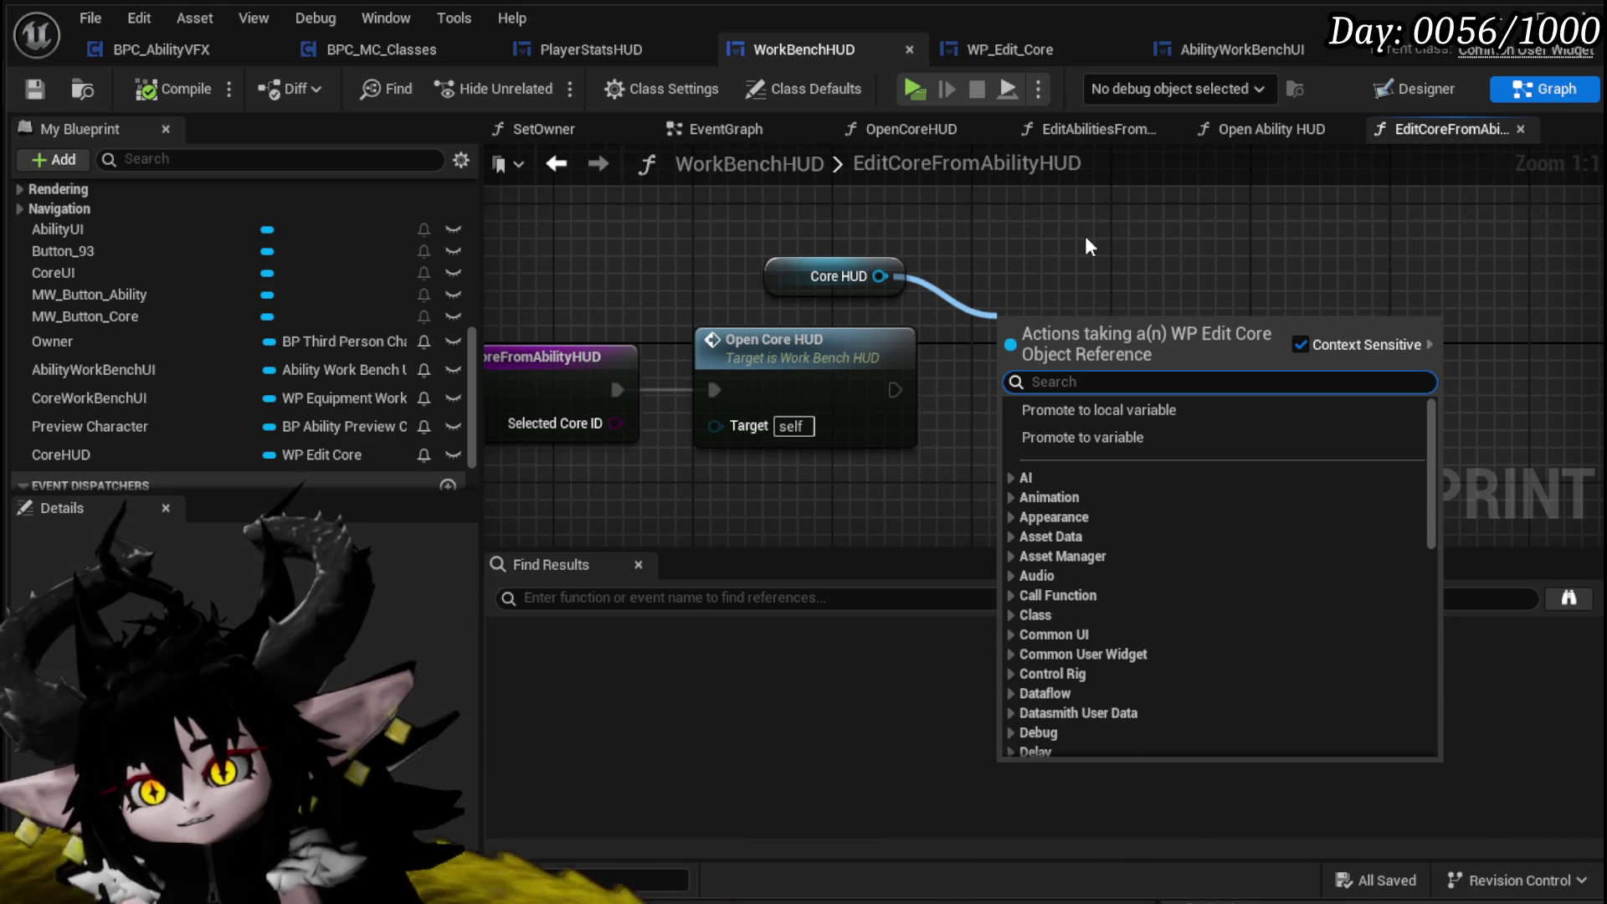
type("Se")
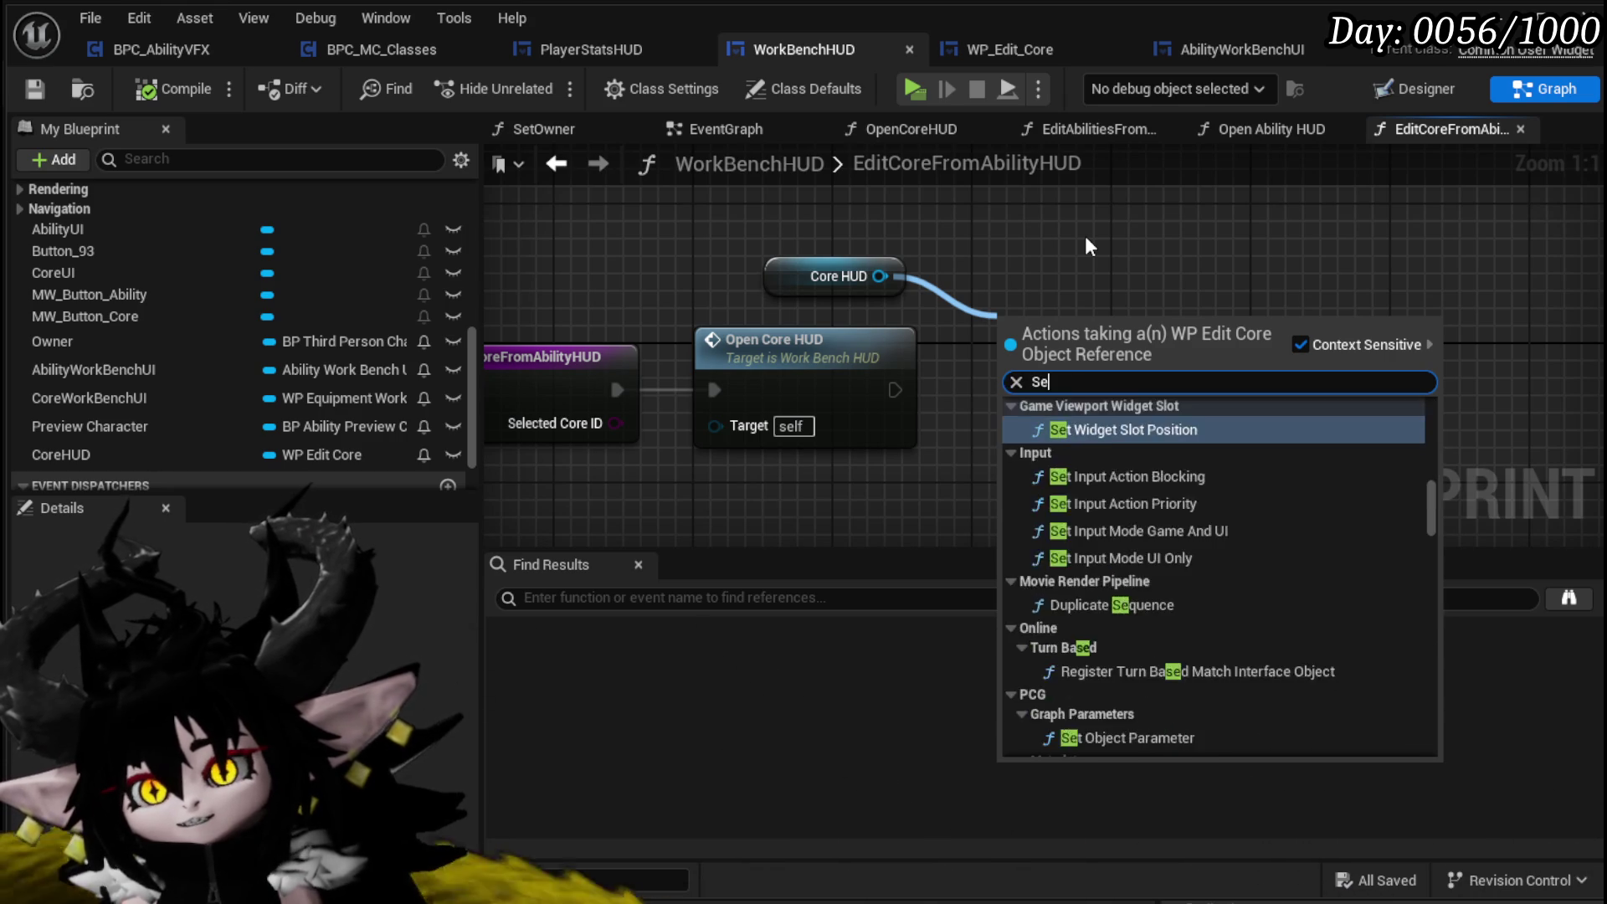
type("lect core")
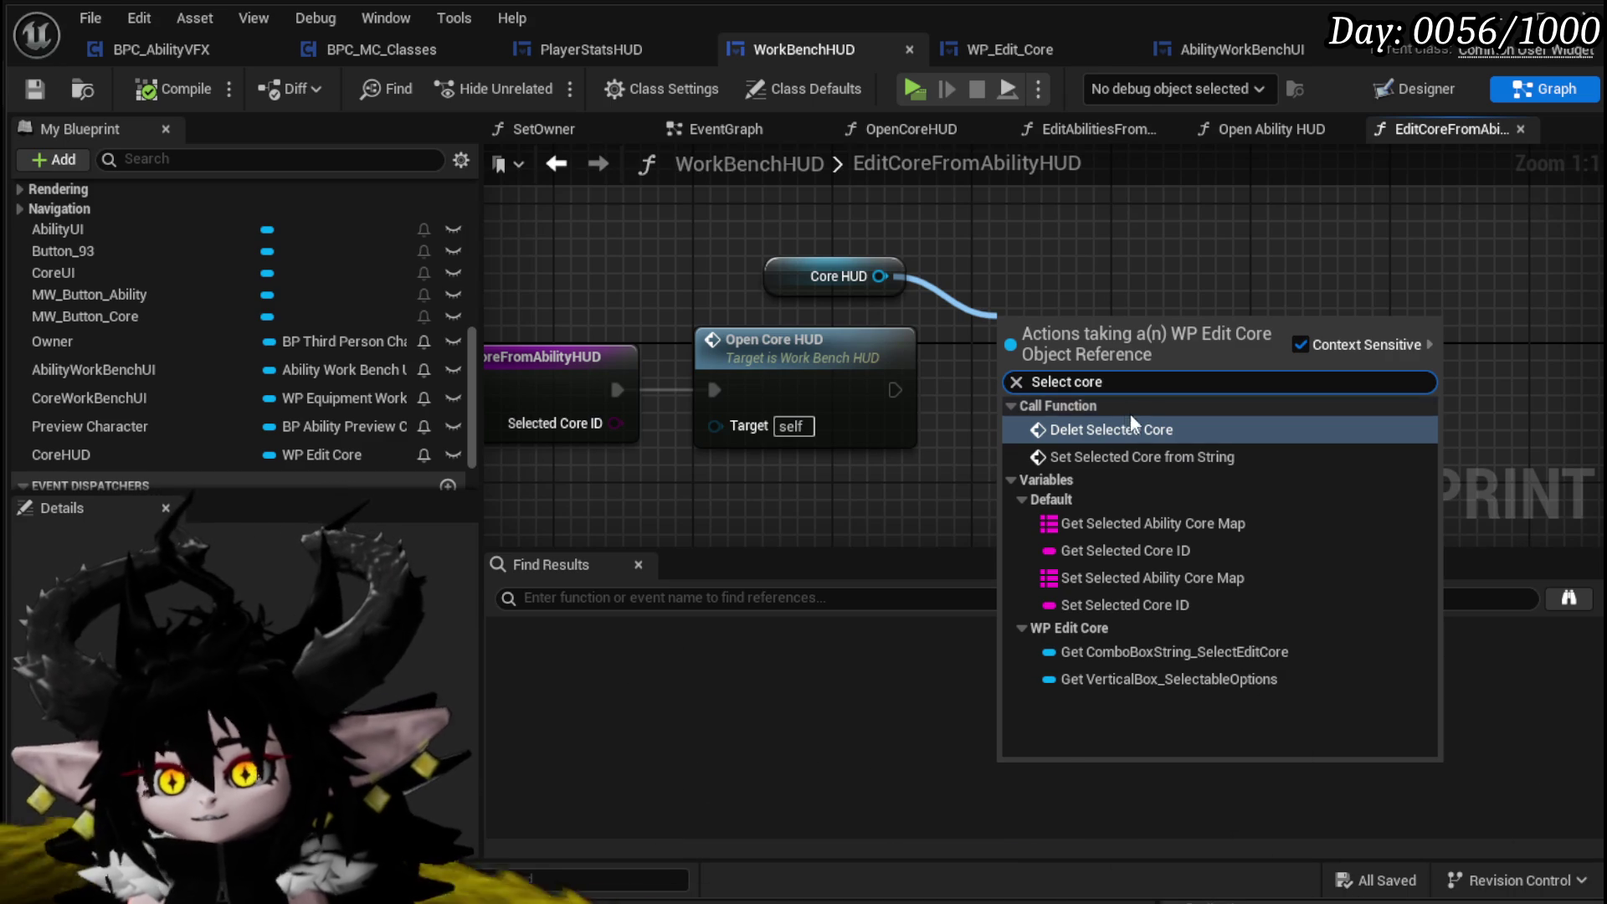
left_click(1142, 457)
Run Set Selected Core from String after Open Core HUD, passing Selected Core ID, and tidy nodes
mouse_move(894, 390)
left_mouse_down()
mouse_move(991, 368)
mouse_move(1010, 394)
left_mouse_up()
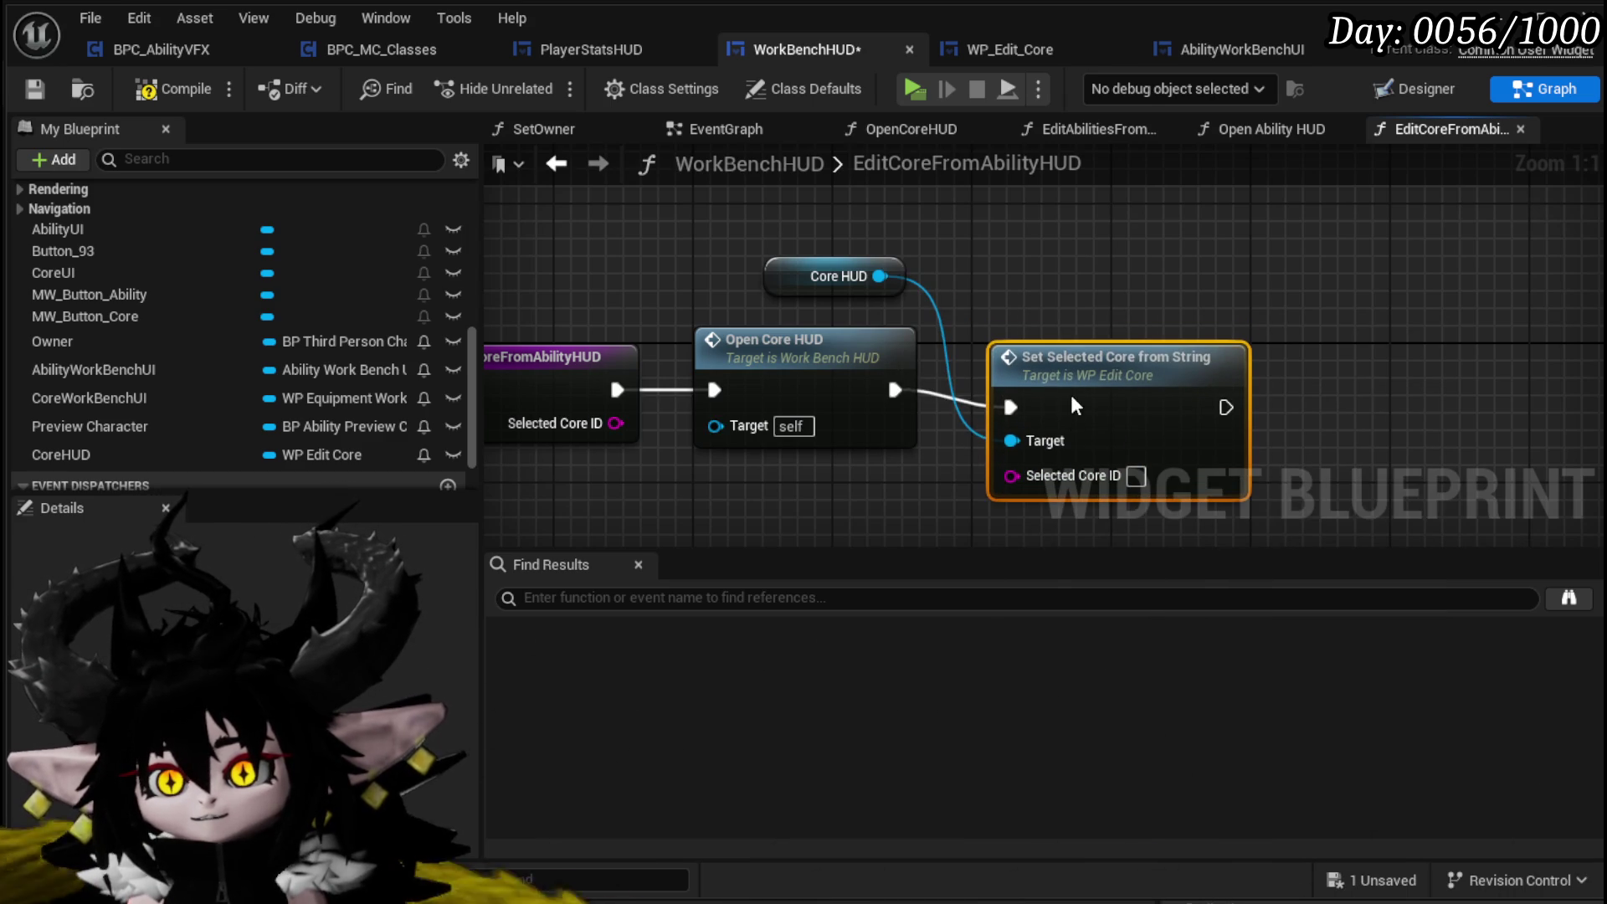
left_click_drag(616, 423, 1080, 476)
left_click_drag(1089, 401, 1071, 384)
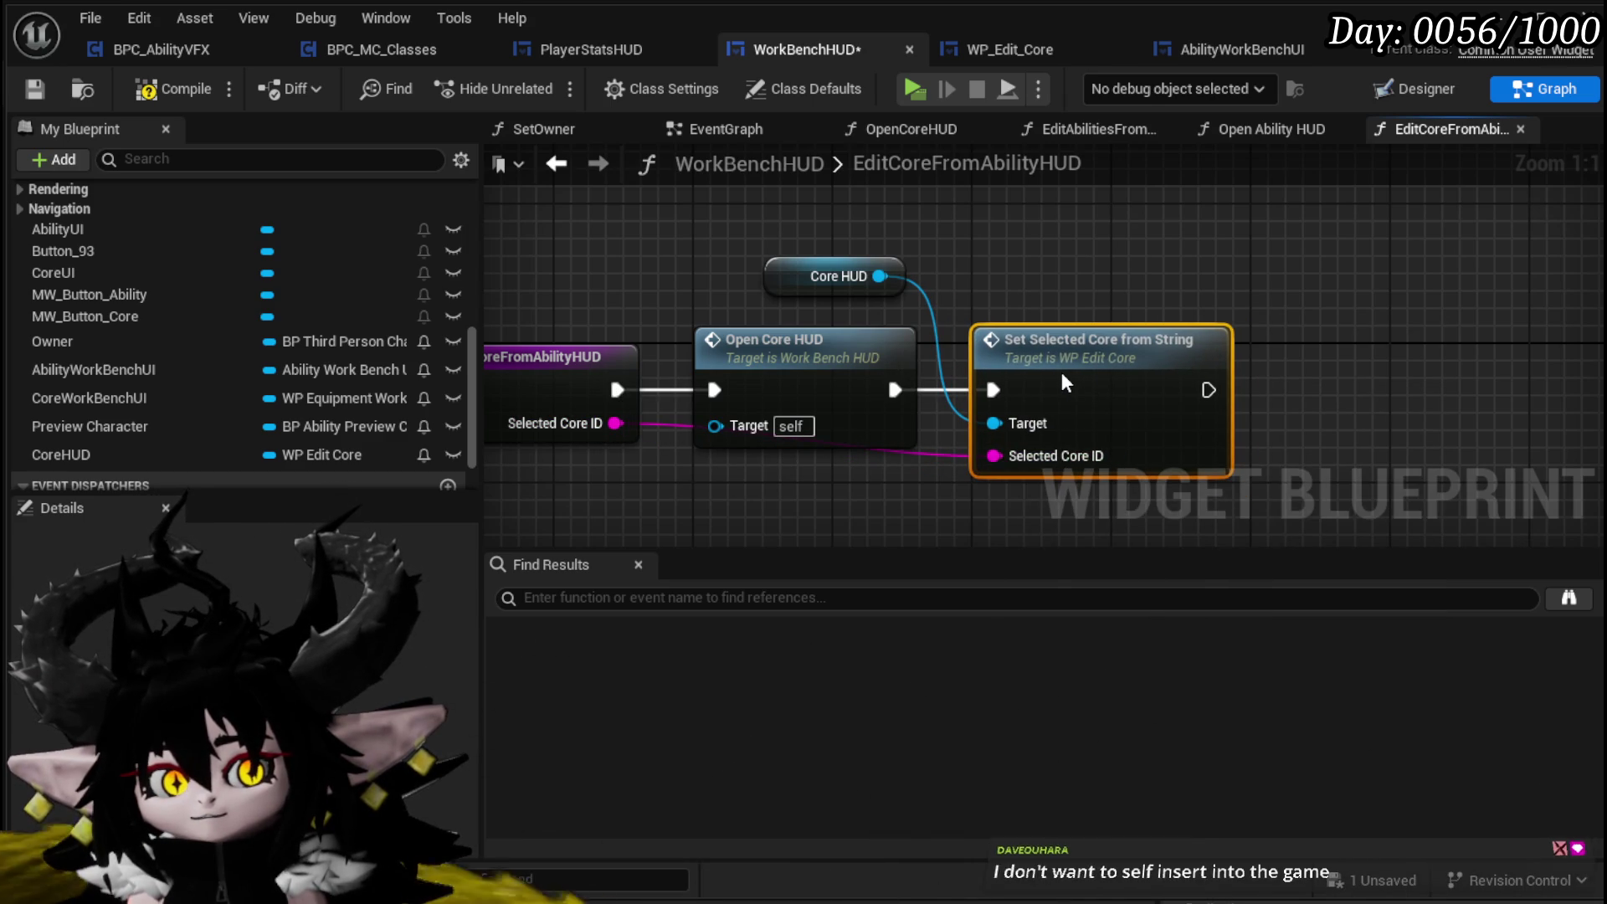
left_click_drag(813, 310, 968, 310)
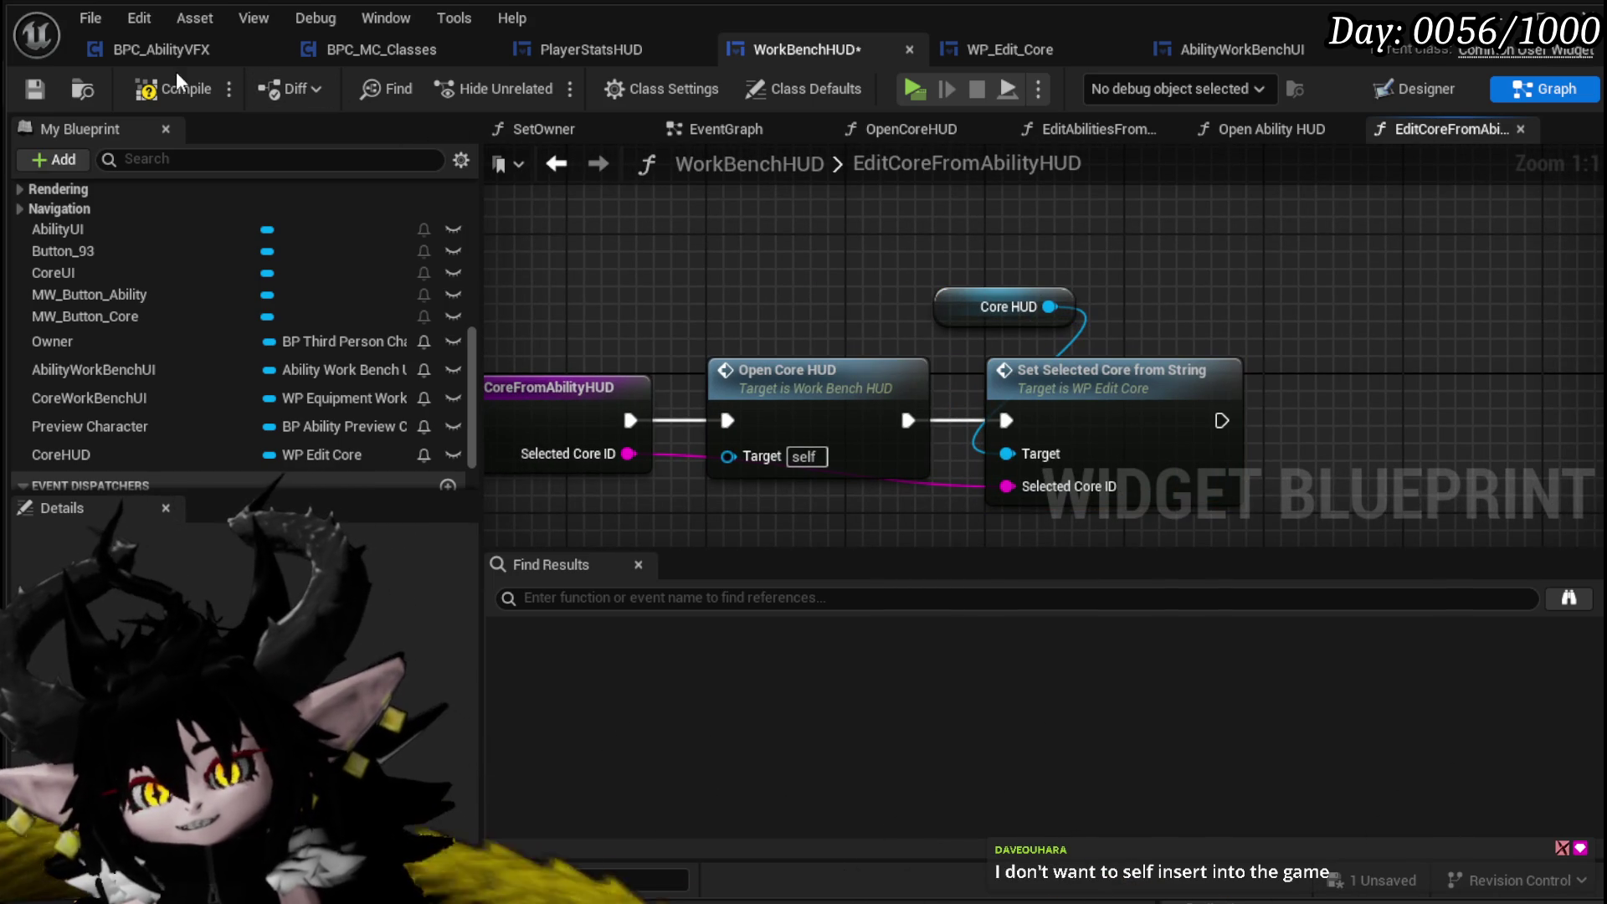
Save the WorkBenchHUD blueprint, move the Core HUD node above the new call, and compile
left_click(32, 90)
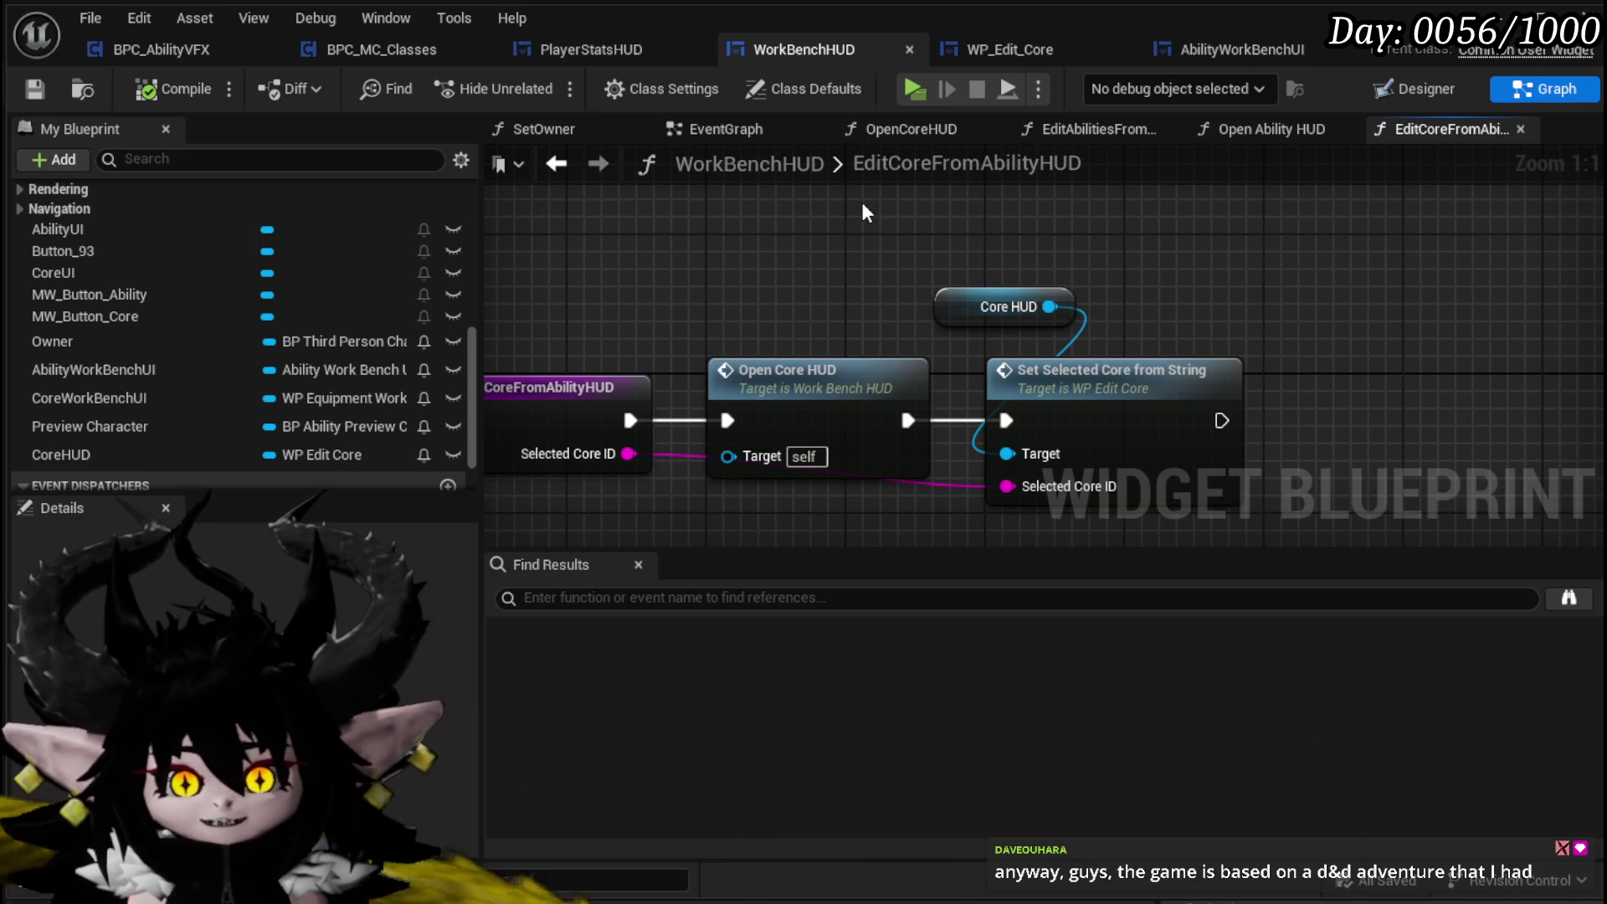
left_click_drag(863, 198, 719, 174)
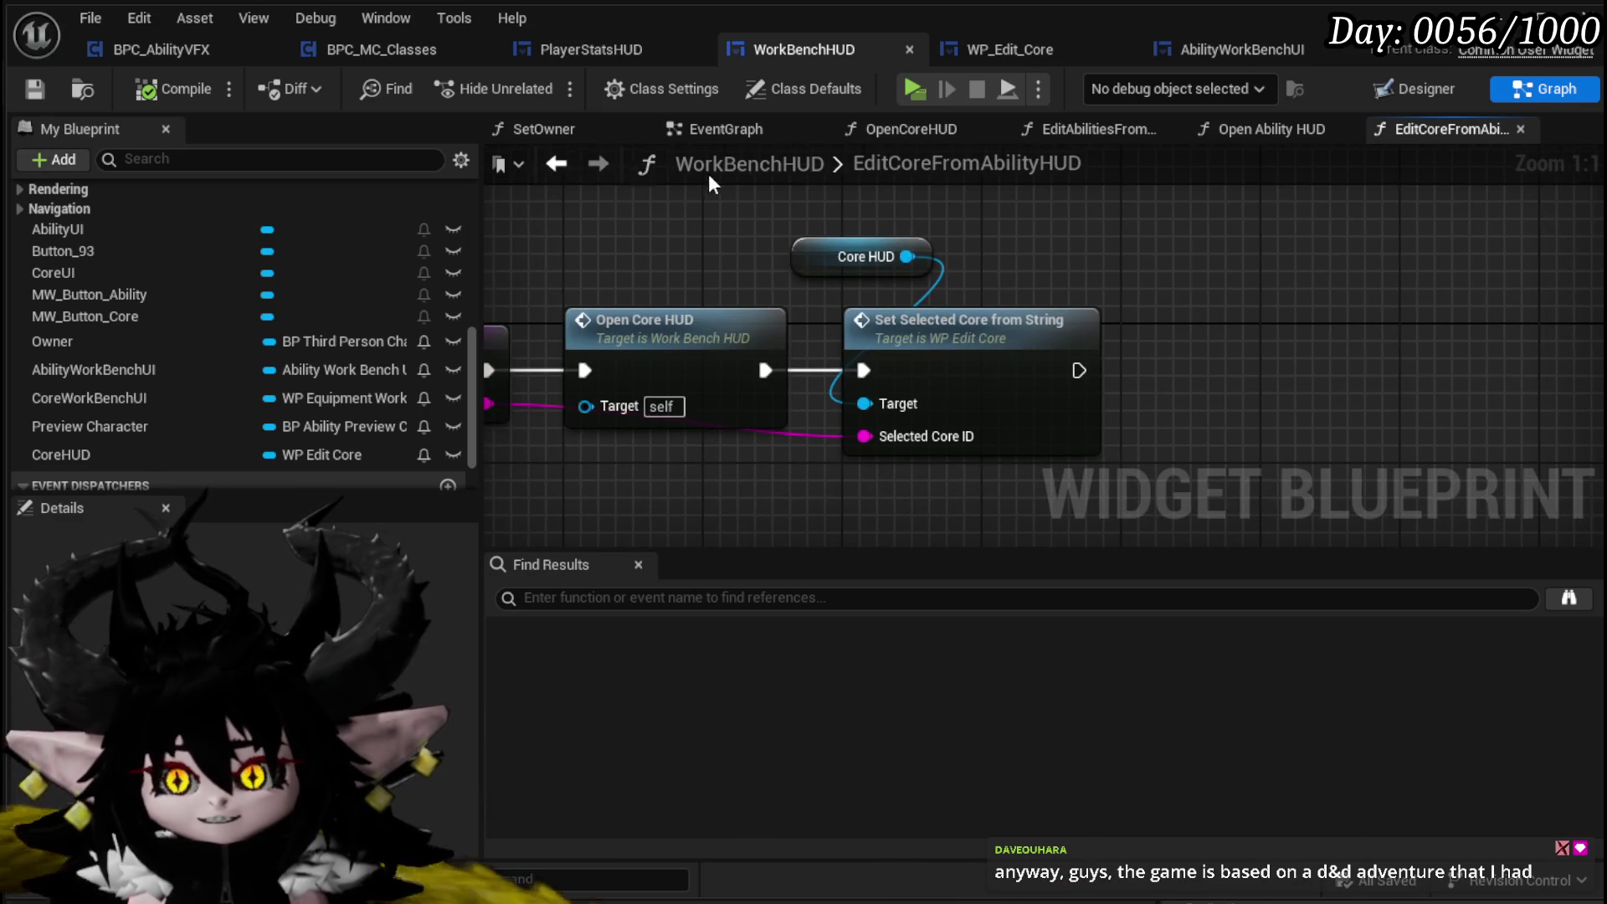
left_click_drag(820, 241, 876, 256)
left_click_drag(1007, 251, 1042, 255)
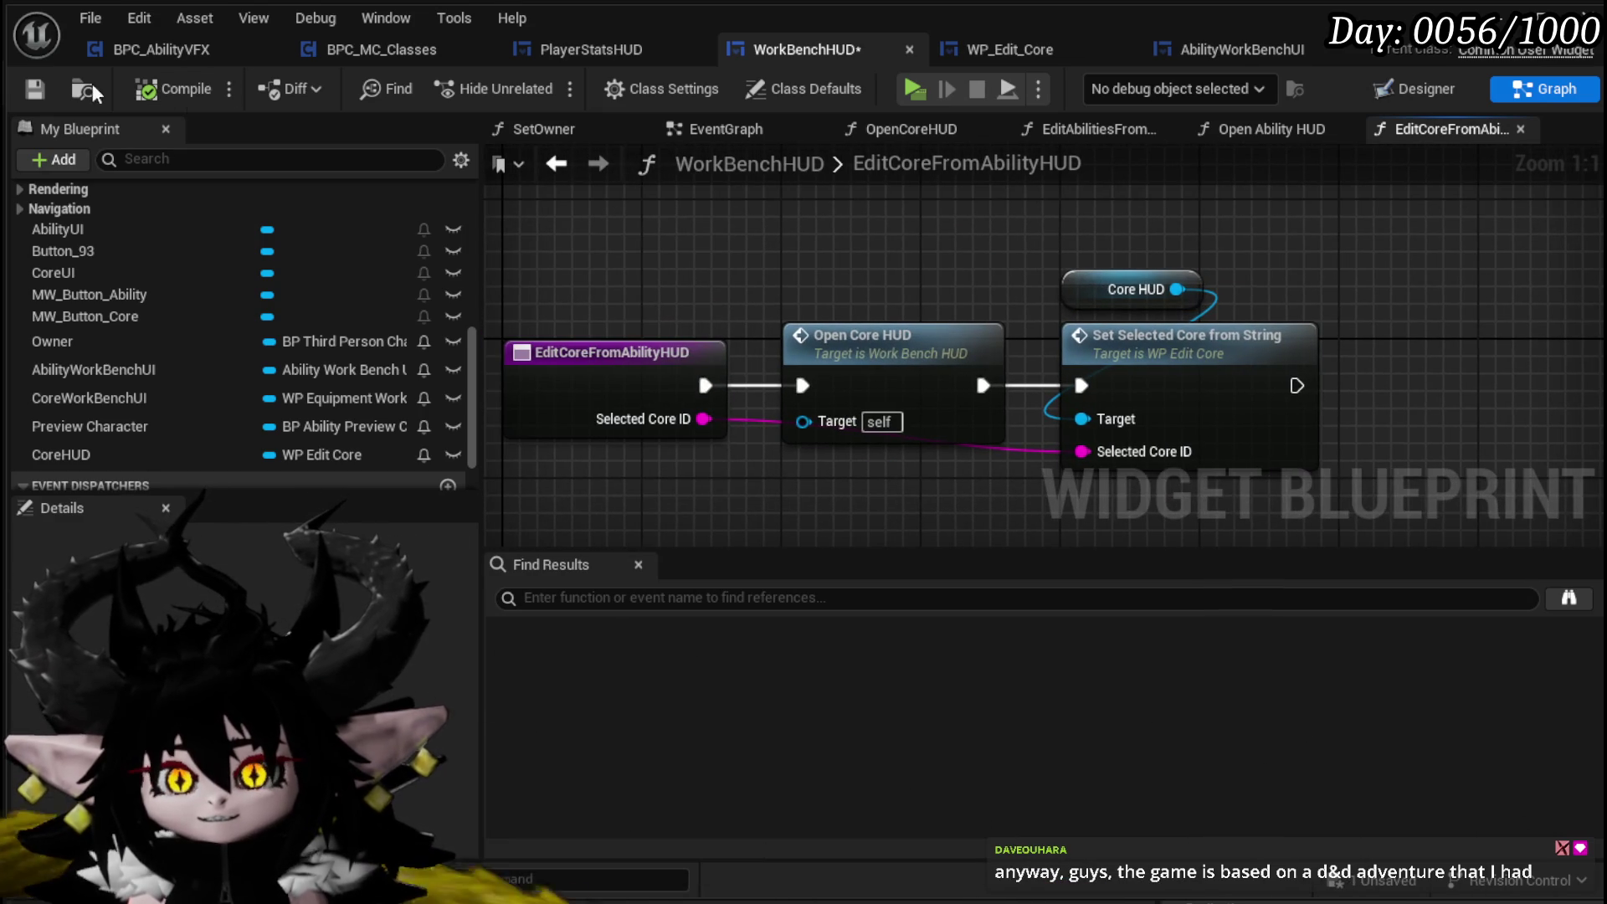
left_click(29, 86)
Pan and zoom around the EditCoreFromAbilityHUD graph to frame the finished nodes
scroll(731, 275, "down", 1)
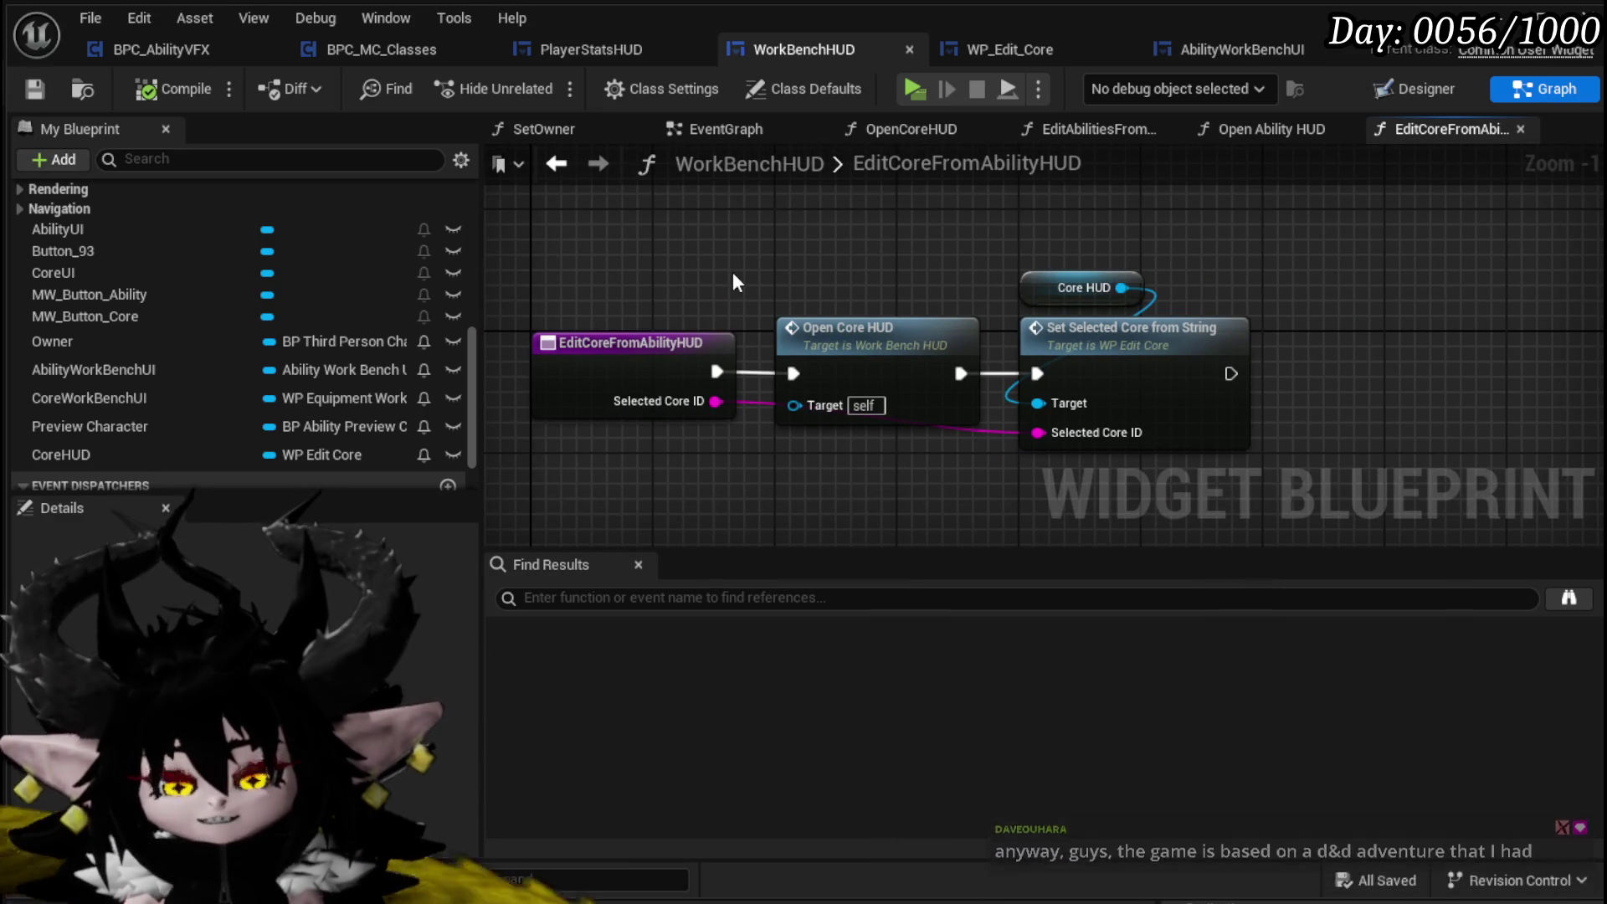
mouse_move(803, 300)
left_mouse_down()
mouse_move(604, 253)
mouse_move(838, 271)
left_mouse_up()
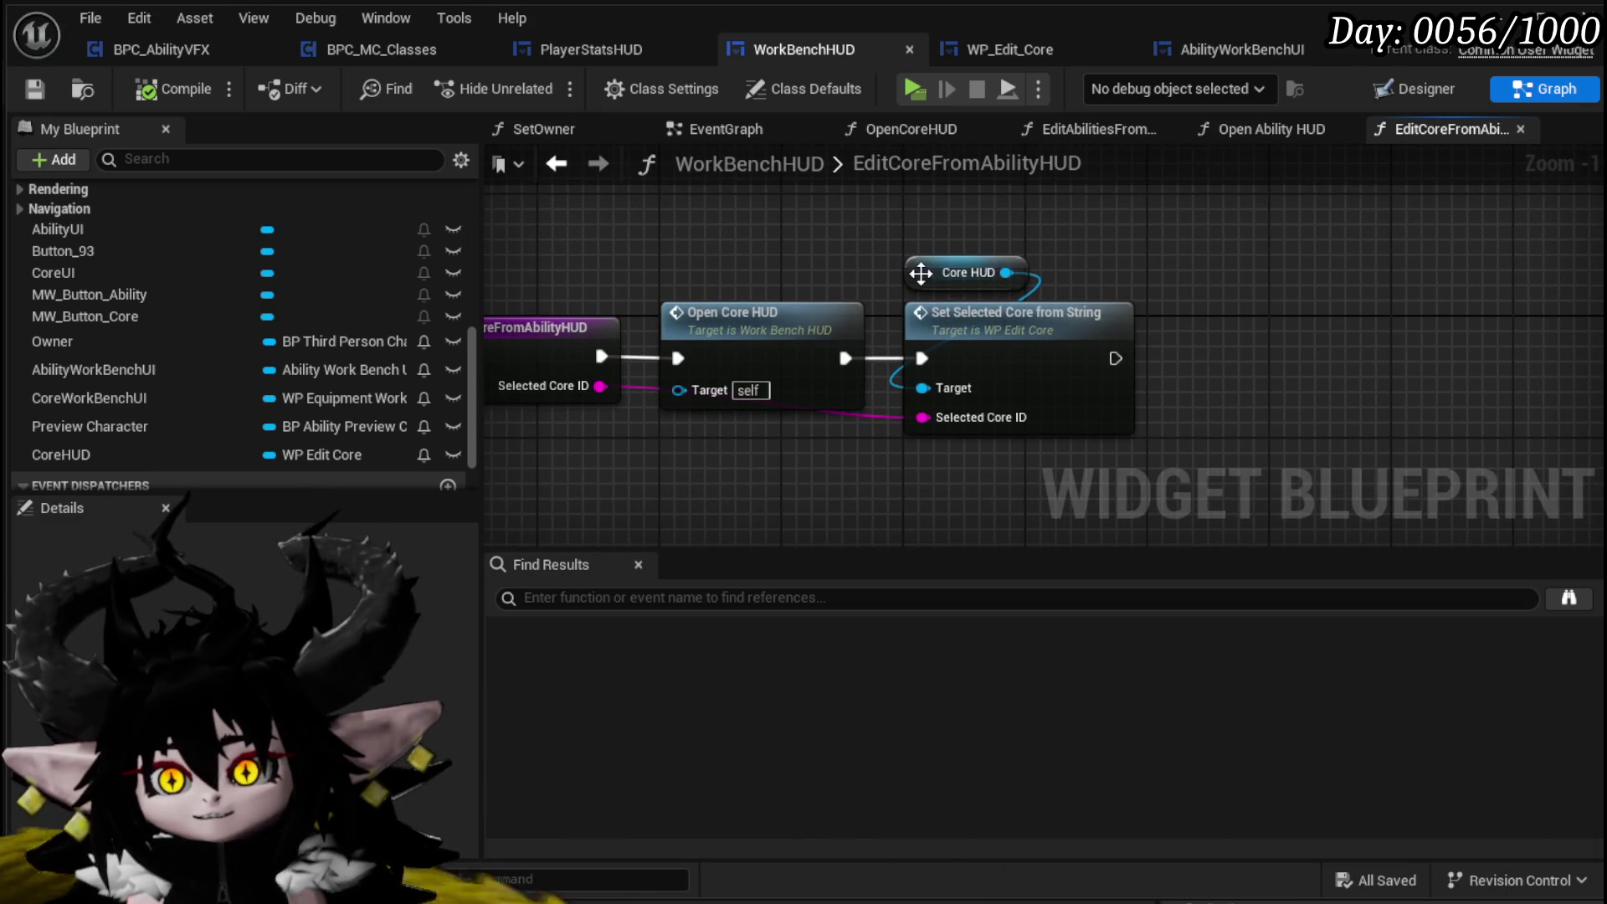
left_click_drag(693, 294, 862, 288)
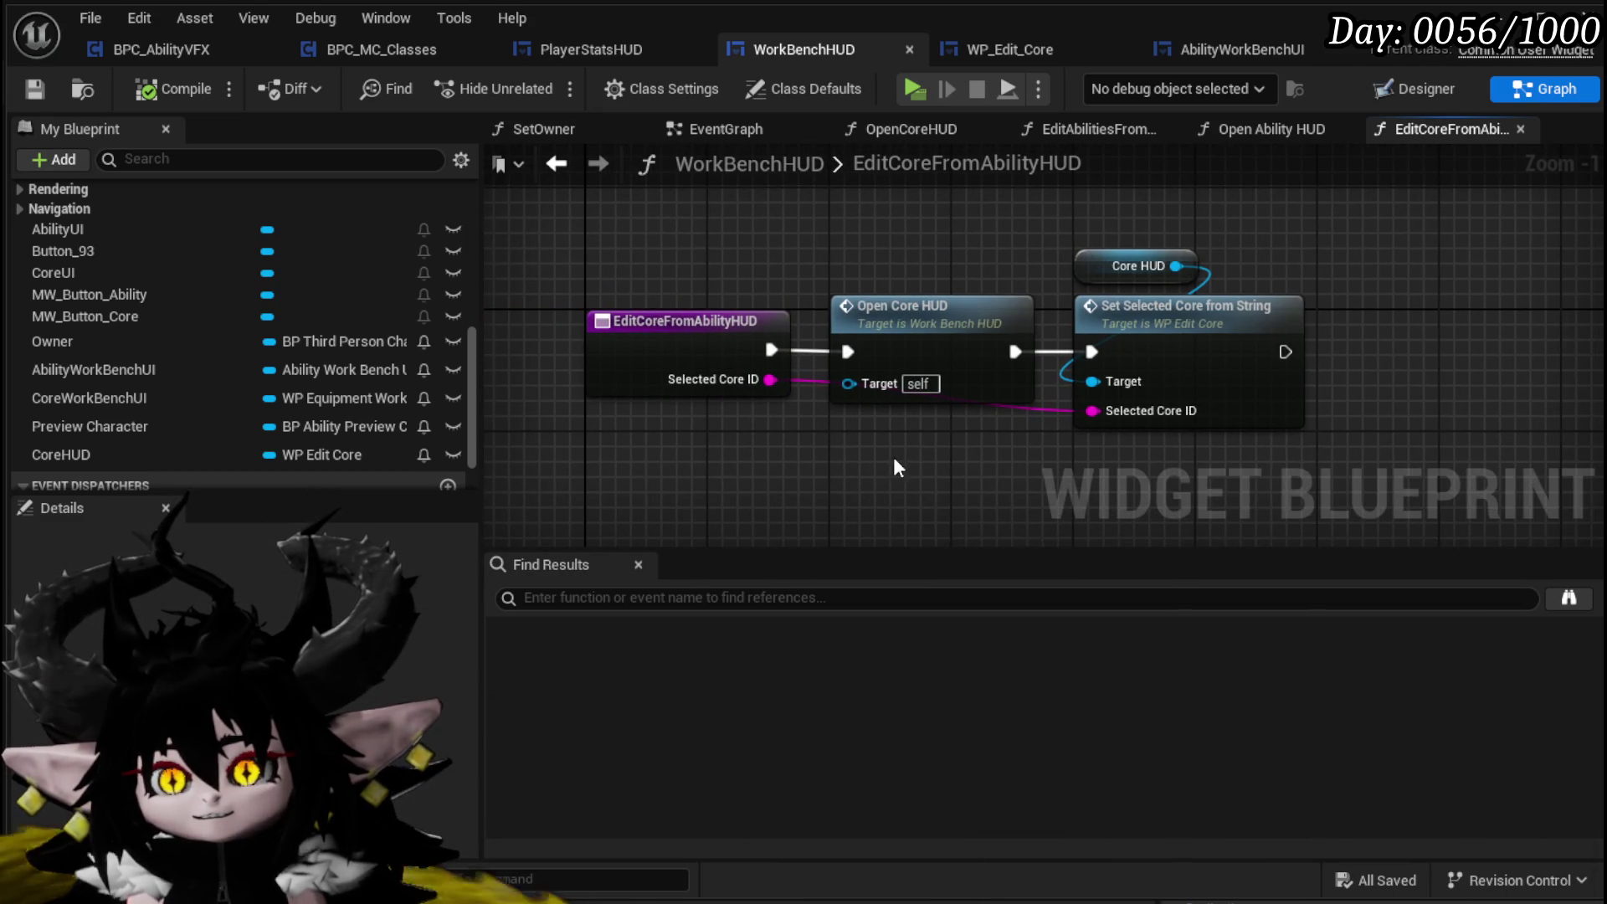
left_click_drag(848, 467, 799, 459)
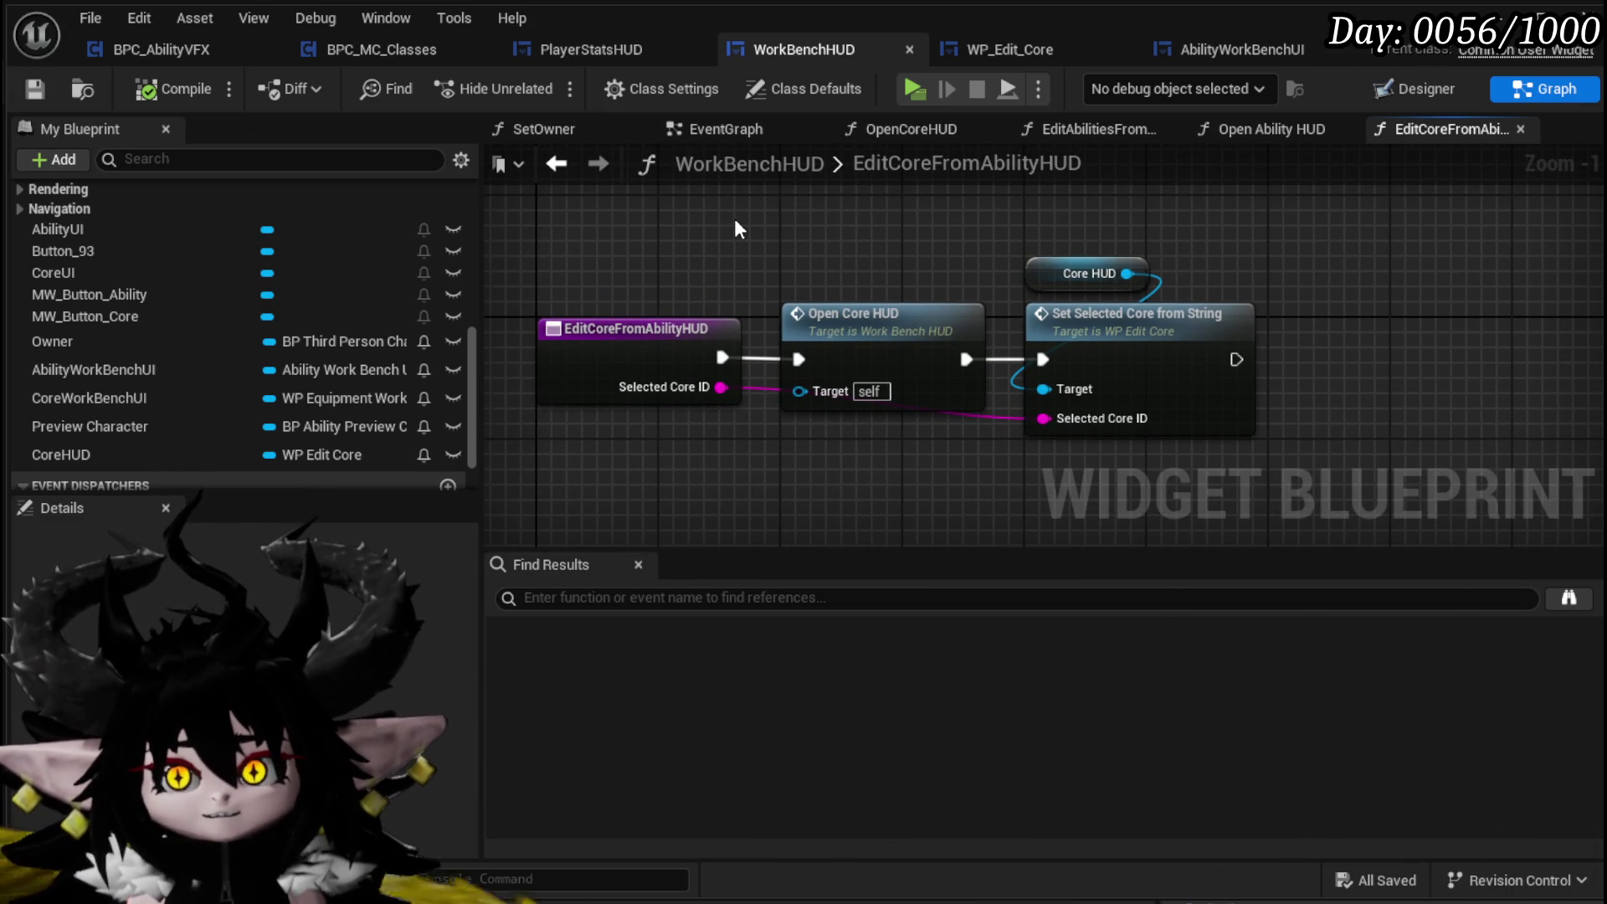
scroll(640, 225, "down", 1)
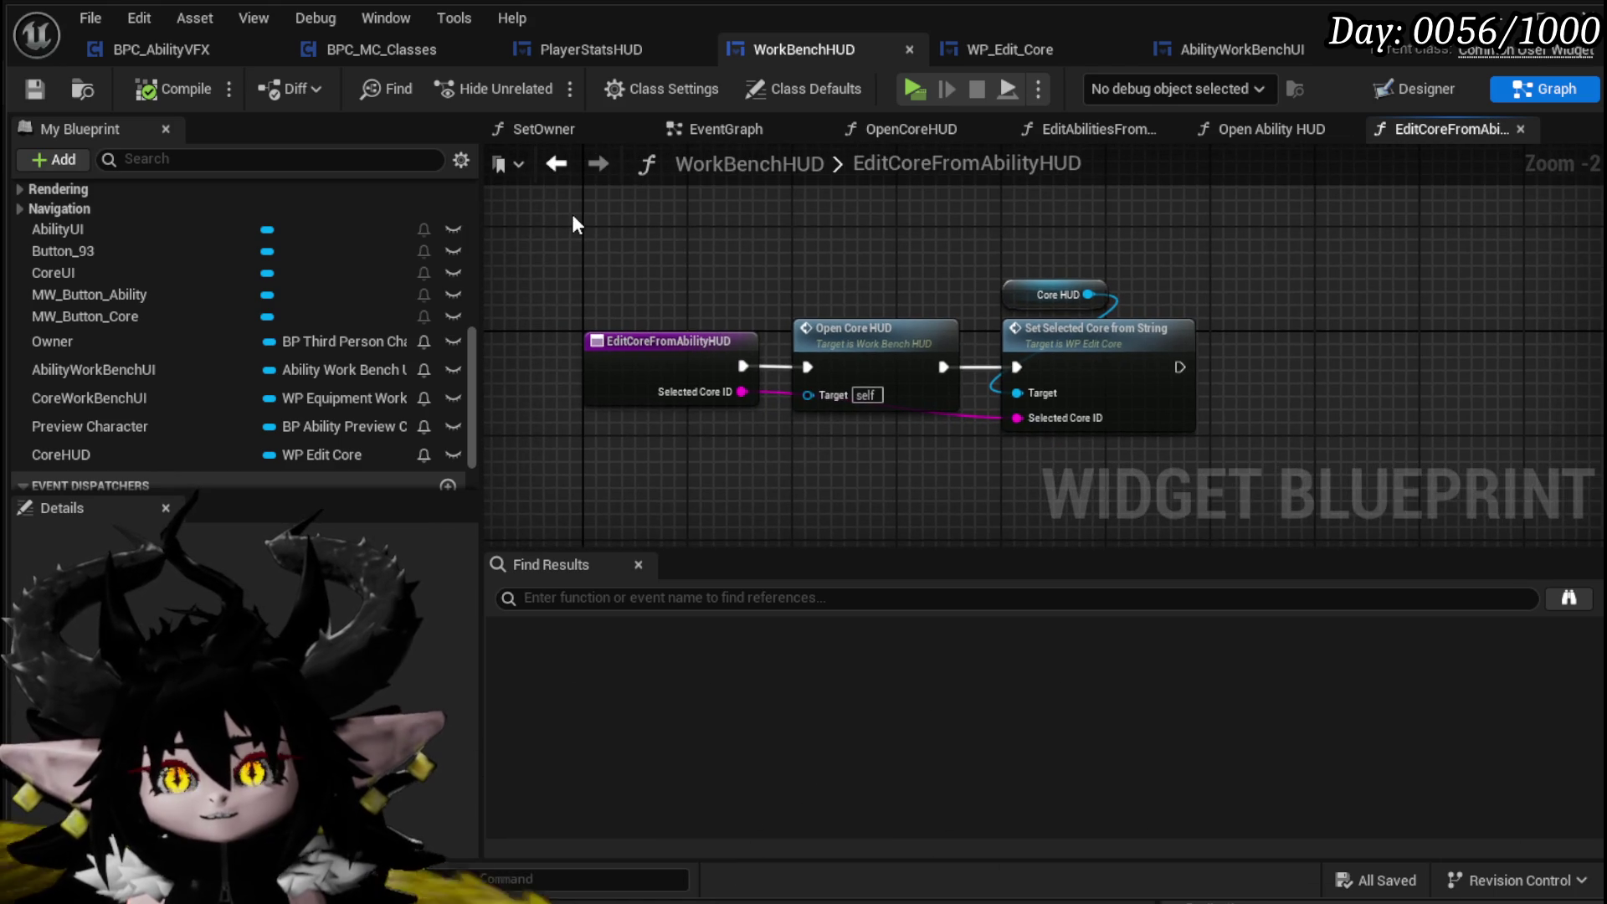
mouse_move(548, 245)
left_mouse_down()
mouse_move(1346, 484)
mouse_move(448, 216)
left_mouse_up()
scroll(165, 328, "up", 6)
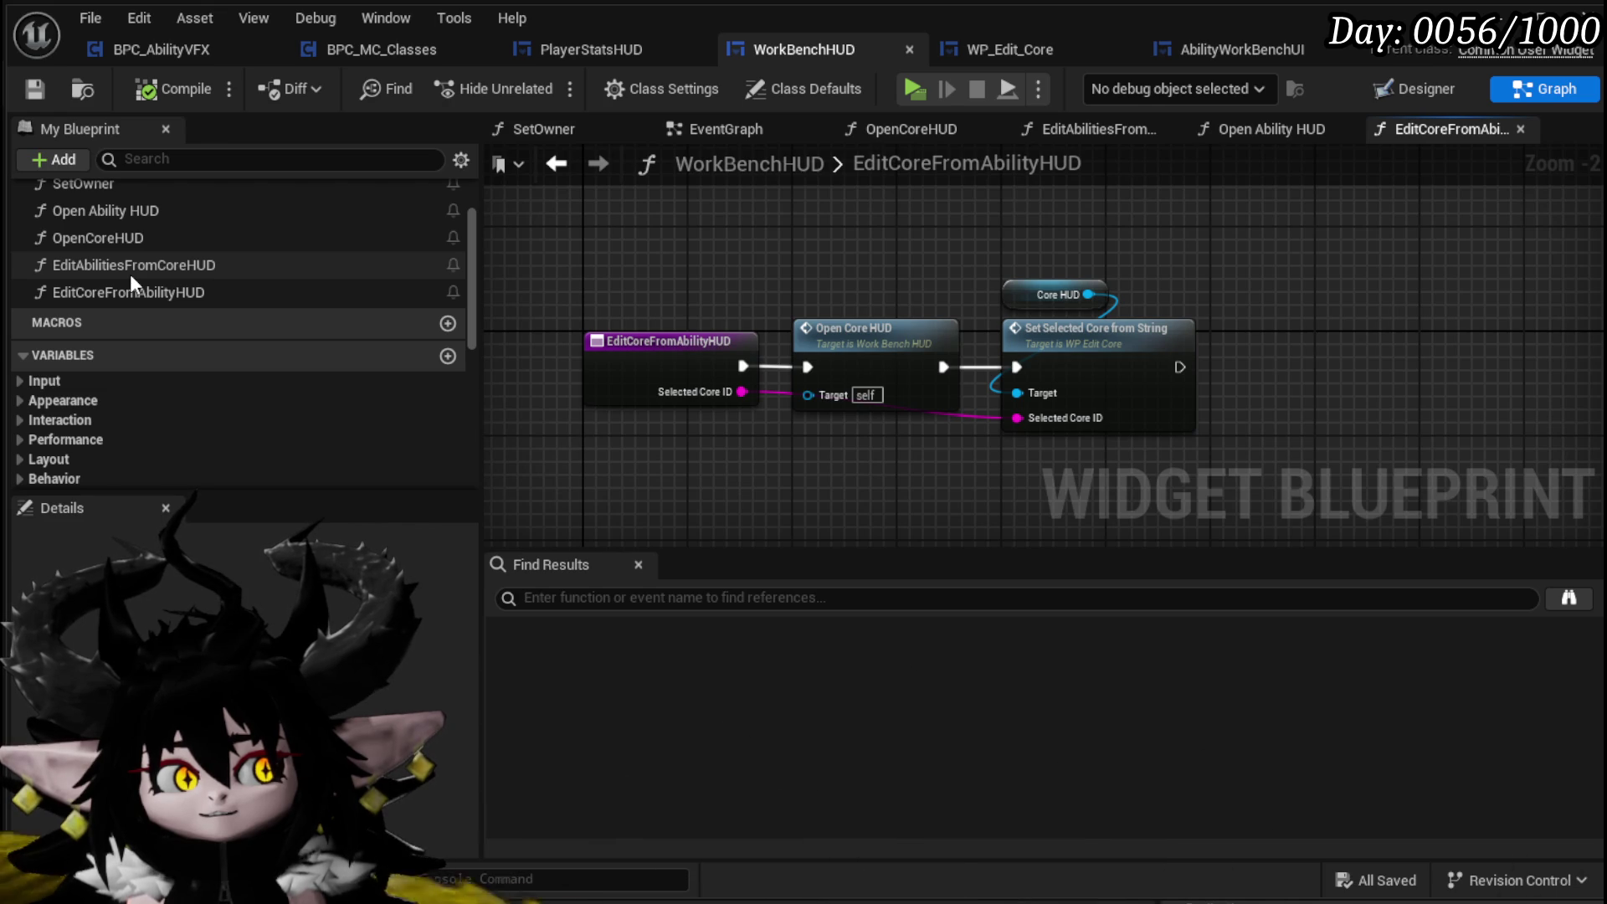
scroll(134, 241, "up", 2)
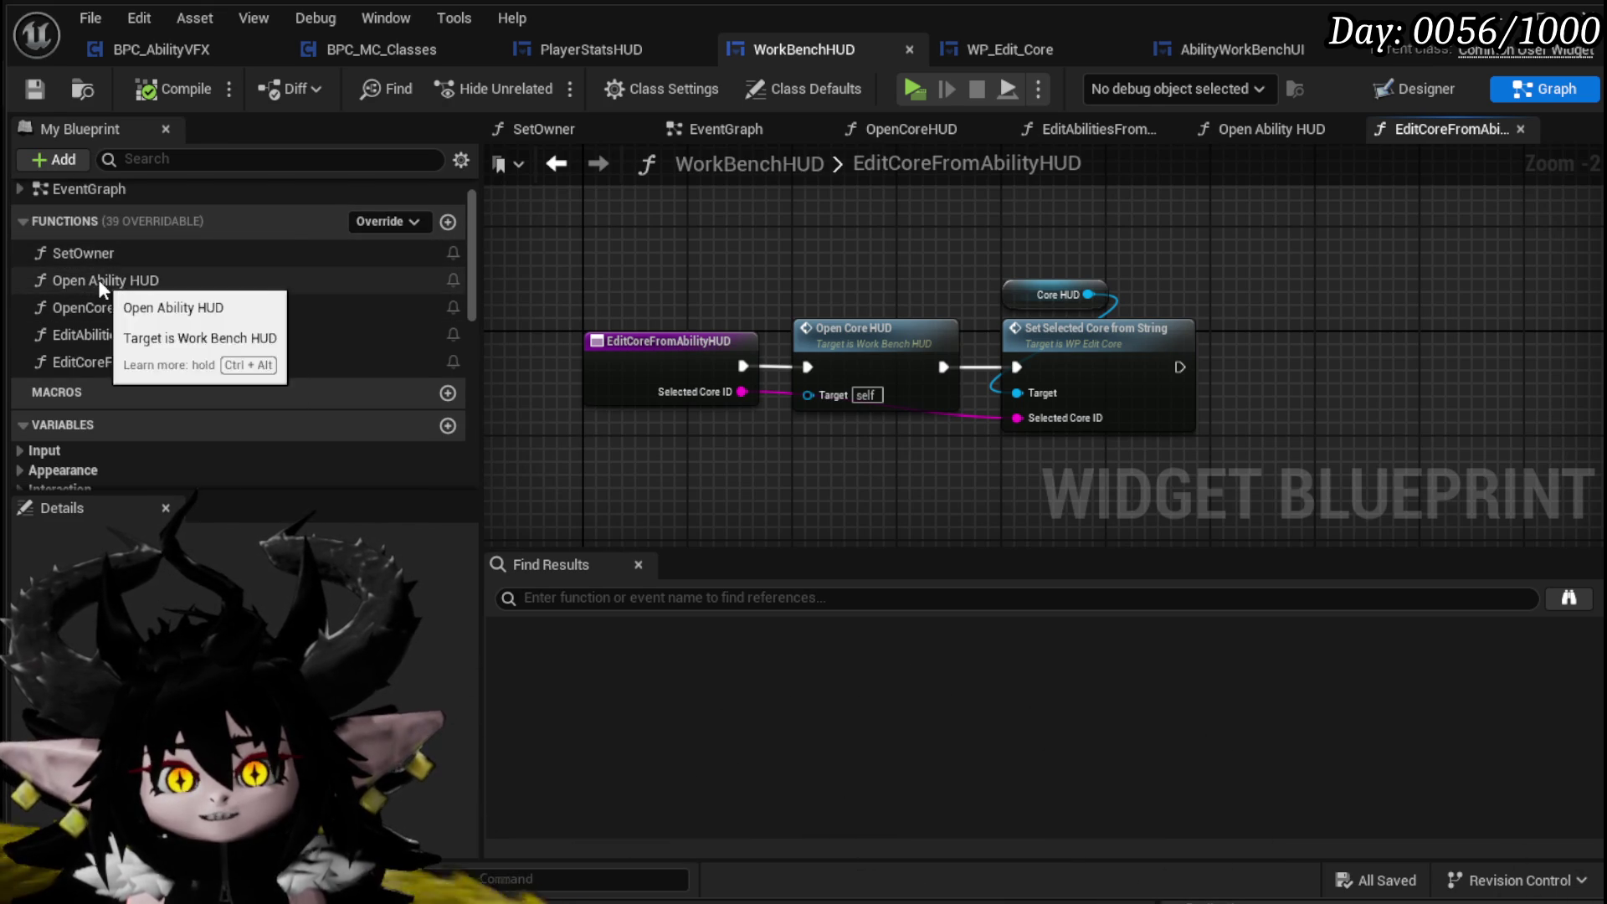
left_click_drag(827, 318, 781, 286)
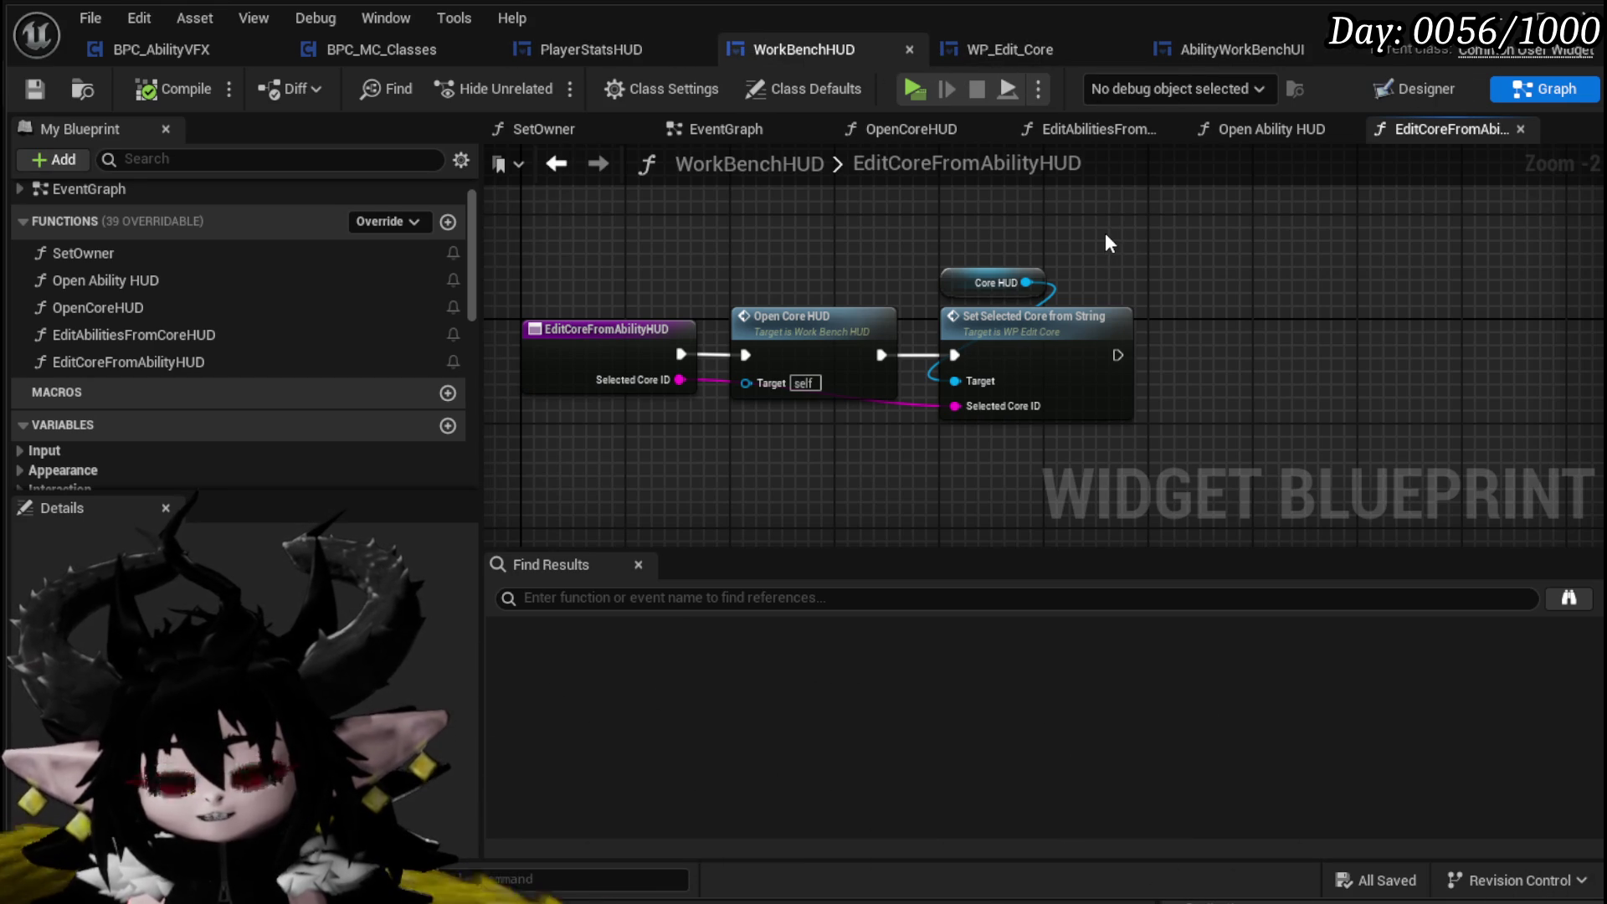
mouse_move(1105, 243)
left_mouse_down()
mouse_move(1227, 230)
mouse_move(1202, 257)
left_mouse_up()
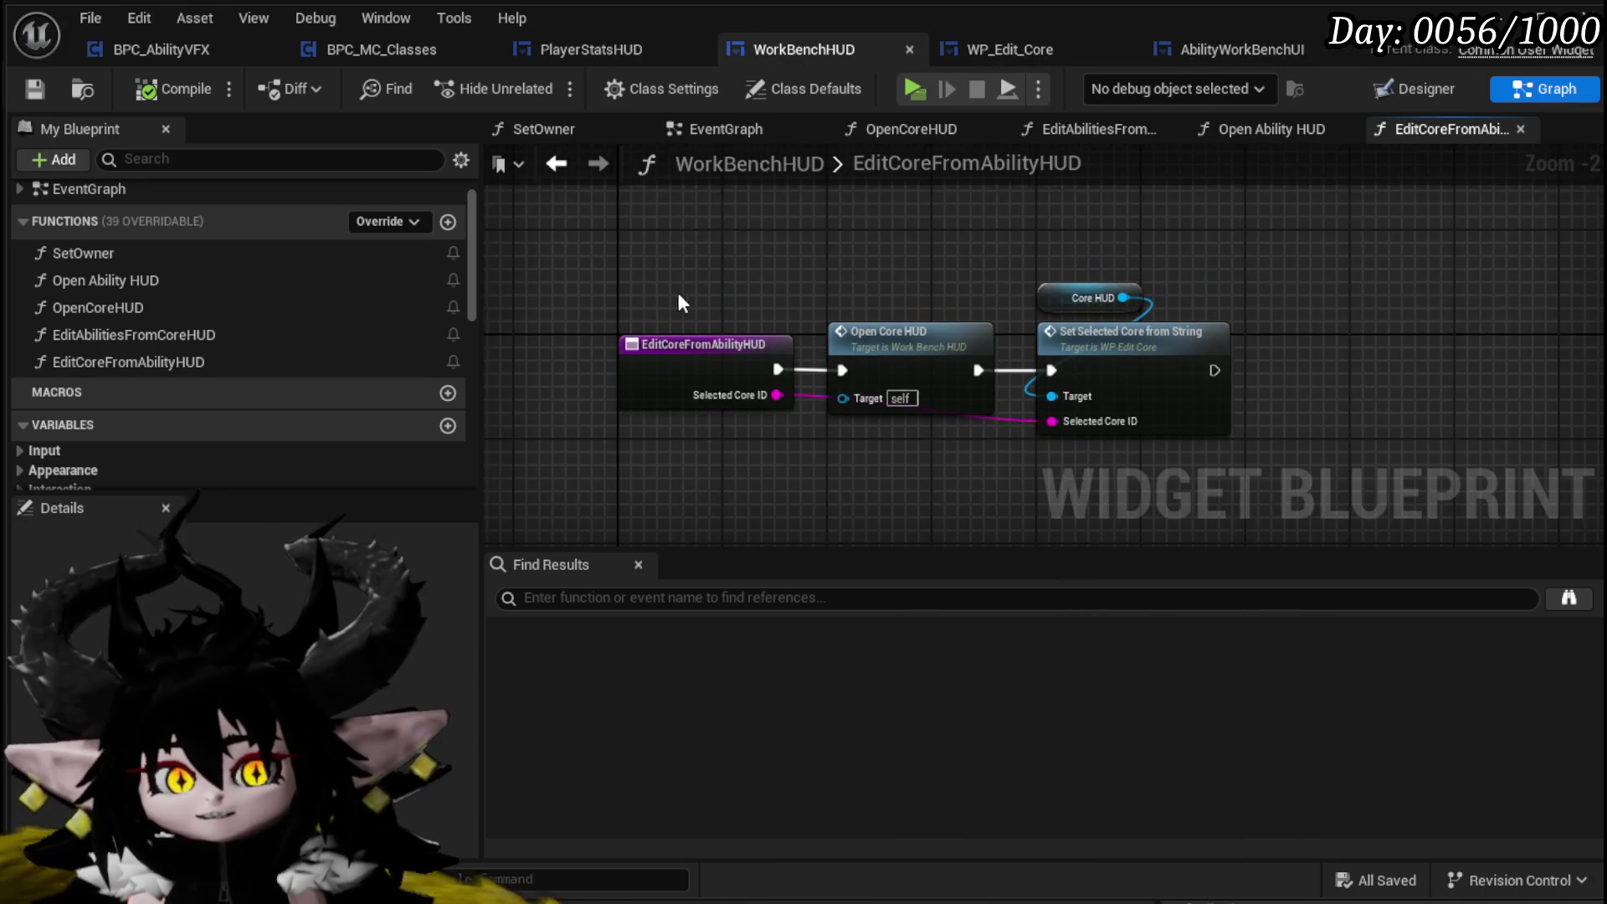
left_click_drag(685, 304, 581, 276)
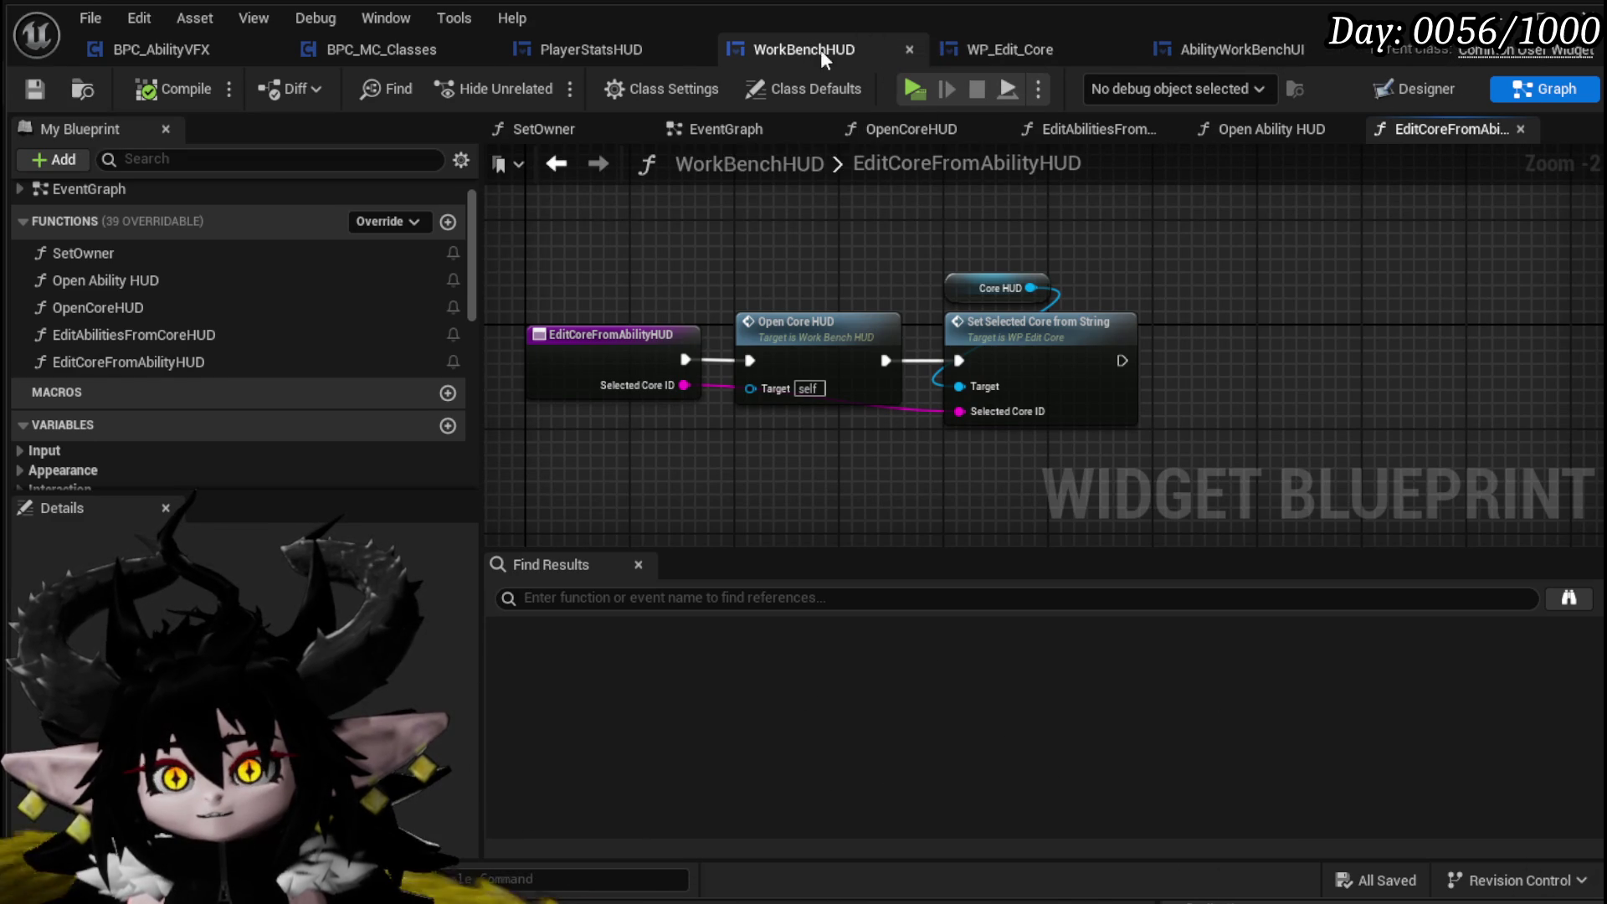
Bring WorkBenchHUD forward and marquee-select, then deselect, the entry and Open Core HUD nodes
left_click(1009, 49)
key("alt+Left")
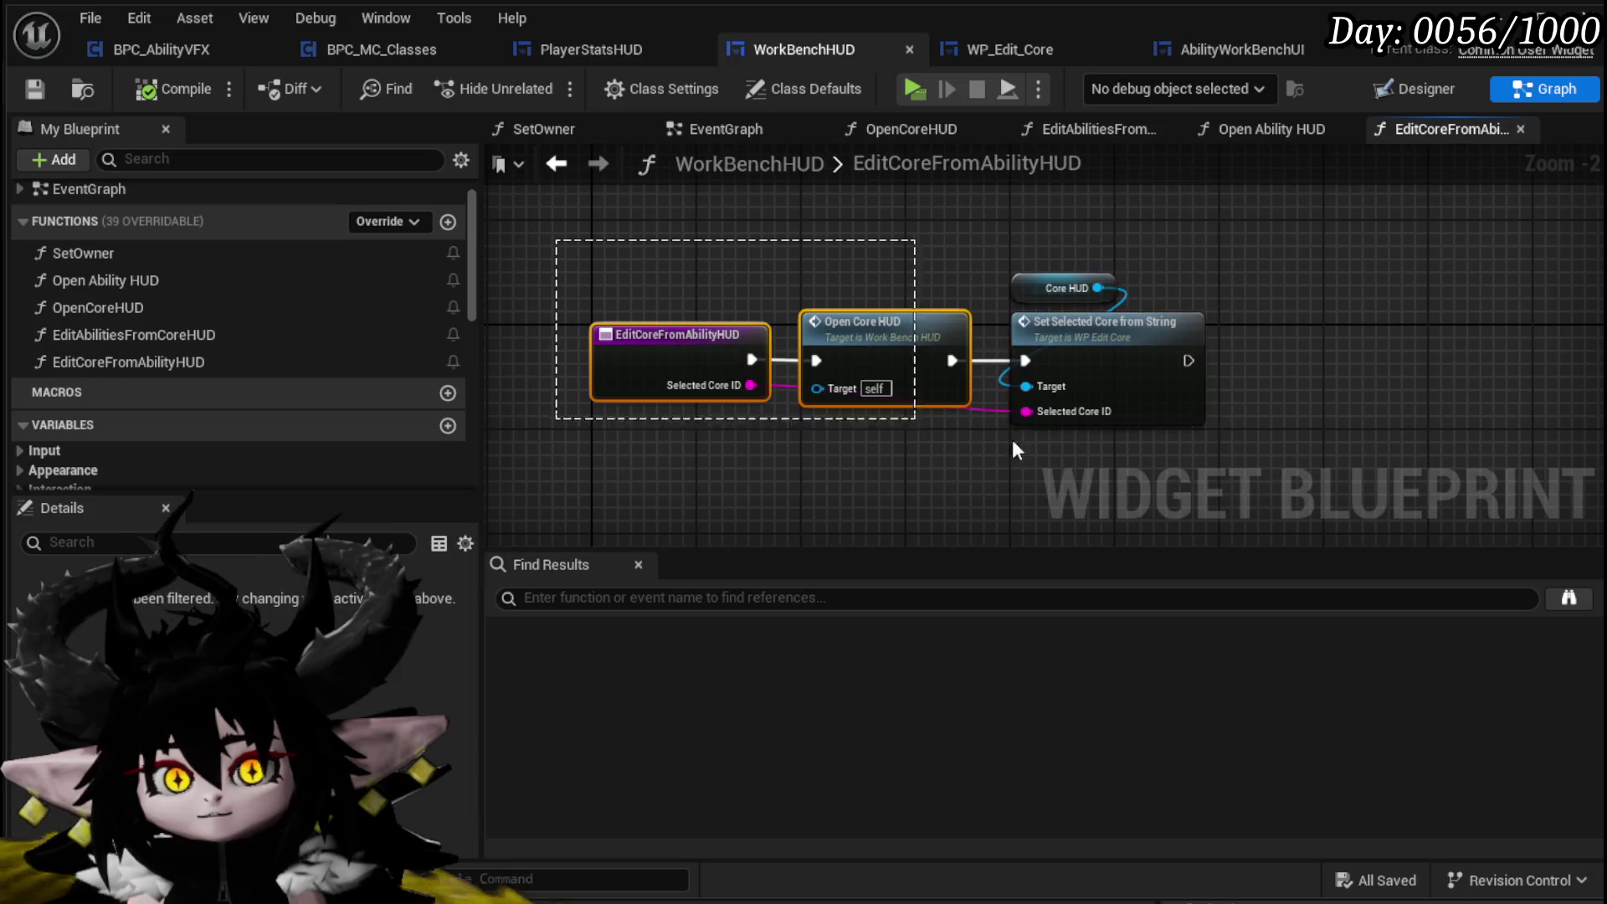
mouse_move(1285, 492)
left_mouse_down()
mouse_move(1252, 459)
mouse_move(541, 248)
left_mouse_up()
left_click(1252, 460)
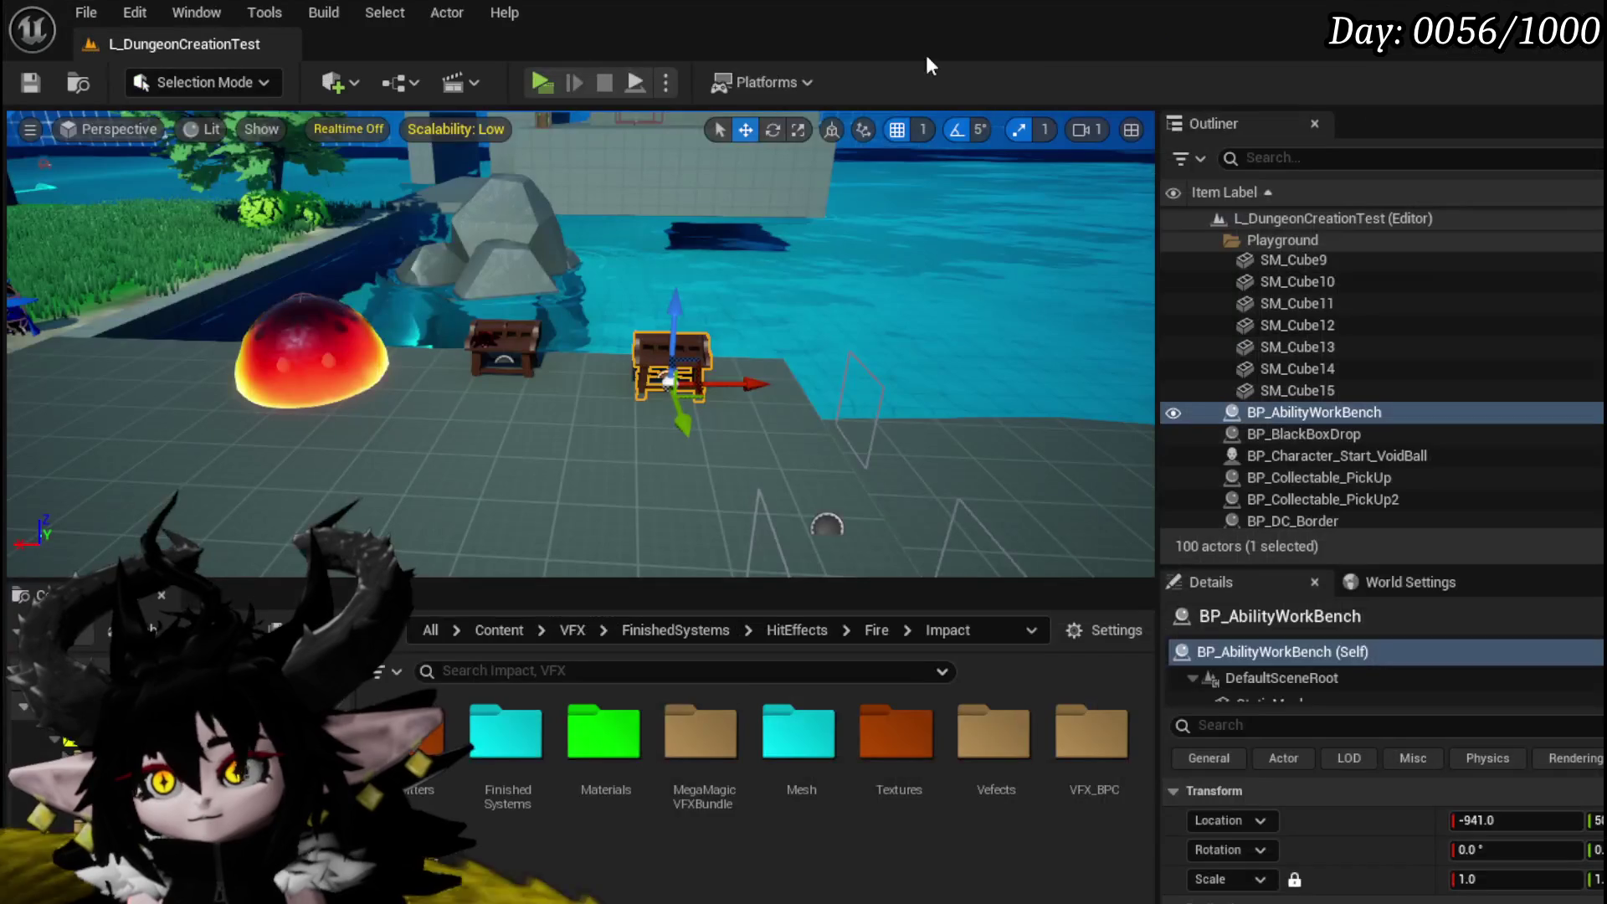
left_click(530, 79)
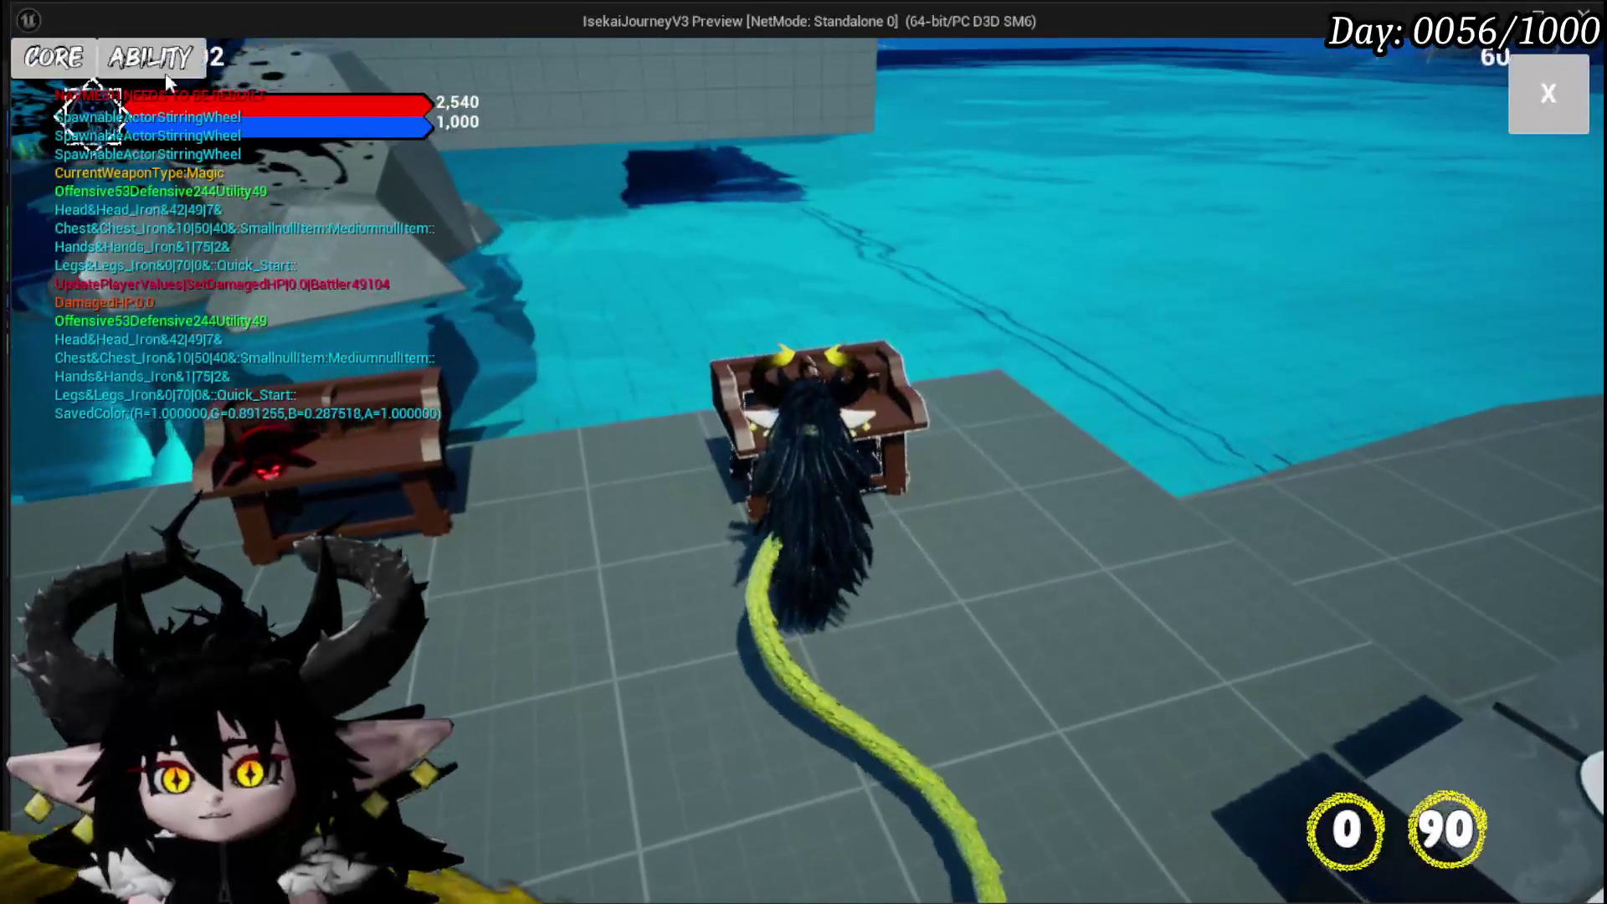
key("e")
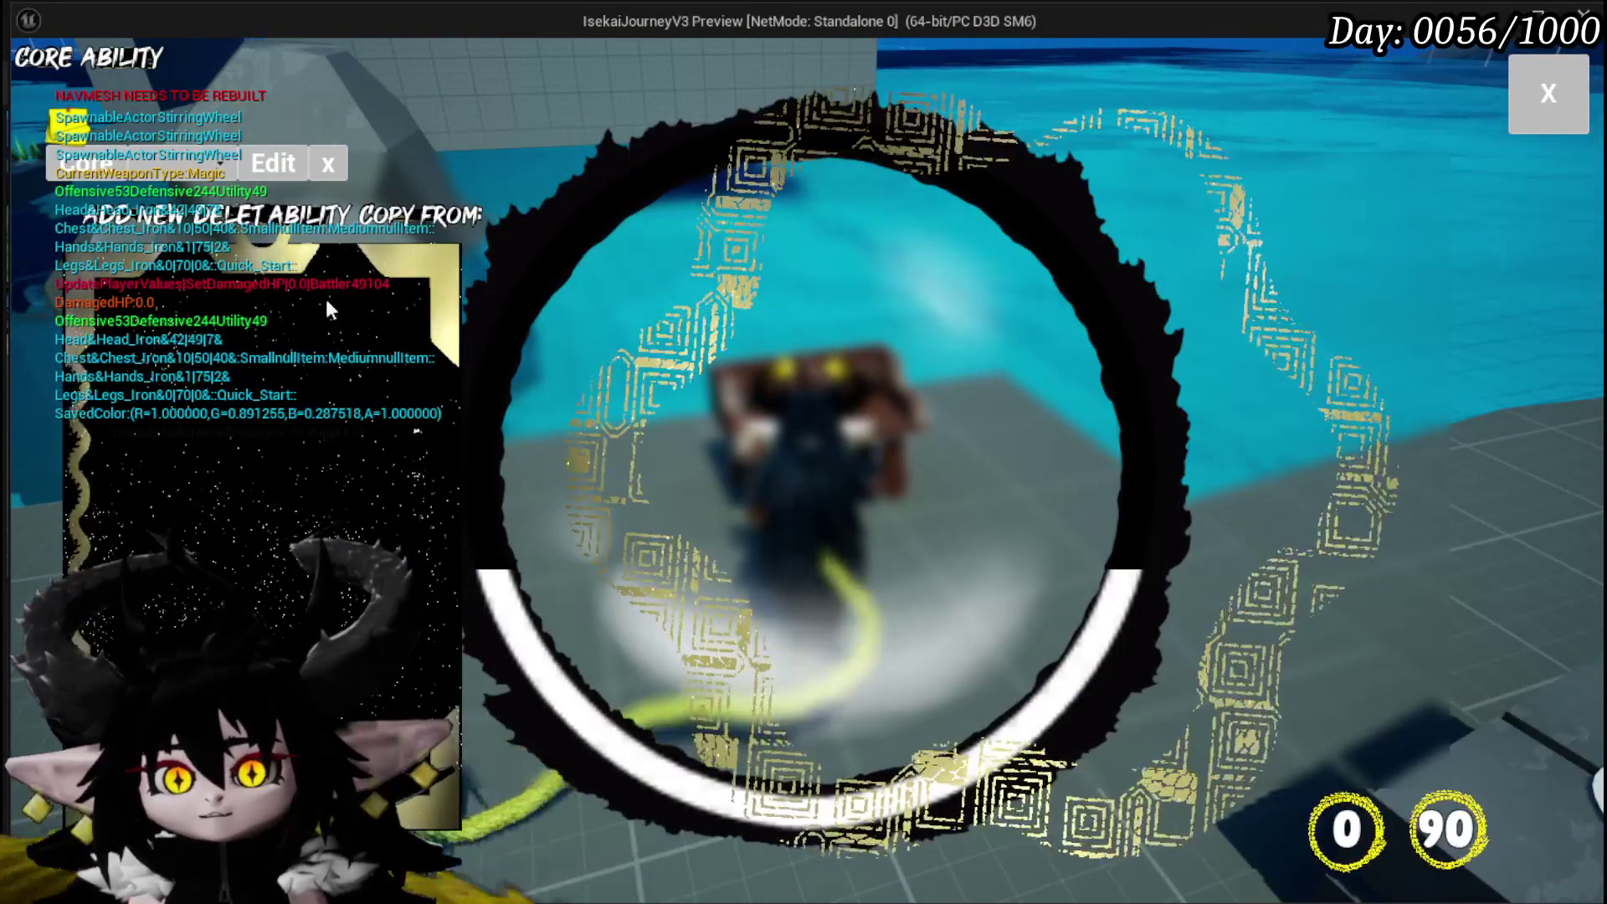
left_click(197, 168)
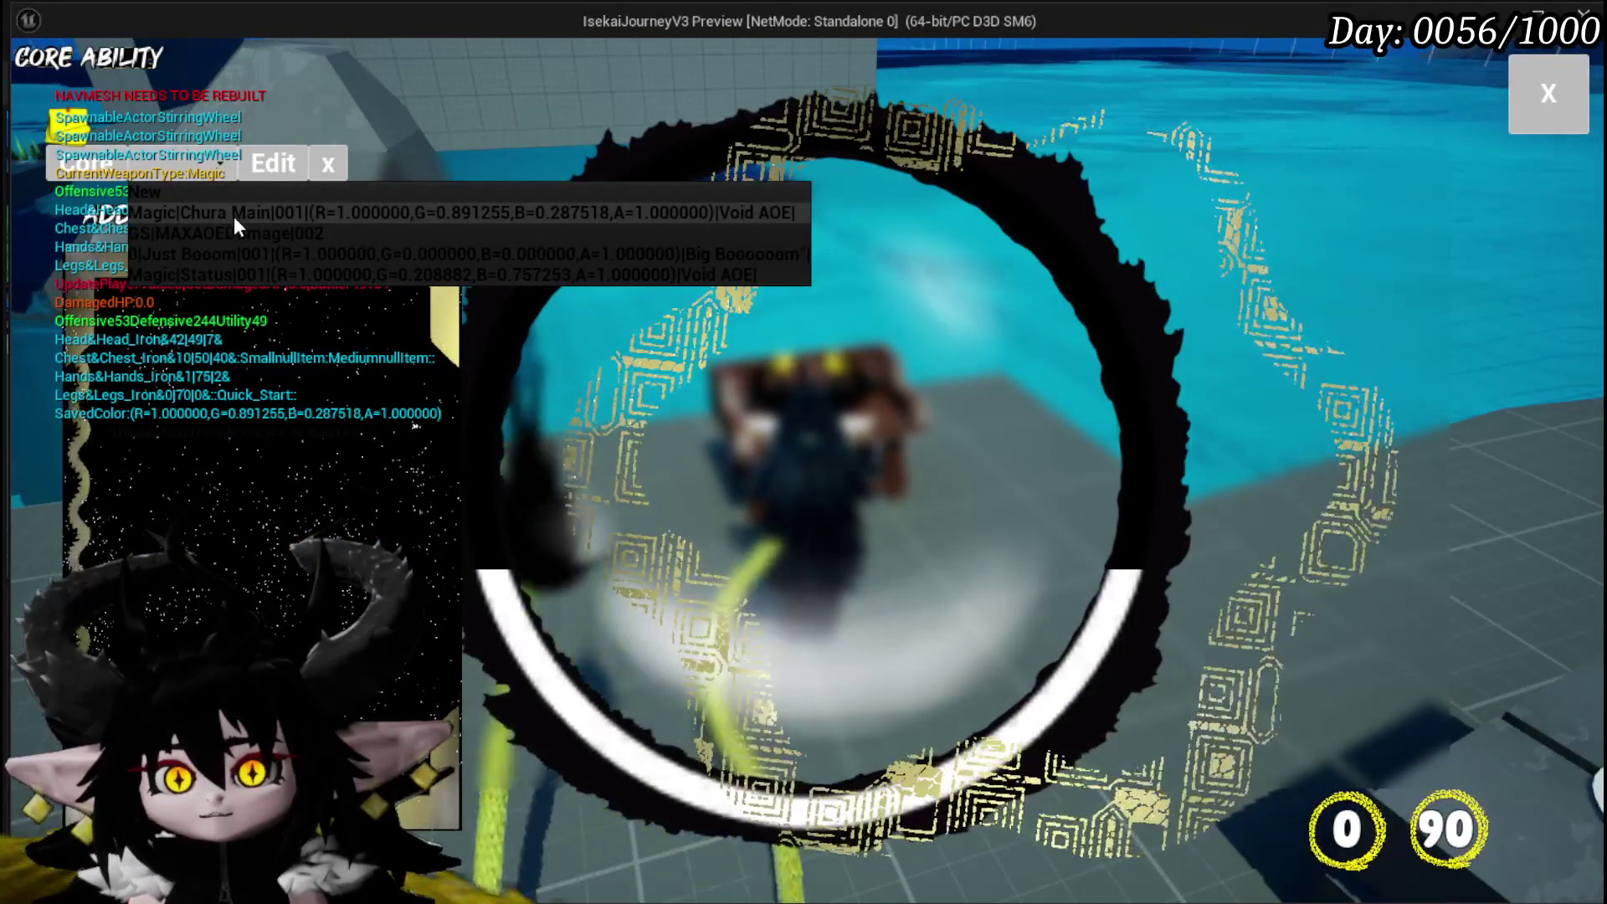
left_click(233, 214)
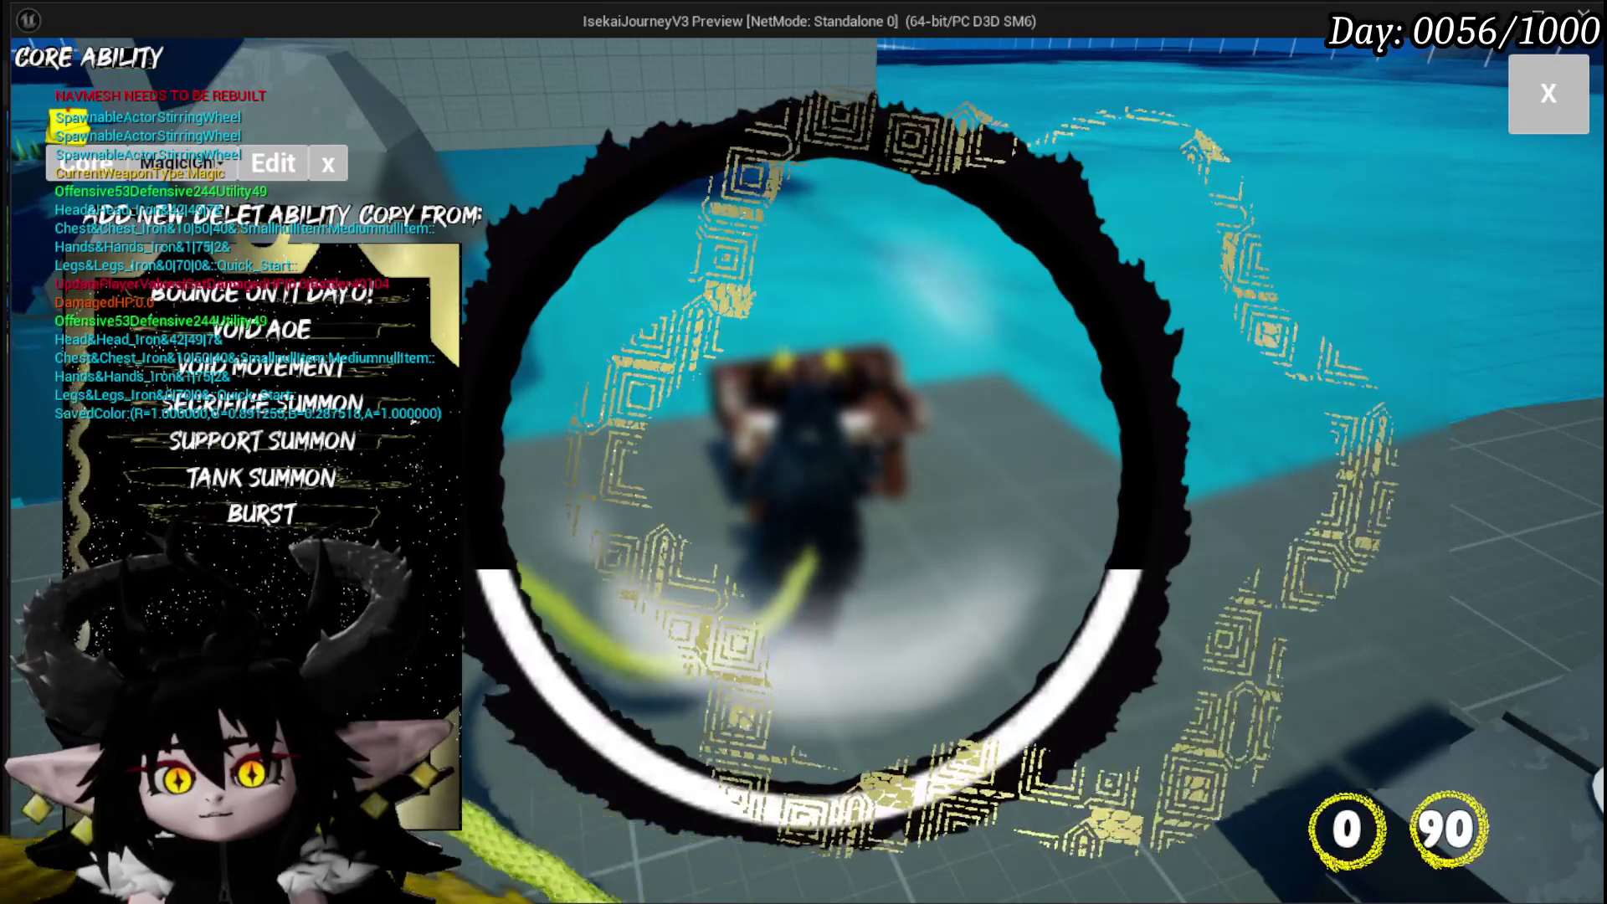
key("Escape")
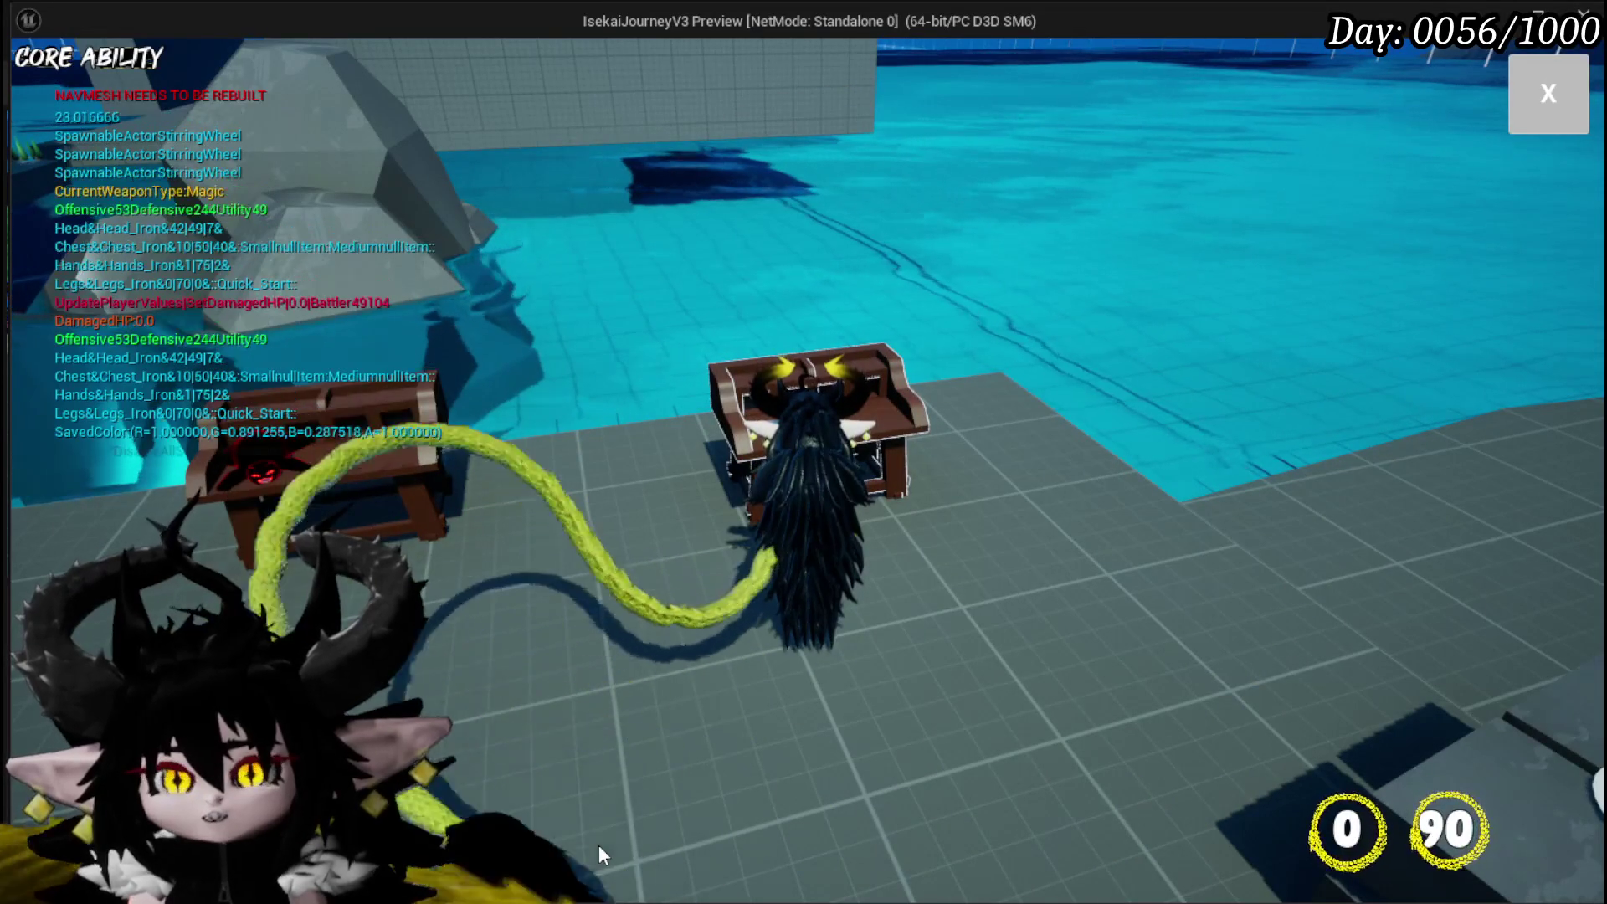
key("Escape")
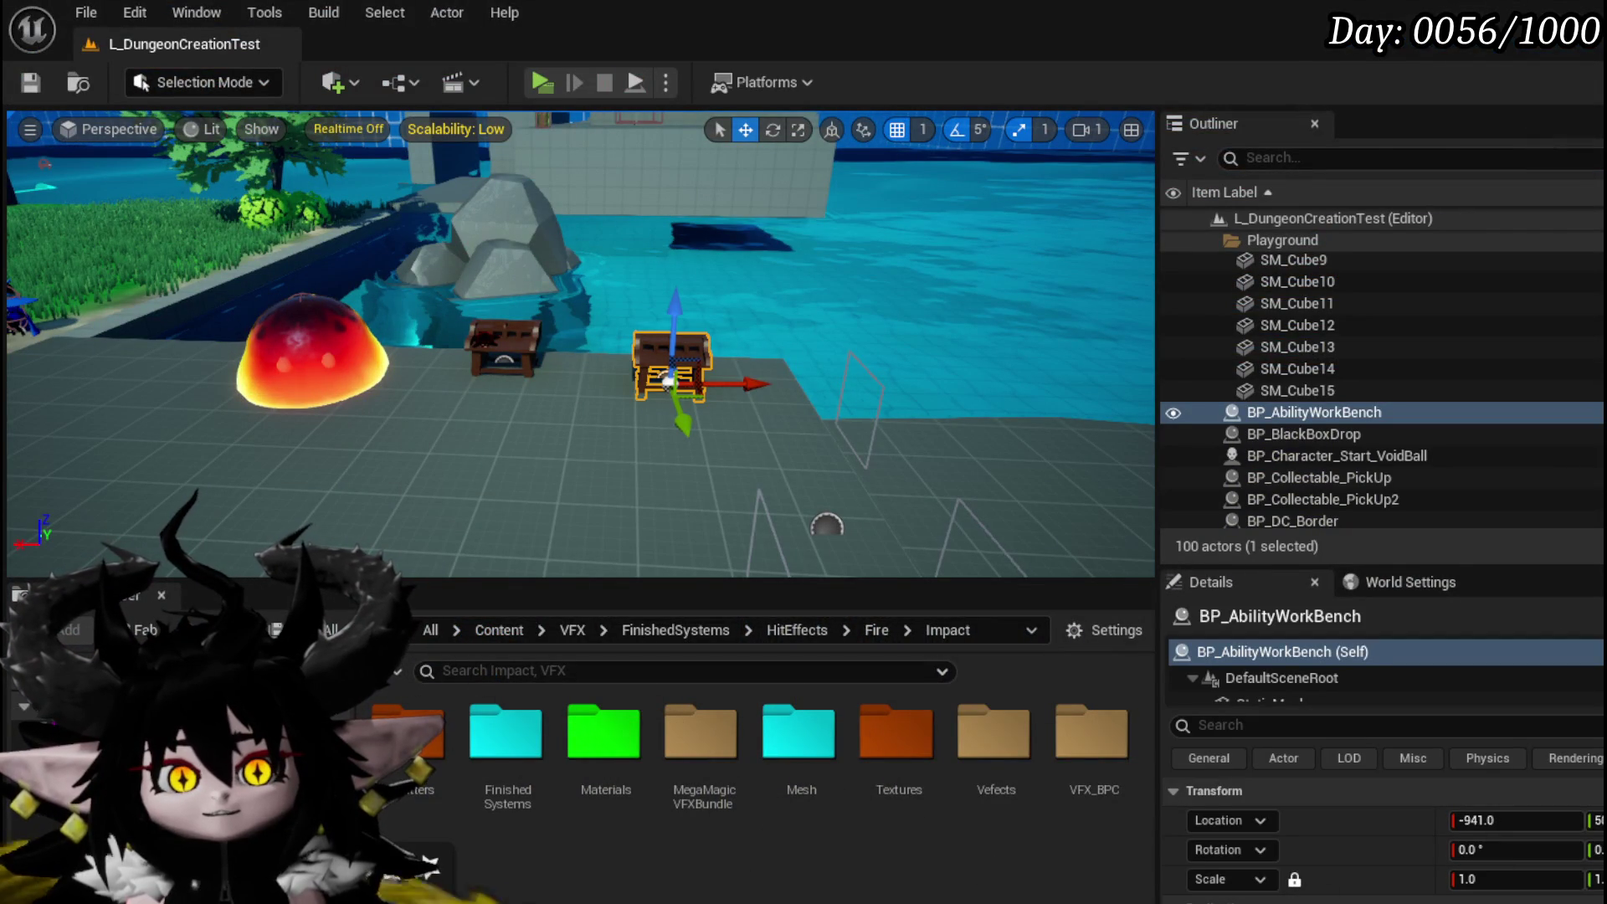
Open the OpenCoreHUD function graph from the Open Core HUD node and pan through its logic
key("alt+Tab")
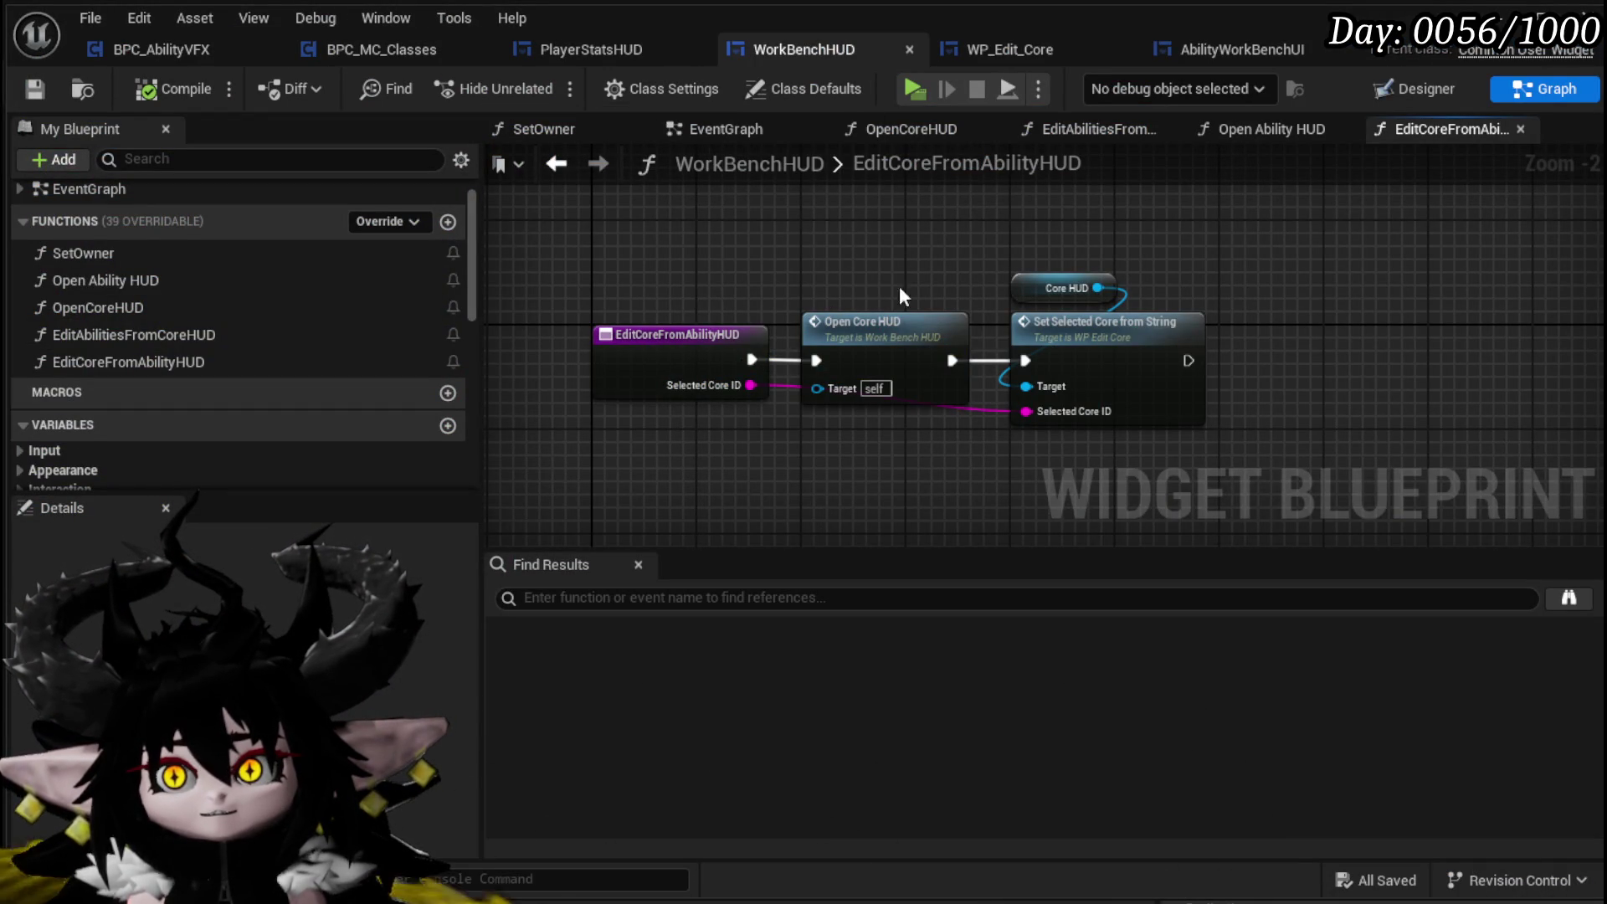
double_click(913, 332)
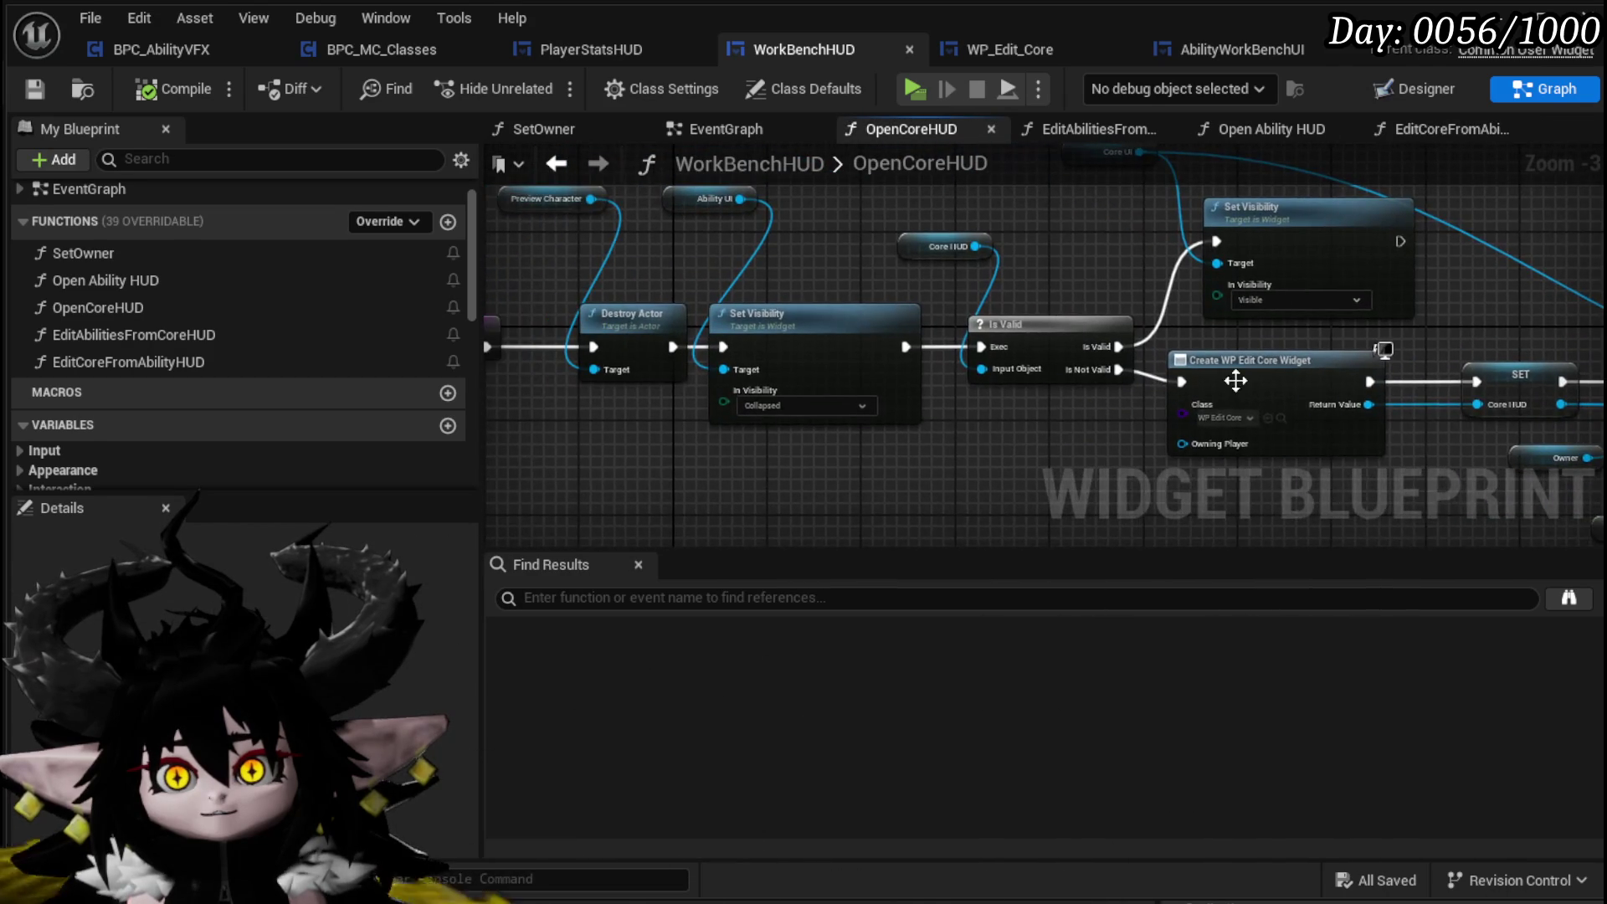
scroll(1083, 392, "down", 2)
scroll(722, 379, "up", 2)
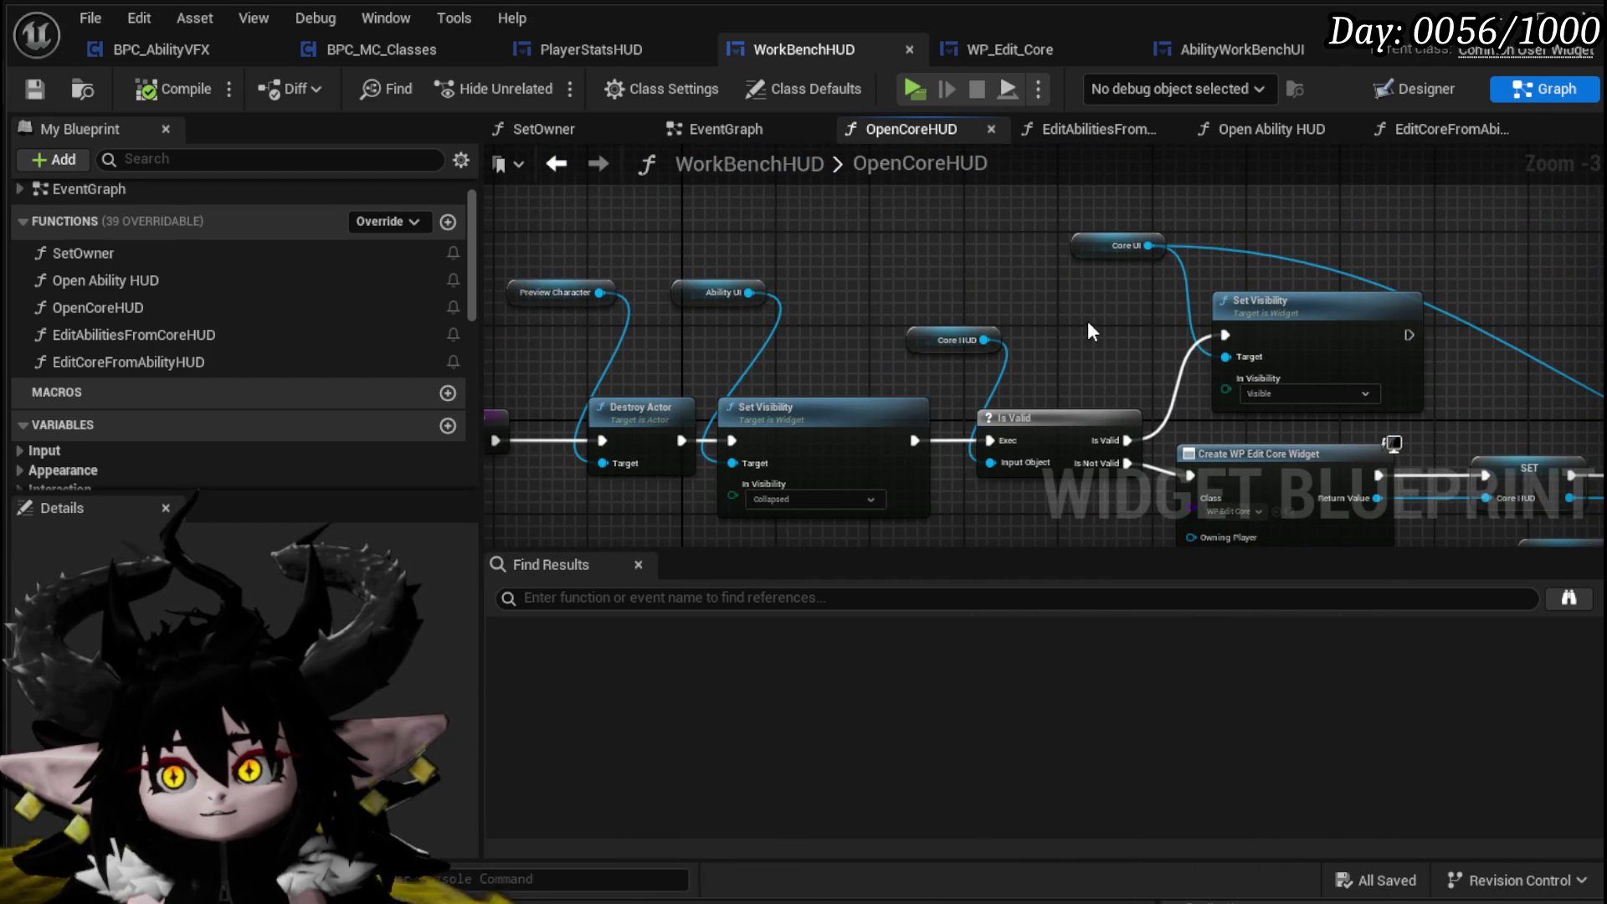
left_click_drag(1087, 323, 880, 287)
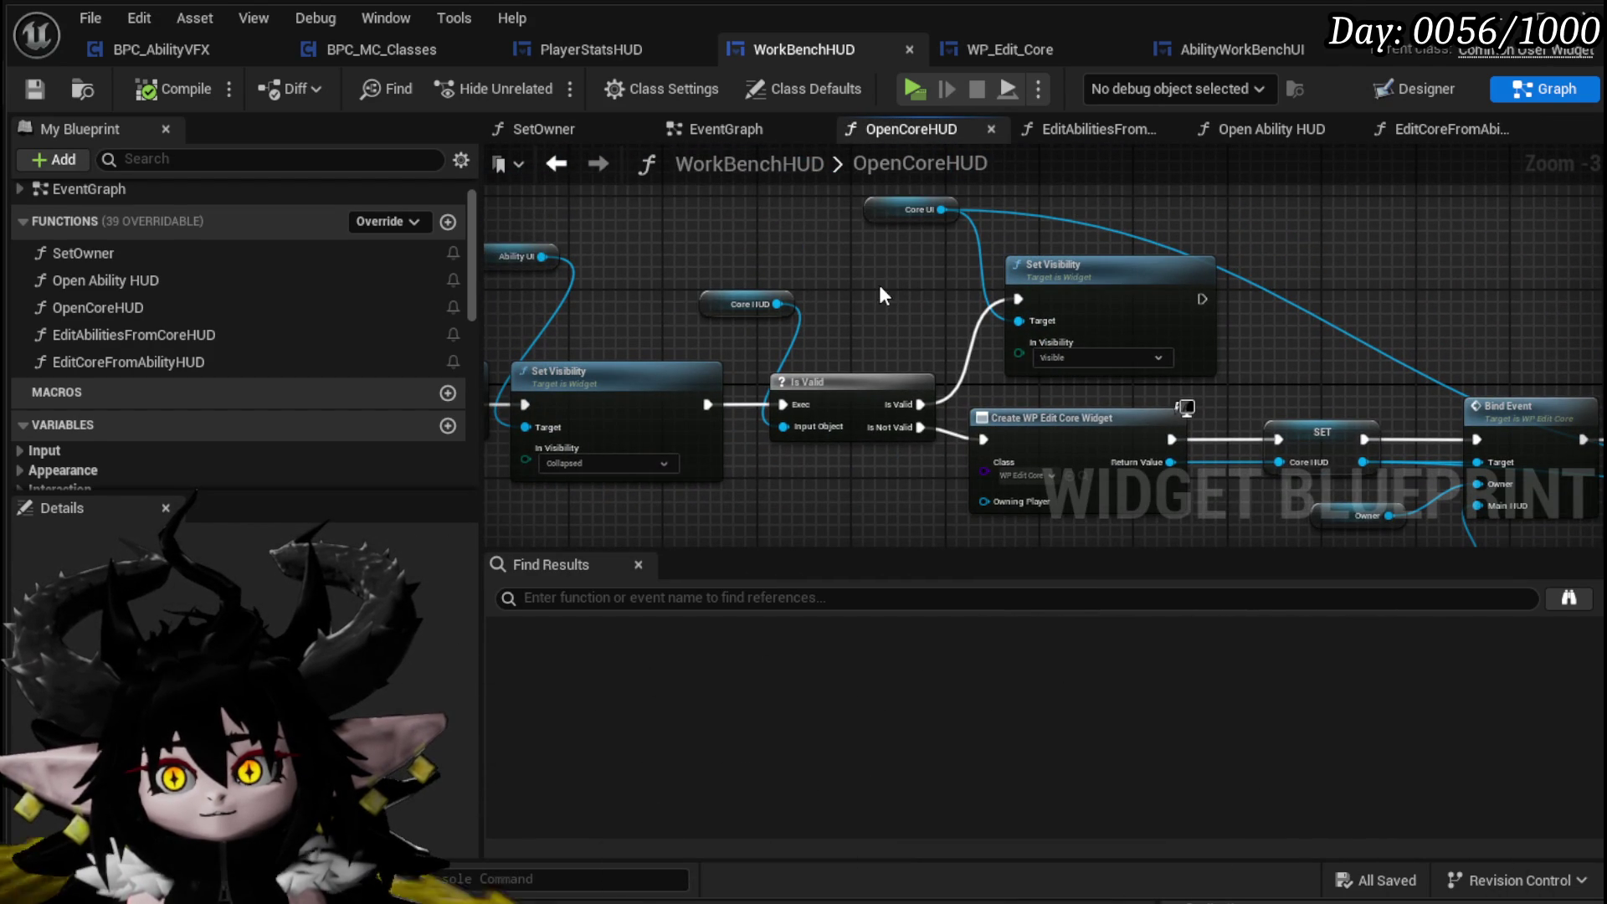
Select OpenCoreHUD's Core UI getter node and return to the EditCoreFromAbilityHUD graph
left_click(909, 210)
left_click_drag(222, 166, 690, 173)
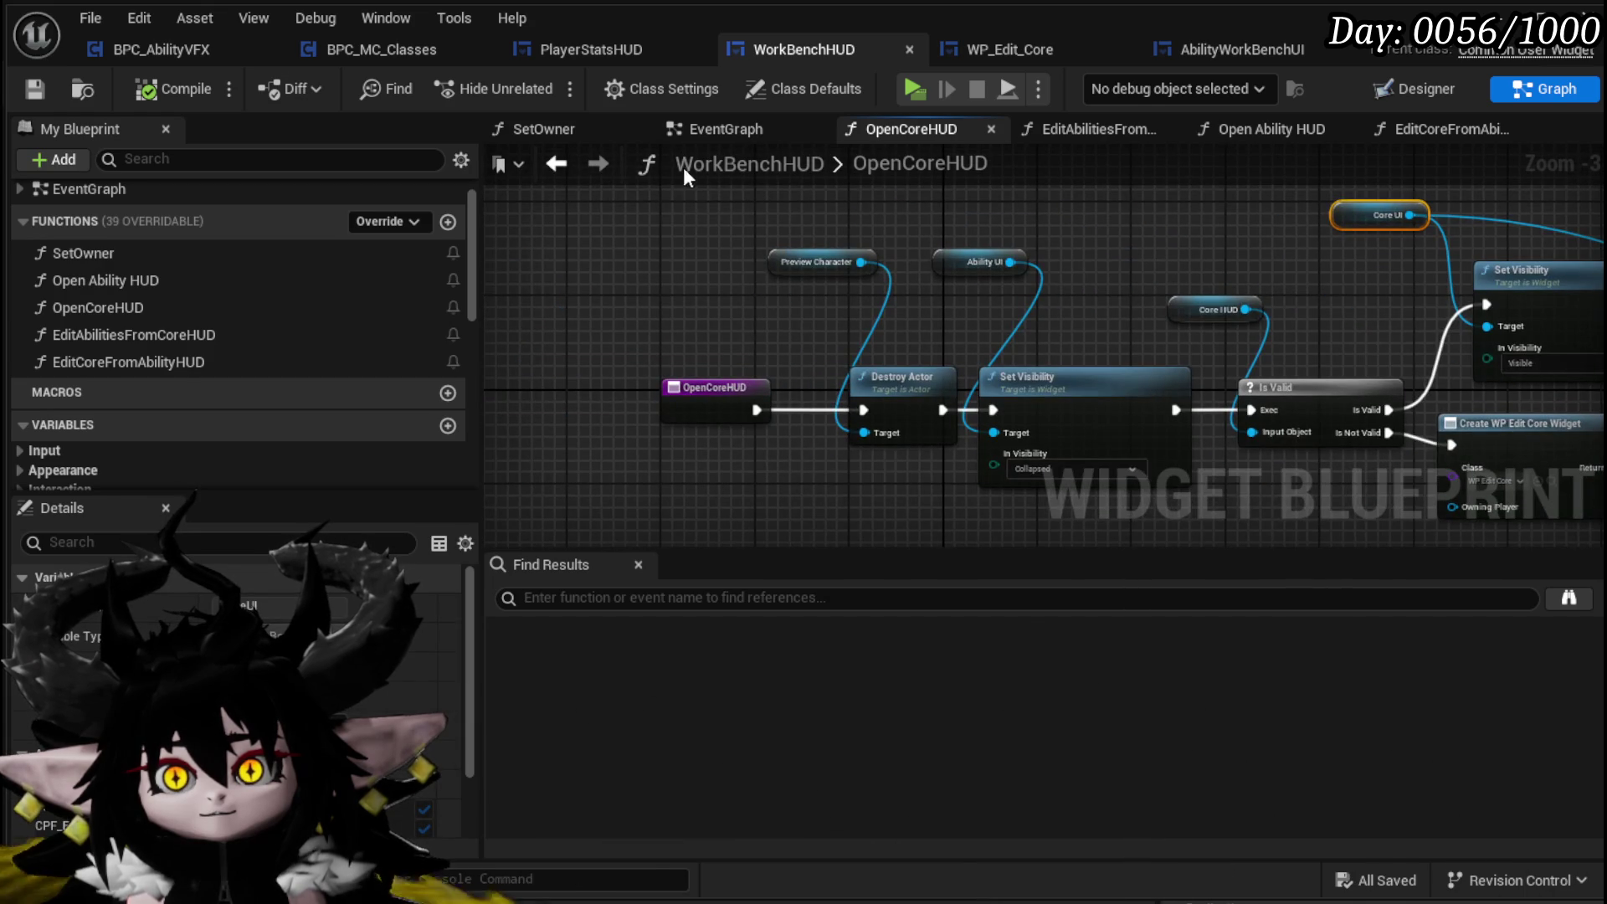
left_click(566, 164)
Paste a Core UI getter and add a Set Visibility node from the Core HUD pin
key("ctrl+v")
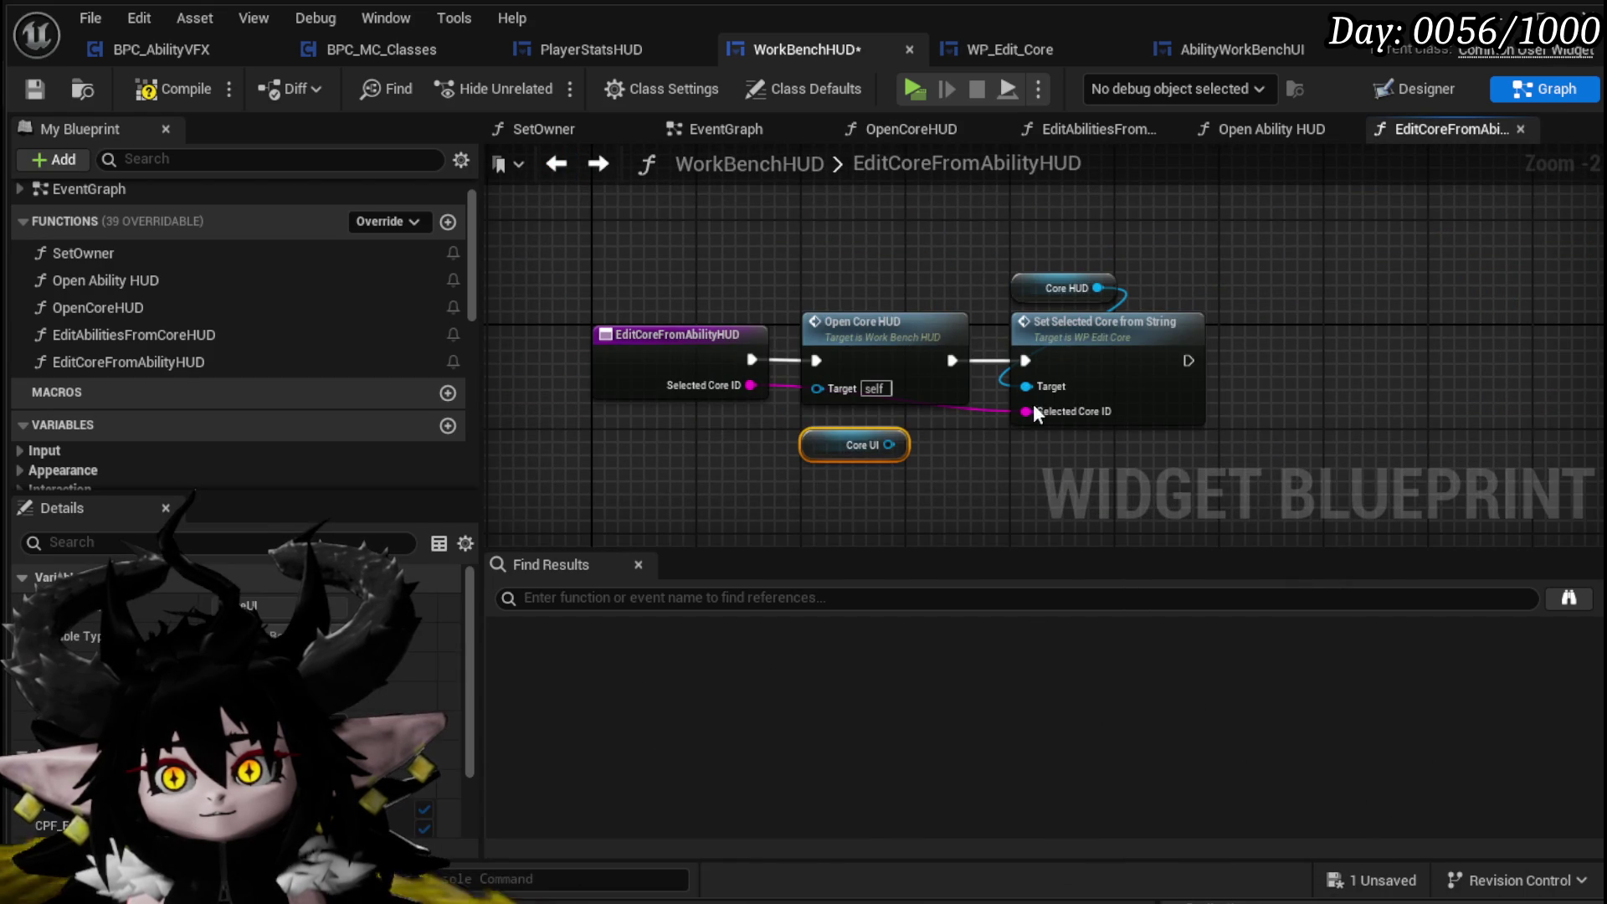
left_click_drag(1110, 365, 1273, 361)
left_click_drag(1268, 288, 814, 232)
type("Set")
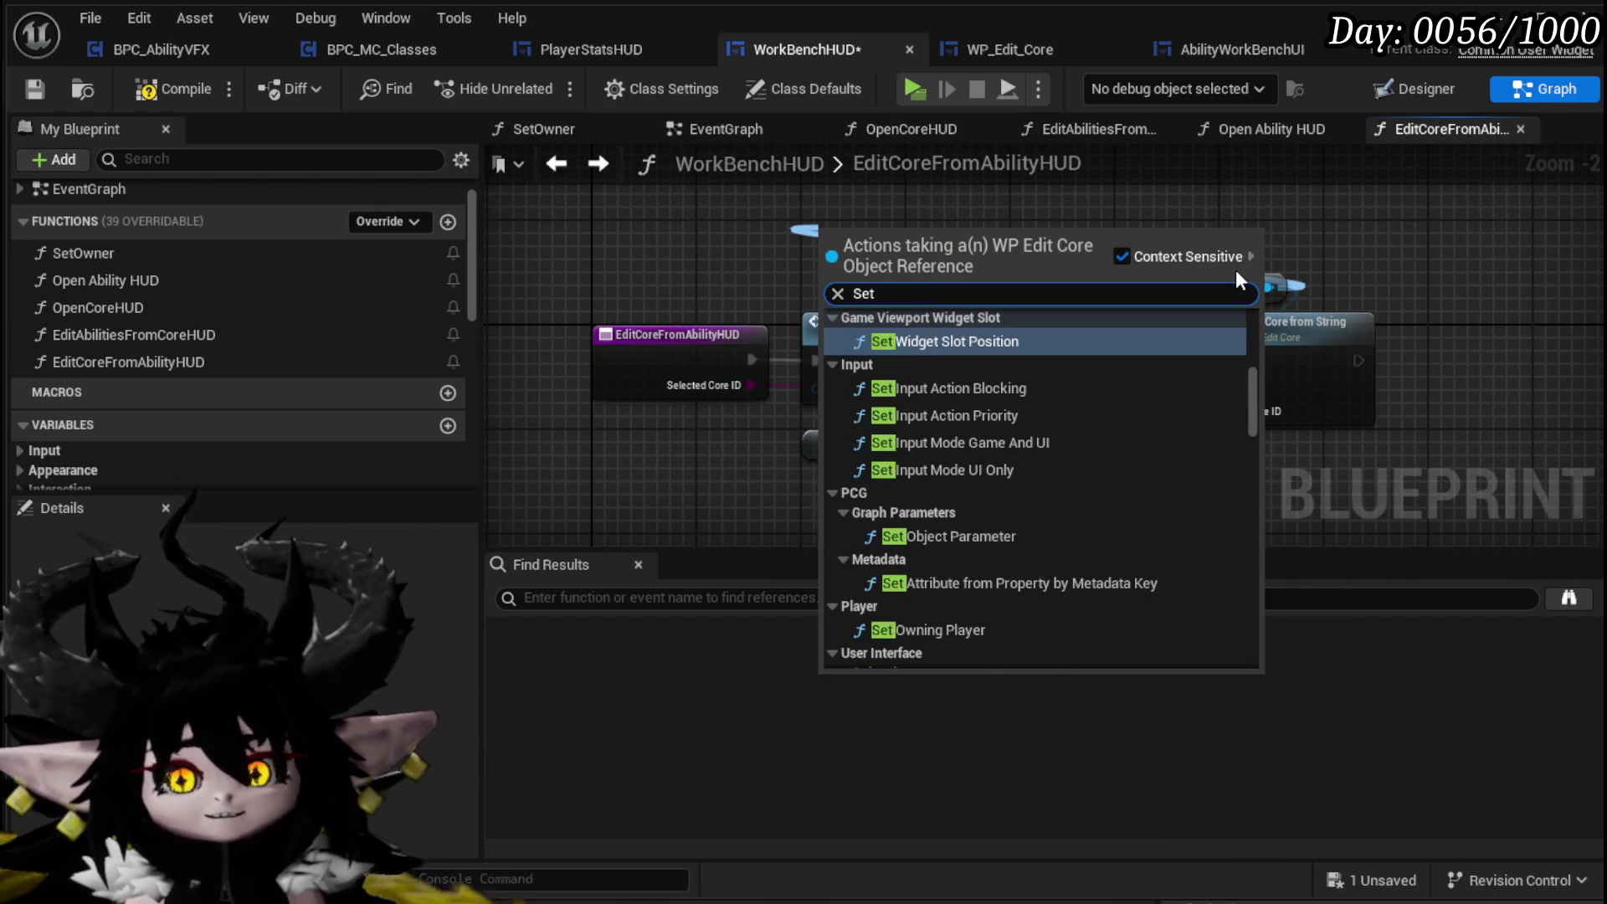
type(" Visi")
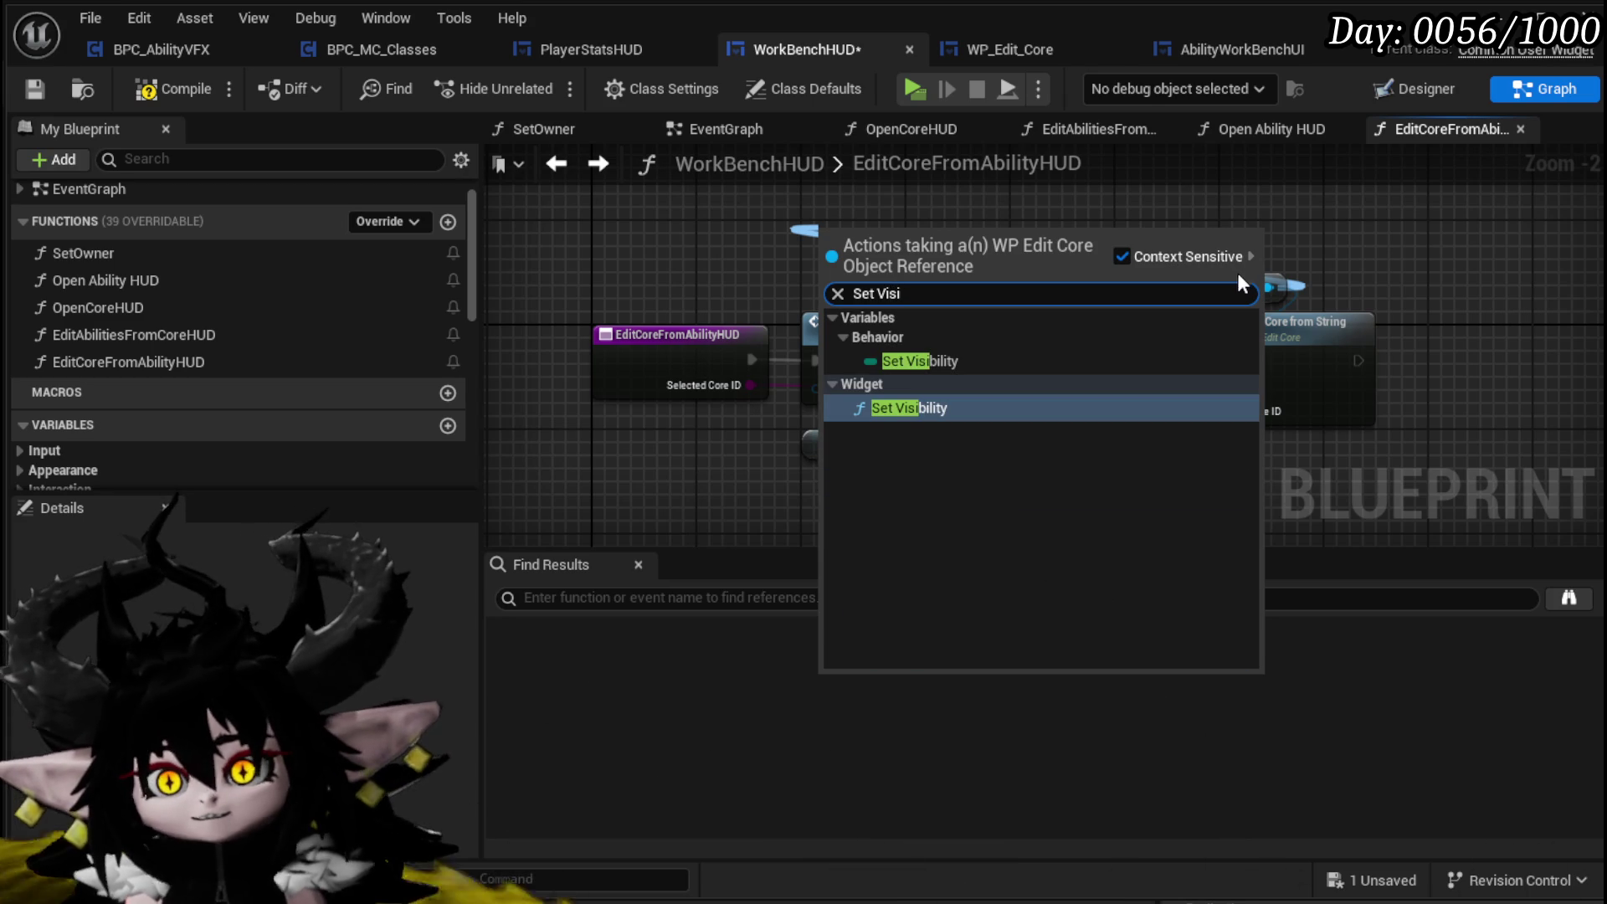
key("Return")
Chain Set Visibility into Set Selected Core from String and delete the unused Core UI getter
left_click_drag(1095, 352, 1110, 342)
left_click_drag(1264, 349, 1306, 345)
left_click_drag(1144, 347, 1159, 347)
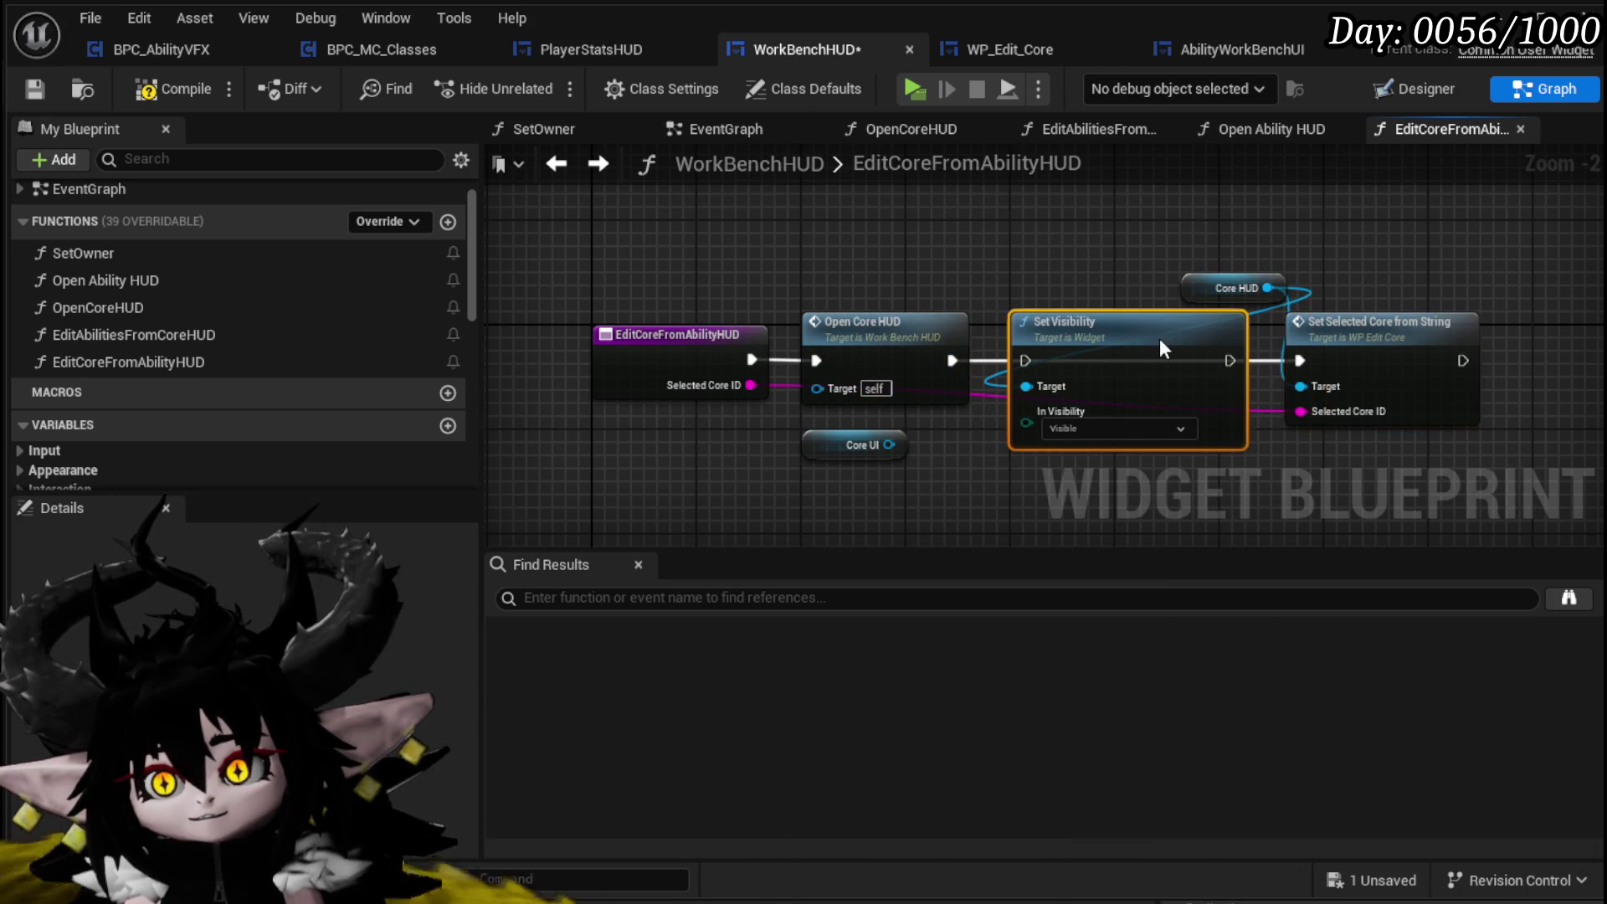
left_click_drag(952, 356, 963, 359)
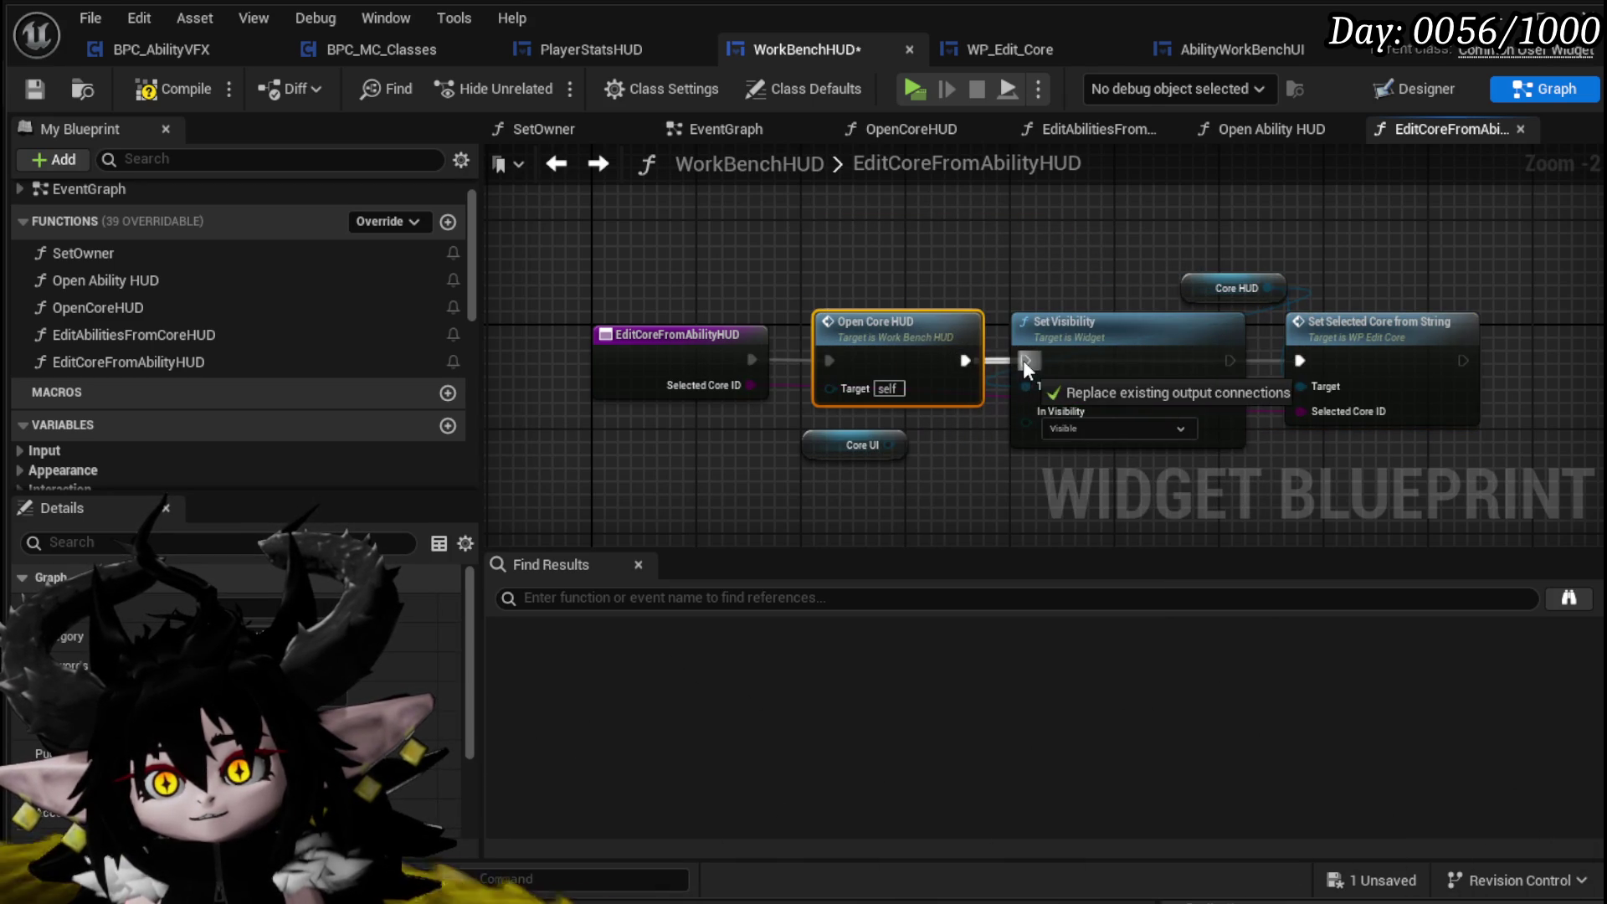
left_click_drag(1230, 361, 1298, 368)
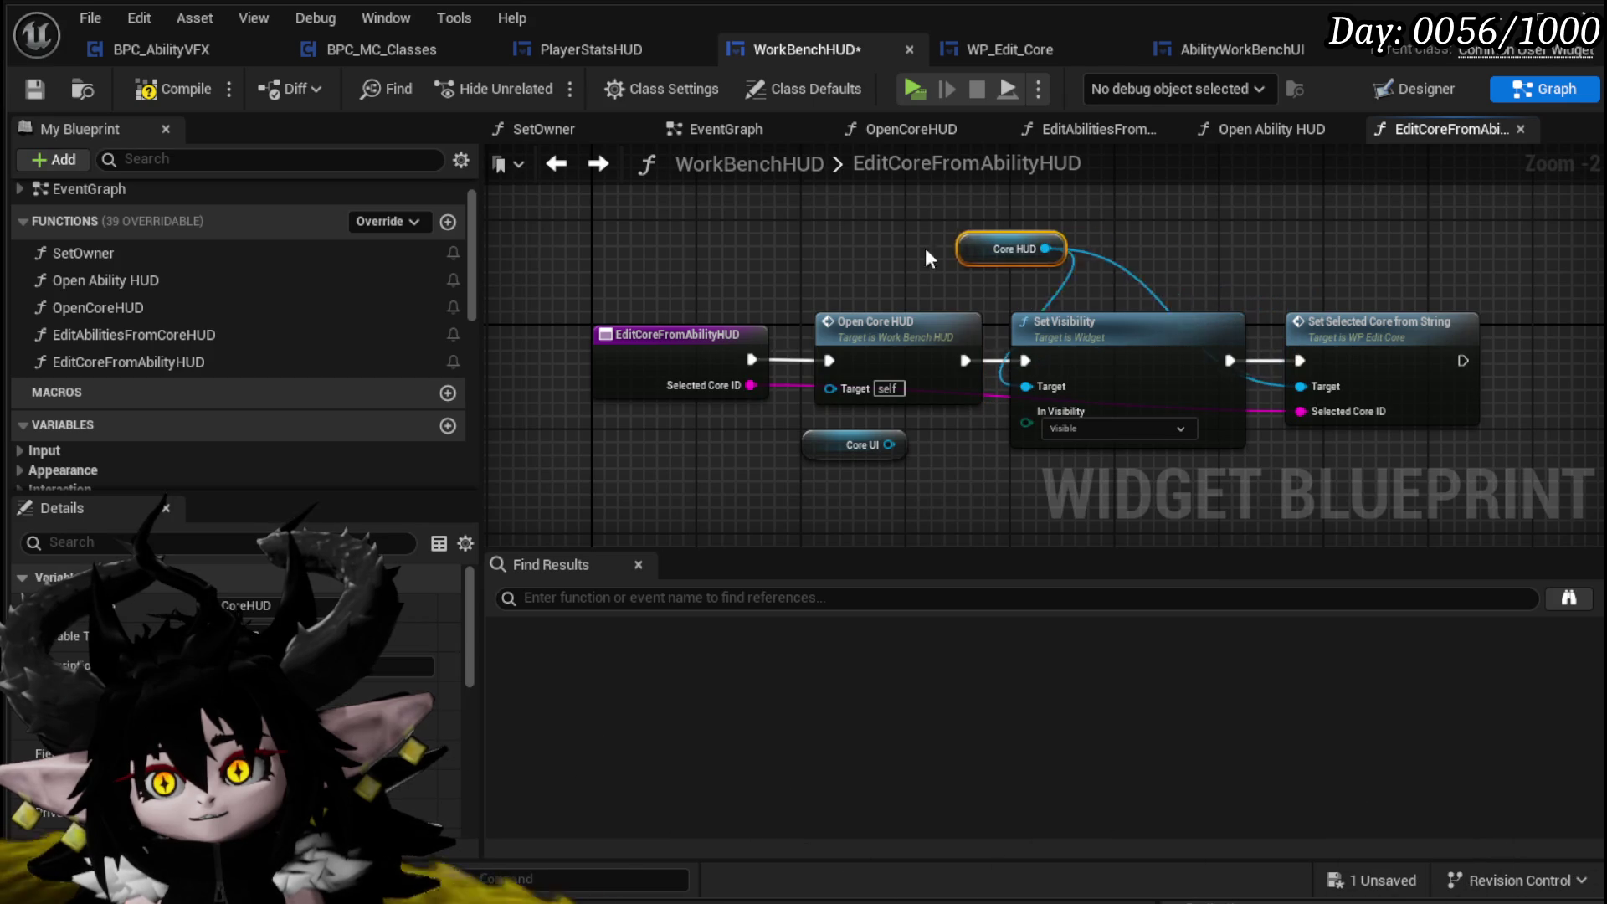
left_click(870, 446)
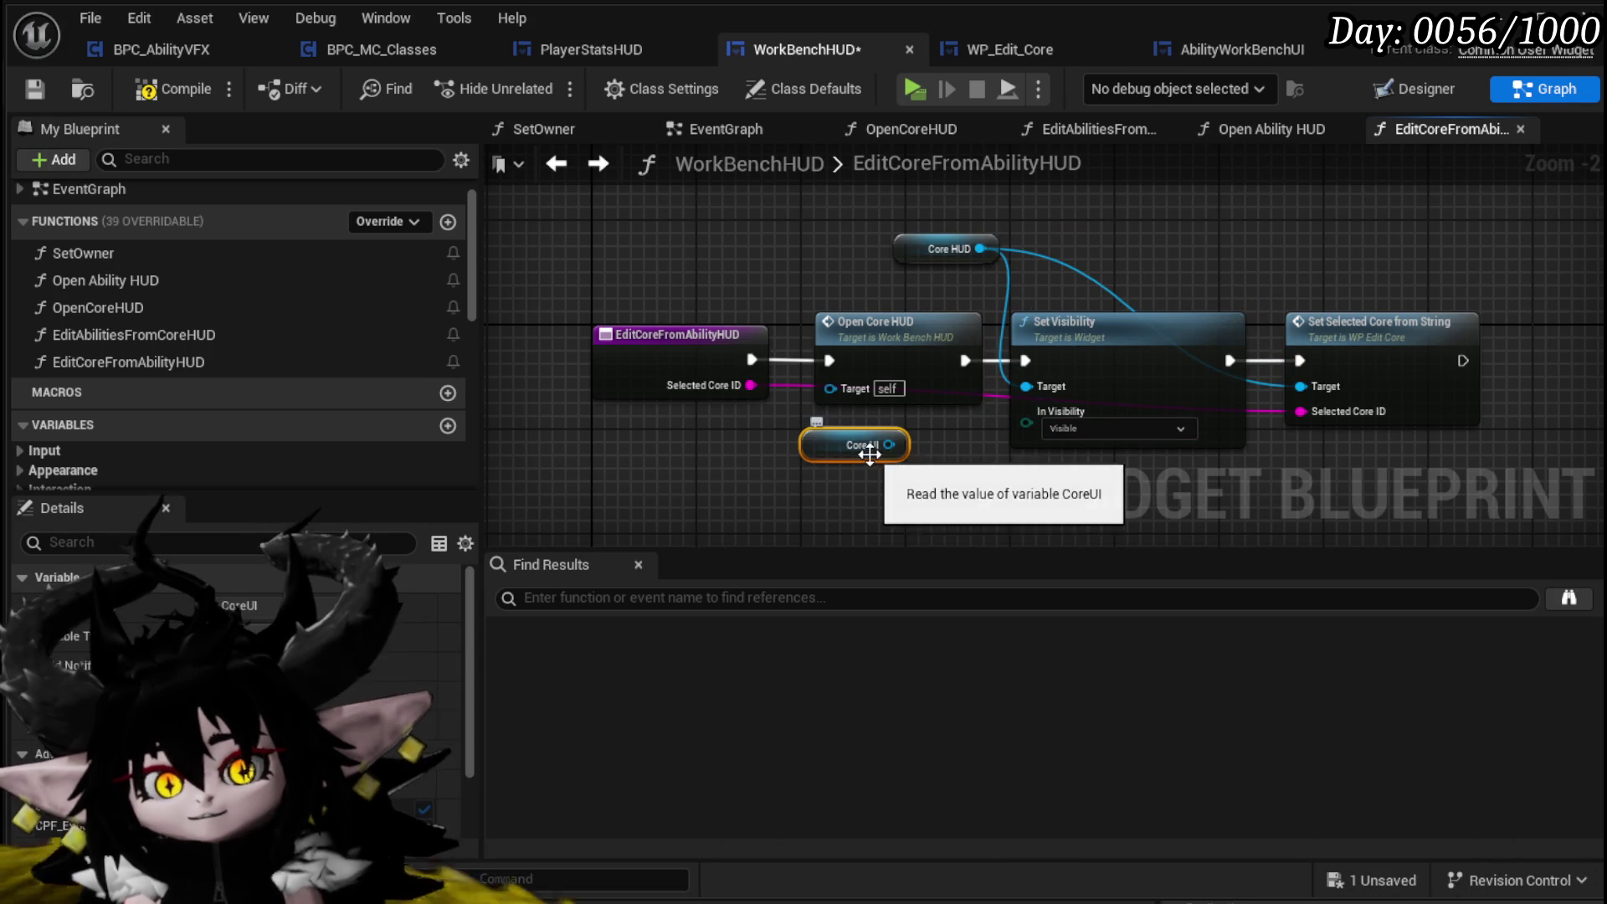
key("Delete")
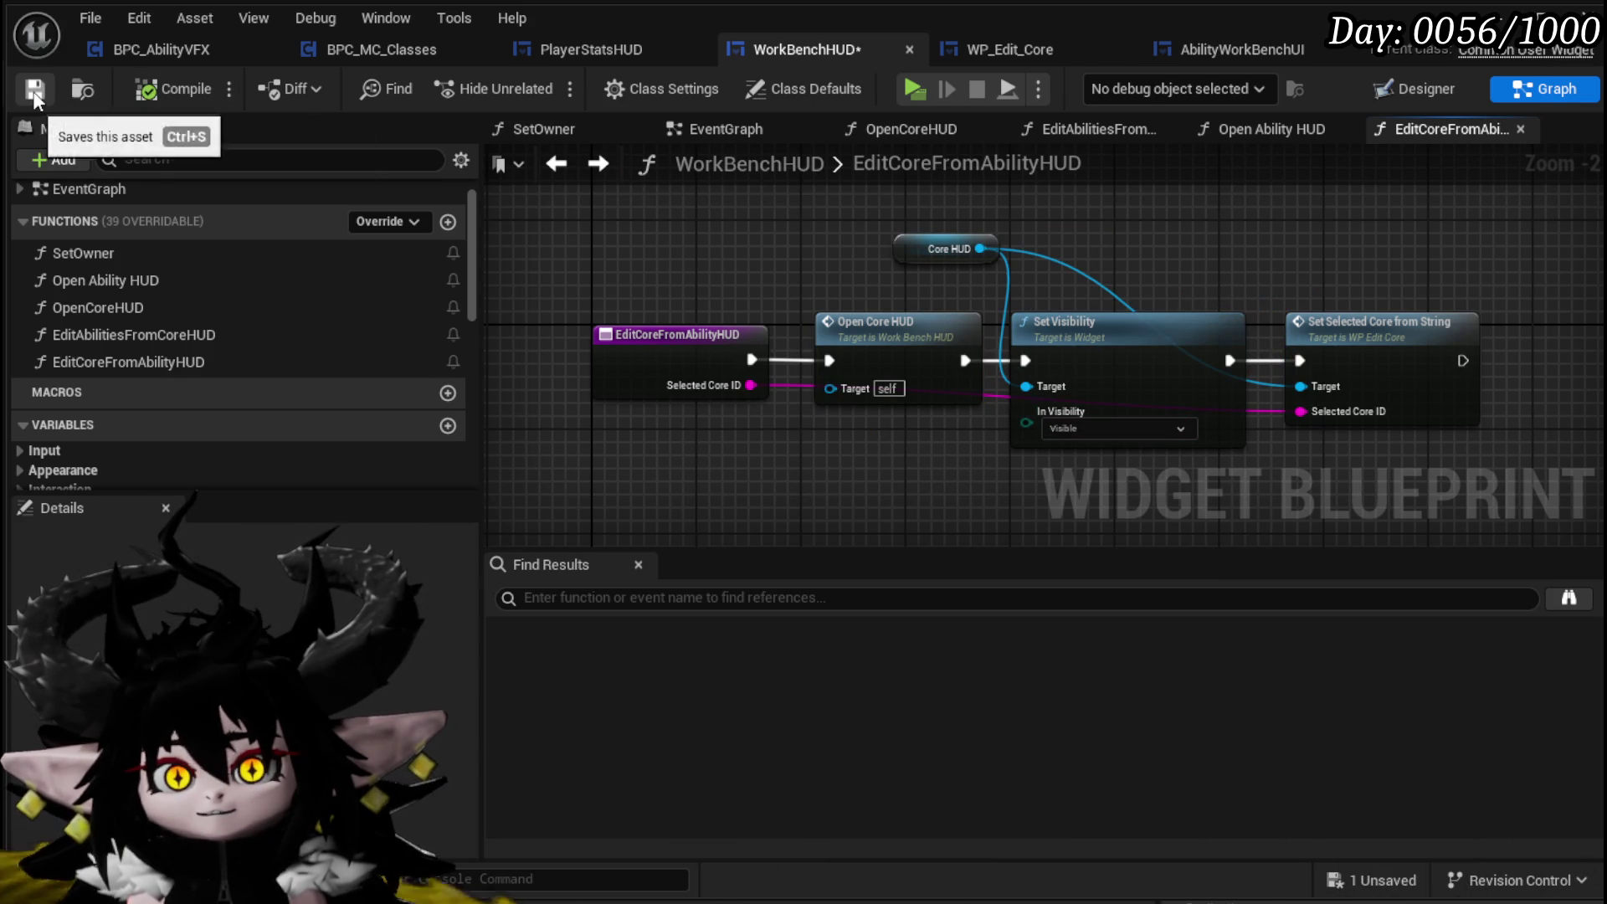
mouse_move(1138, 318)
left_mouse_down()
mouse_move(962, 279)
mouse_move(1081, 308)
left_mouse_up()
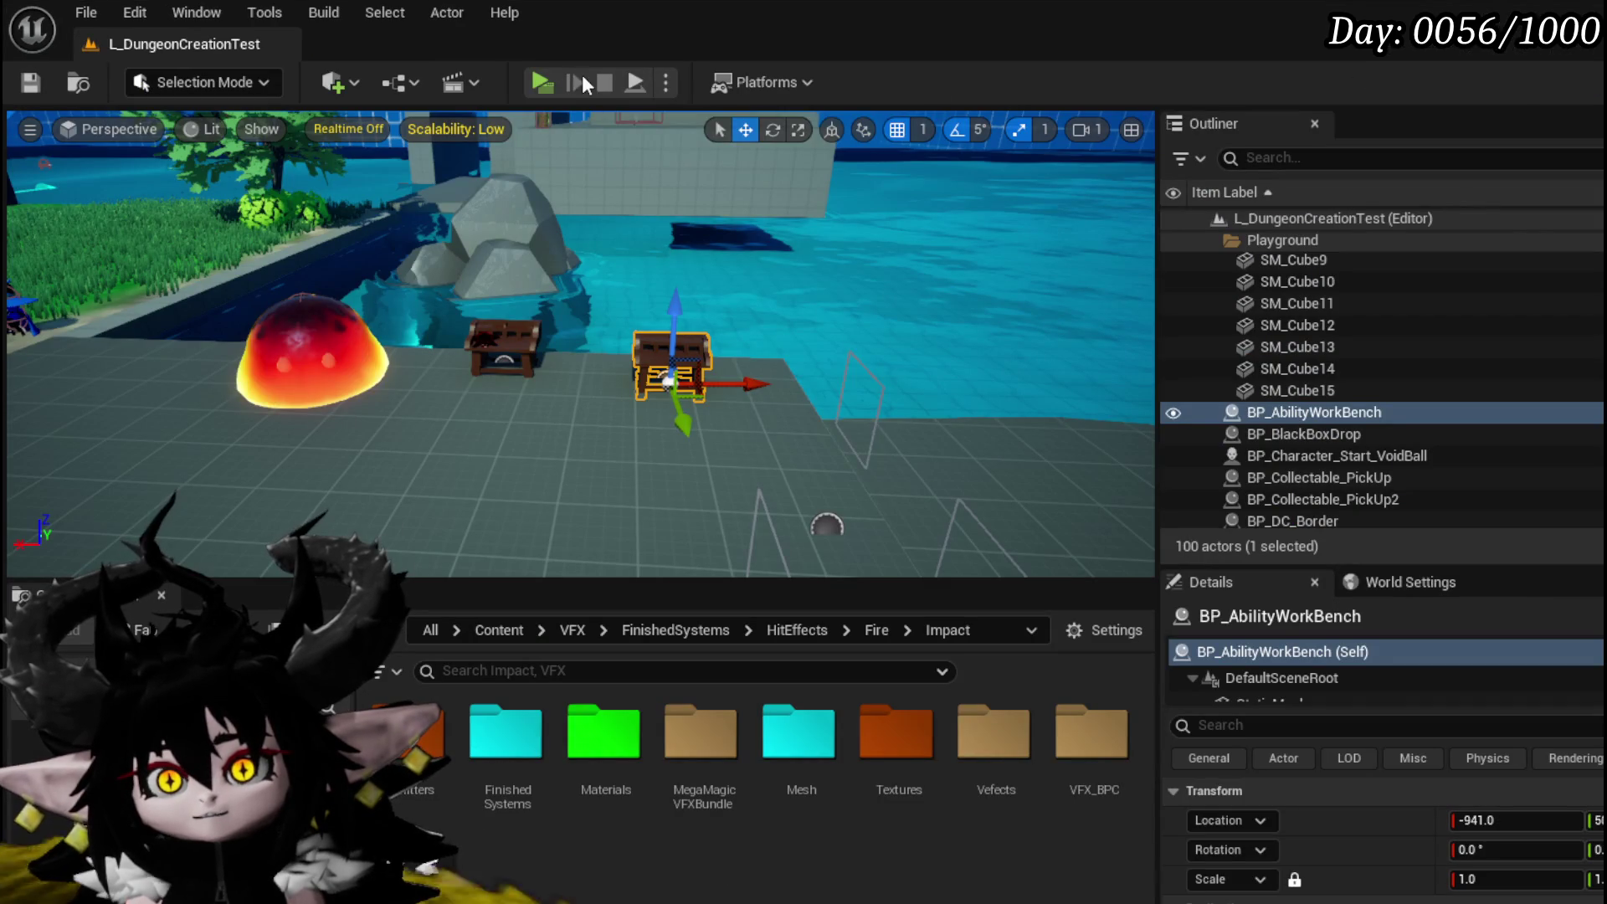
Start a play-test, open the Core Ability editor, choose New from the cores list, then close it
left_click(540, 82)
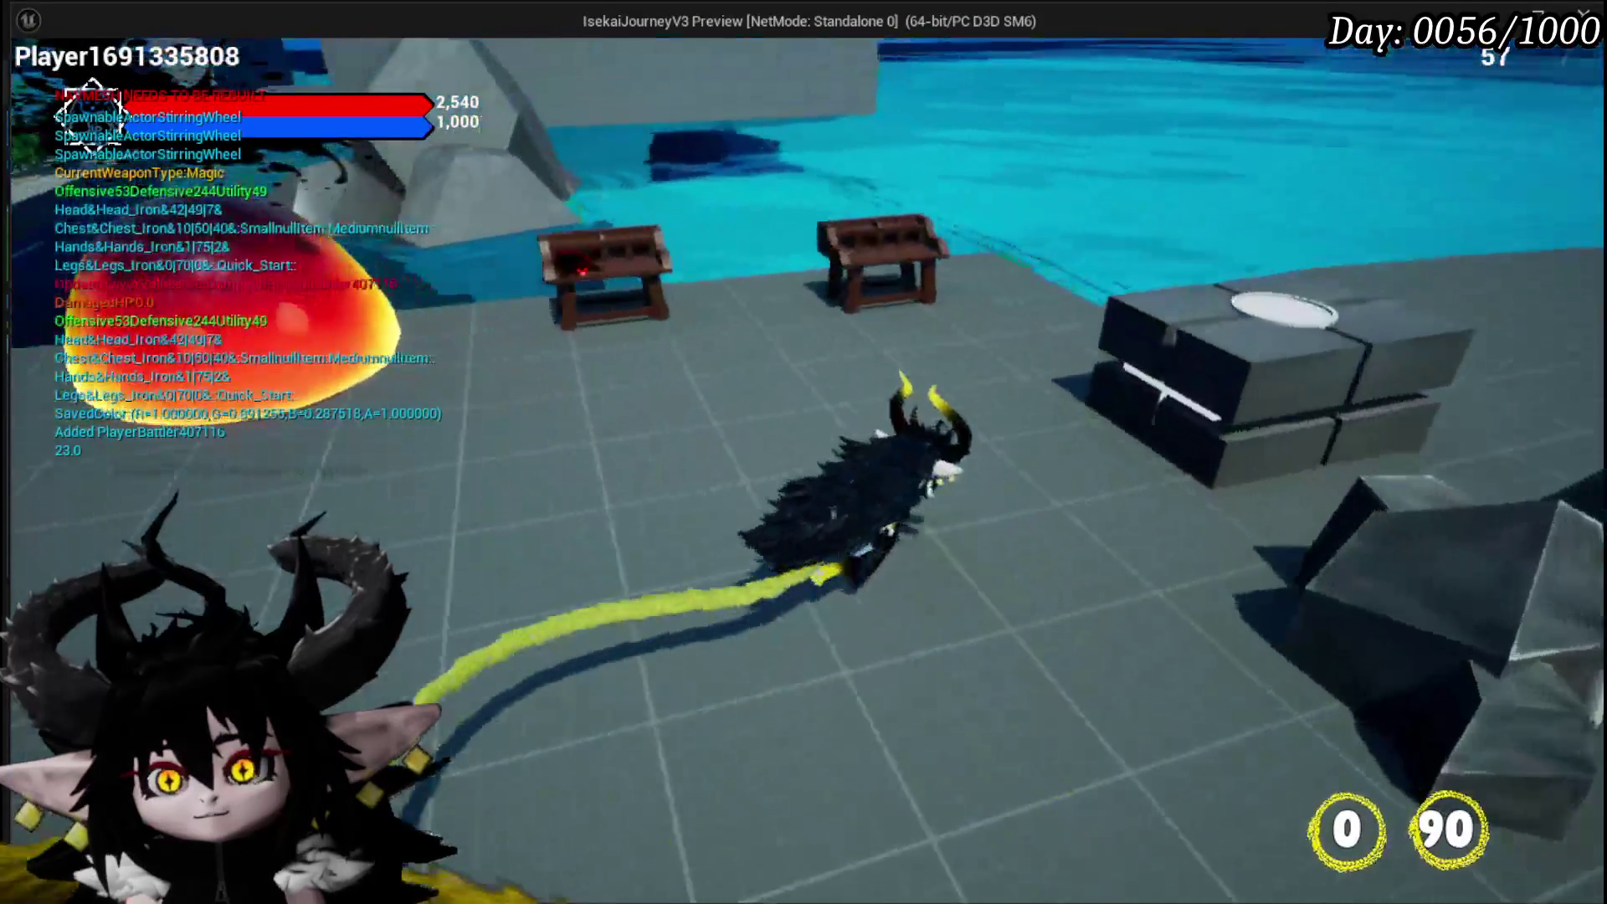
key("Tab")
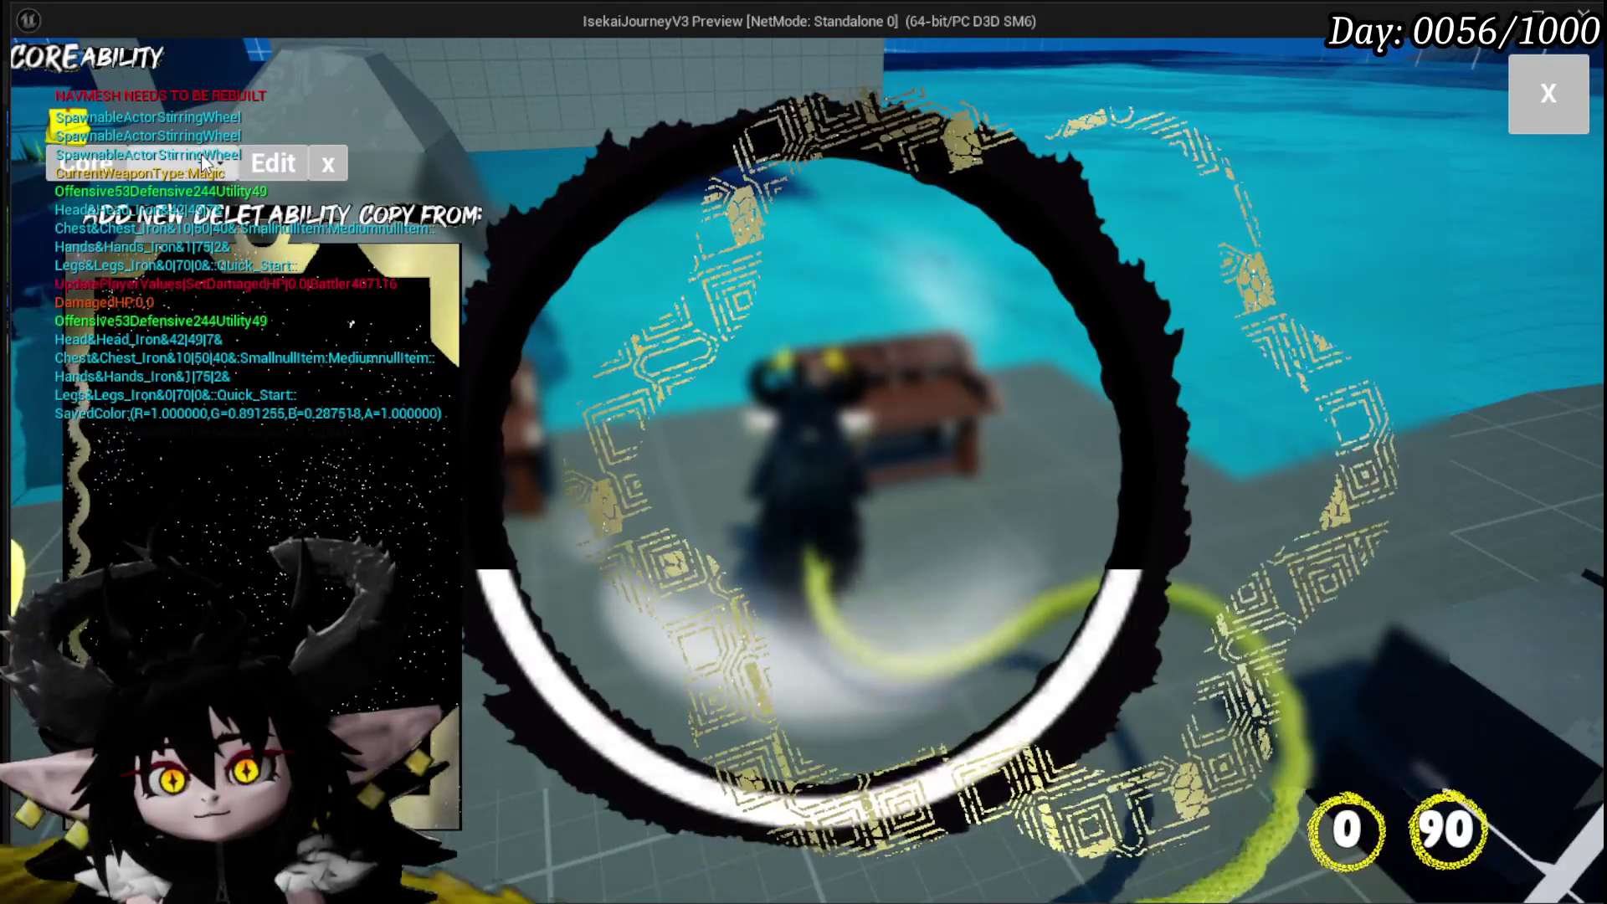
left_click(182, 174)
left_click(250, 201)
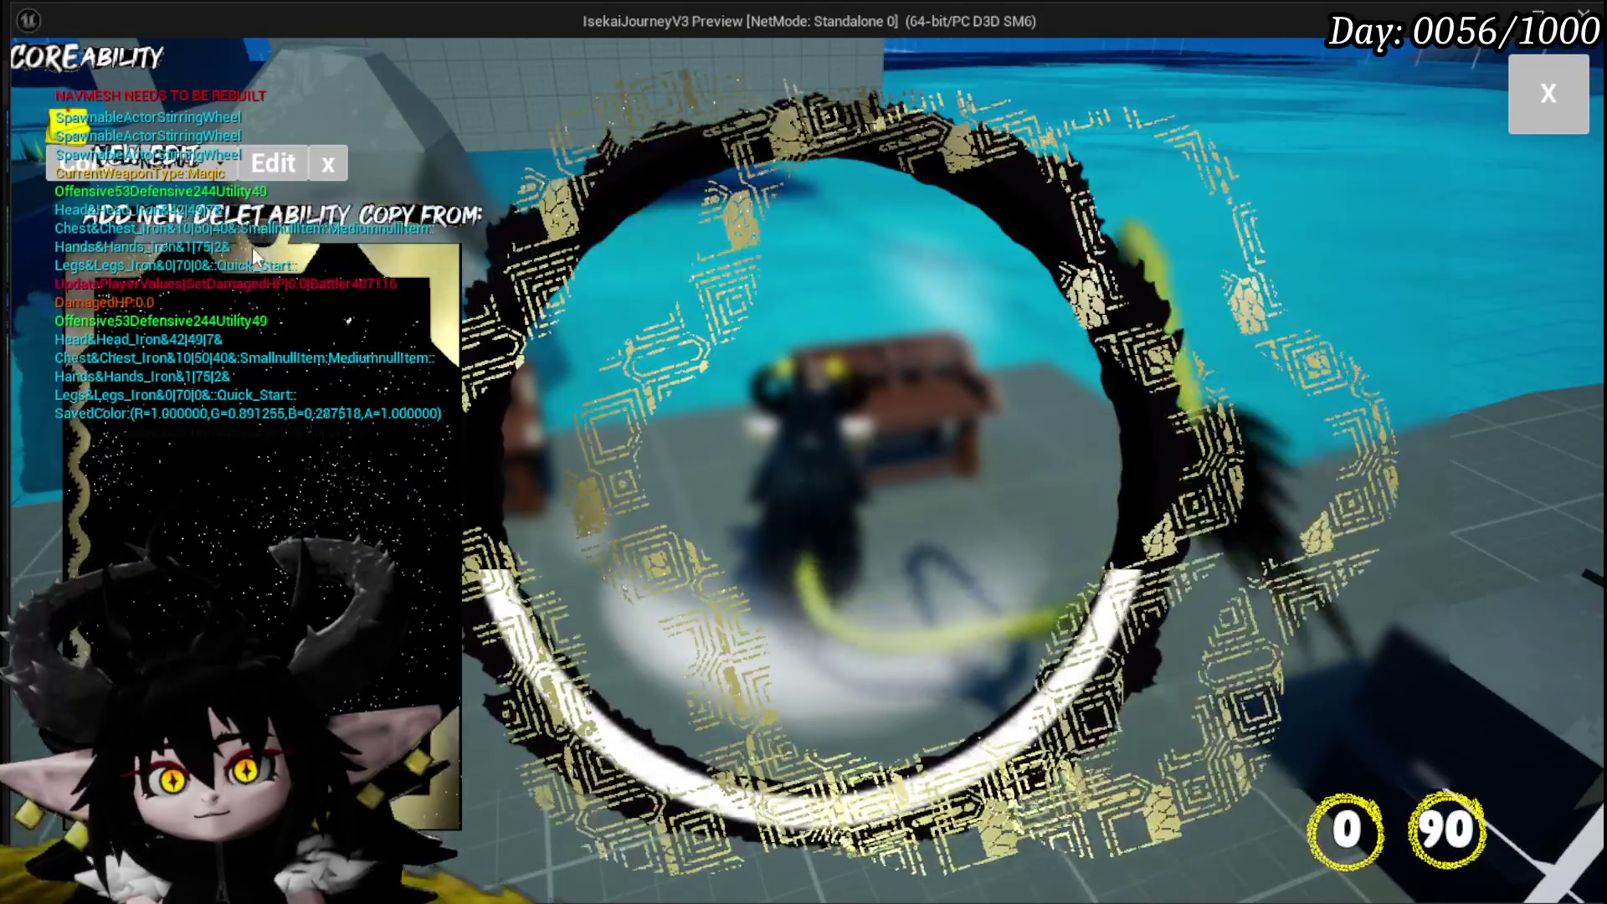
left_click(1529, 108)
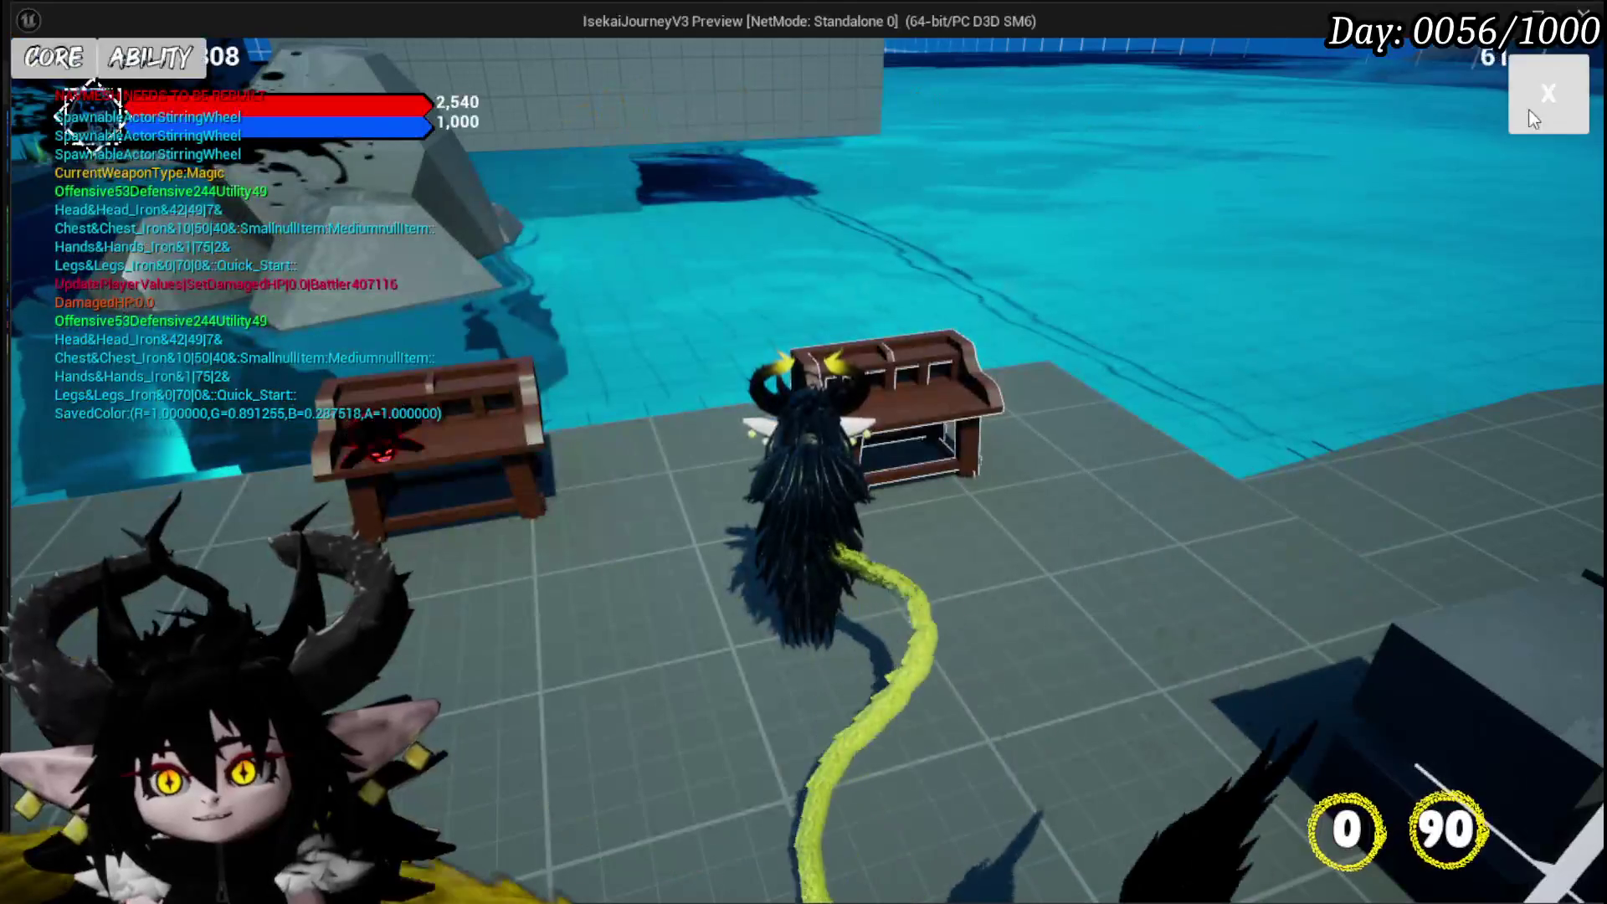
Reopen the Core Ability editor, pick a Magic ability, and return to the normal HUD
left_click(149, 73)
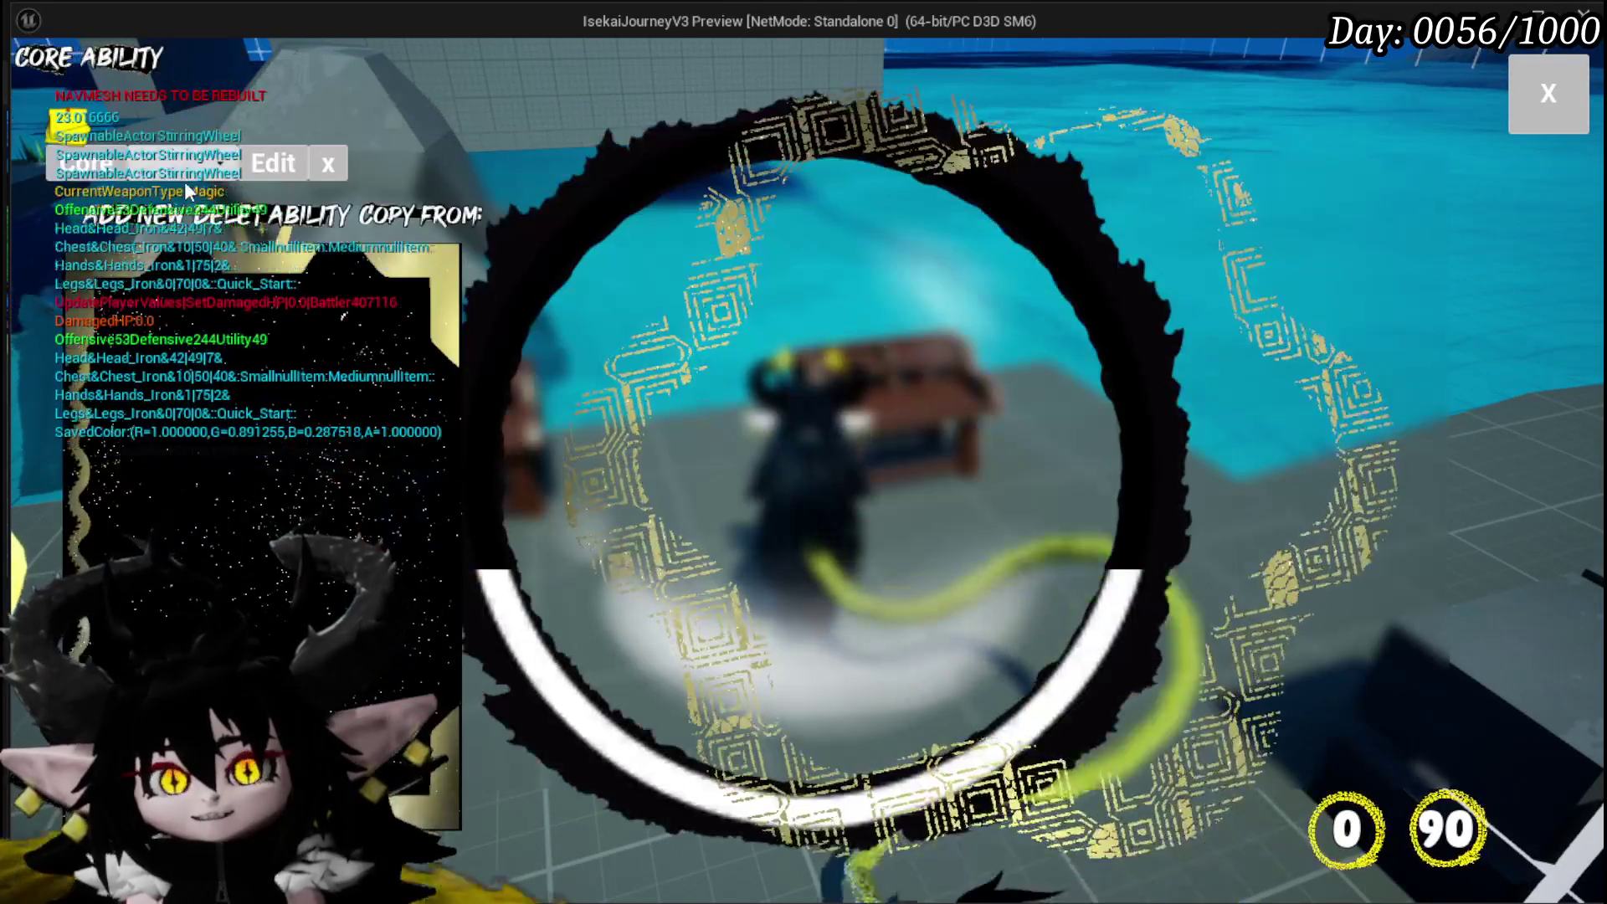
left_click(201, 171)
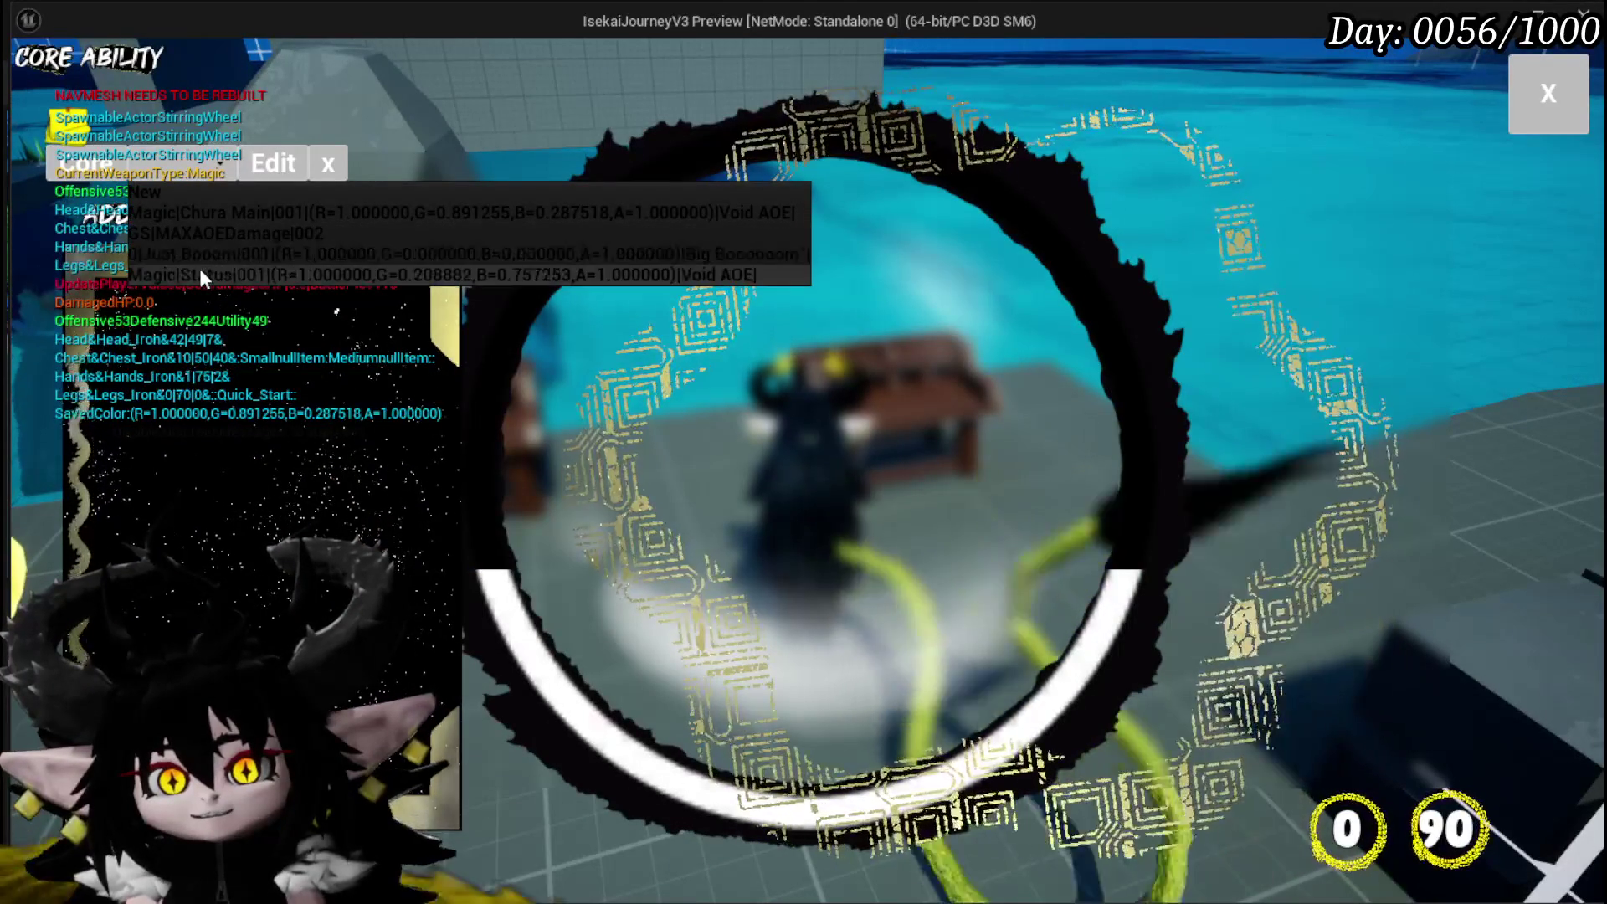
left_click(212, 211)
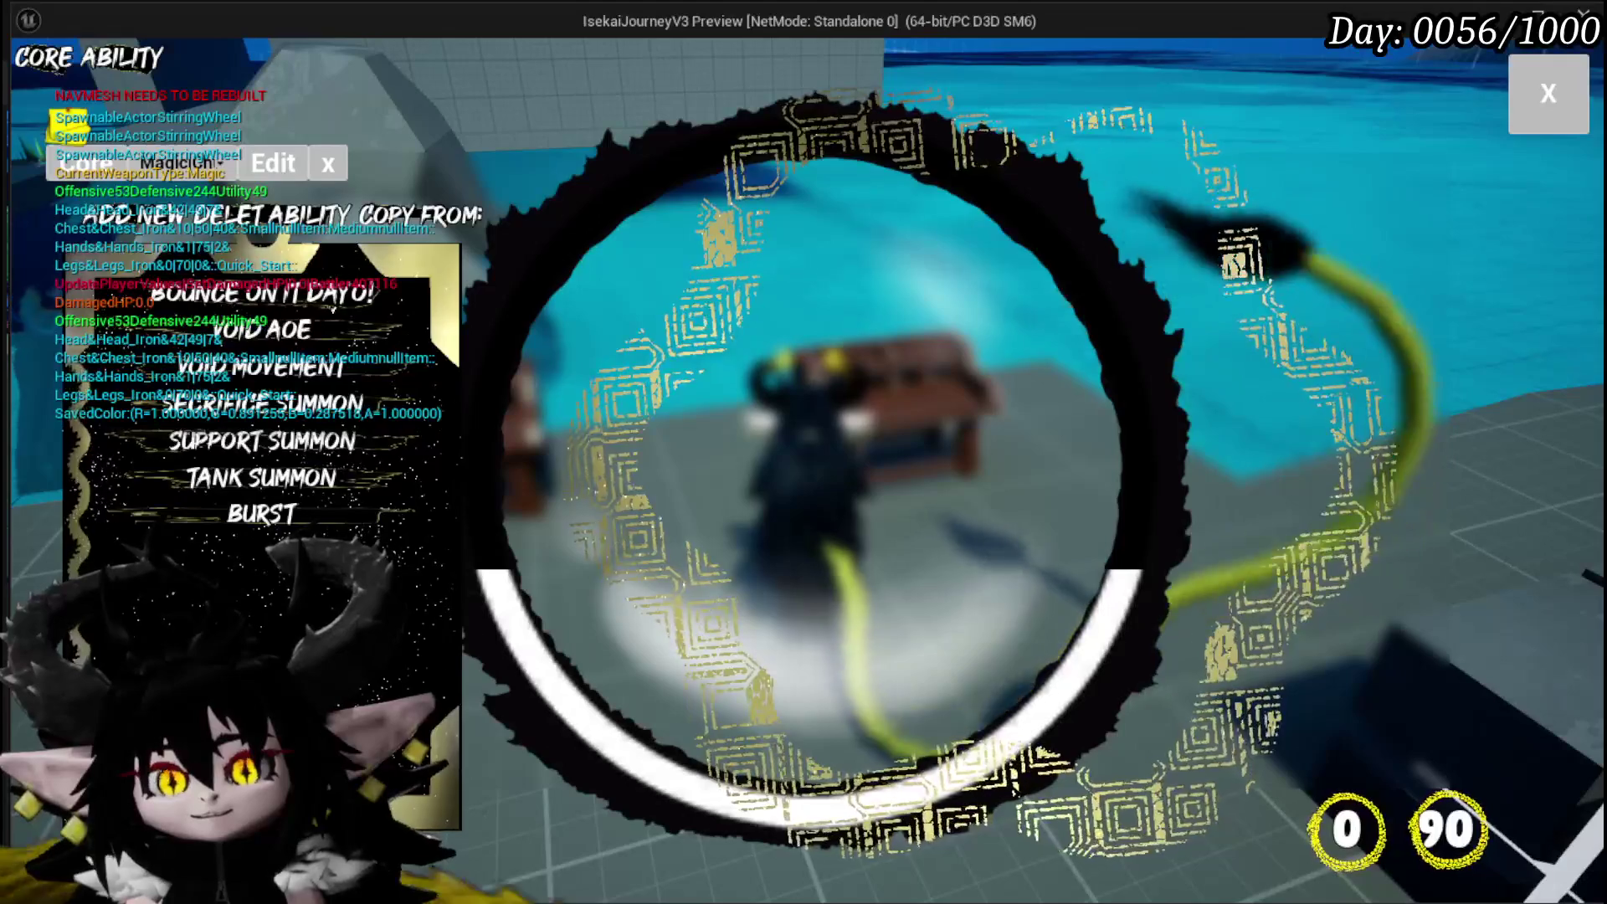
key("Escape")
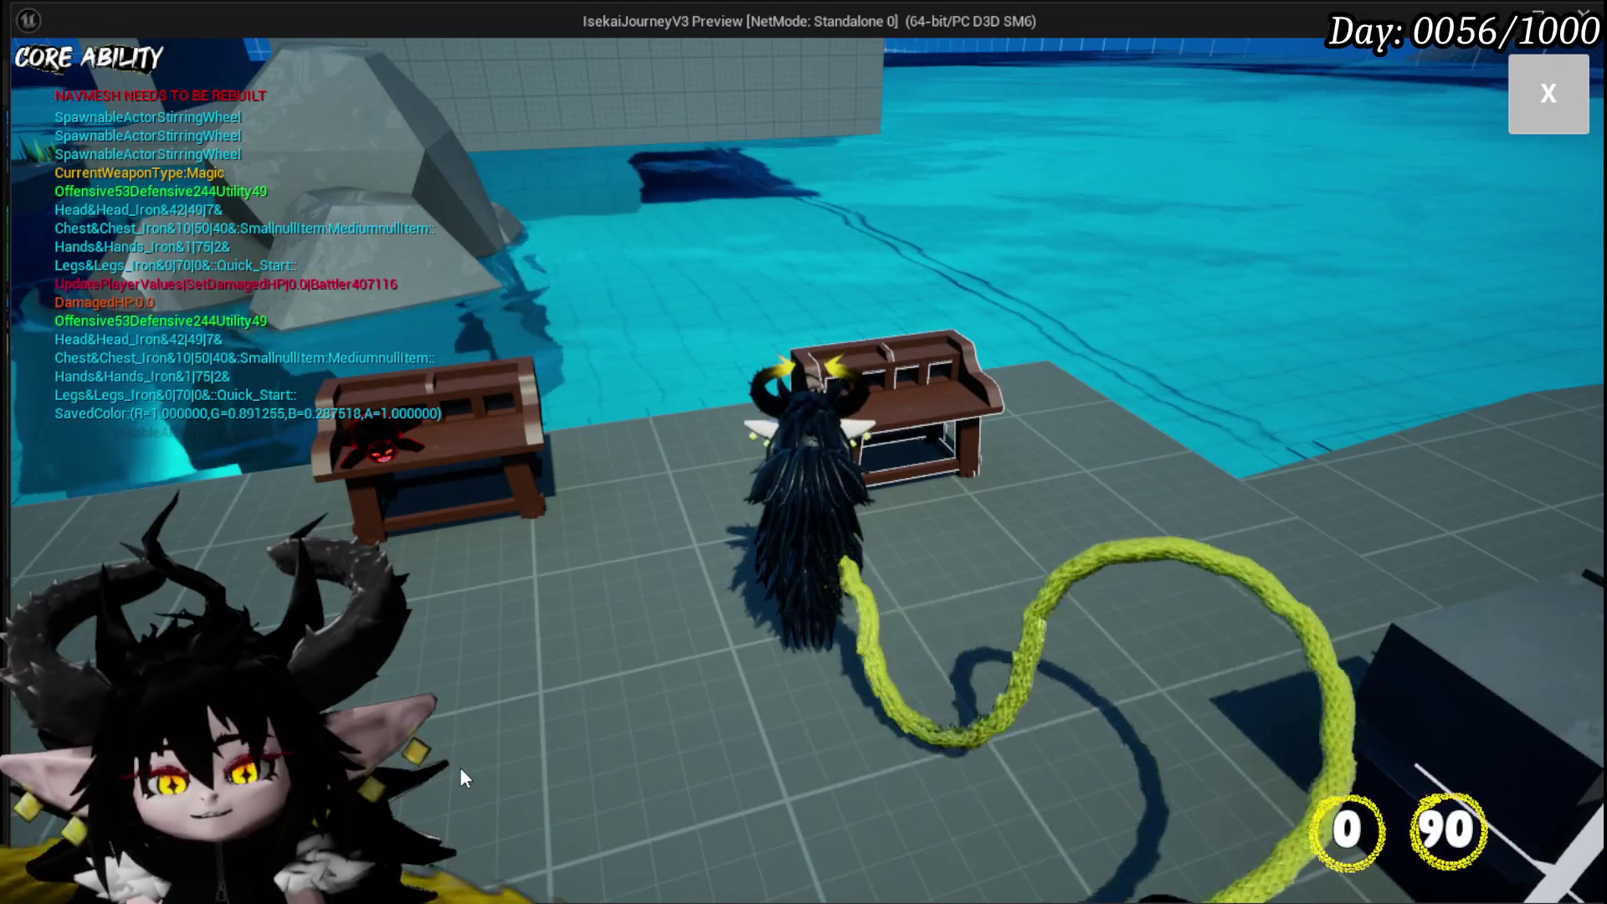
left_click(461, 778)
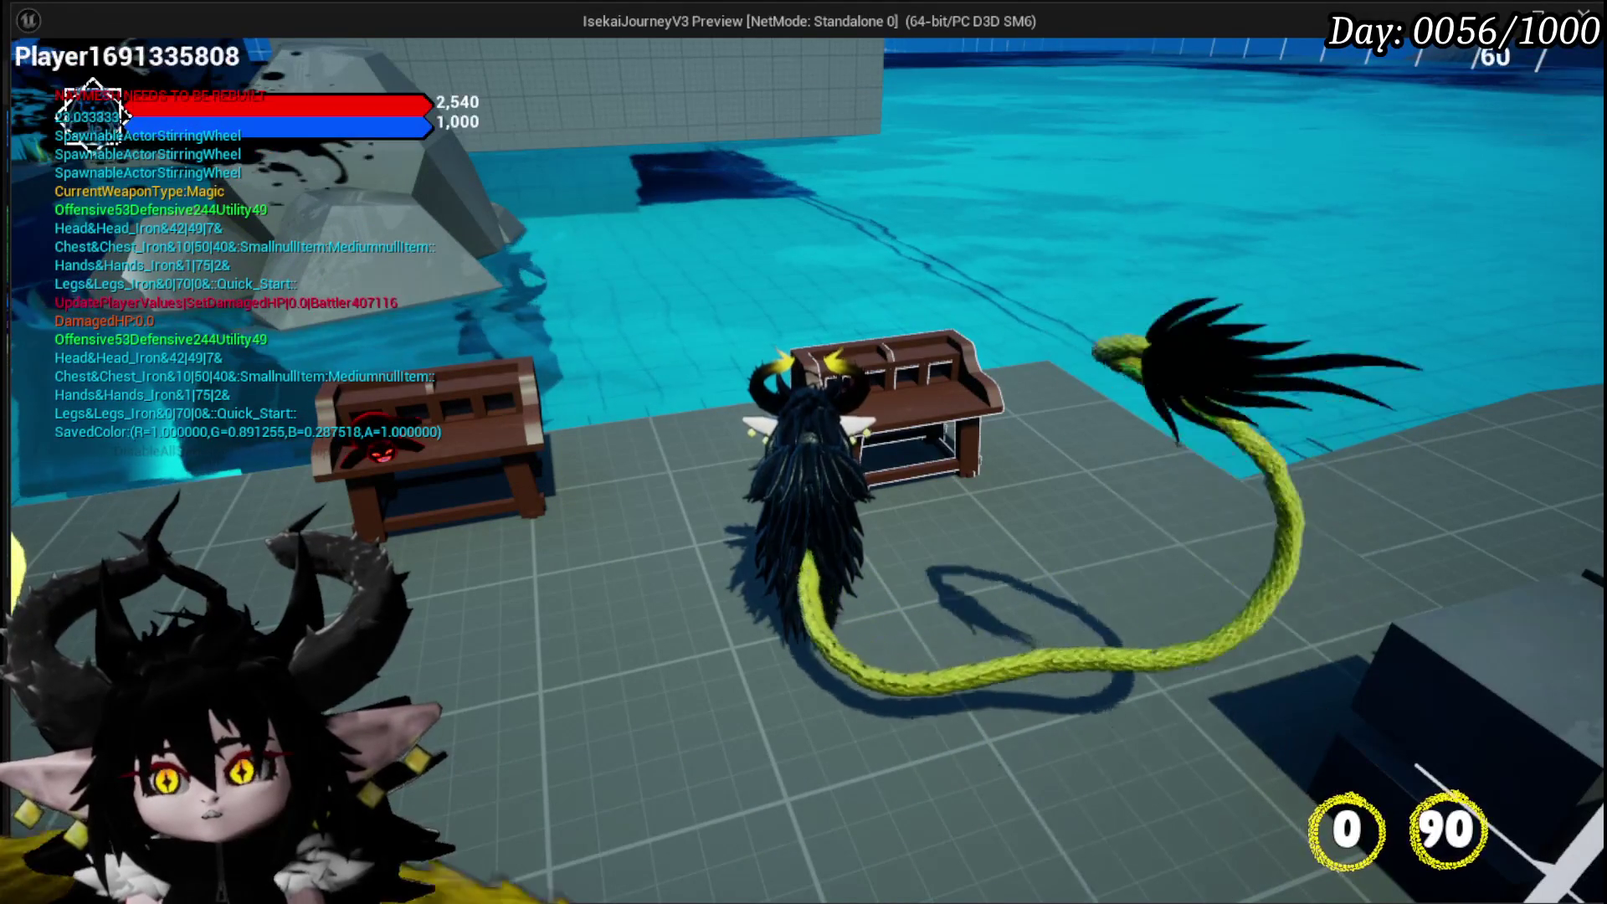
End the play-test and save the L_DungeonCreationTest level
key("Escape")
key("ctrl+s")
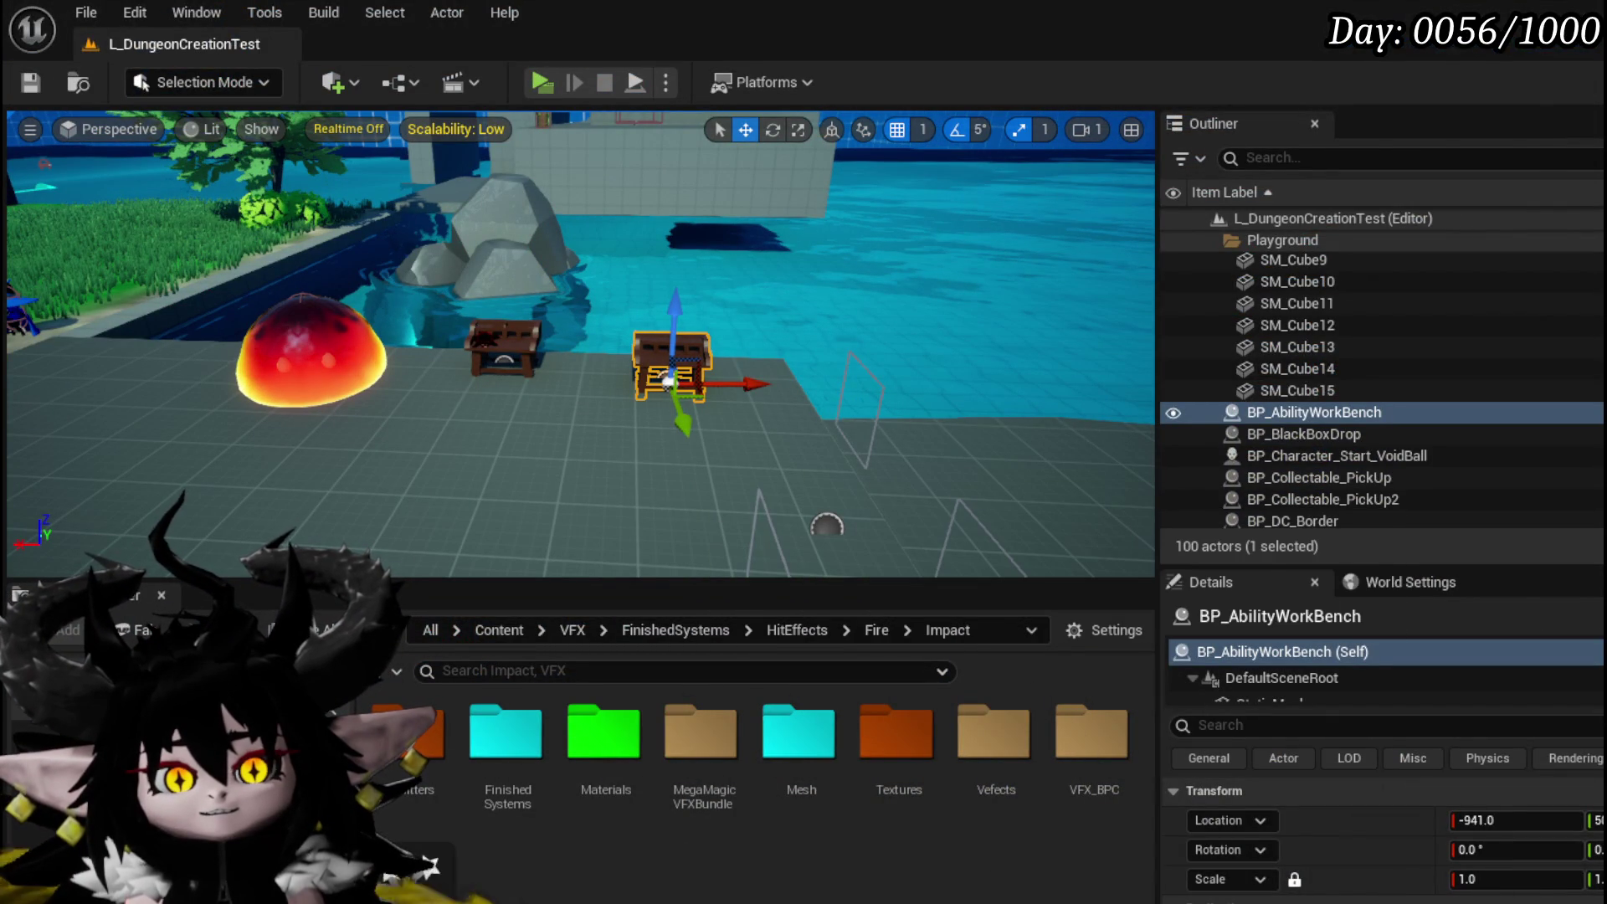
key("alt+Tab")
Add a Core Work Bench UI getter and wire it into Set Visibility's Target pin
left_click_drag(546, 455, 596, 415)
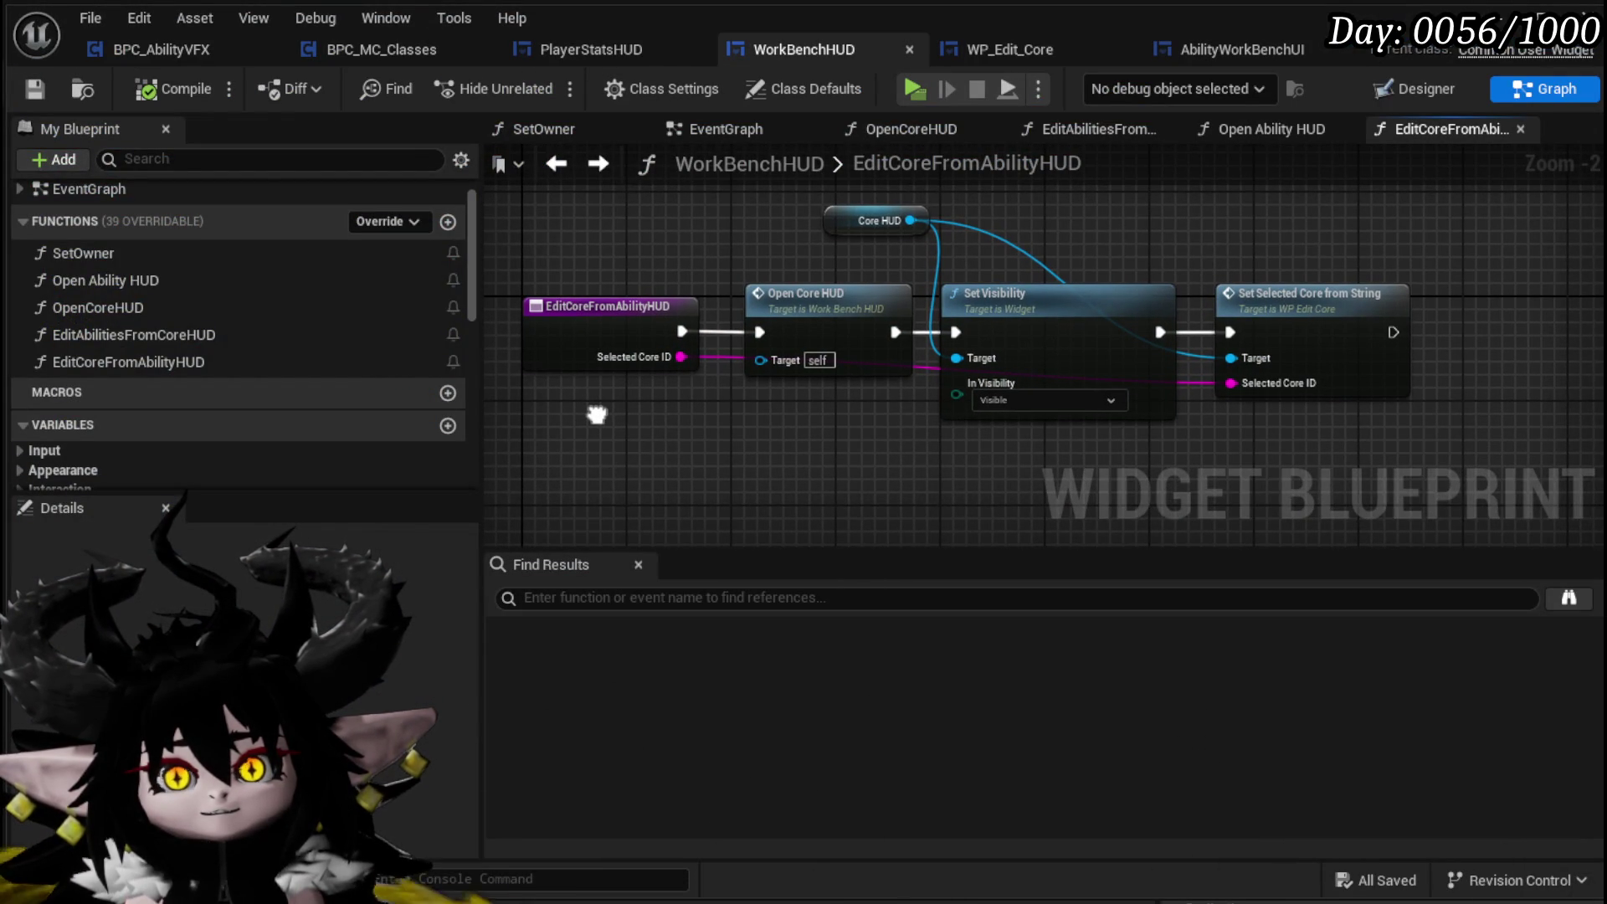
scroll(214, 353, "down", 5)
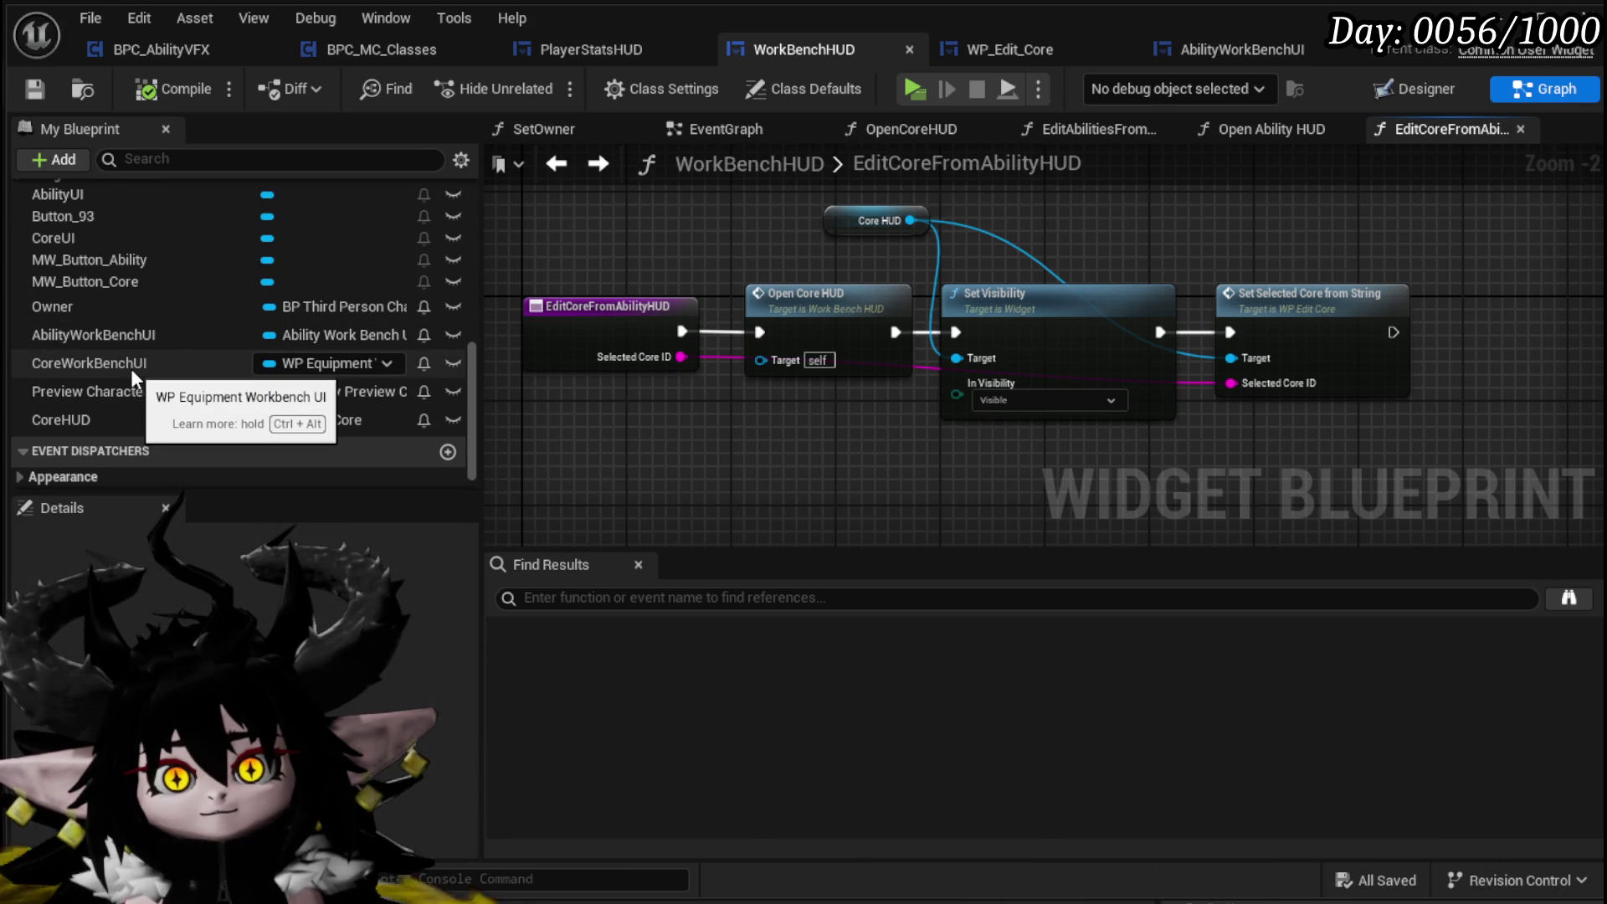
scroll(130, 368, "up", 1)
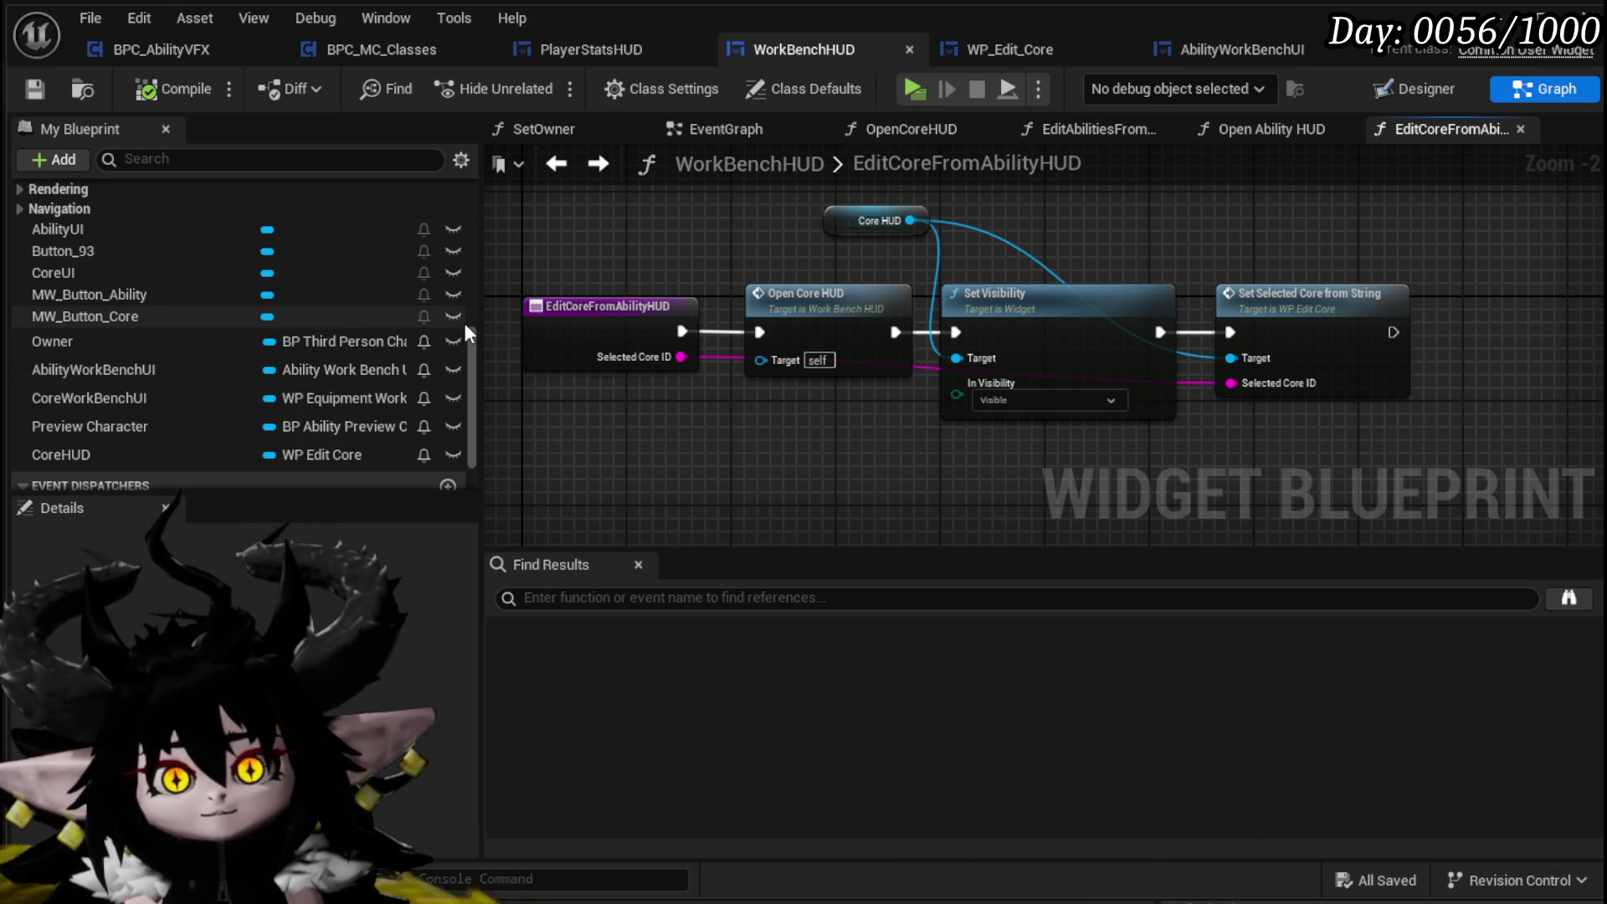
left_click_drag(119, 399, 754, 402)
left_click(842, 440)
left_click_drag(858, 404, 957, 358)
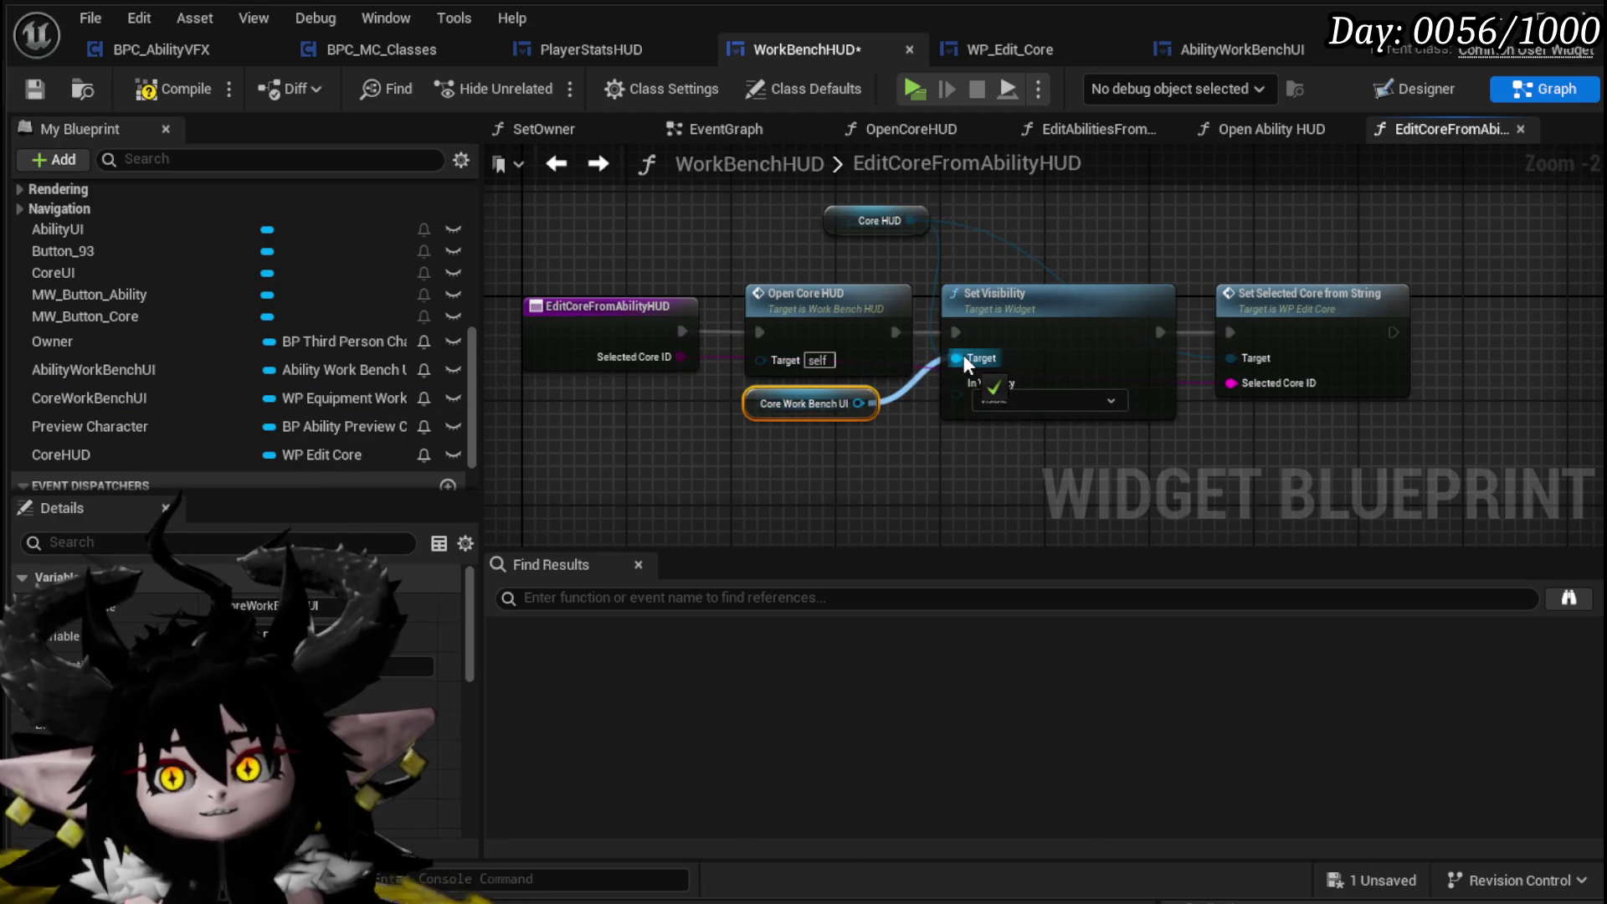
left_click(936, 244)
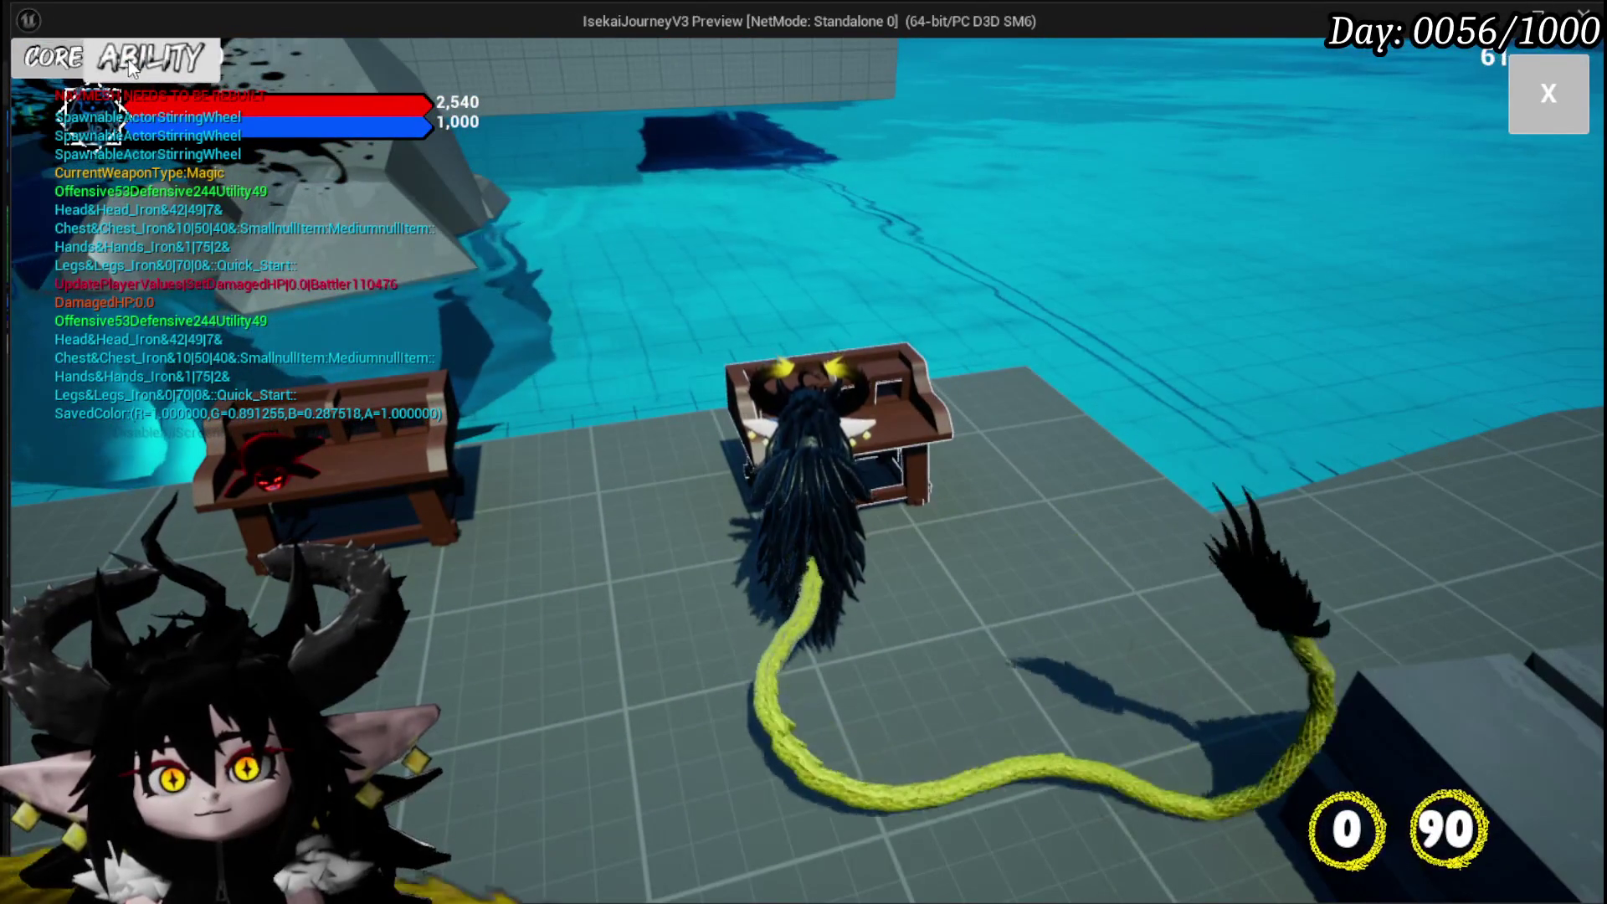
In game, open the Core Ability editor and pick the Magic ability, then stop play and save
left_click(129, 58)
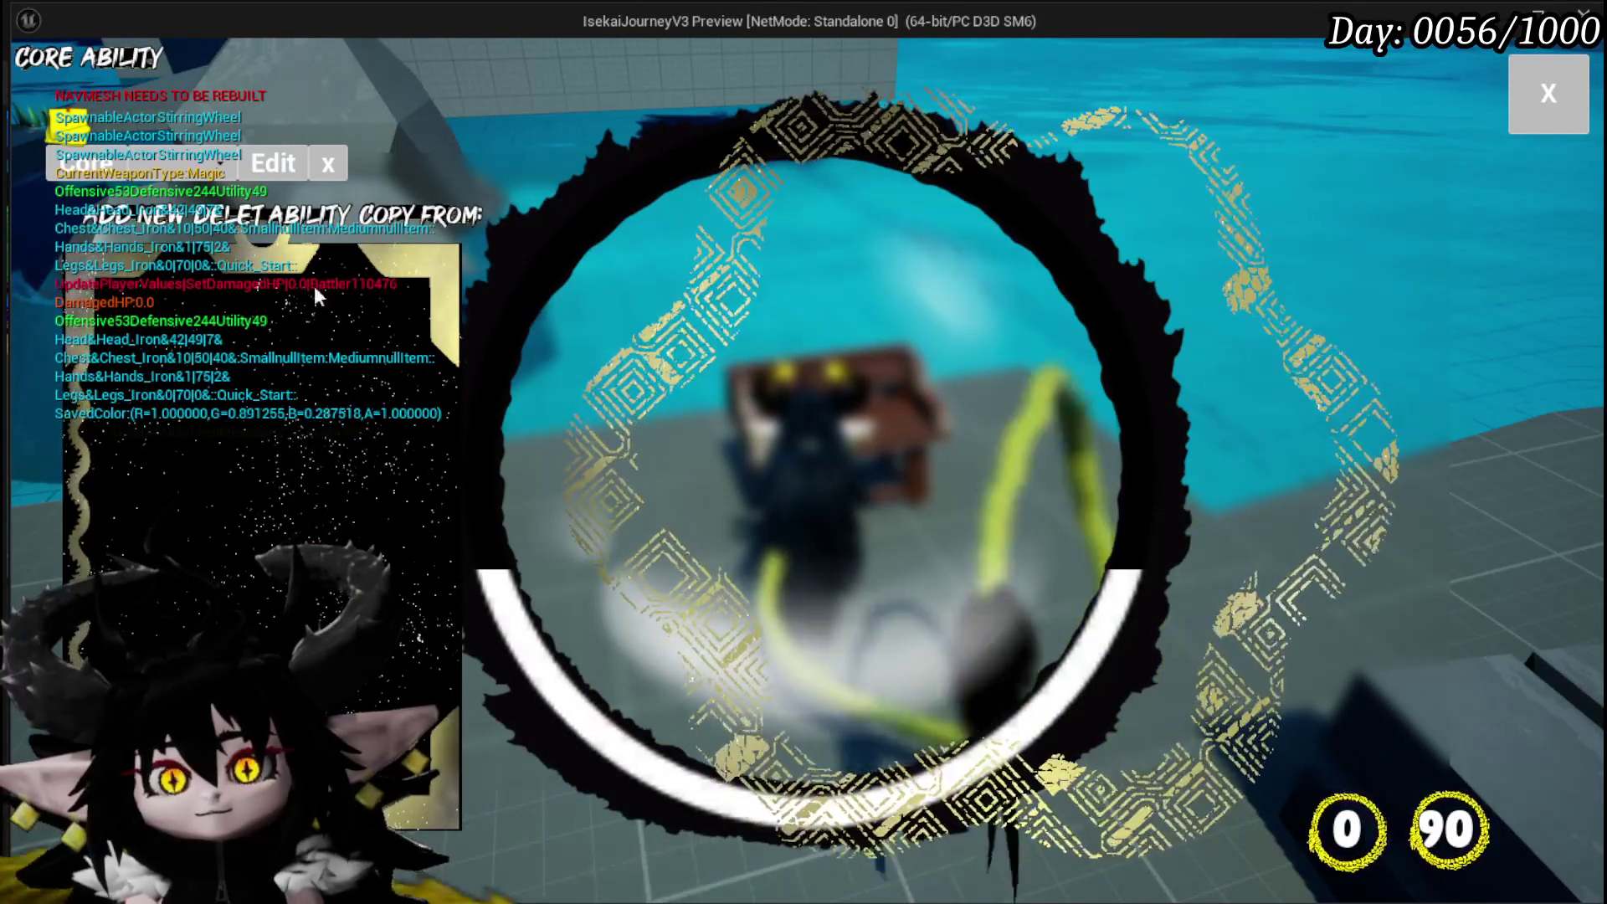
left_click(174, 168)
left_click(209, 213)
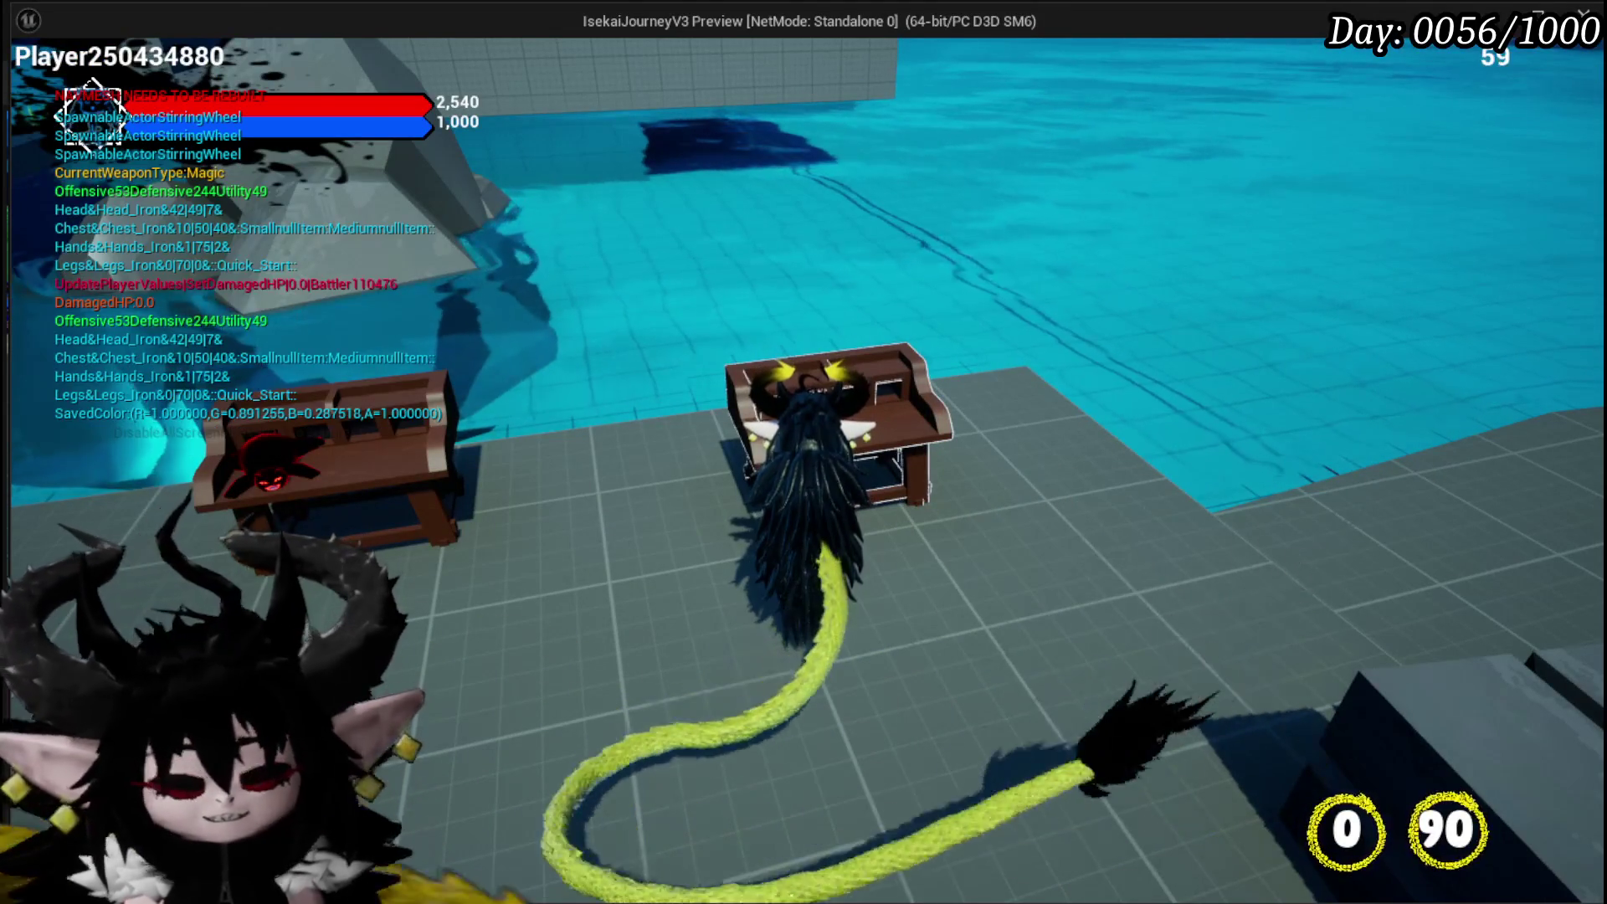
key("Escape")
key("ctrl+s")
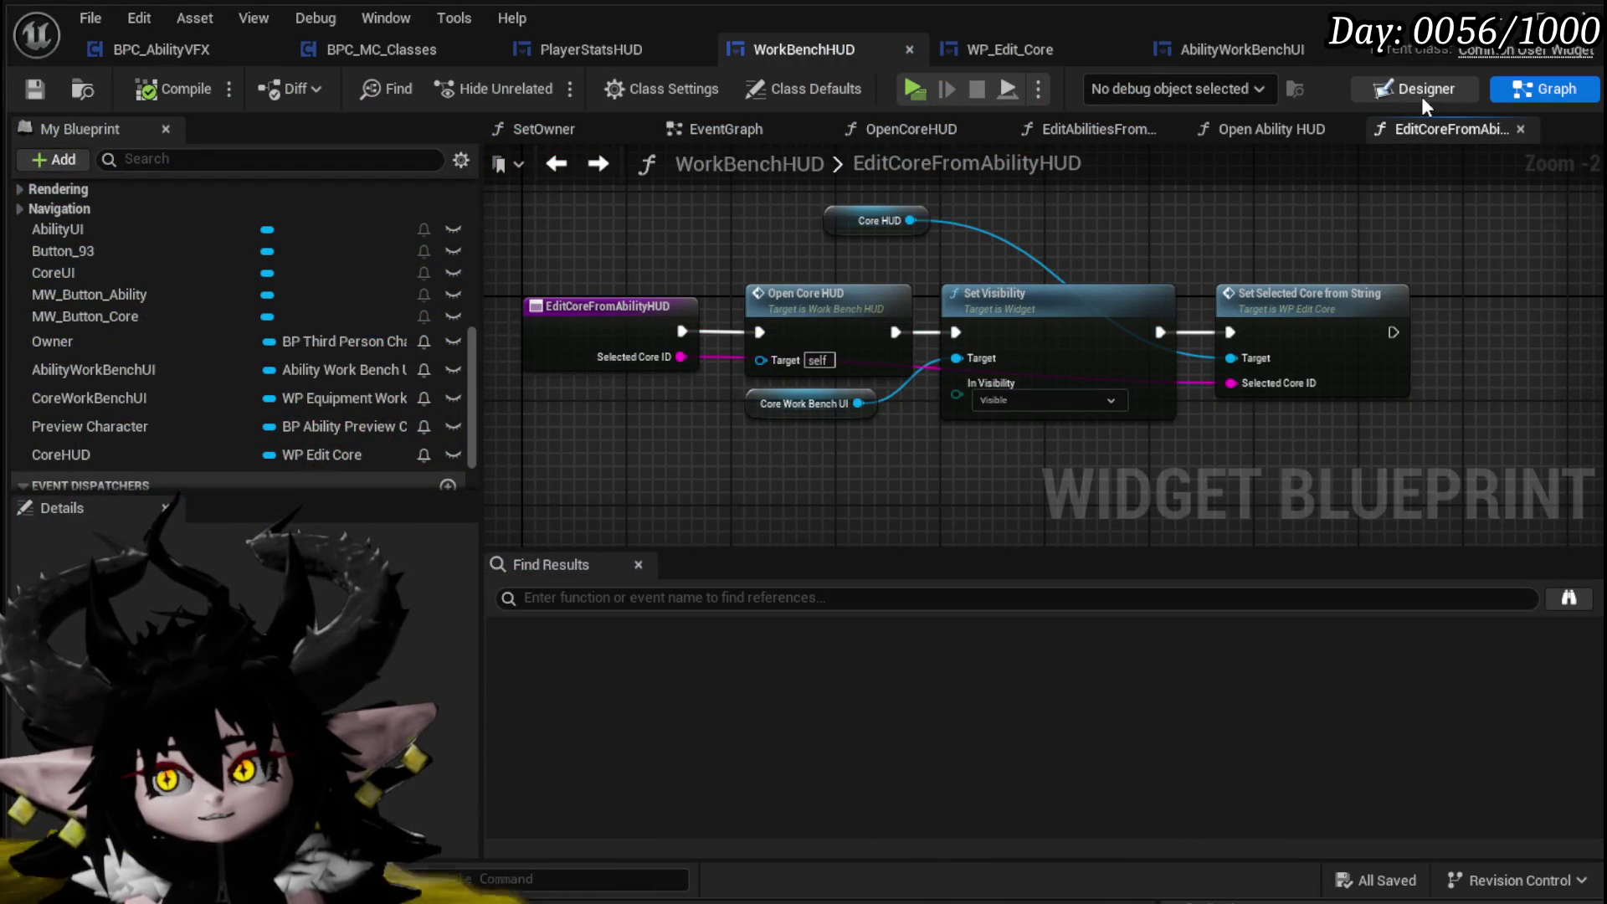
Navigate from the EditAbilitiesFromCoreHUD graph into the Open Ability HUD function graph
left_click(1422, 97)
left_click(1550, 92)
scroll(127, 273, "up", 10)
double_click(138, 370)
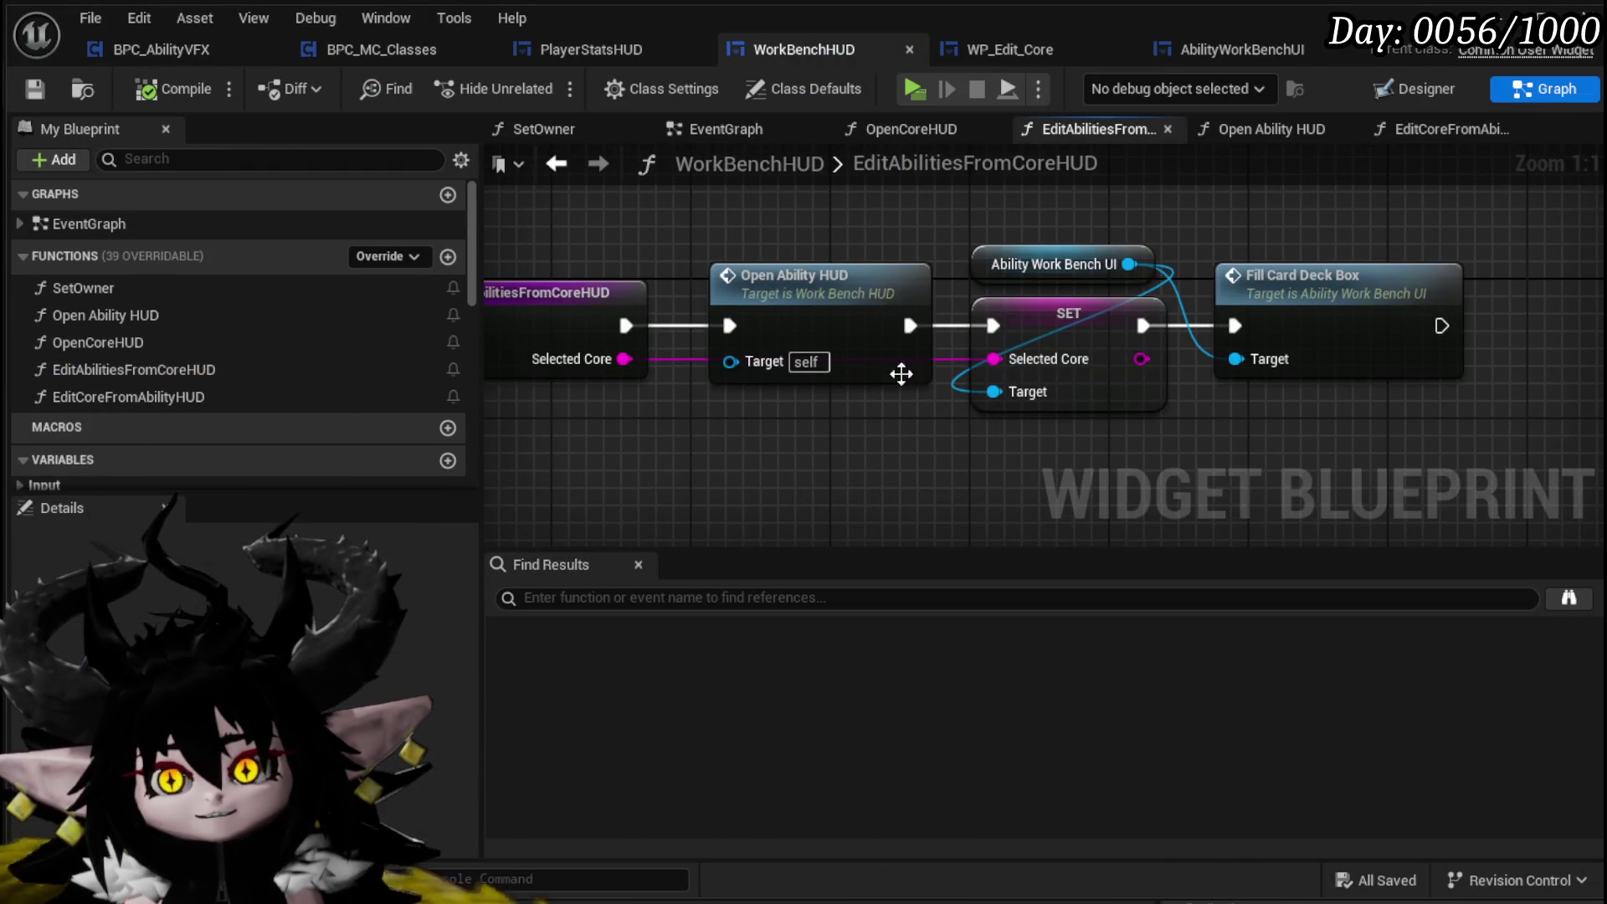
double_click(807, 284)
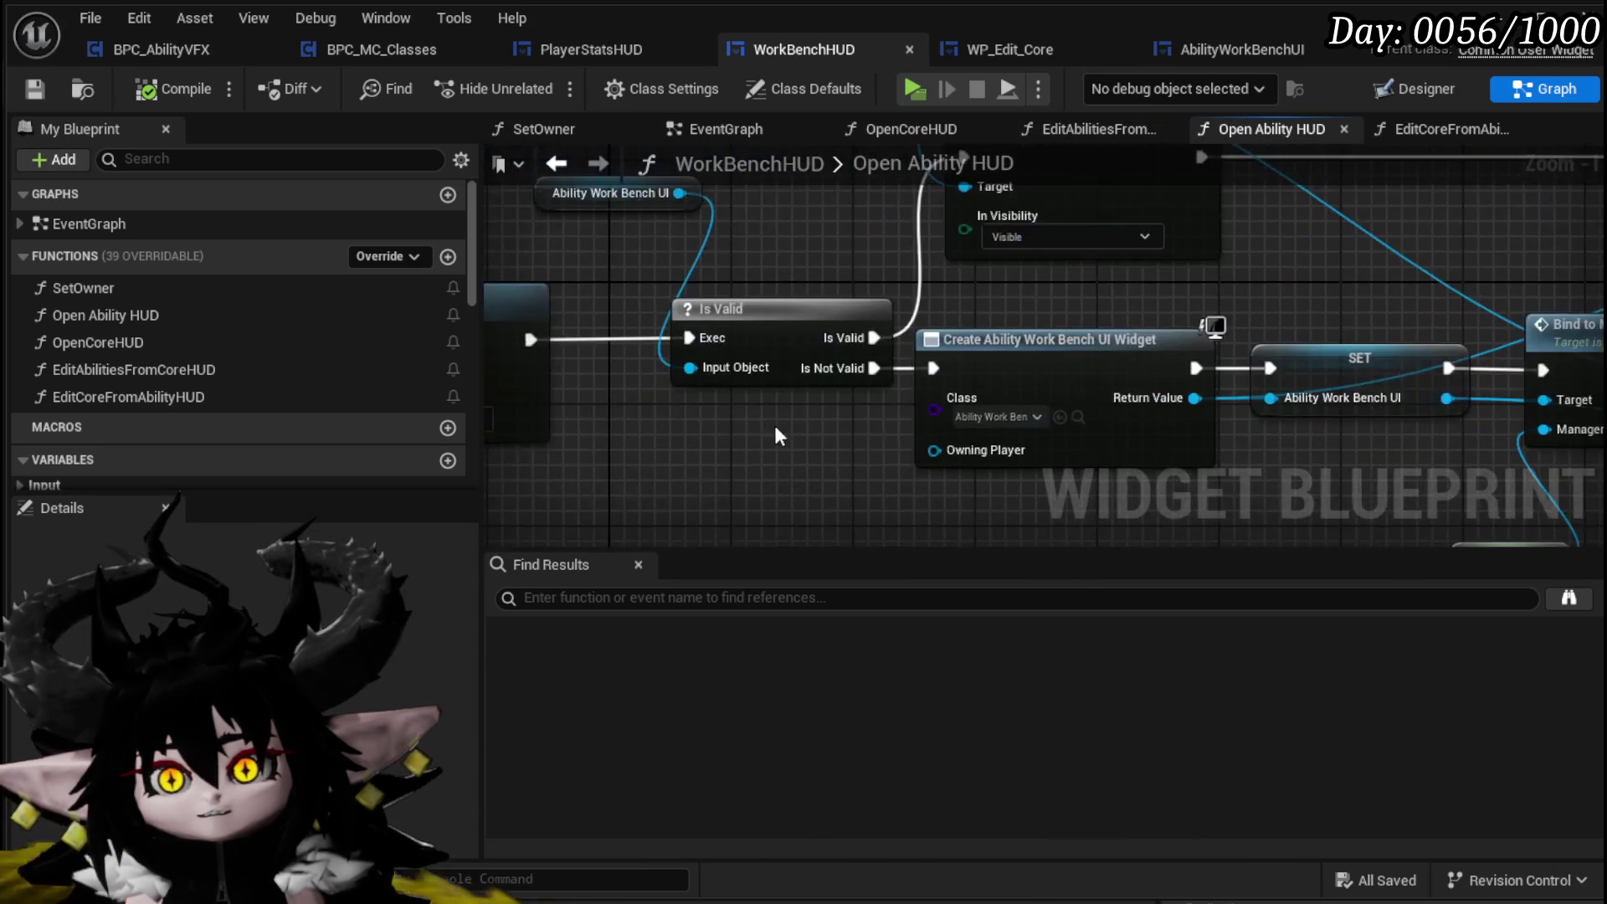
In Open Ability HUD, select the Core UI getter and both Set Visibility nodes
left_click_drag(787, 435, 1167, 464)
left_click_drag(611, 250, 679, 254)
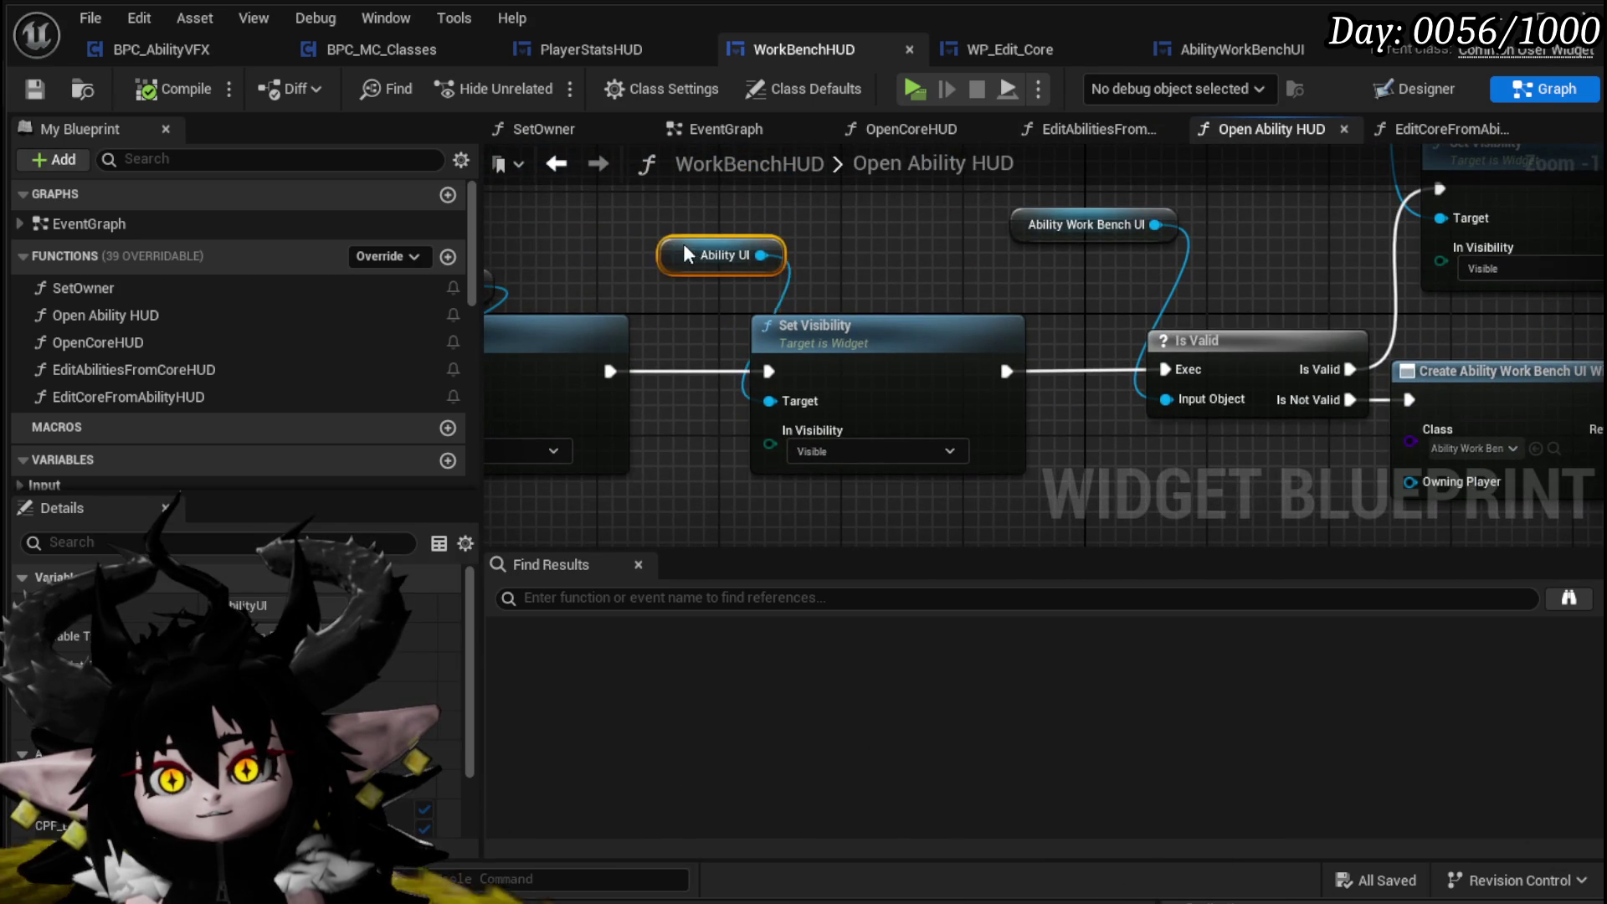
scroll(730, 259, "down", 1)
mouse_move(690, 335)
left_mouse_down()
mouse_move(536, 411)
mouse_move(607, 335)
left_mouse_up()
mouse_move(756, 343)
left_mouse_down()
mouse_move(1017, 285)
mouse_move(1242, 267)
mouse_move(1054, 262)
left_mouse_up()
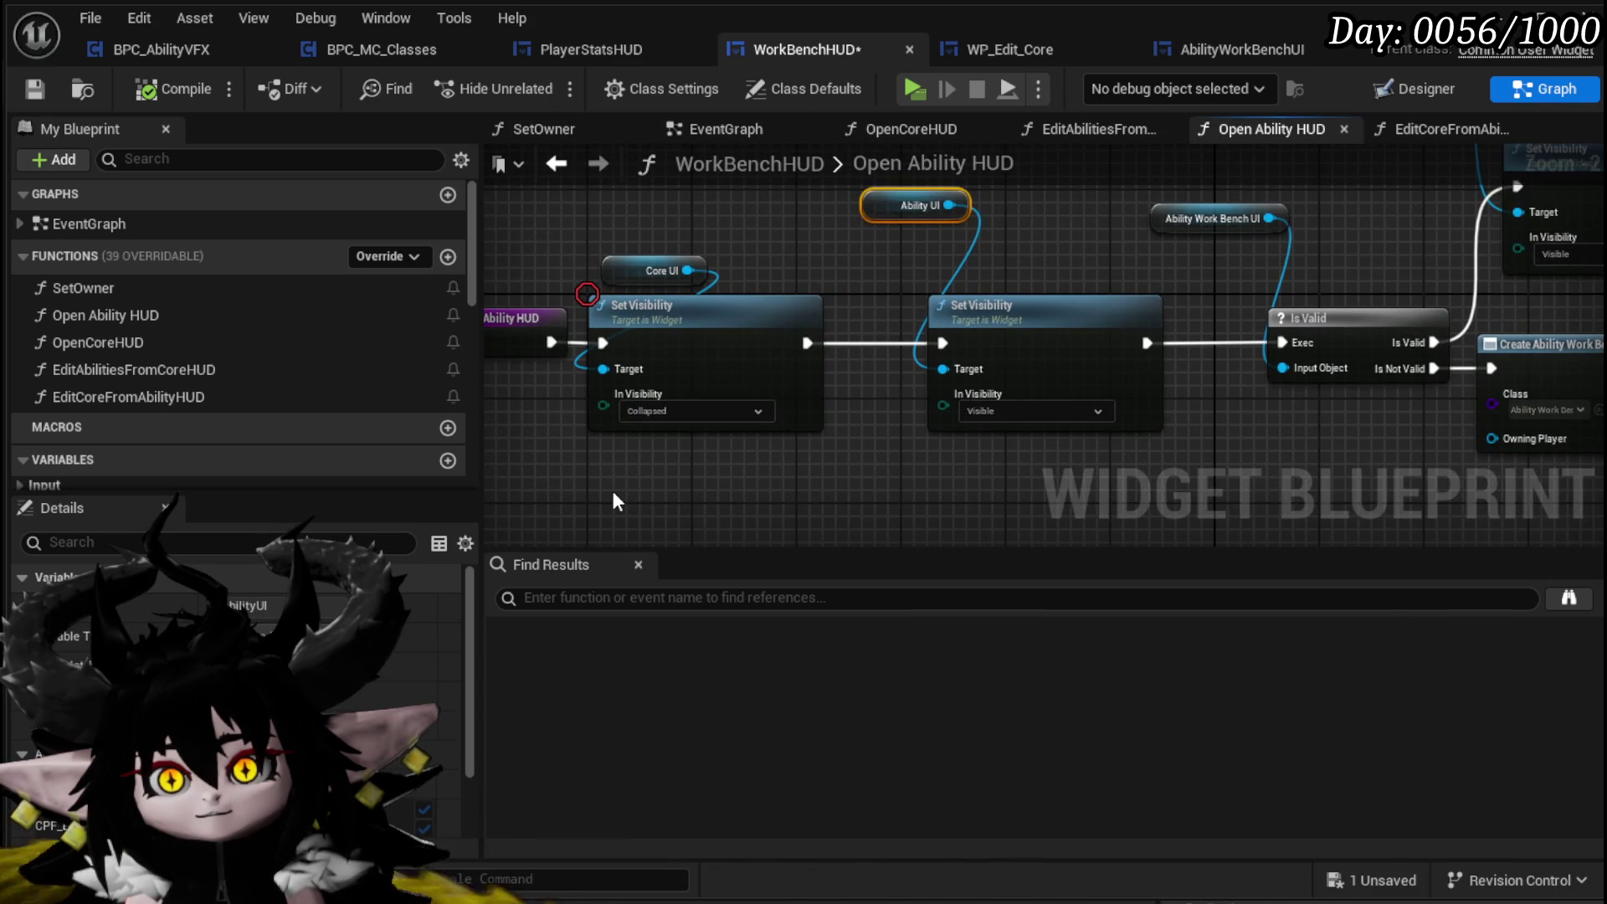
left_click_drag(650, 435, 1037, 276)
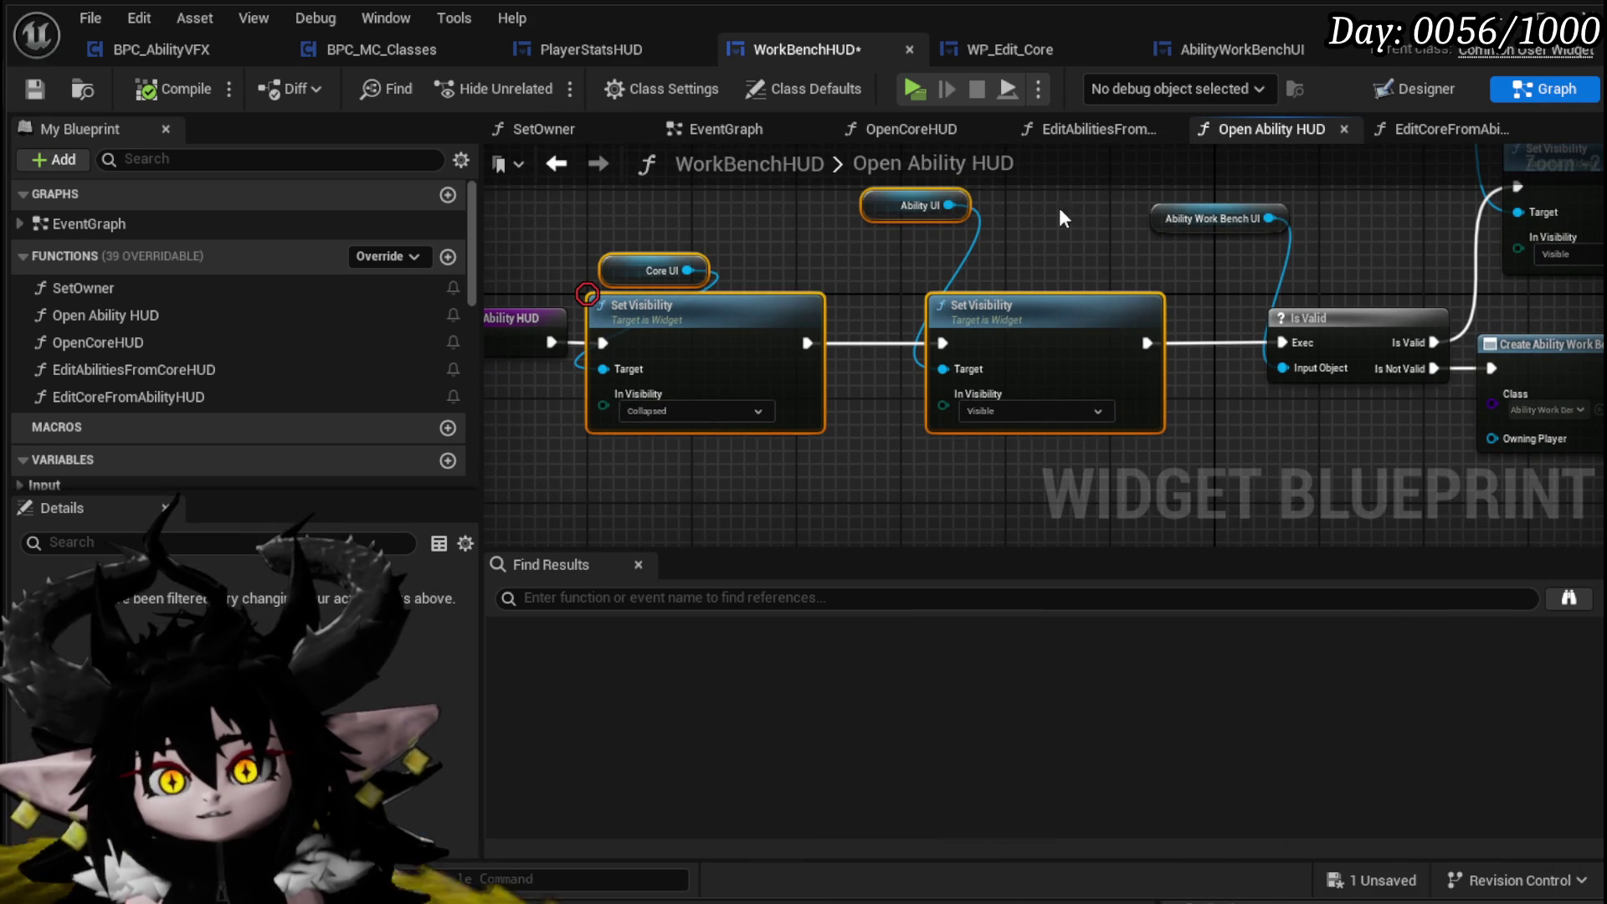
Move the Core Work Bench UI getter aside, then shift OpenCoreHUD's Destroy Actor and Ability UI nodes left
double_click(168, 398)
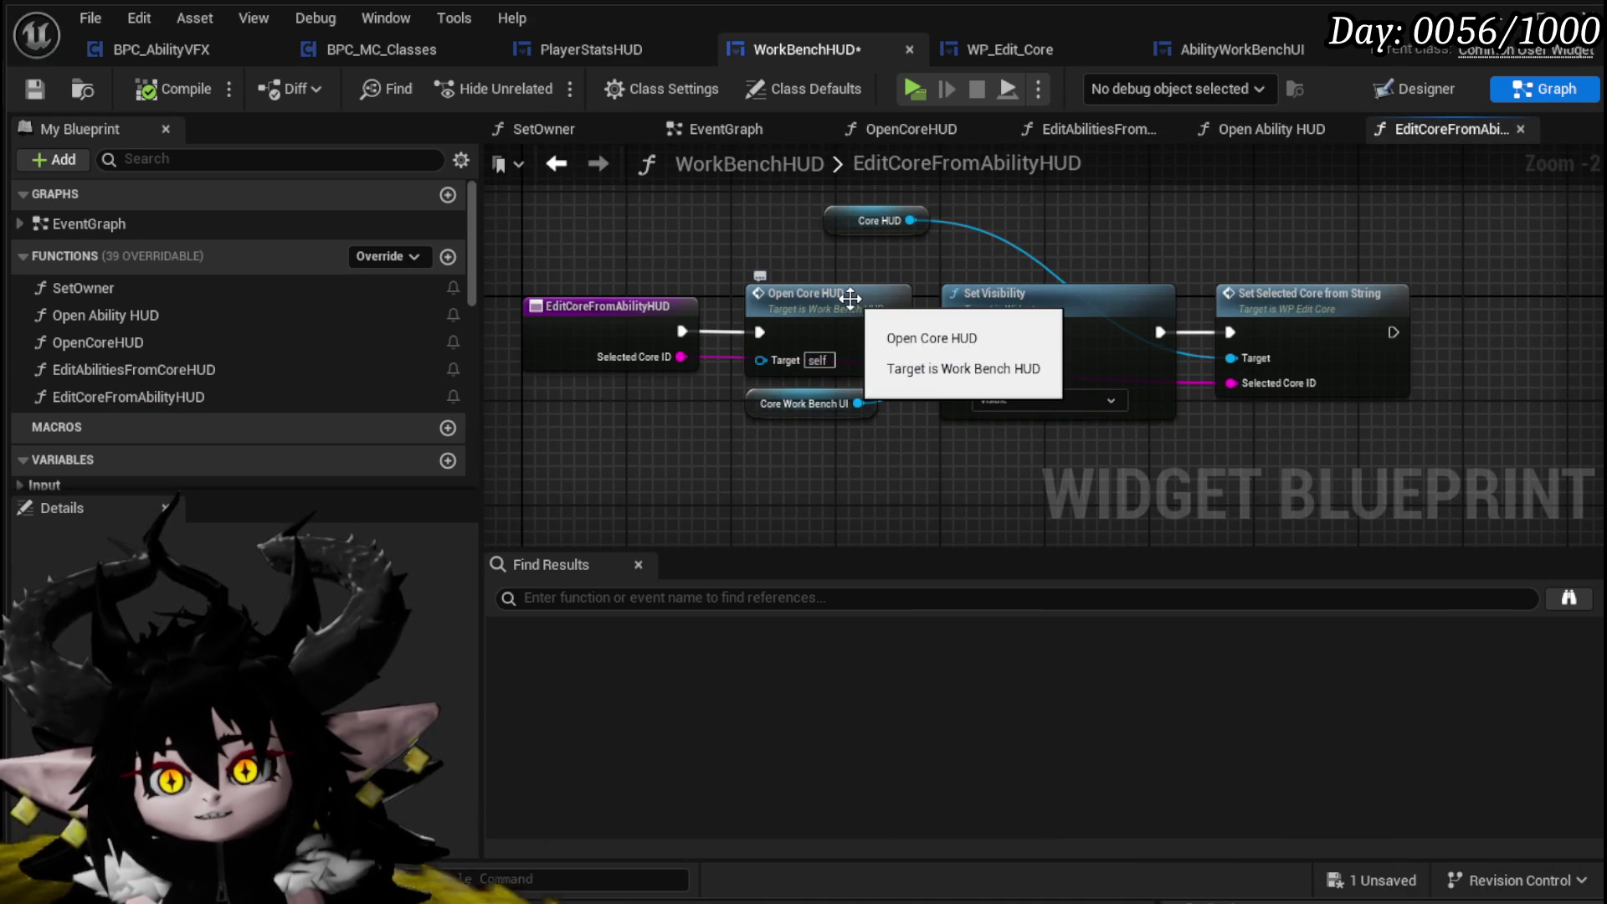
left_click_drag(785, 401, 801, 435)
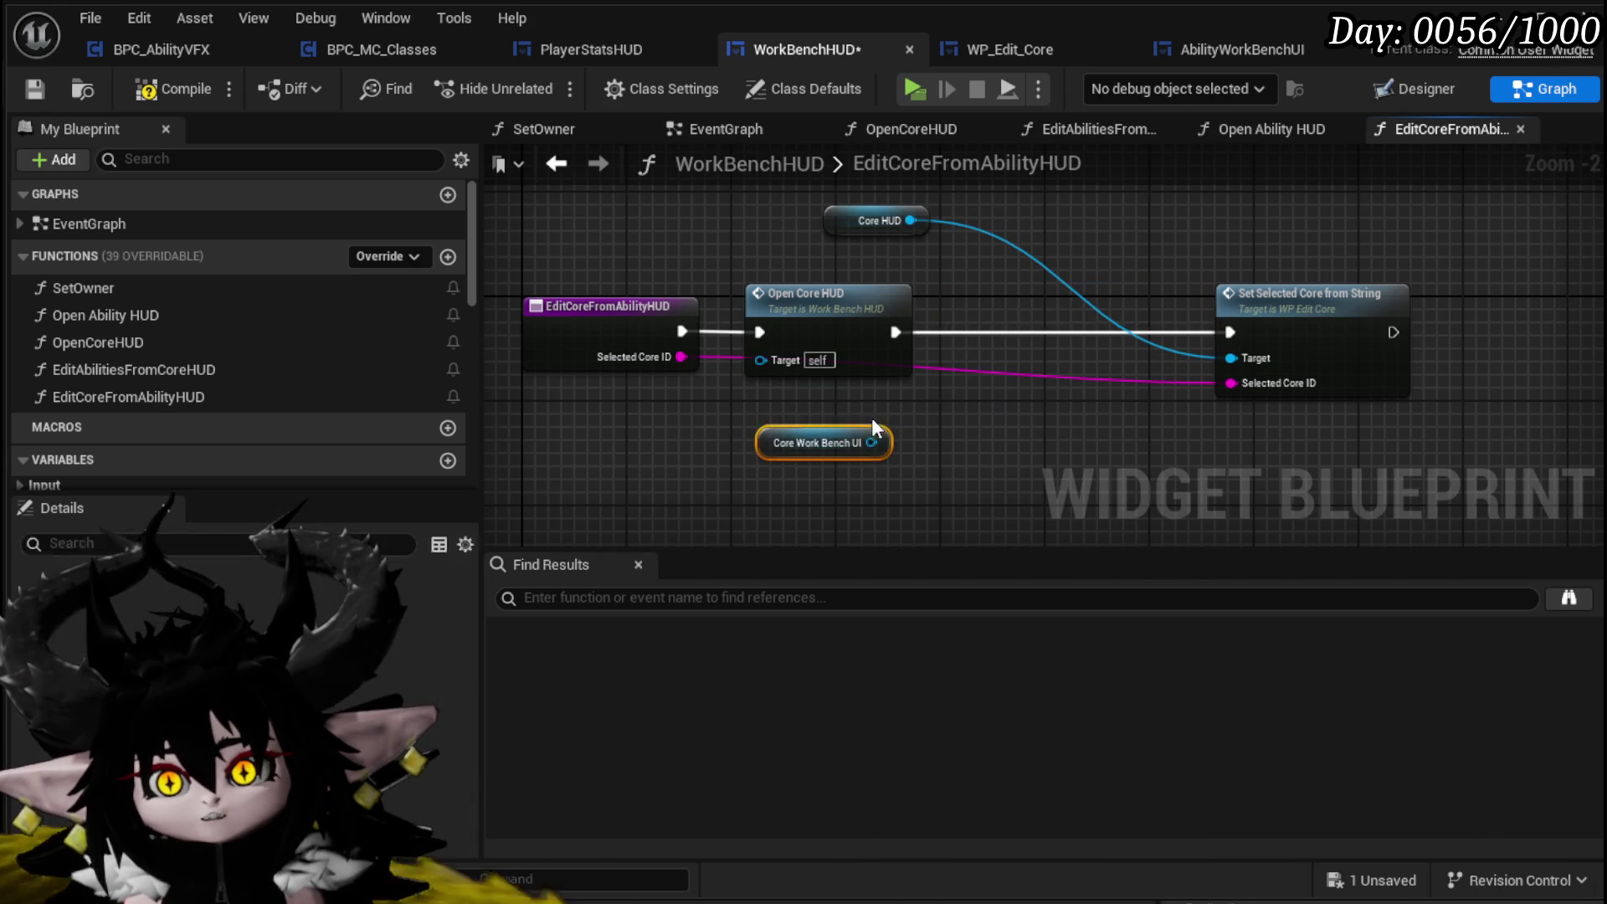
double_click(826, 308)
left_click_drag(986, 204, 997, 181)
left_click_drag(990, 293, 650, 291)
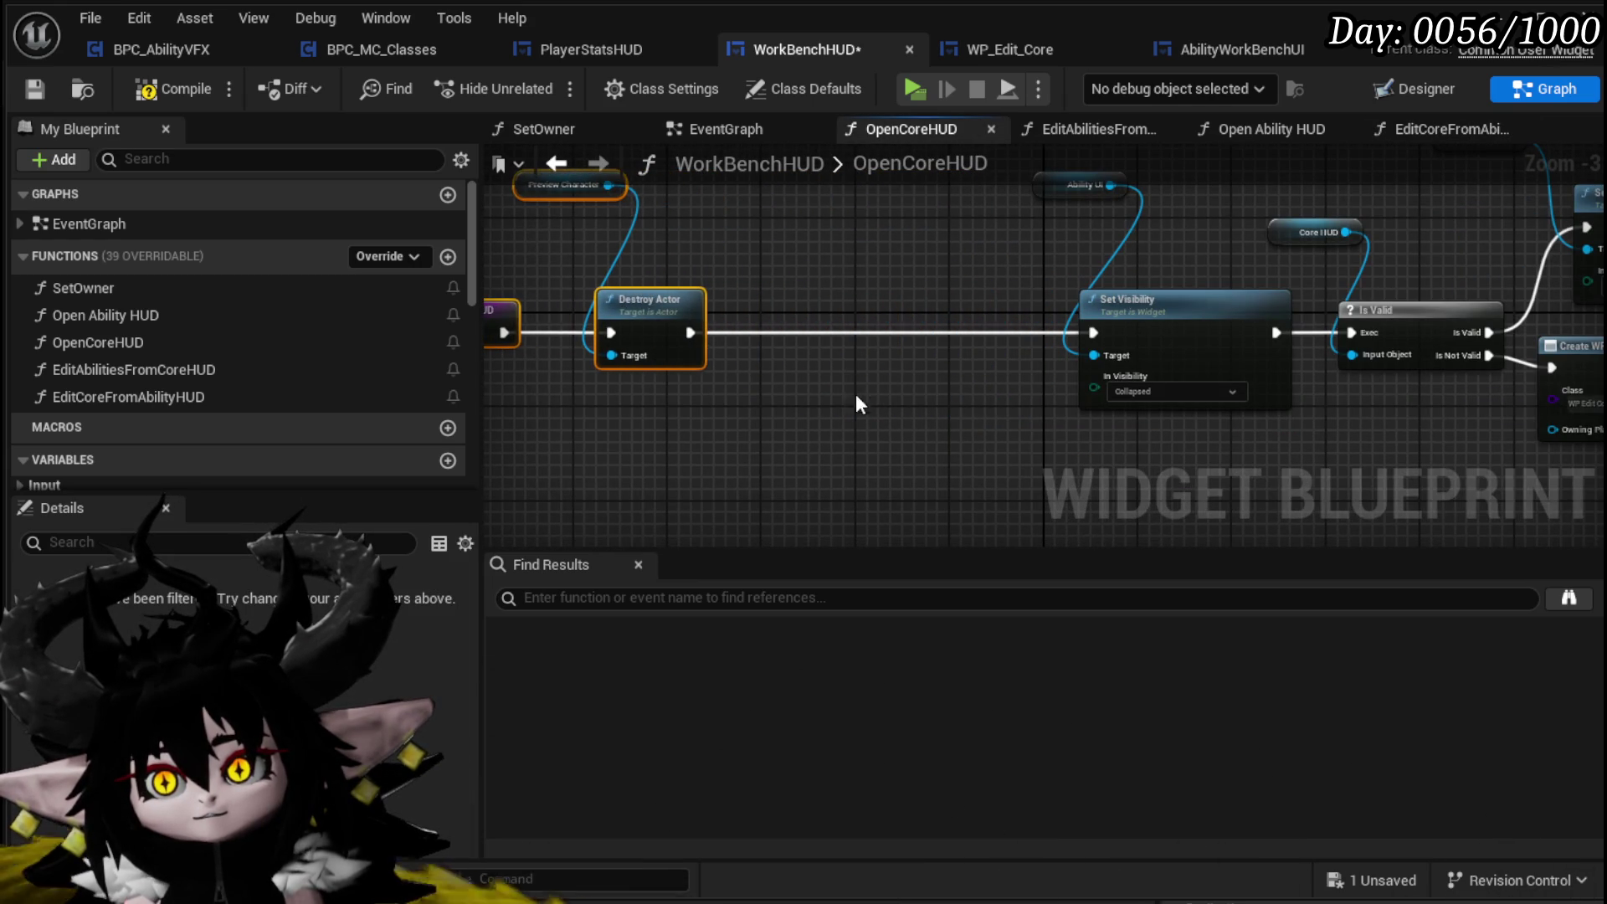
left_click_drag(783, 458, 1023, 243)
left_click_drag(1040, 367, 730, 375)
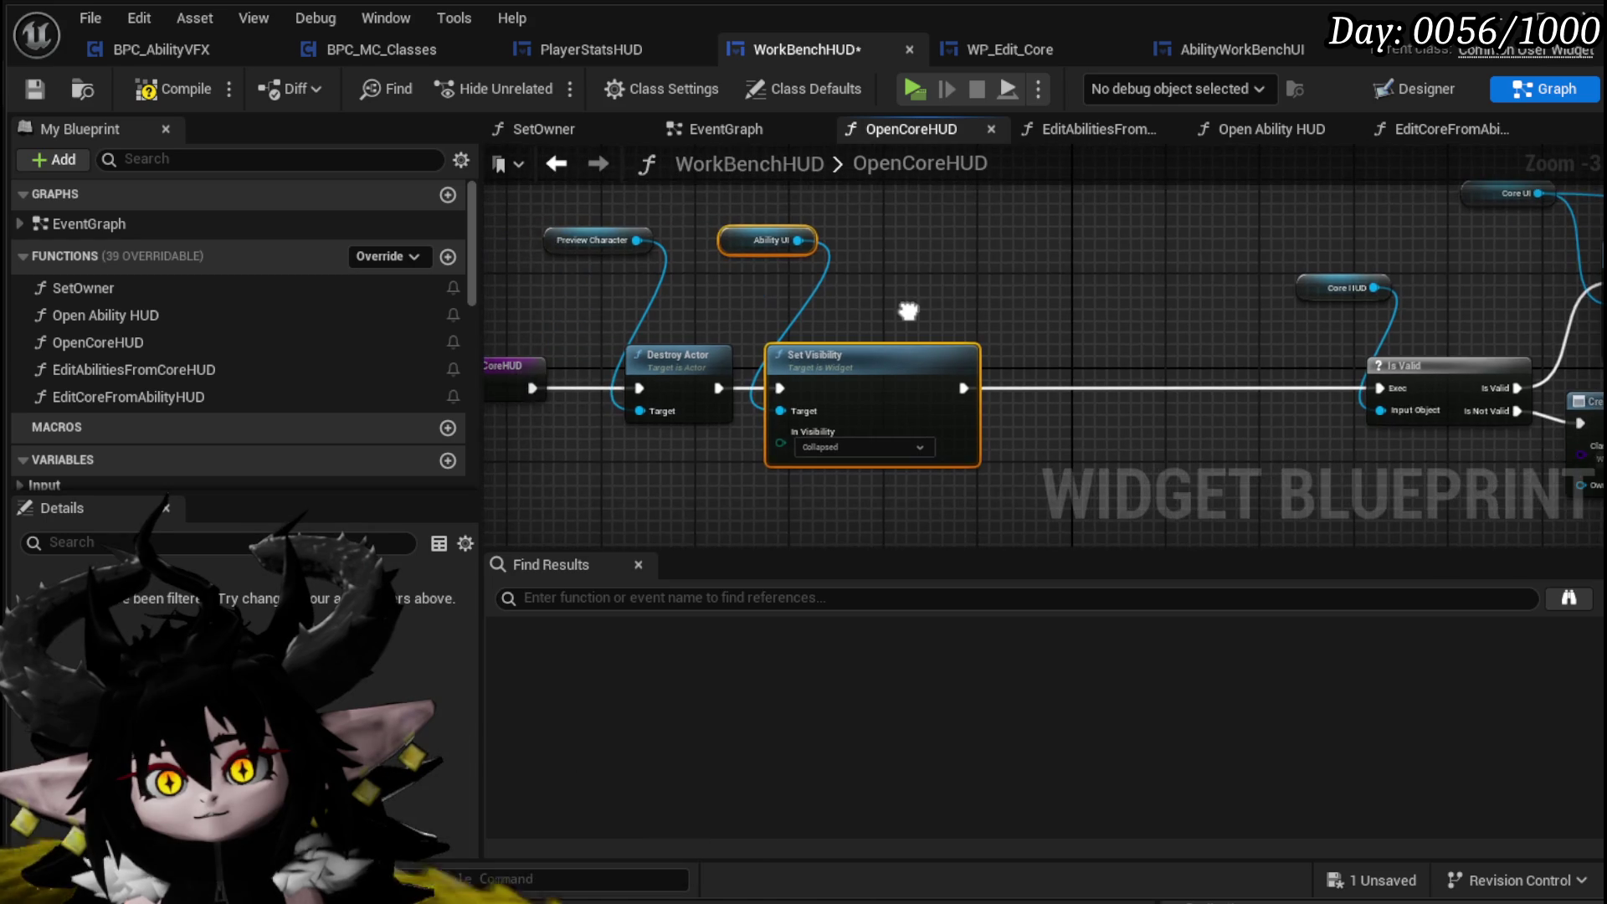
Paste the visibility nodes into OpenCoreHUD and chain a Core UI Set Visibility set to Visible
key("ctrl+v")
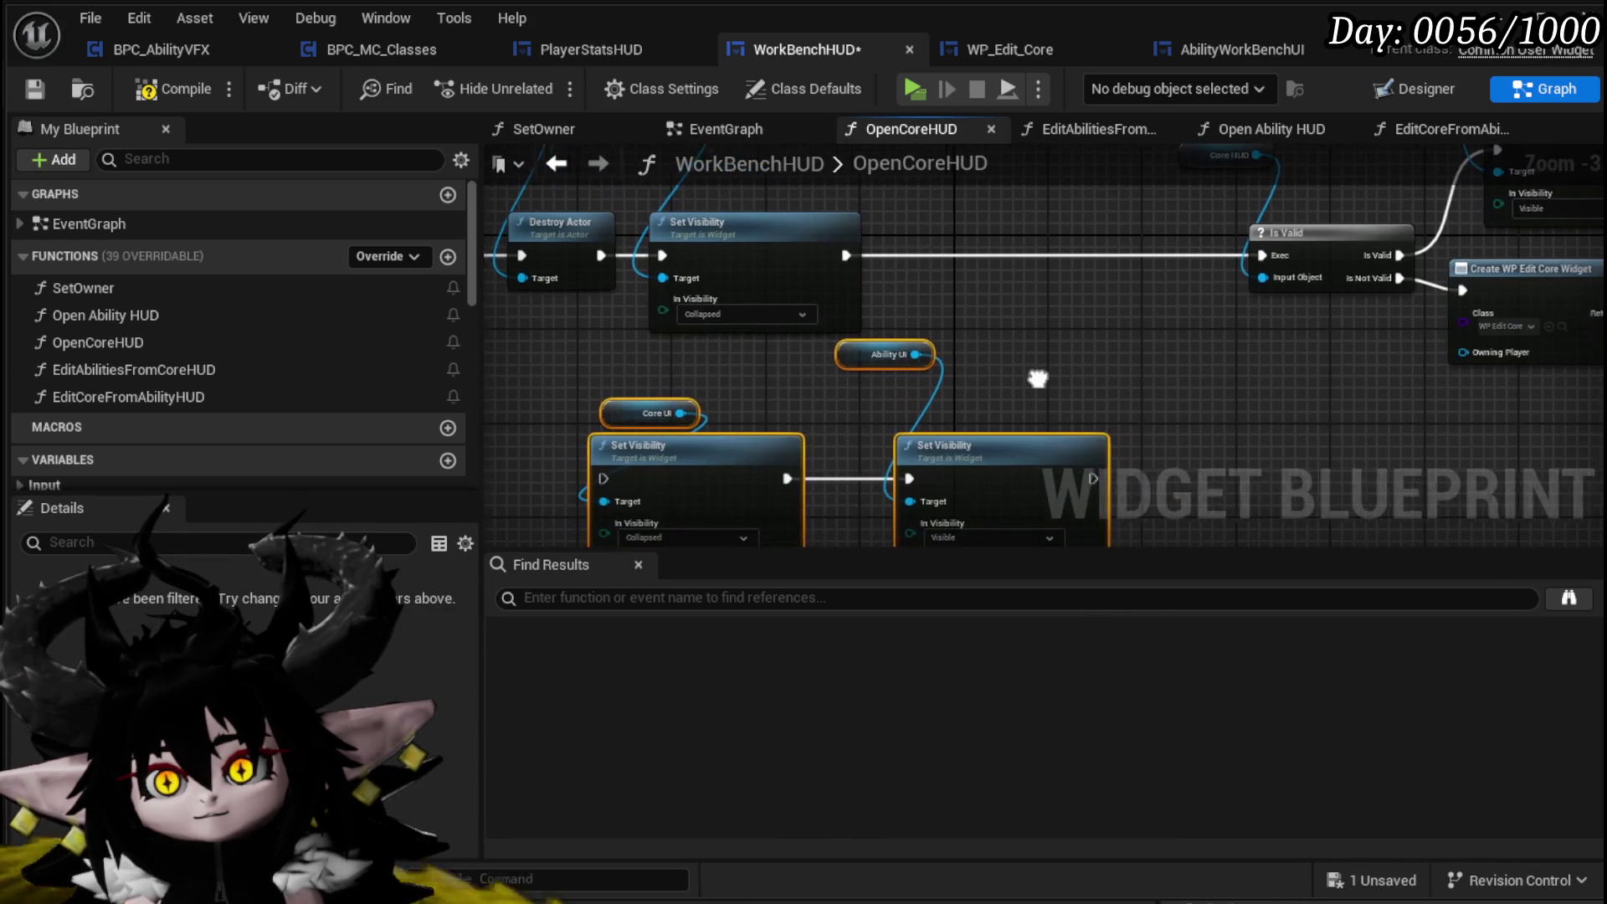
left_click_drag(1035, 368, 1031, 416)
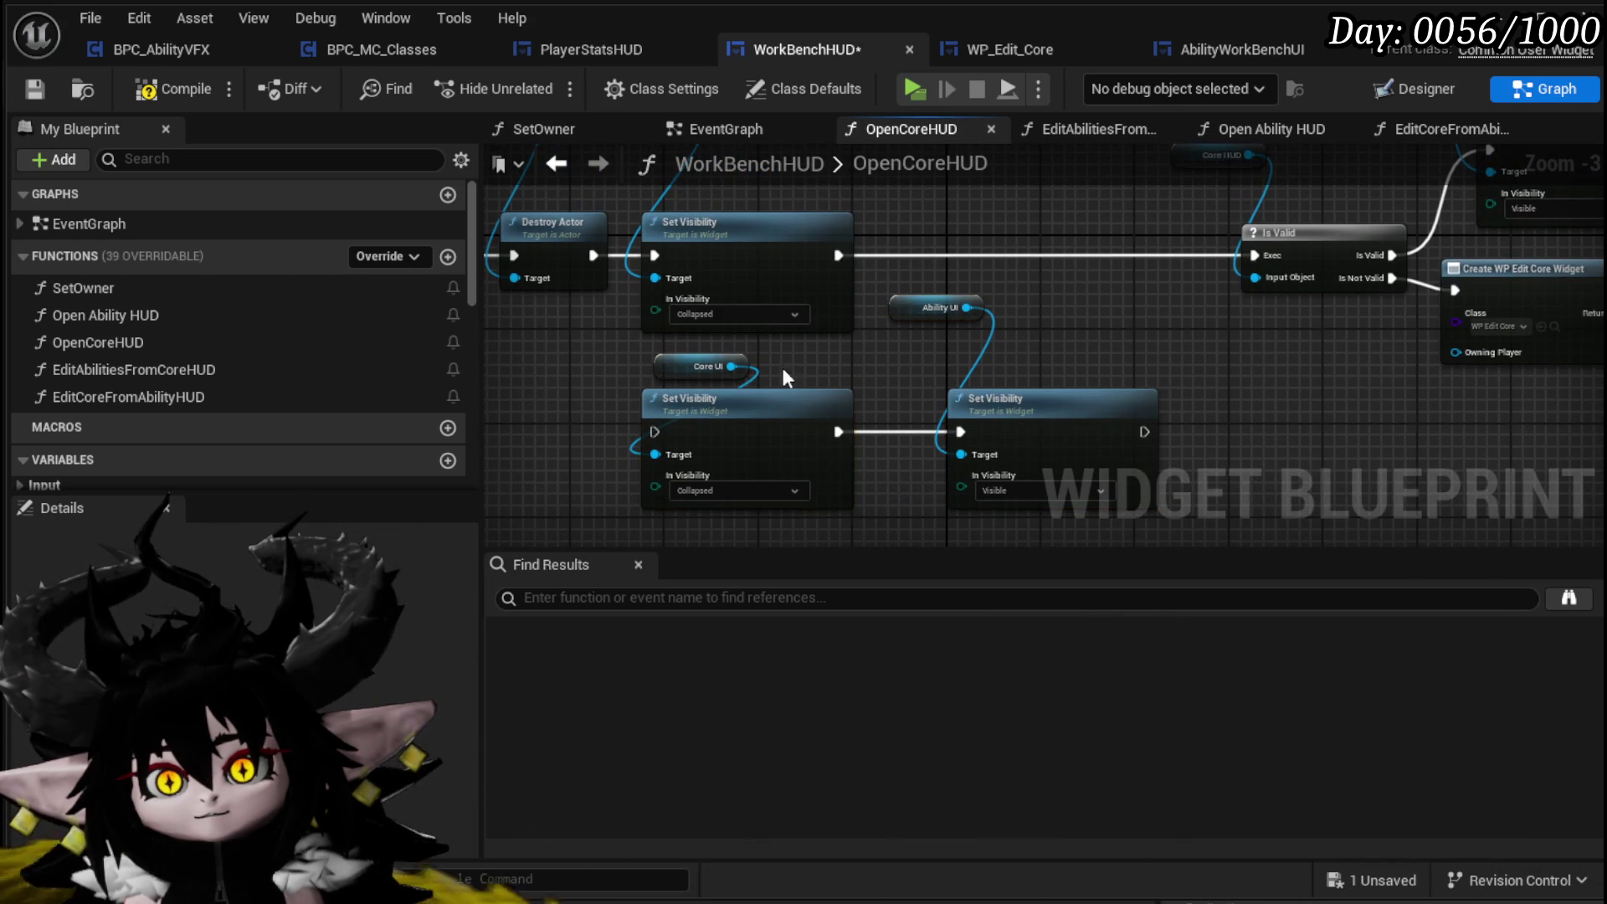
mouse_move(722, 457)
left_mouse_down()
mouse_move(911, 293)
mouse_move(1004, 257)
left_mouse_up()
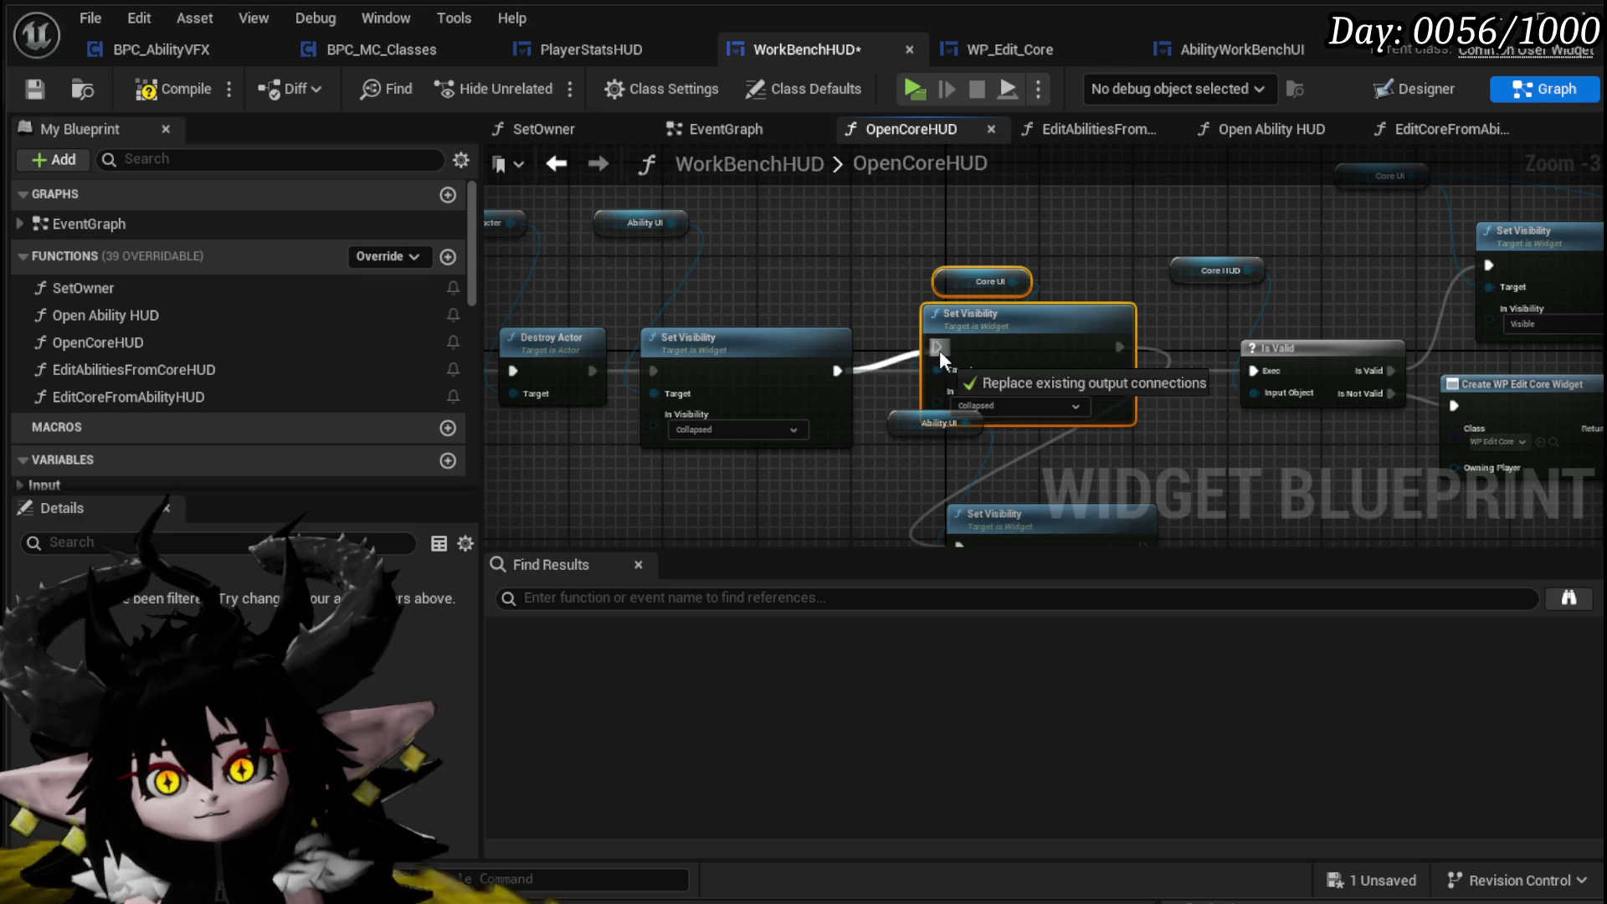
left_click(998, 434)
left_click(1013, 403)
left_click(975, 423)
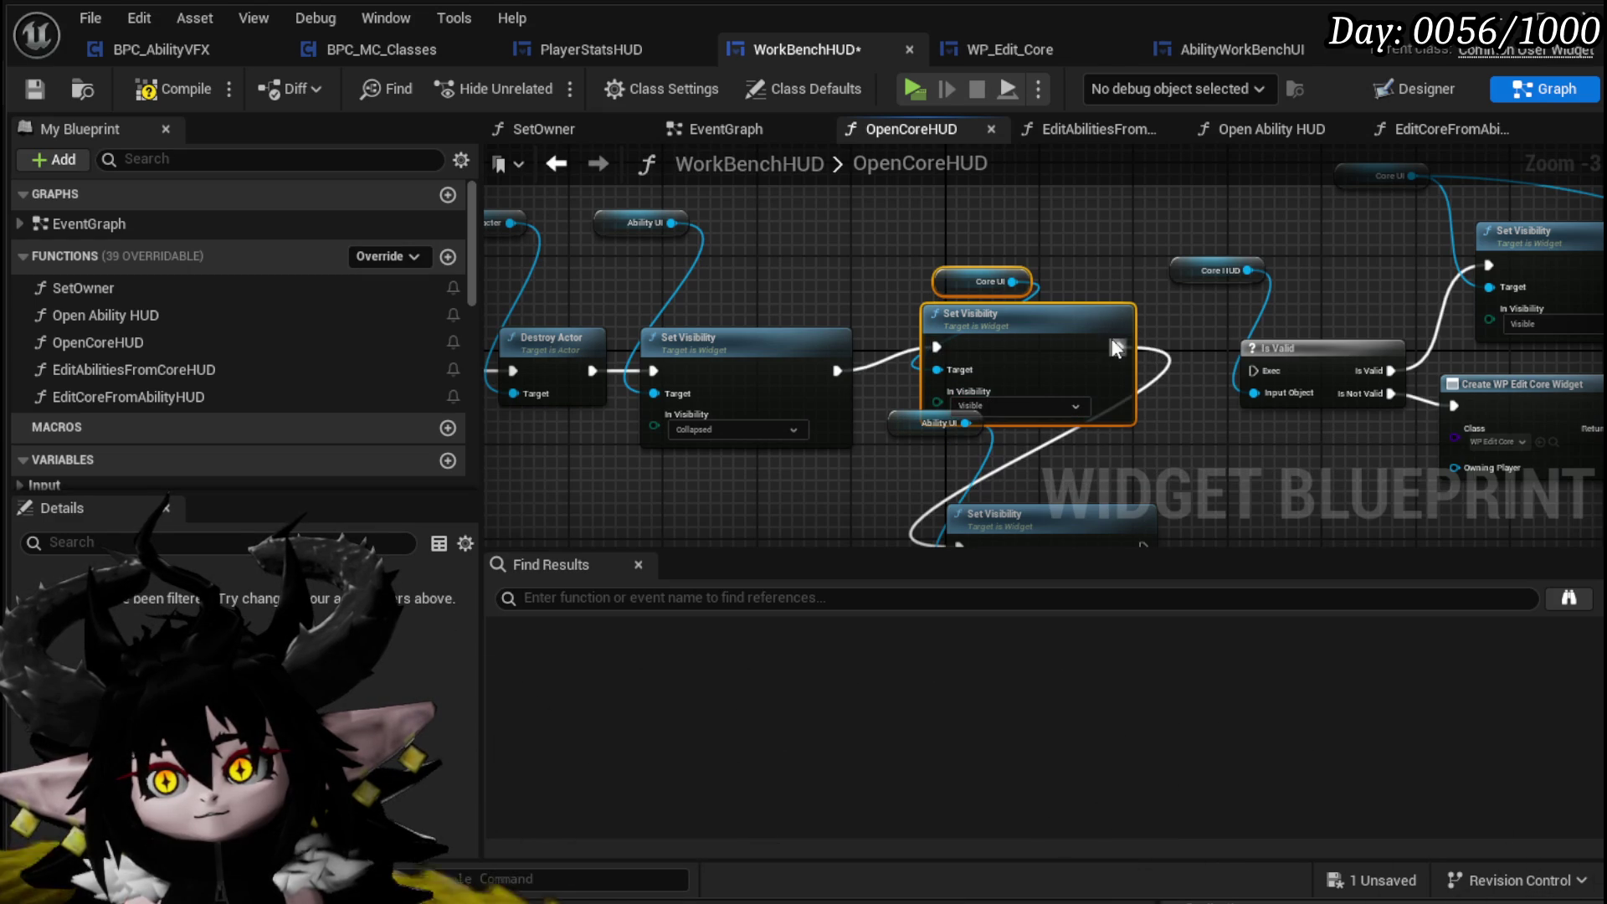
Undo the Ability UI getter move and review the Add Child, Is Valid and Set Visibility nodes
left_click_drag(1154, 430, 1117, 338)
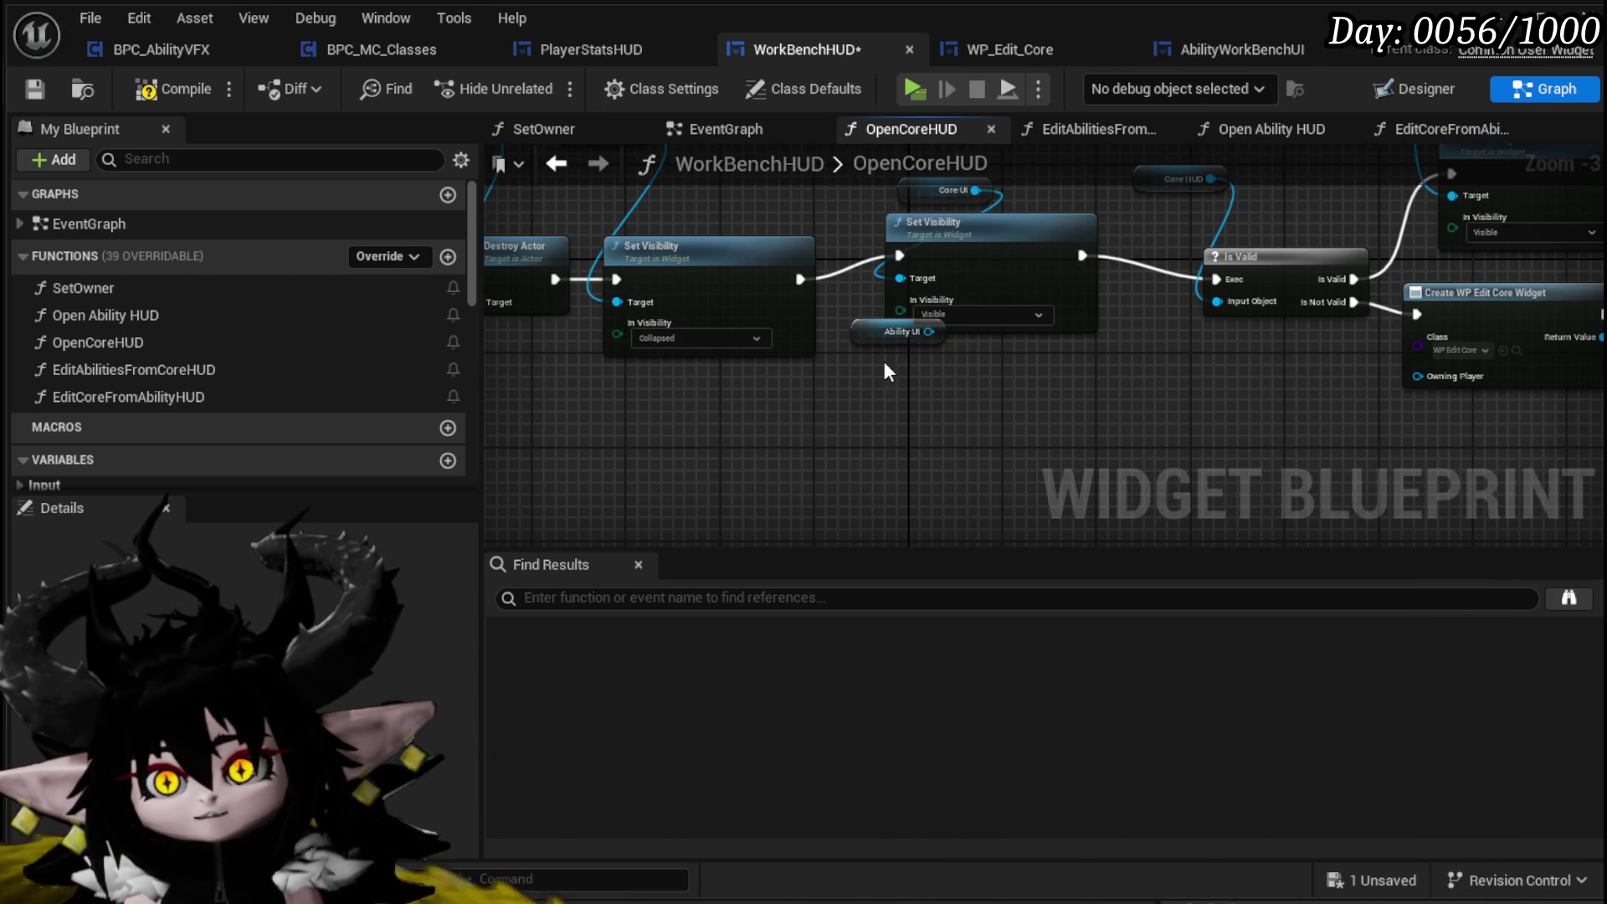
key("ctrl+z")
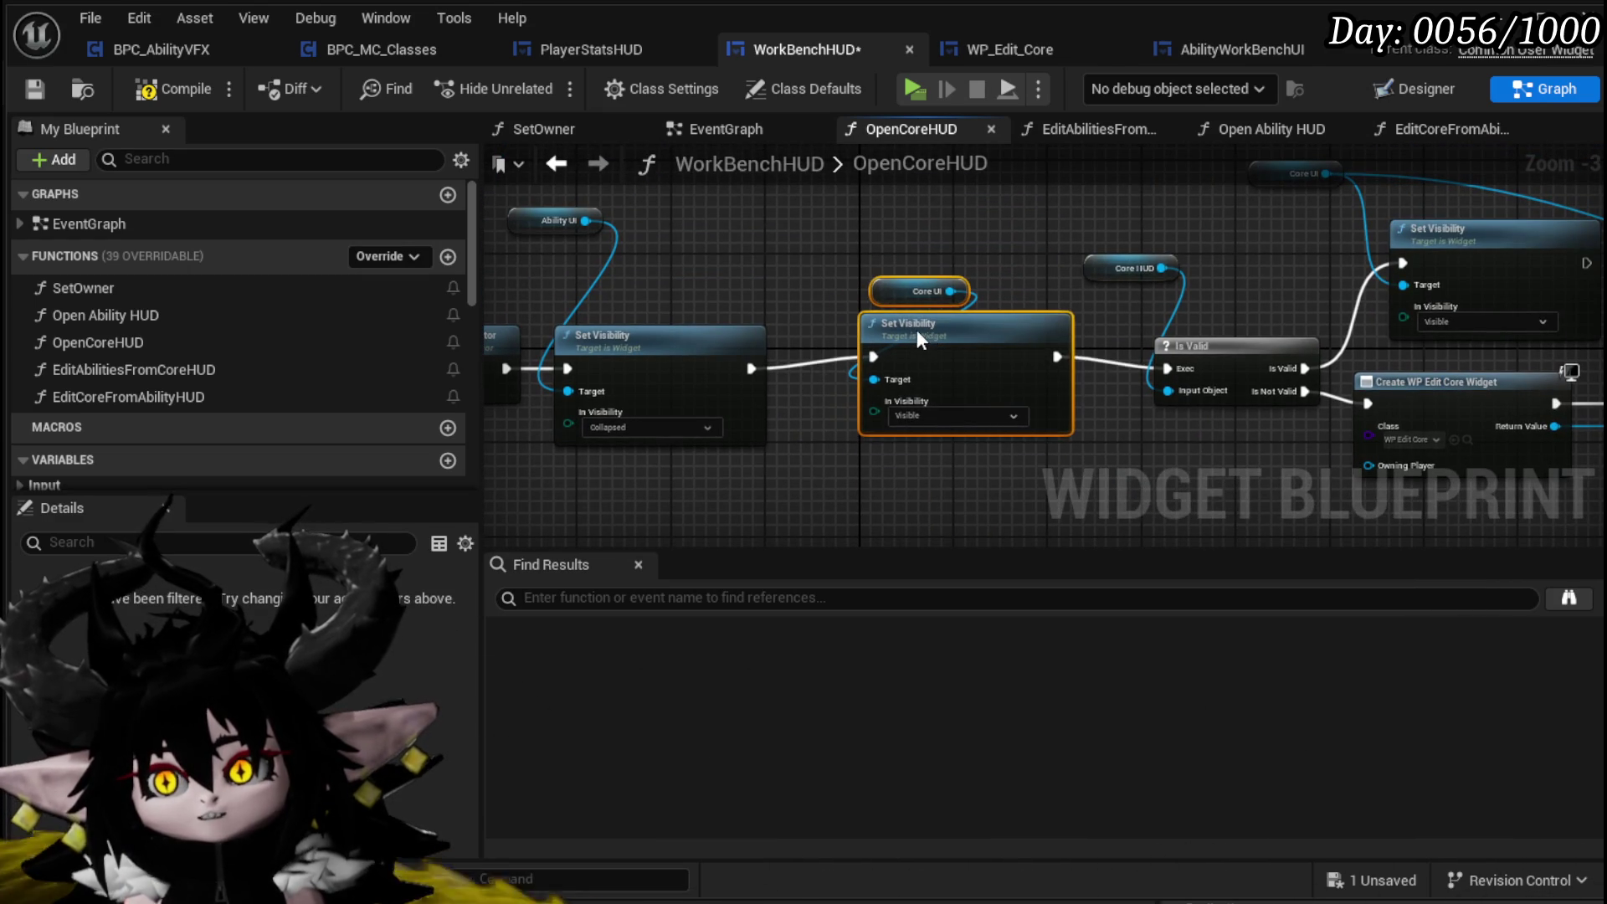
mouse_move(1482, 268)
left_mouse_down()
mouse_move(602, 108)
mouse_move(760, 211)
left_mouse_up()
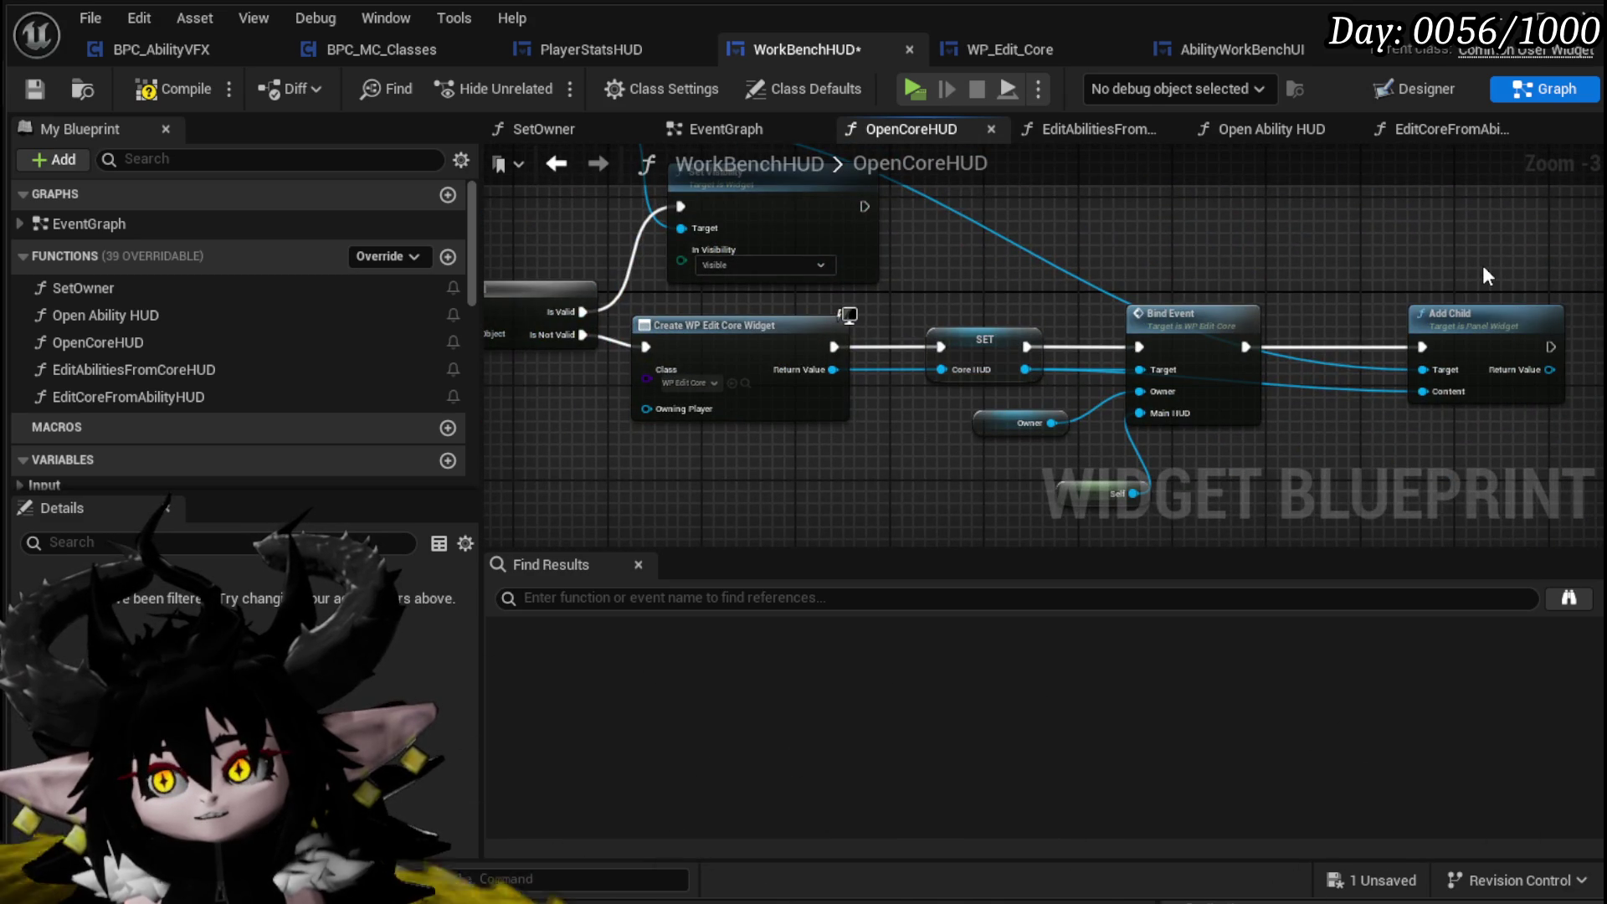
left_click_drag(1479, 263, 1426, 215)
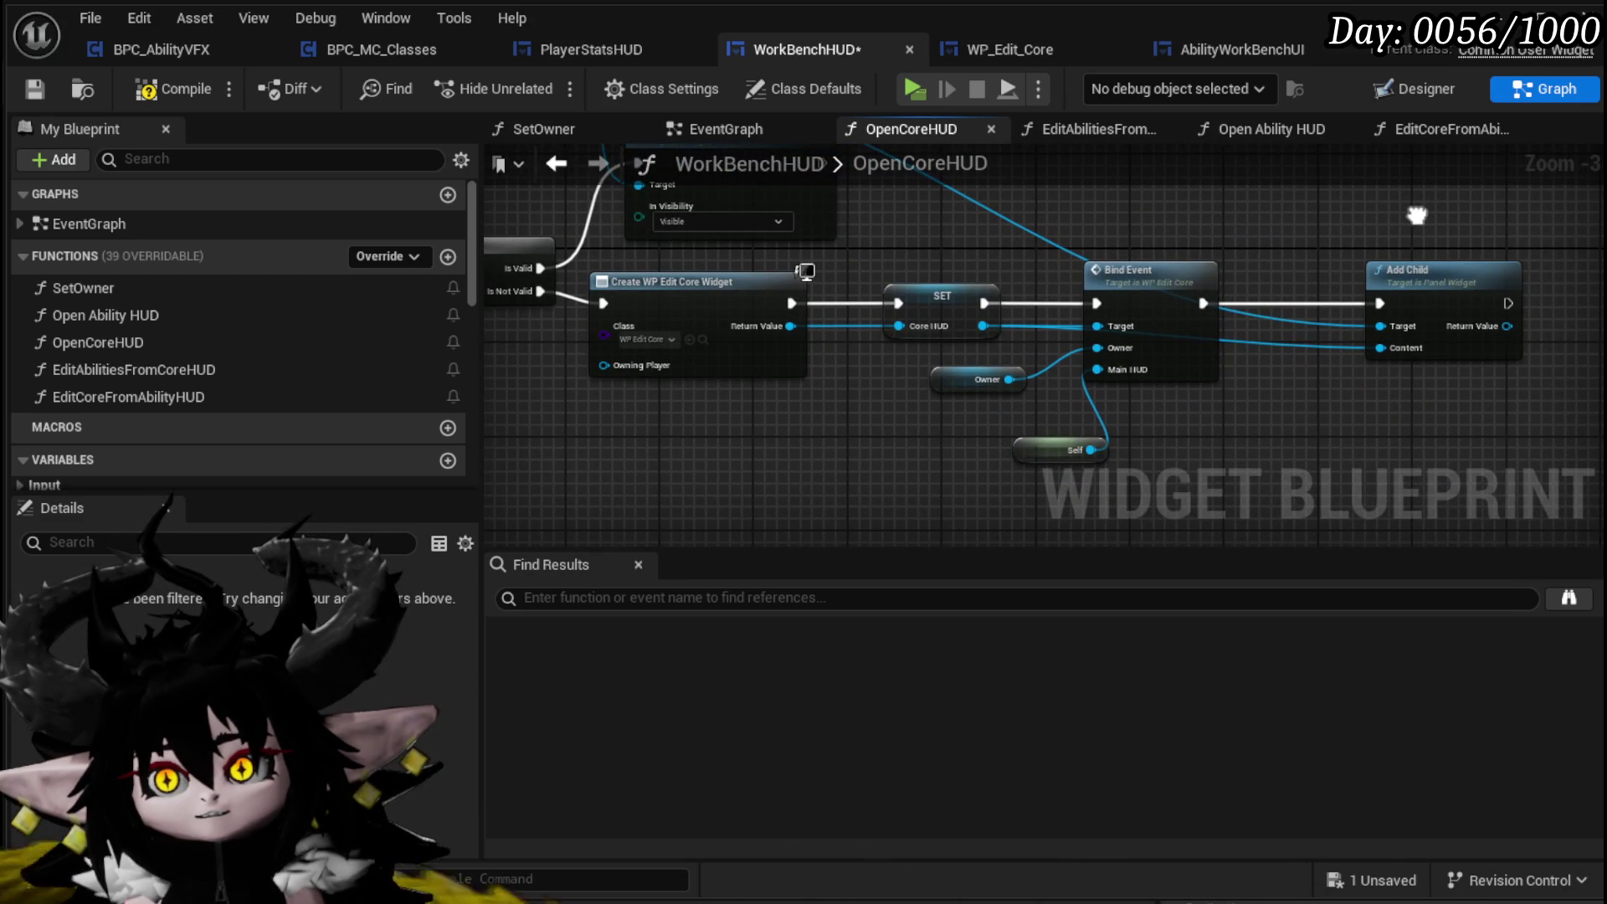
left_click(1423, 269)
mouse_move(1192, 189)
left_mouse_down()
mouse_move(1249, 310)
mouse_move(1516, 372)
left_mouse_up()
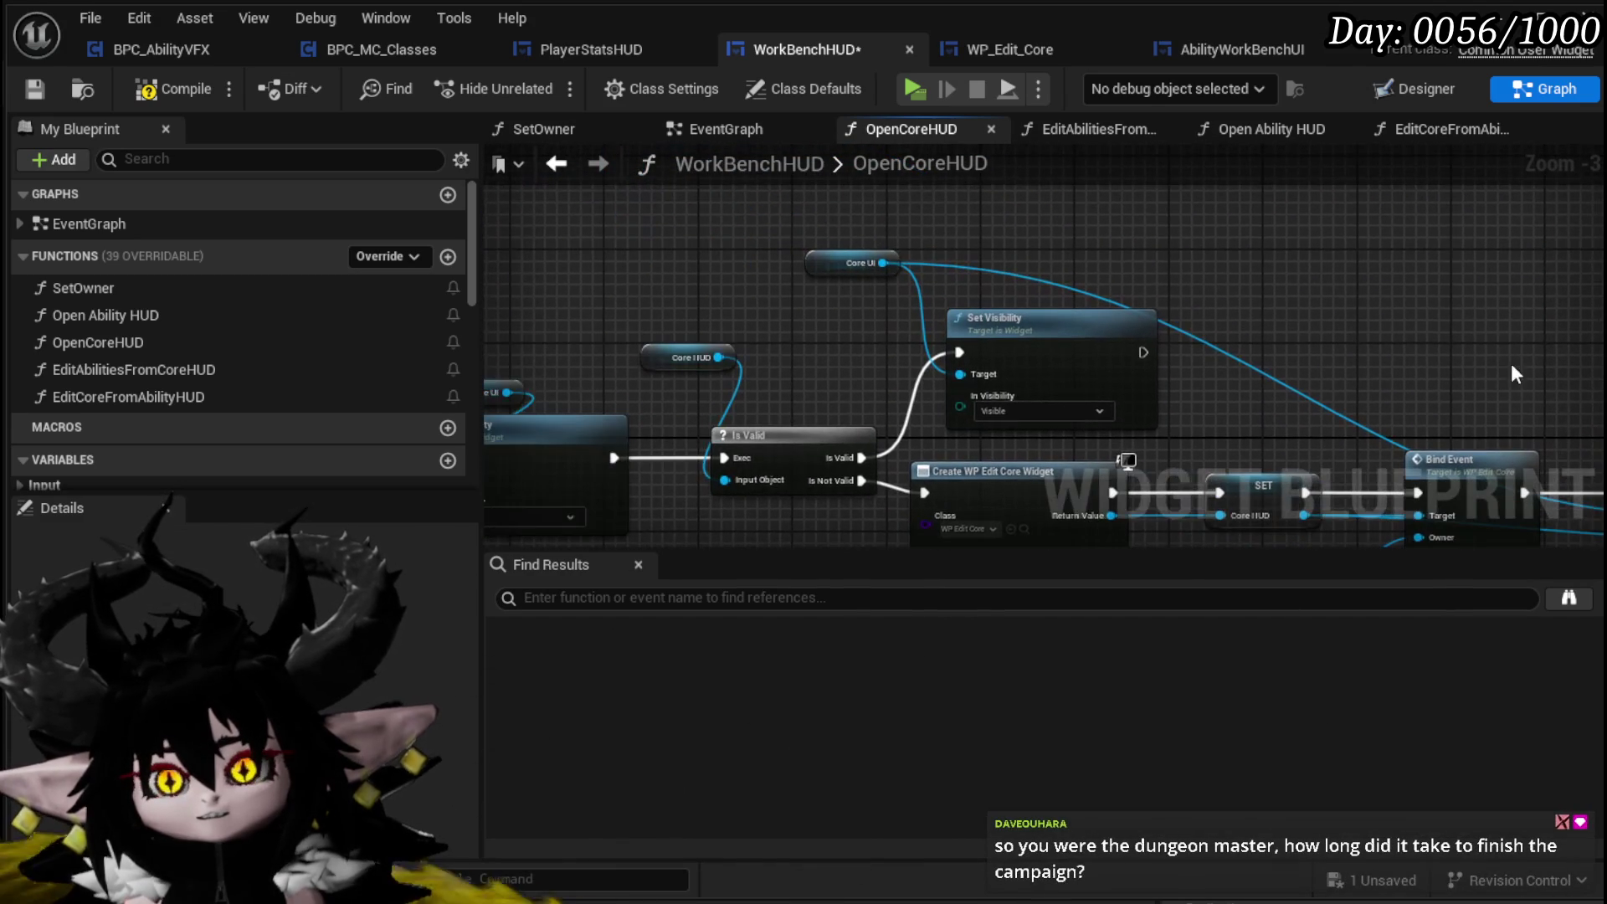
left_click_drag(929, 284, 1197, 249)
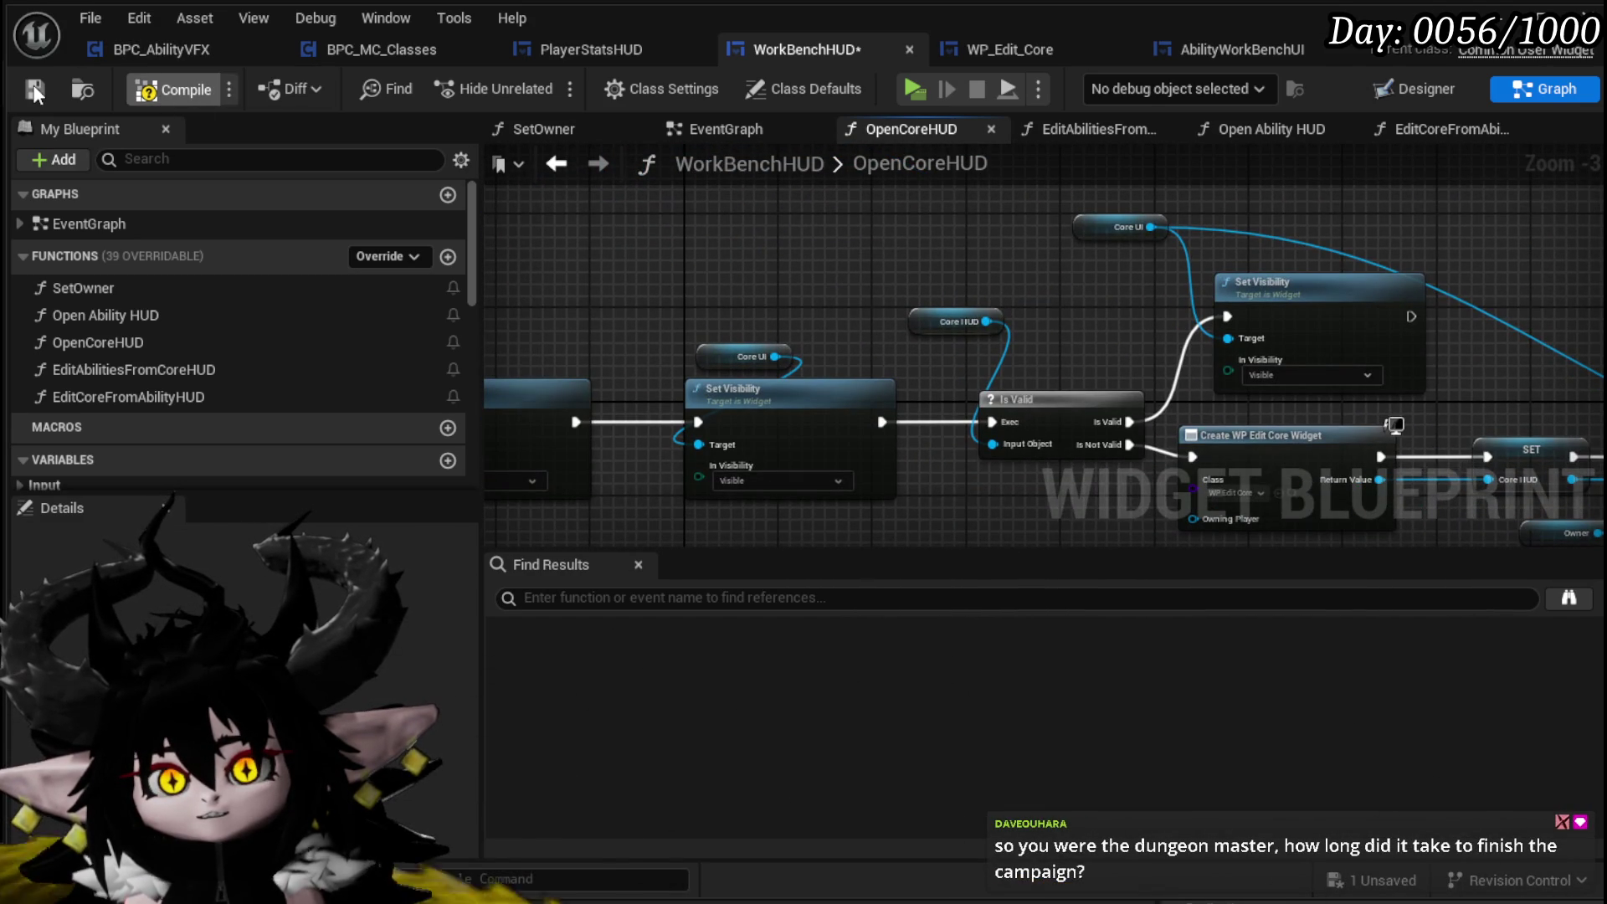
key("alt+Tab")
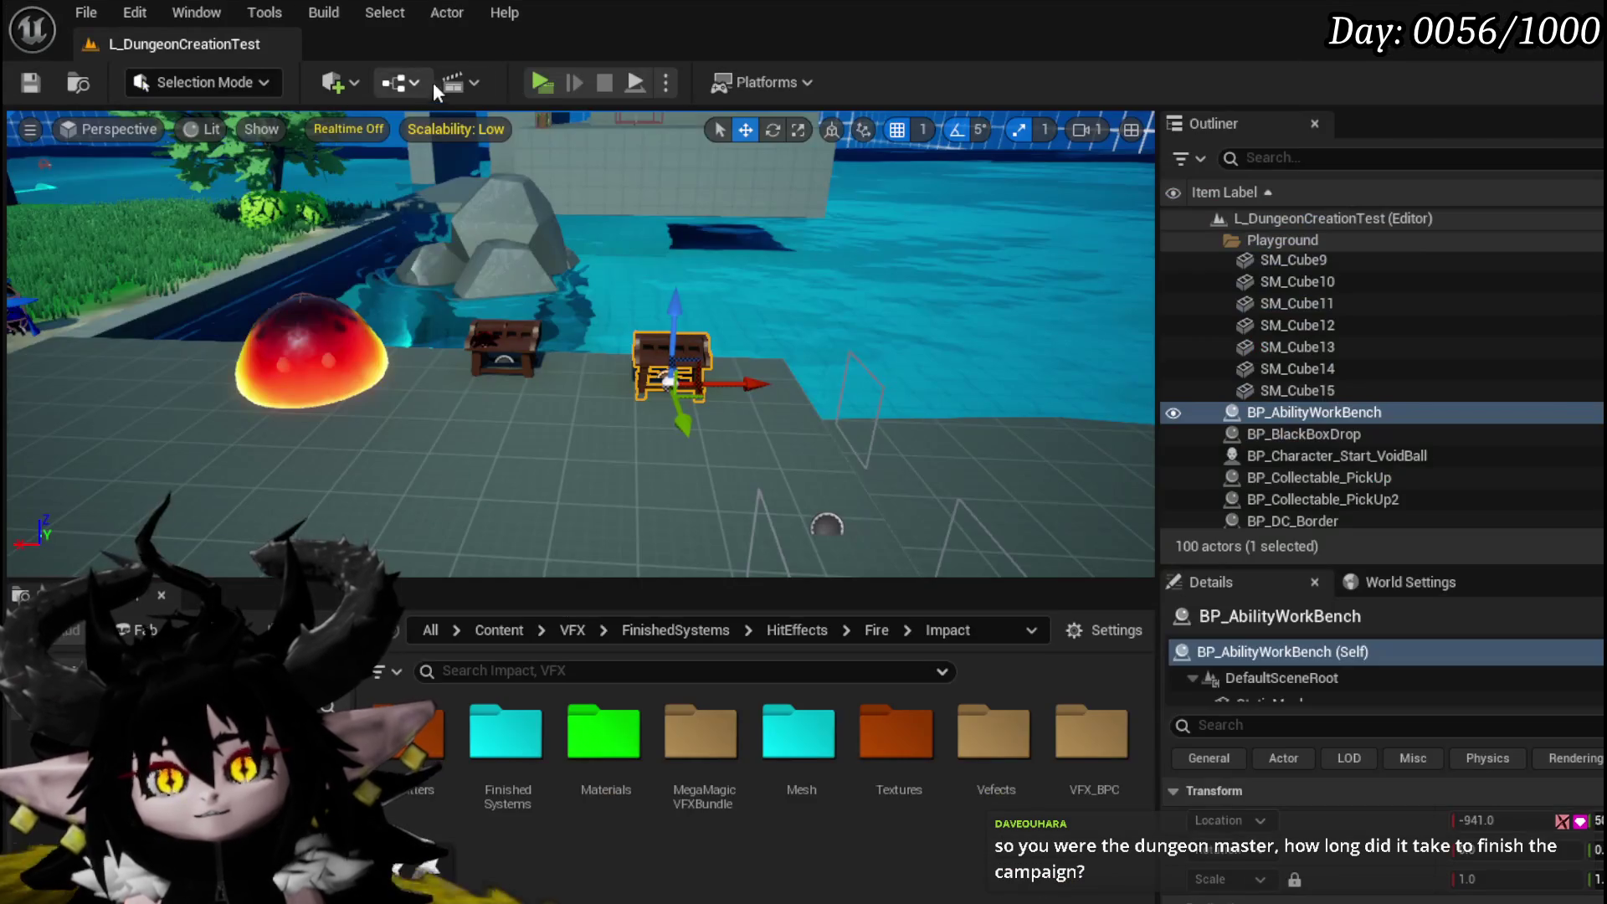
Play the level, open ABILITY at the workbench, pick Magic|Ch, then Edit and Confirm the core
left_click(541, 82)
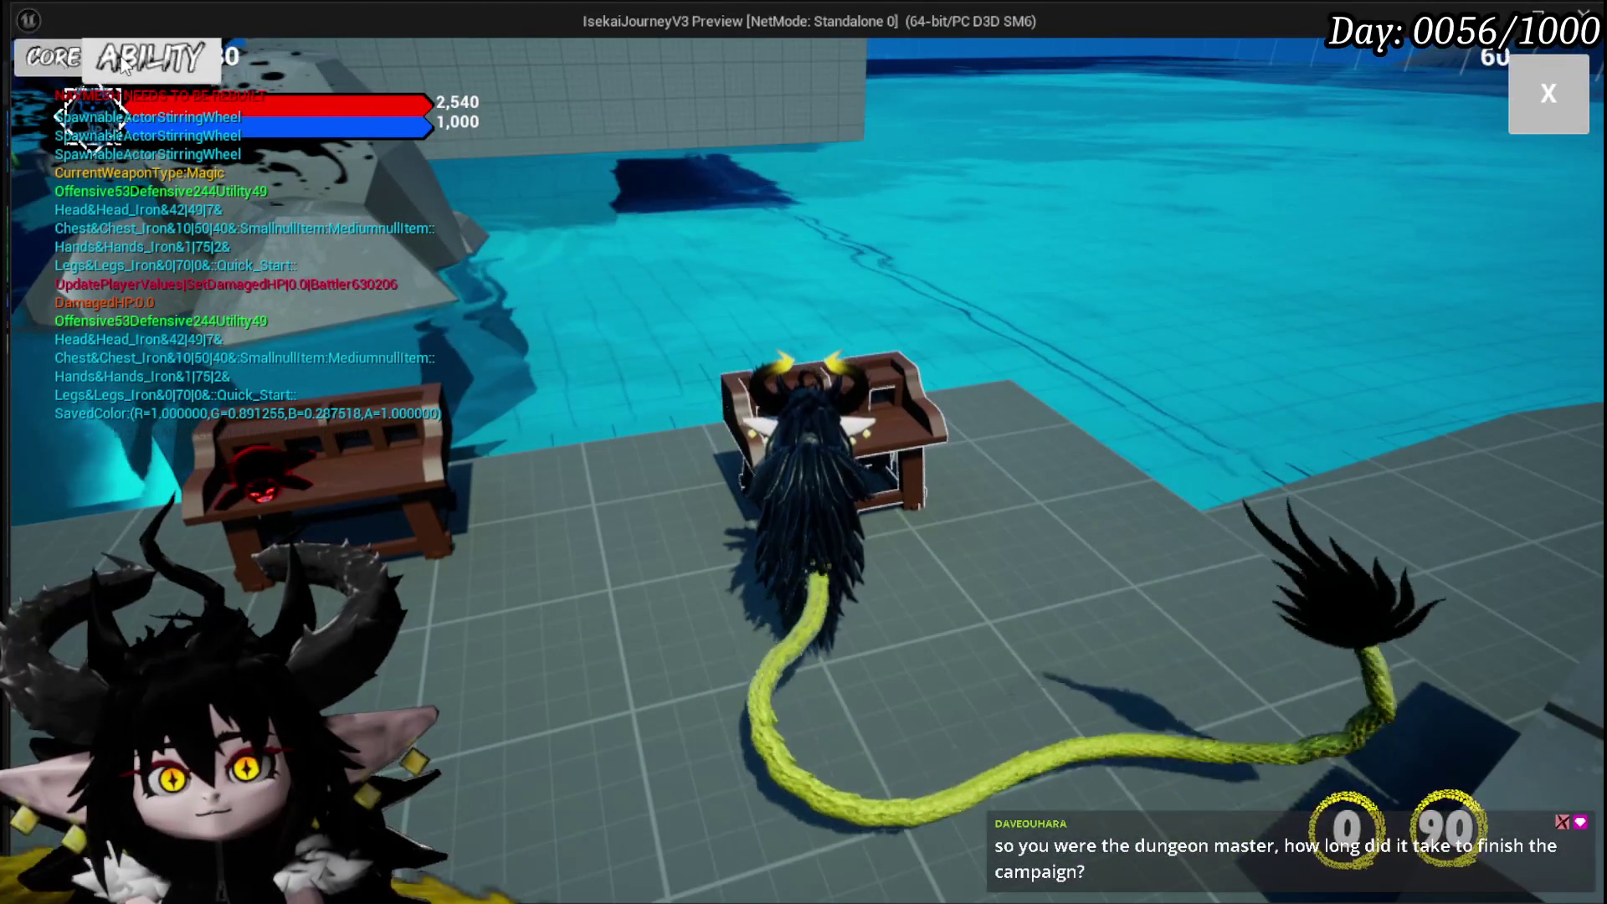
left_click(124, 65)
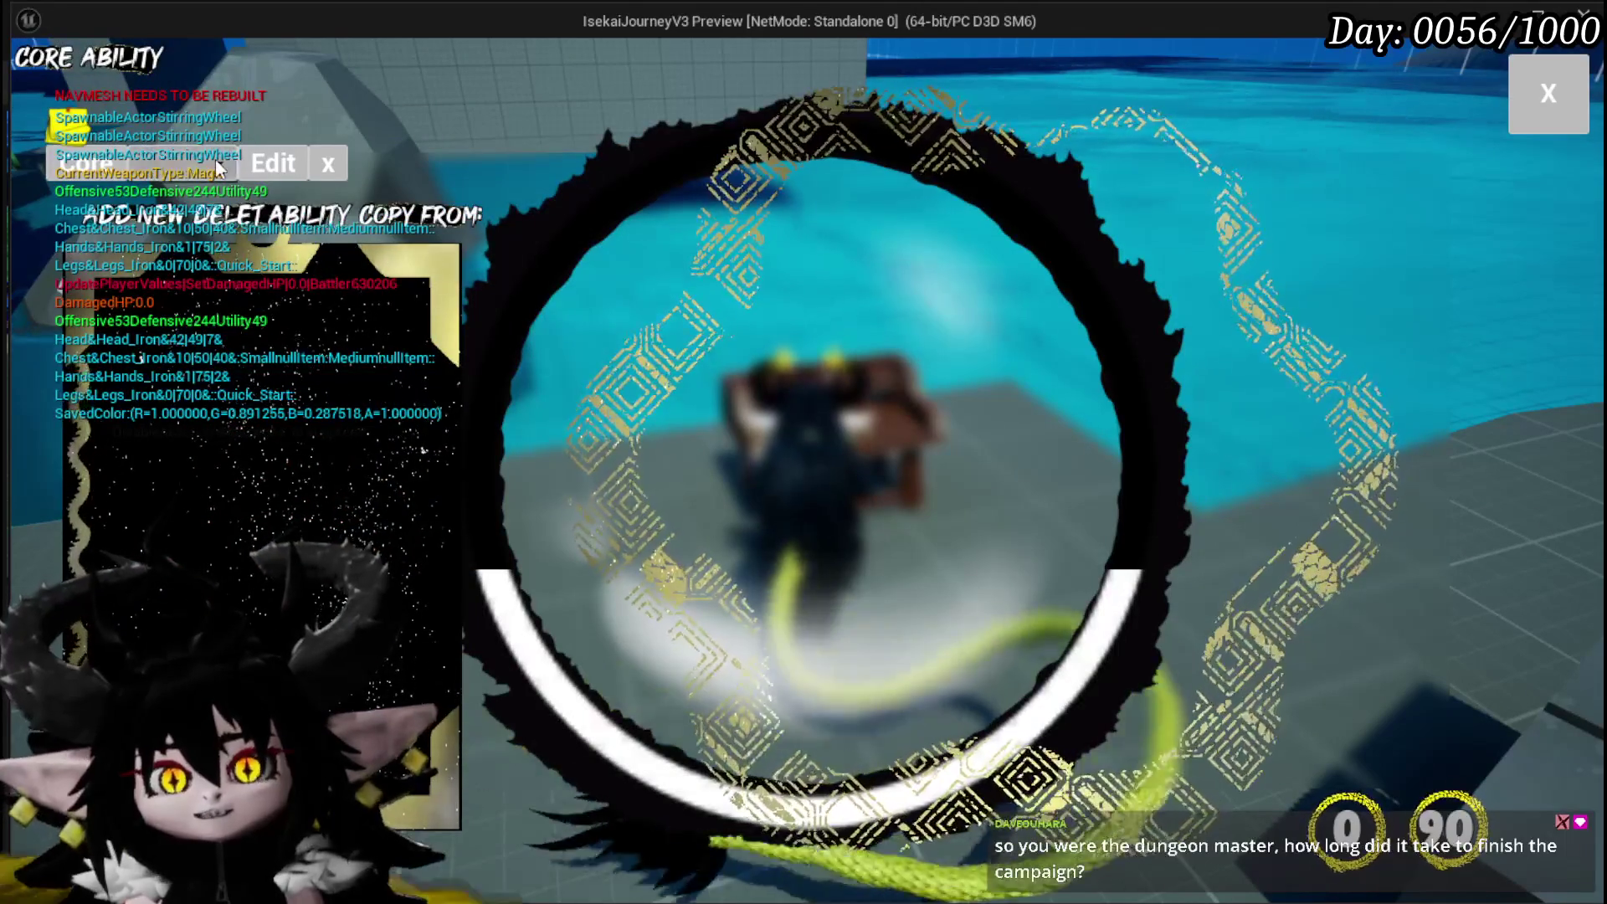
left_click(234, 207)
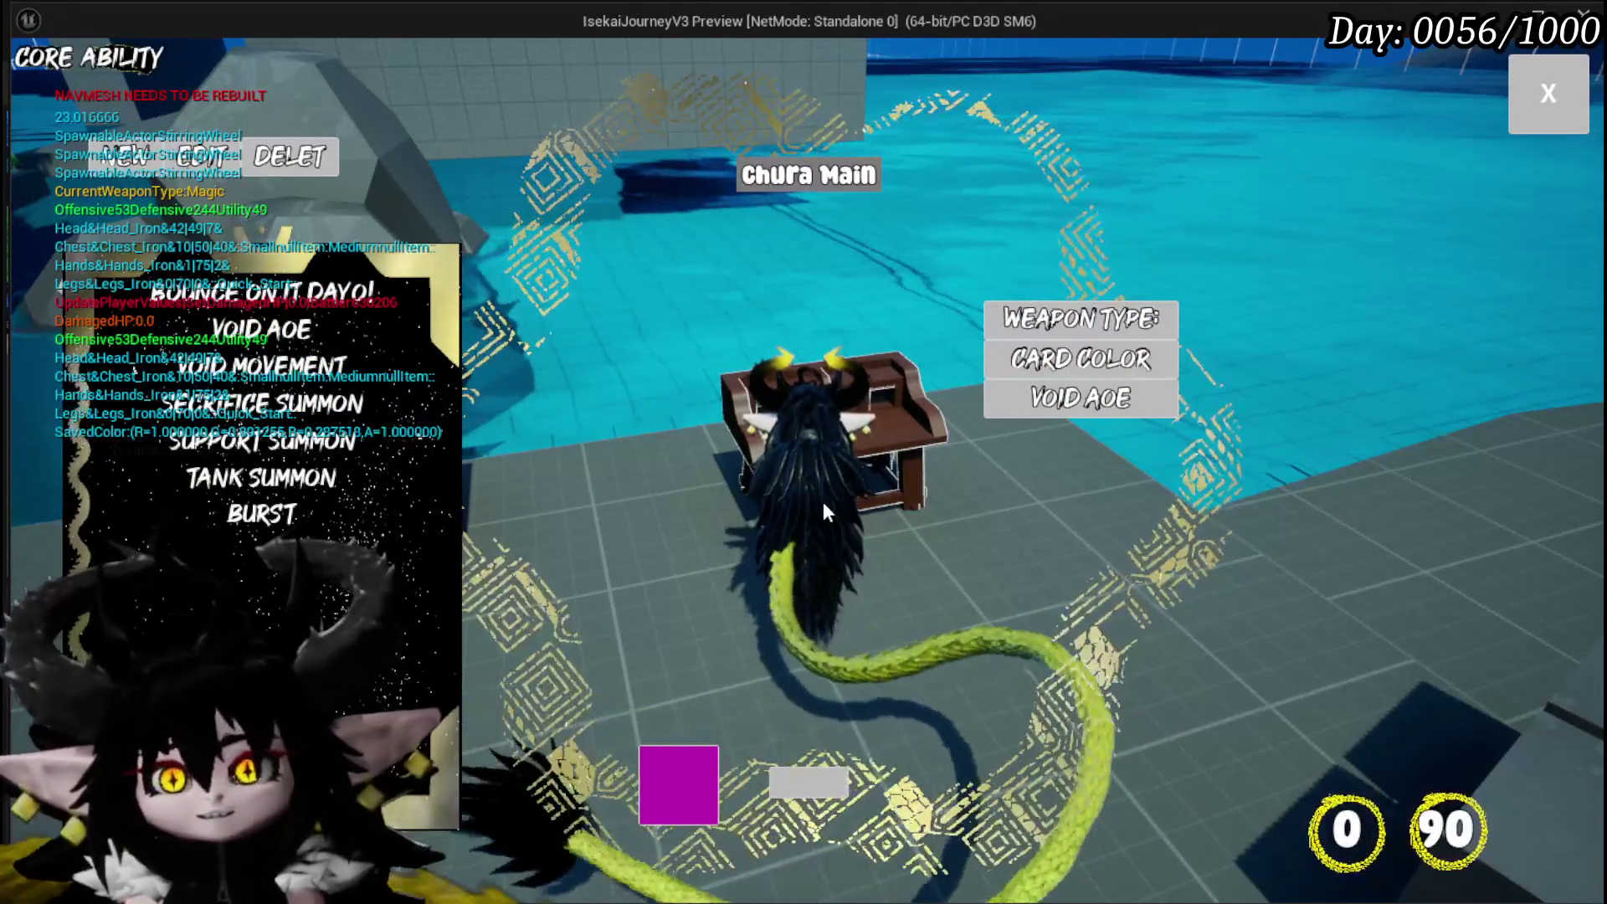
mouse_move(285, 502)
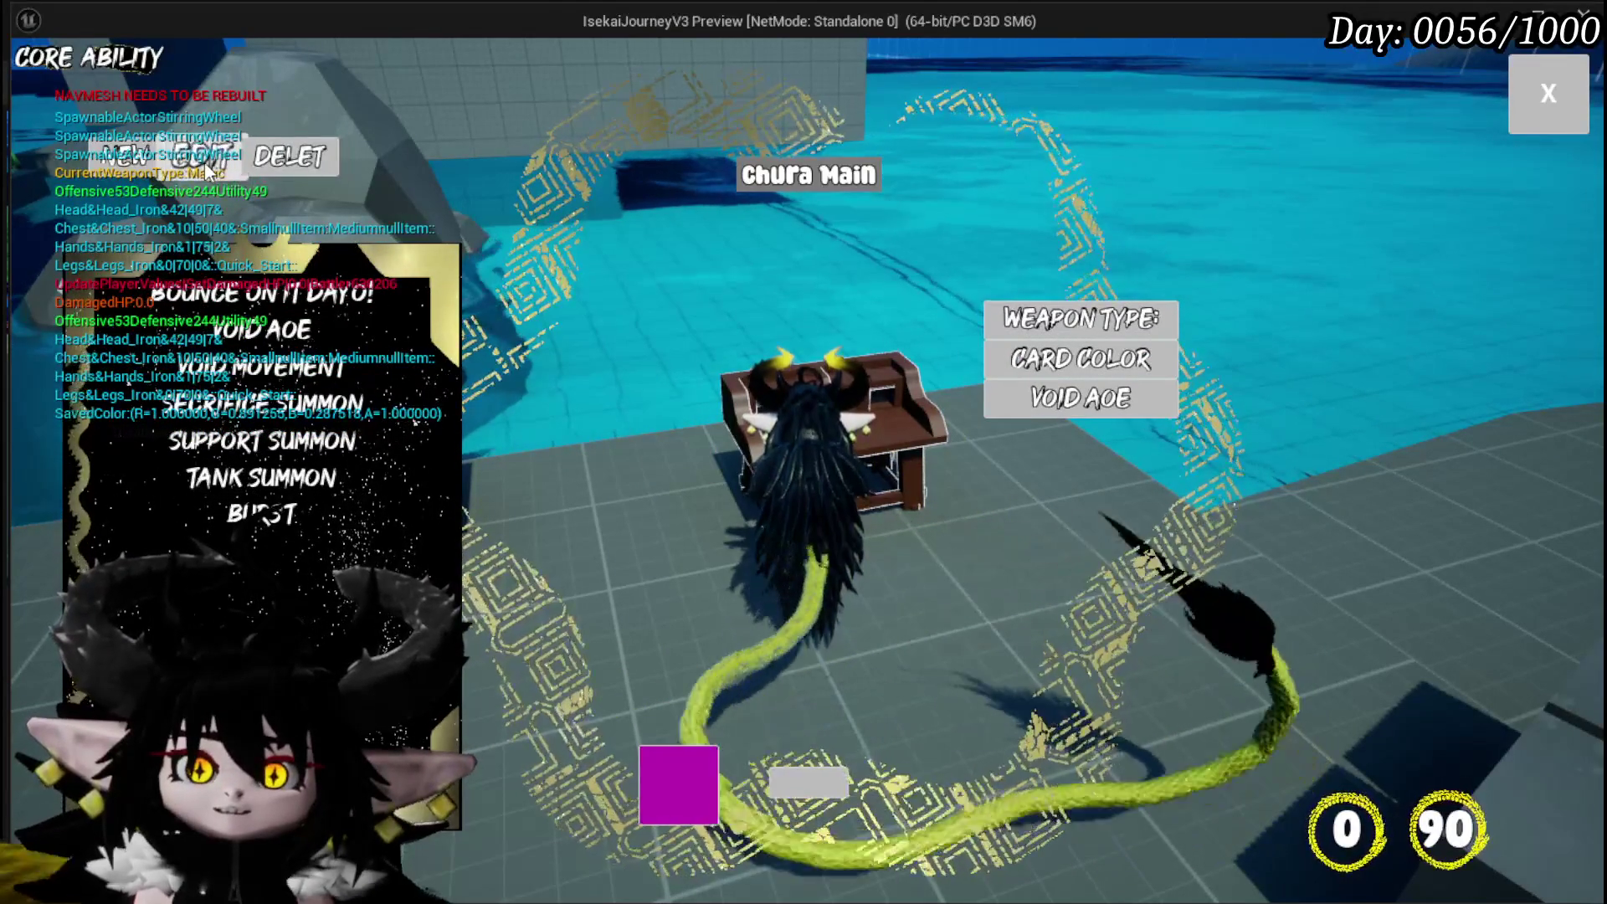
left_click(201, 156)
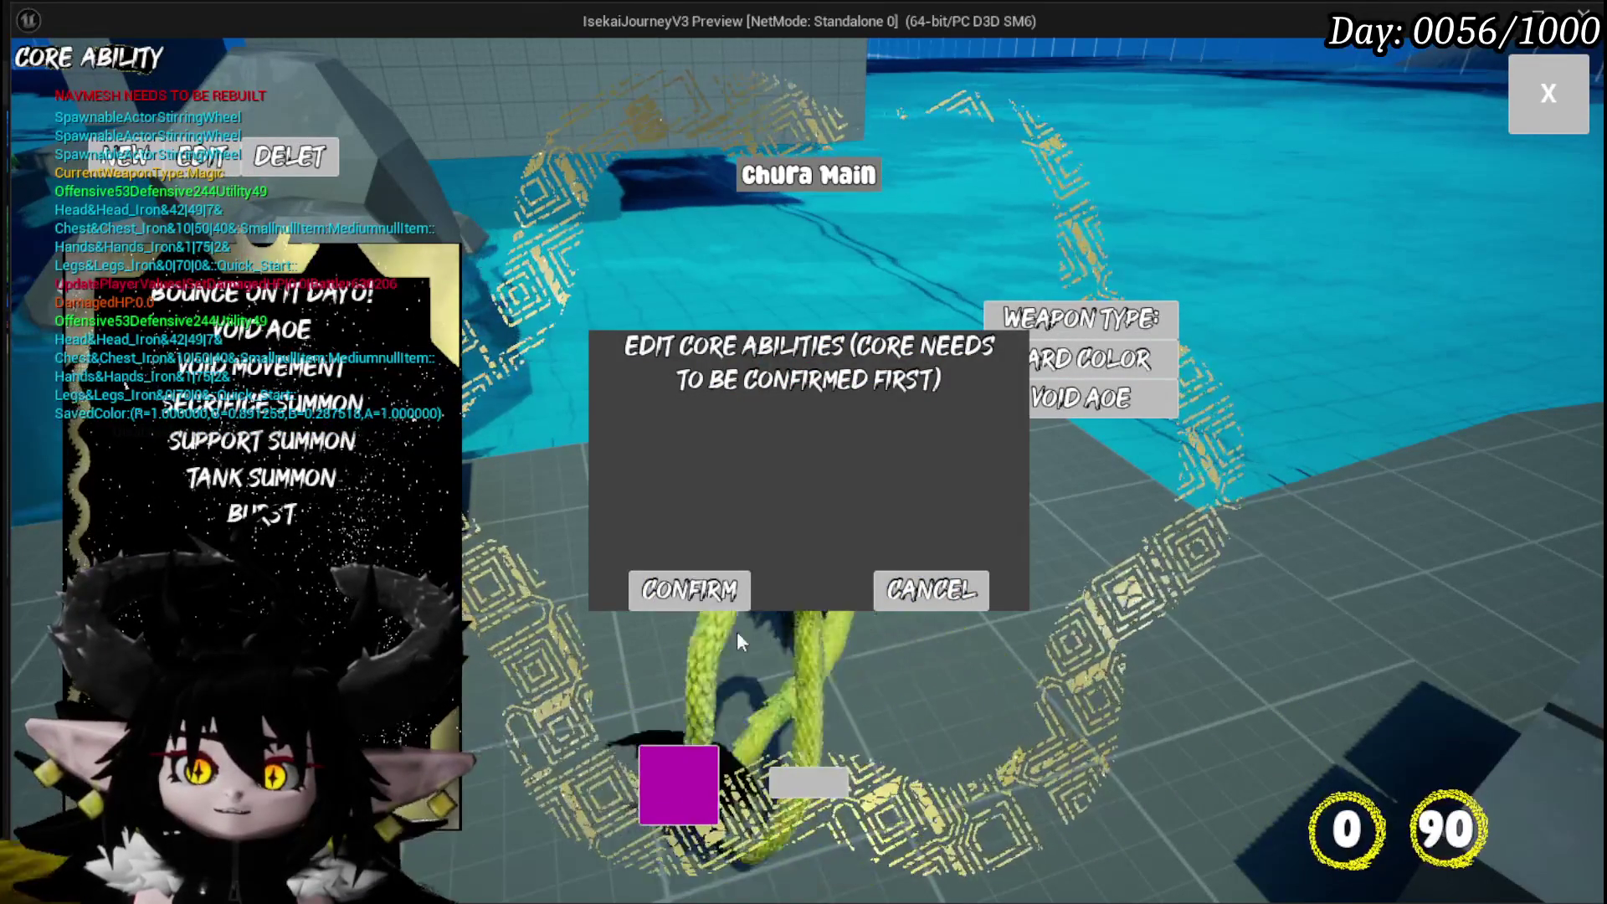
left_click(701, 586)
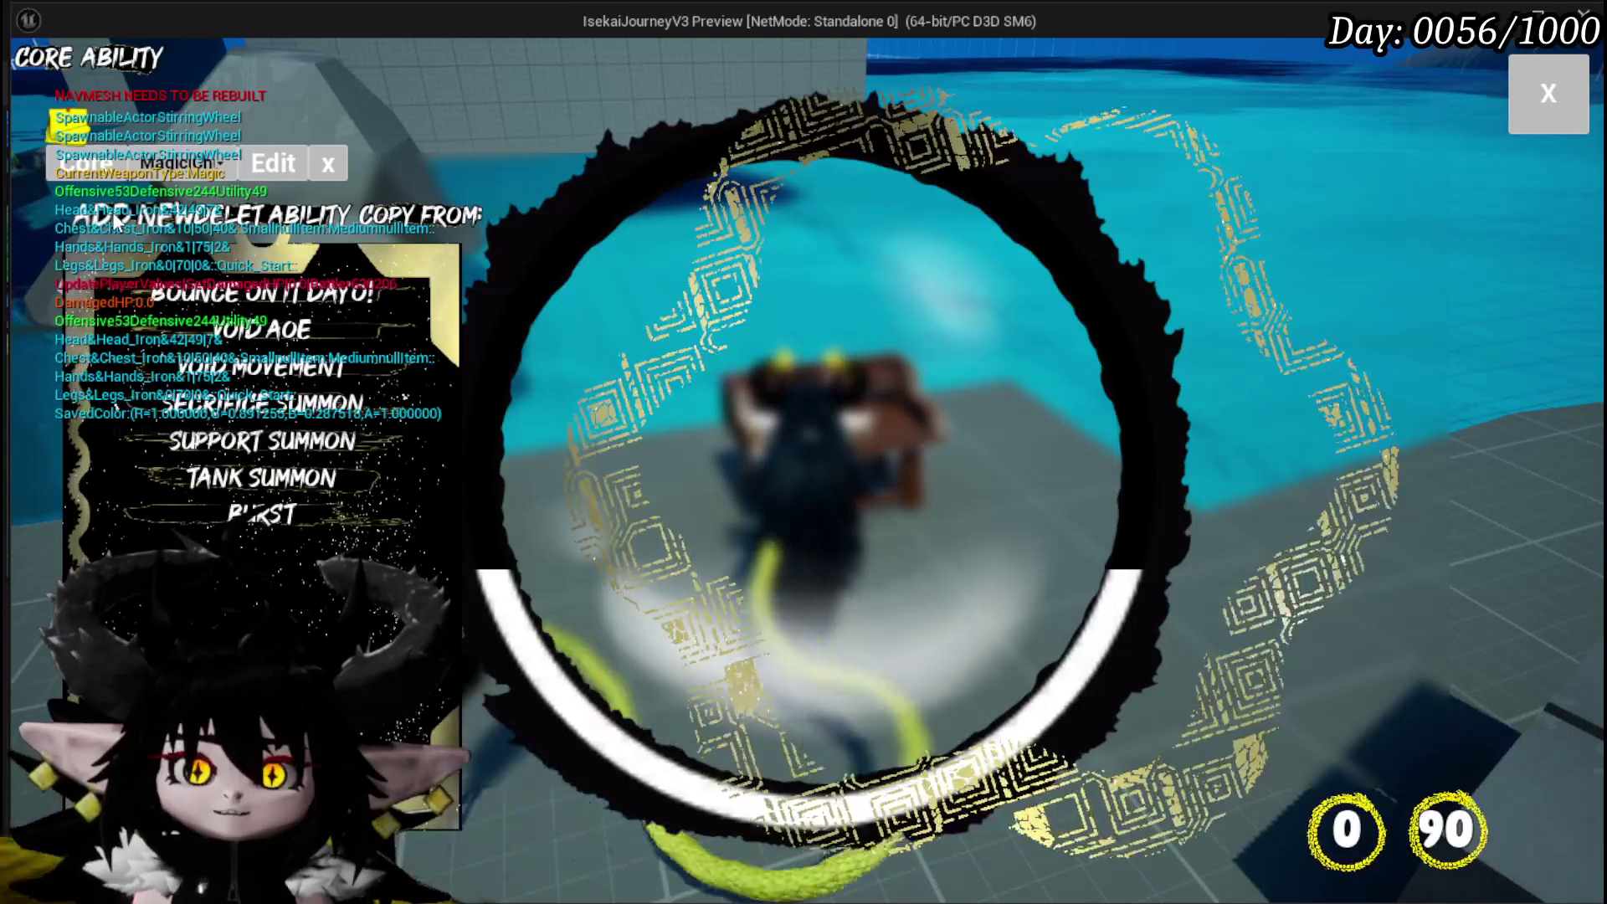
Add a new ability named Holy Lance and choose an animation for it
left_click(112, 212)
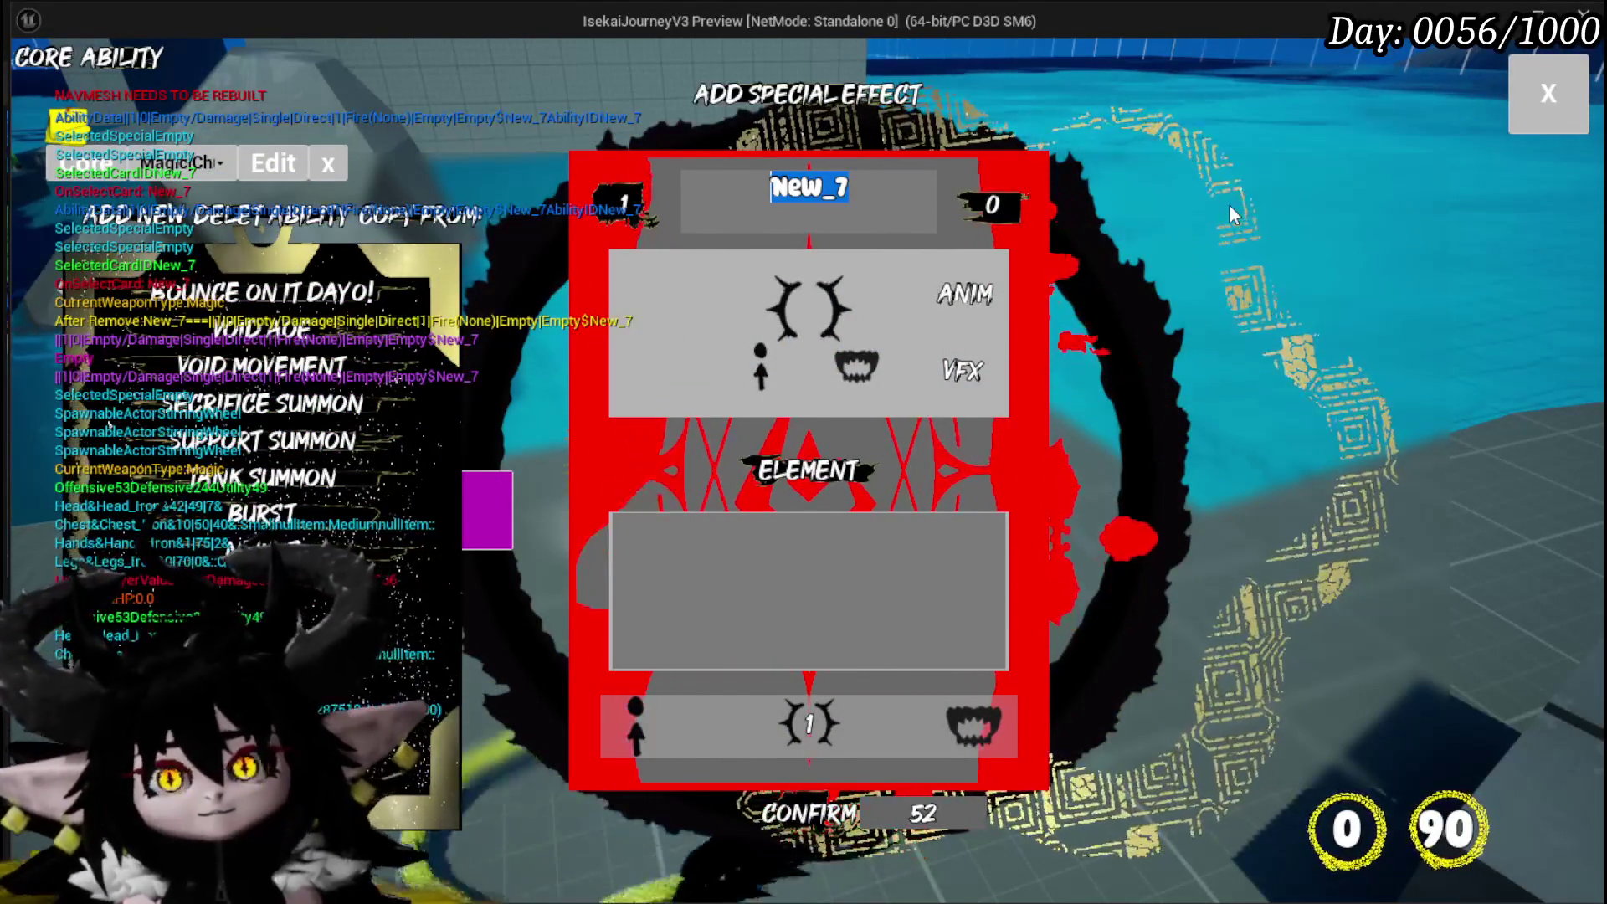
type("N")
type("y Lance")
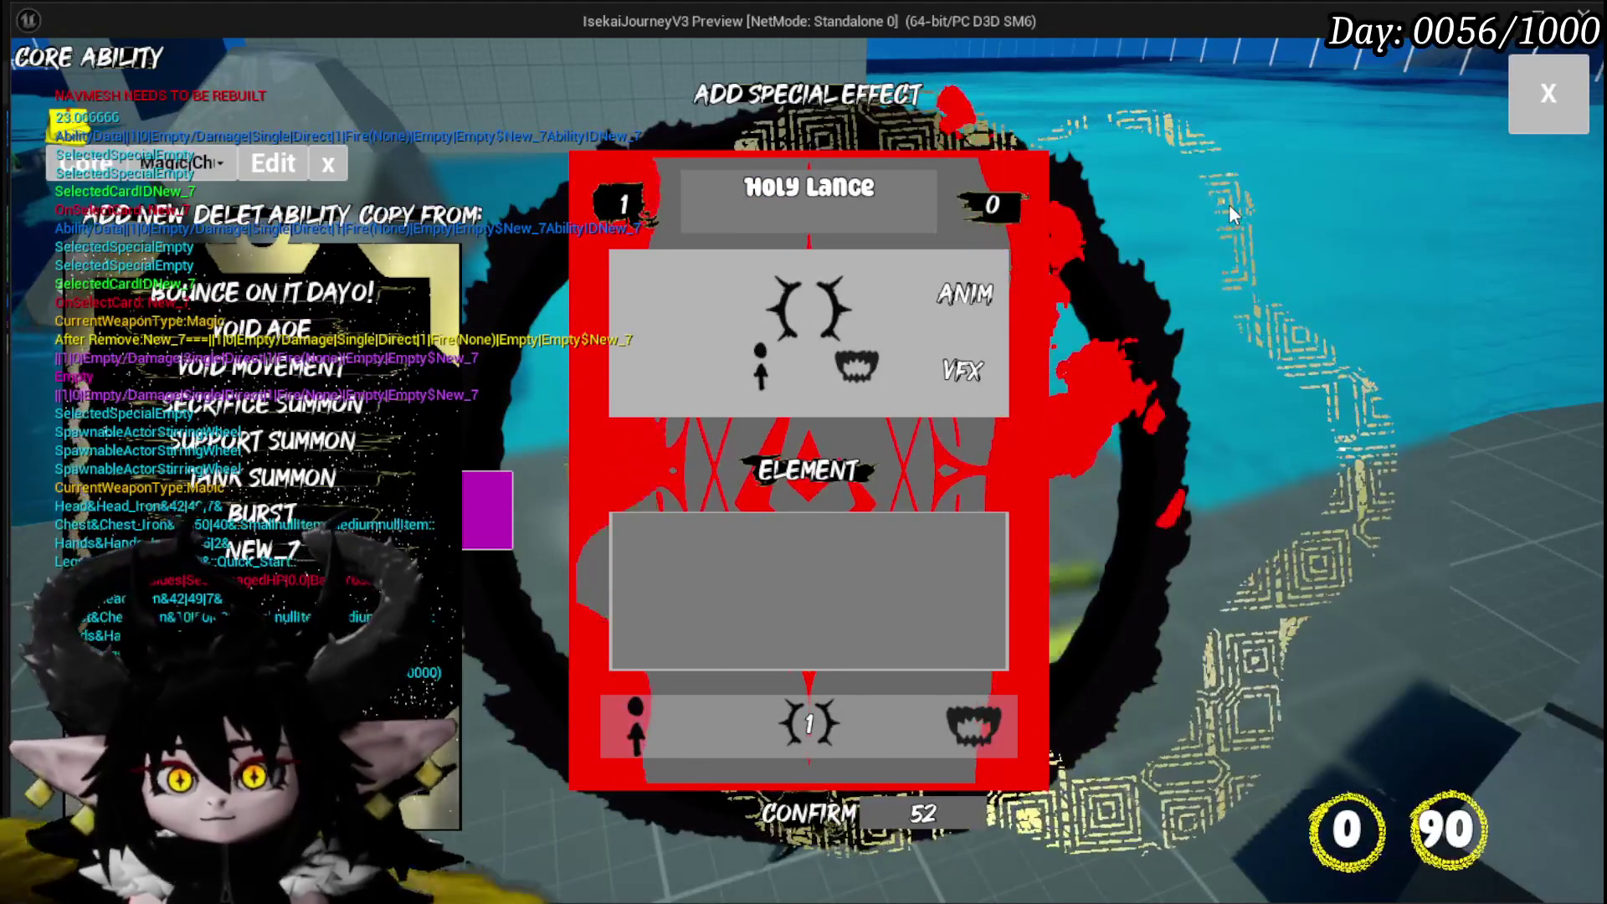
left_click(950, 309)
scroll(751, 350, "down", 2)
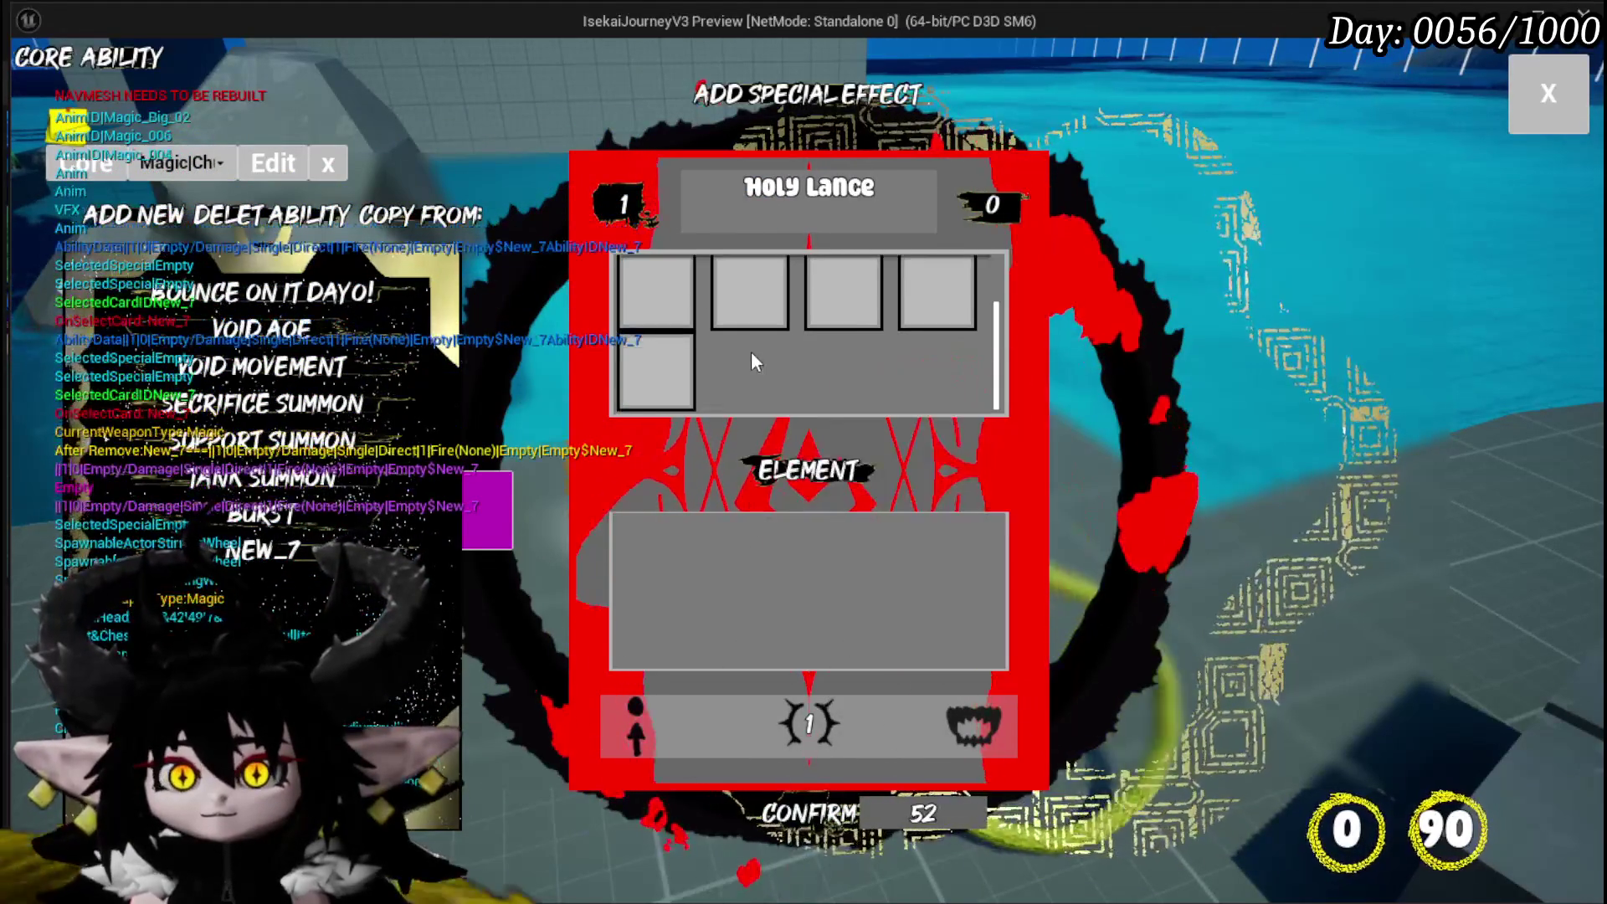
mouse_move(924, 316)
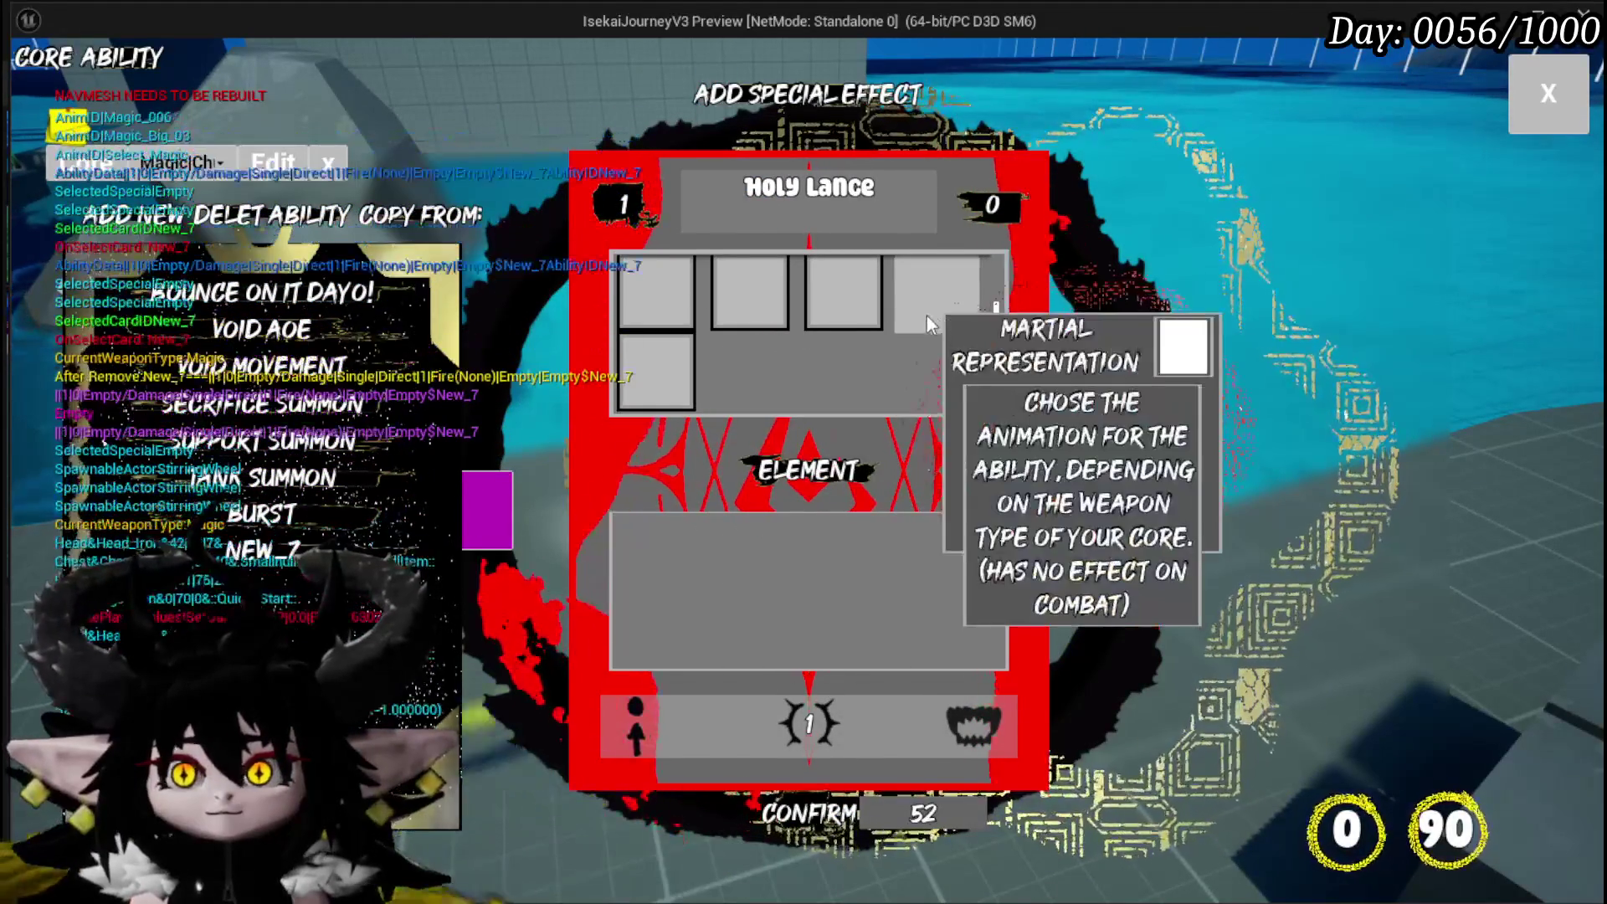
left_click(765, 311)
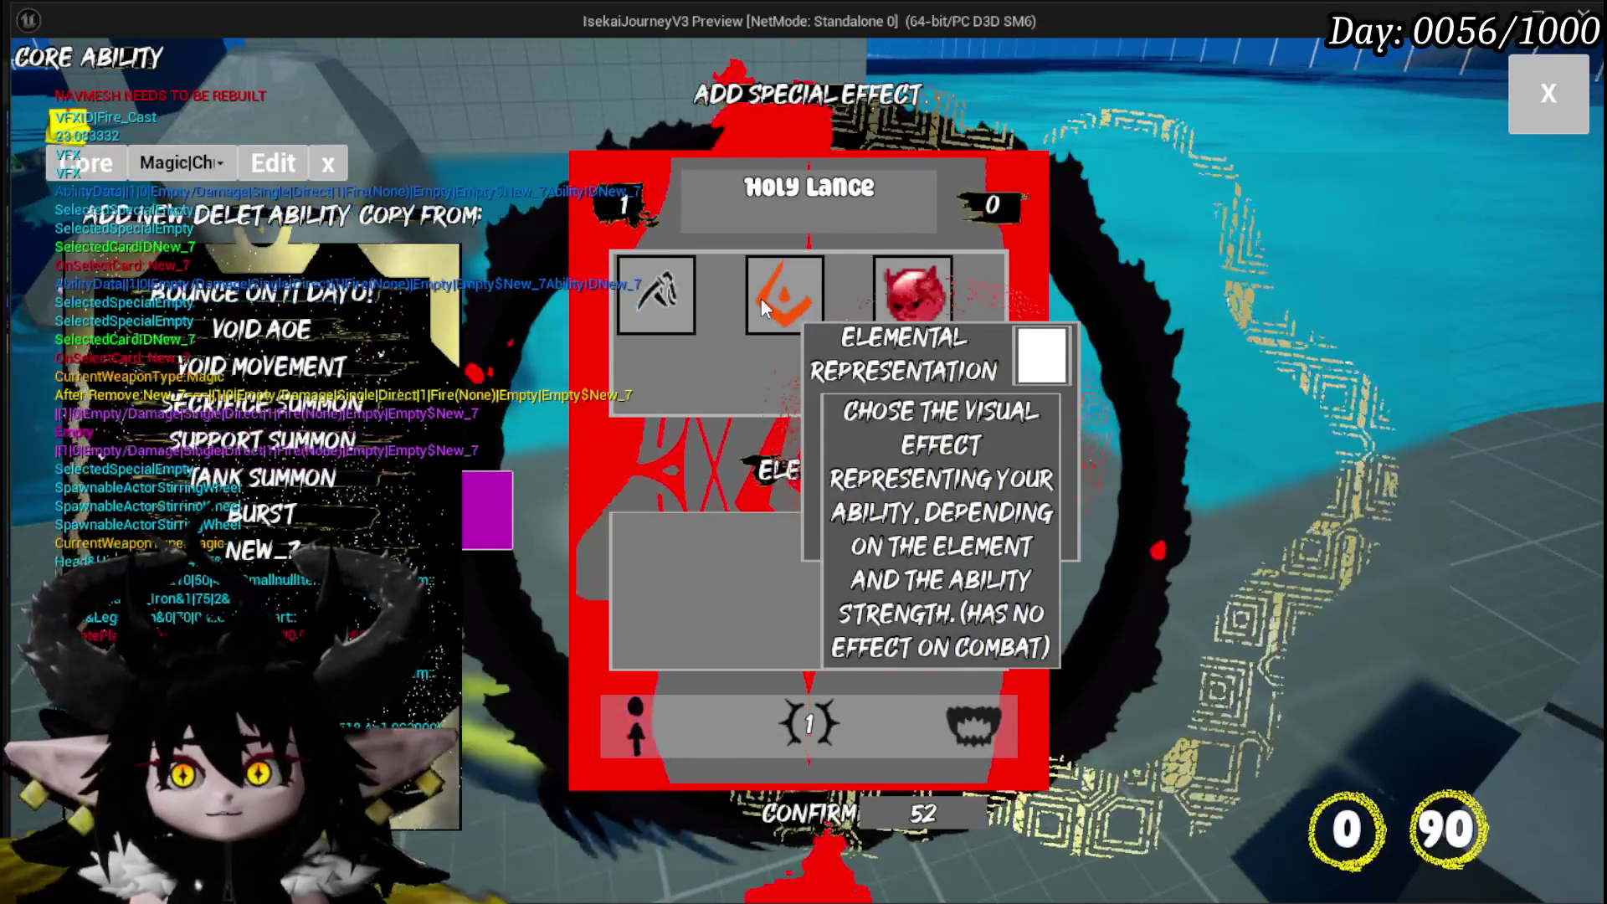
Pick an element and a visual effect for Holy Lance
left_click(775, 473)
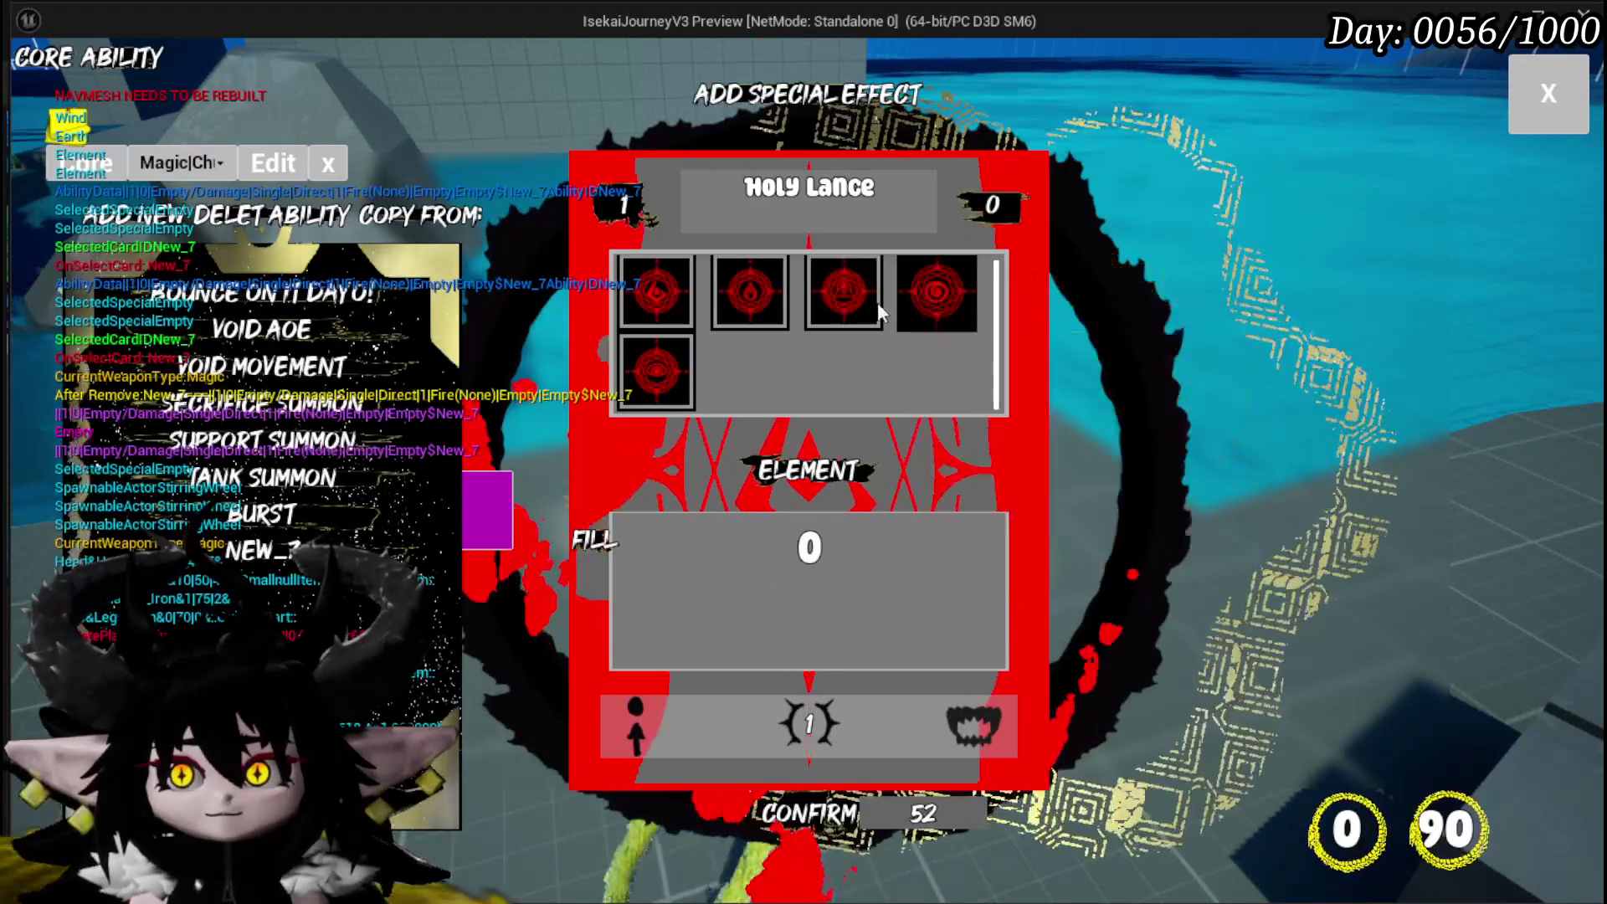
left_click(915, 314)
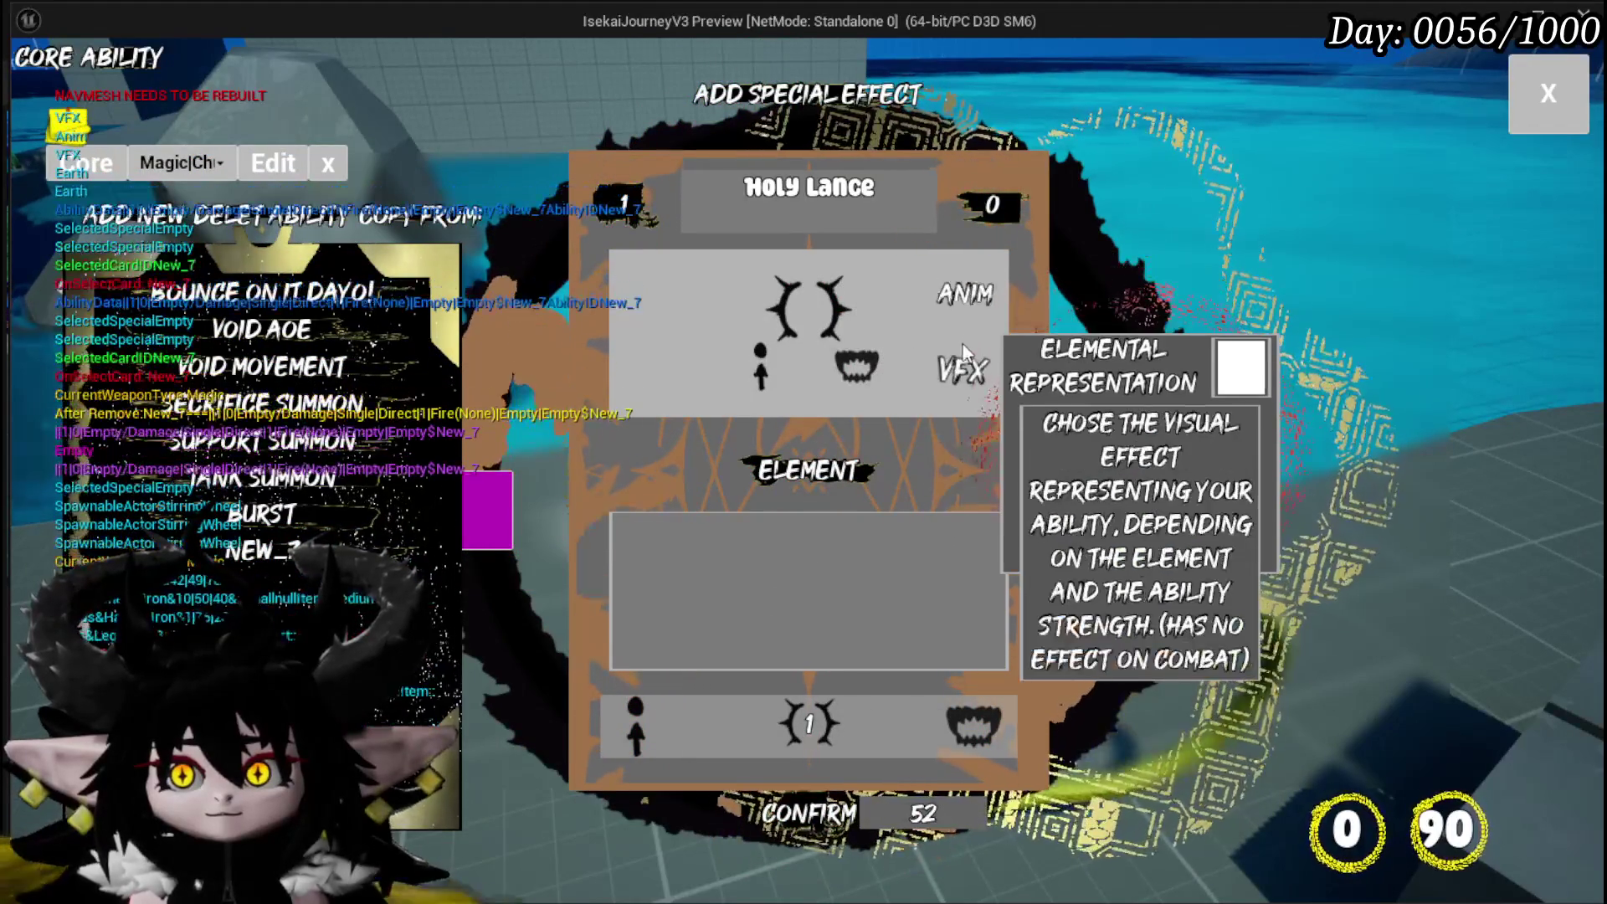
left_click(932, 375)
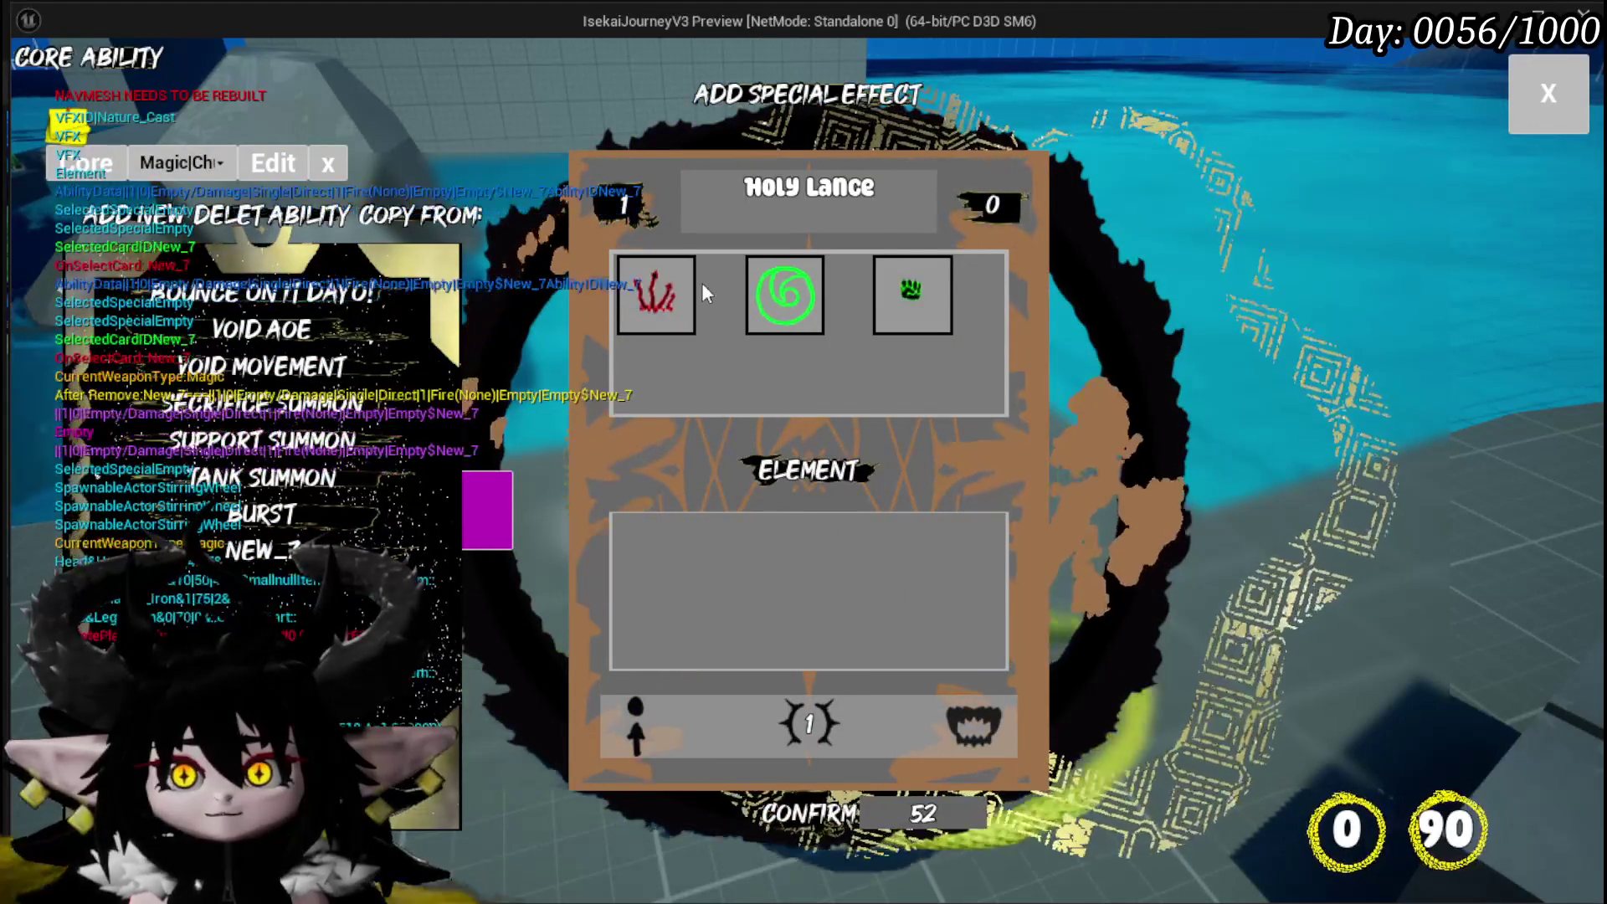
mouse_move(664, 292)
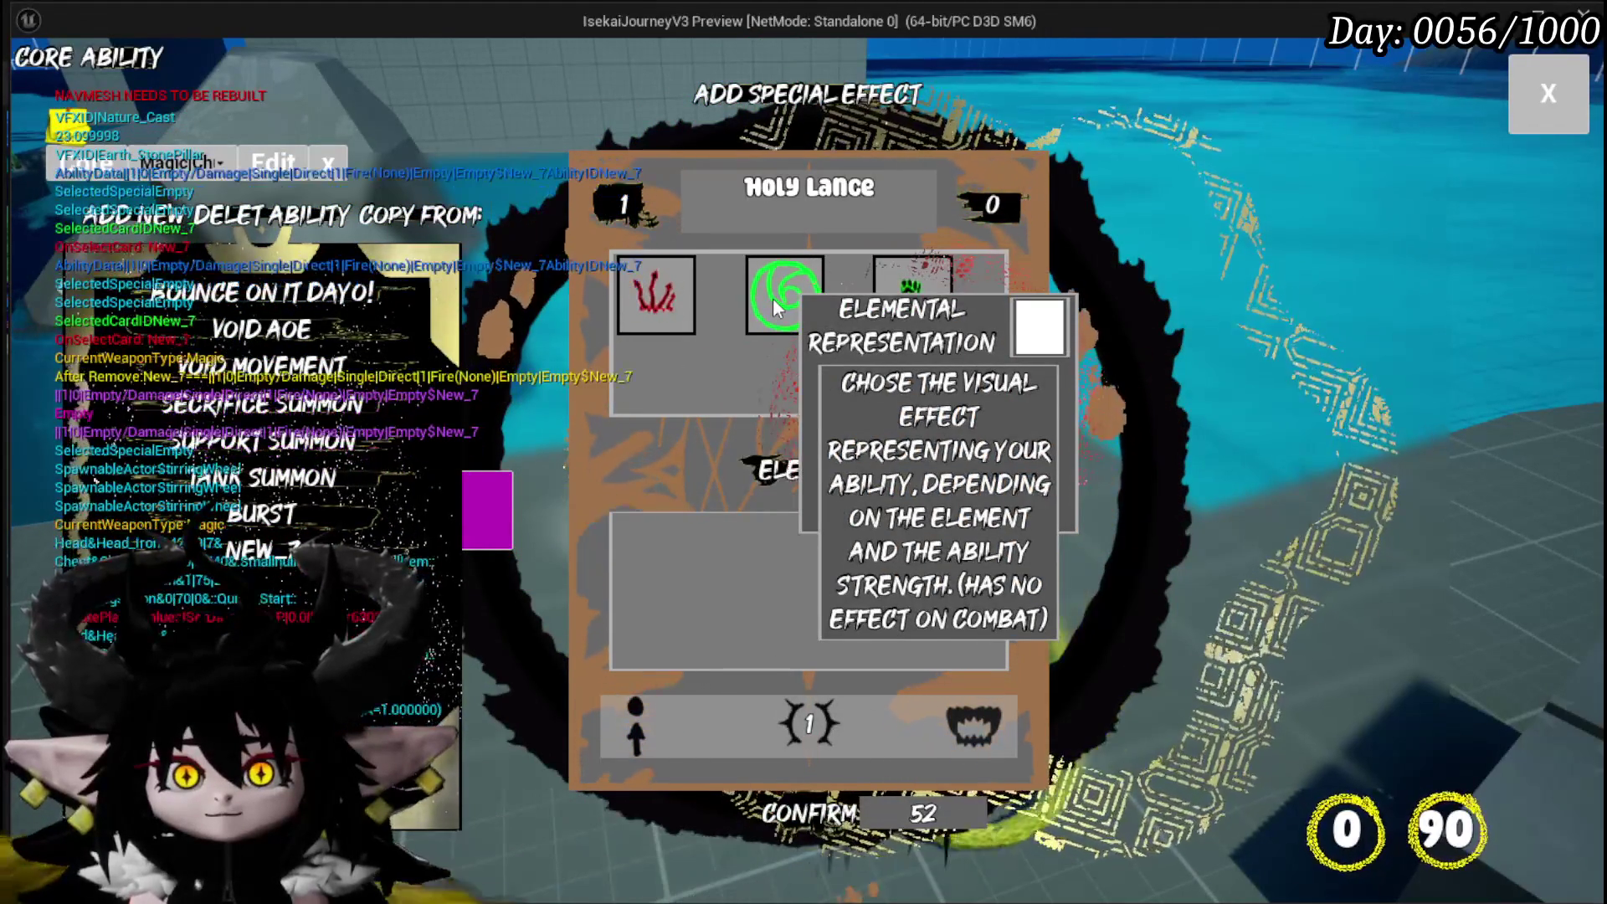
left_click(770, 305)
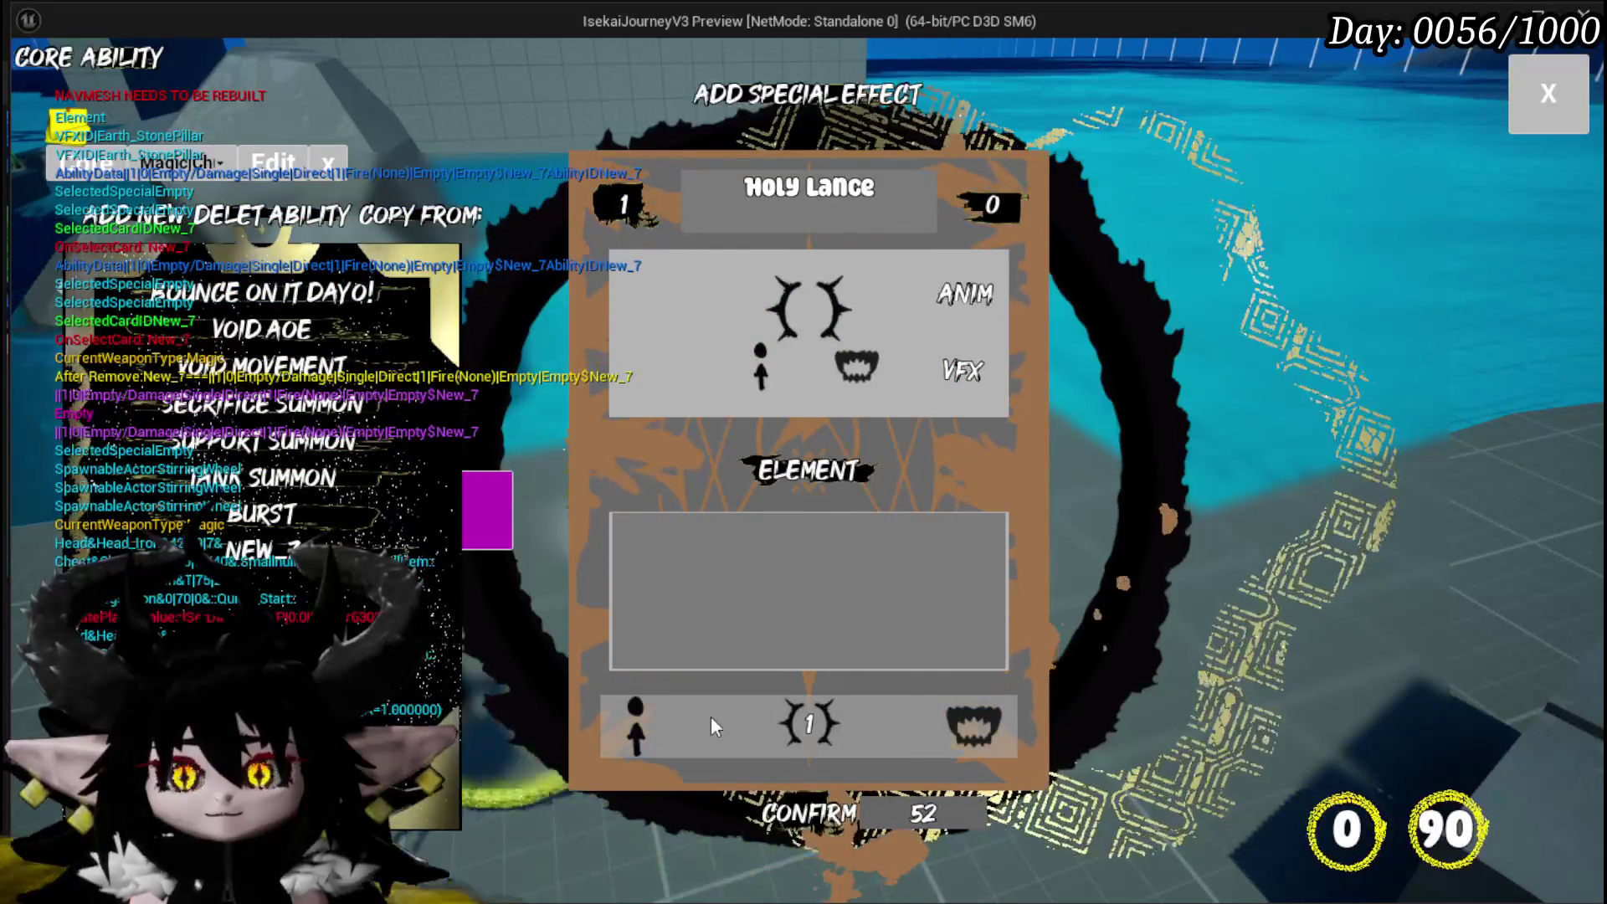
Set Holy Lance's strength fill to 509 by spending all remaining points
left_click(604, 205)
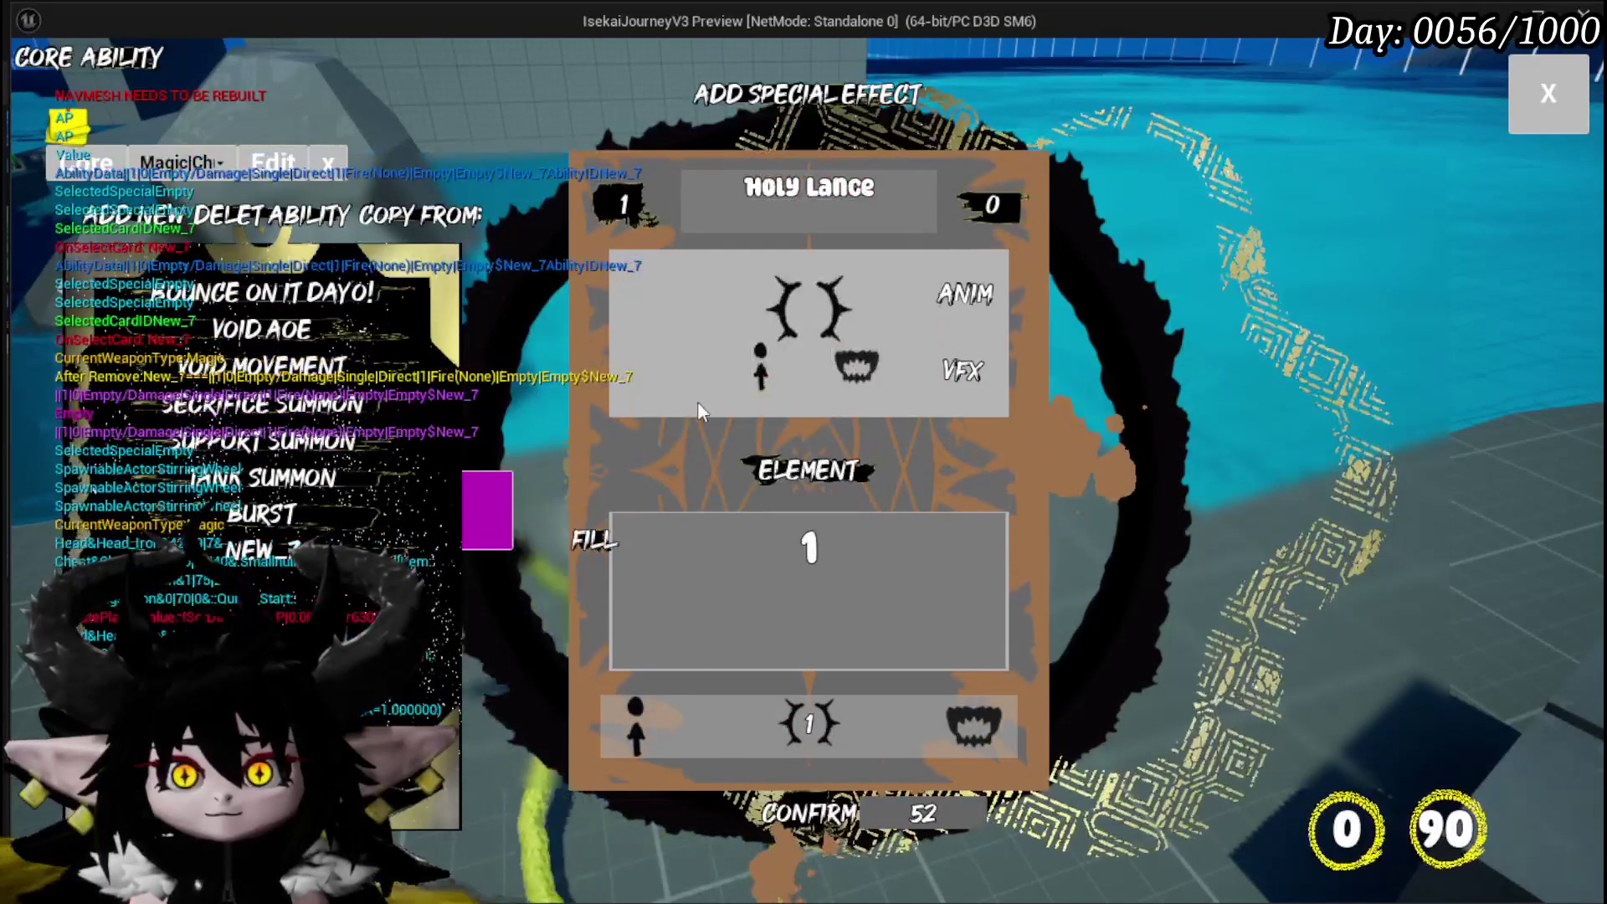
type("0")
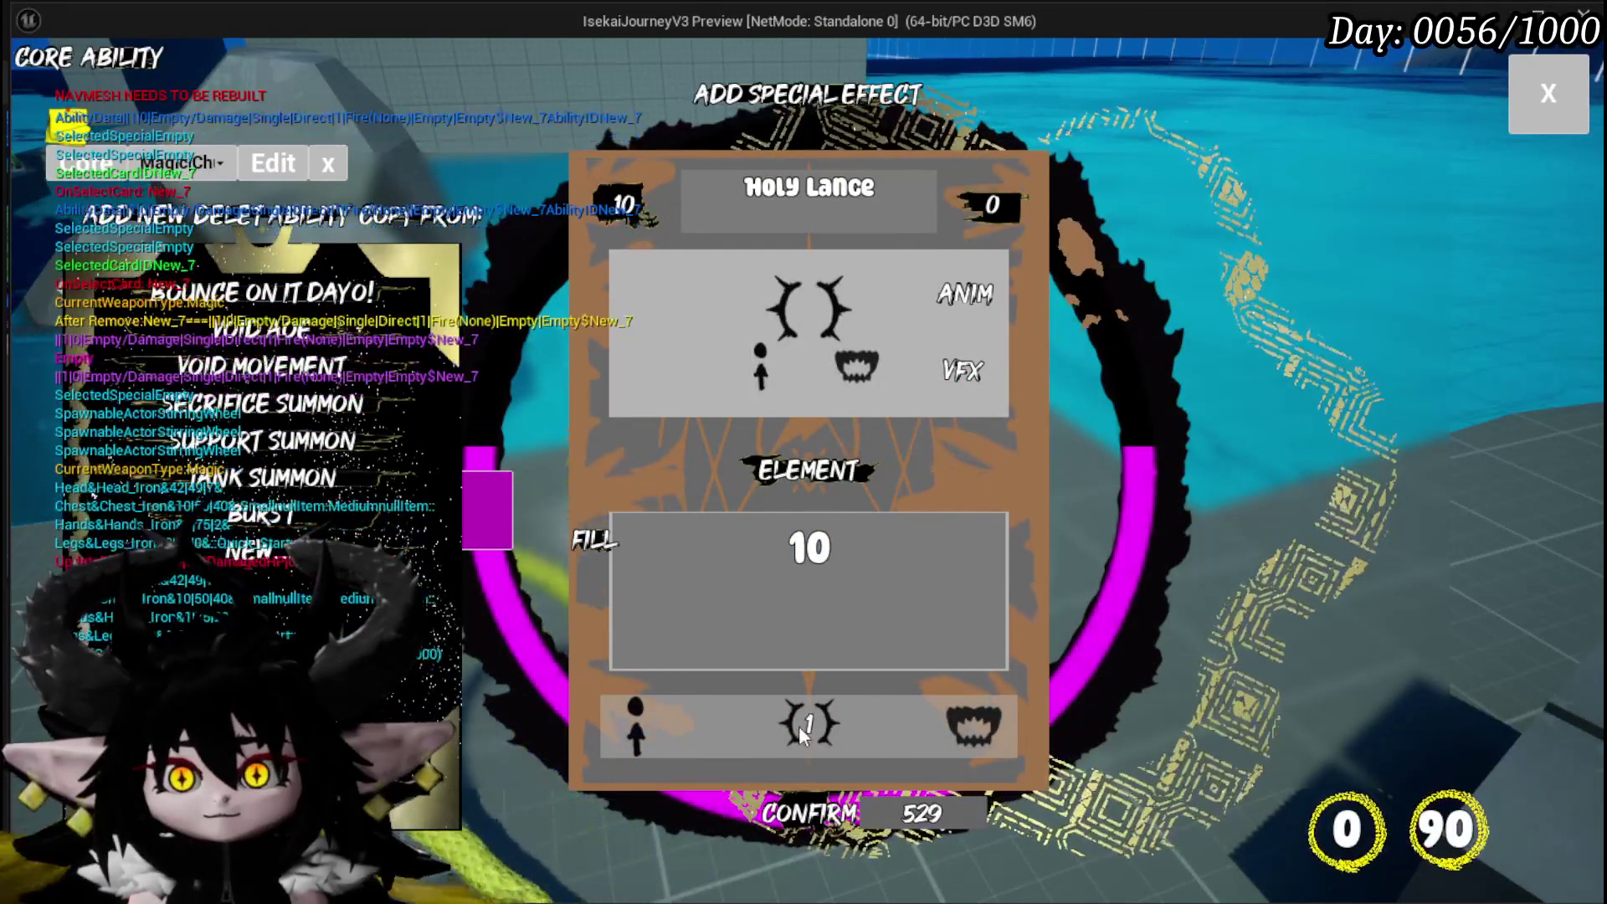
left_click(802, 726)
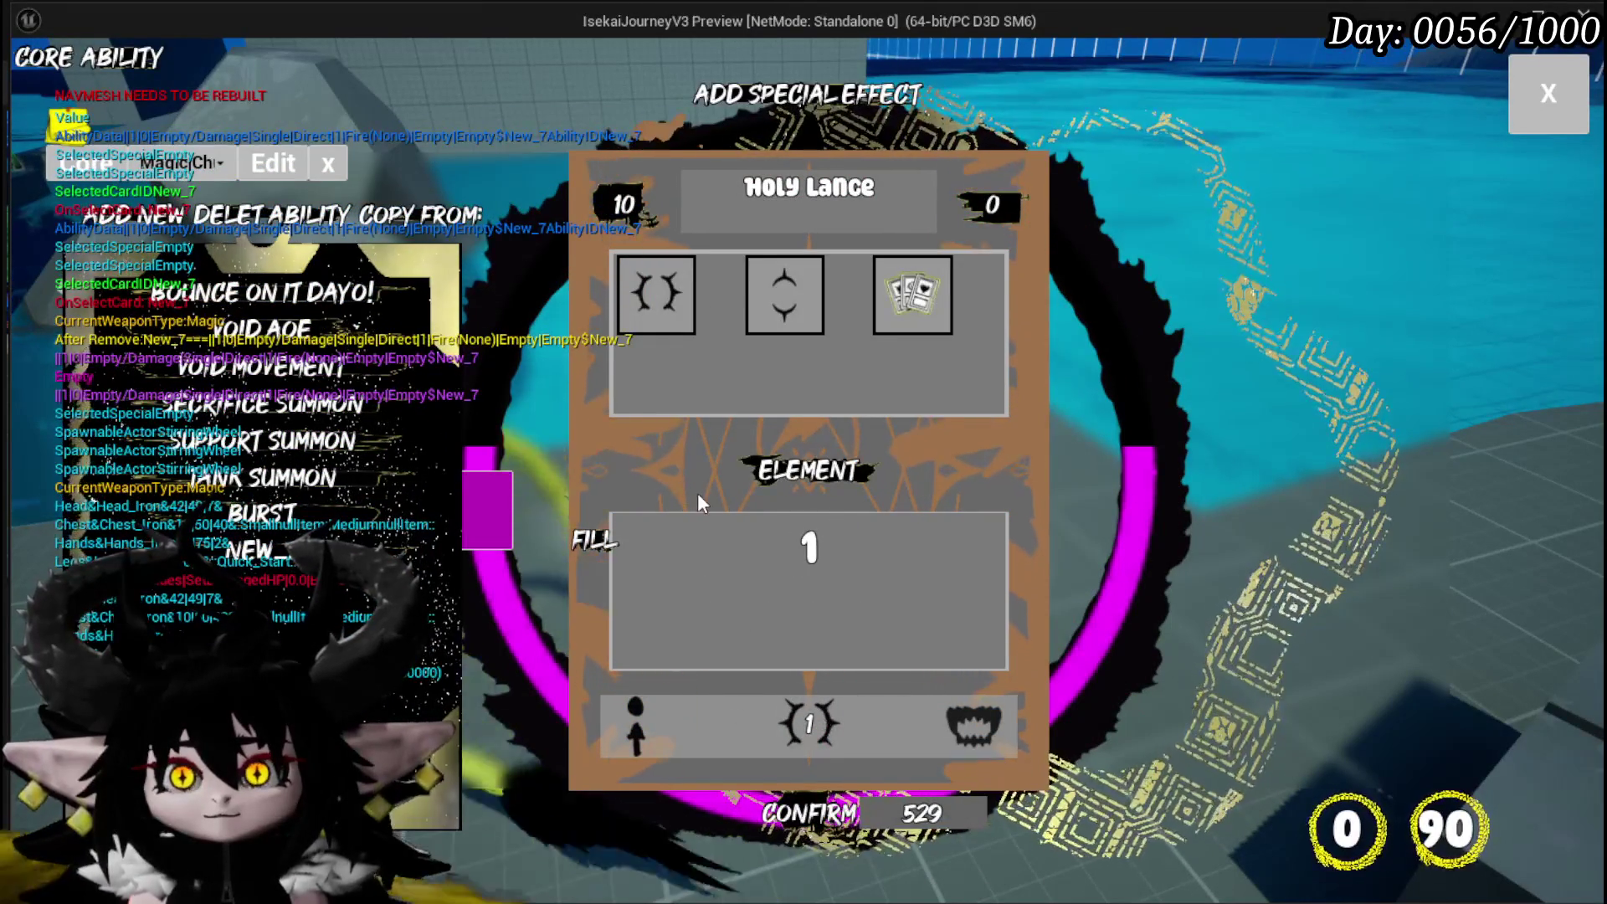
left_click(593, 544)
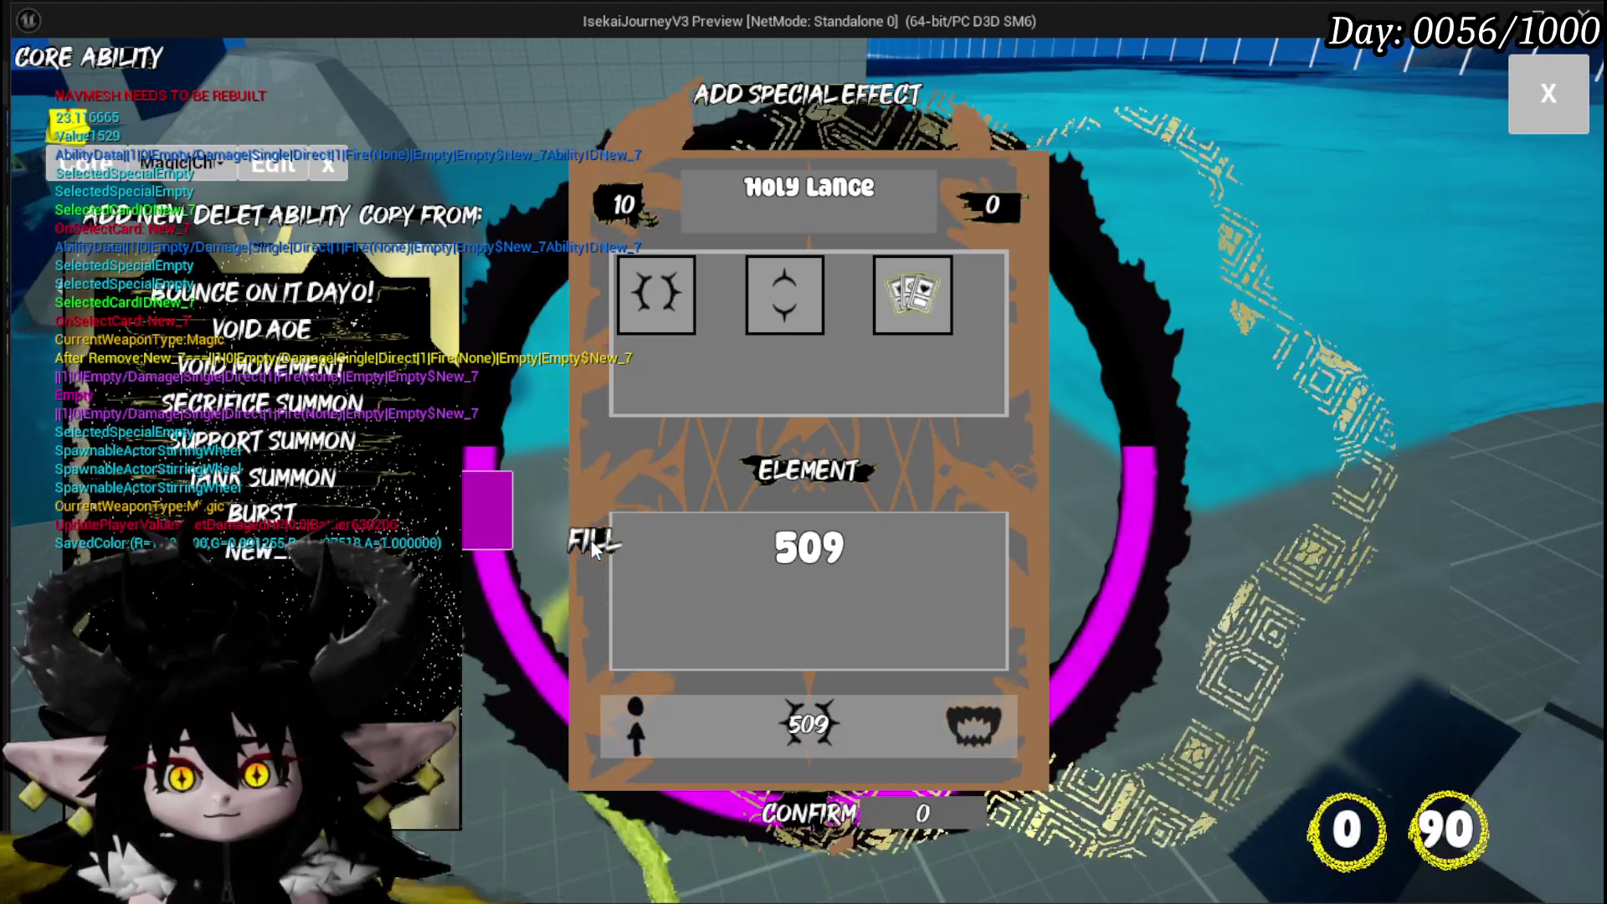
left_click(983, 460)
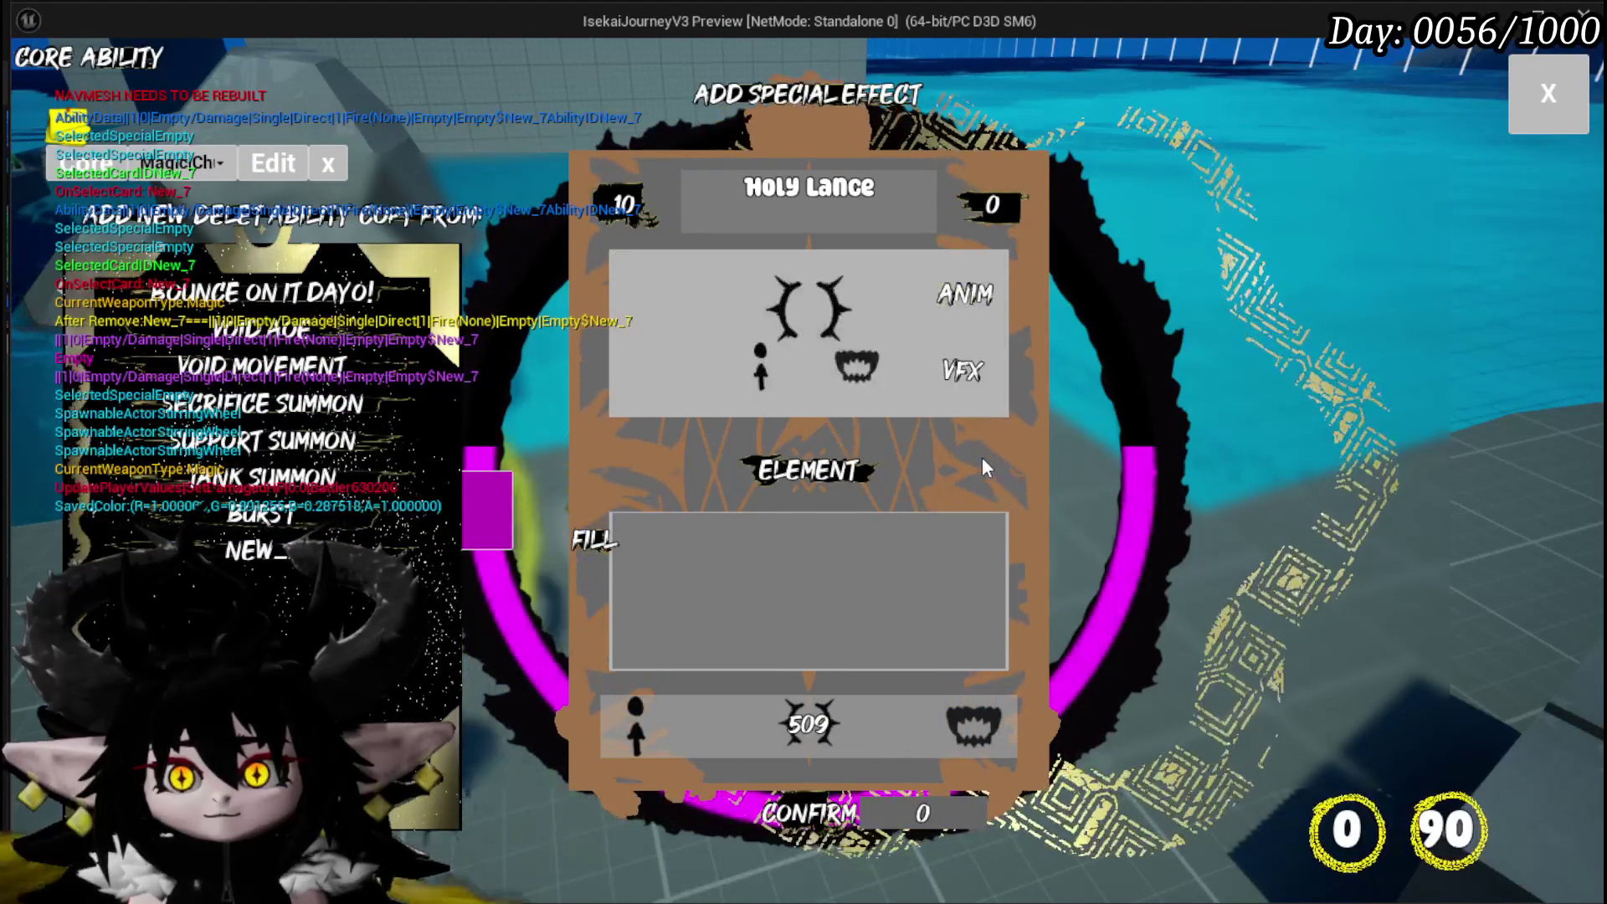
Confirm Holy Lance so it replaces New_ in the ability list
left_click(698, 459)
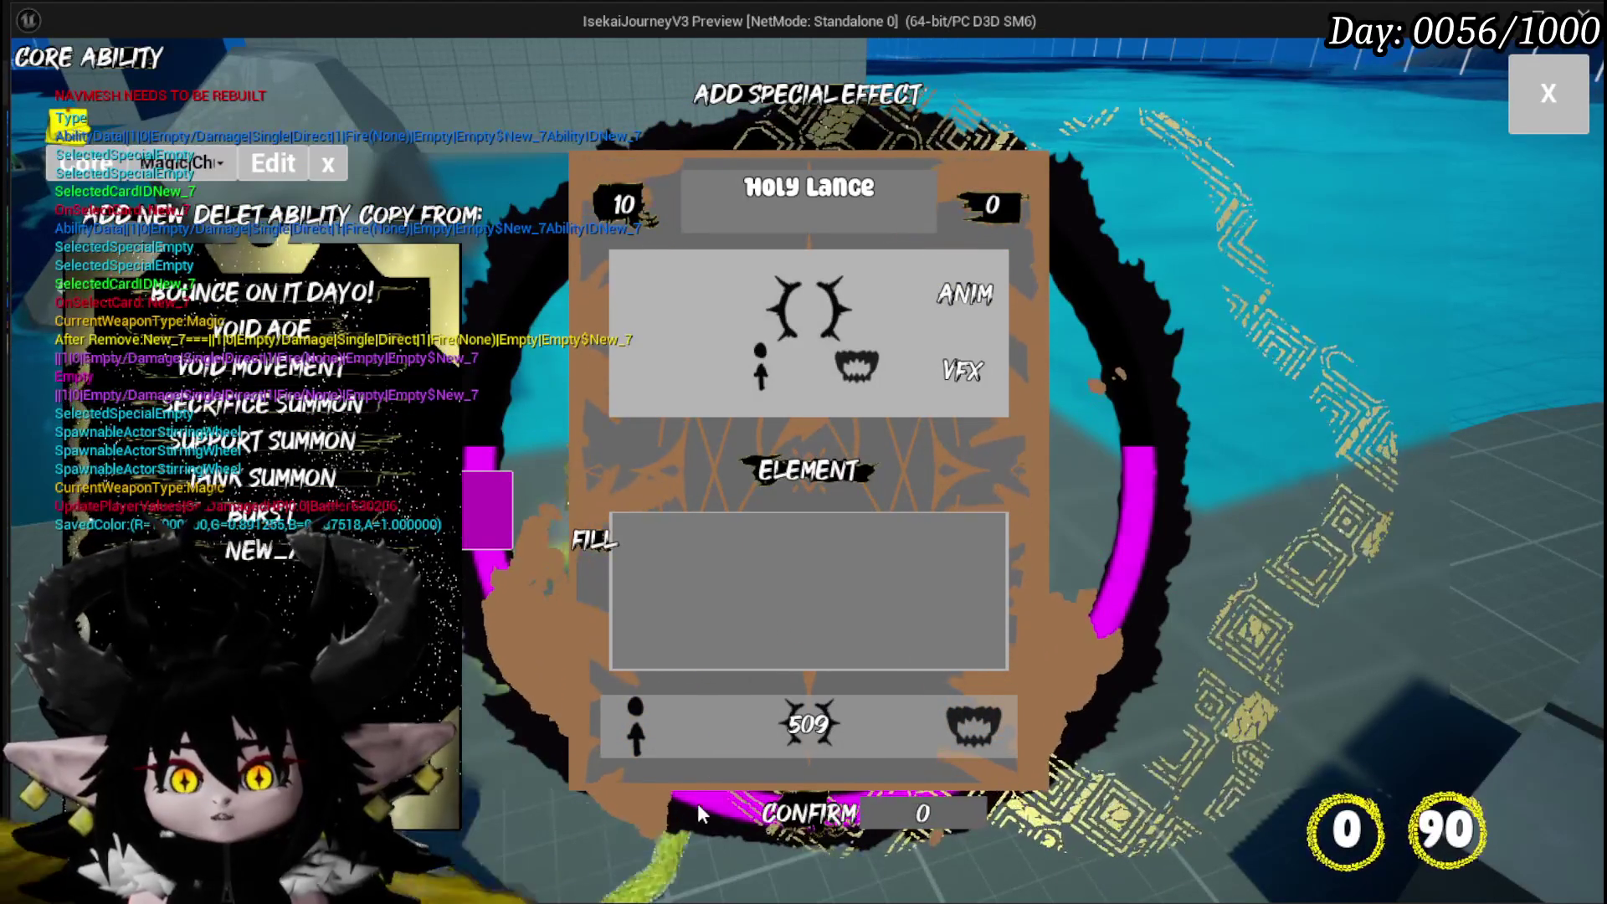
left_click(816, 815)
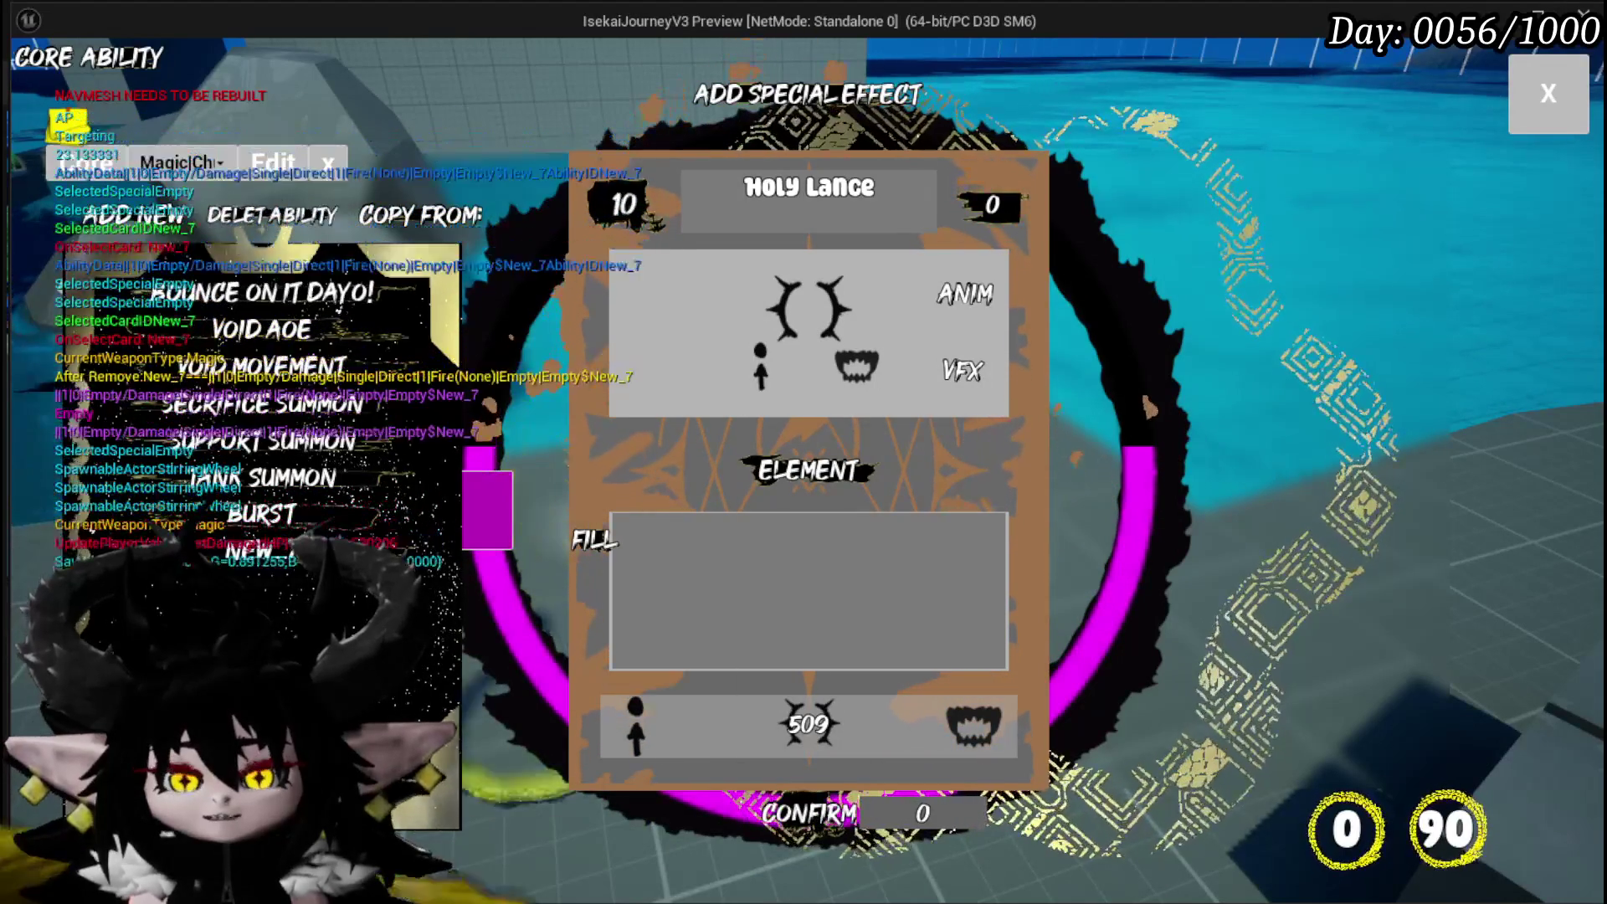
left_click(810, 814)
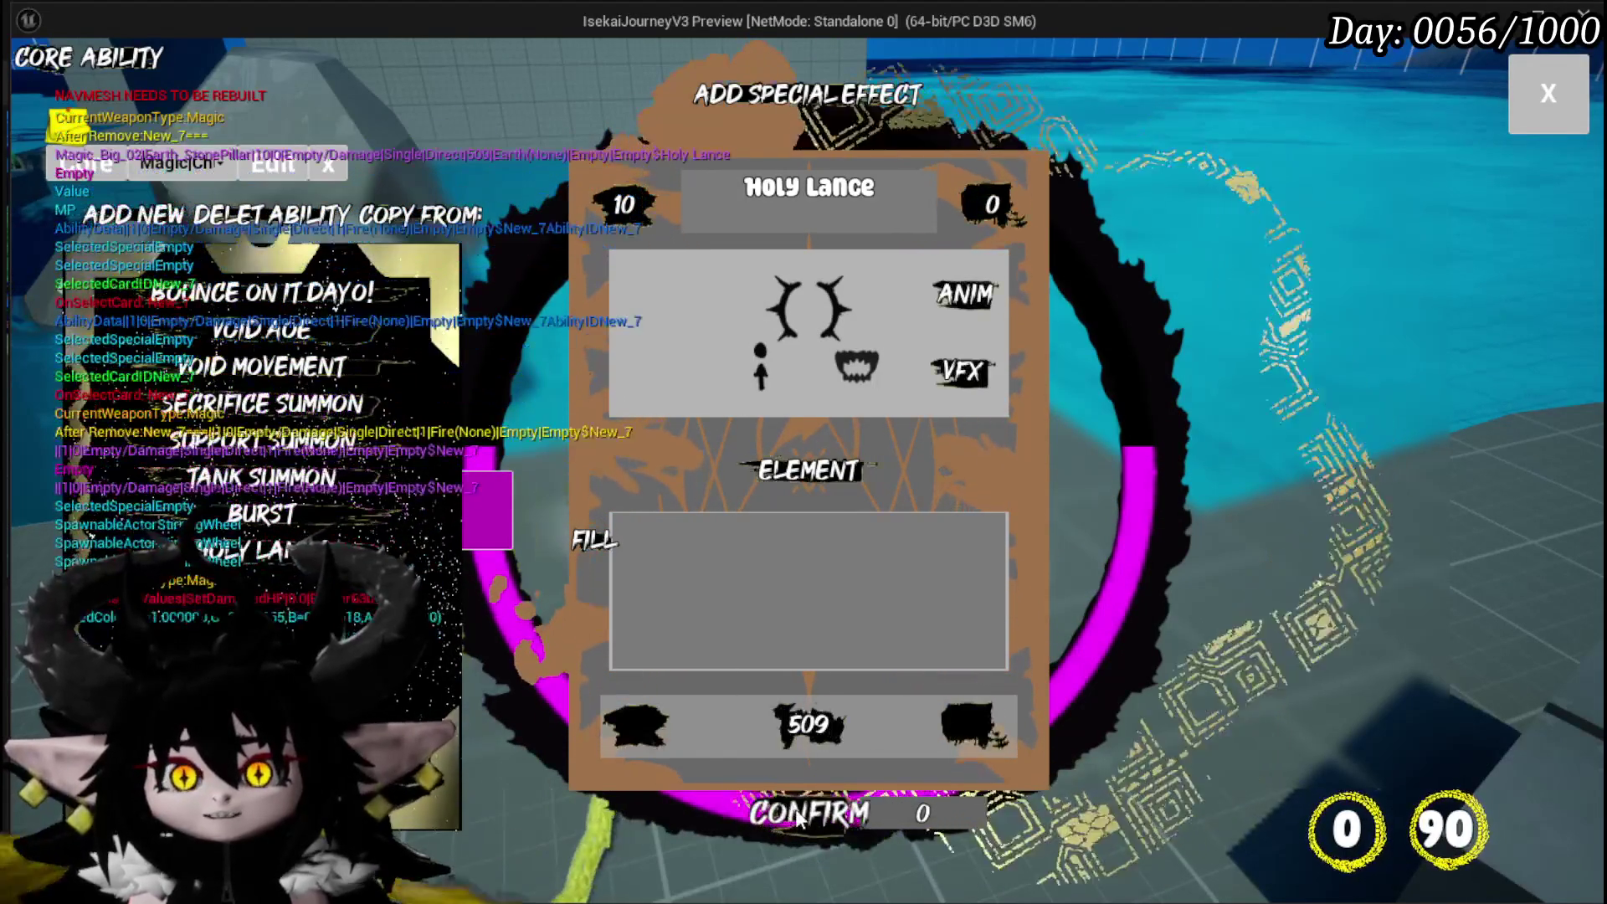
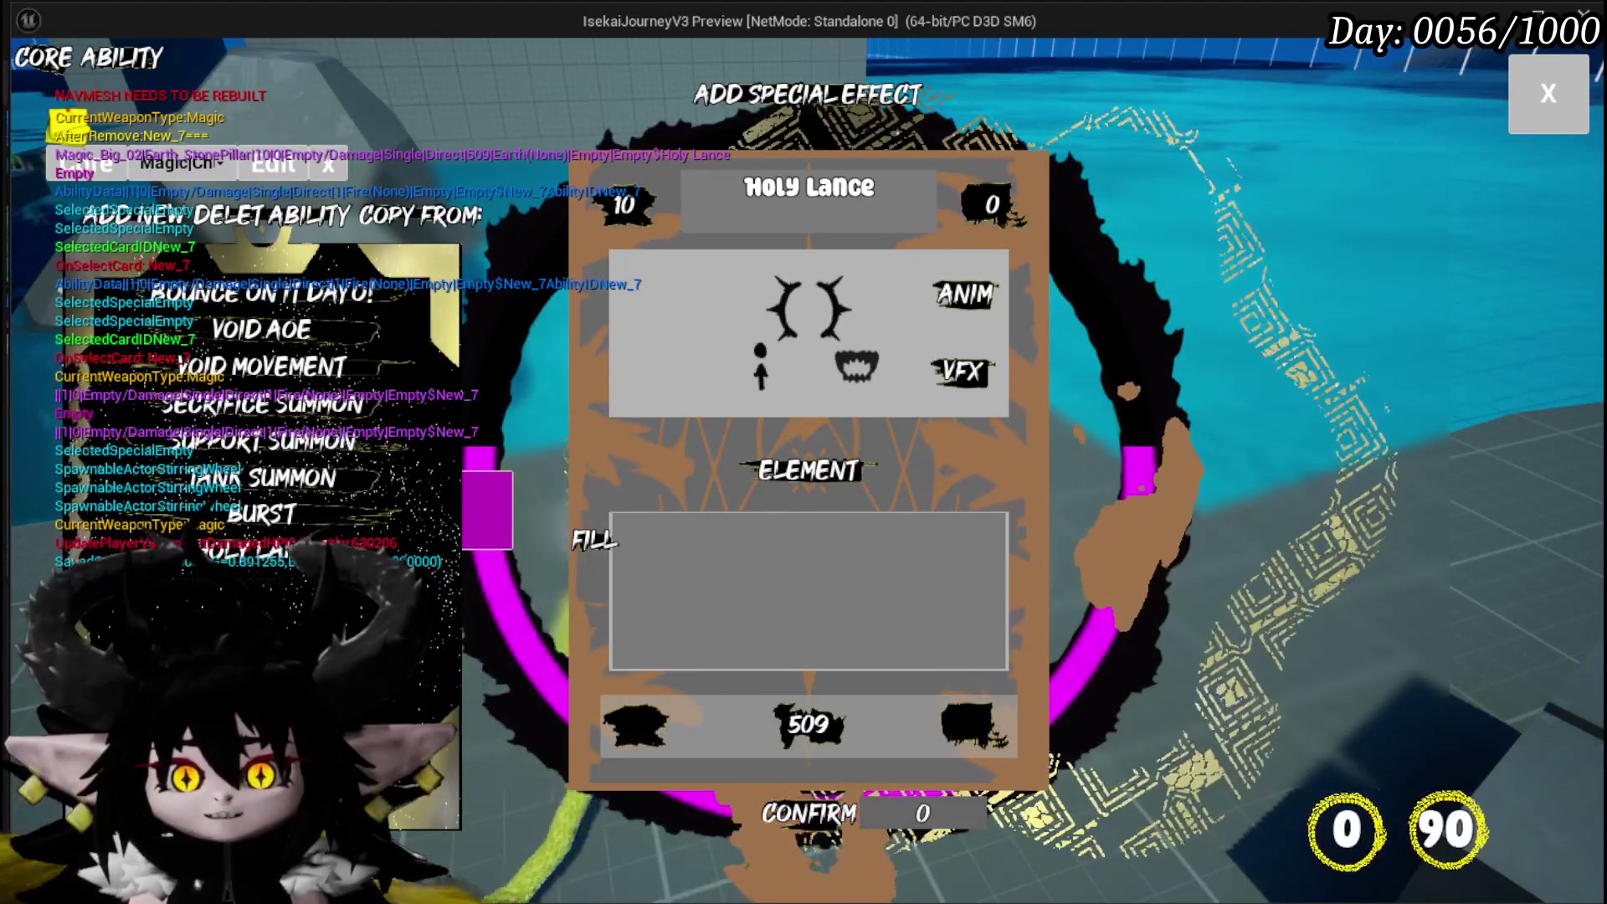
Close the Add Special Effect panel, then dismiss the Edit Core Abilities prompt that appears
key("Escape")
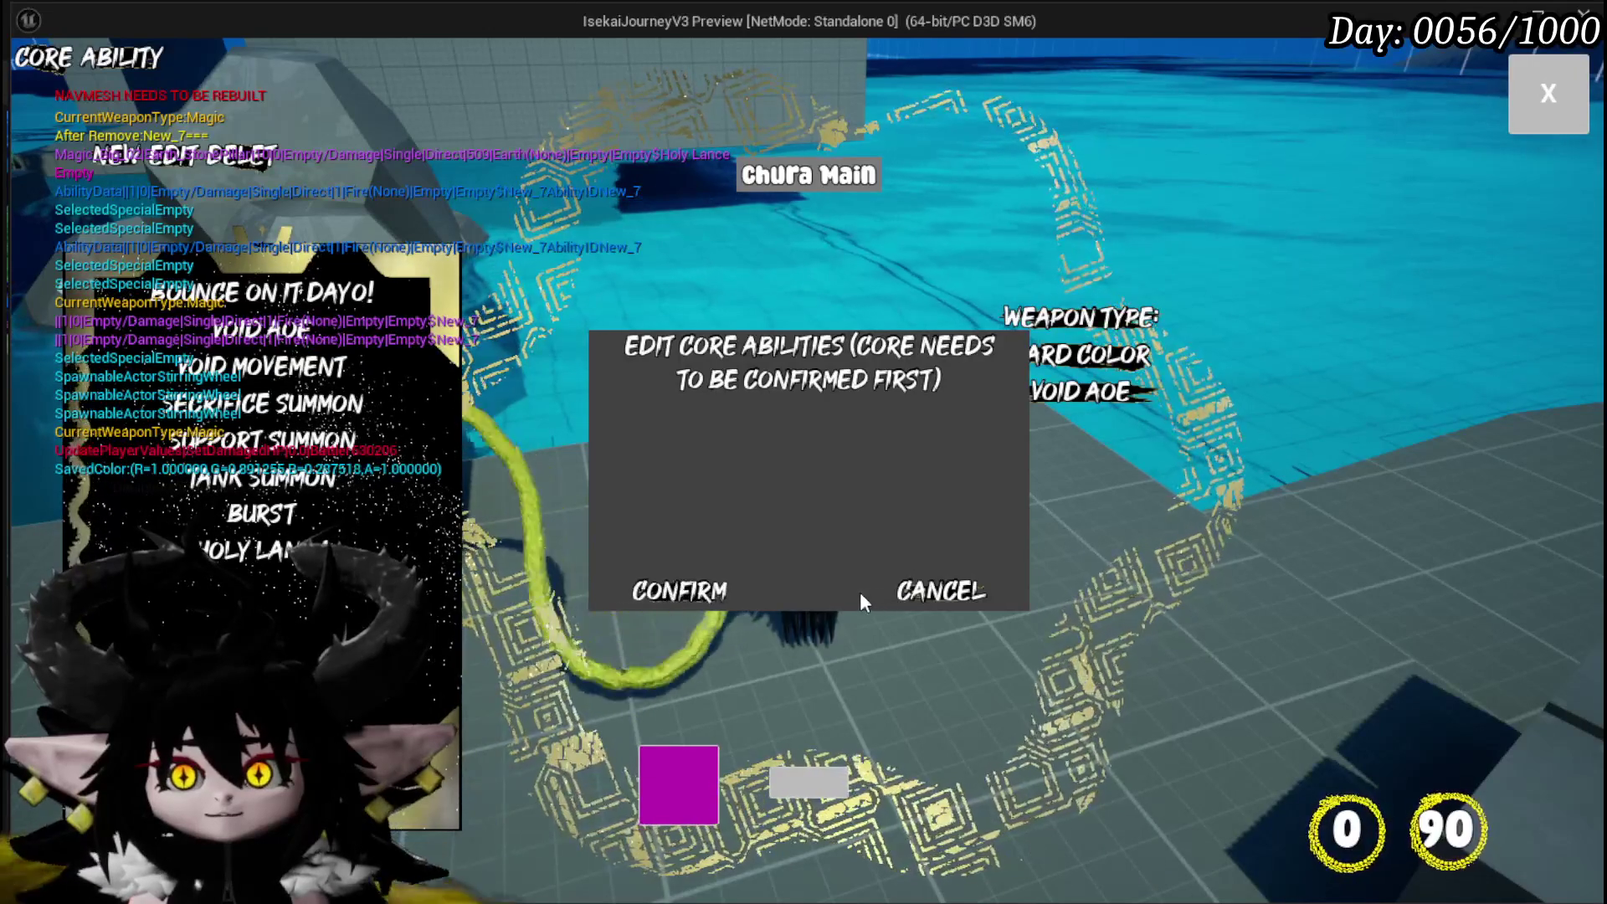
left_click(917, 592)
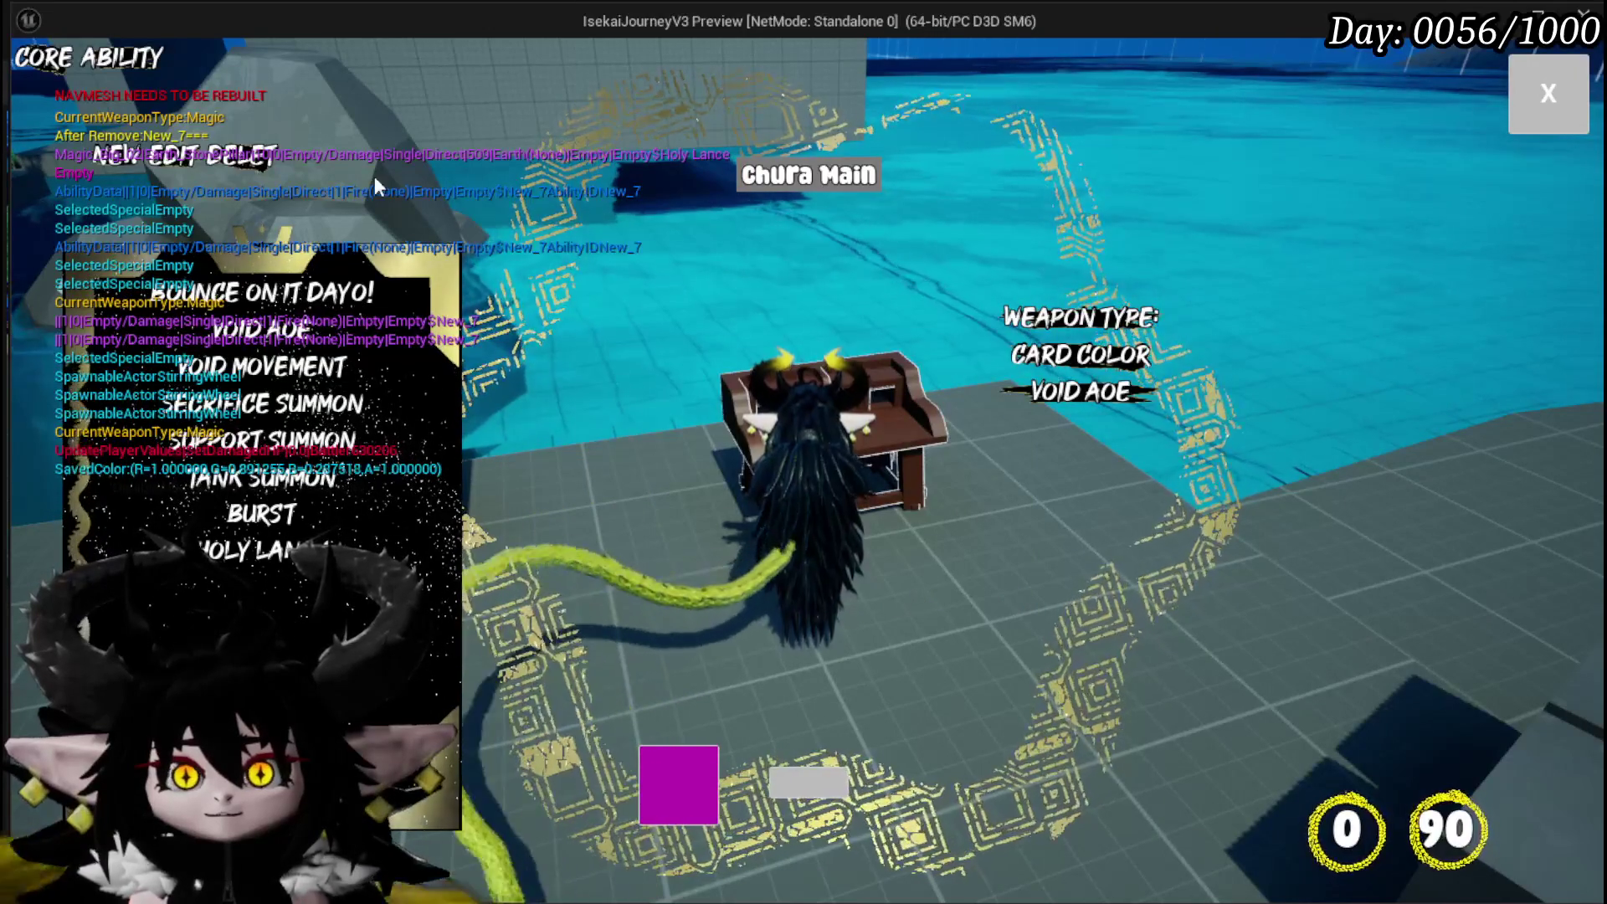
Give the Chura Main core Holy Lance with ability visuals, then save and overwrite the core
mouse_move(265, 569)
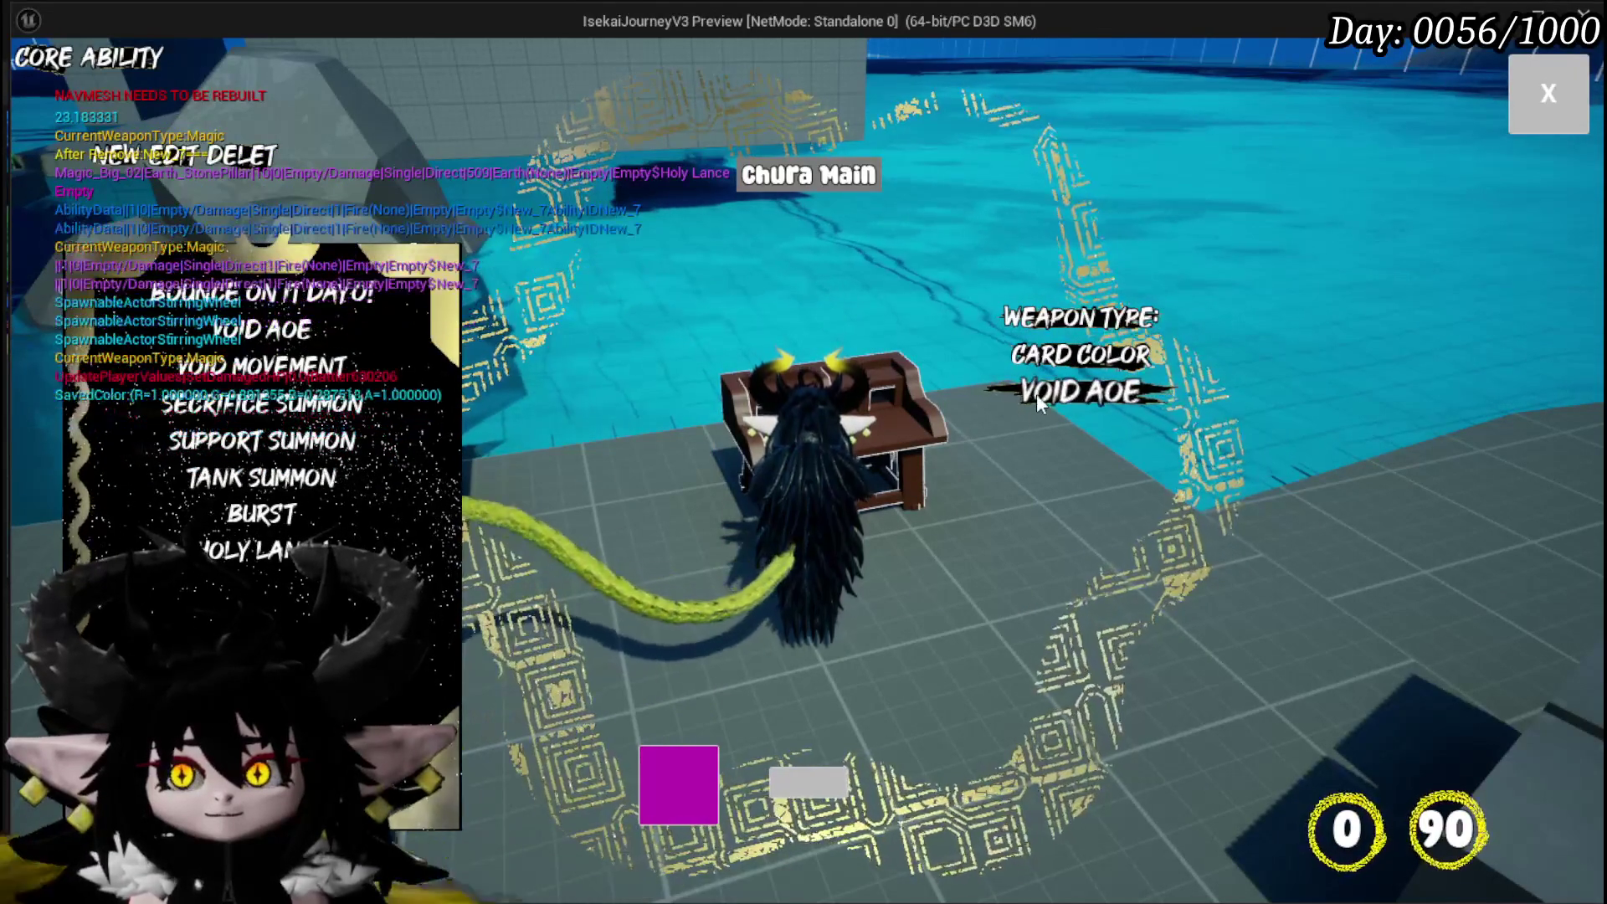
left_click(606, 576)
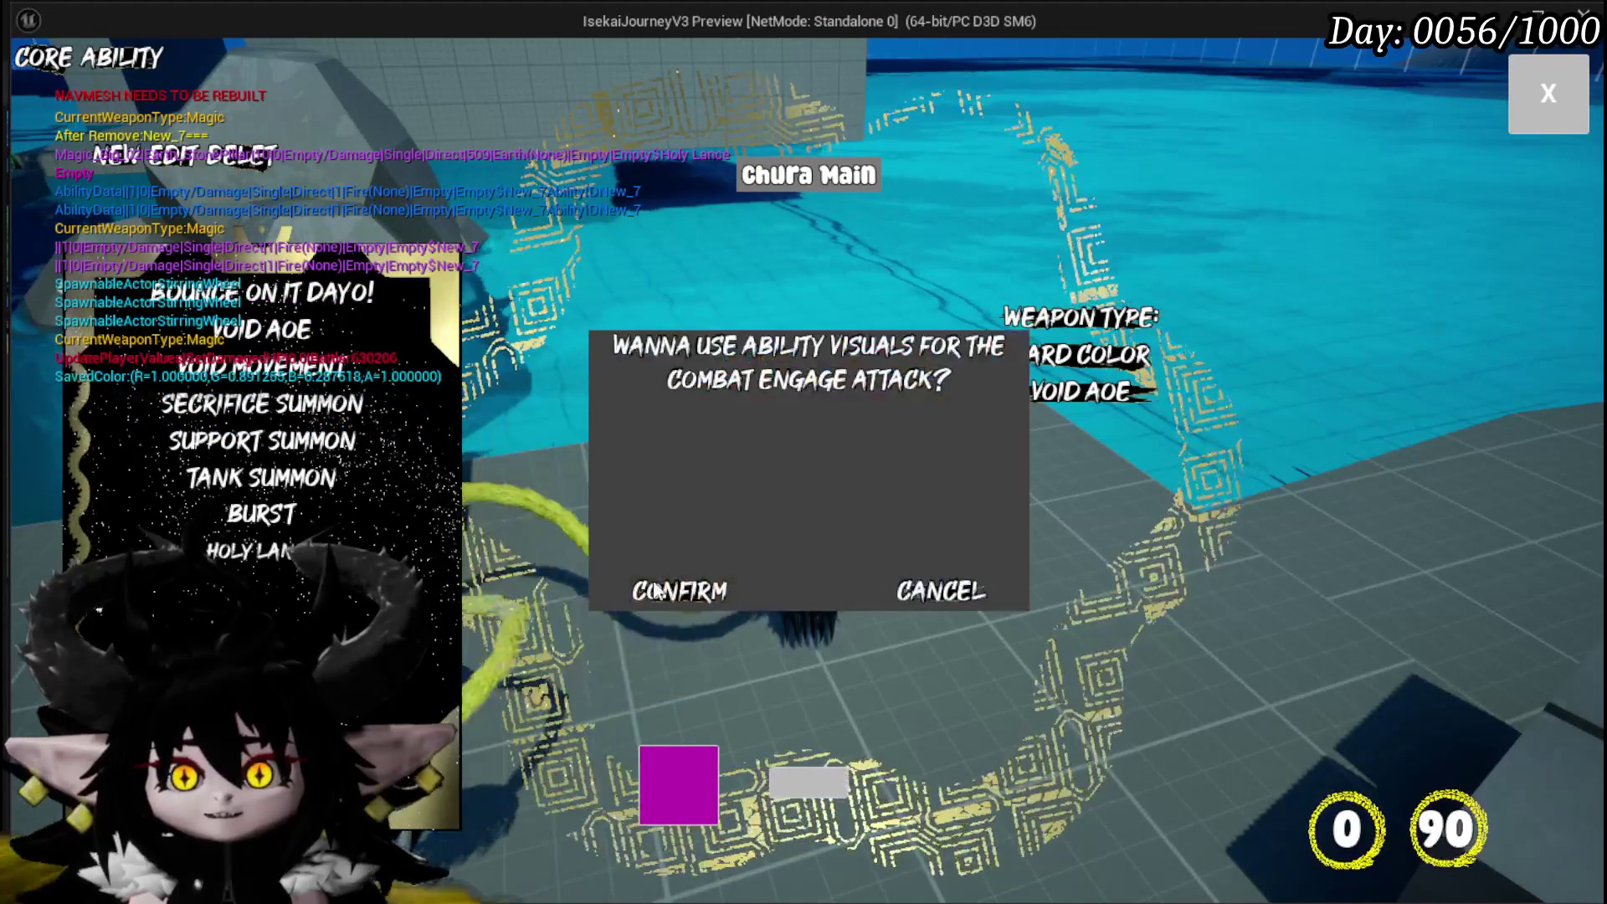
left_click(716, 583)
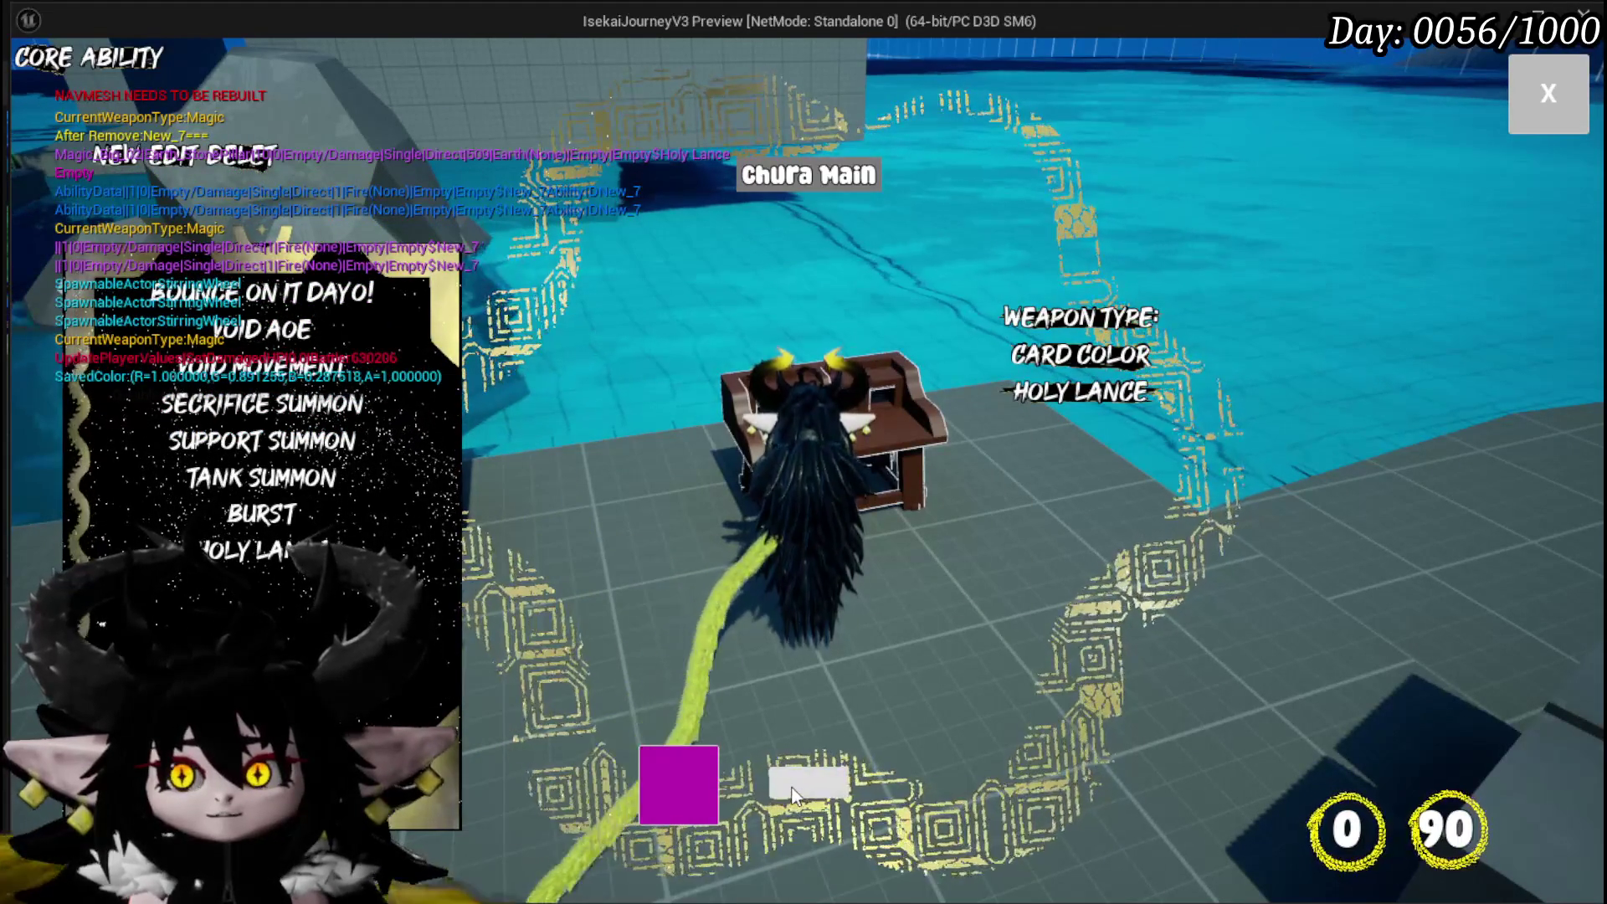
left_click(793, 795)
left_click(698, 595)
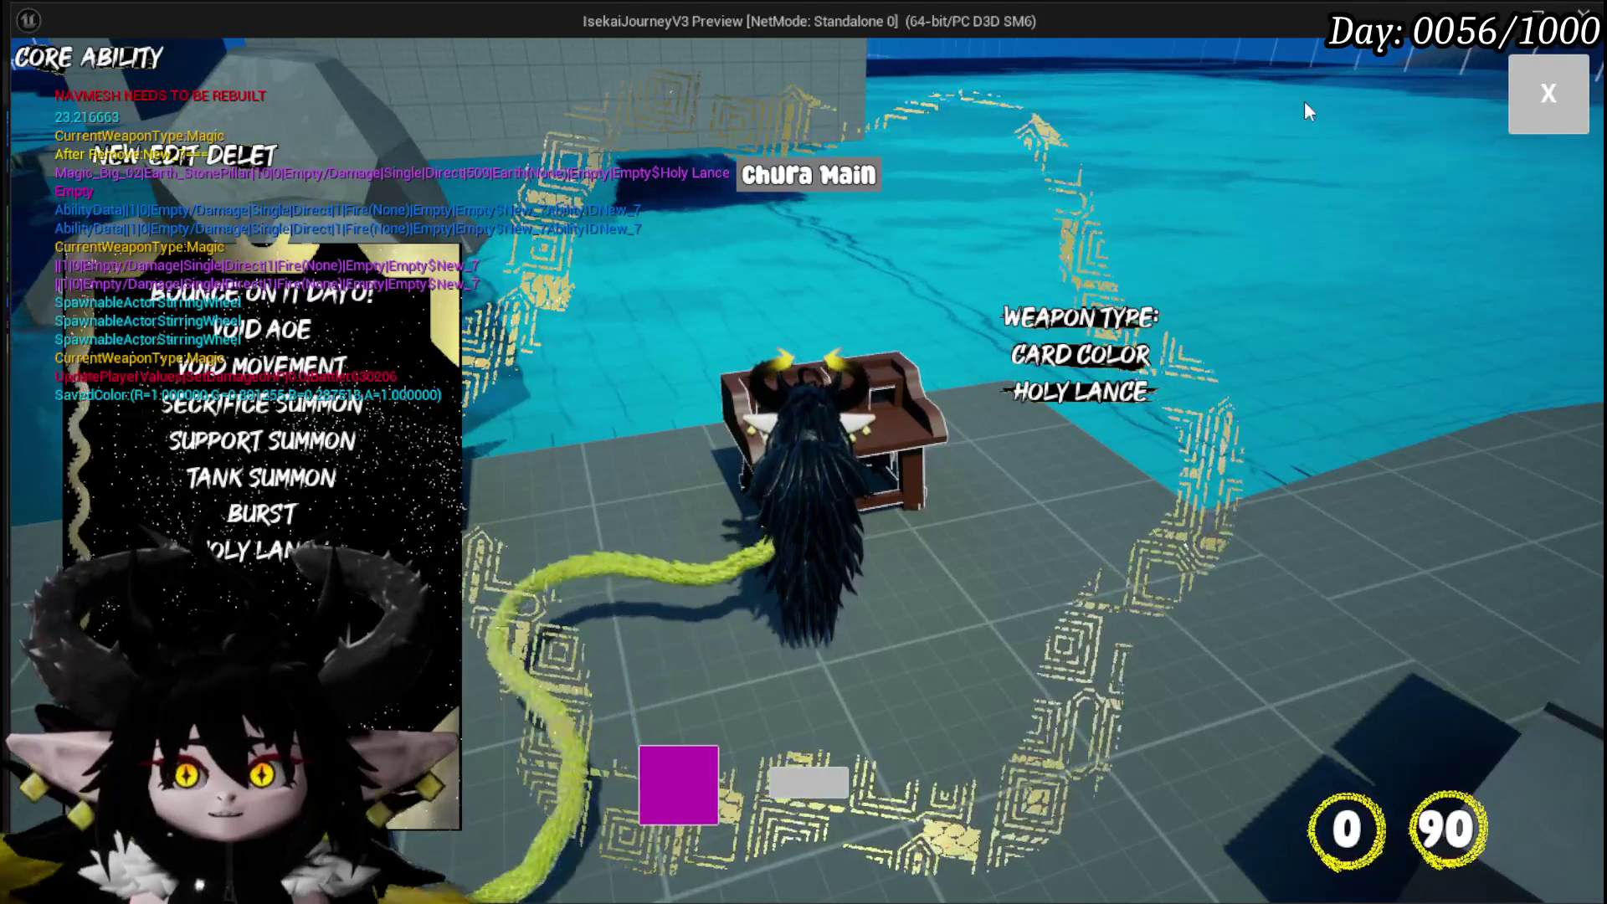
Close the core ability panel and the Equipment screen to return to the game world
left_click(1522, 111)
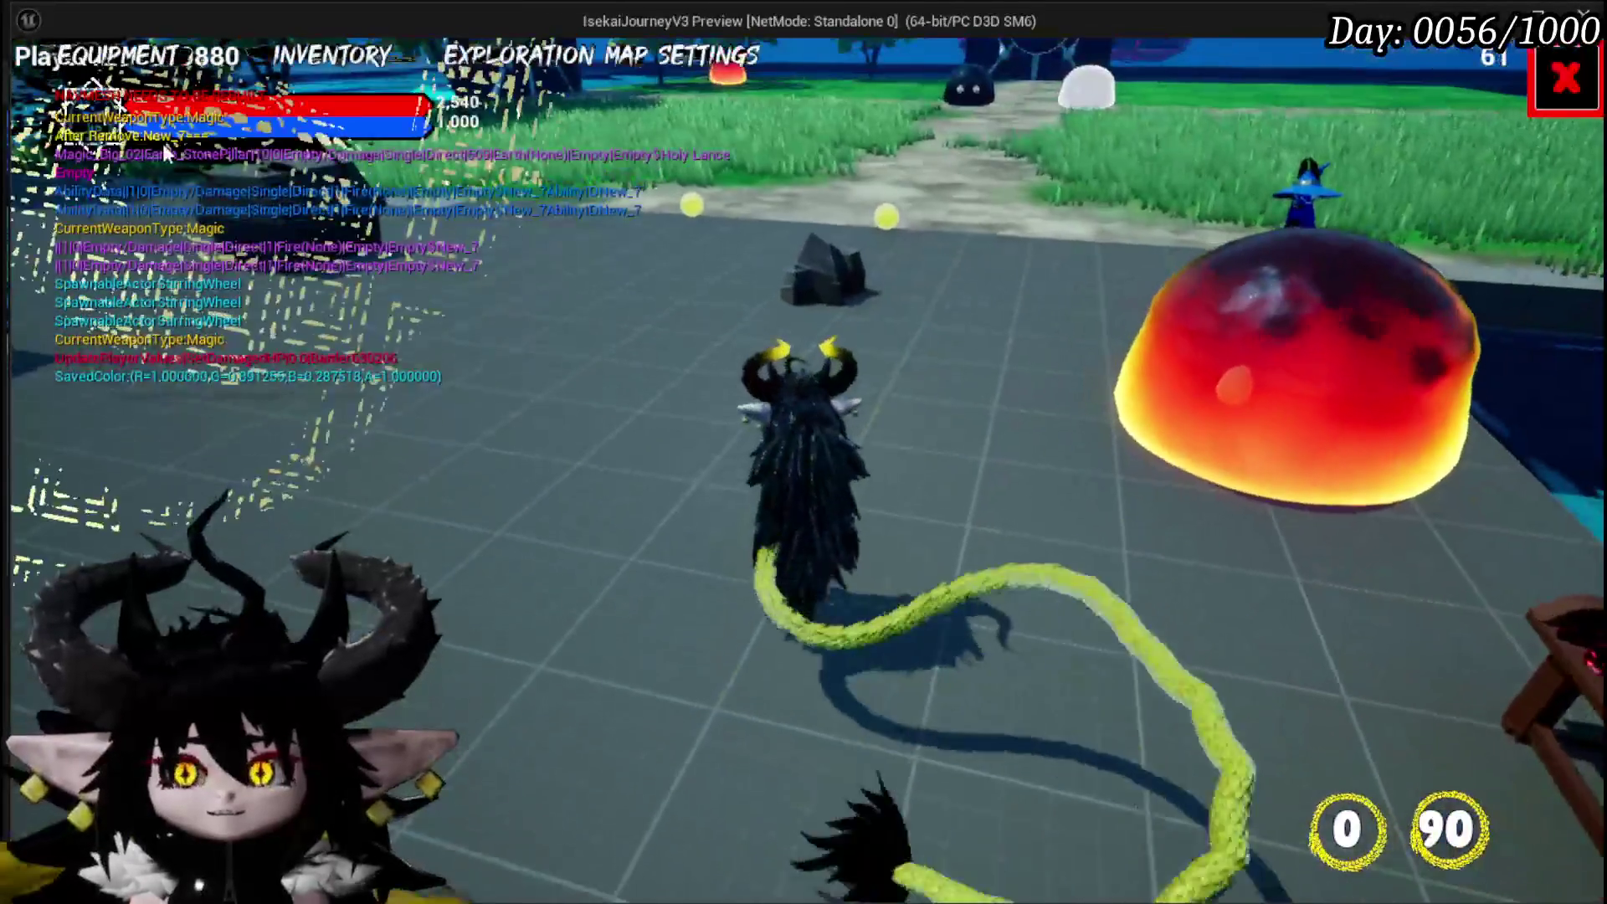
left_click(125, 55)
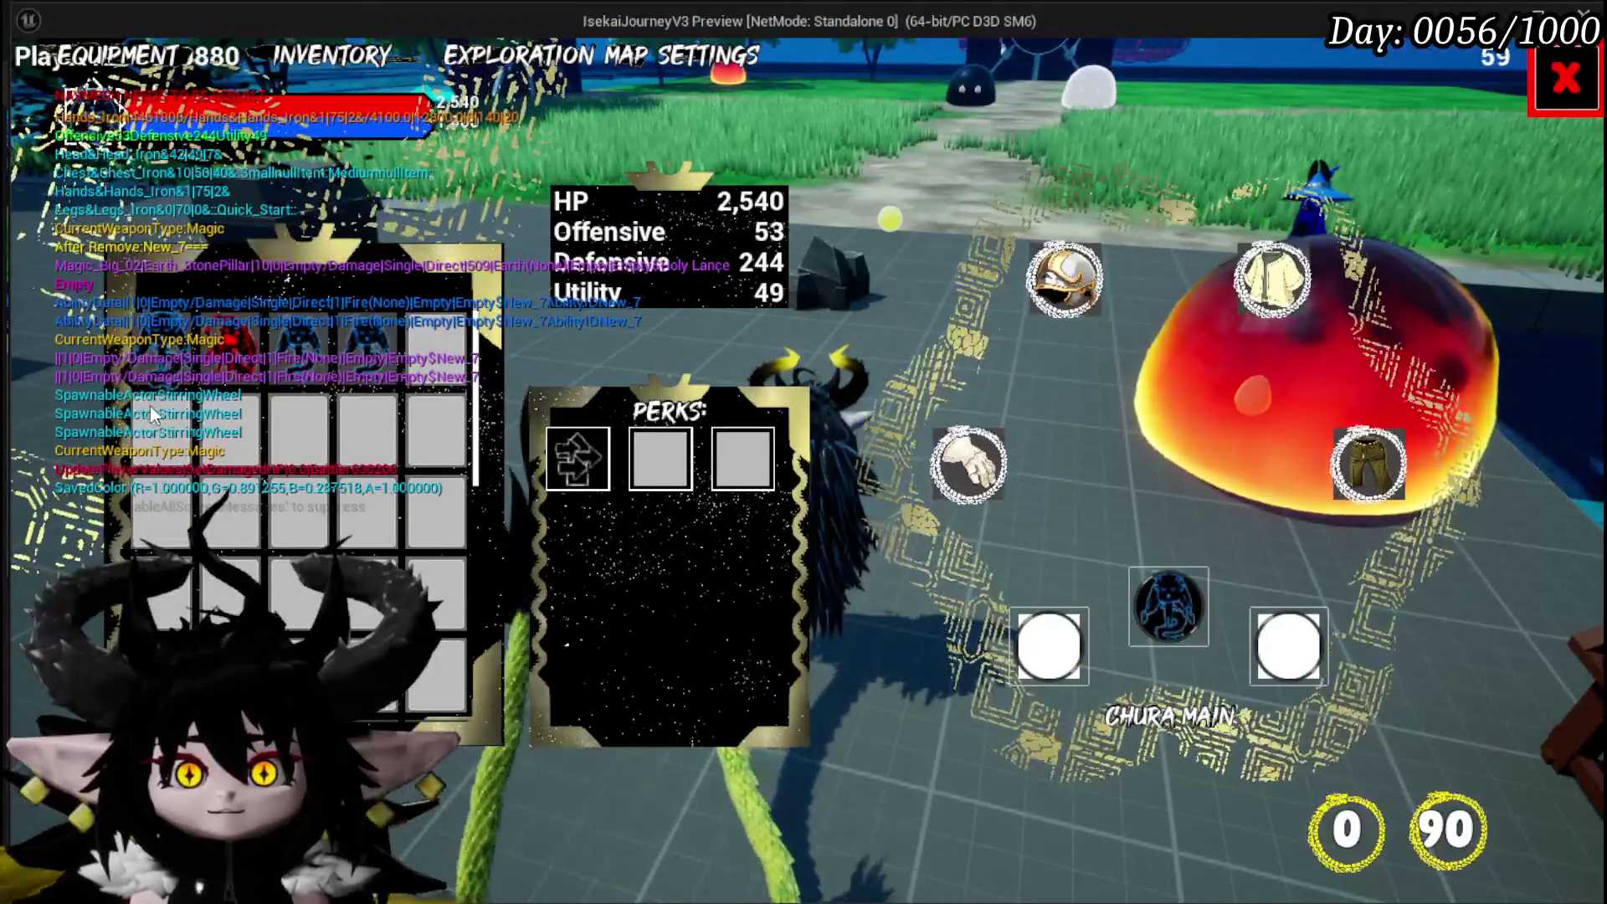
key("Escape")
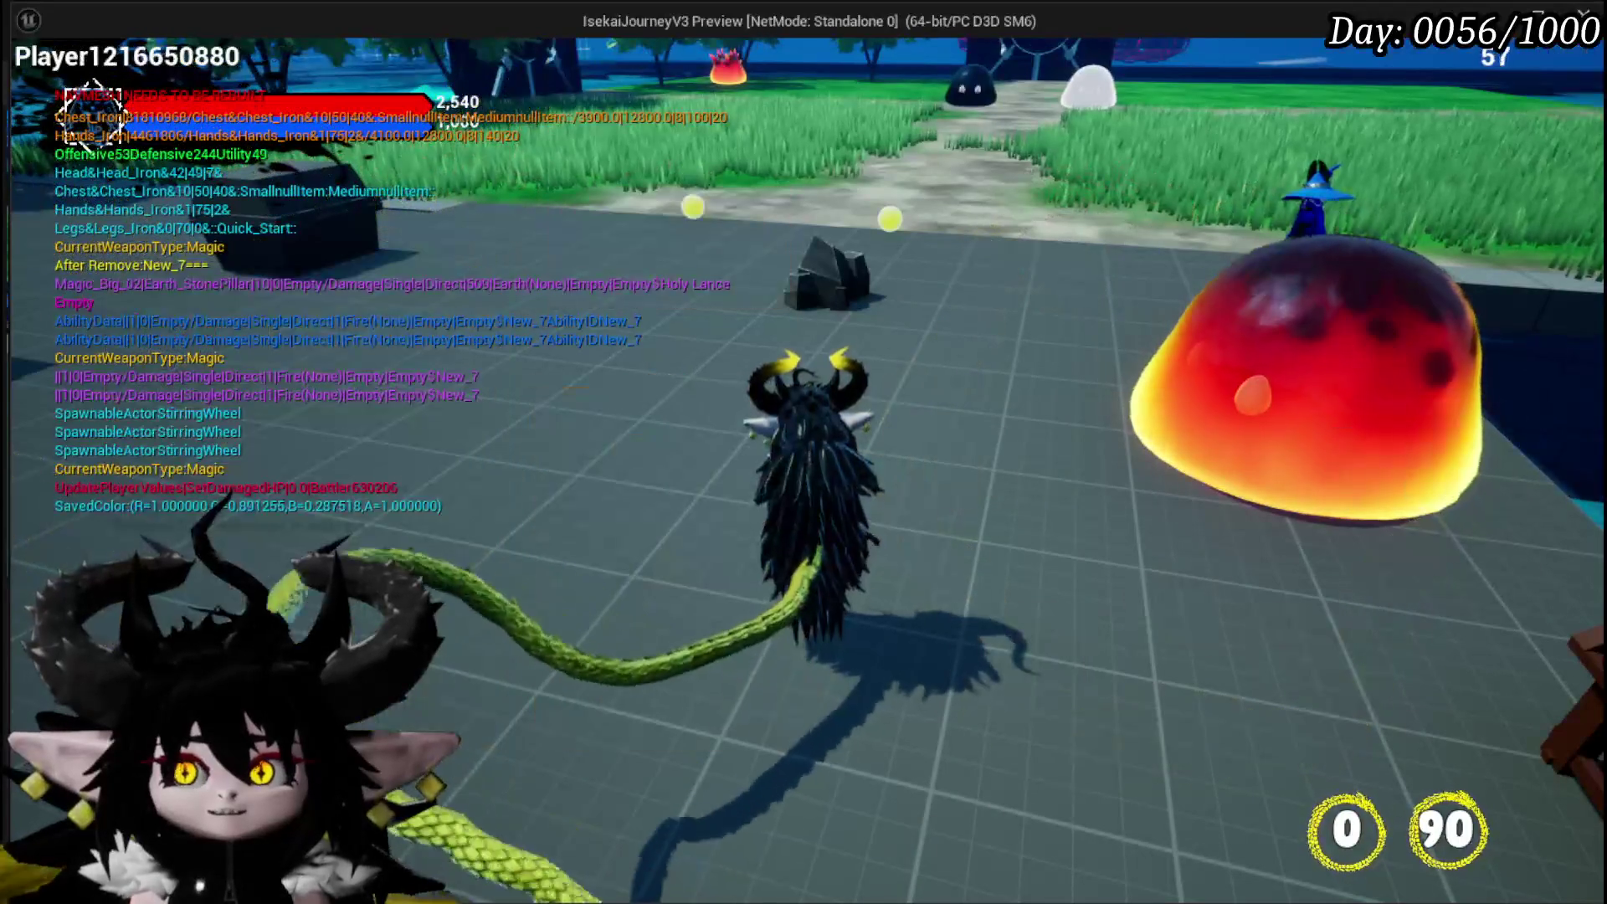
Run from the slime past the boxes and trees toward the building and water, casting spells
key("w")
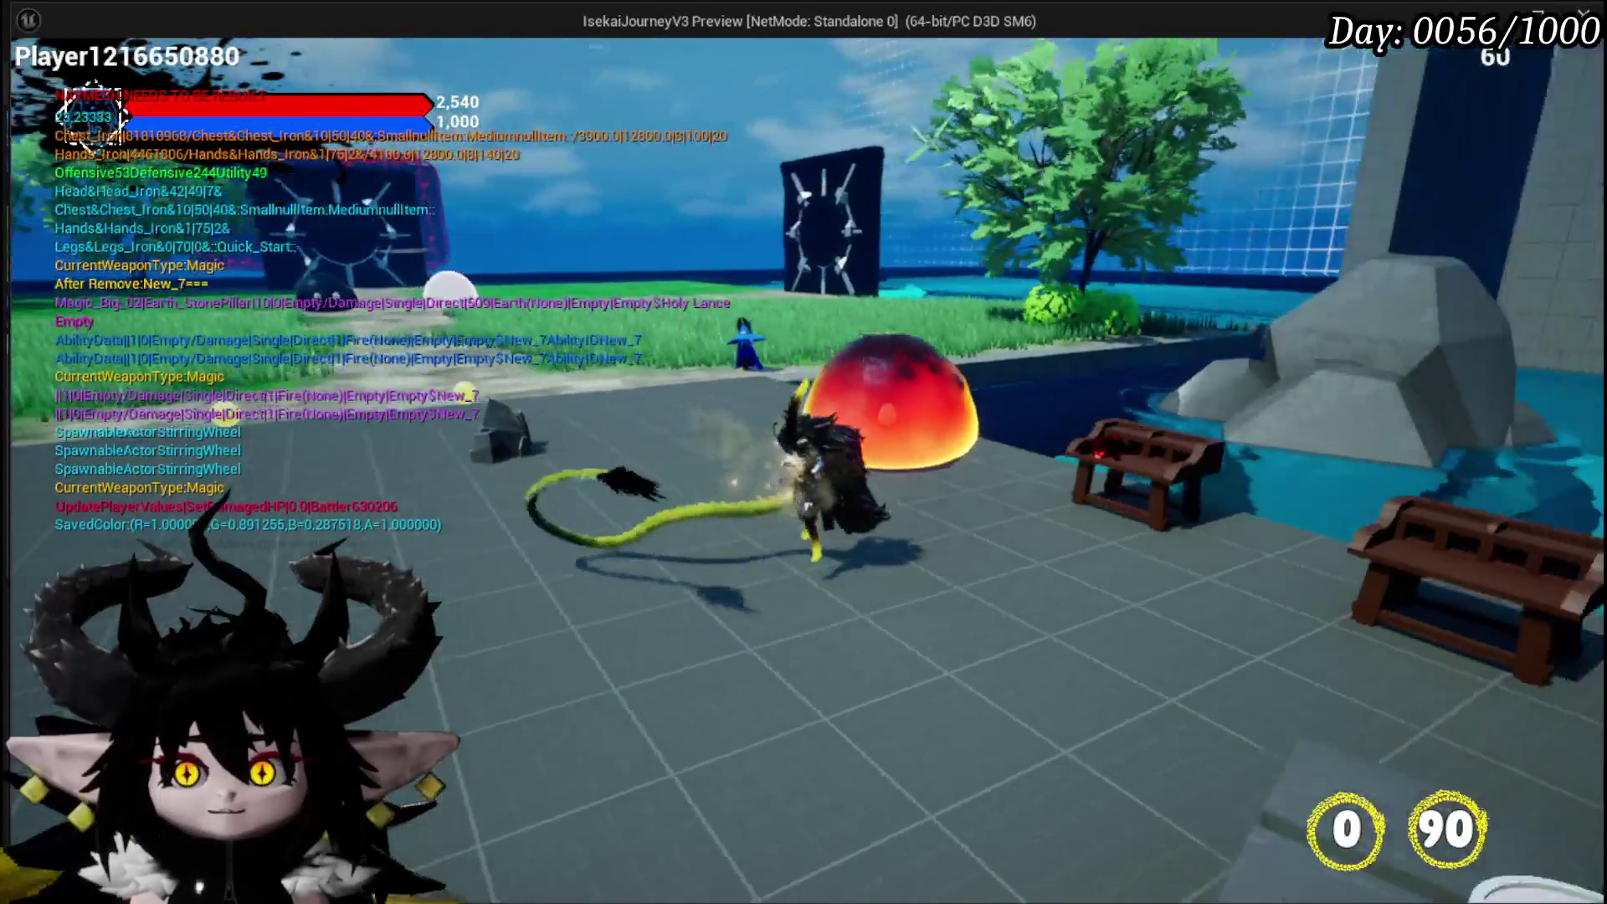
key("w")
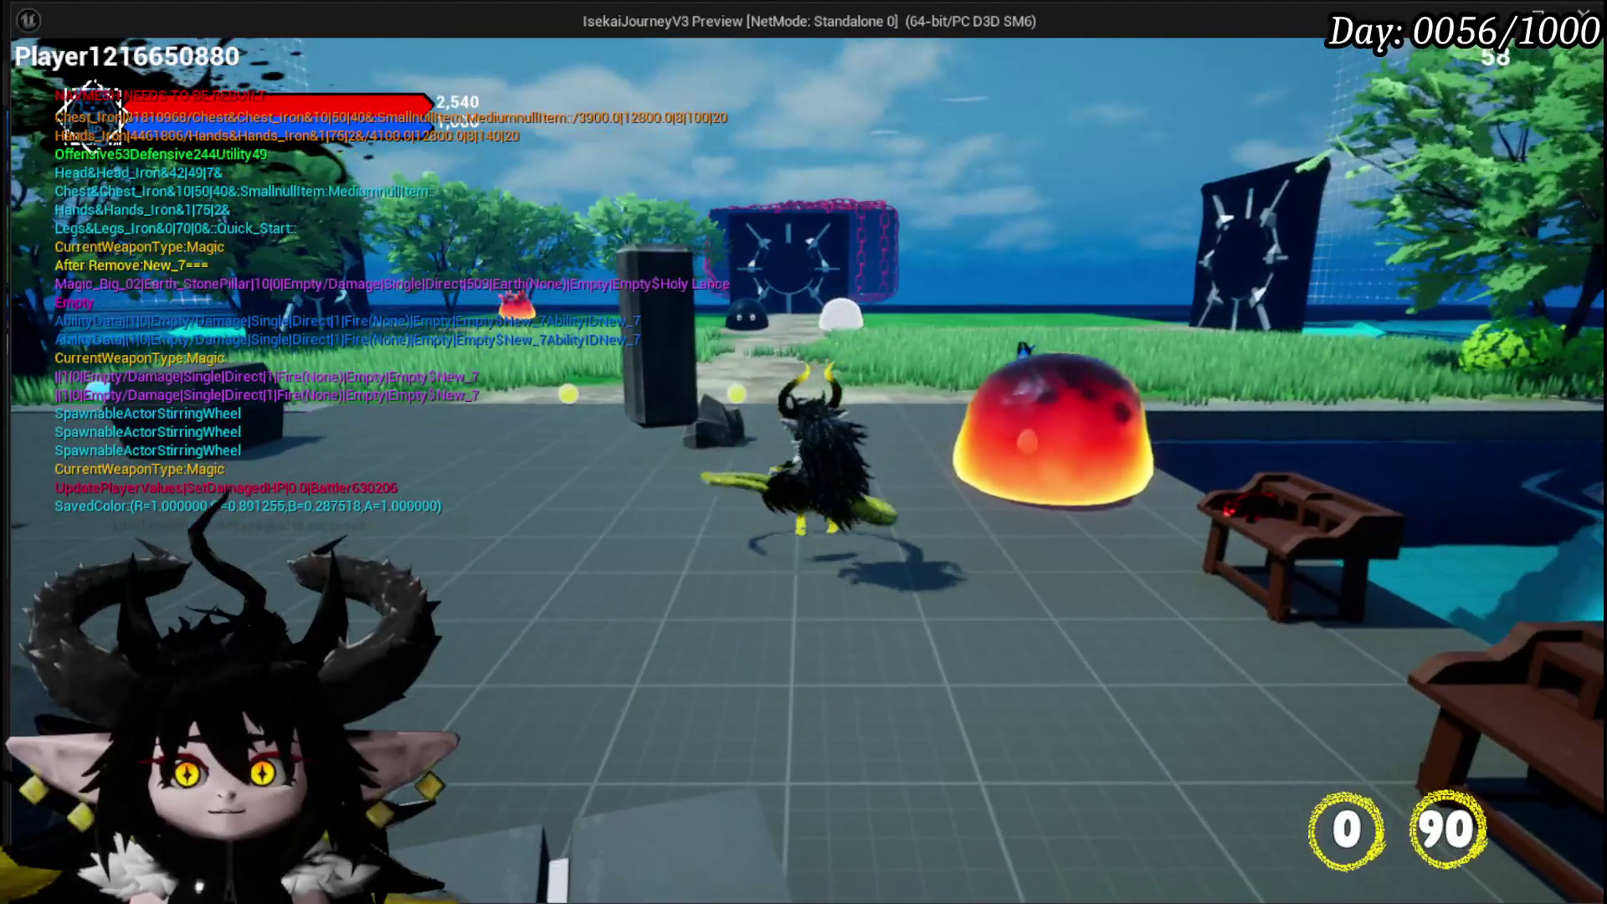
key("w")
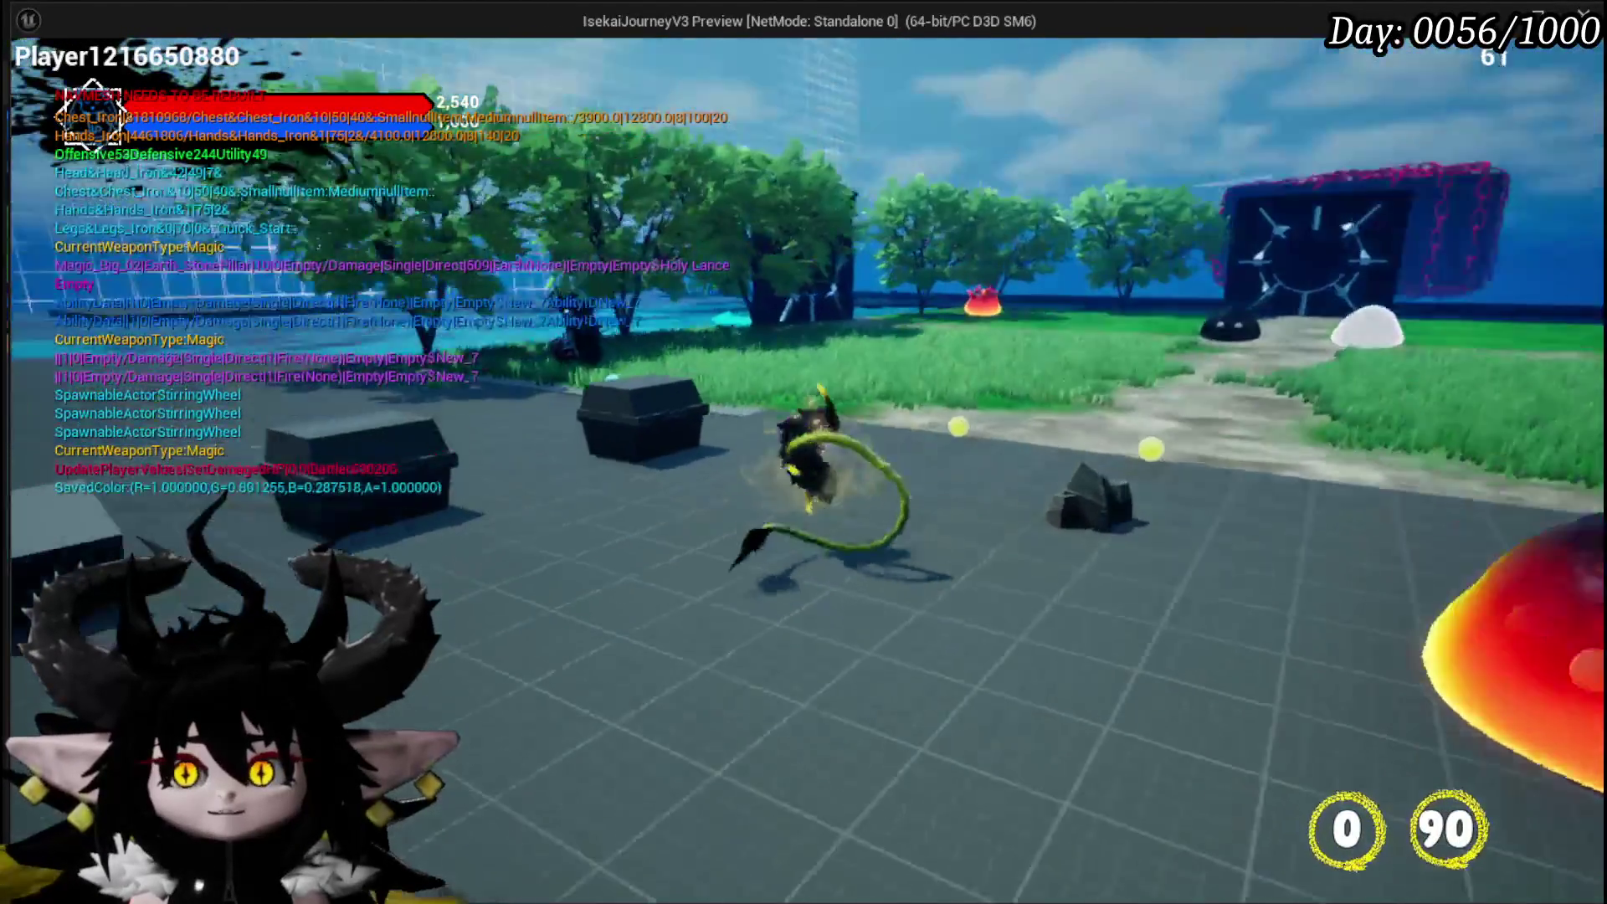
key("w")
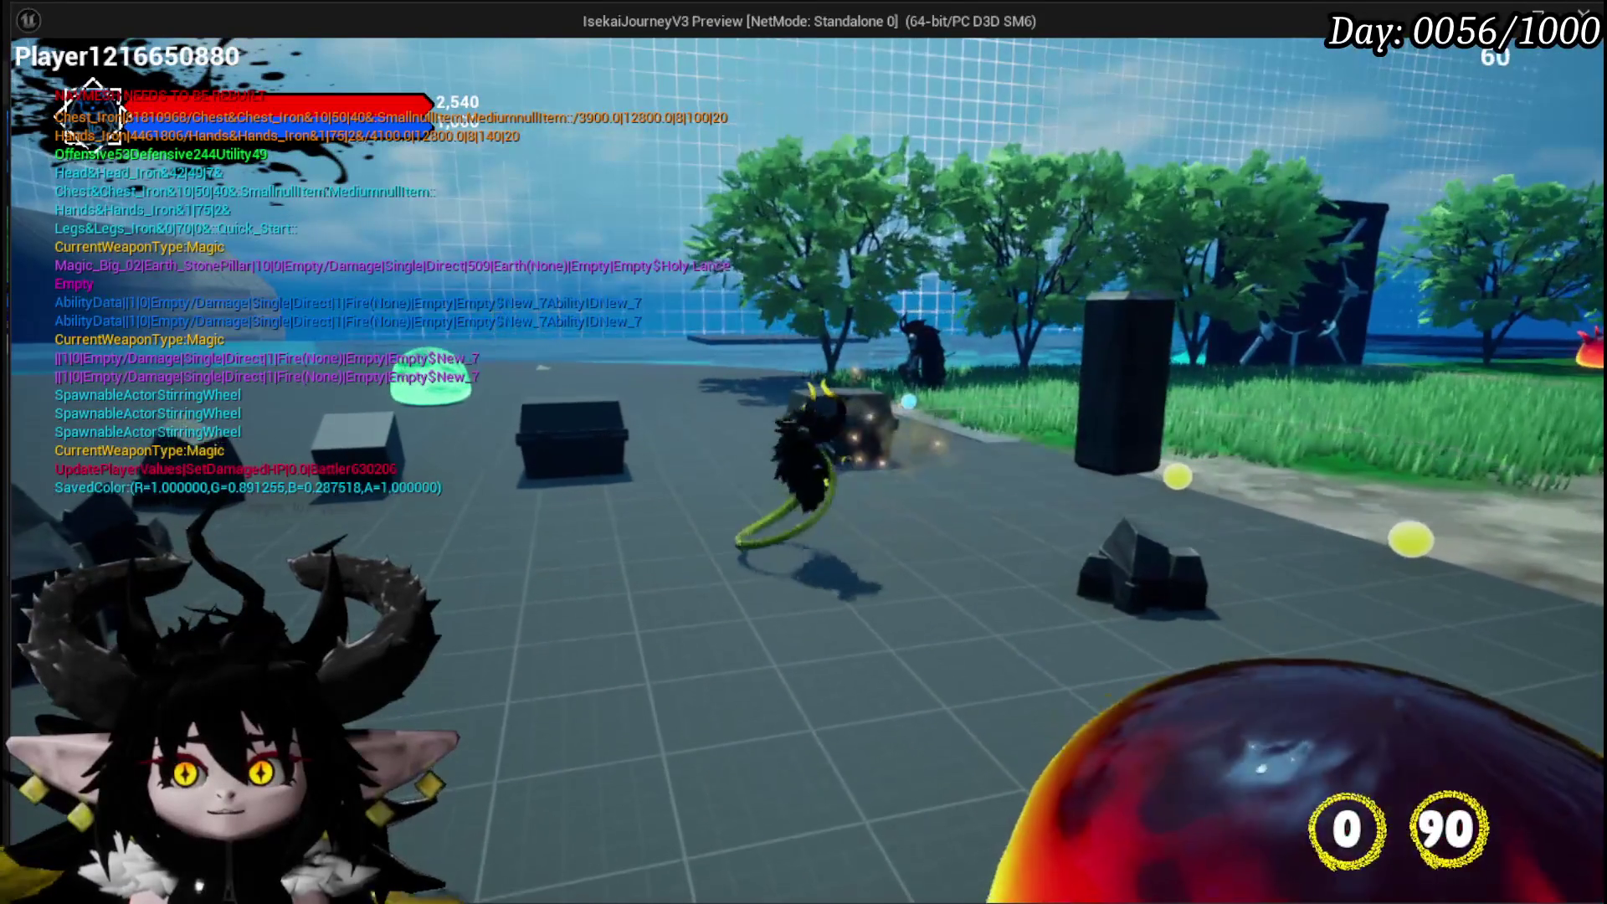
key("w")
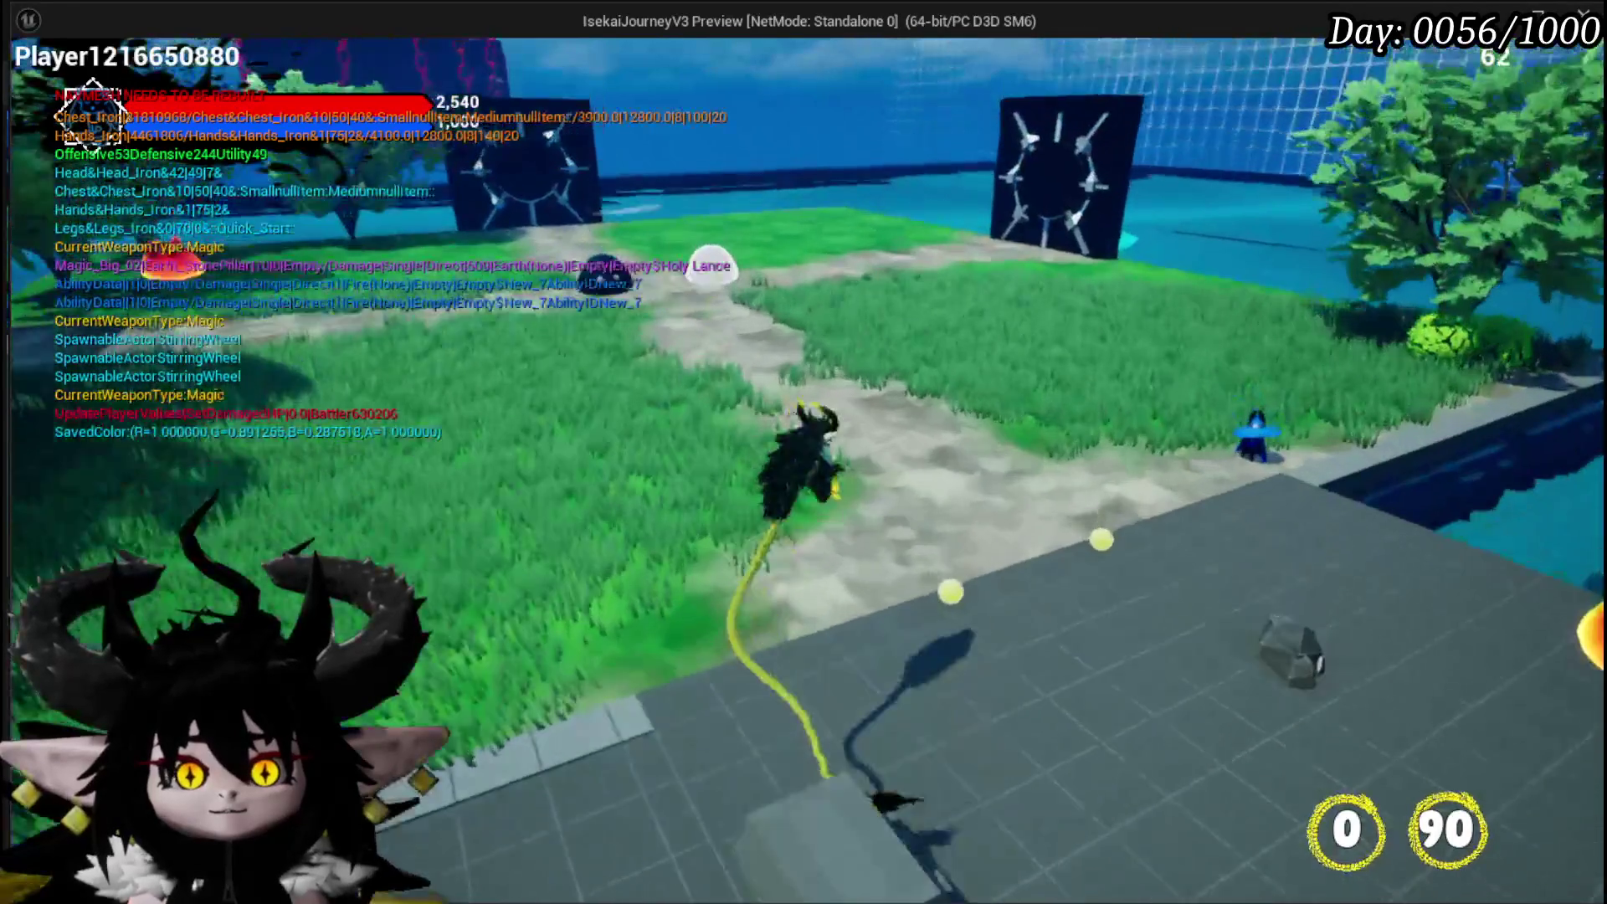
key("w")
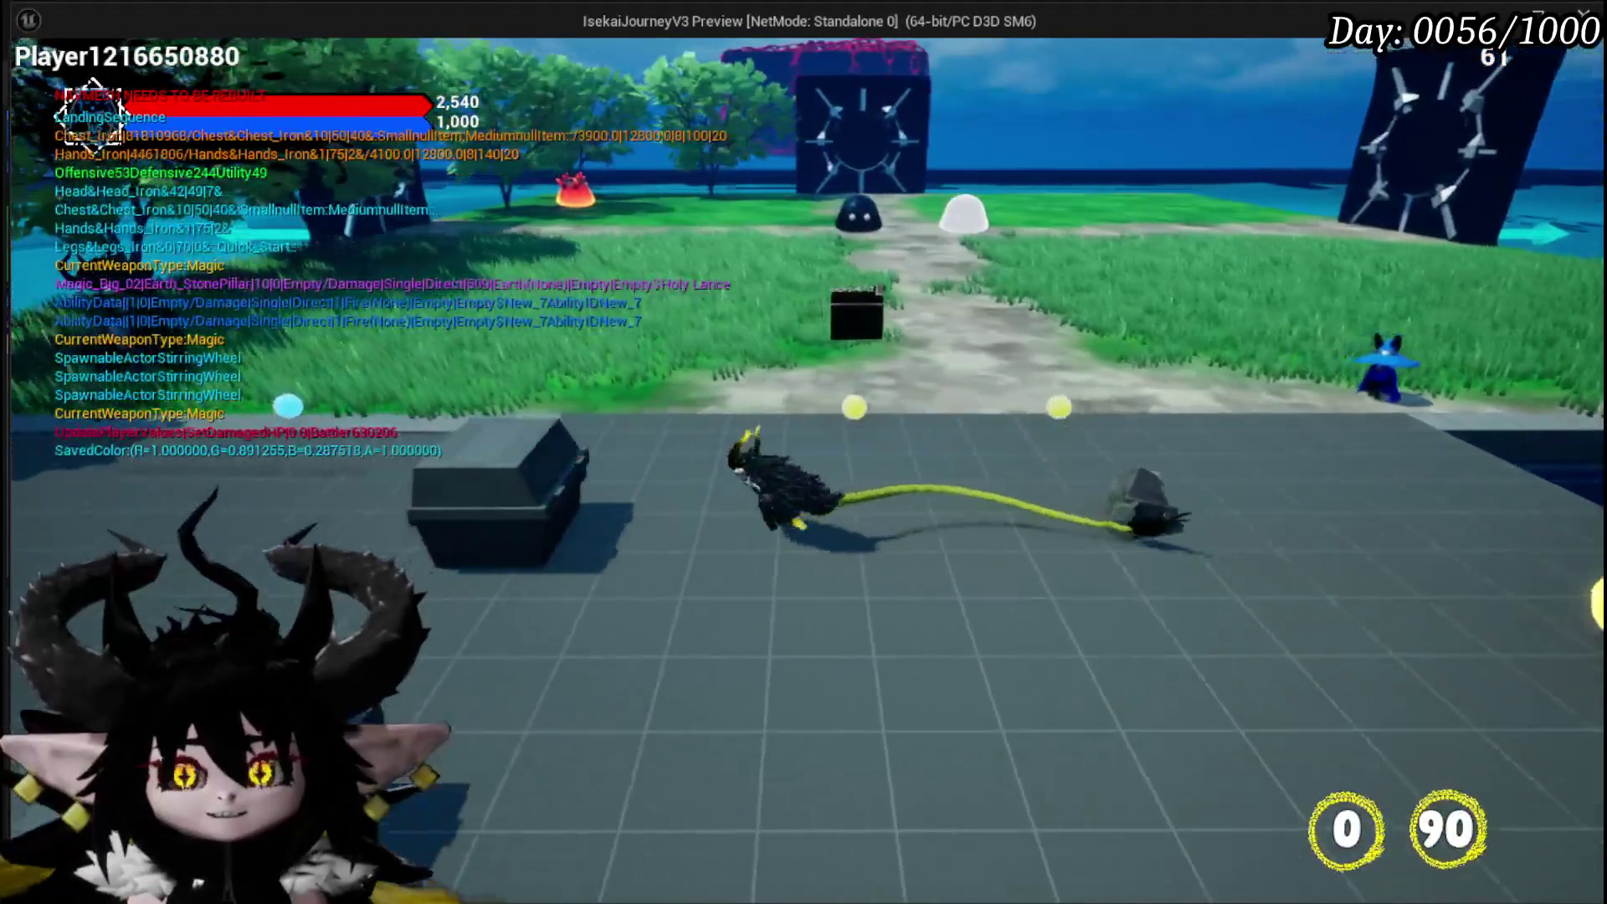
key("a")
key("w")
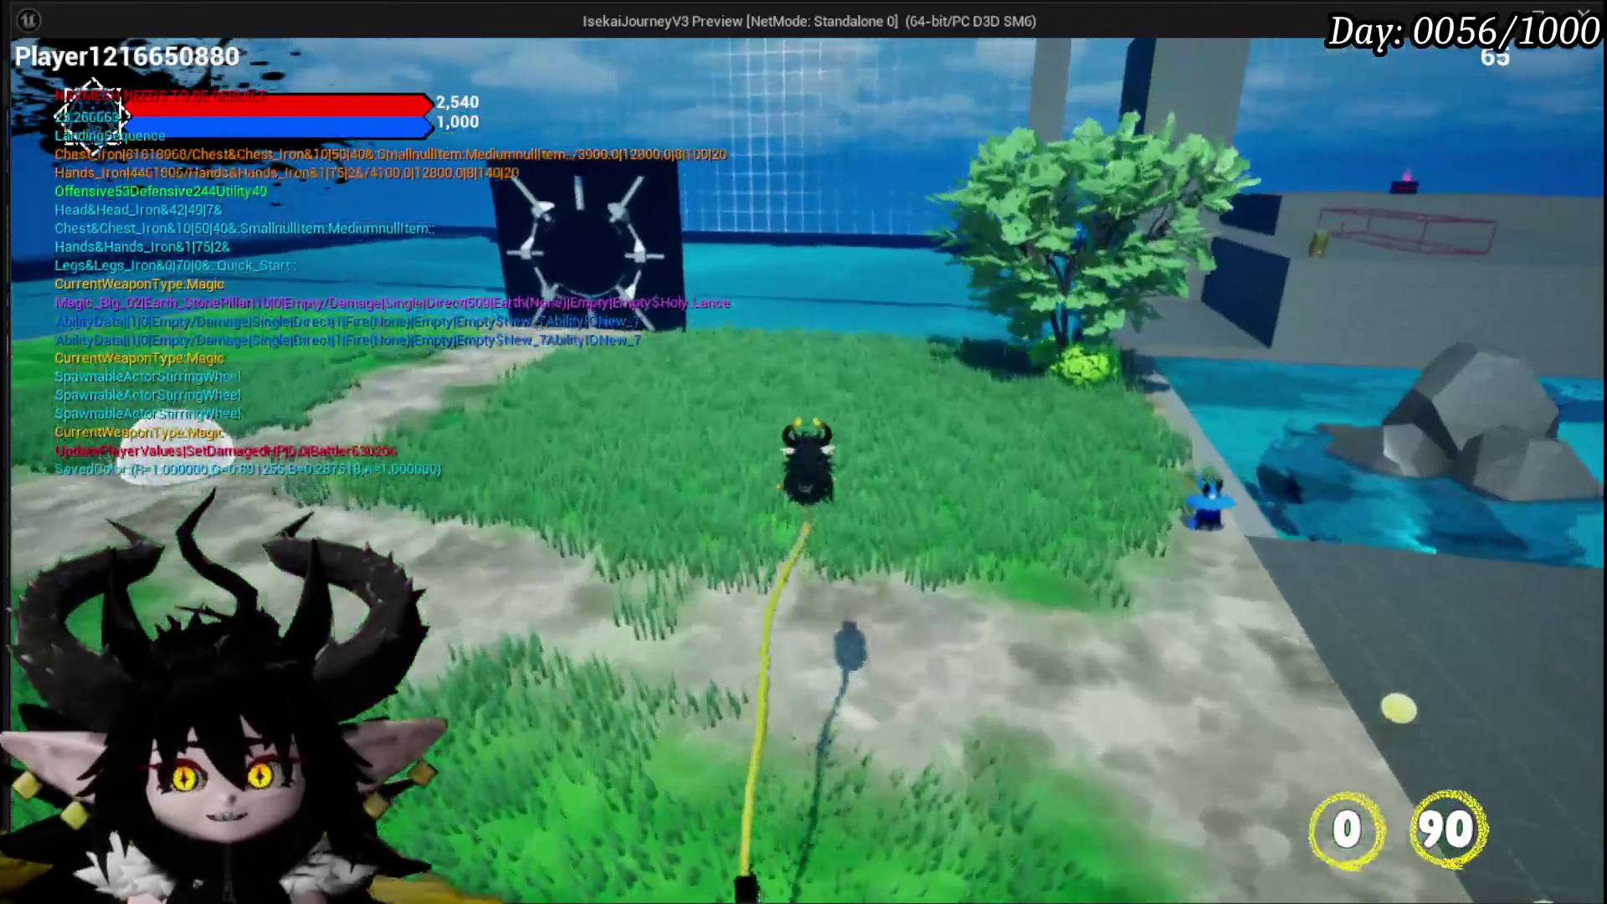
Cross the grey platform, loop over the grass by the tree and return onto the platform
key("w")
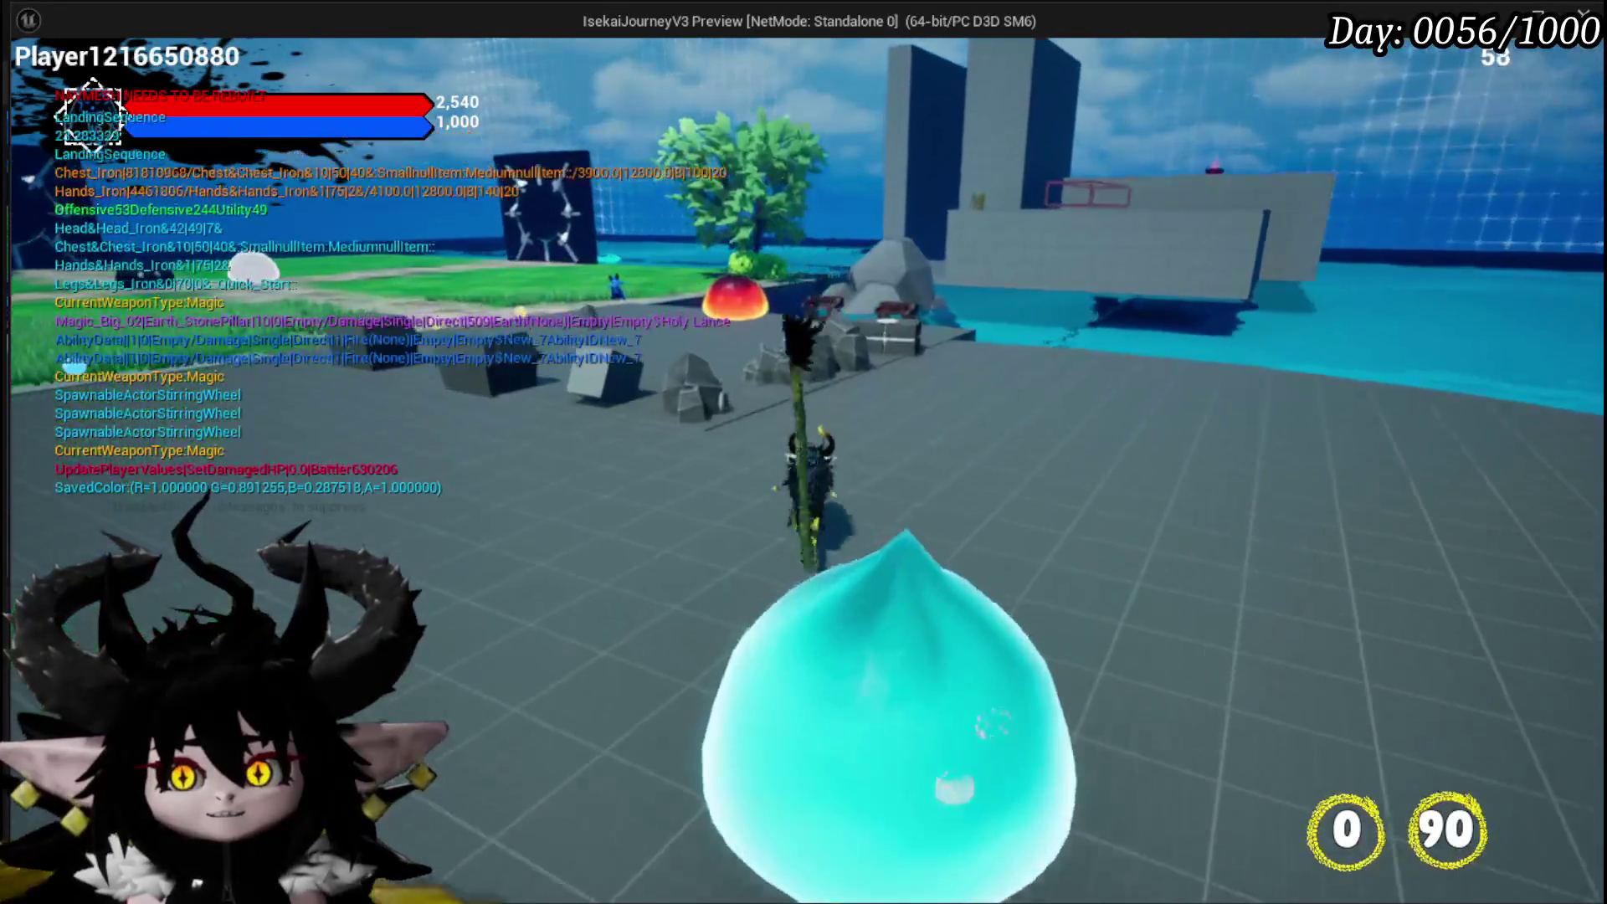
key("w")
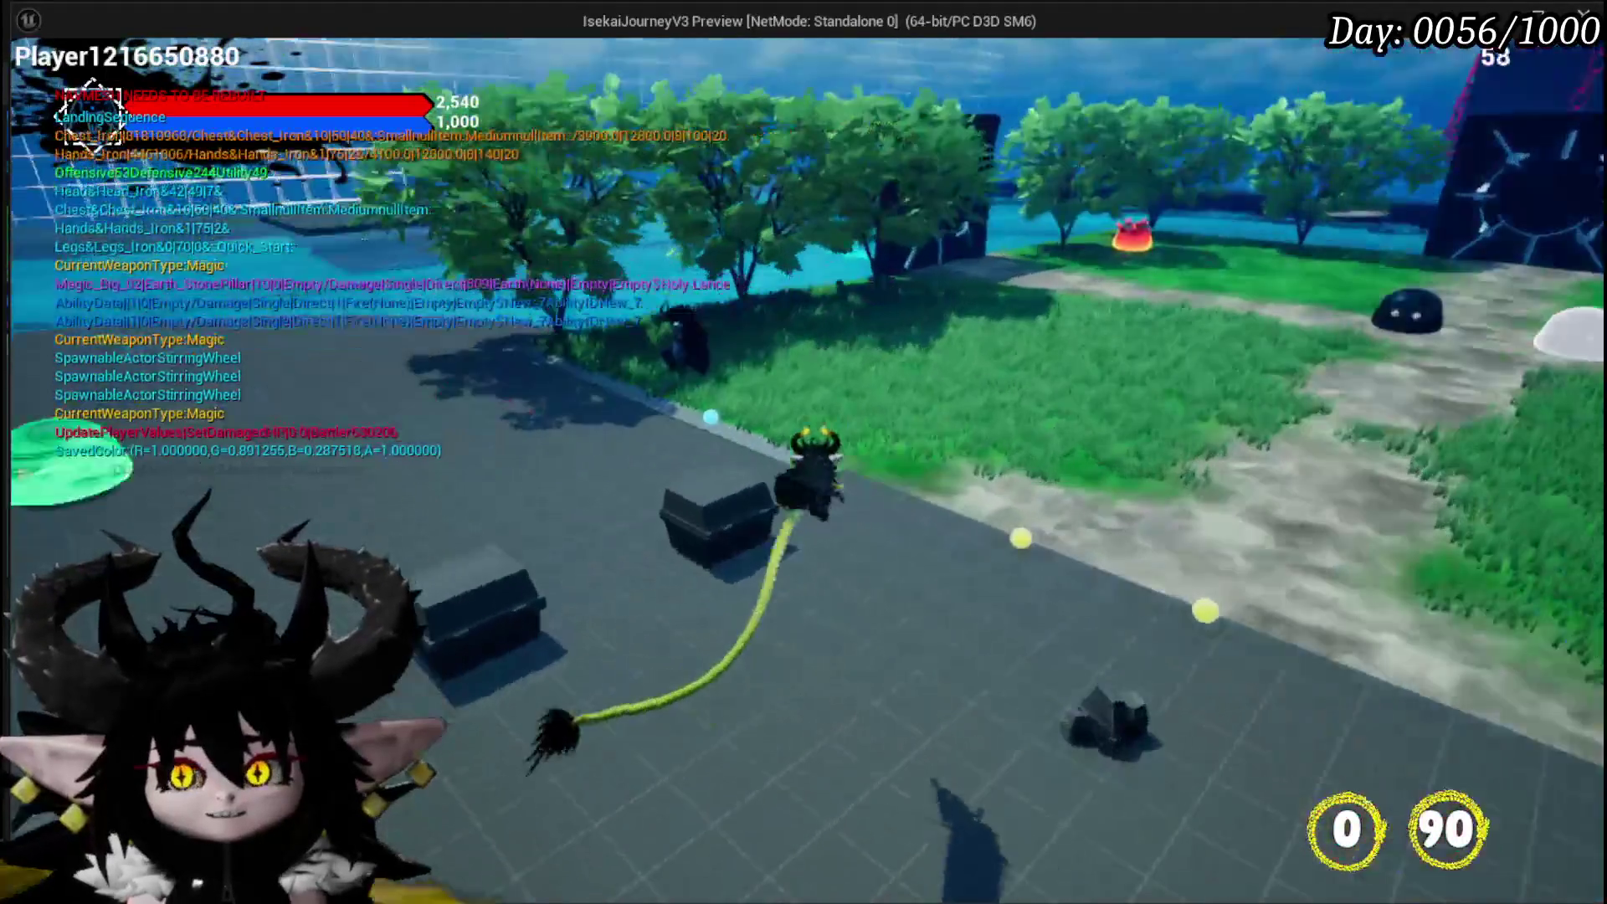
key("w")
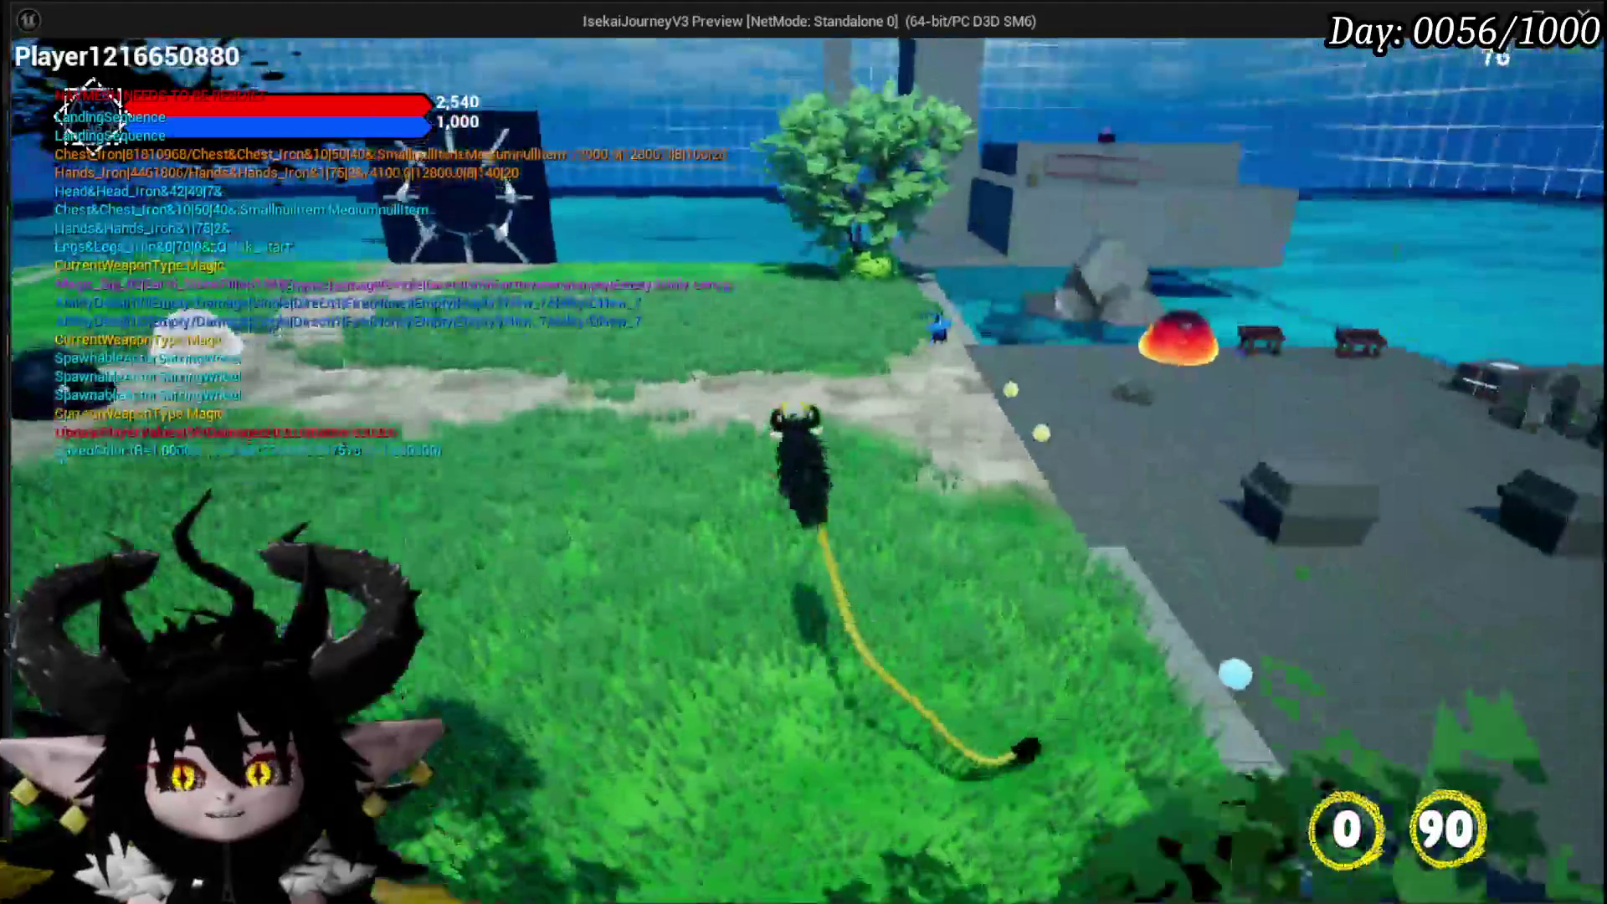
key("w")
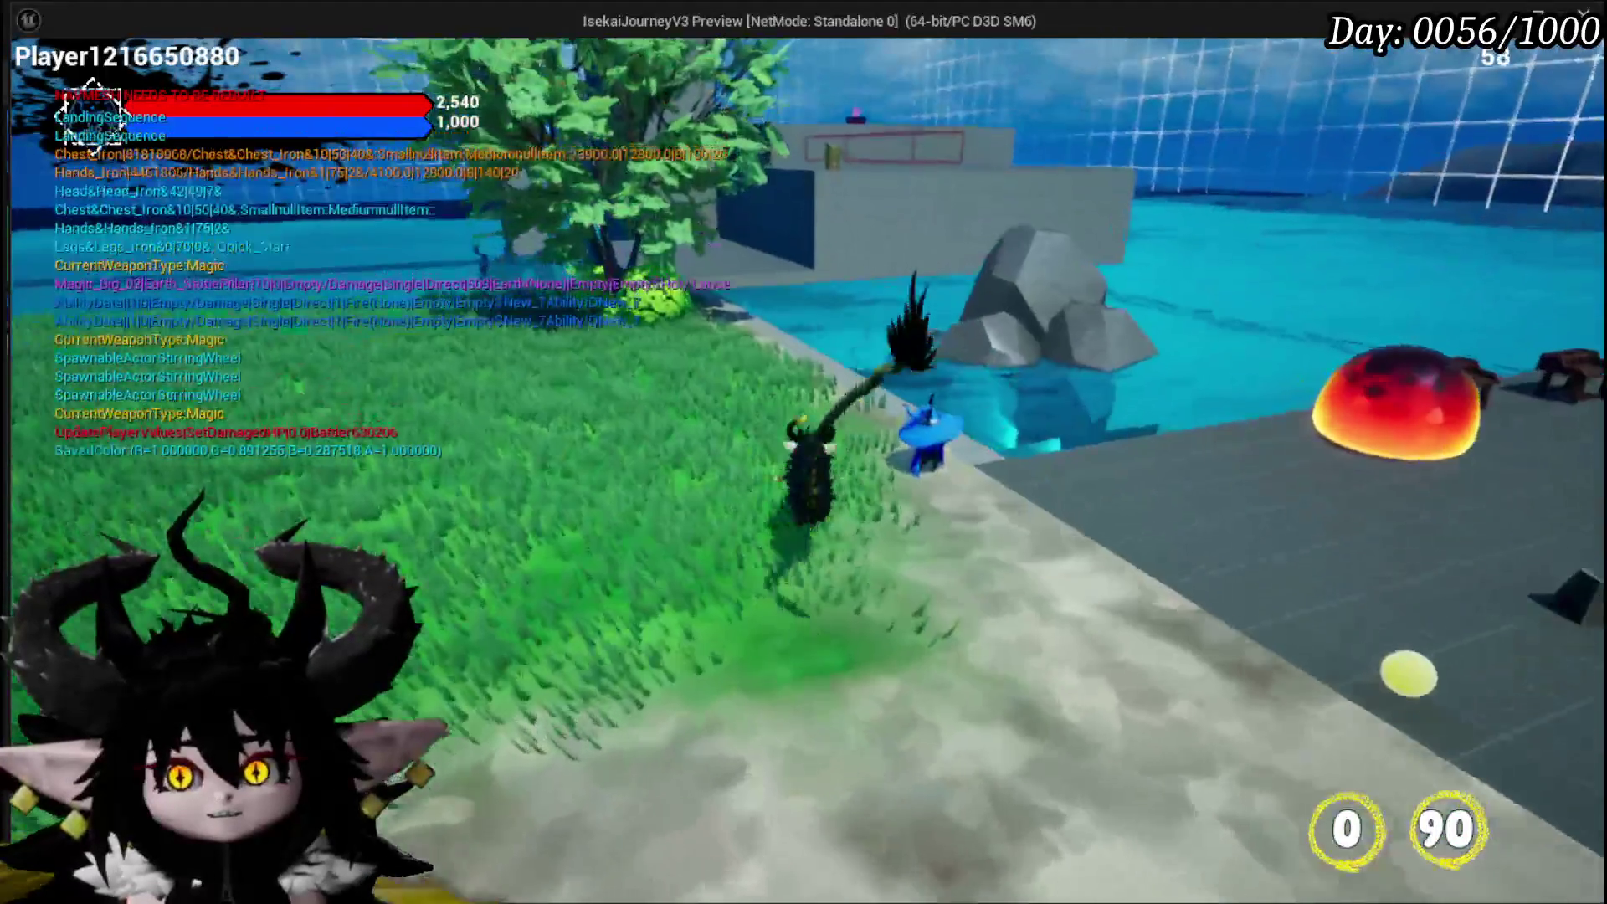
key("w")
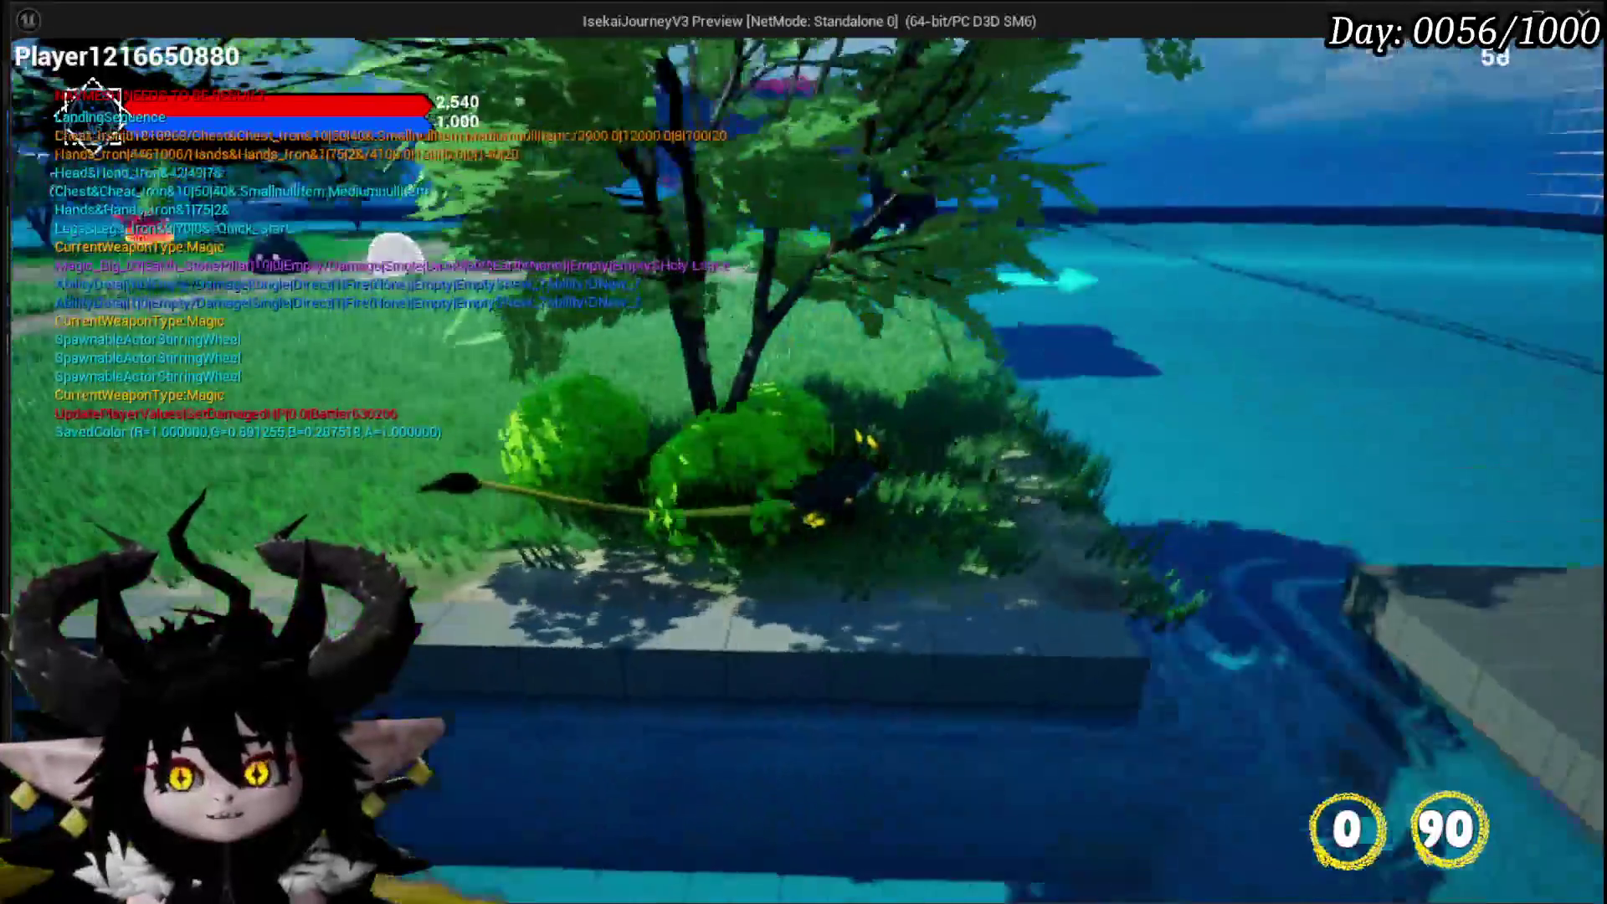
key("w")
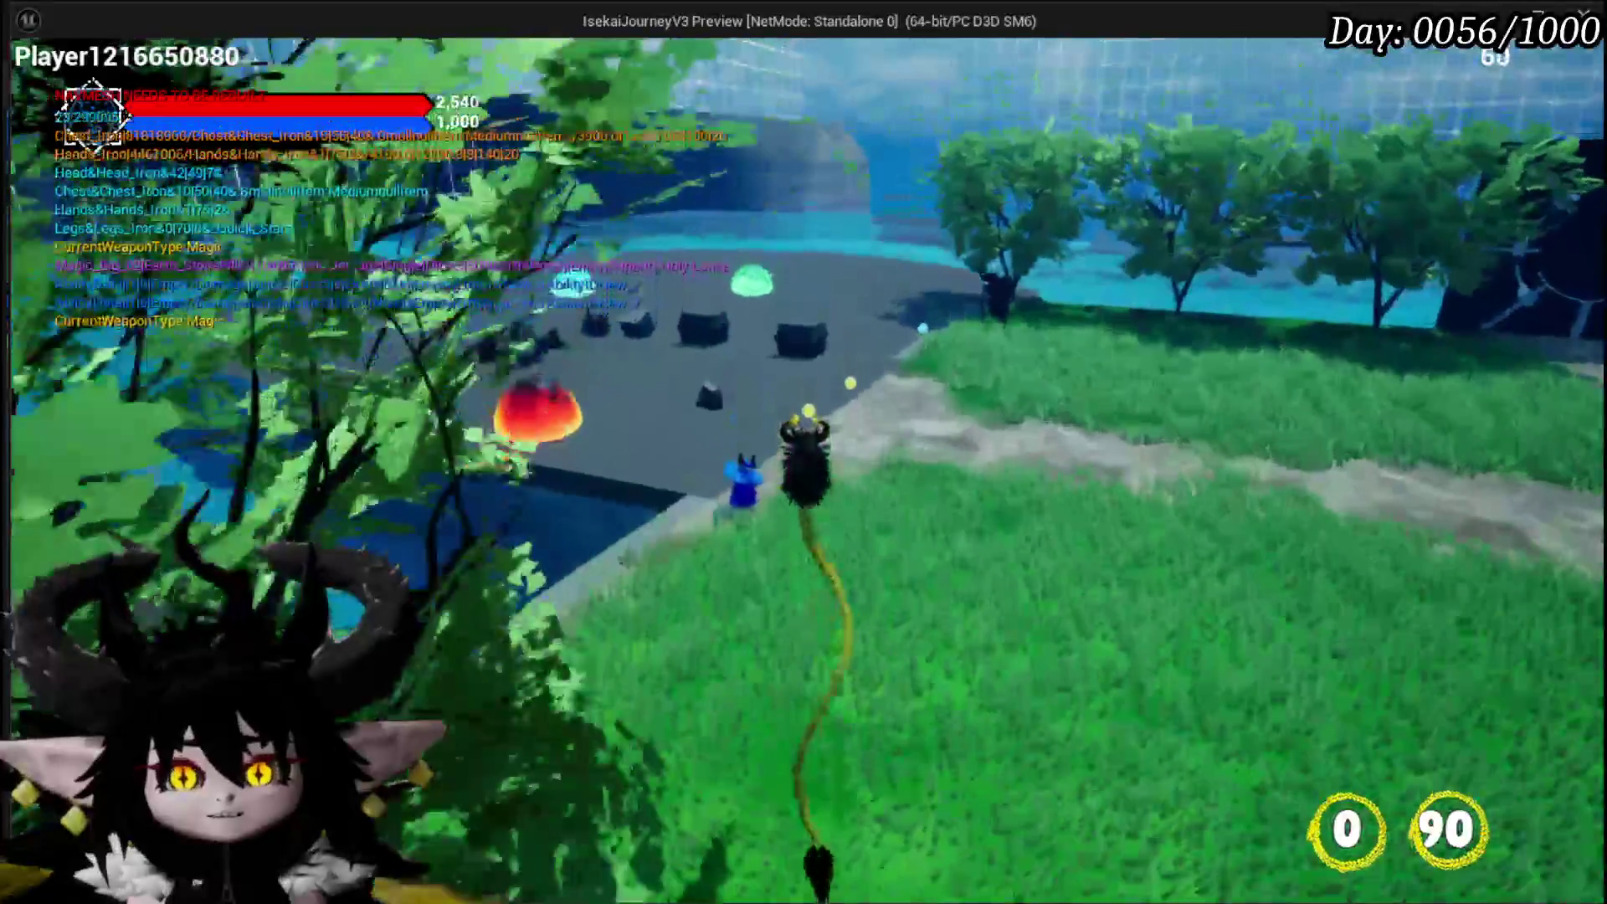
key("w")
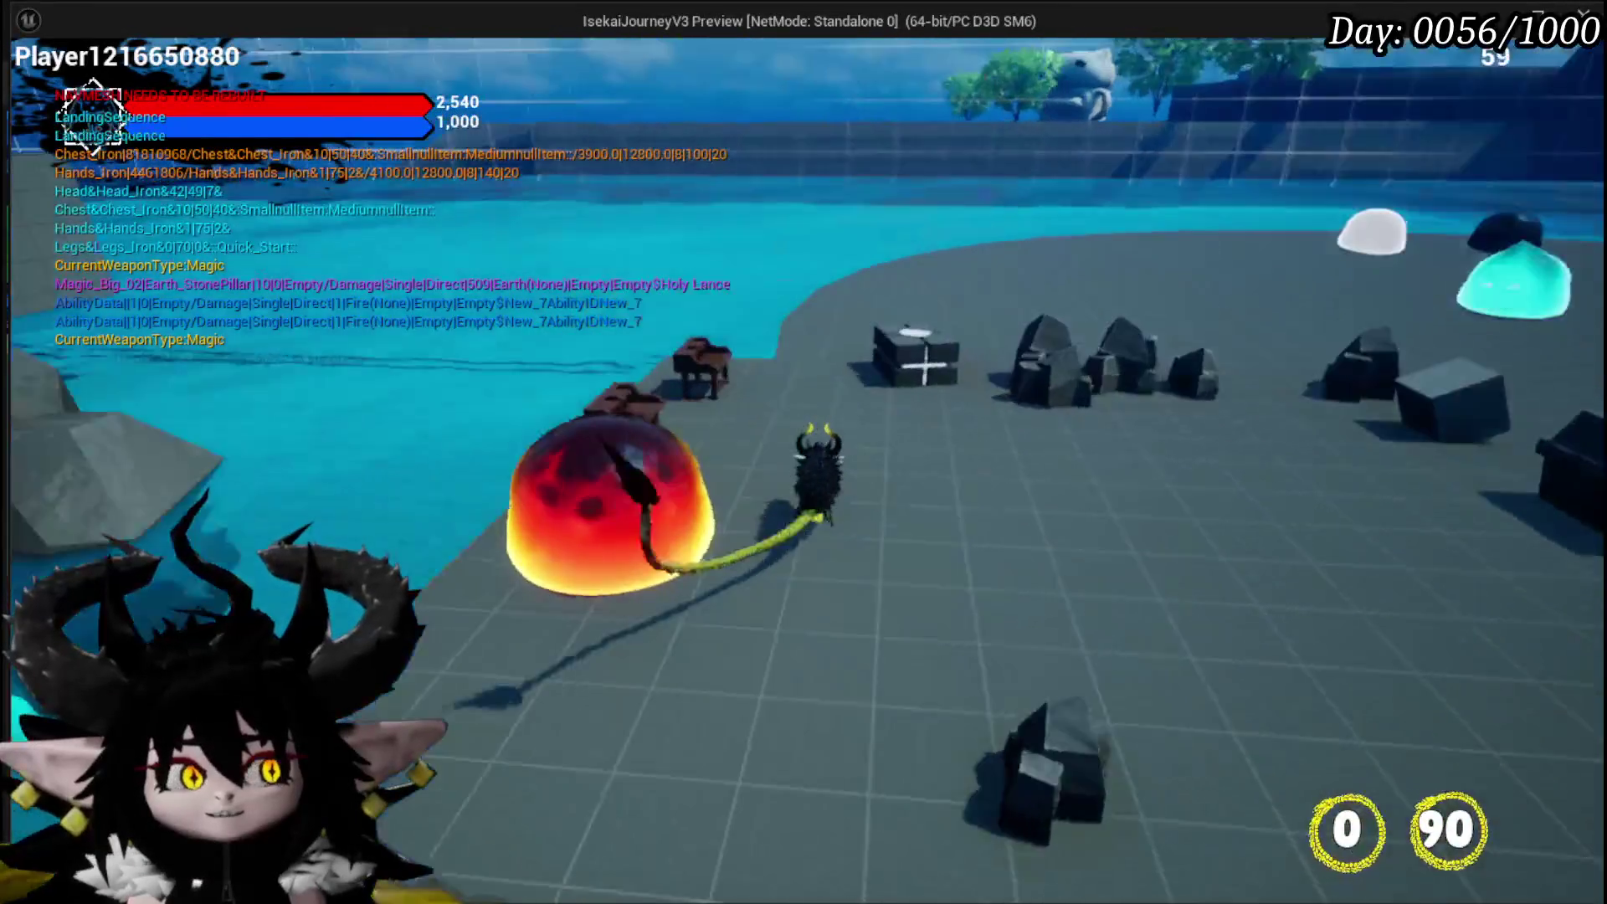
key("w")
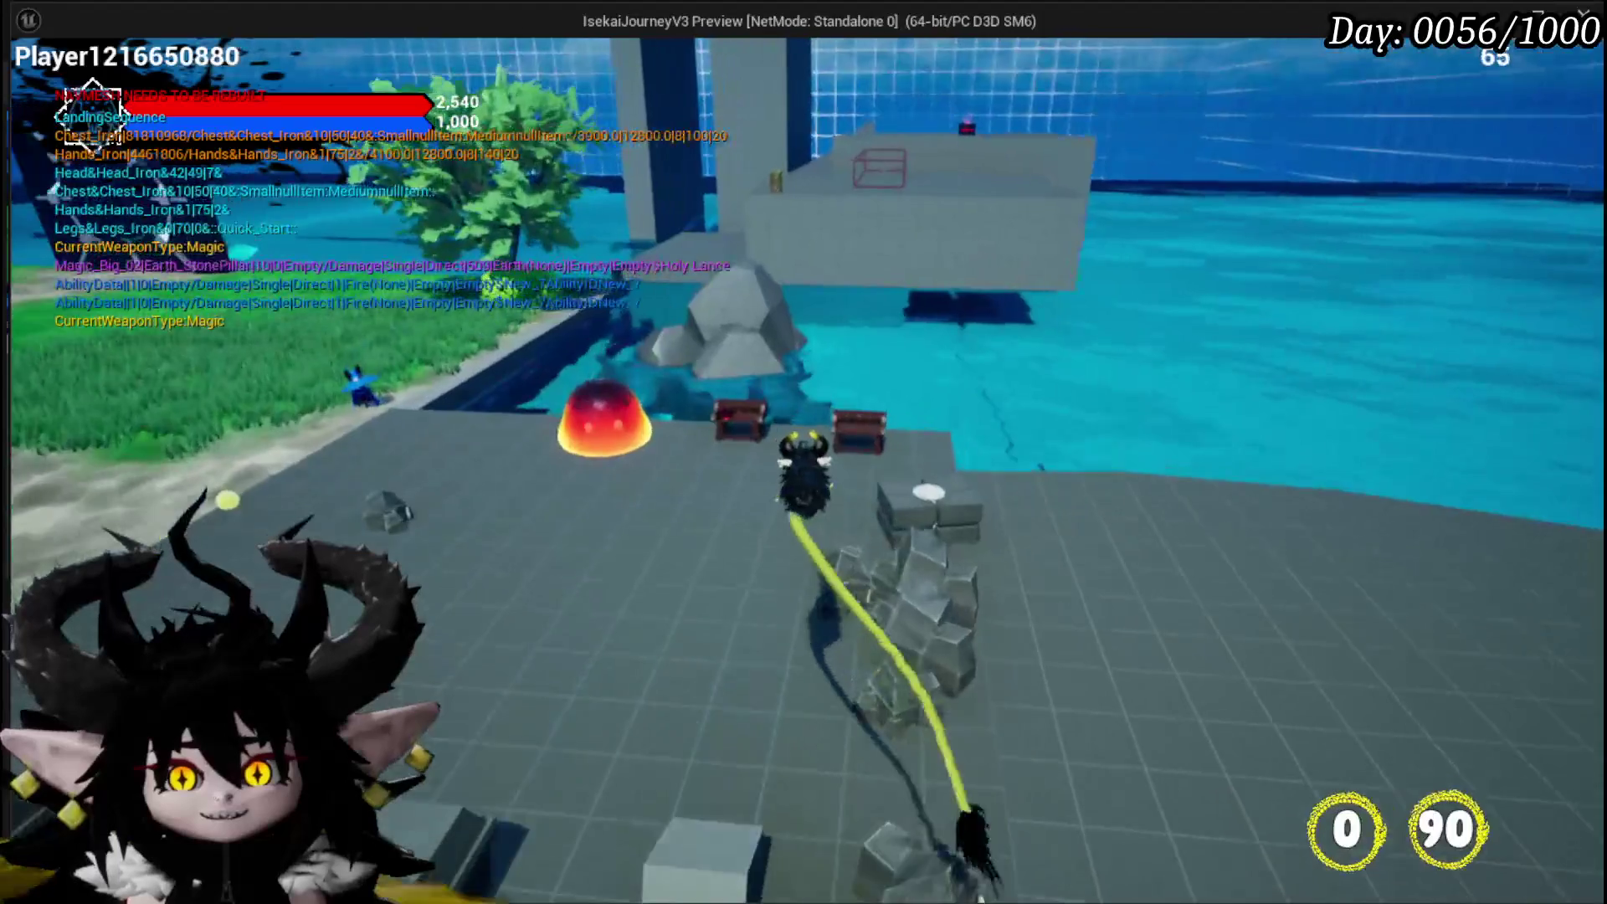
Run across the grass under the tree and jump up onto the dark platform
key("w")
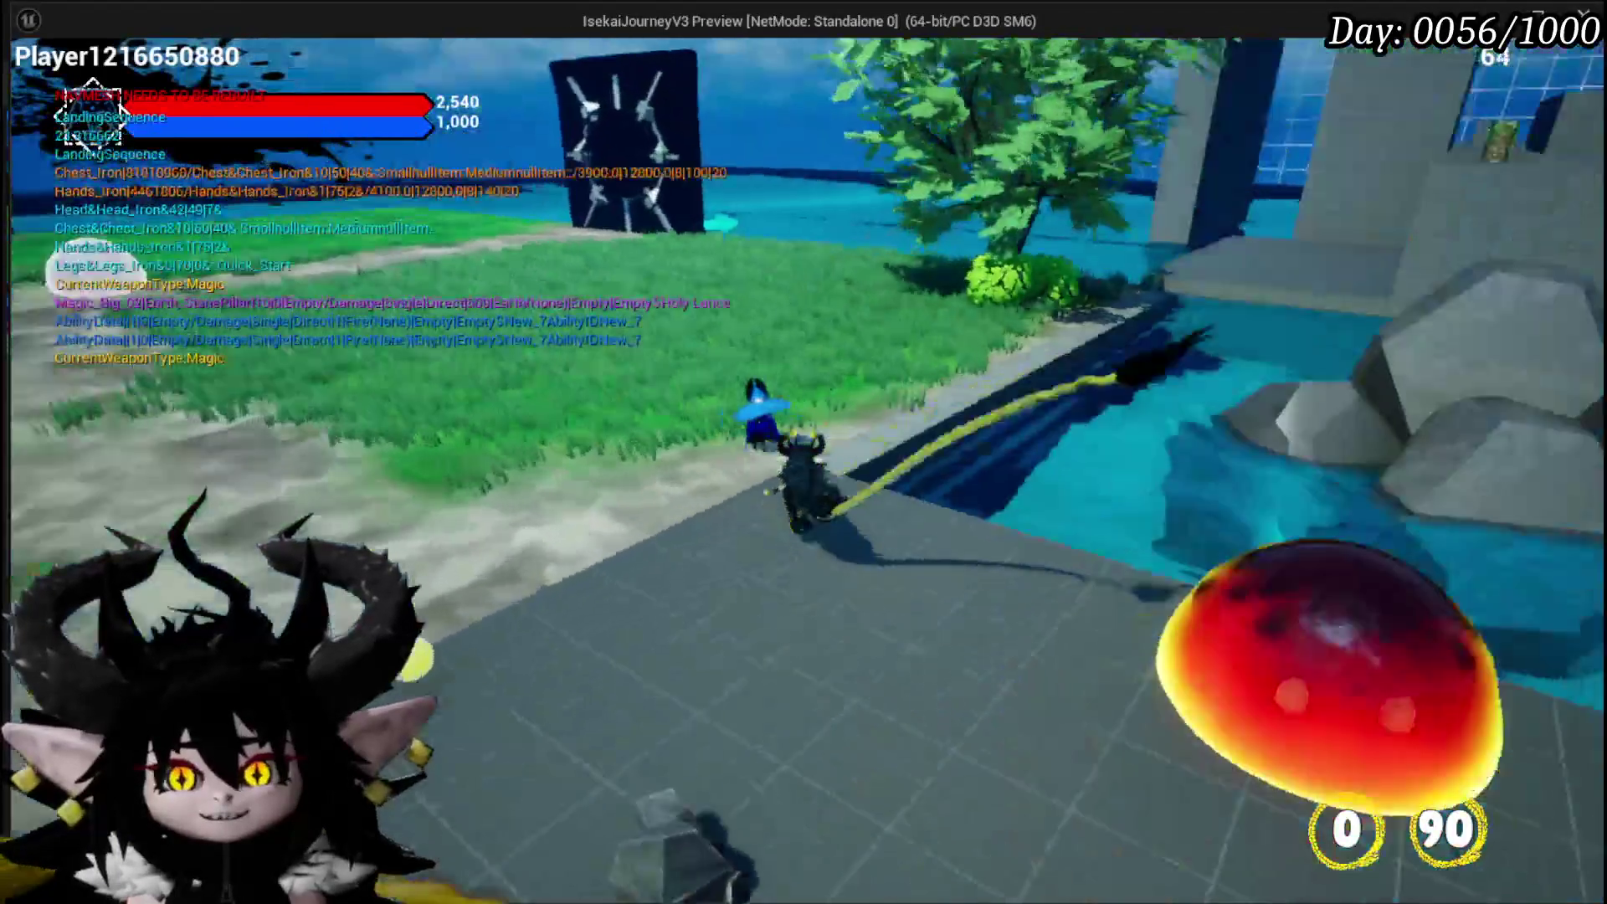
key("w")
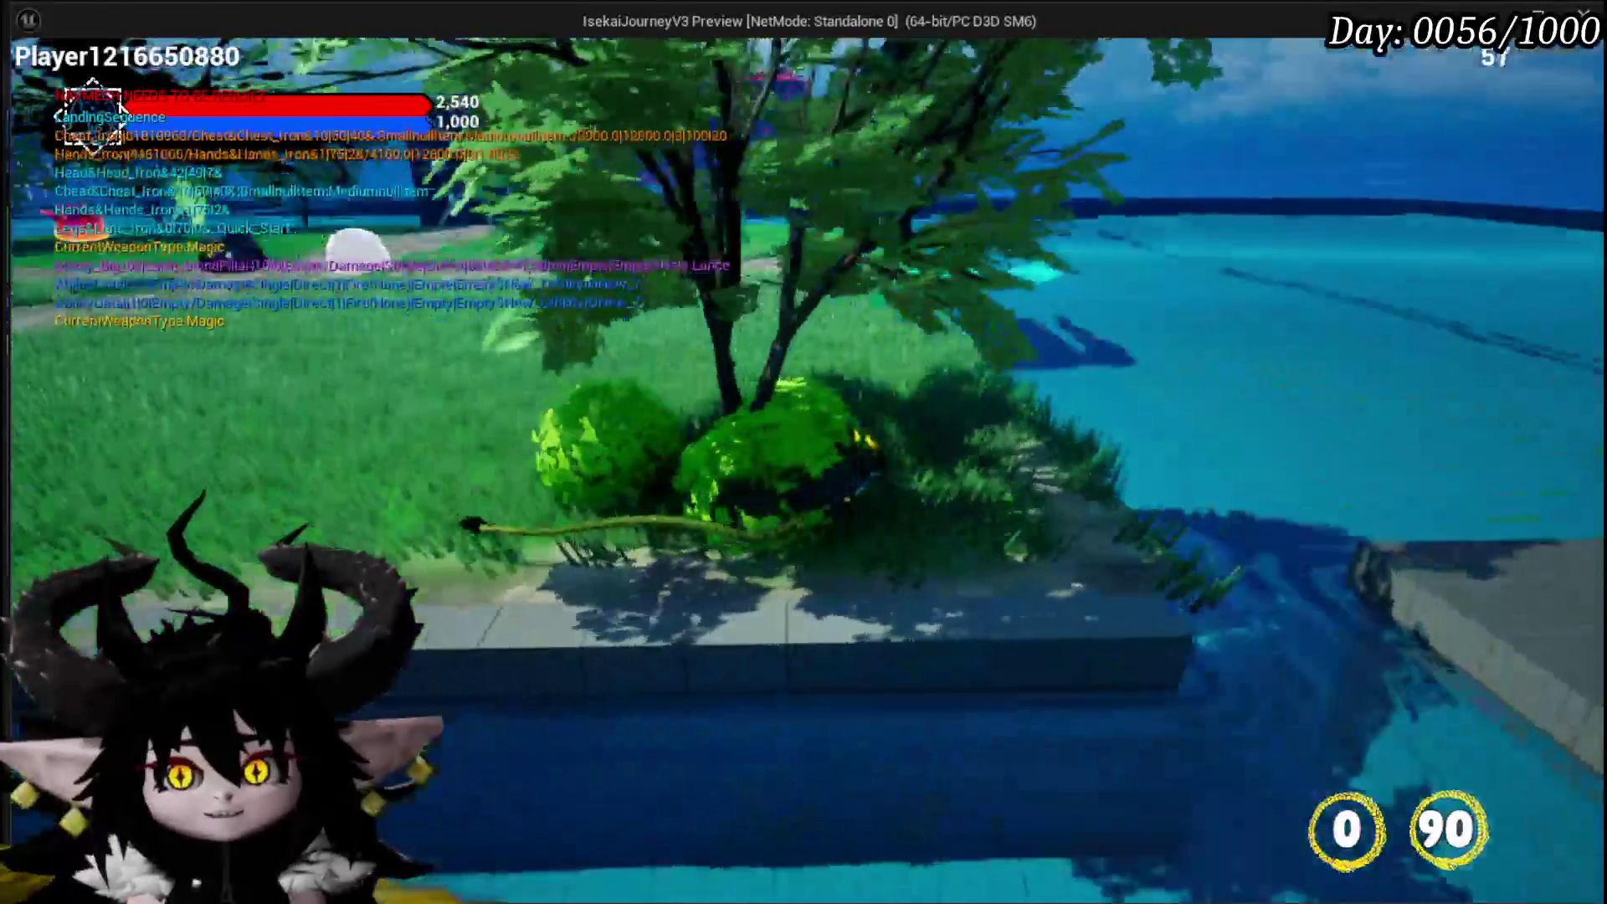
key("w")
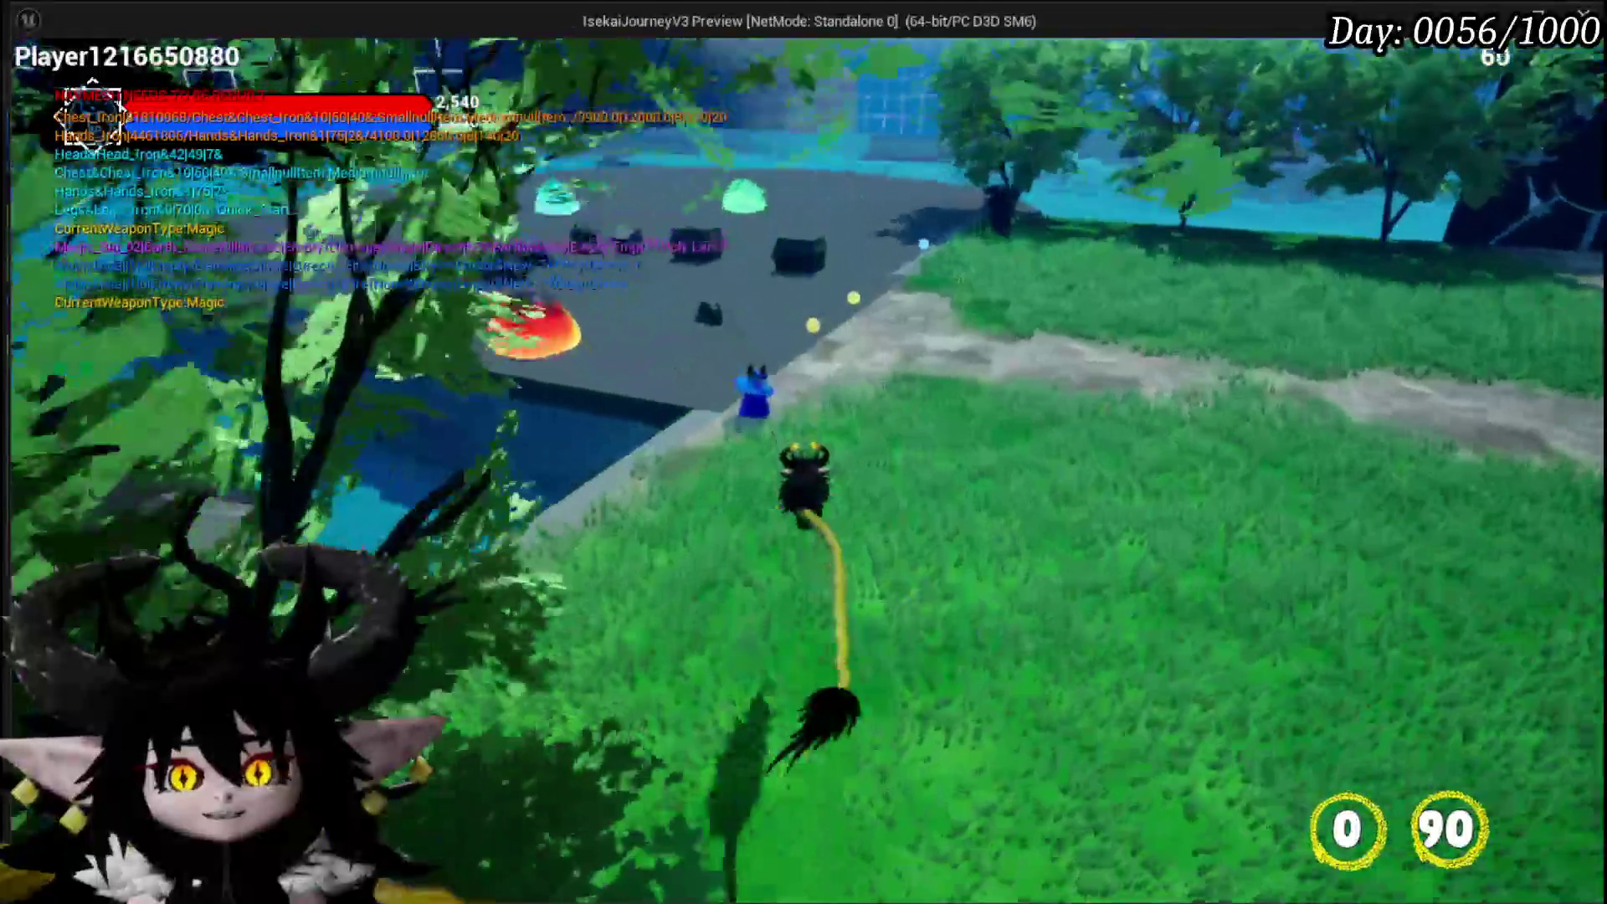
key("w")
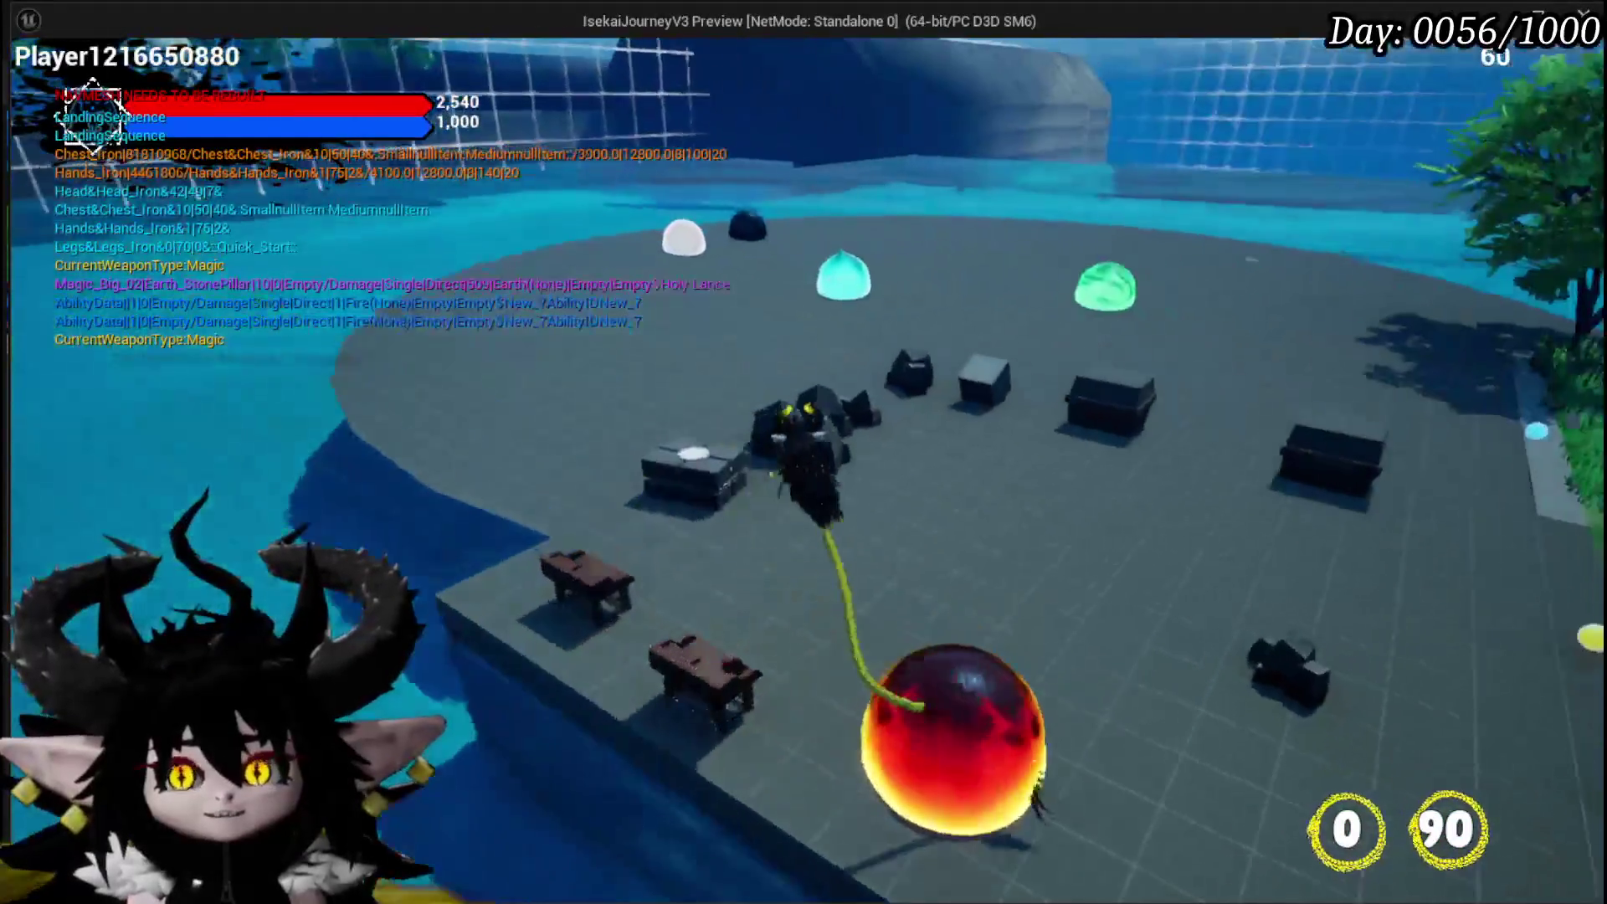
key("w")
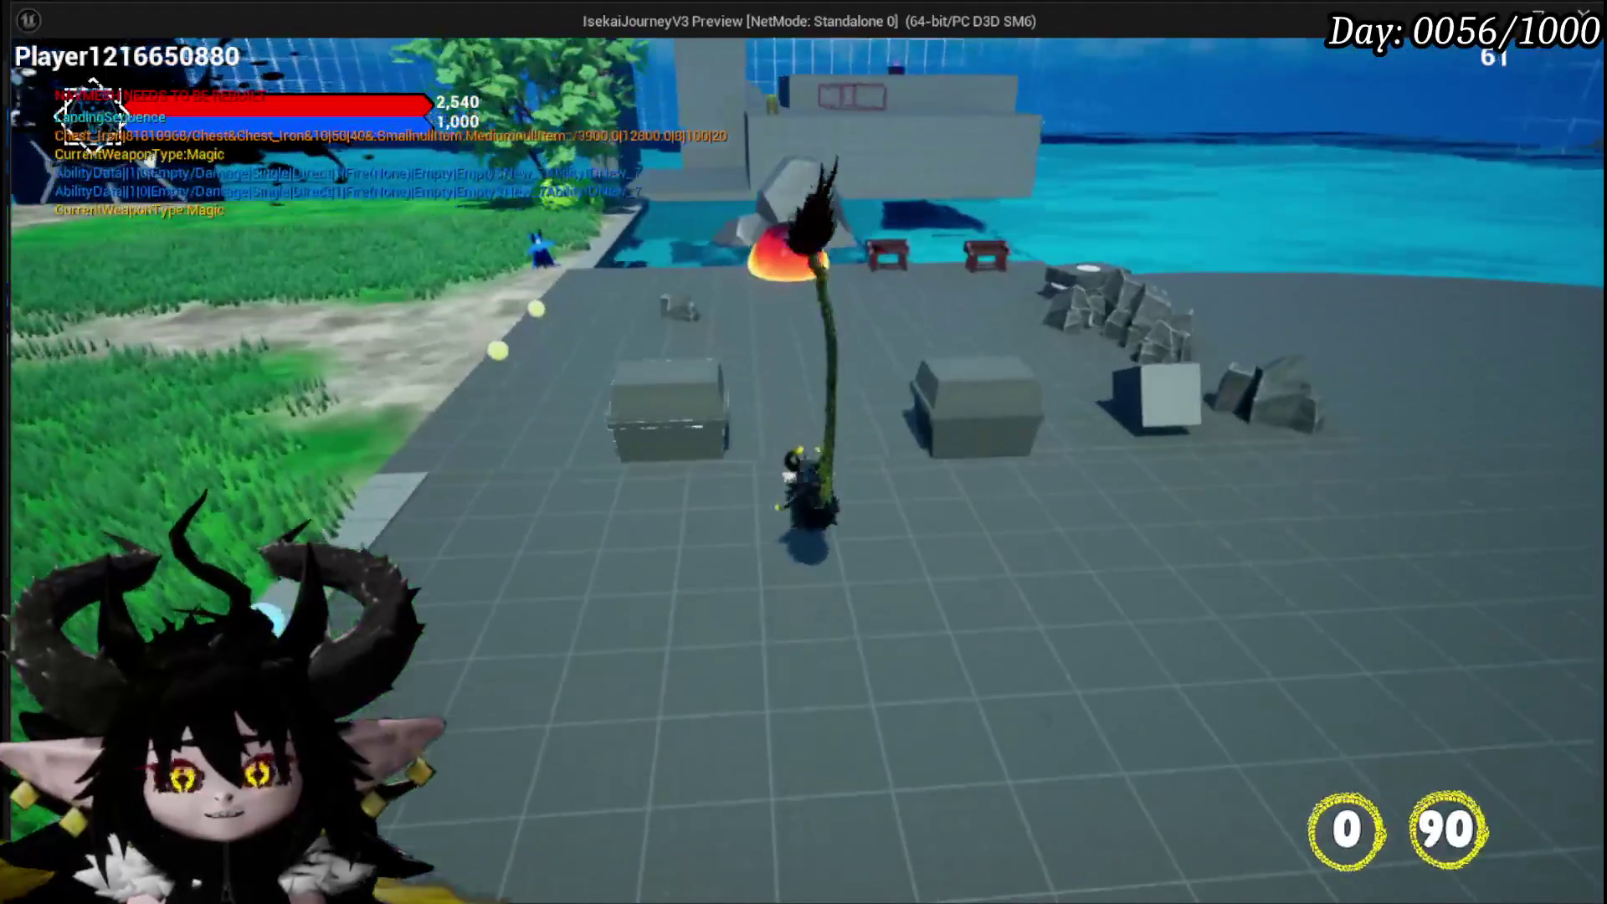
key("w")
key("w")
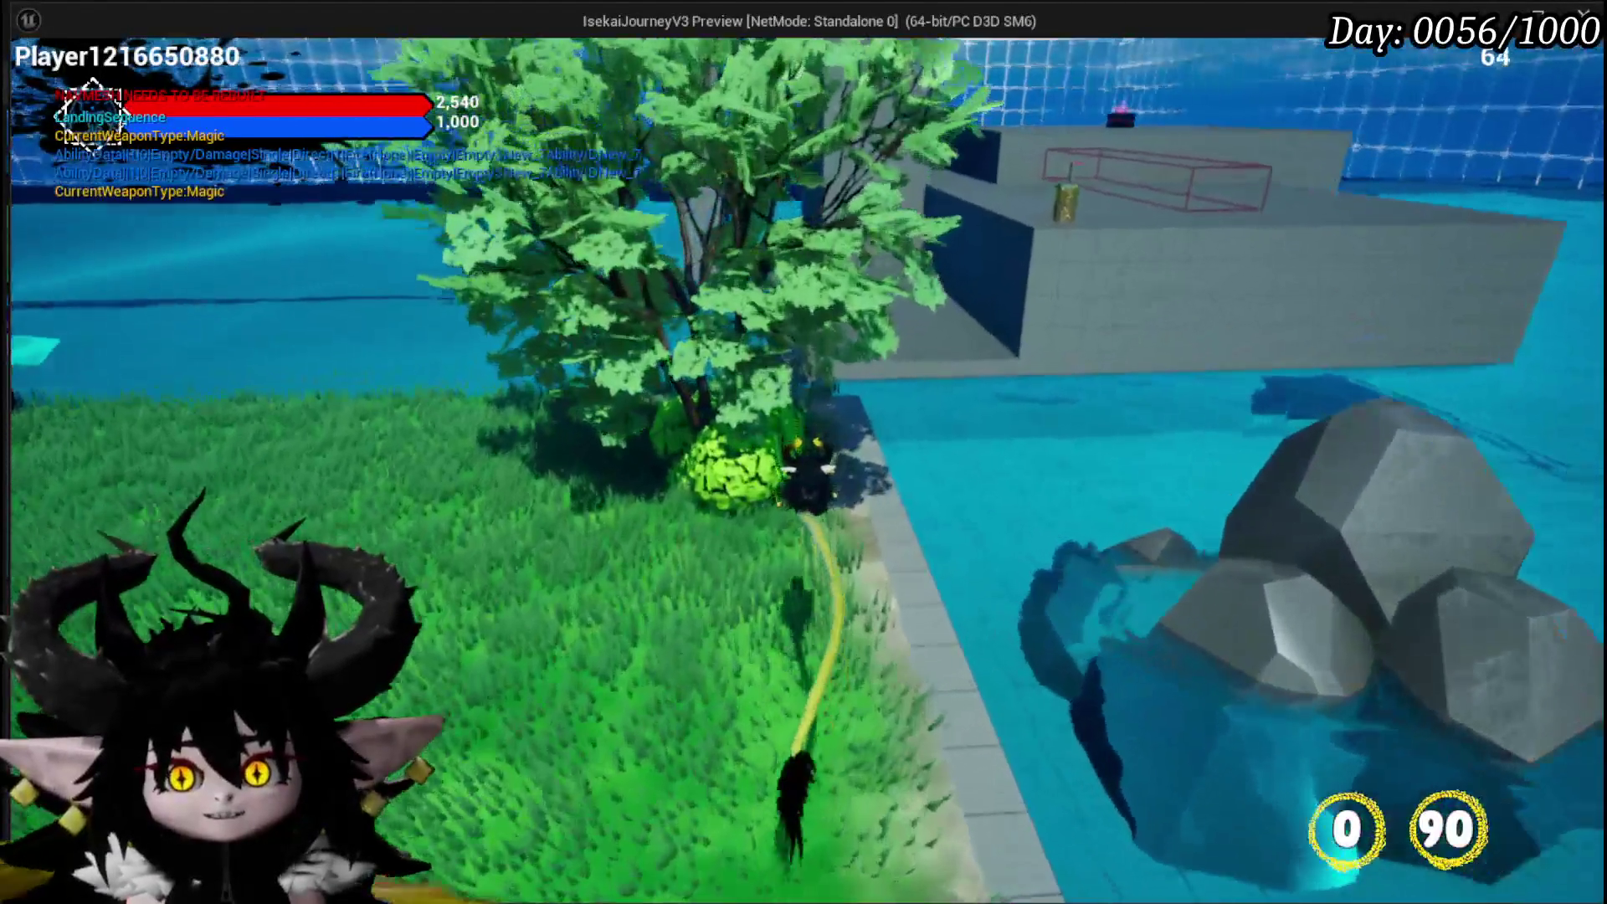
key("w")
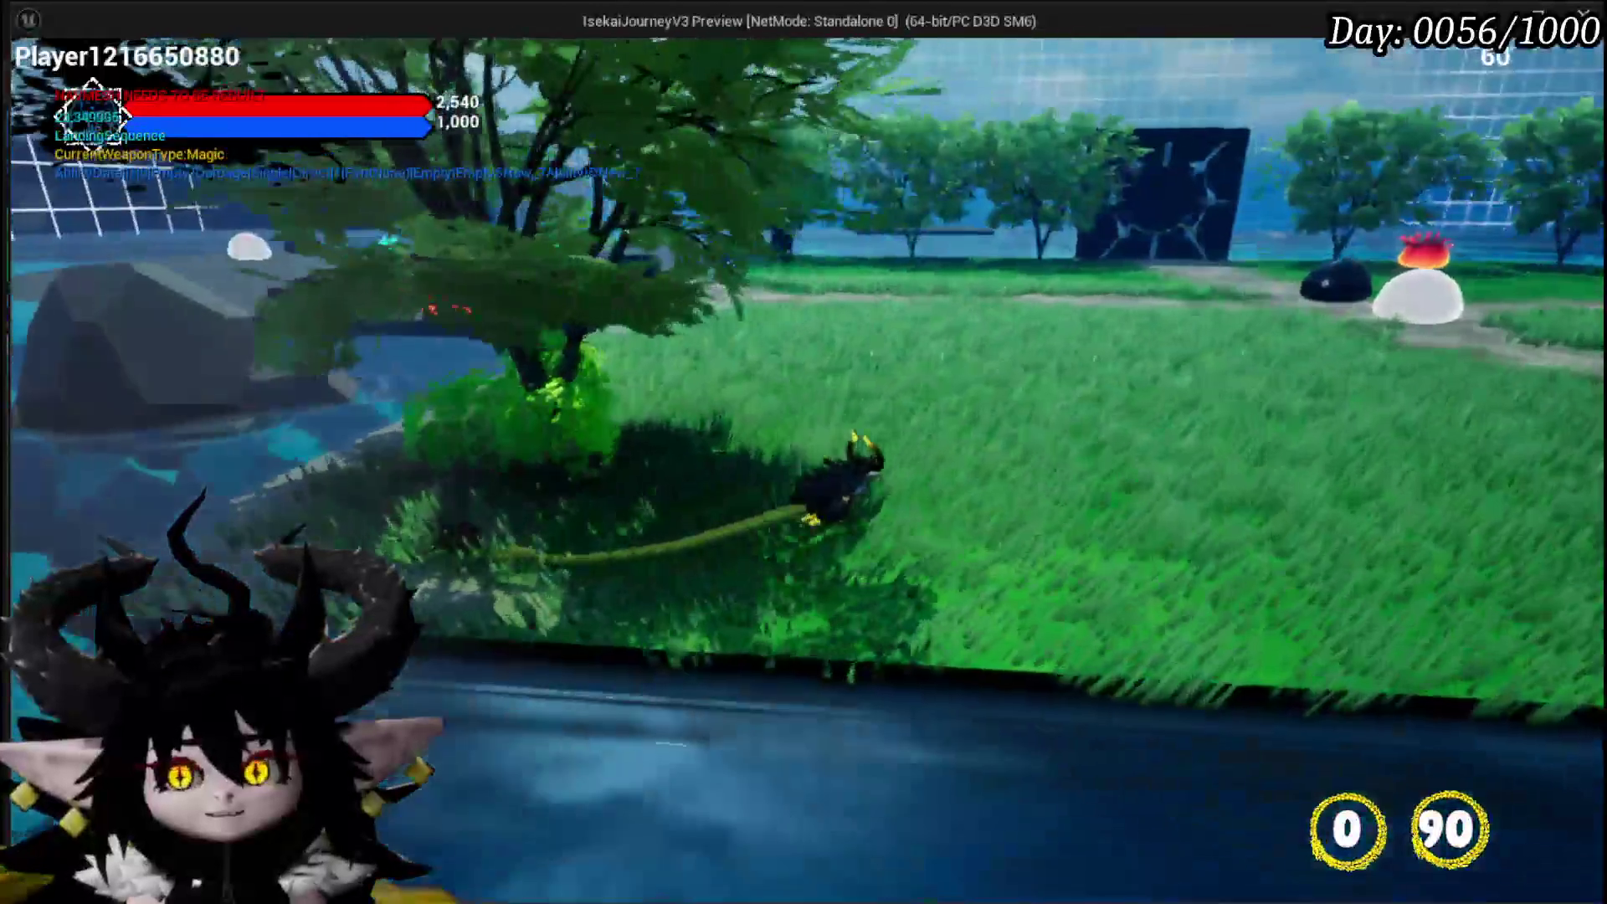
key("w")
key("w")
key("space")
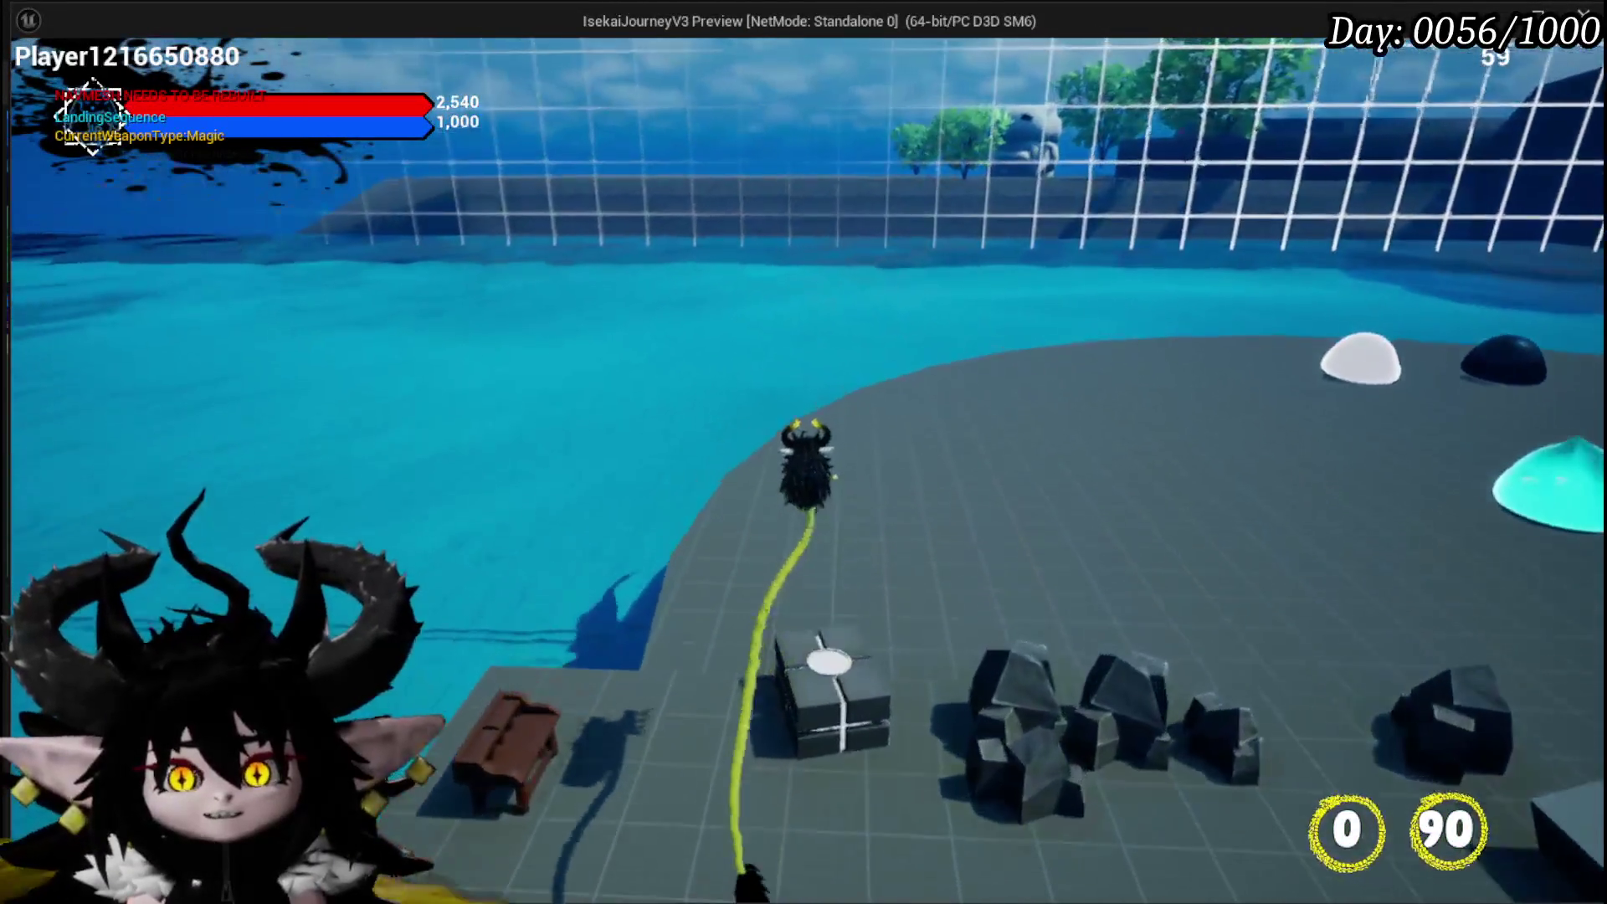
key("w")
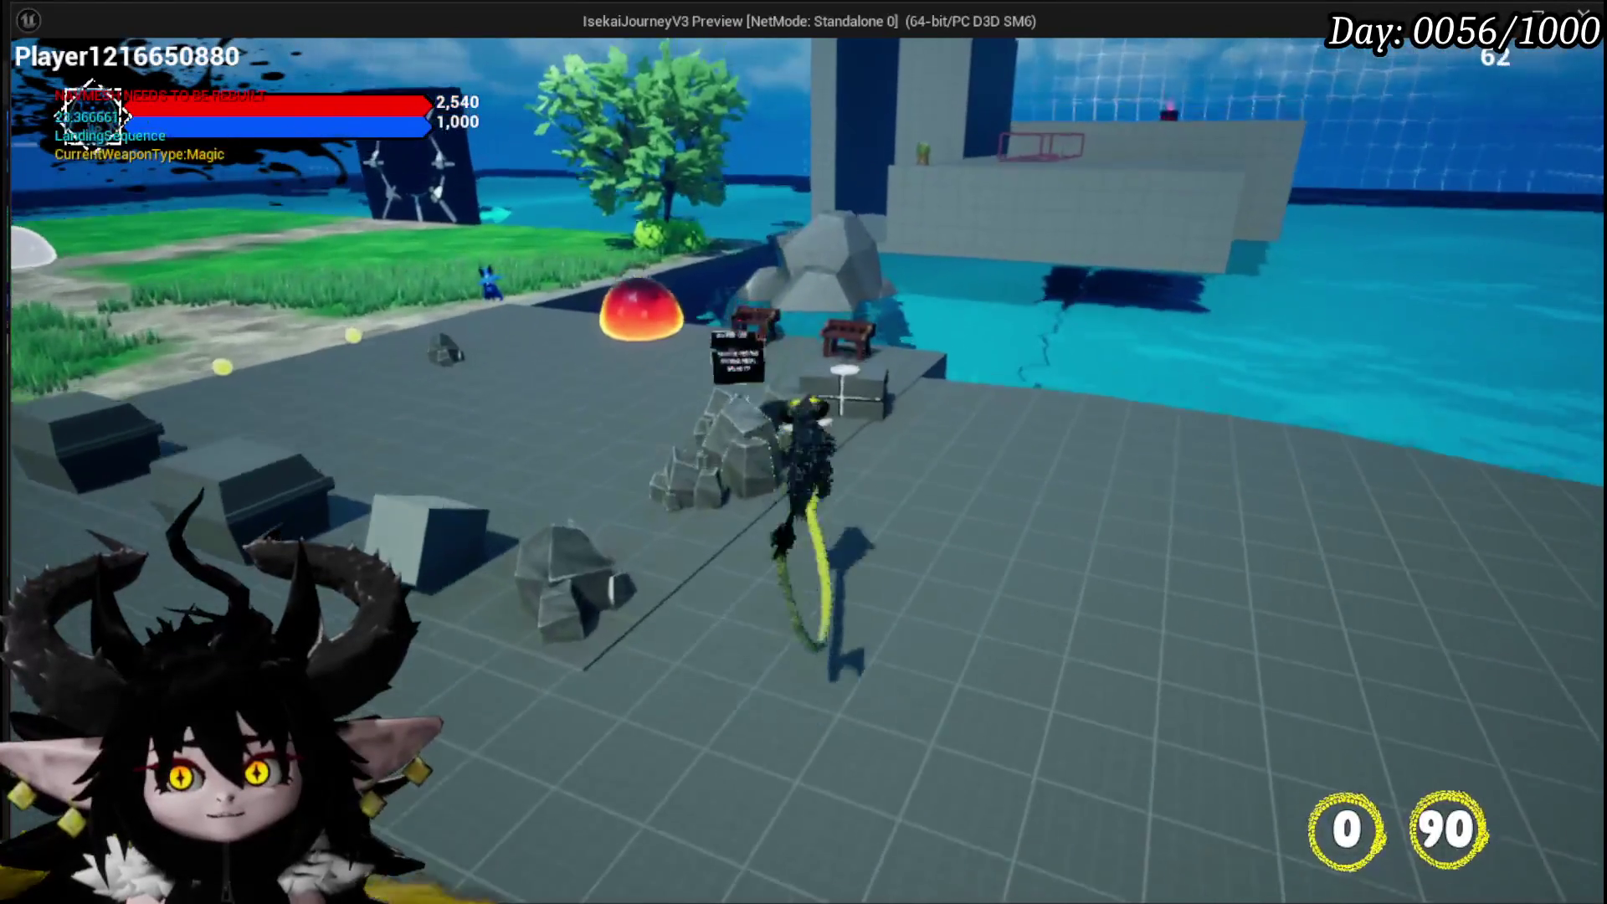
Run through the water to the grass island, then back onto the stone platform by the red slime
key("w")
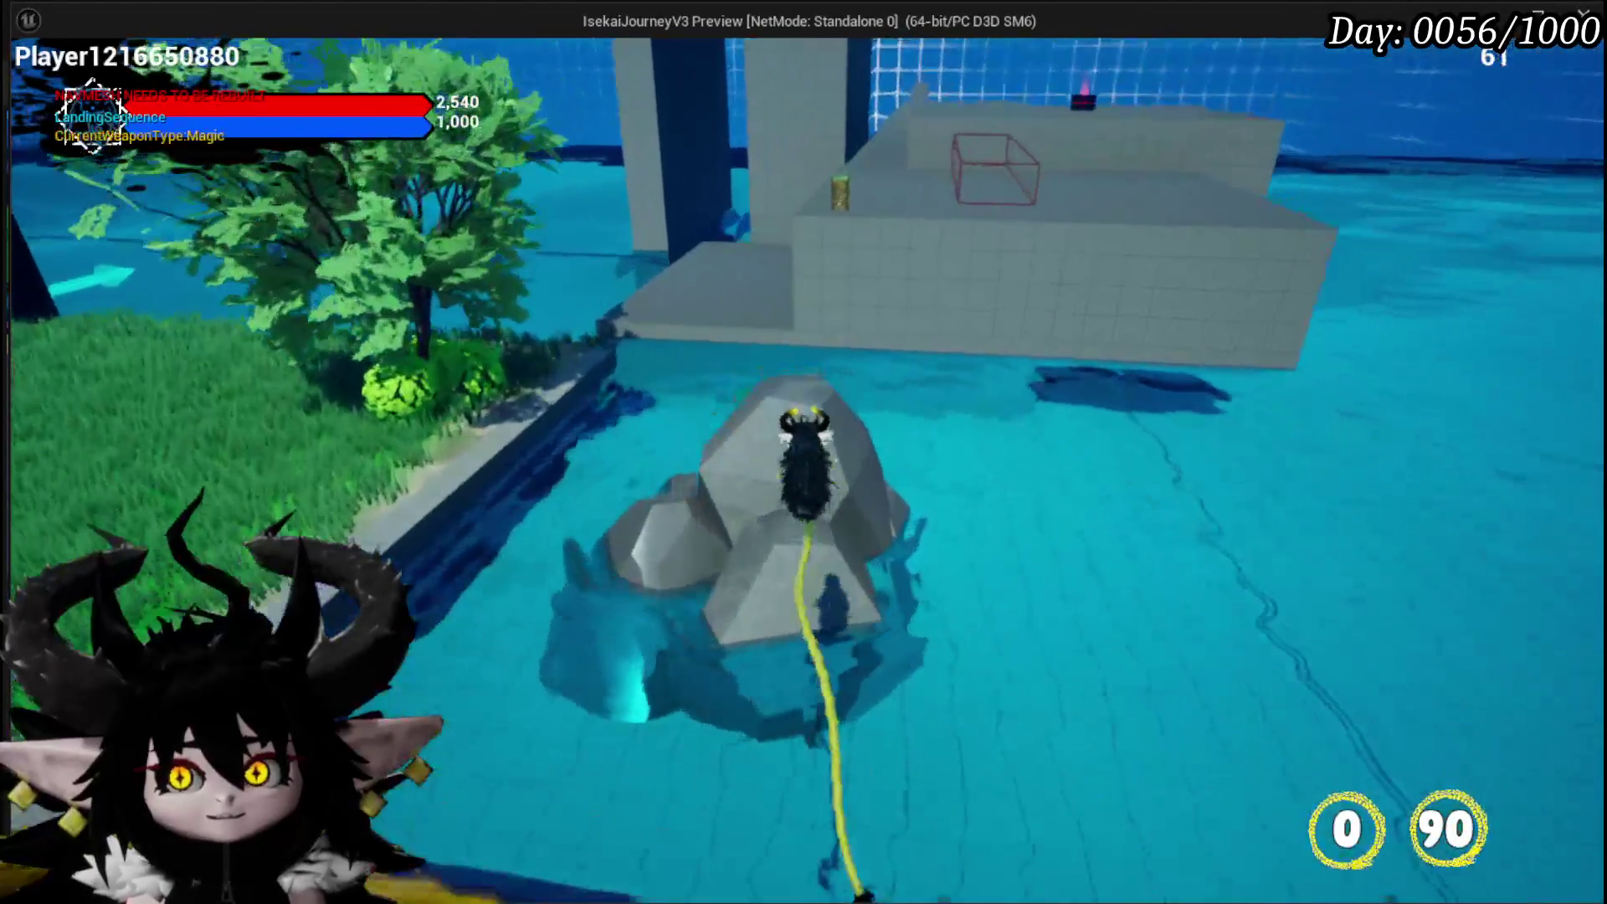
key("w")
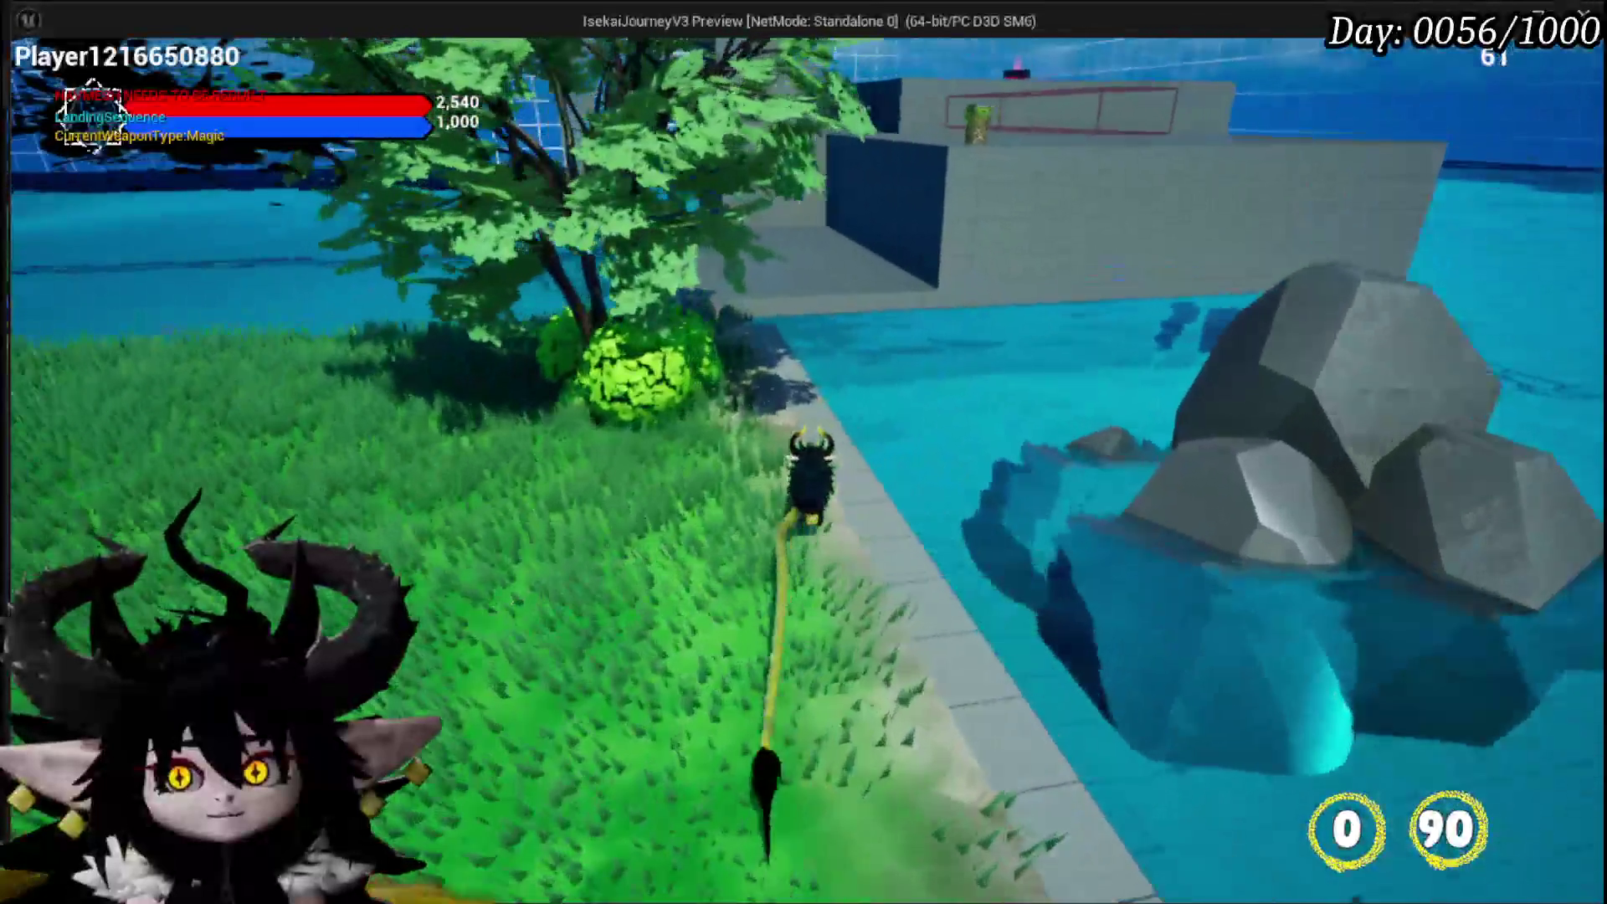
key("w")
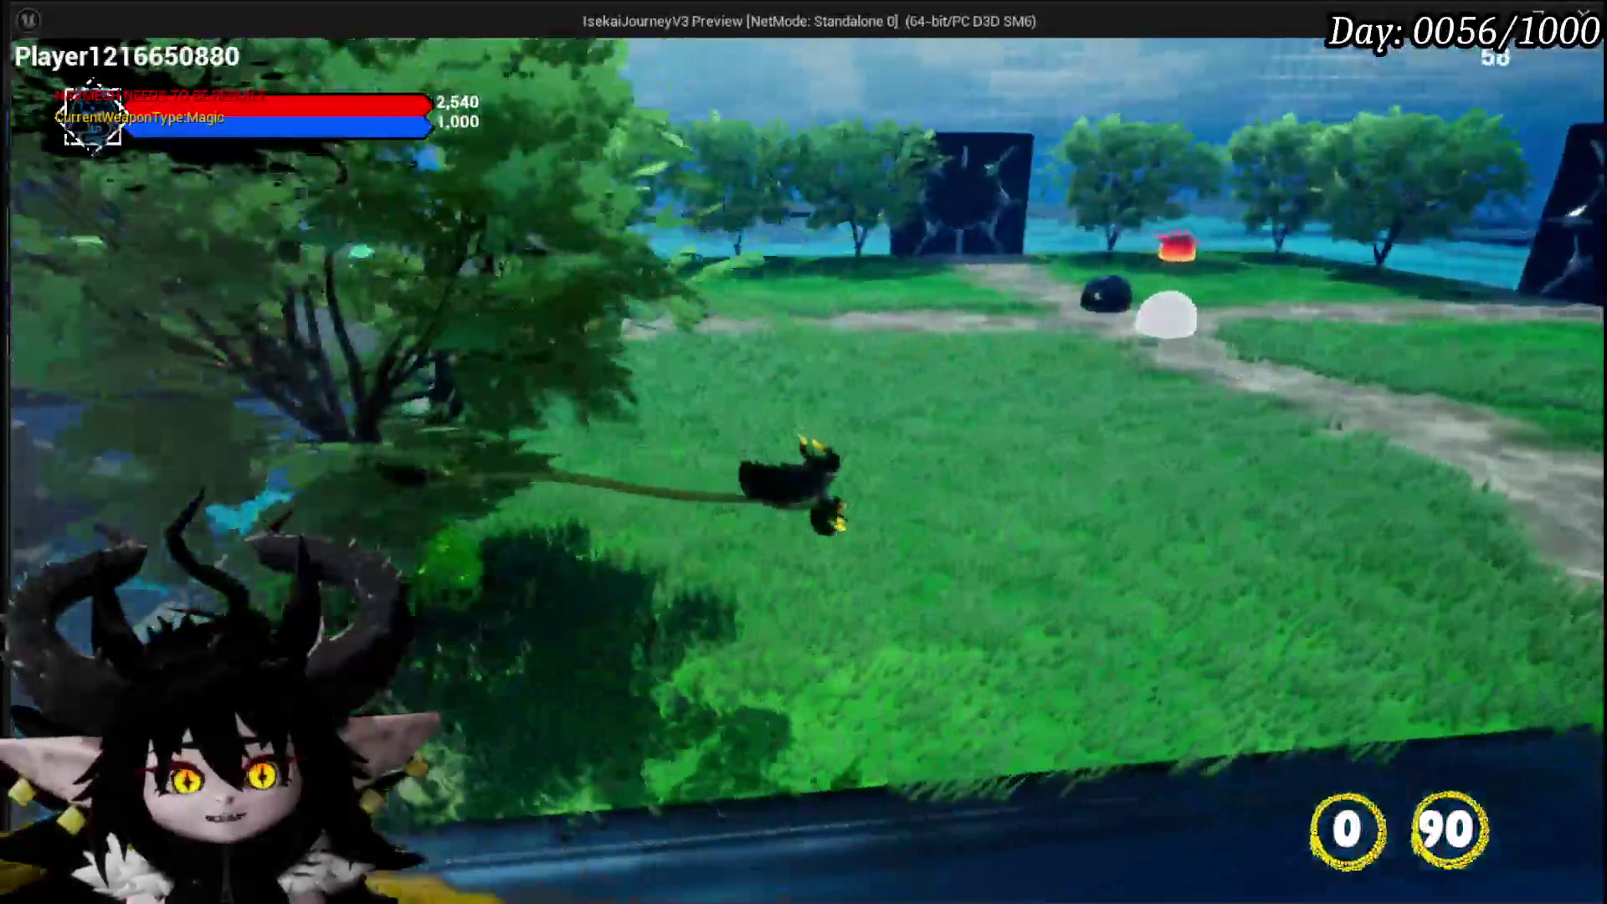
key("w")
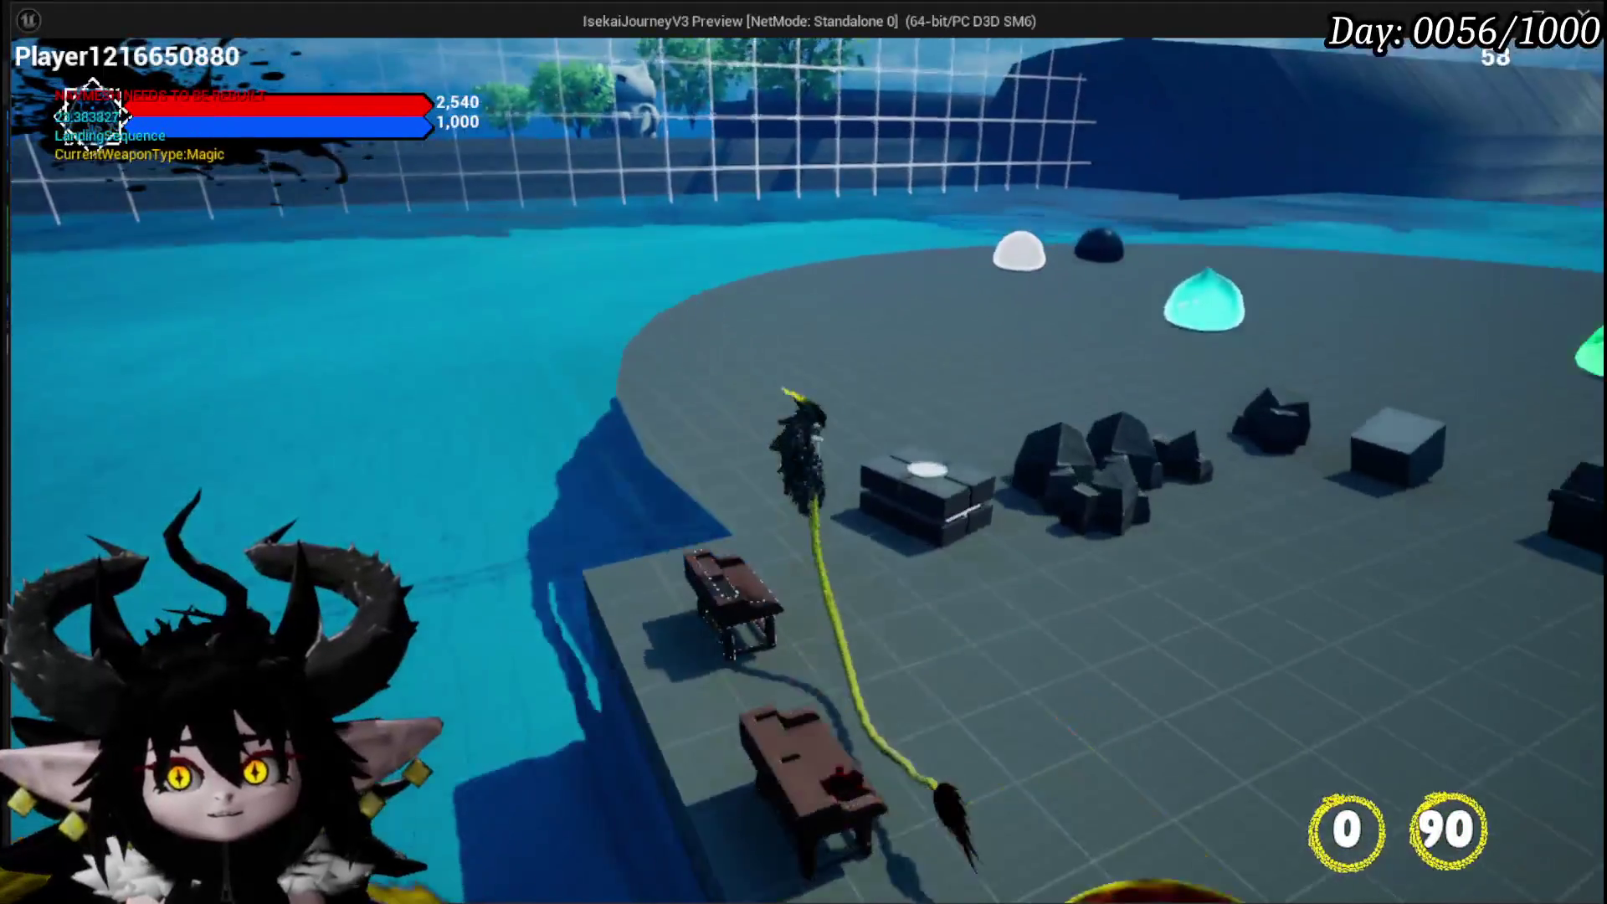
key("w")
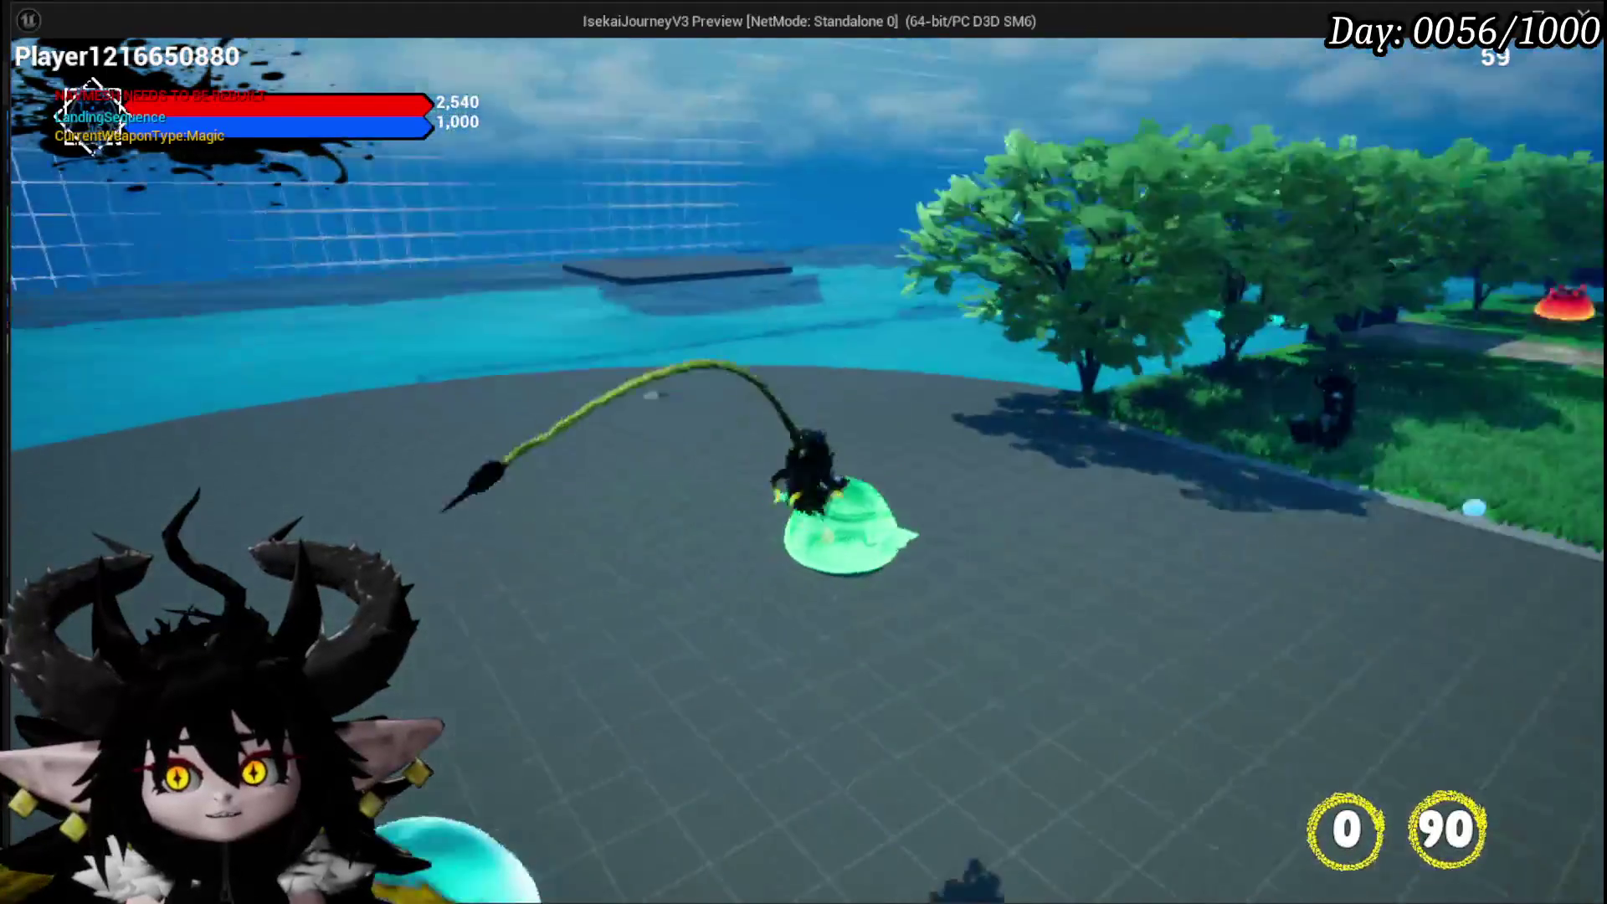
key("w")
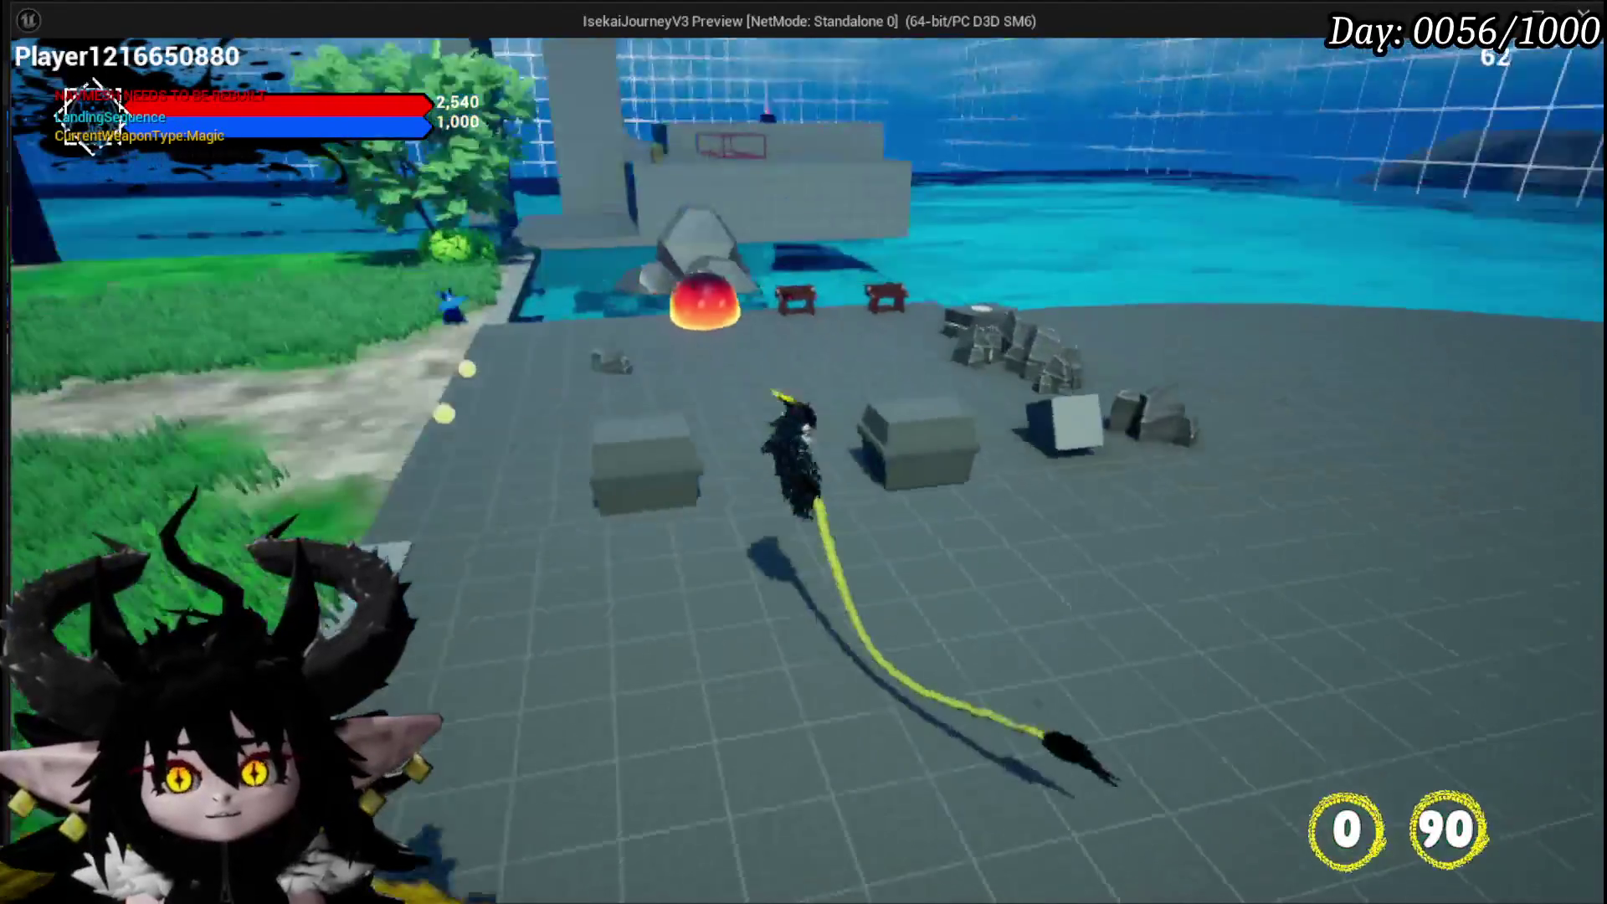
key("w")
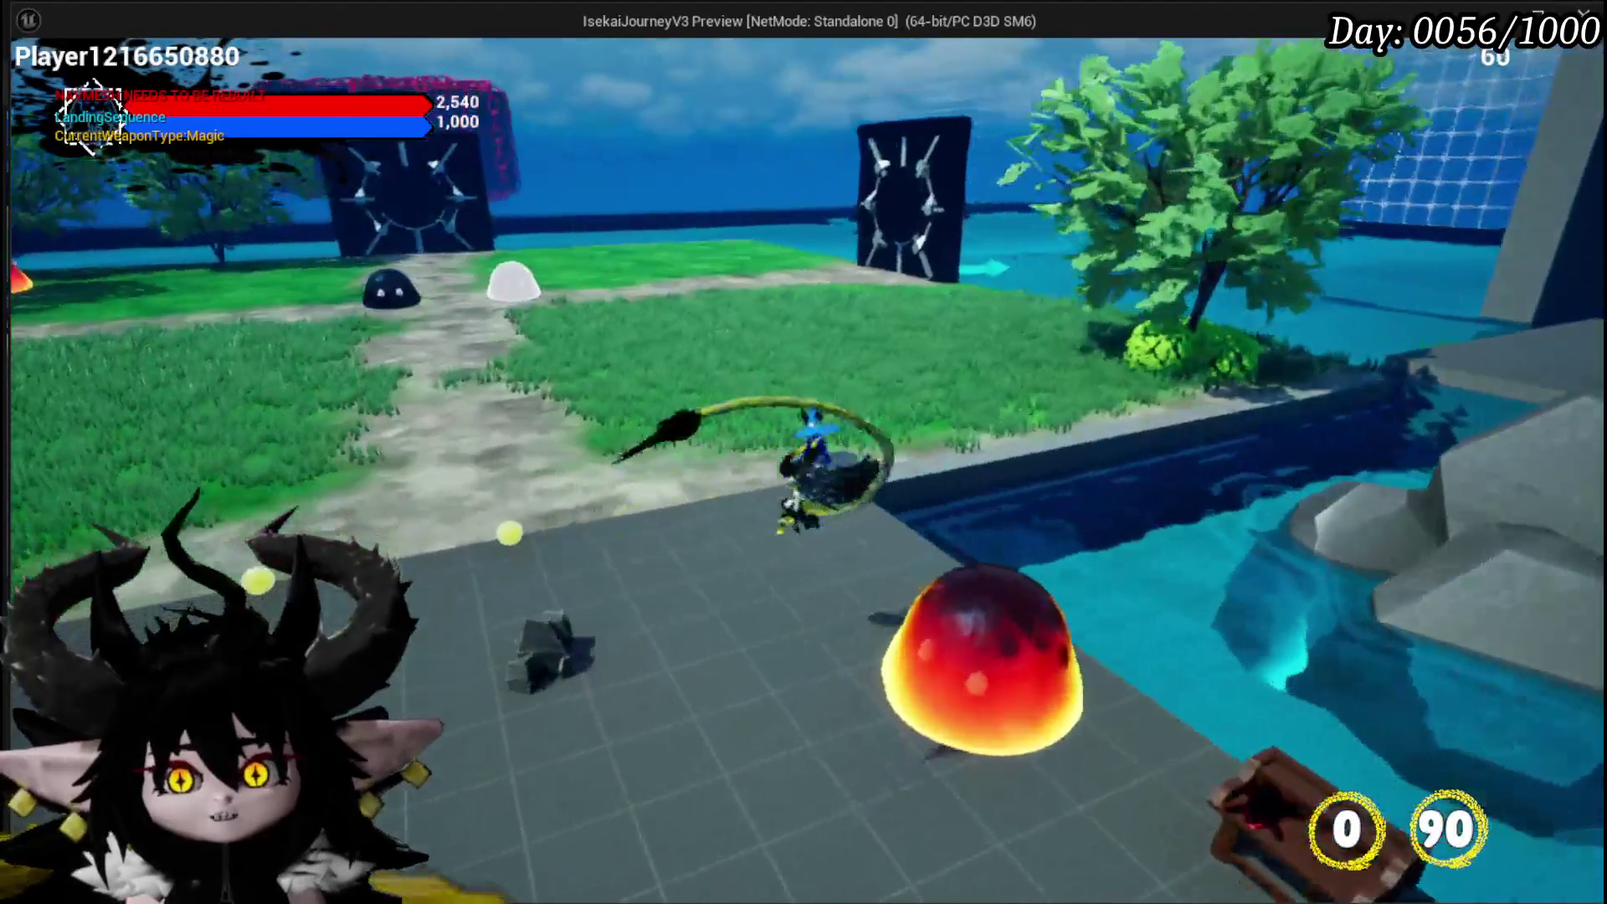
key("w")
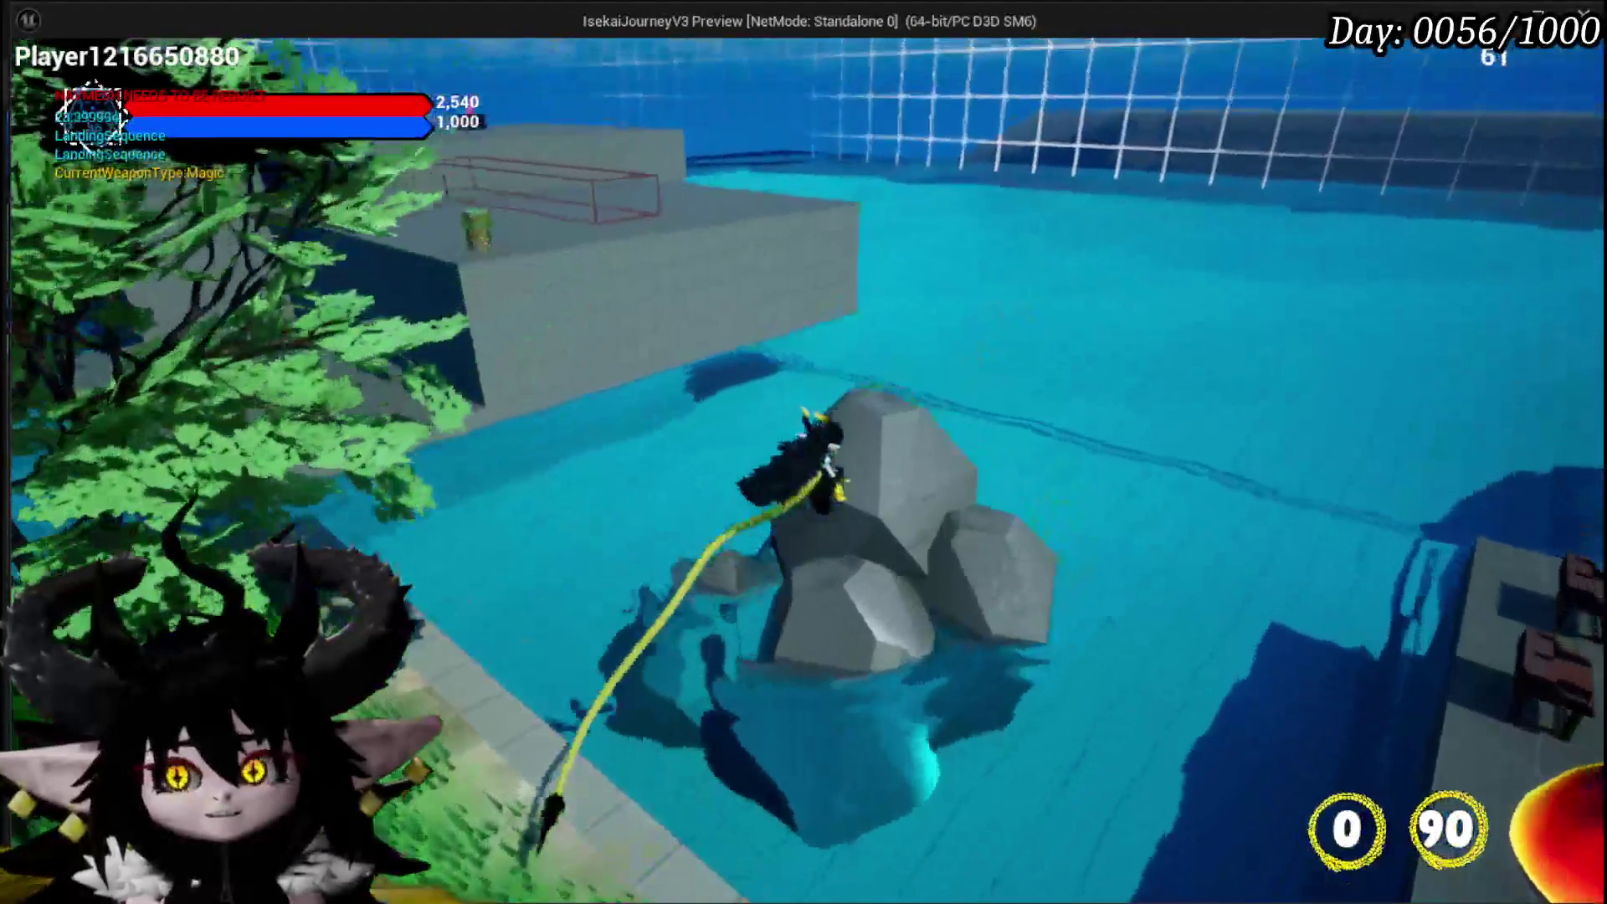
key("w")
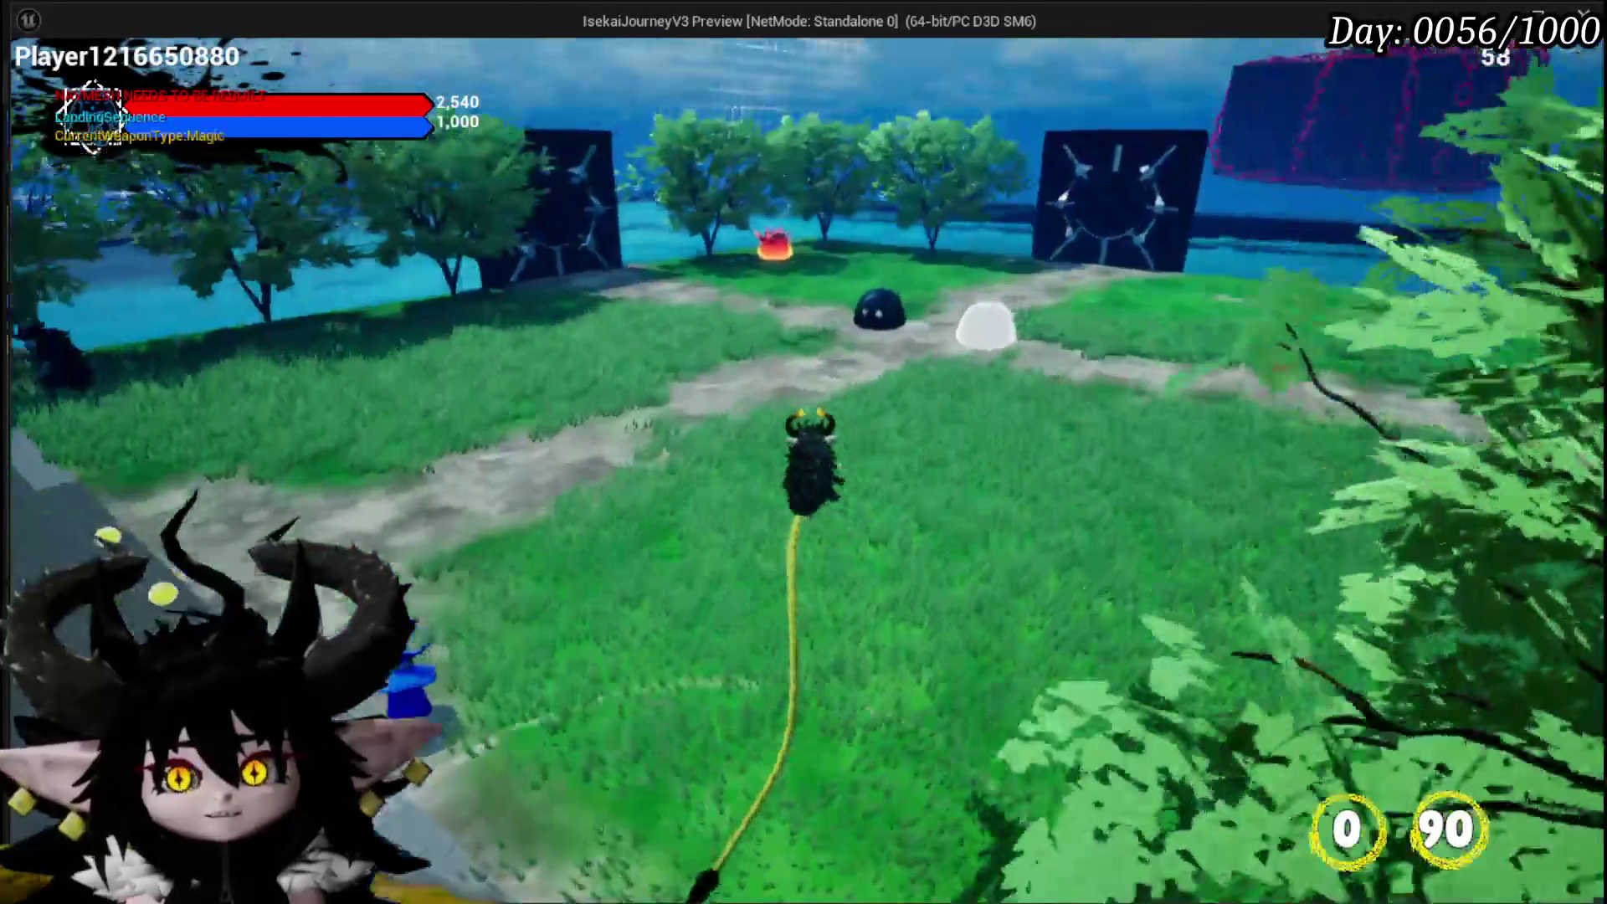
key("w")
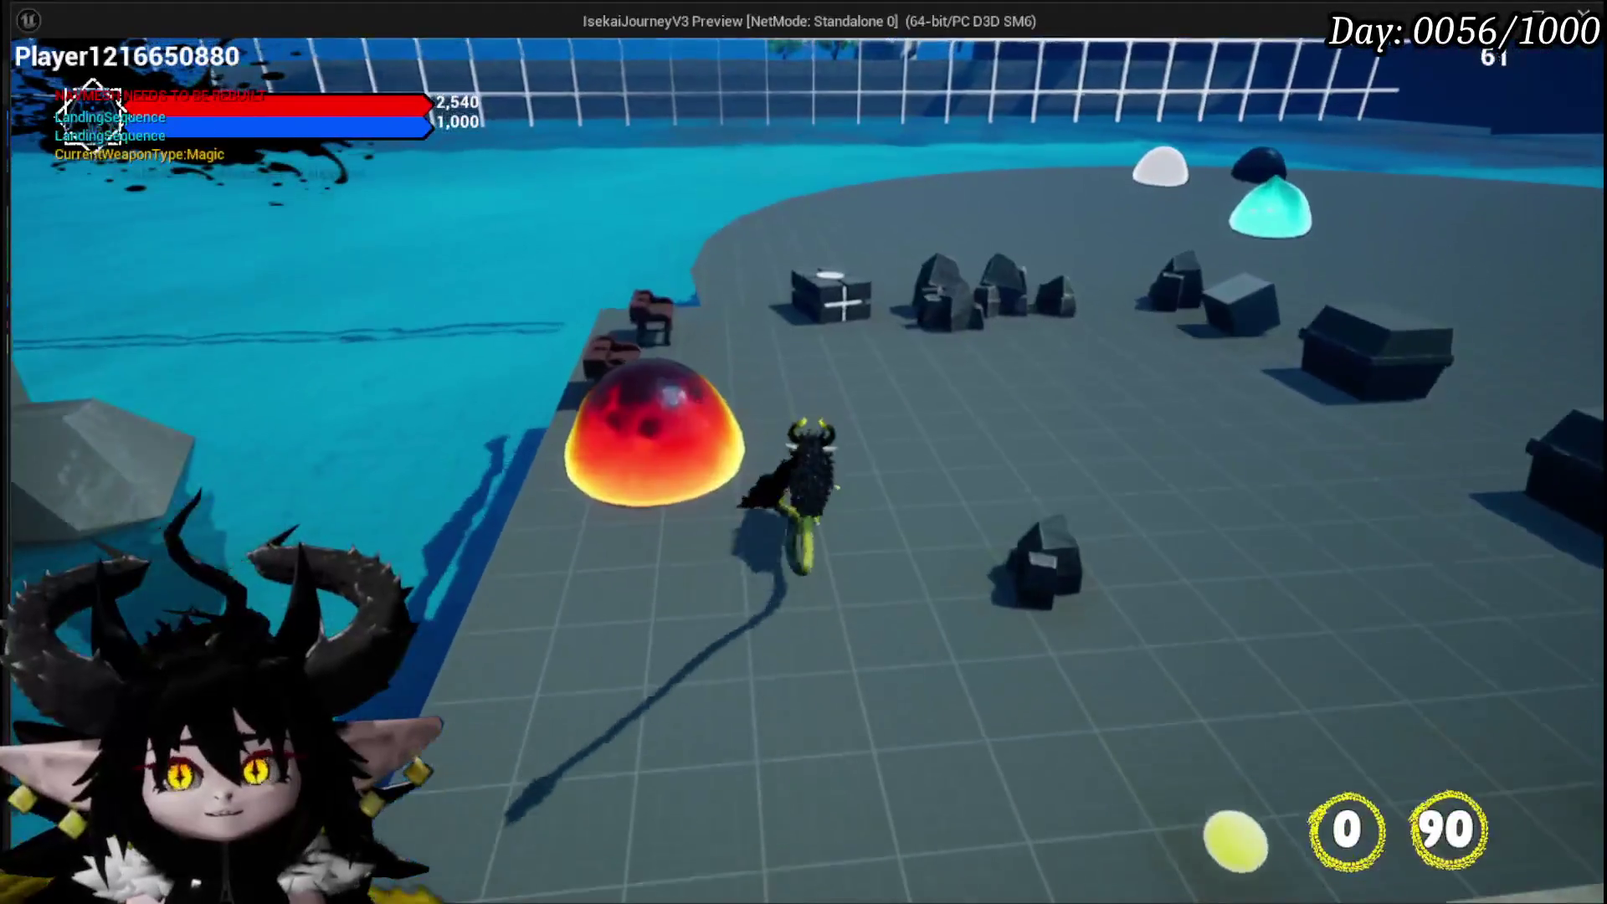
key("w")
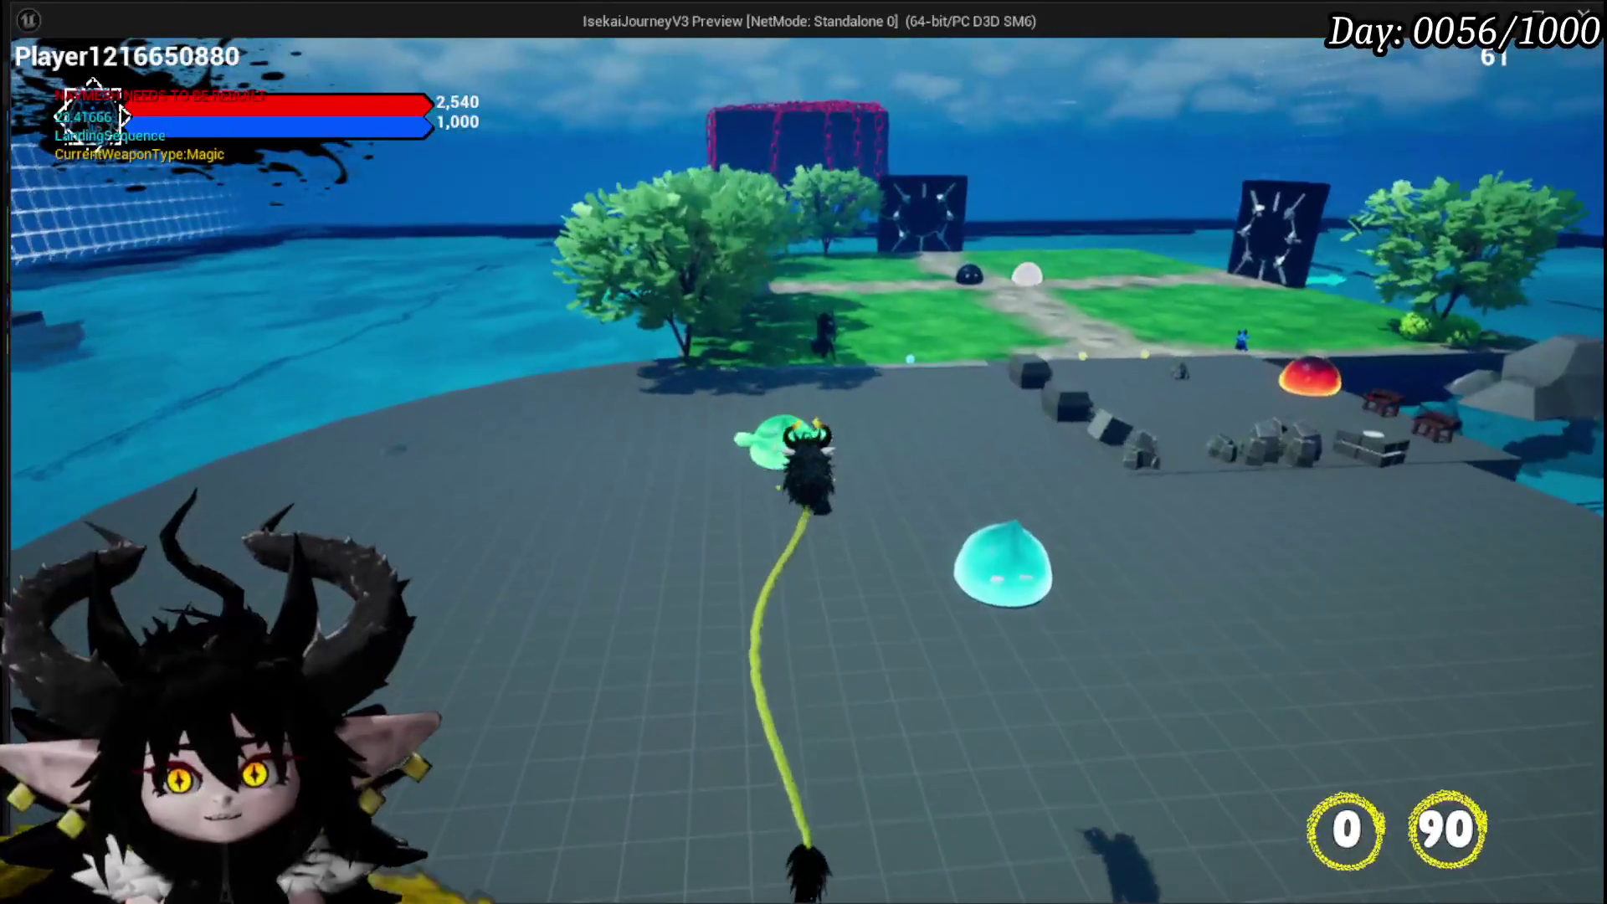
Run past the cyan slime onto the grass, jump, and return to the platform by the boxes
key("w")
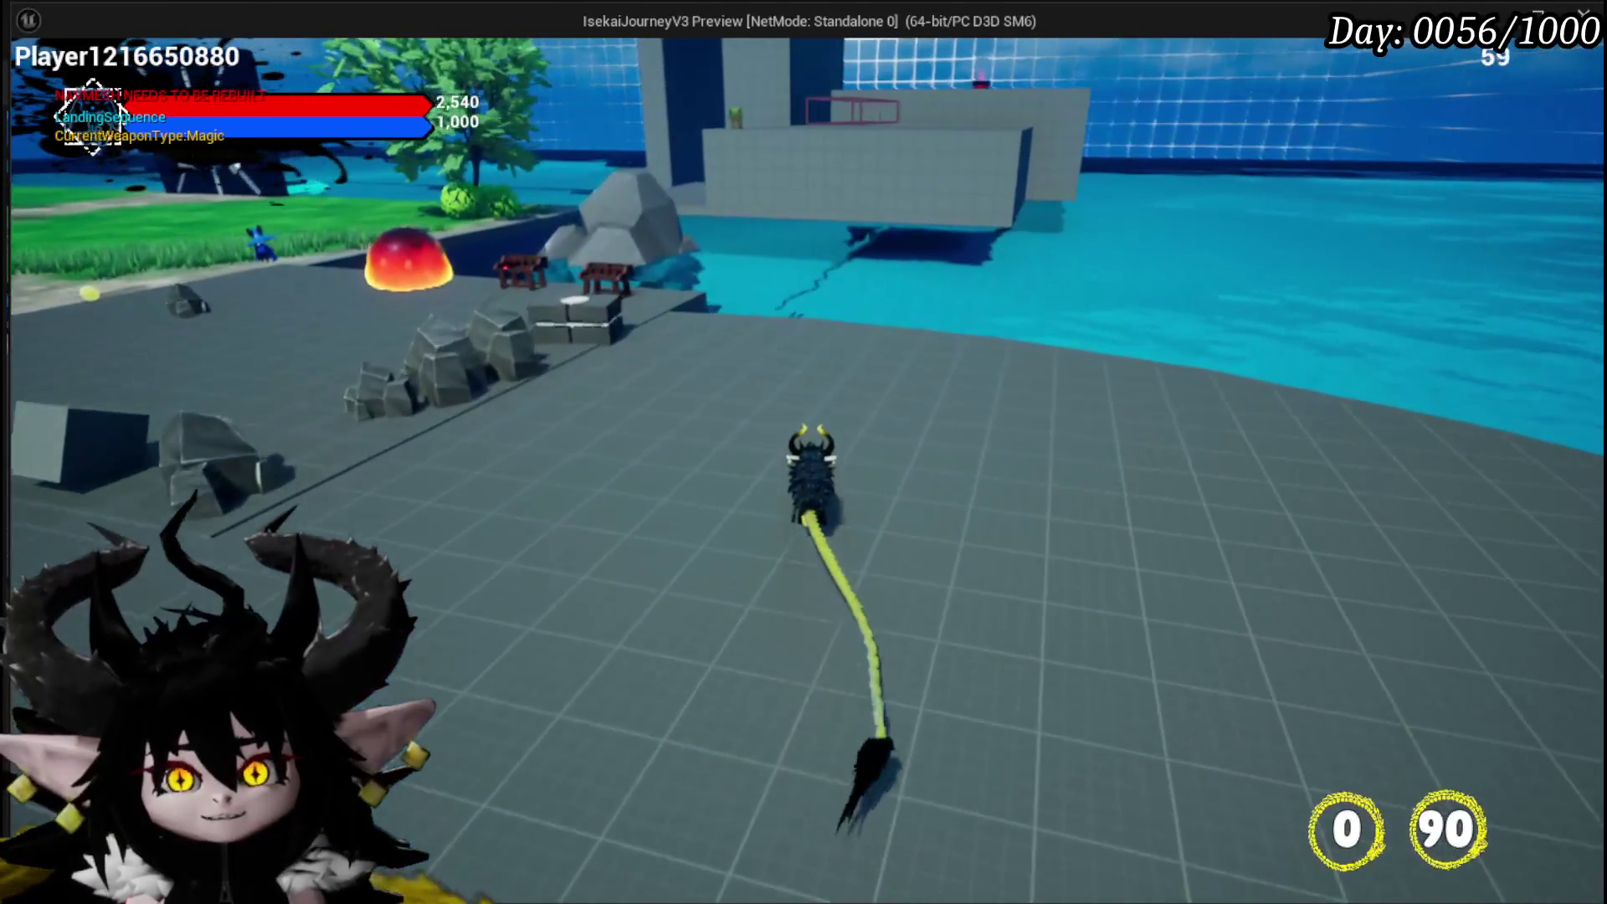
key("w")
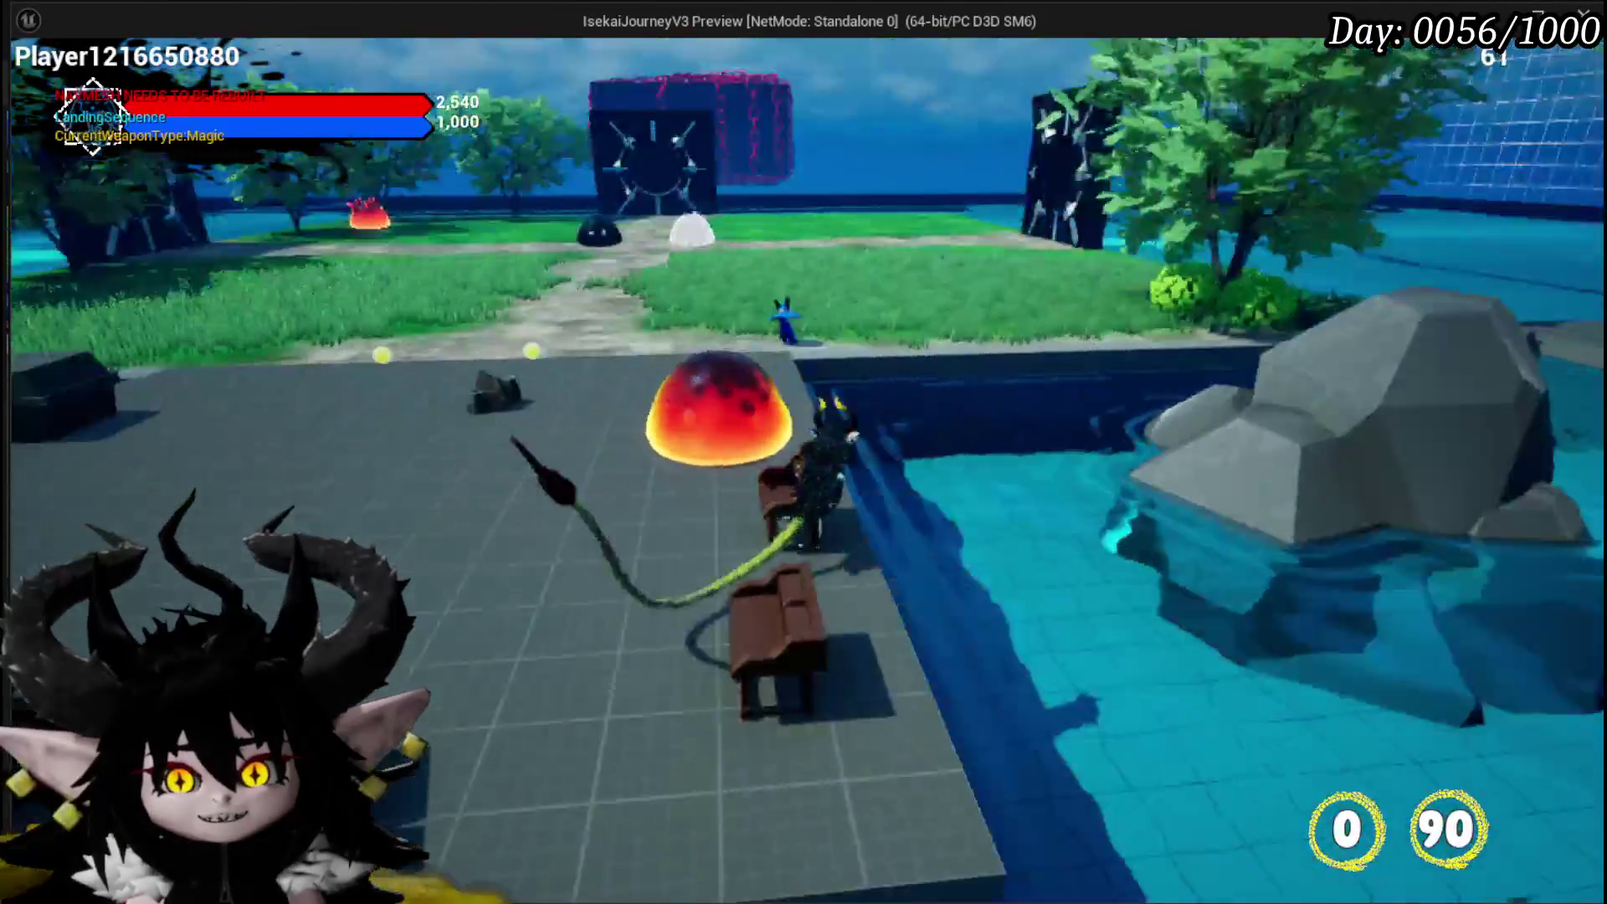
key("w")
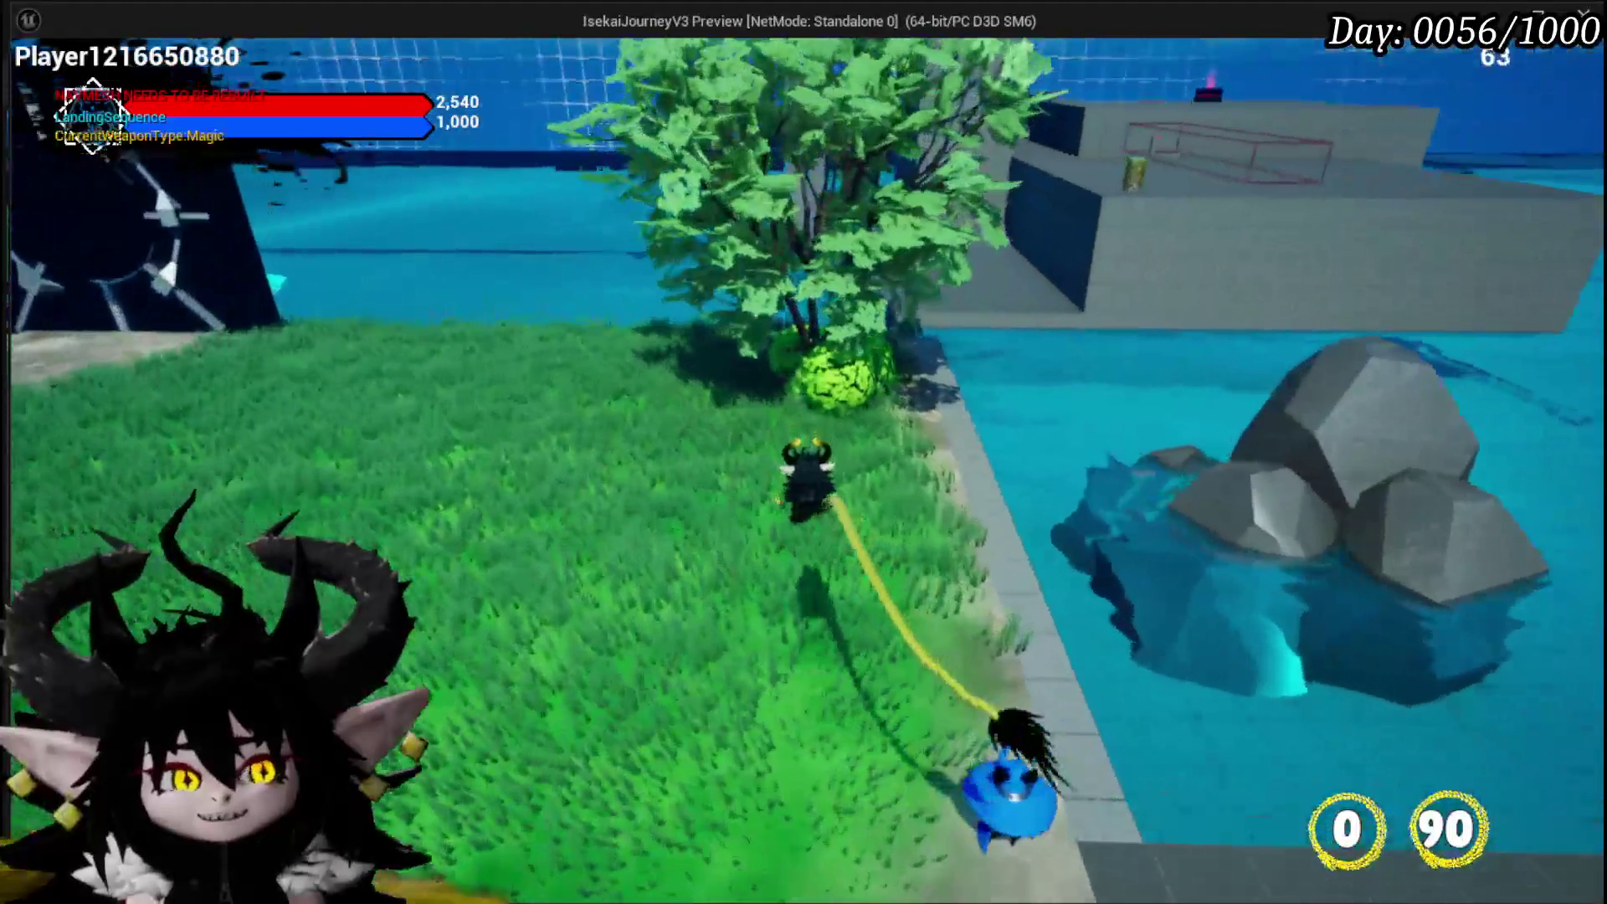
key("w")
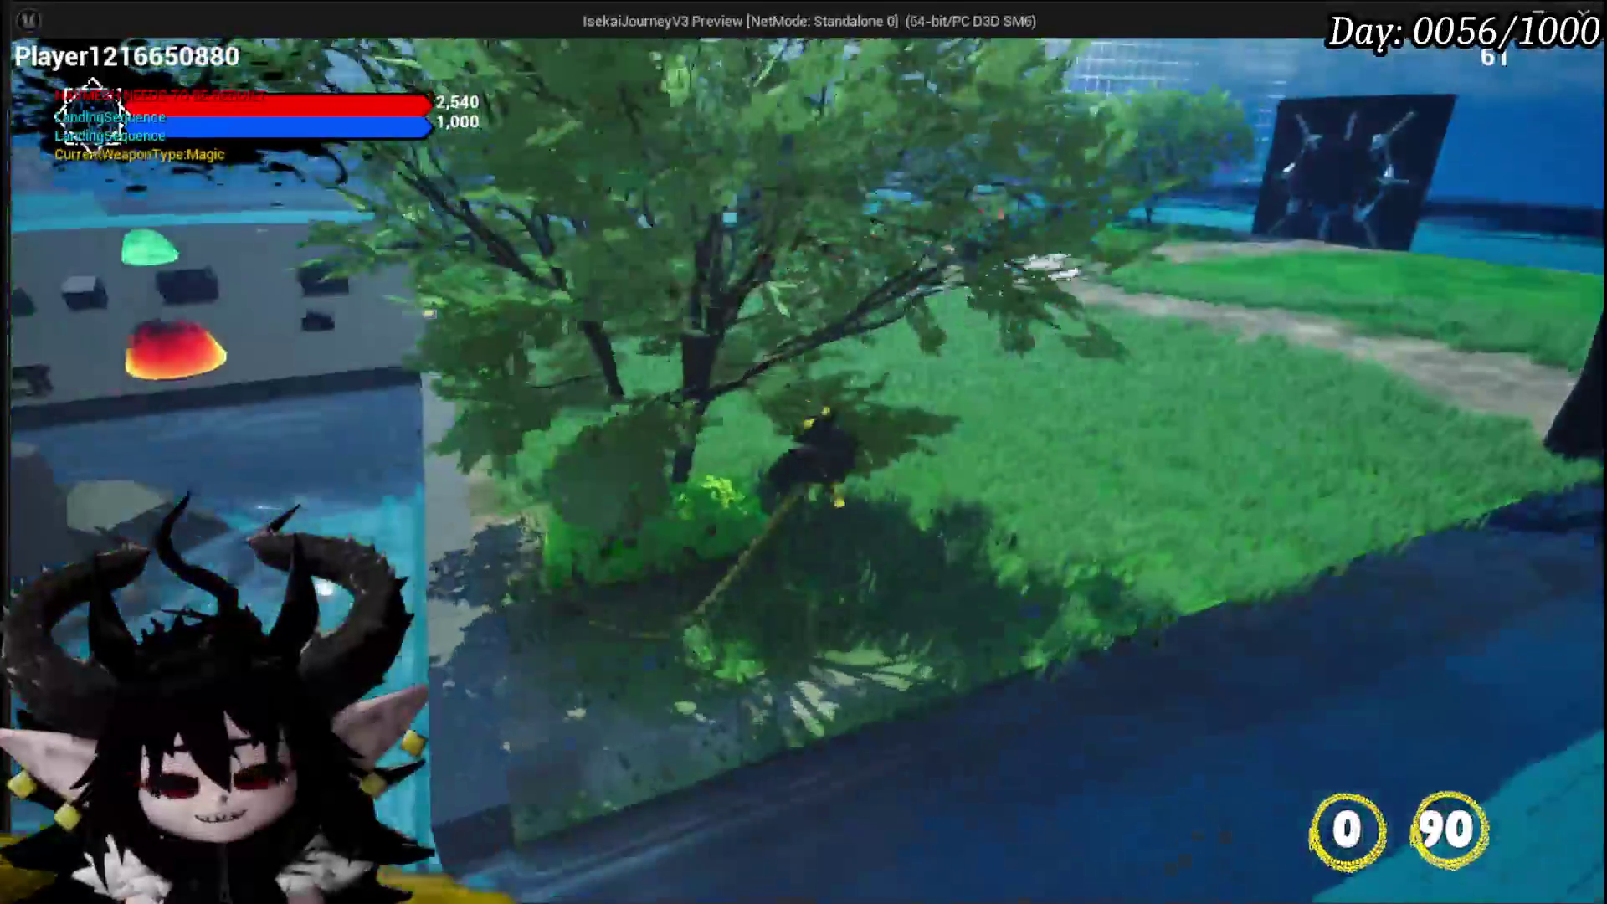
key("w")
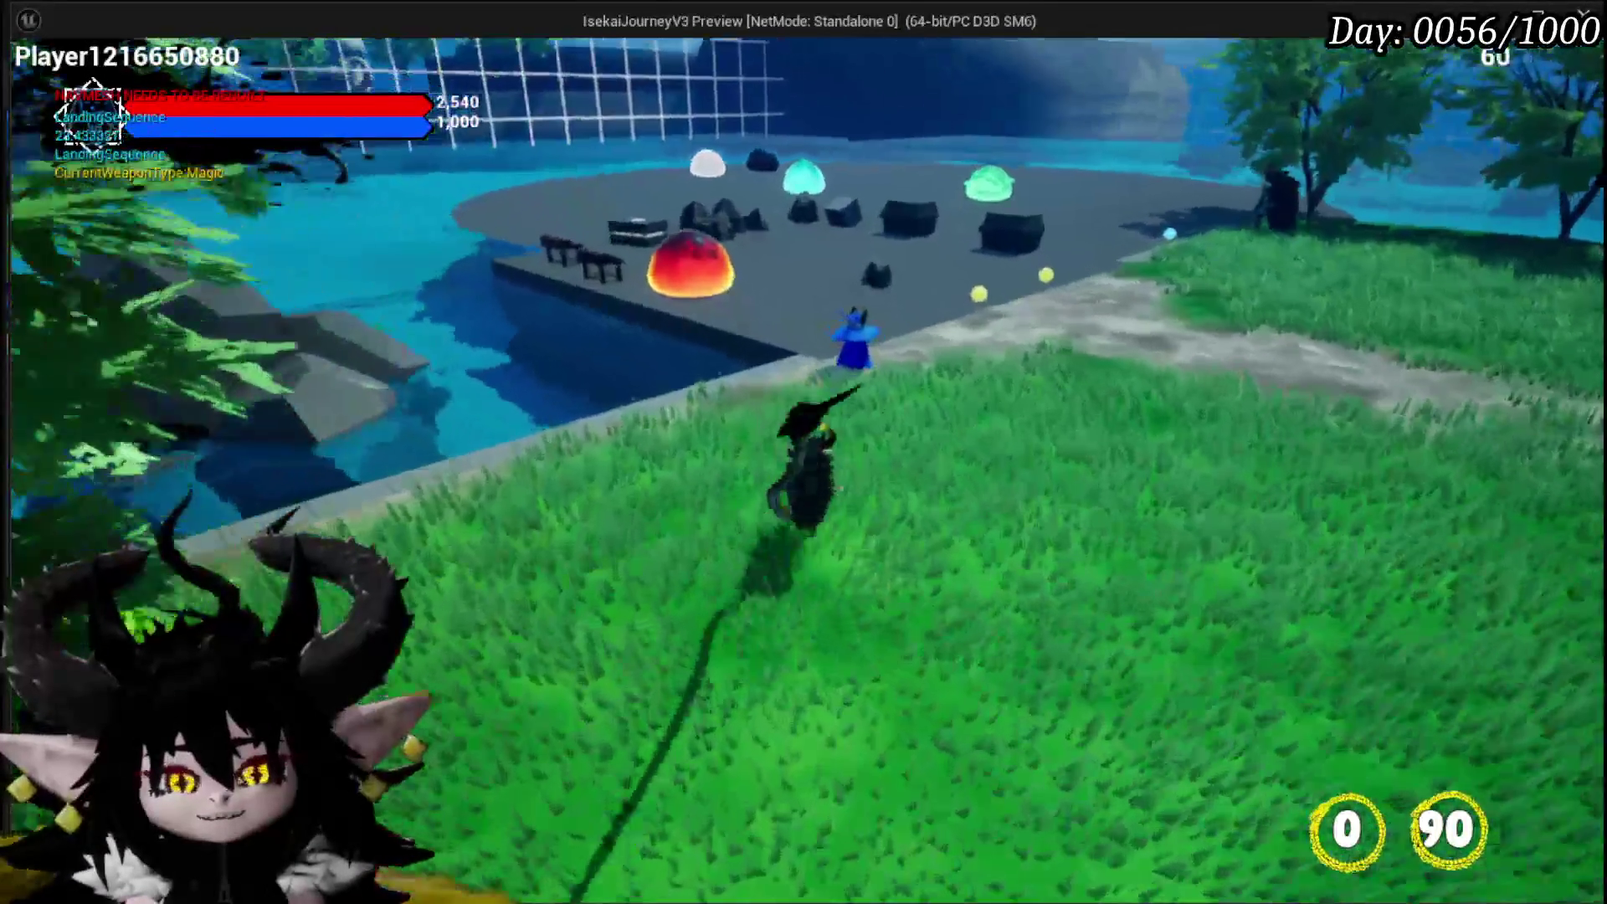
key("w")
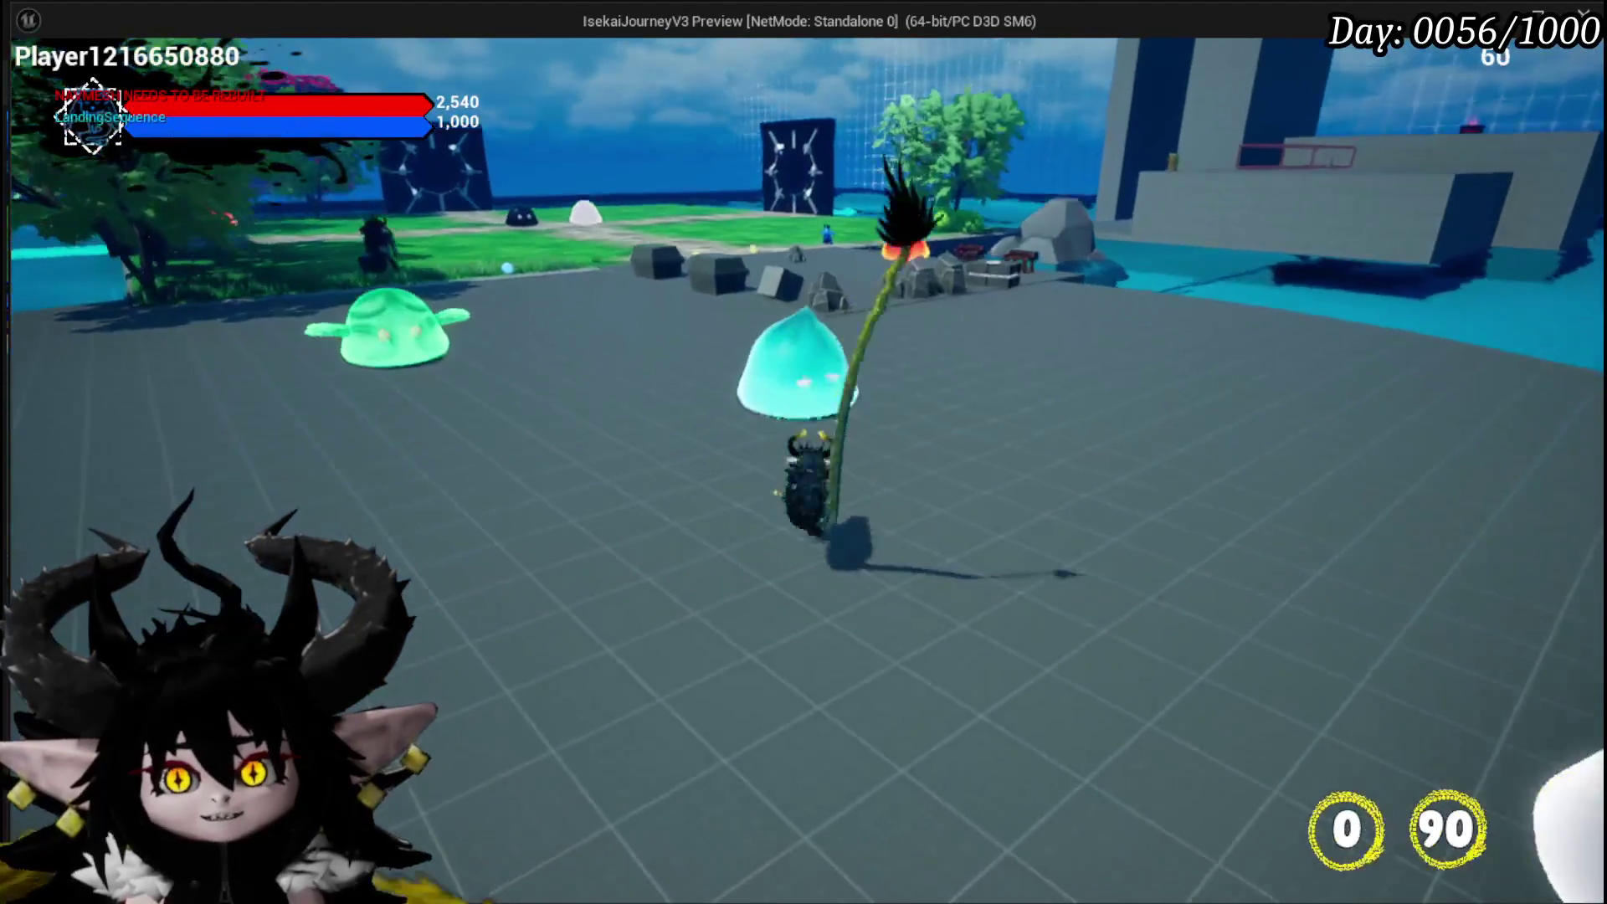
key("w")
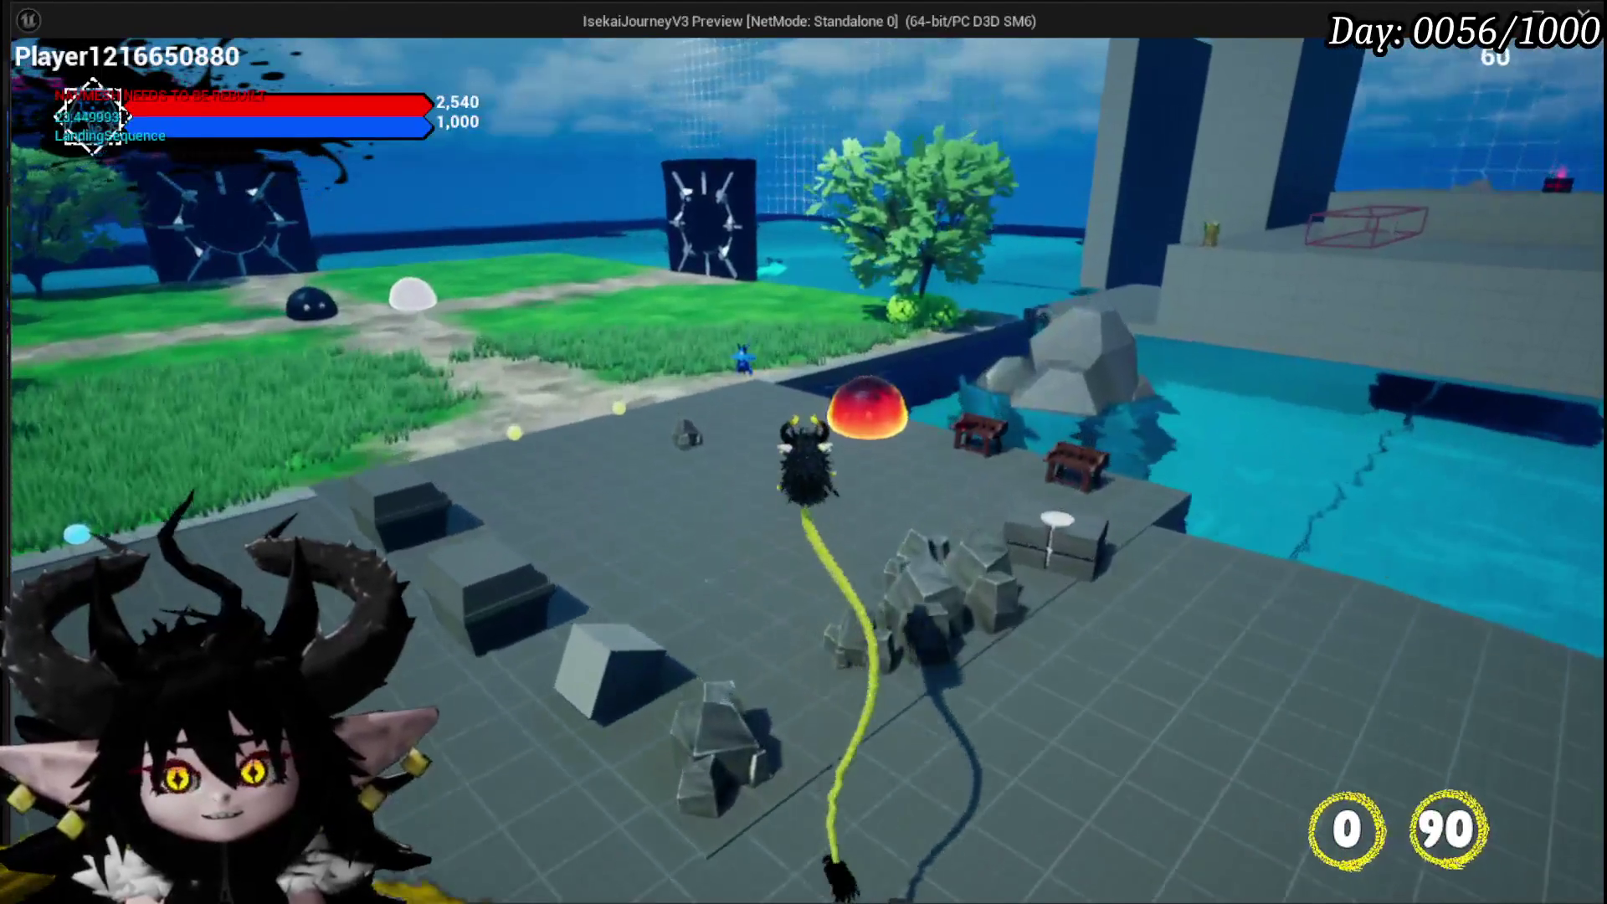
Loop over the grass past the lava slime and dark pillar, ending on the slime platform
key("w")
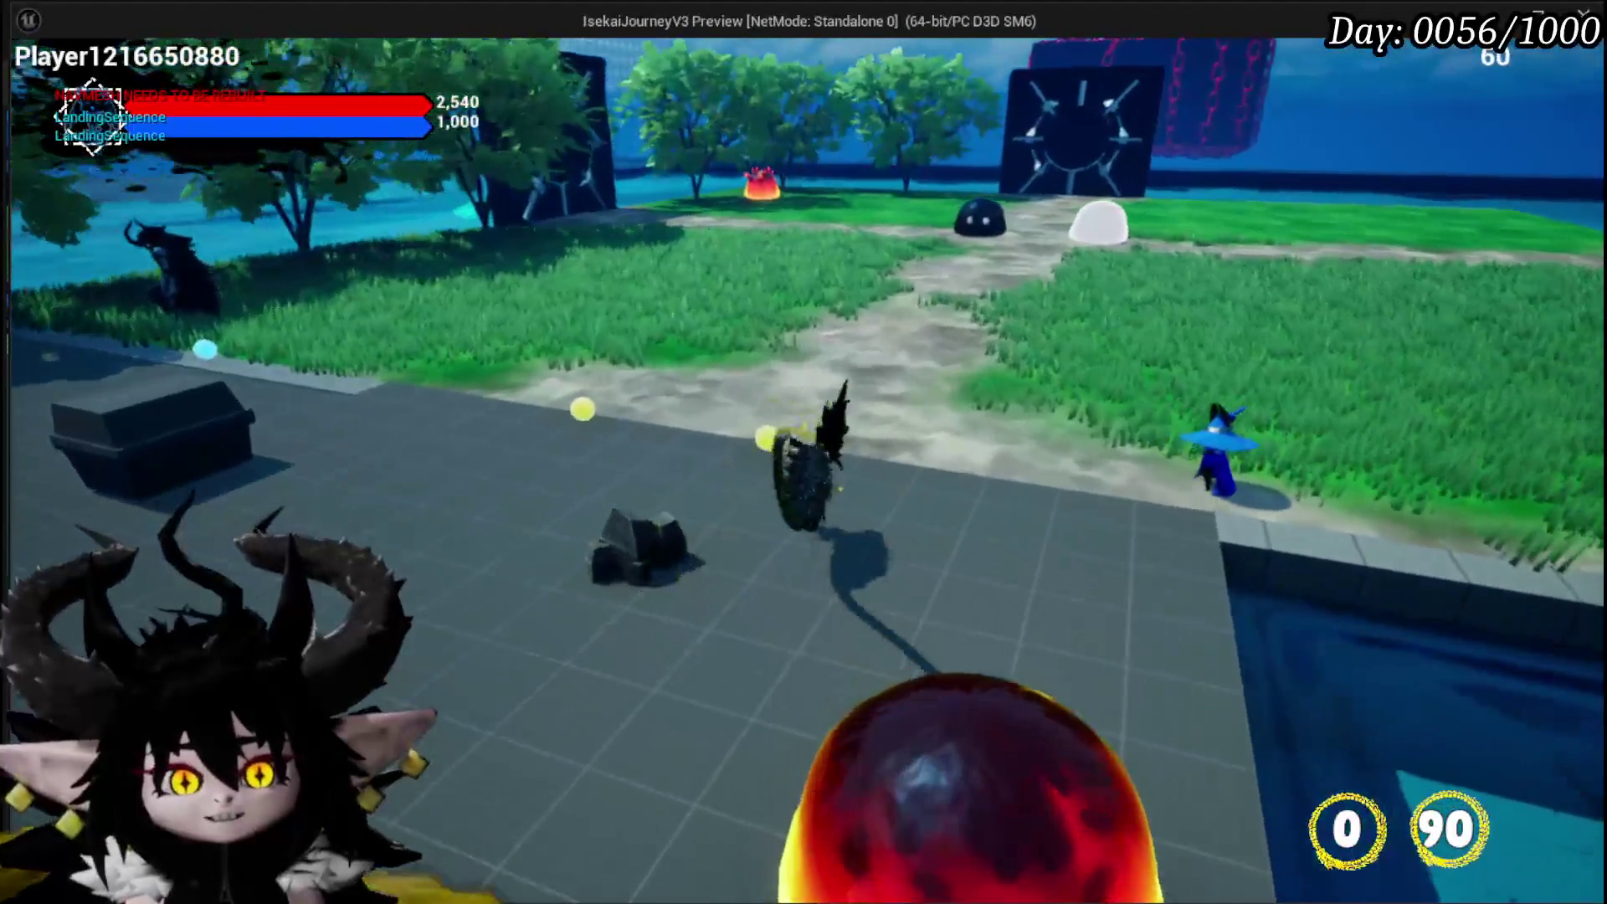
key("w")
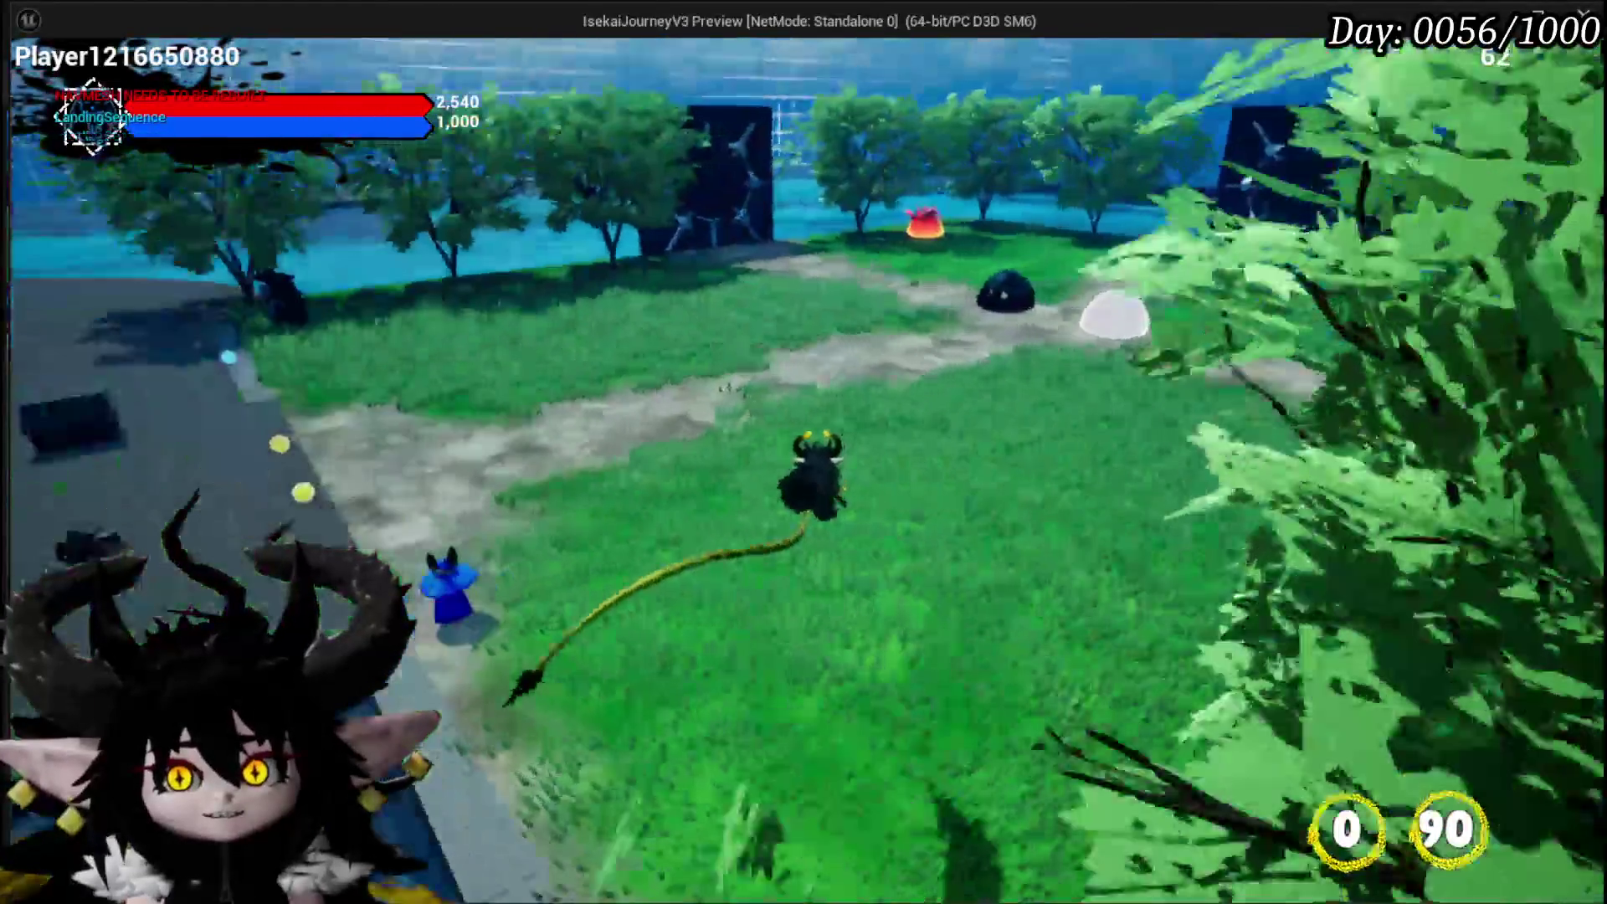
key("w")
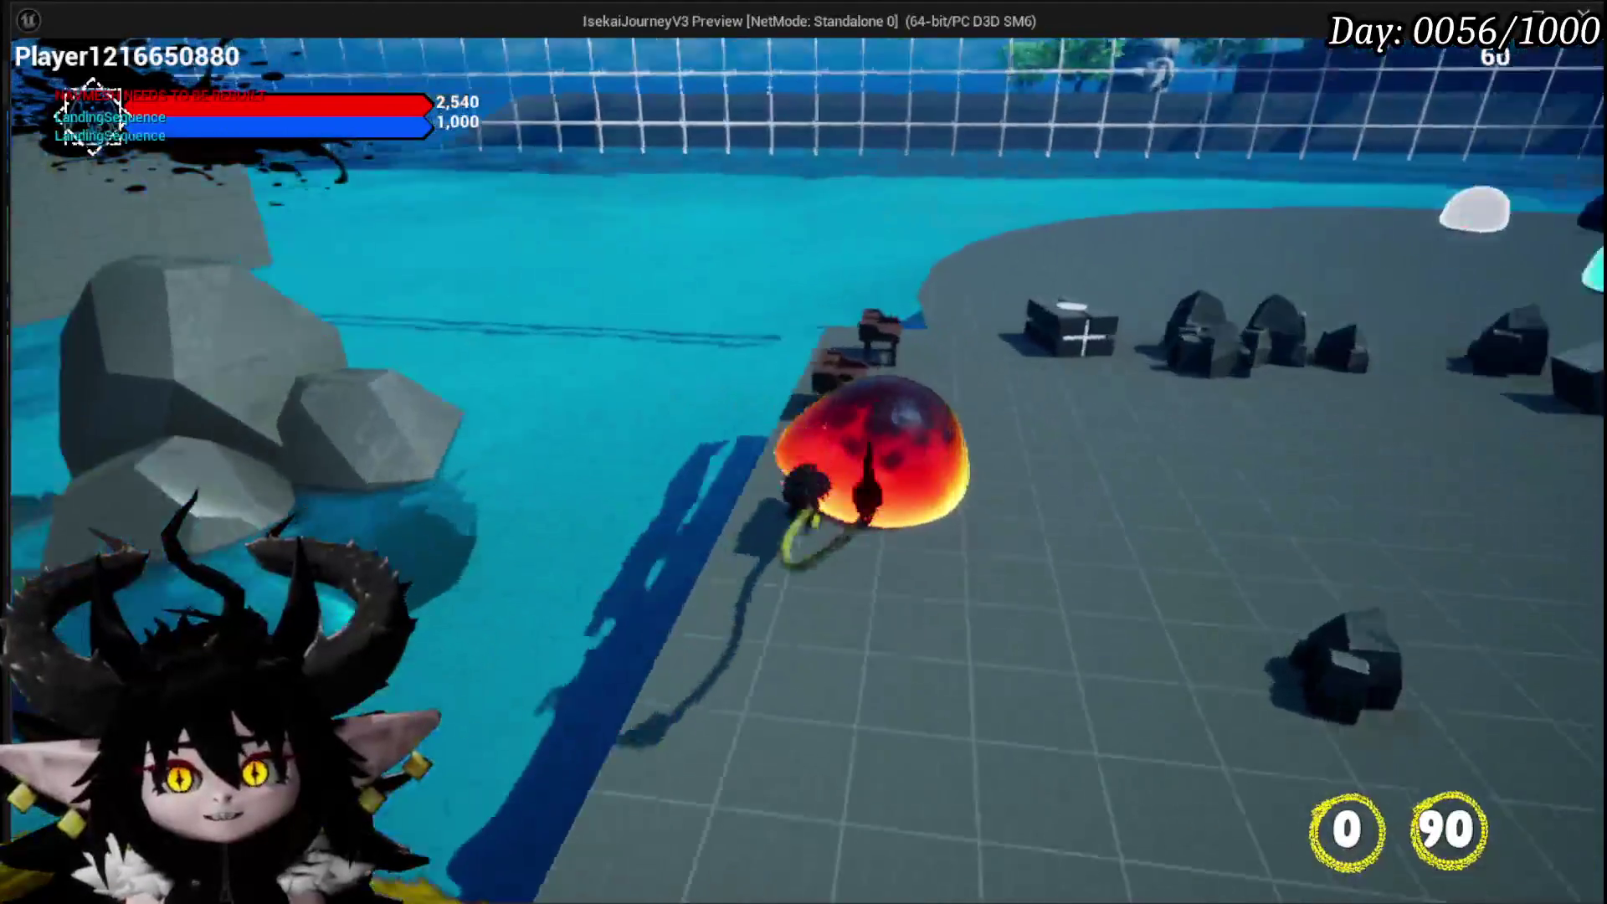
key("w")
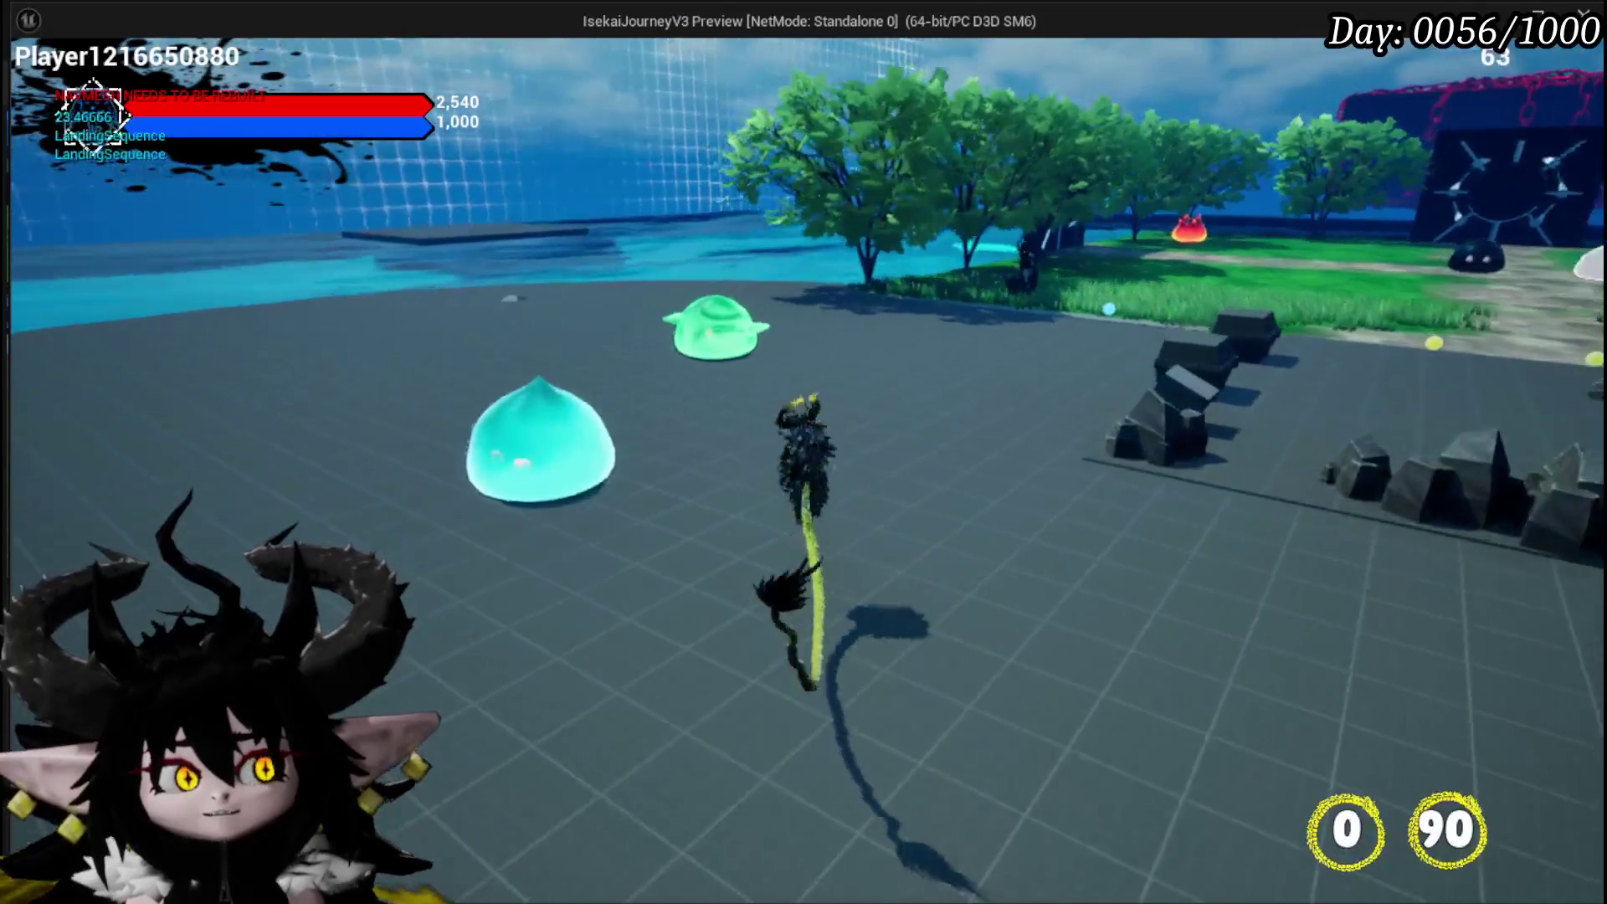
key("w")
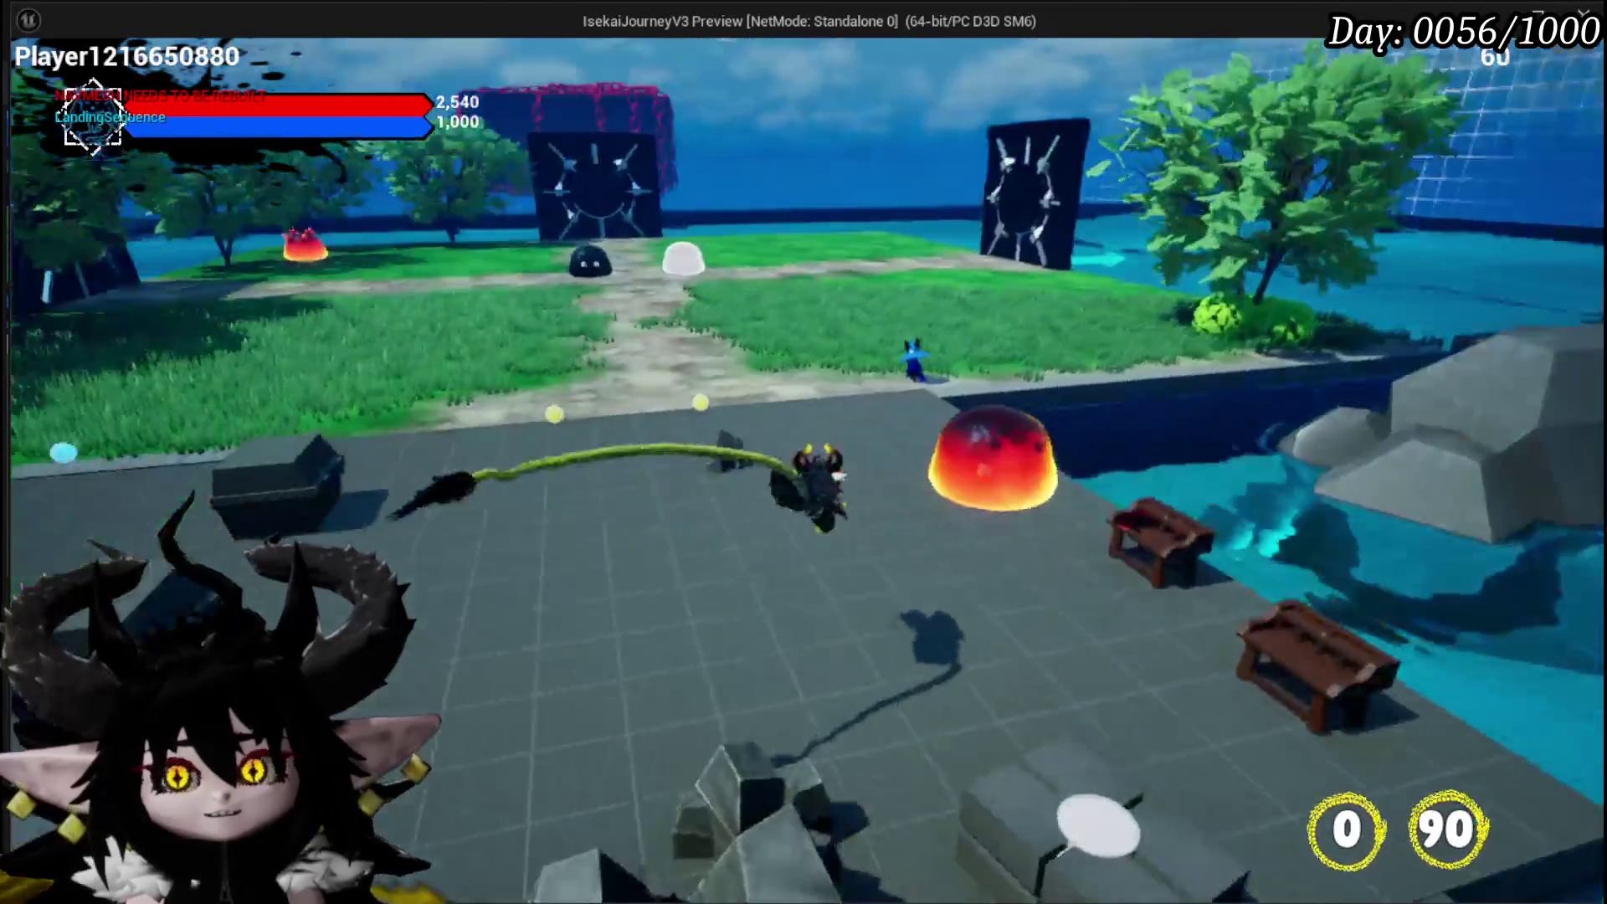
key("w")
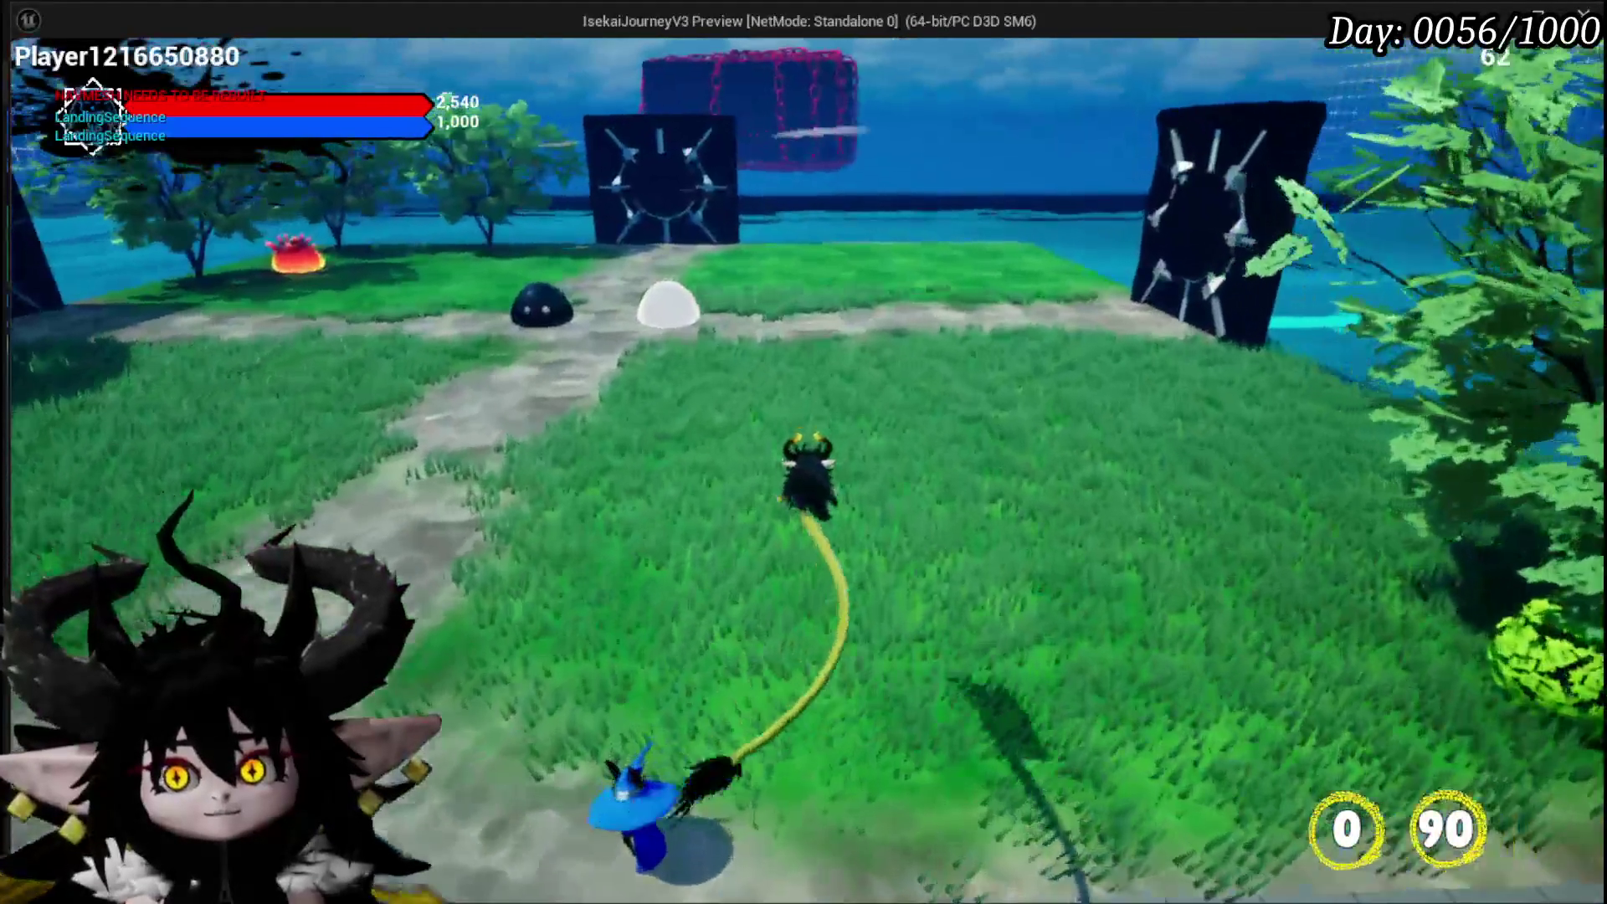
key("w")
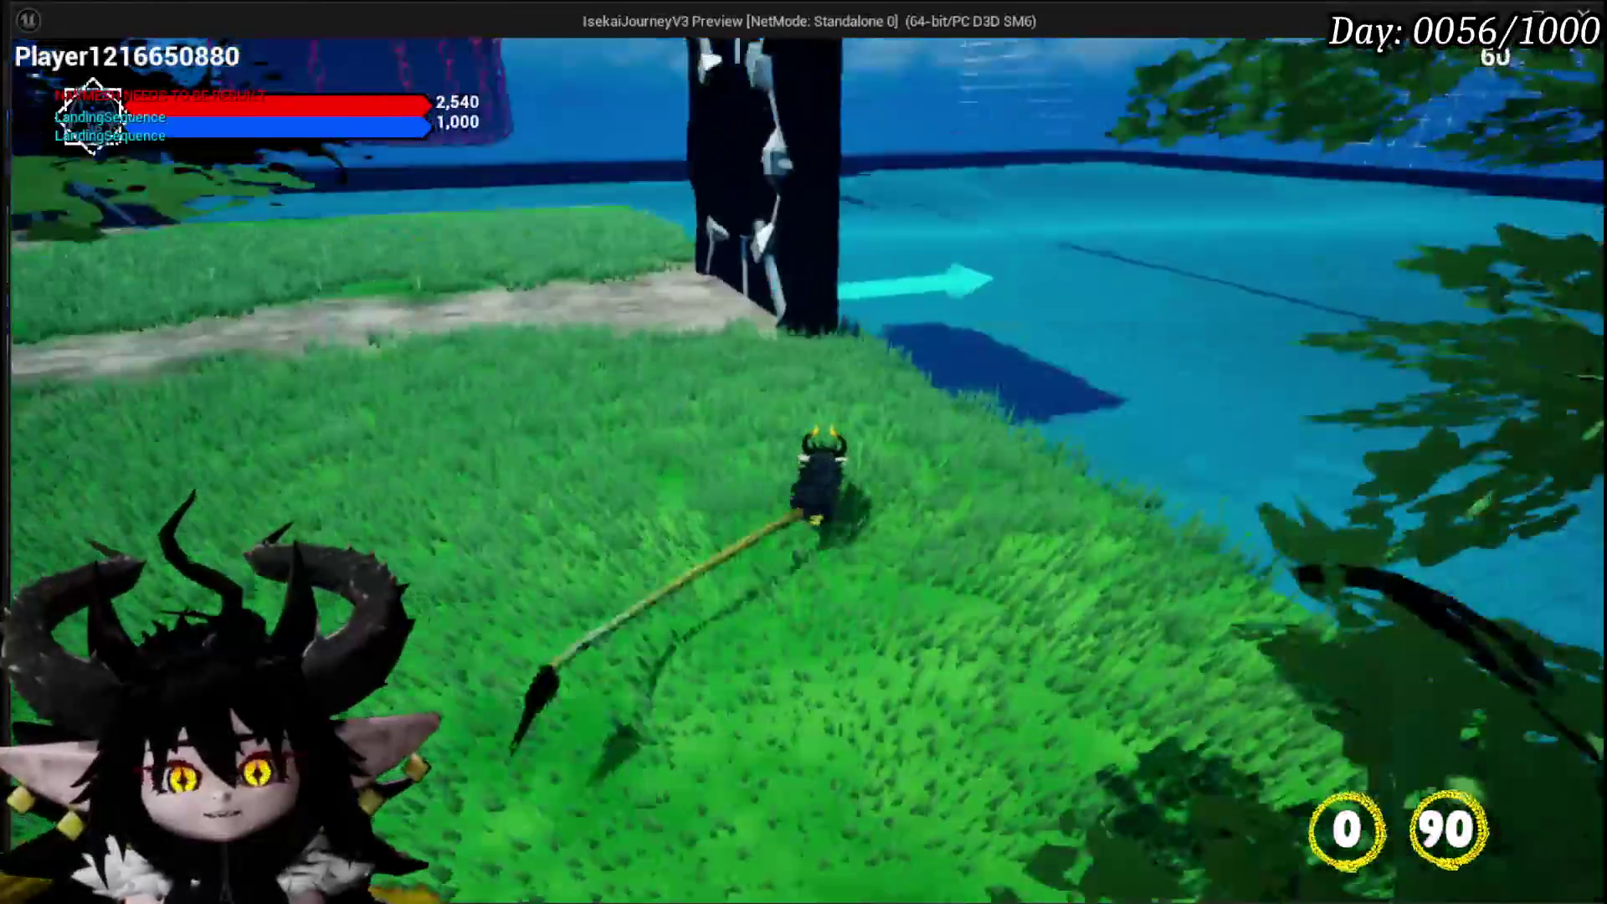
key("w")
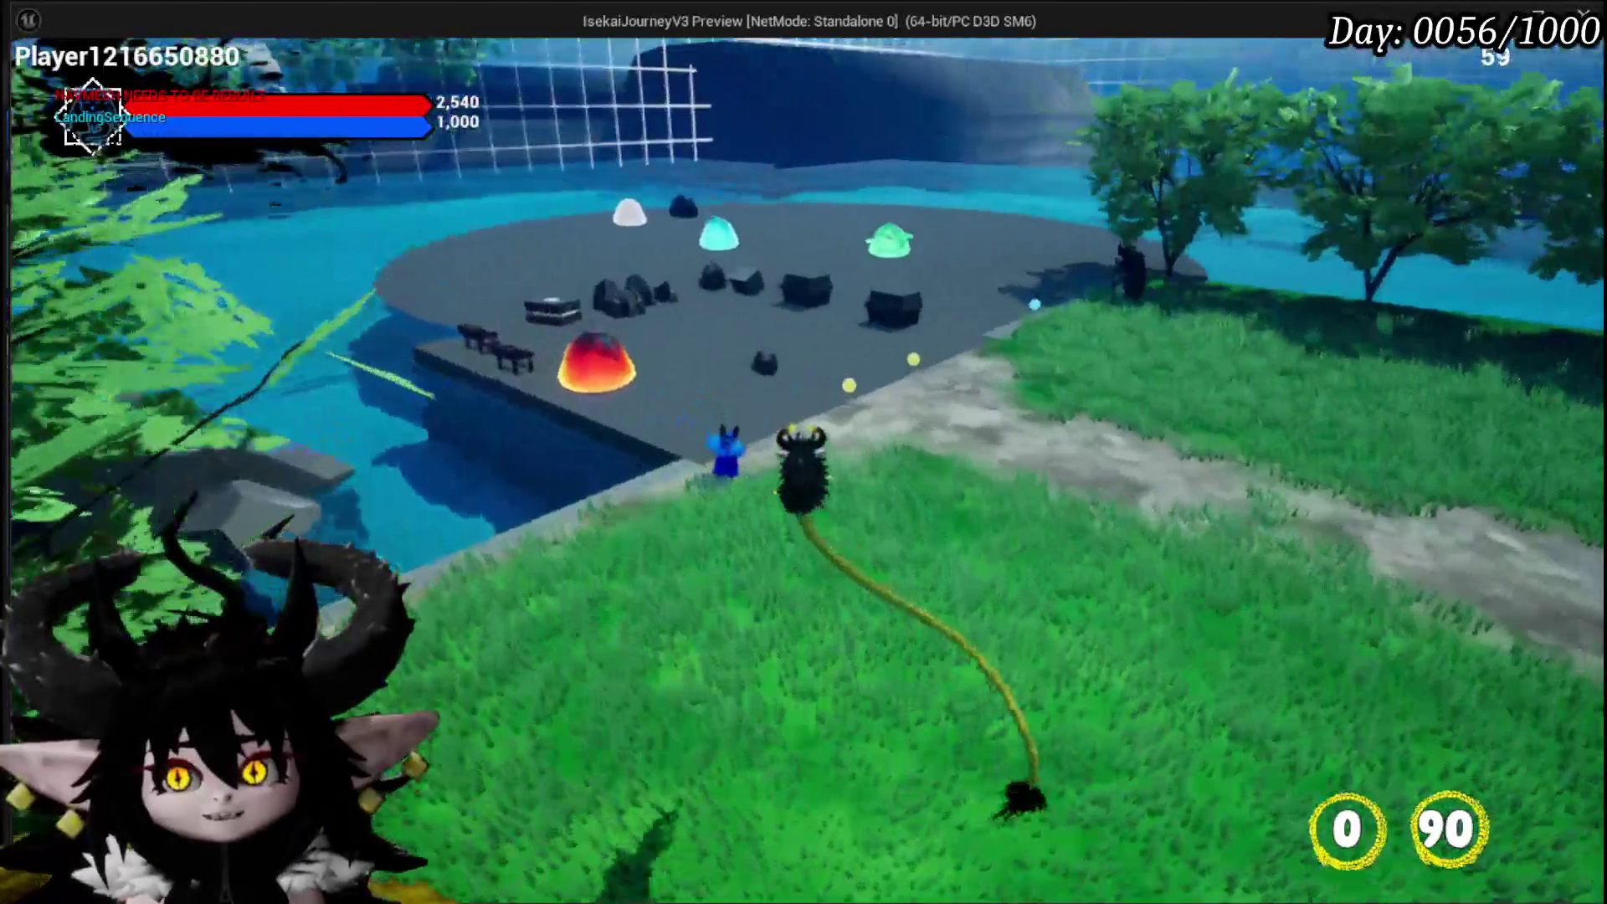
key("w")
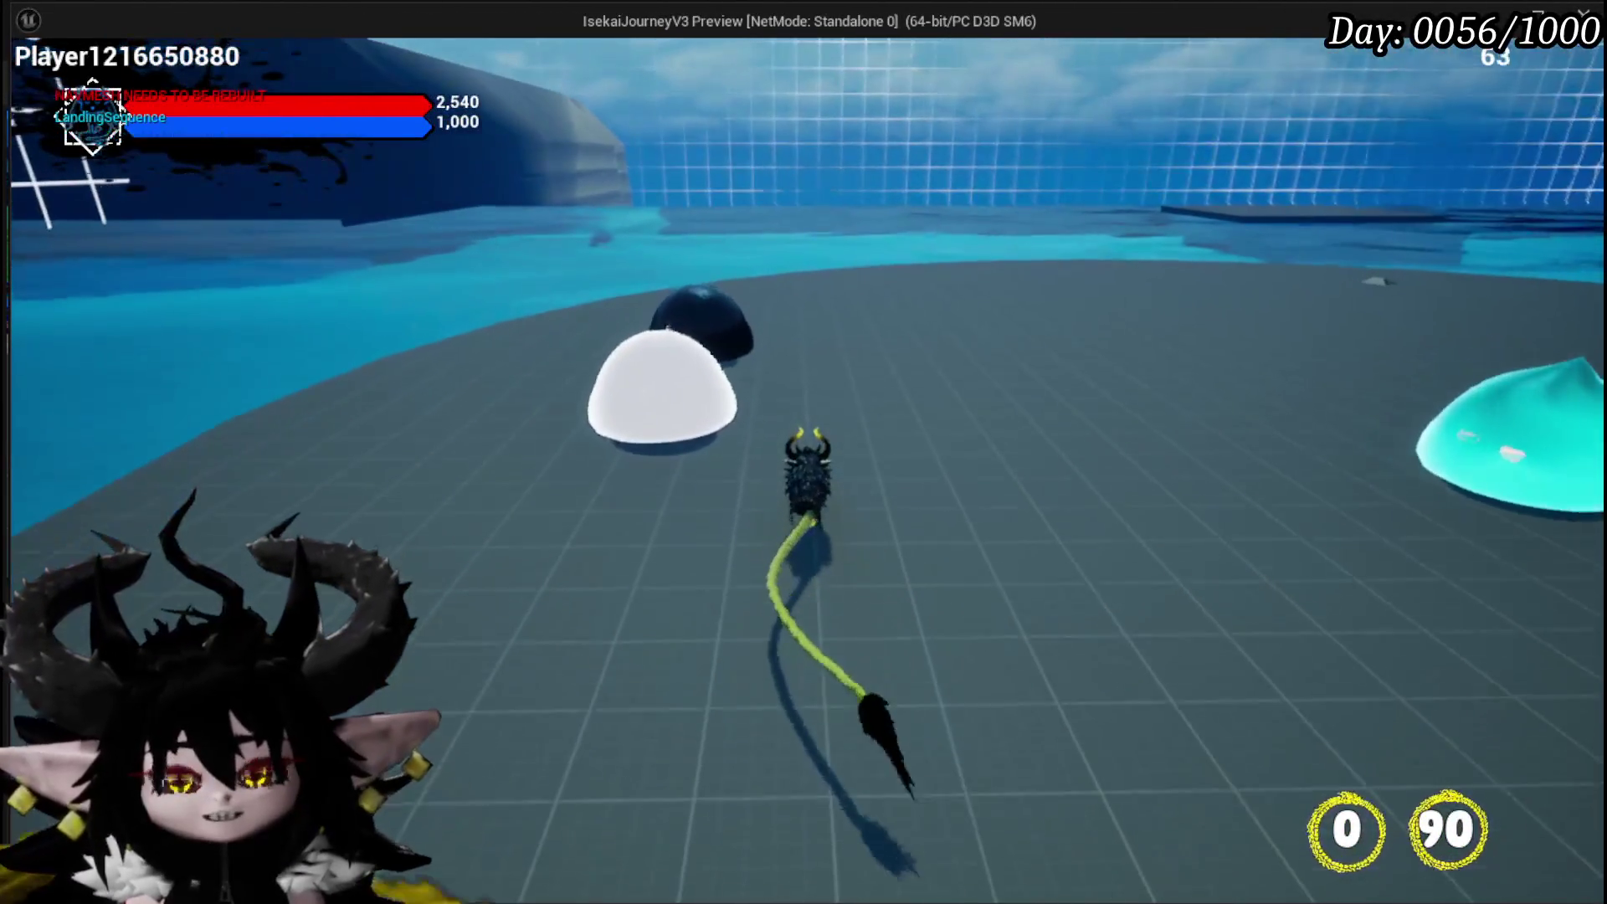
Weave around the white, black and cyan slimes across the platform
key("a")
key("w")
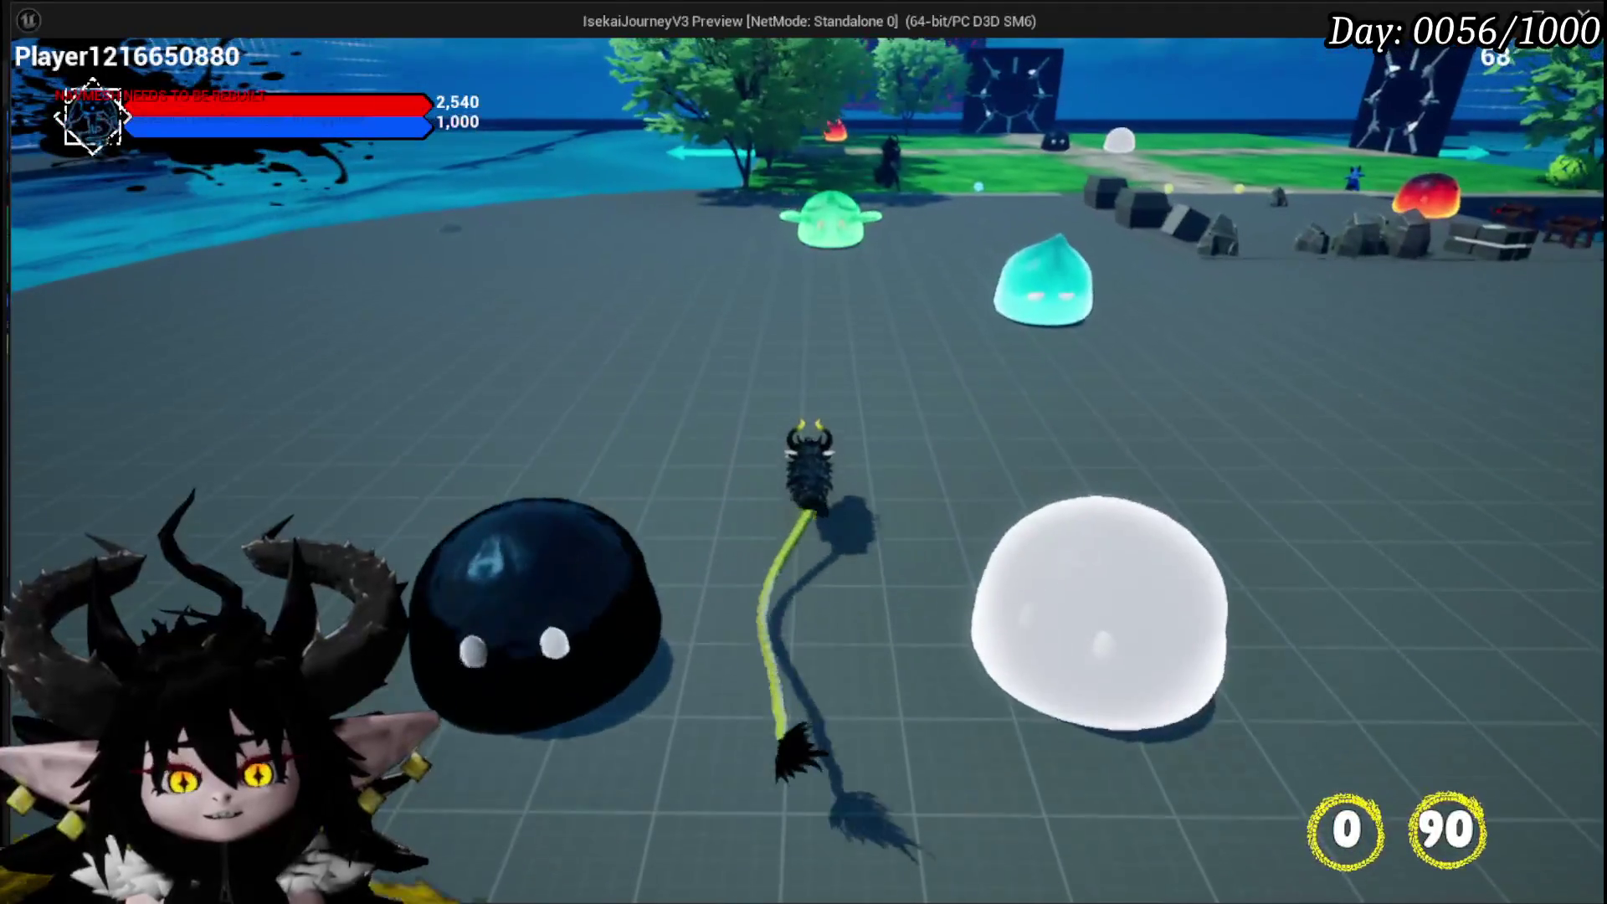
key("d")
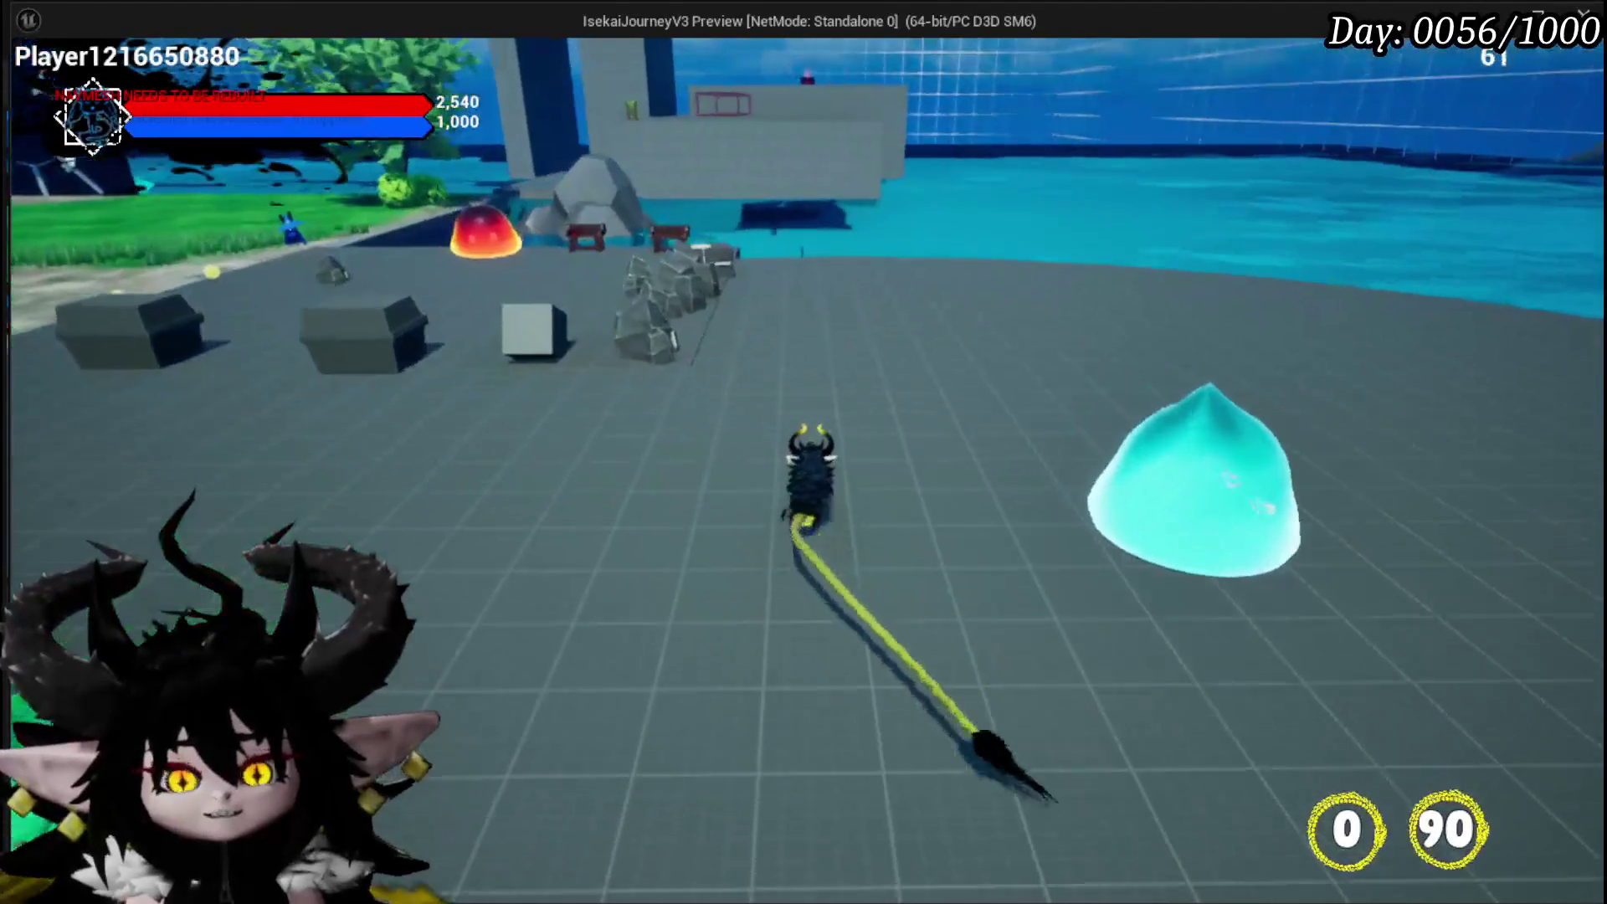
key("w")
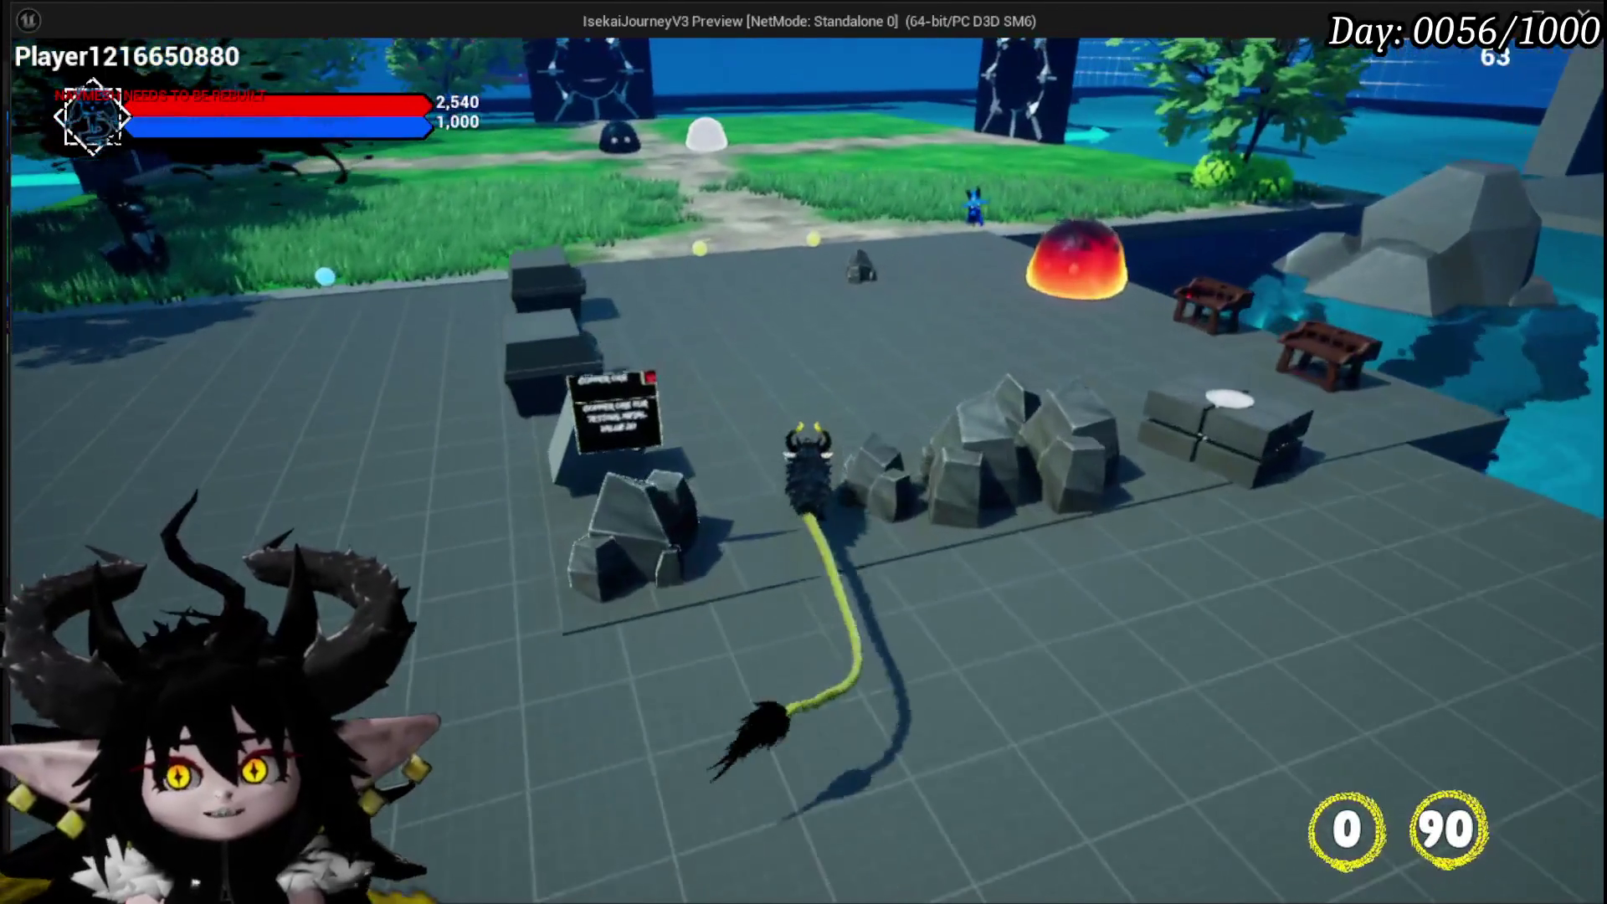
key("d")
key("w")
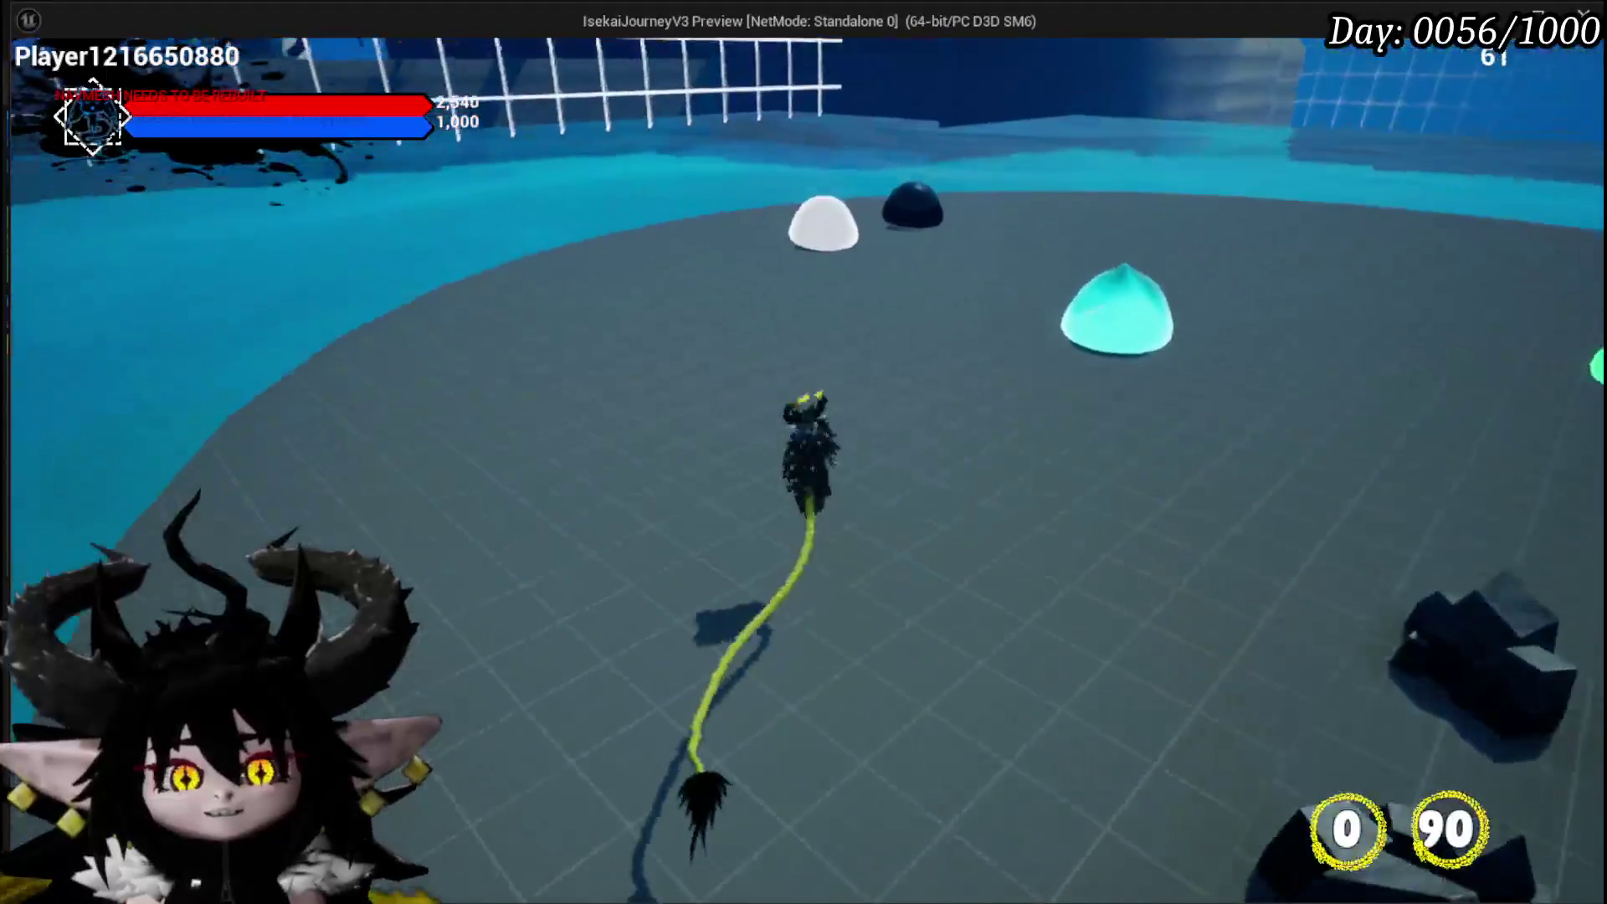
key("d")
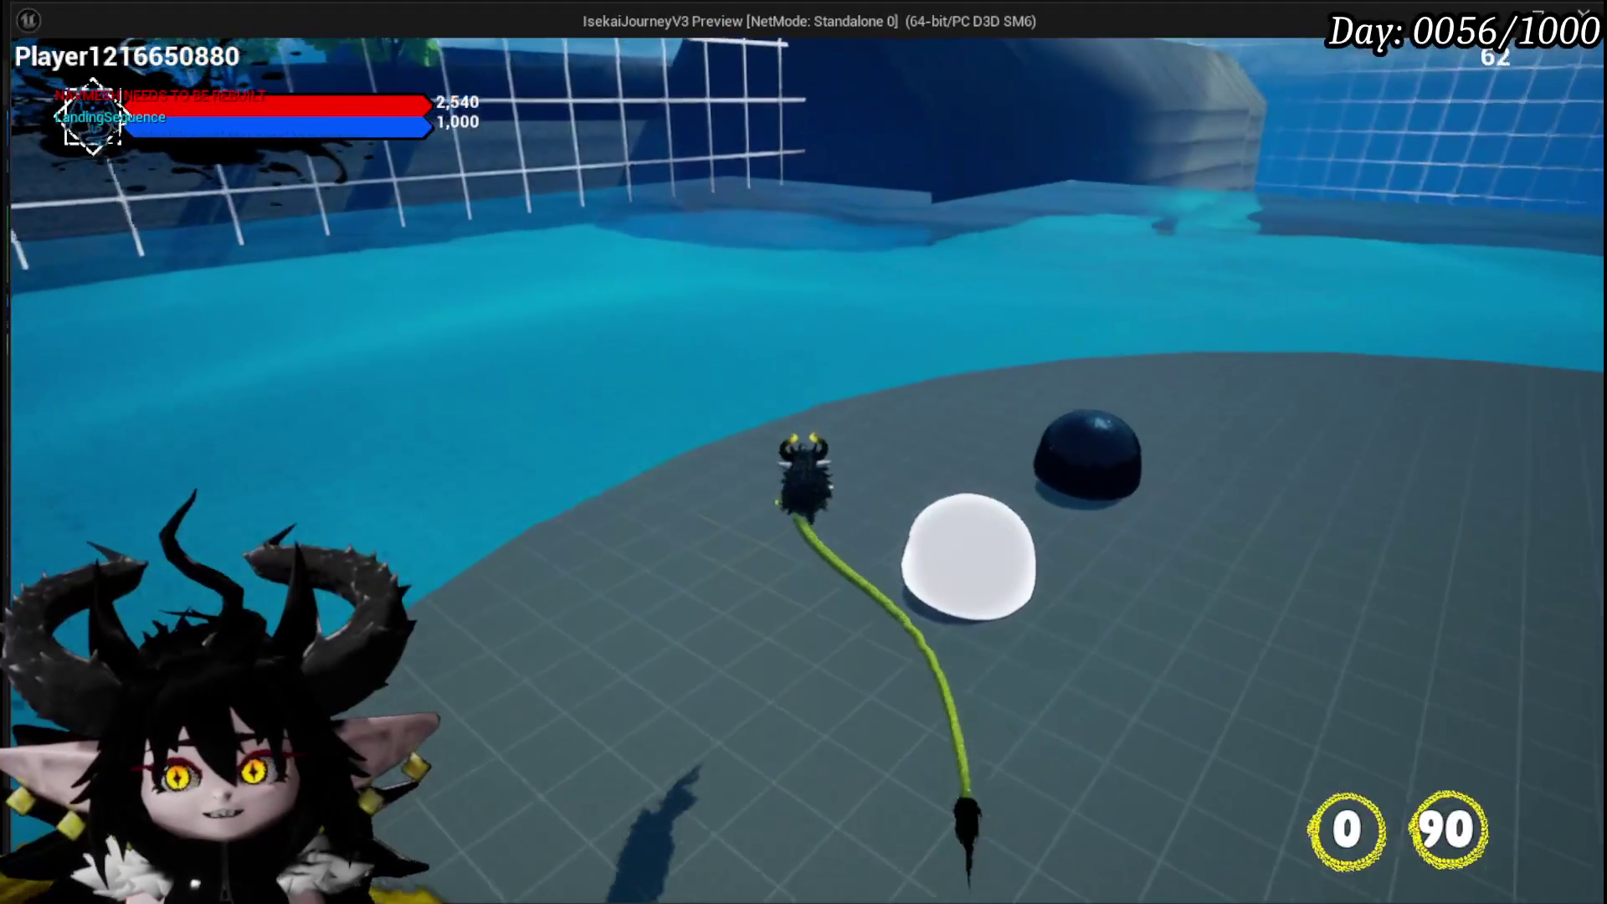
key("d")
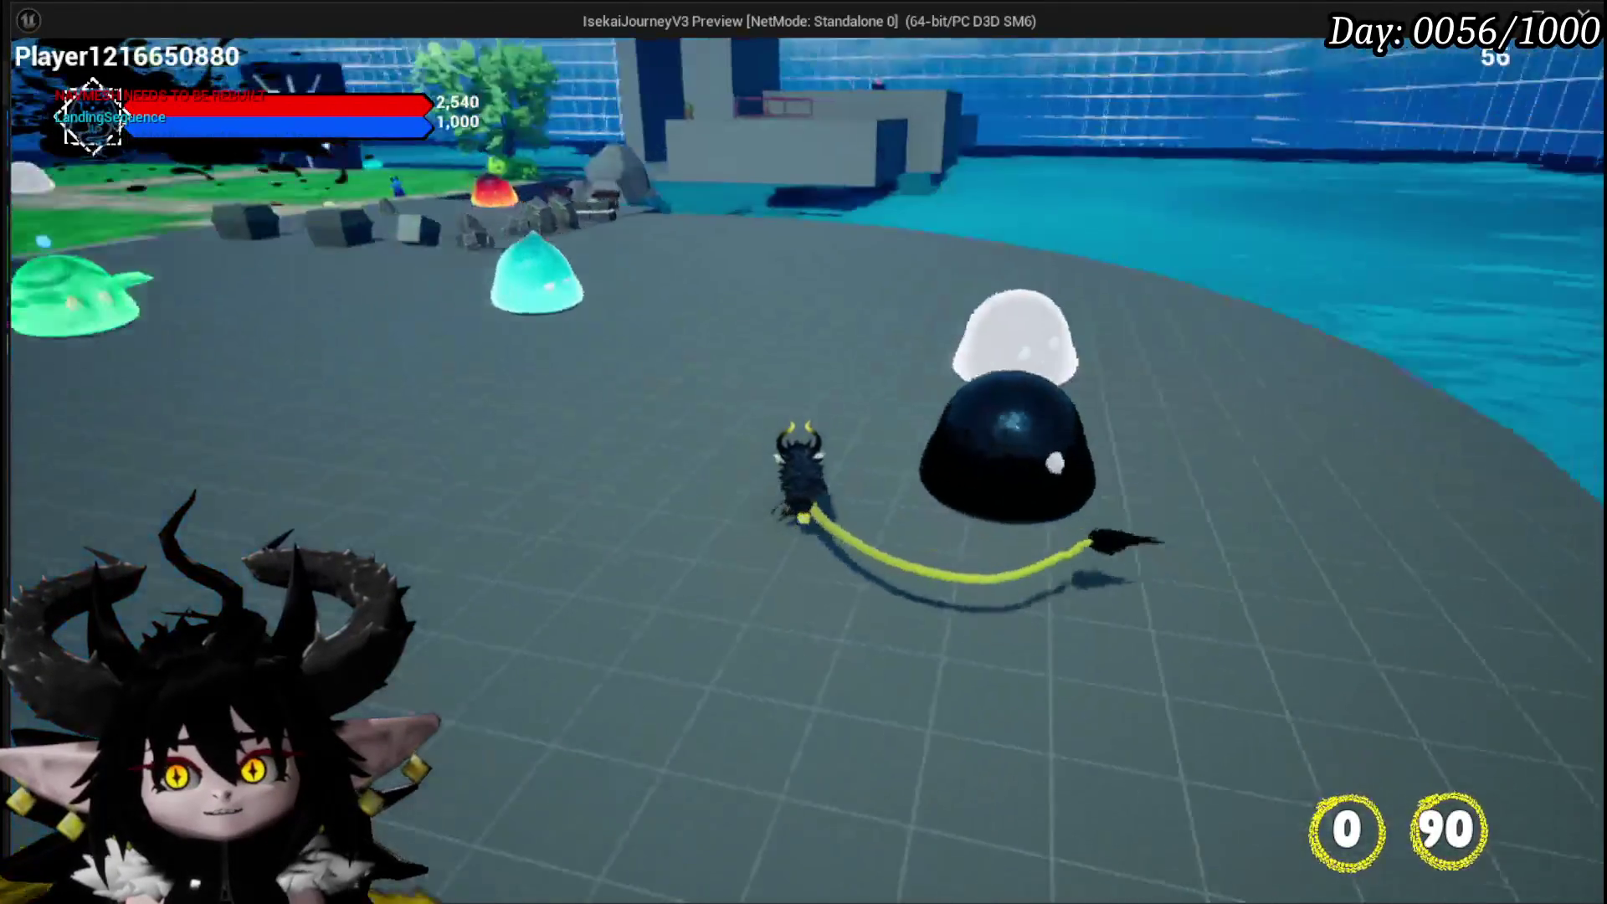
key("a")
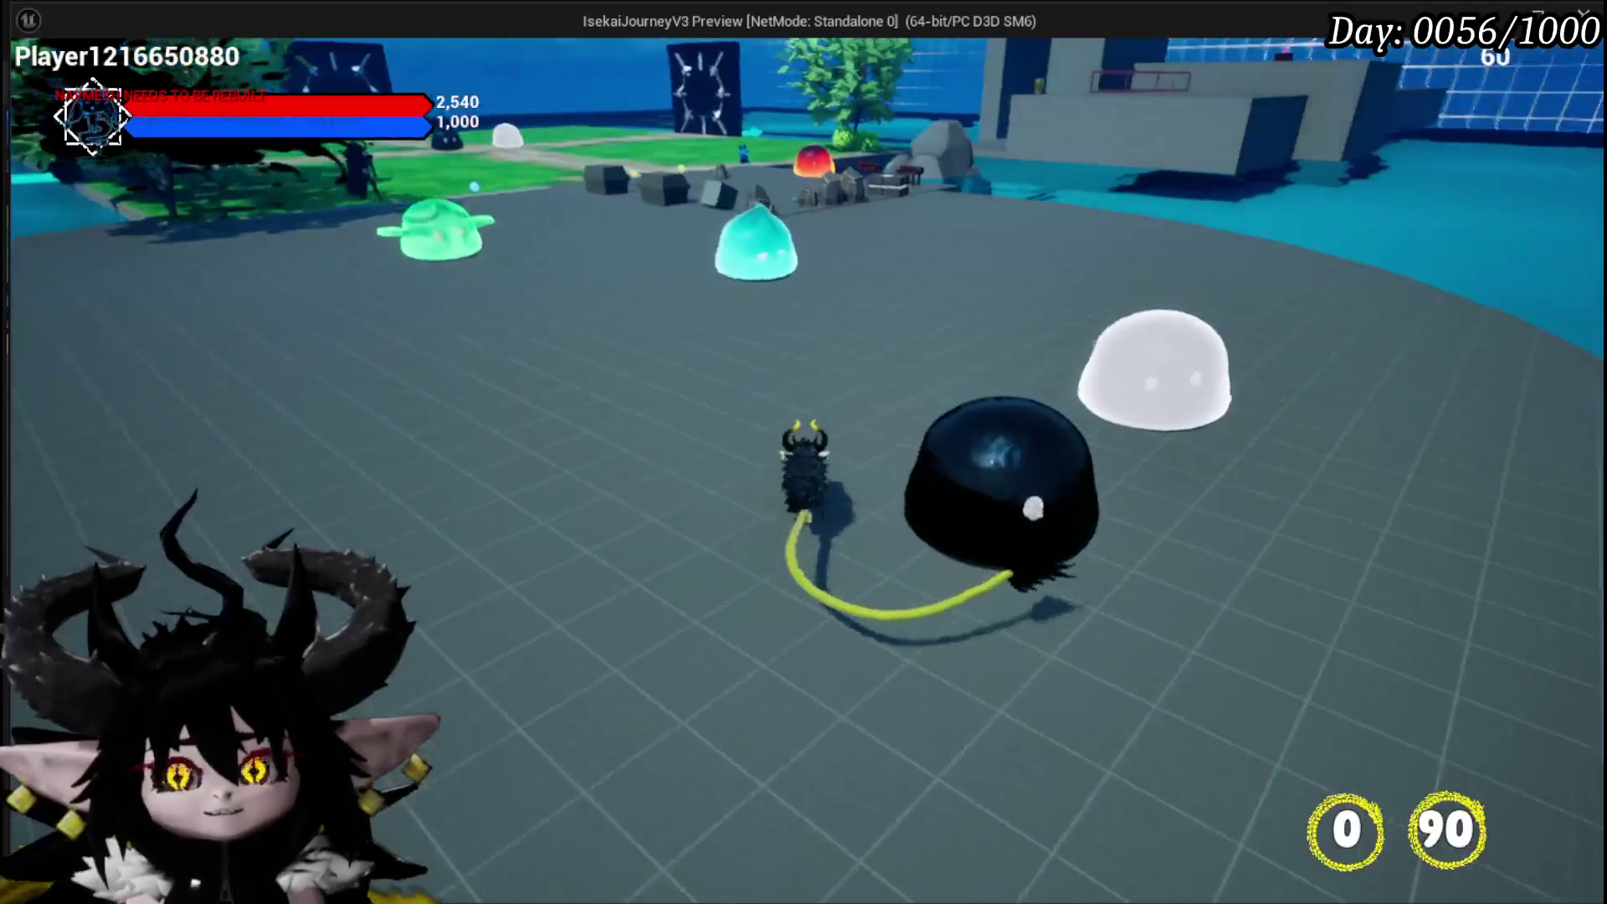
key("w")
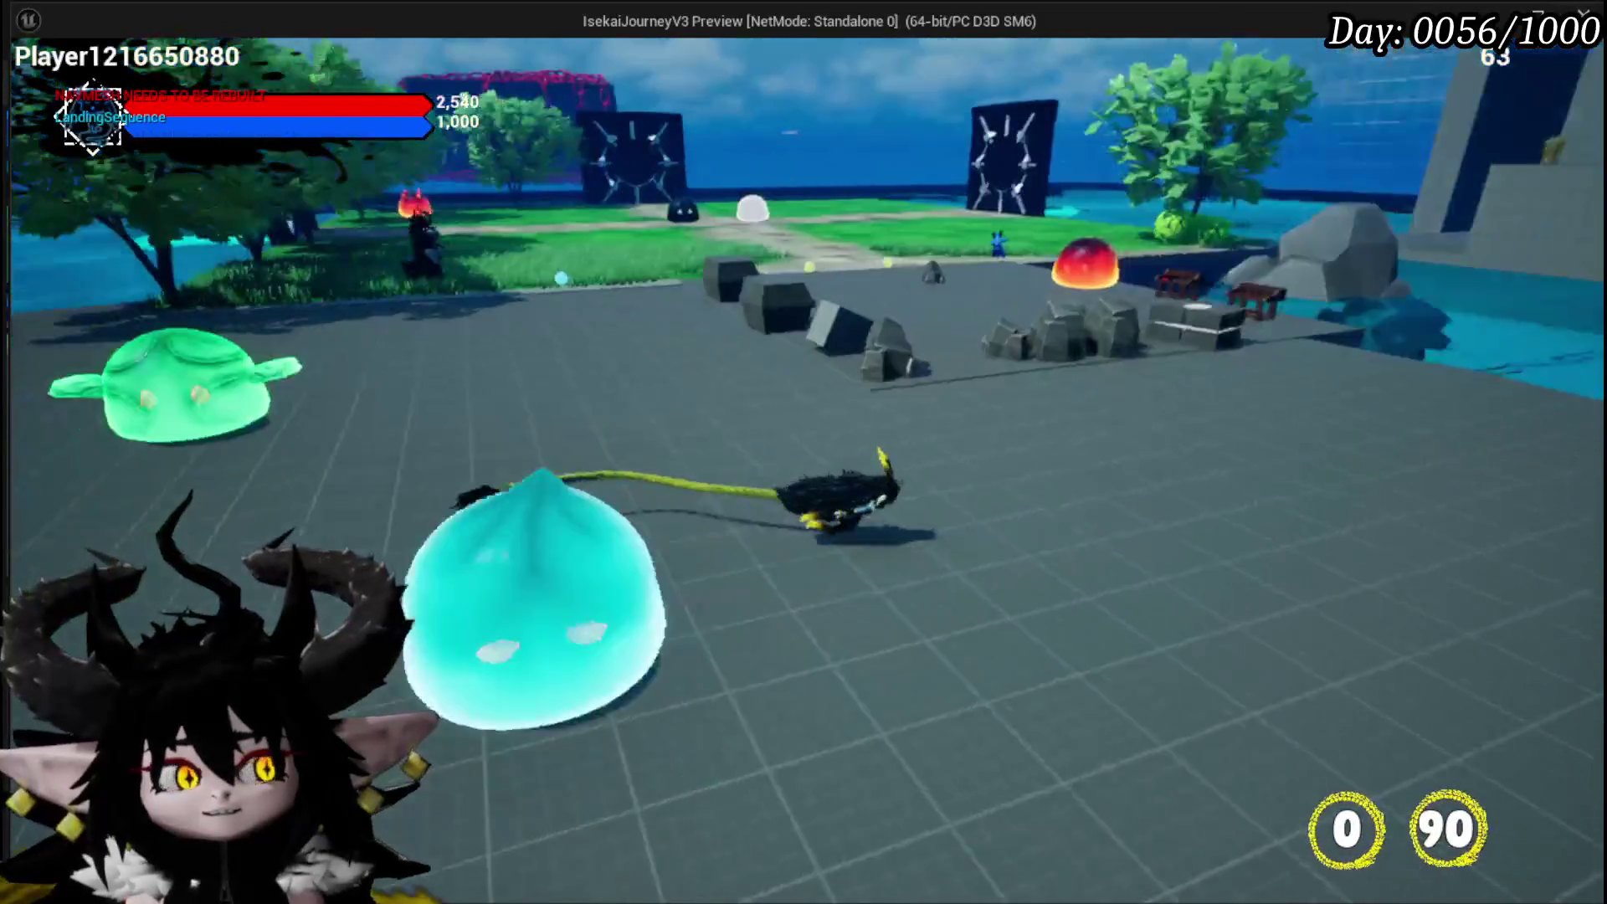
key("a")
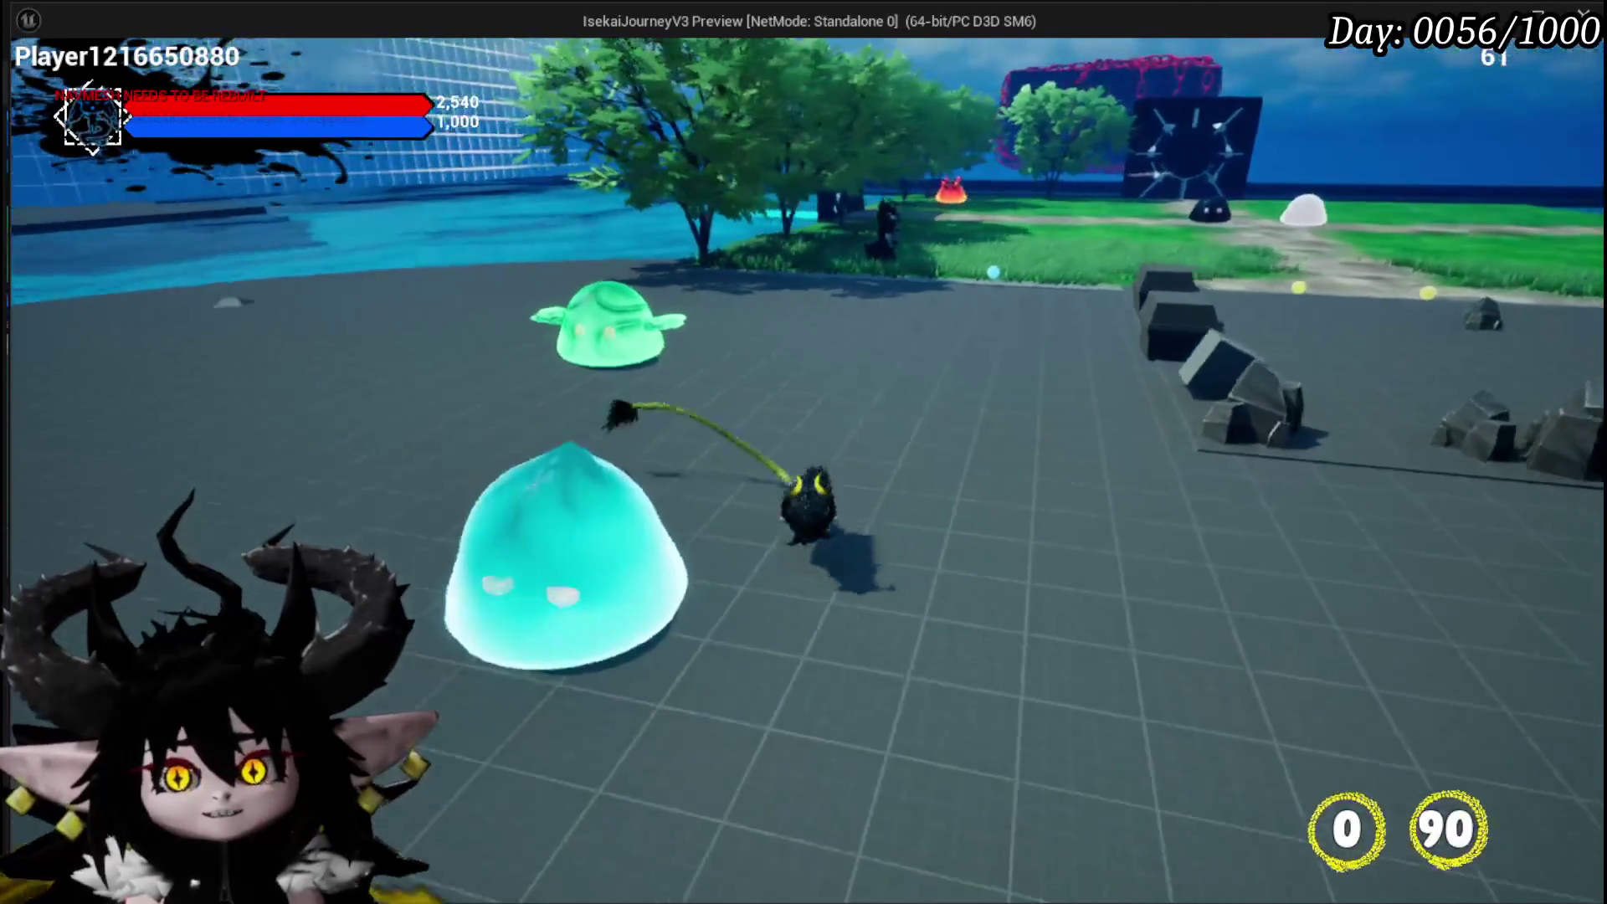
key("d")
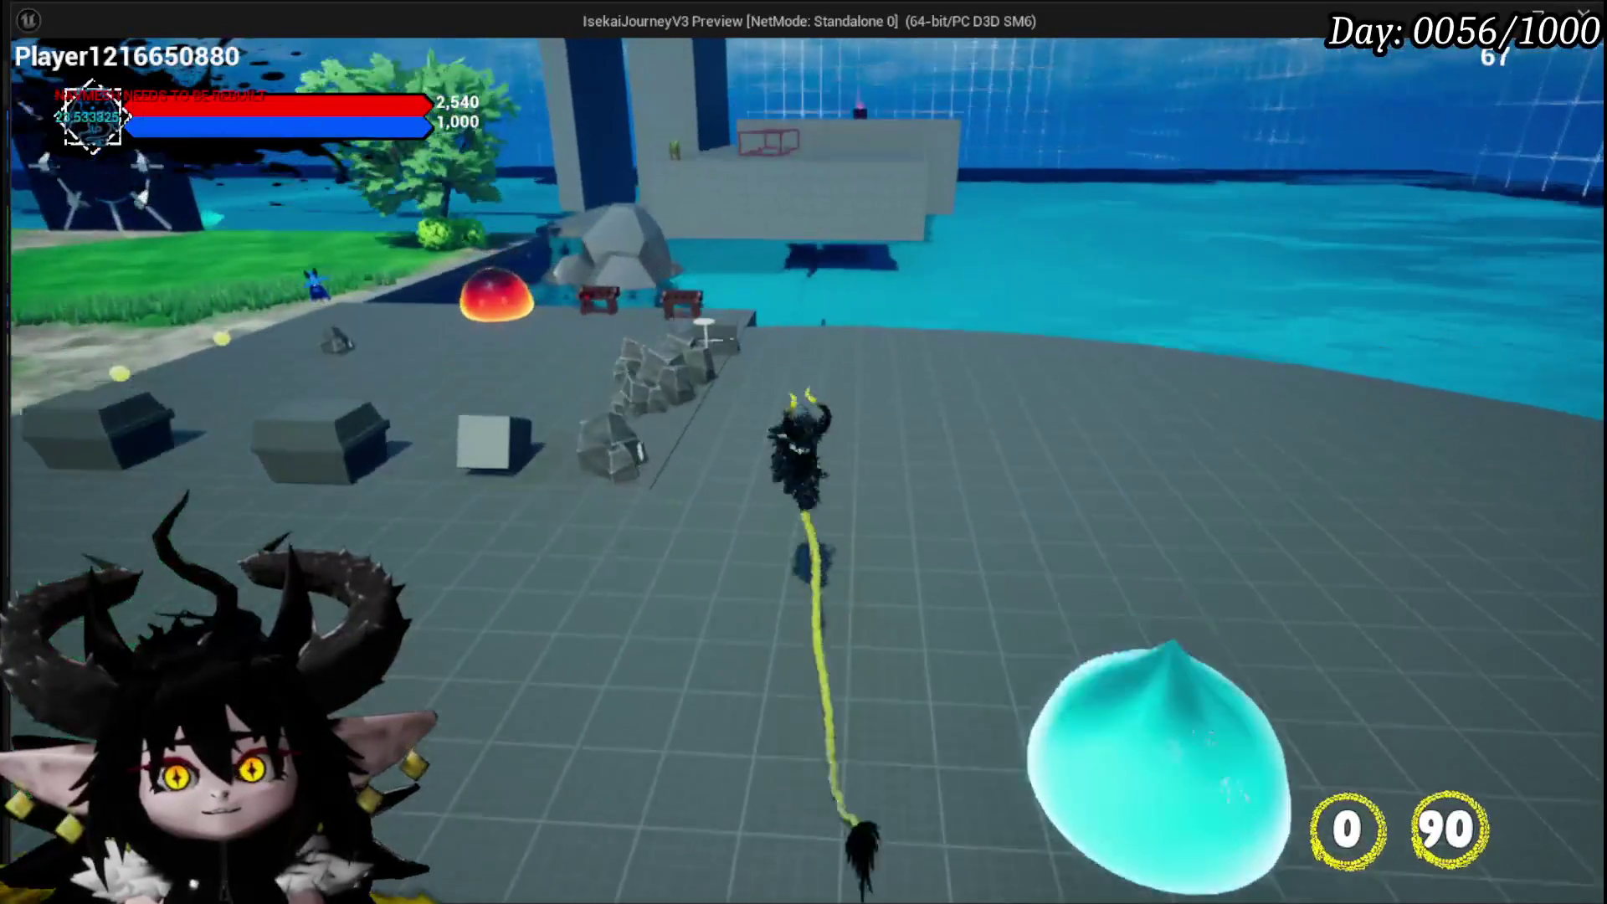
Run onto the grass island toward the gates, then back across the platform to the slimes
key("w")
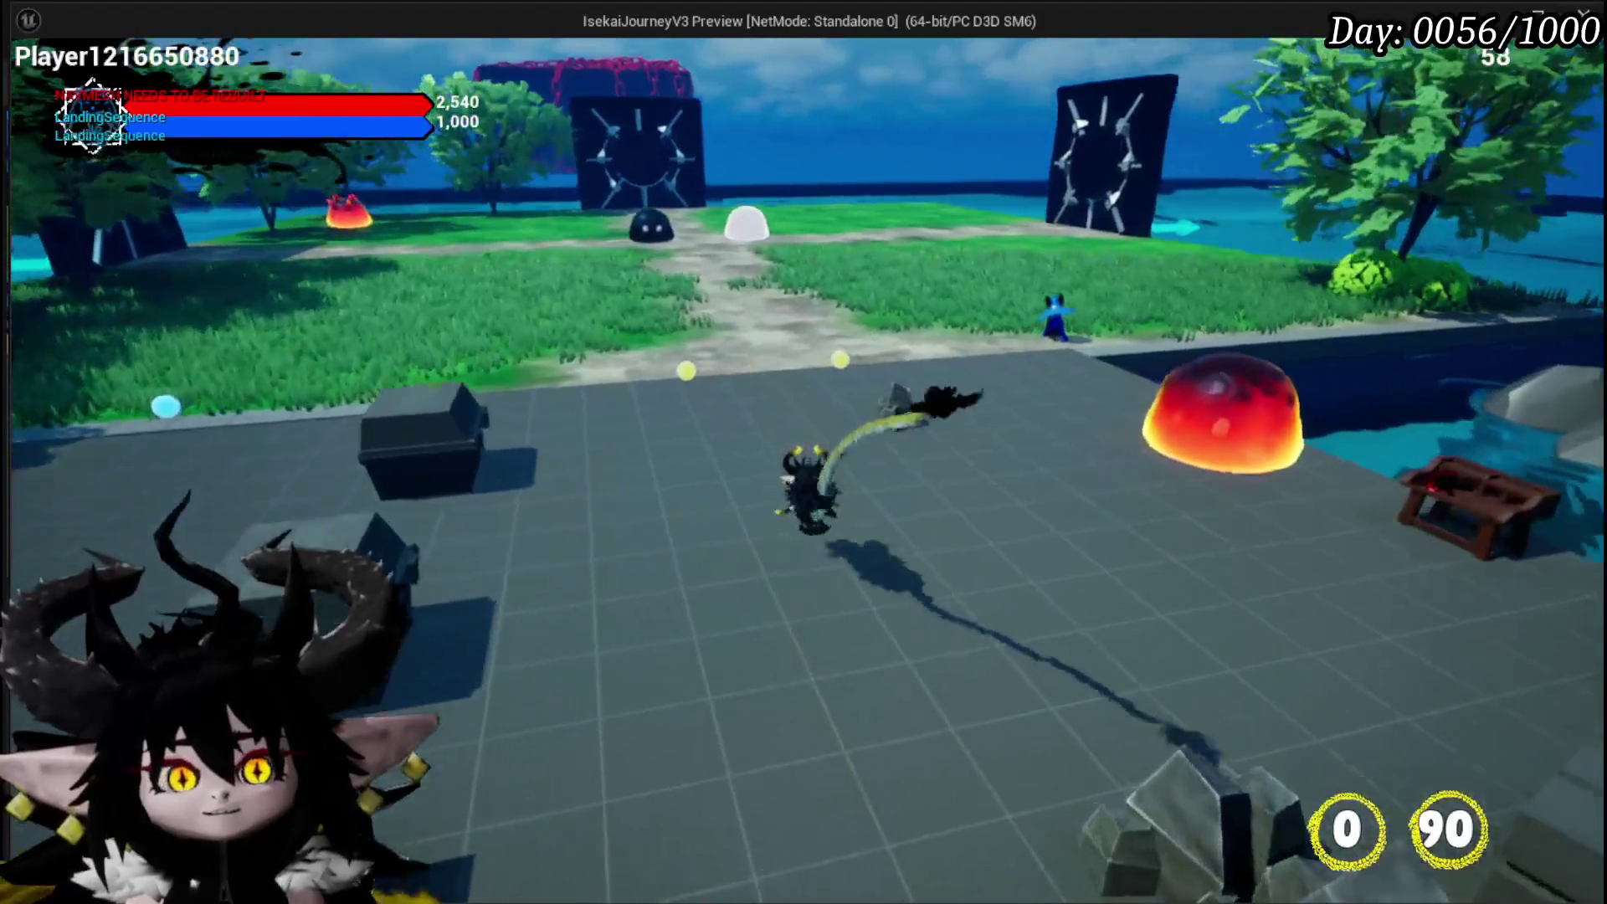
key("w")
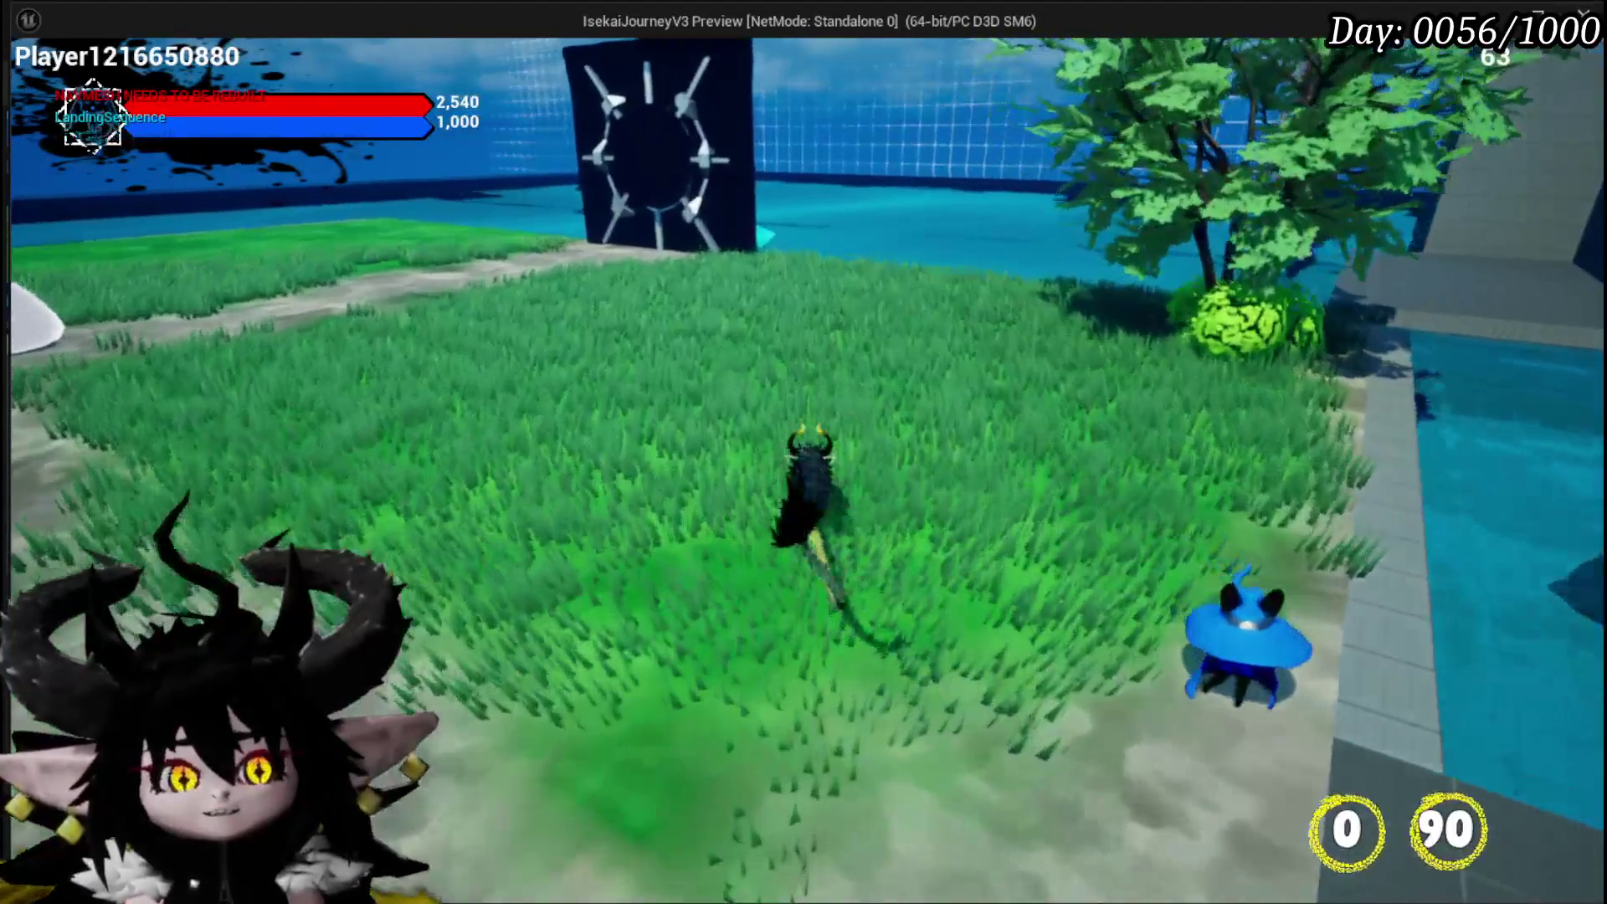
key("a")
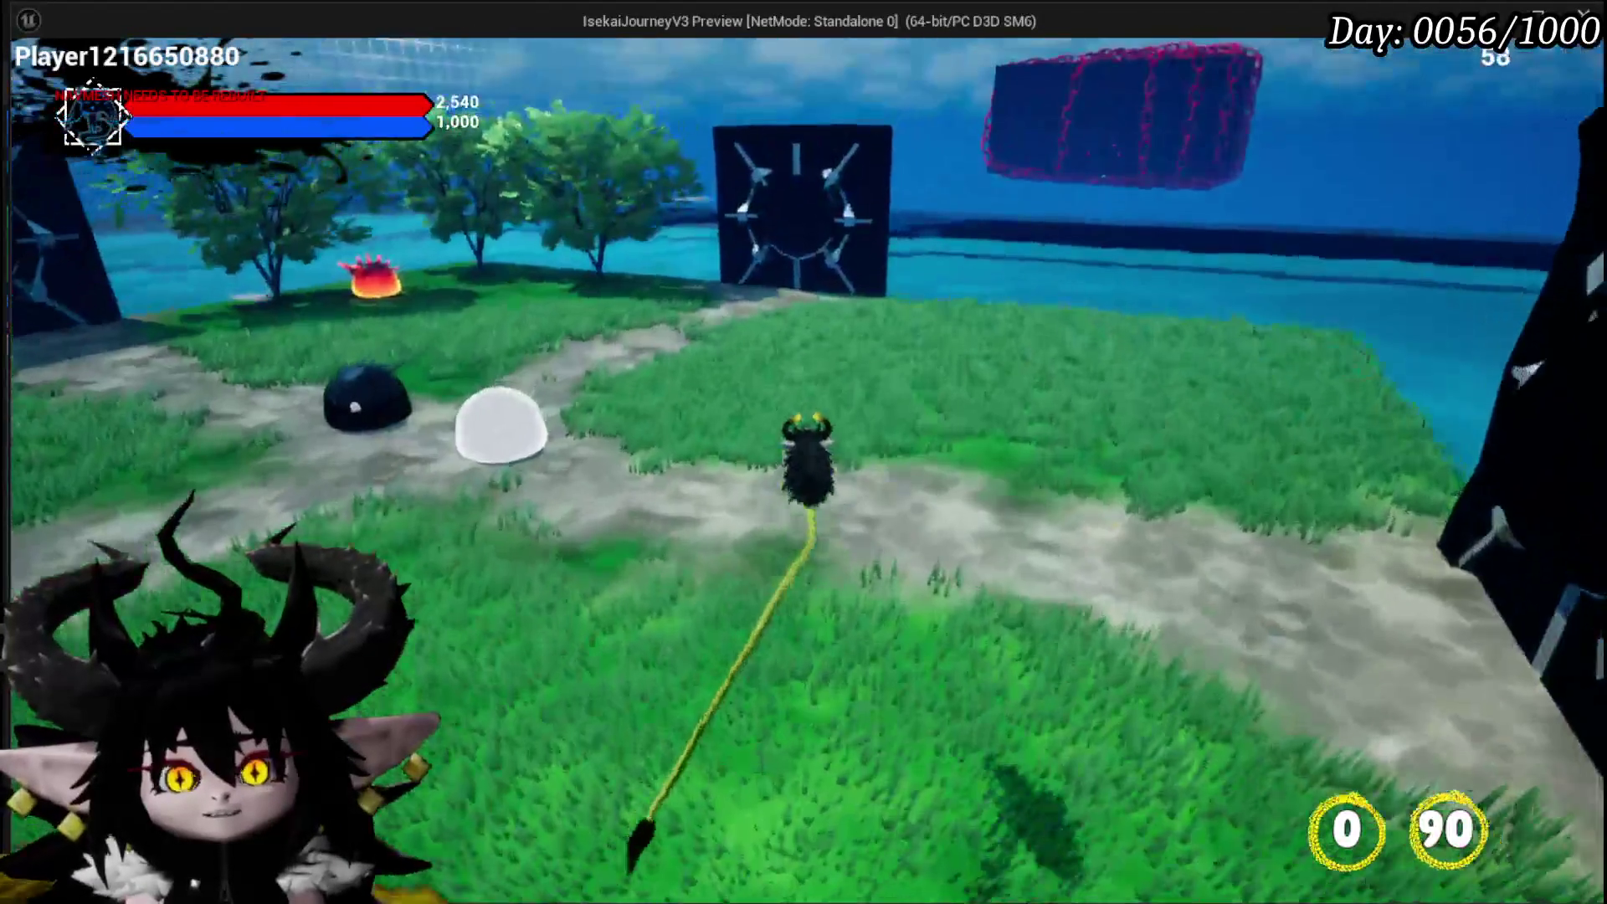
key("w")
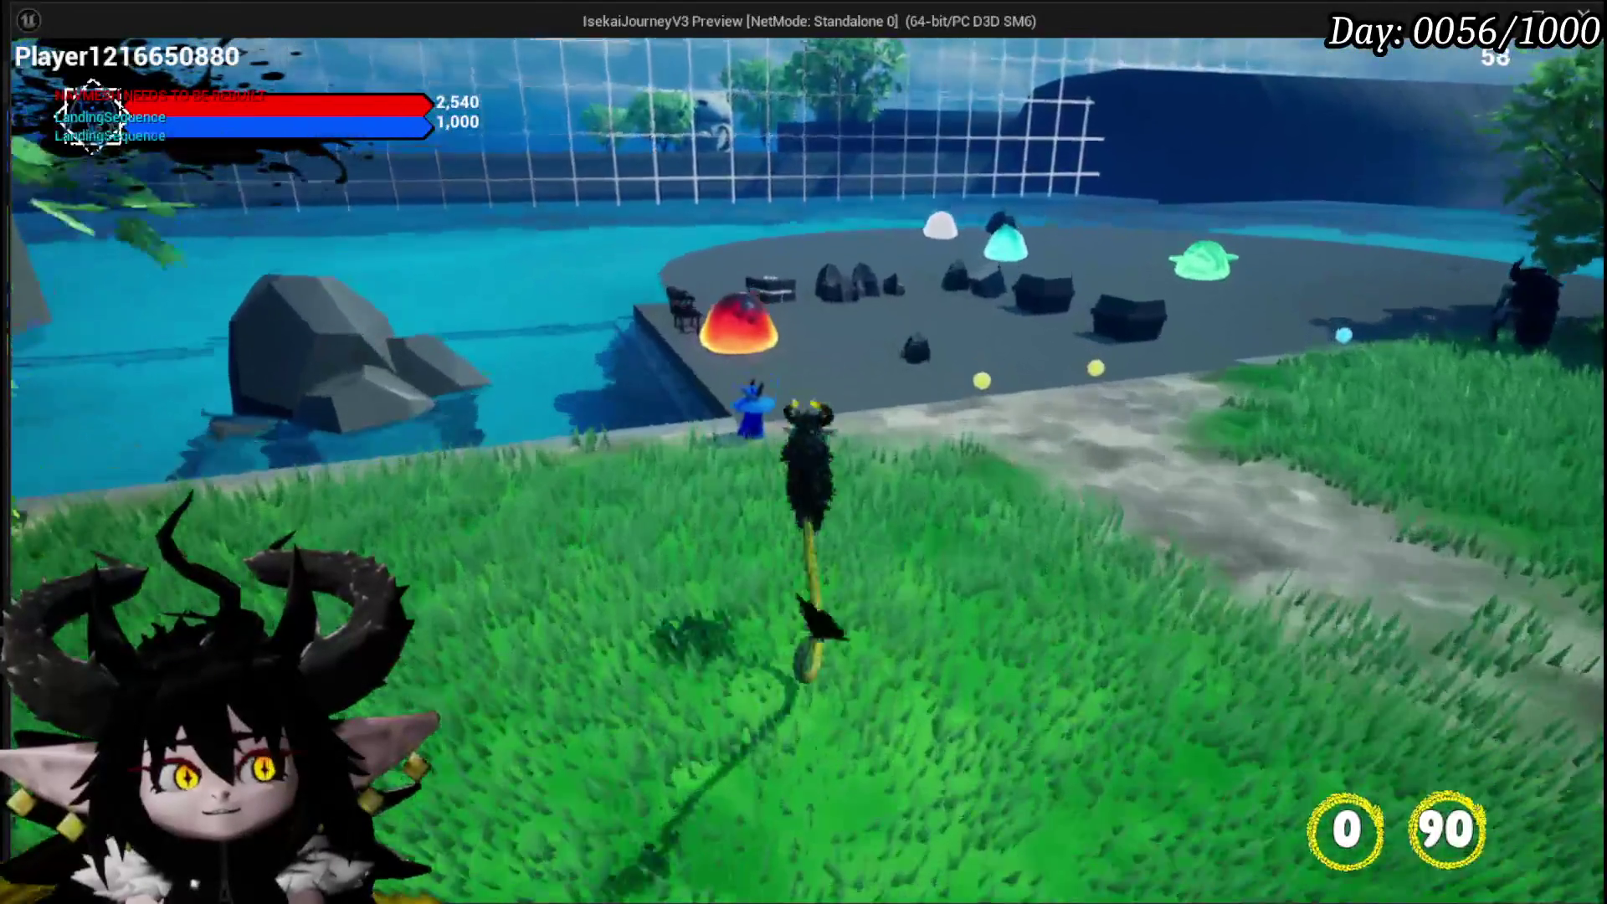
key("w")
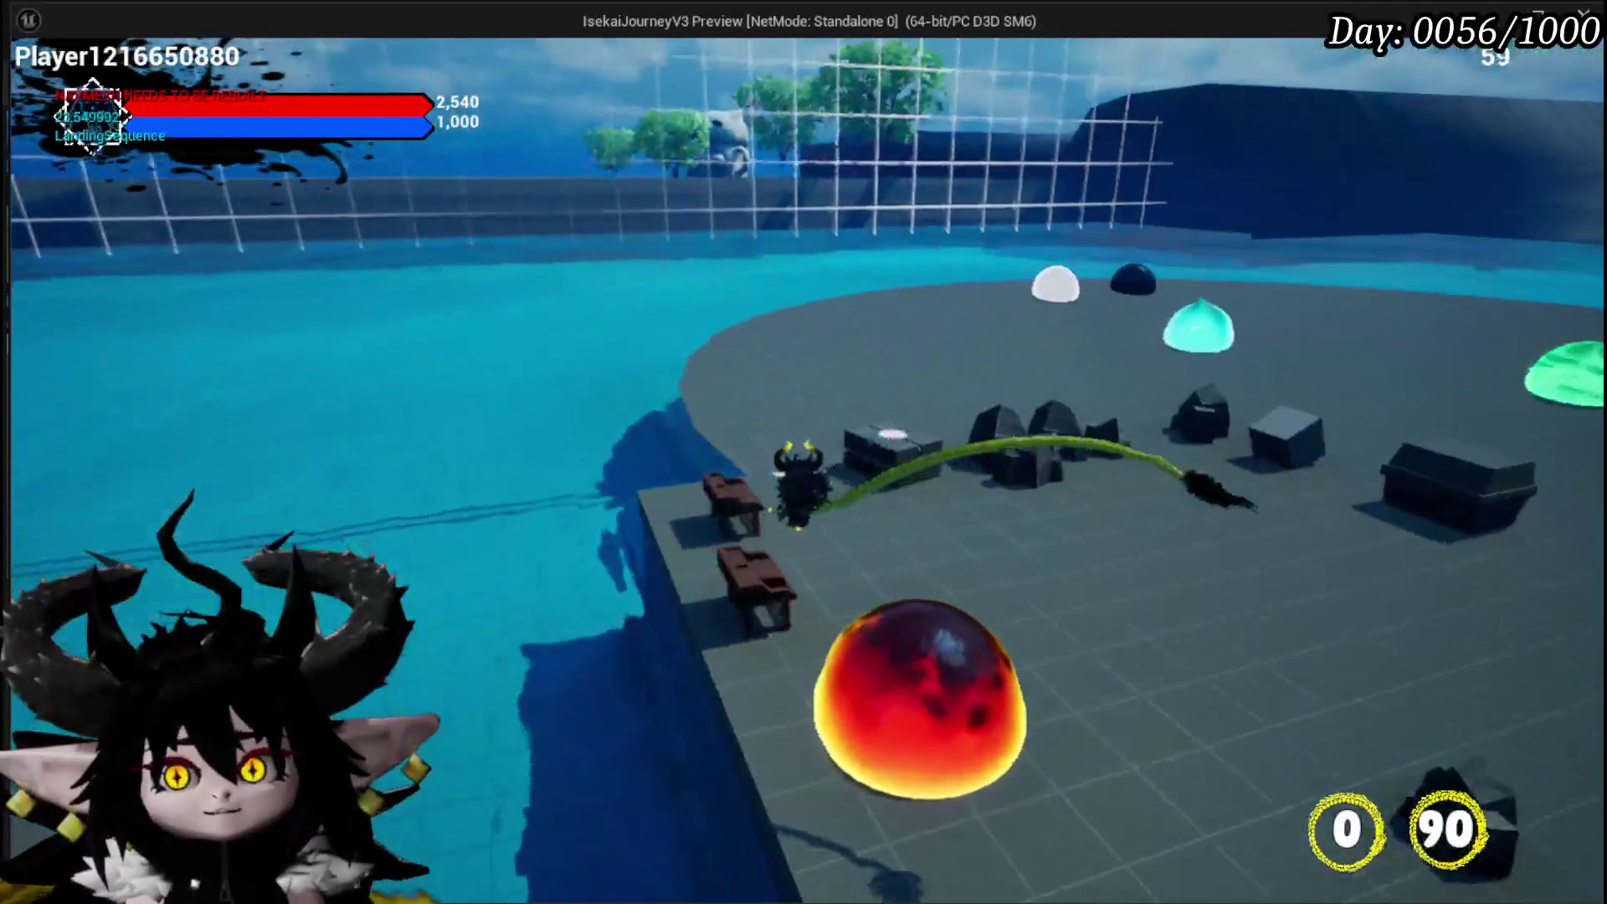
key("w")
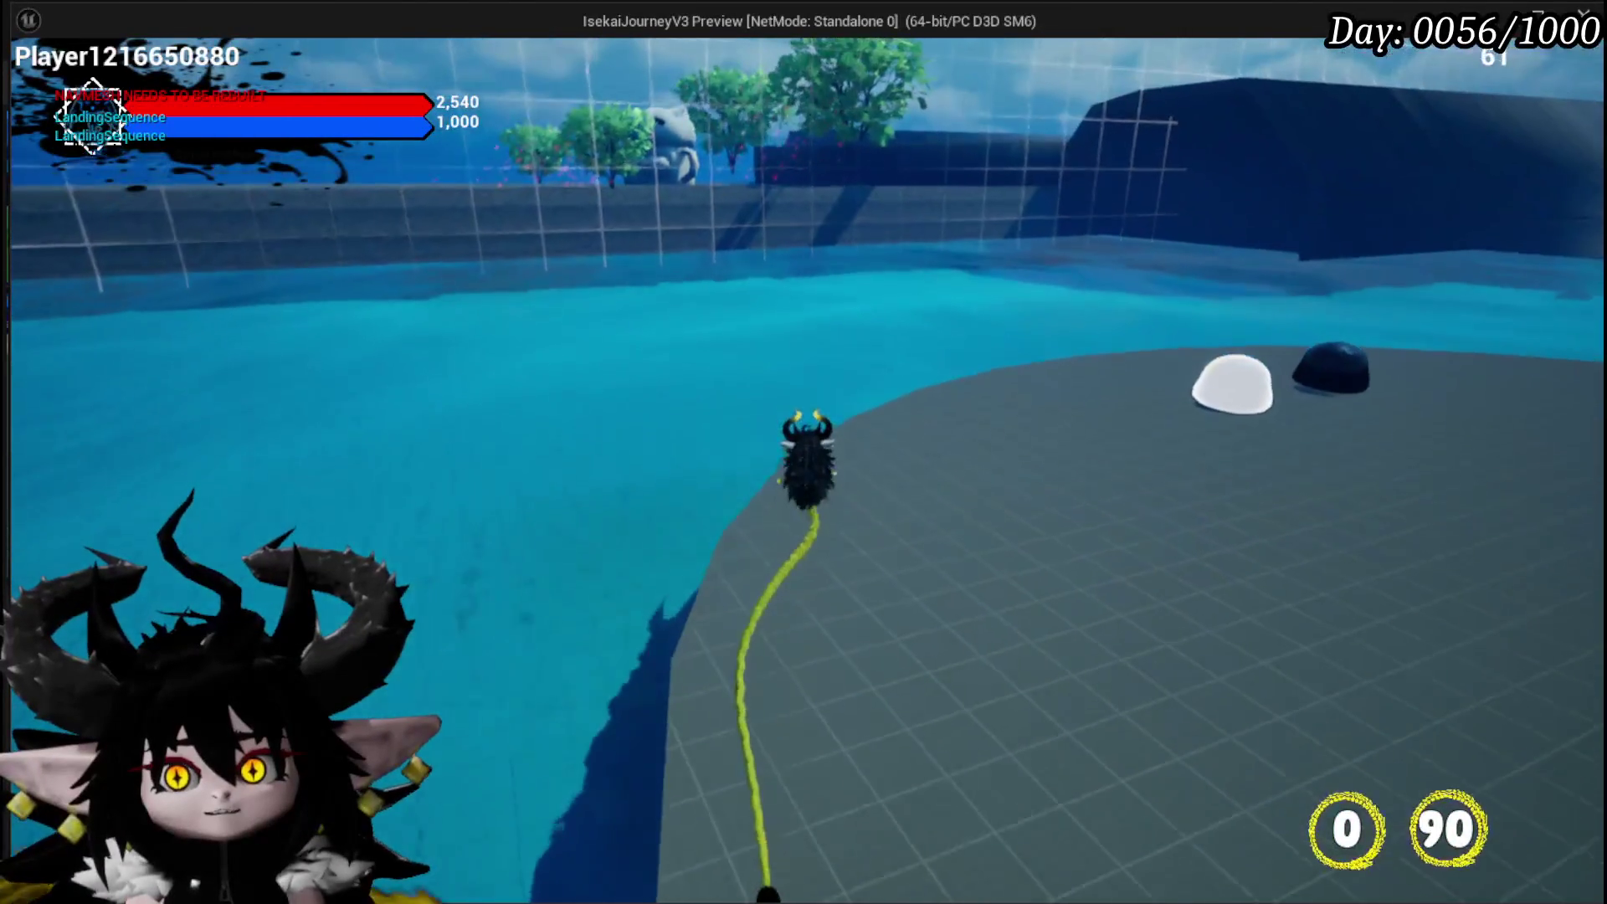
key("w")
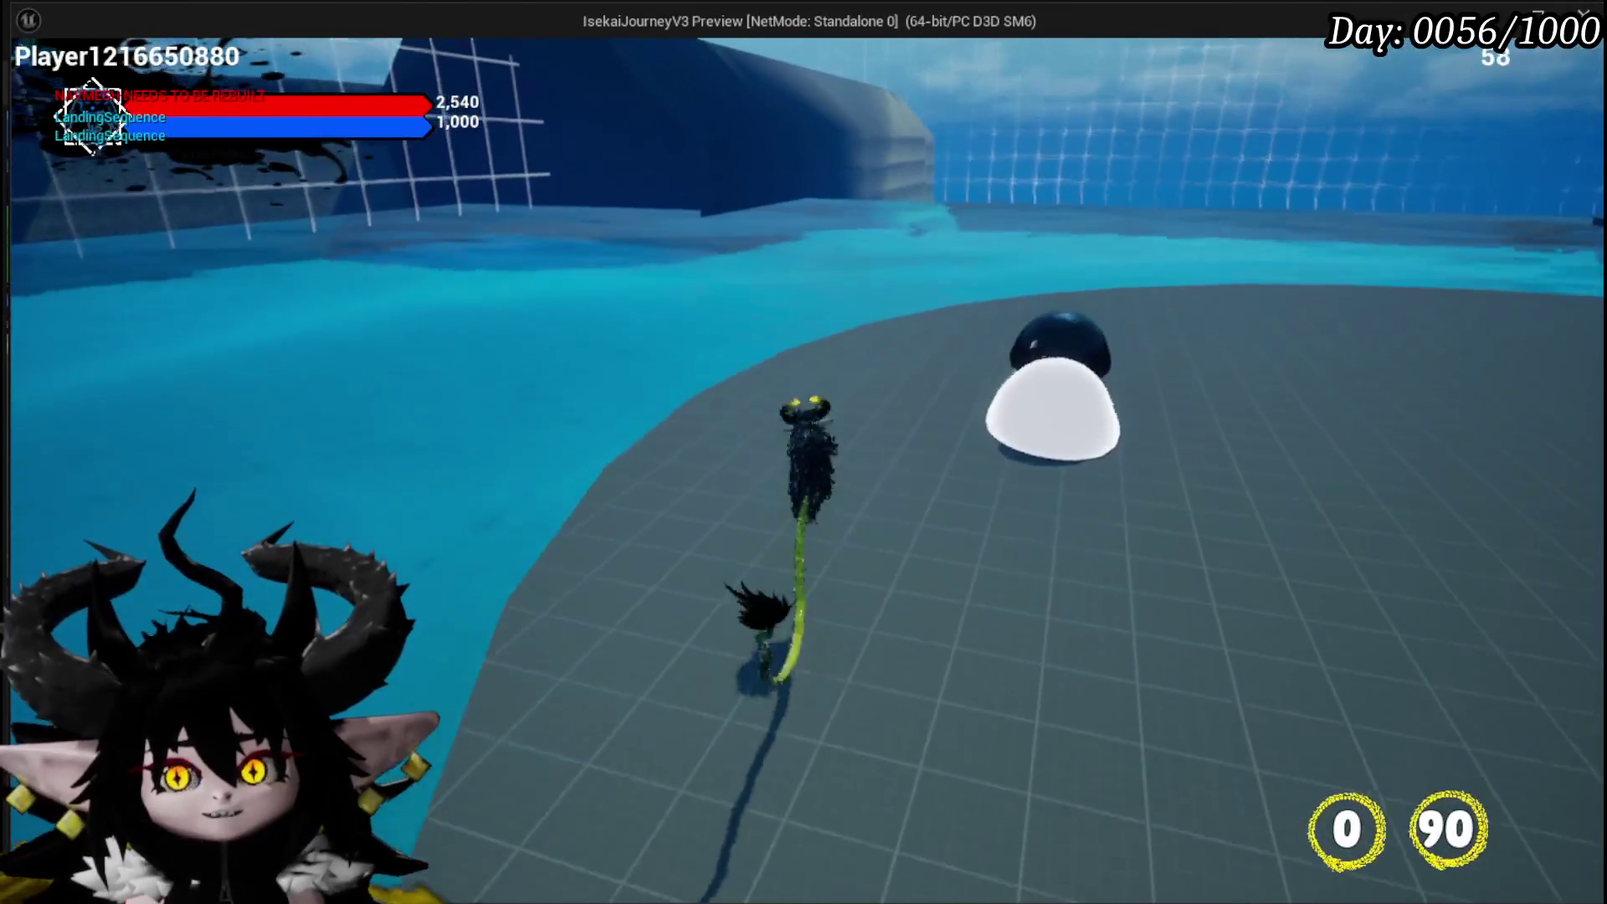
key("w")
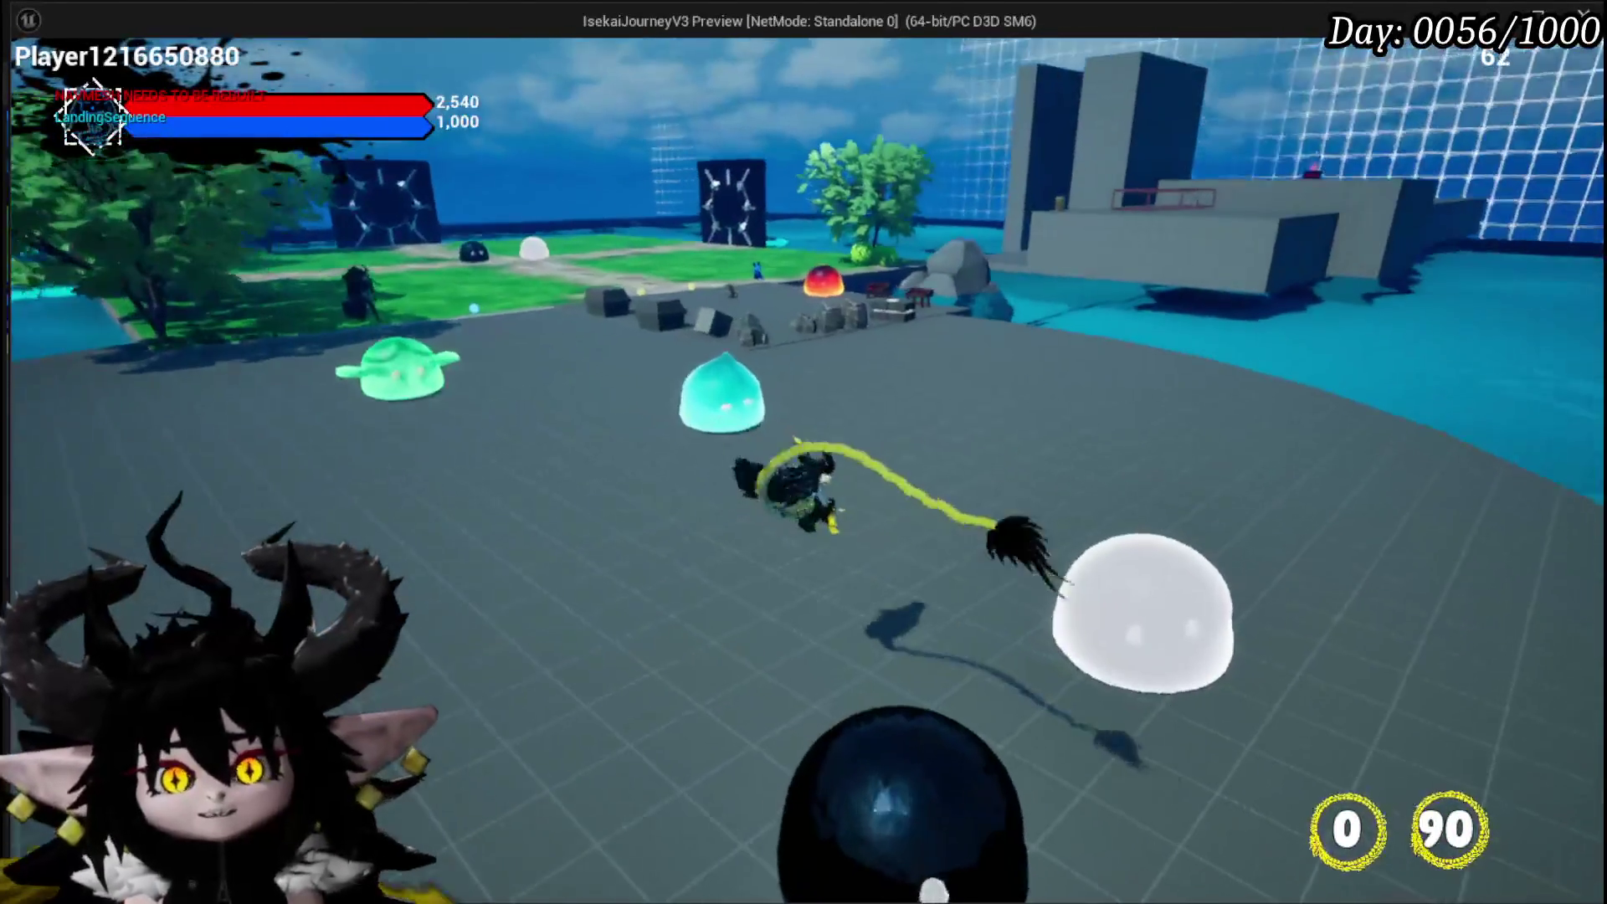
key("w")
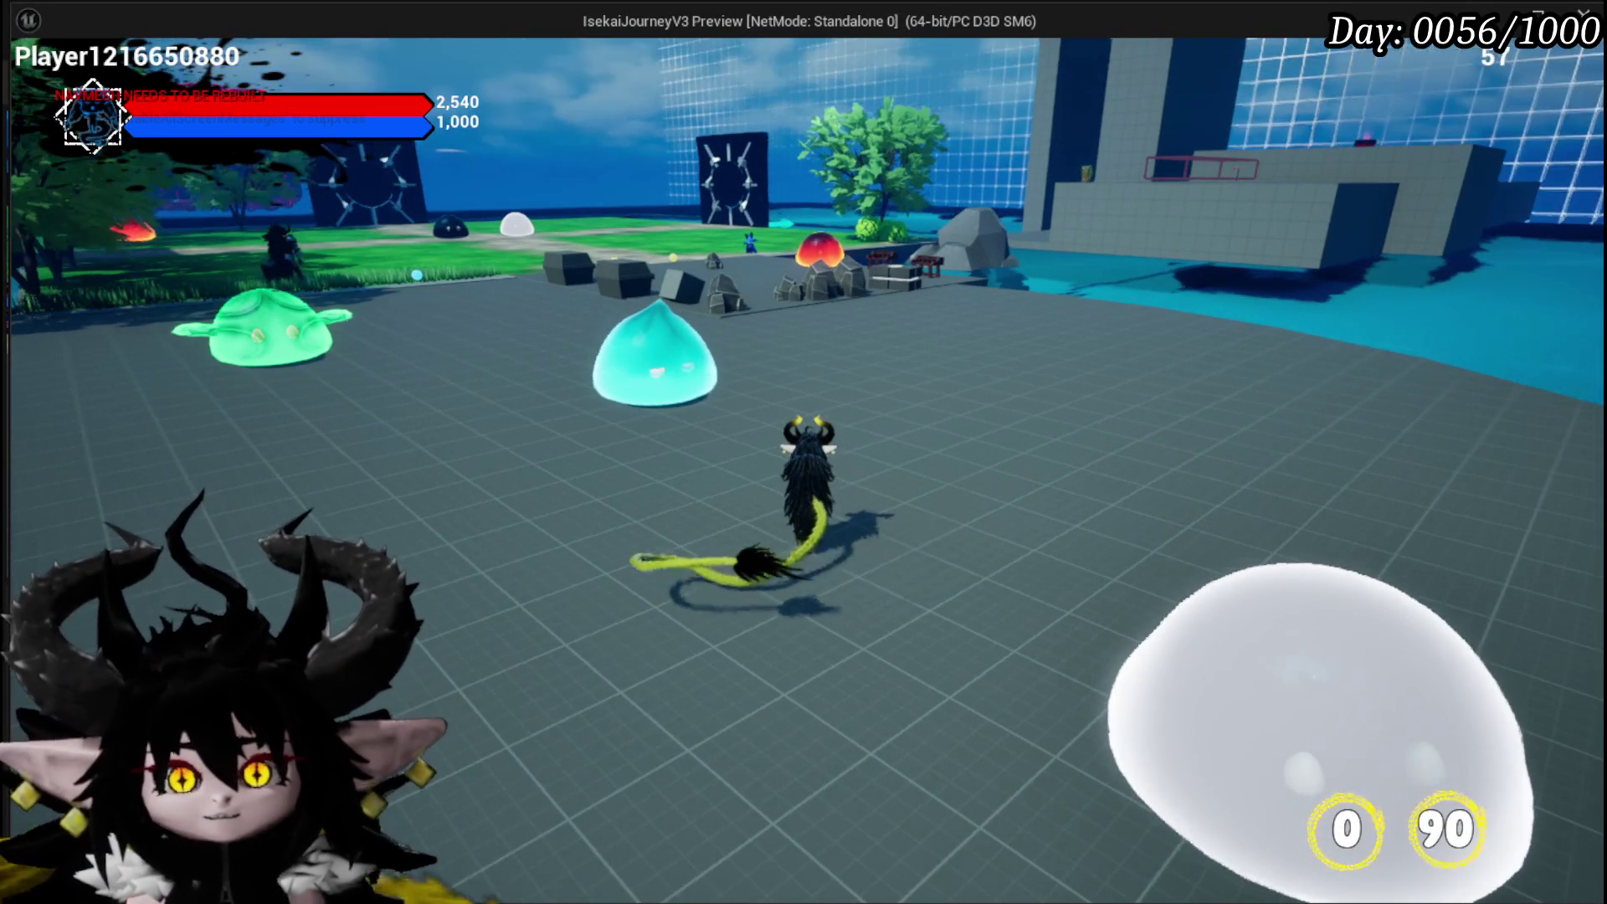
key("w")
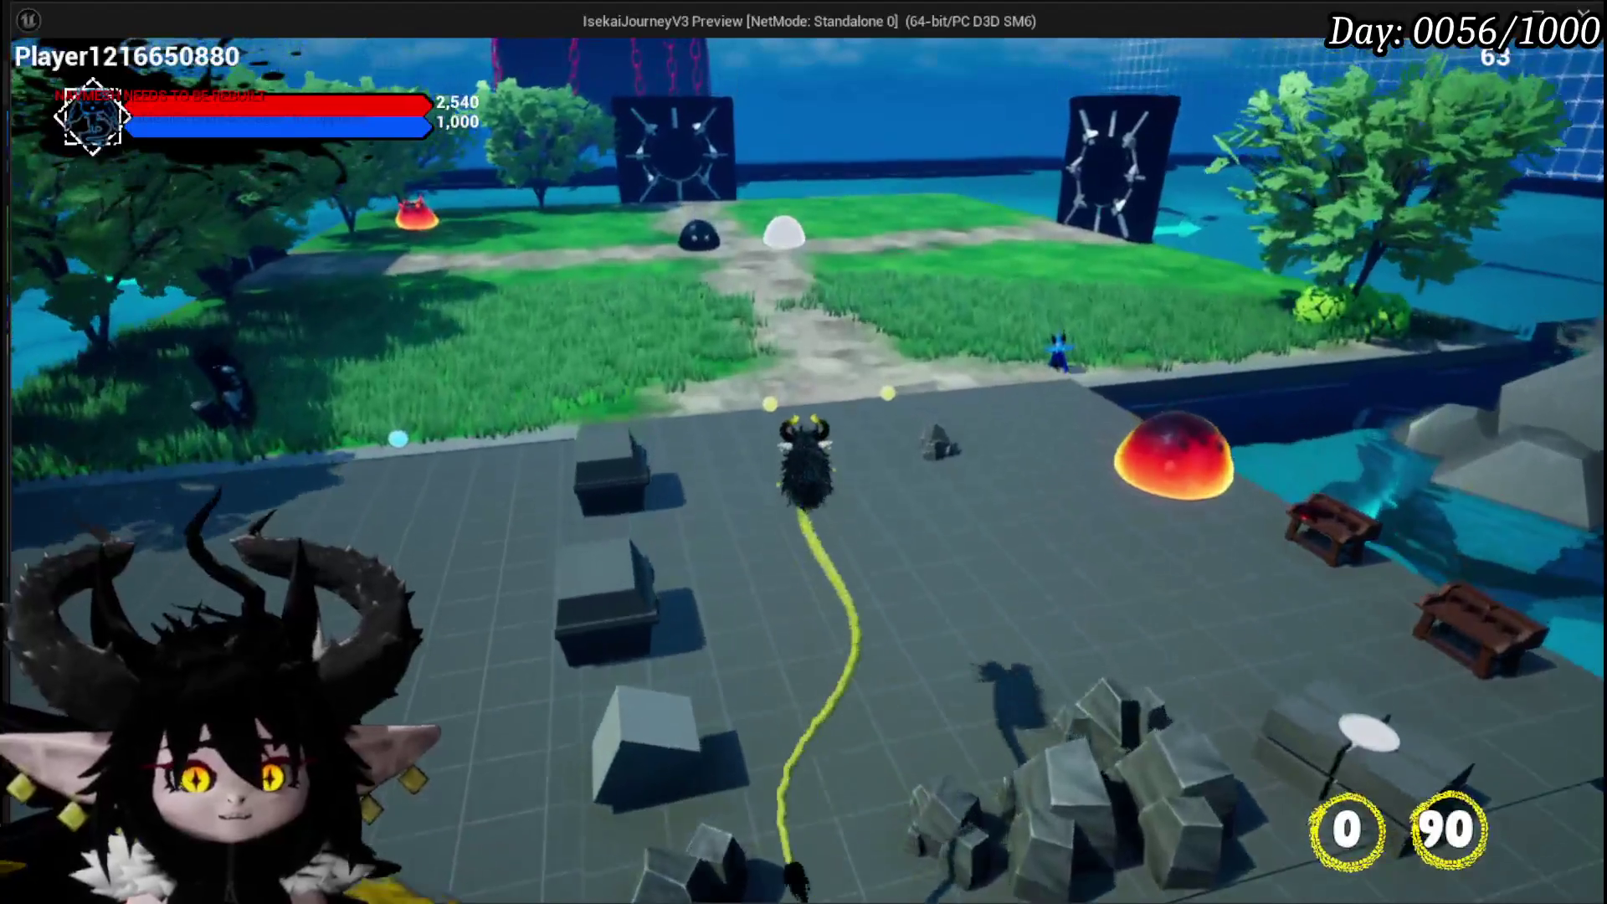
Follow the grassy path past the bush and tree, then return along the platform edge
key("w")
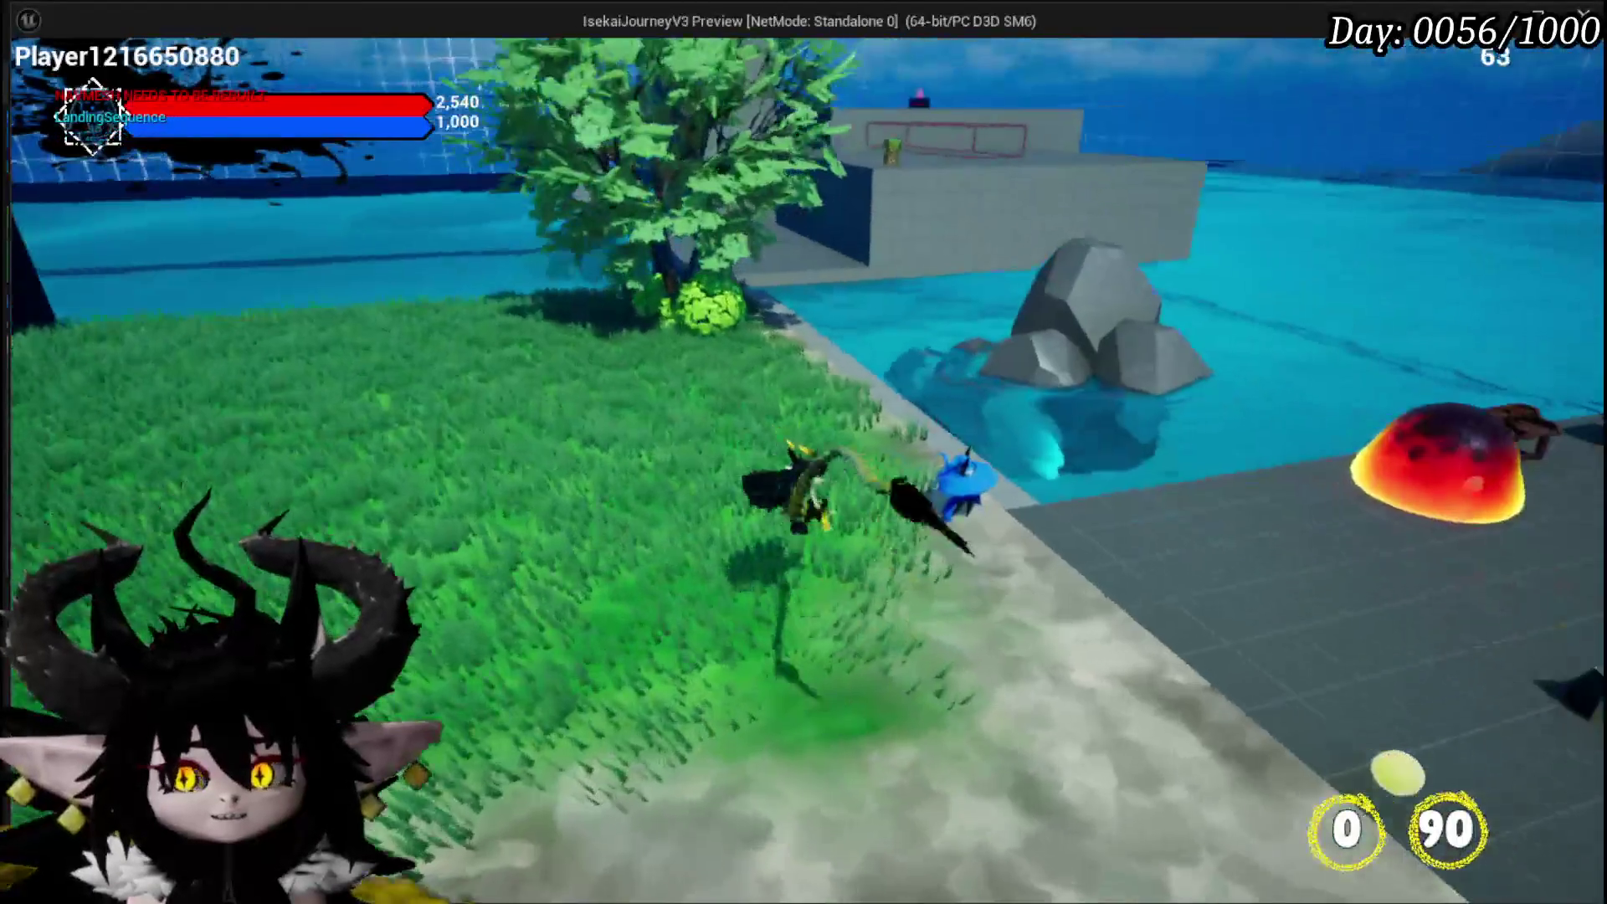
key("w")
key("w")
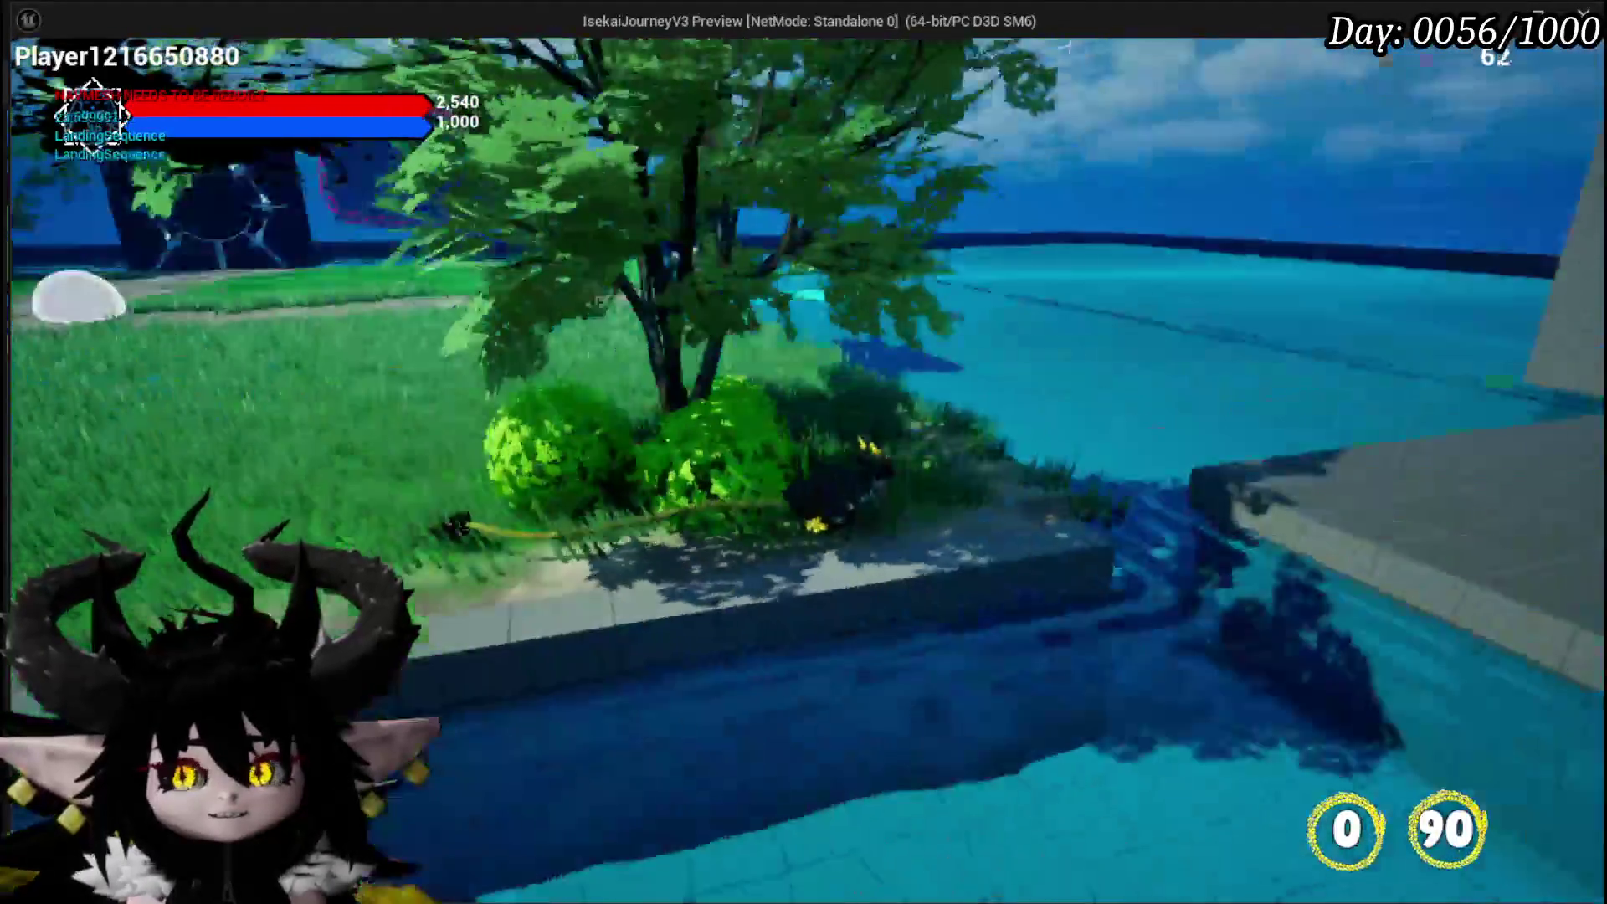
key("w")
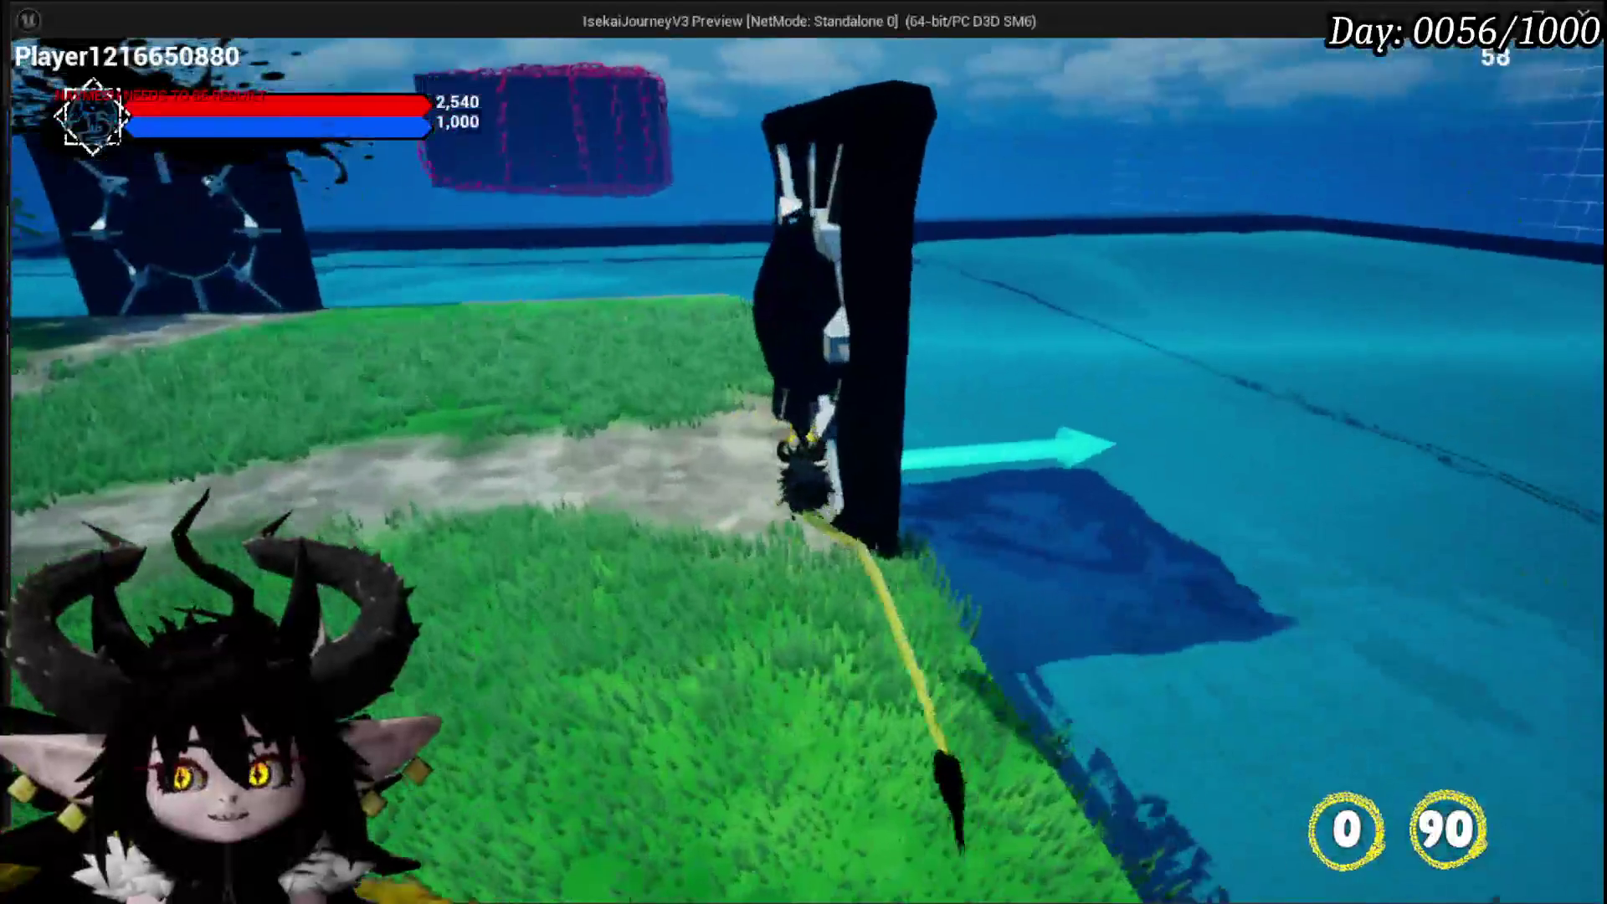
key("w")
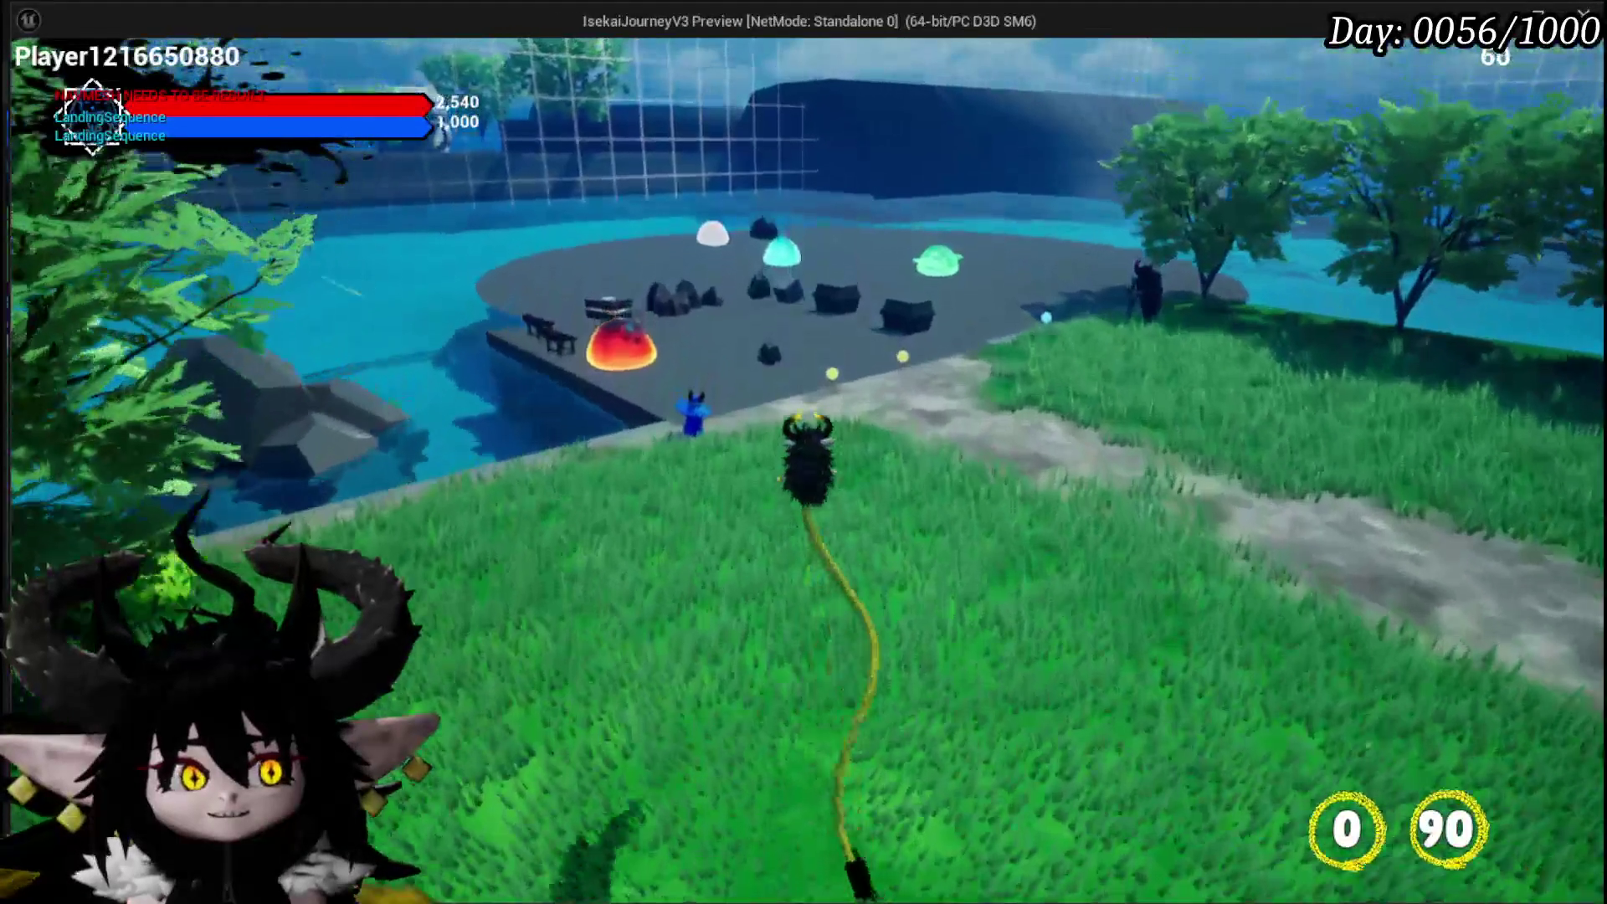
key("w")
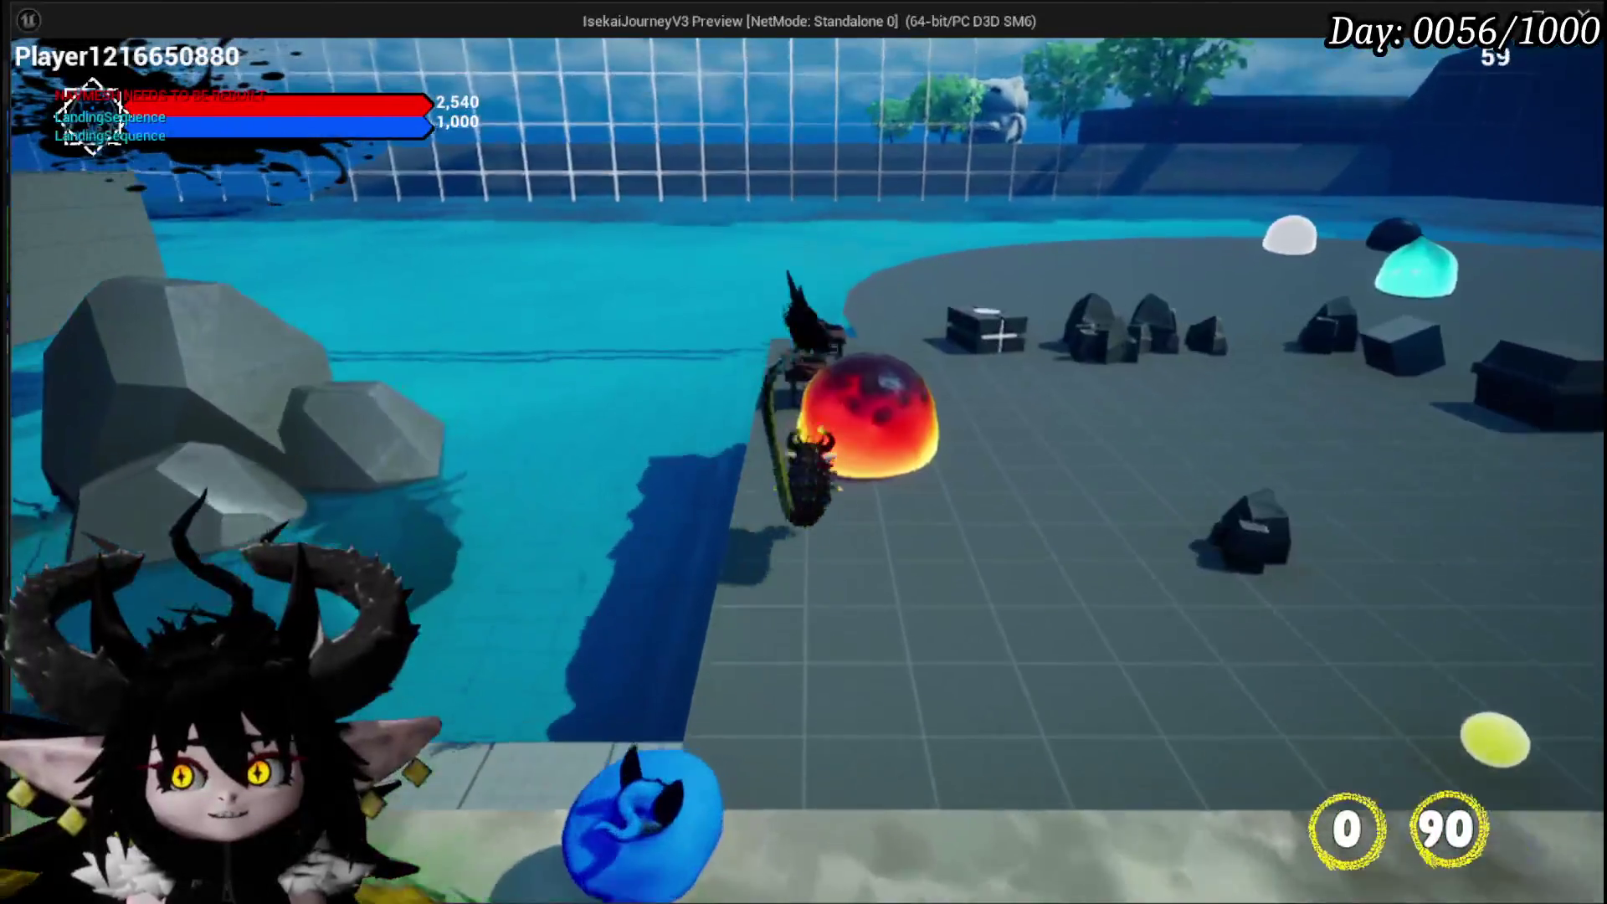
key("w")
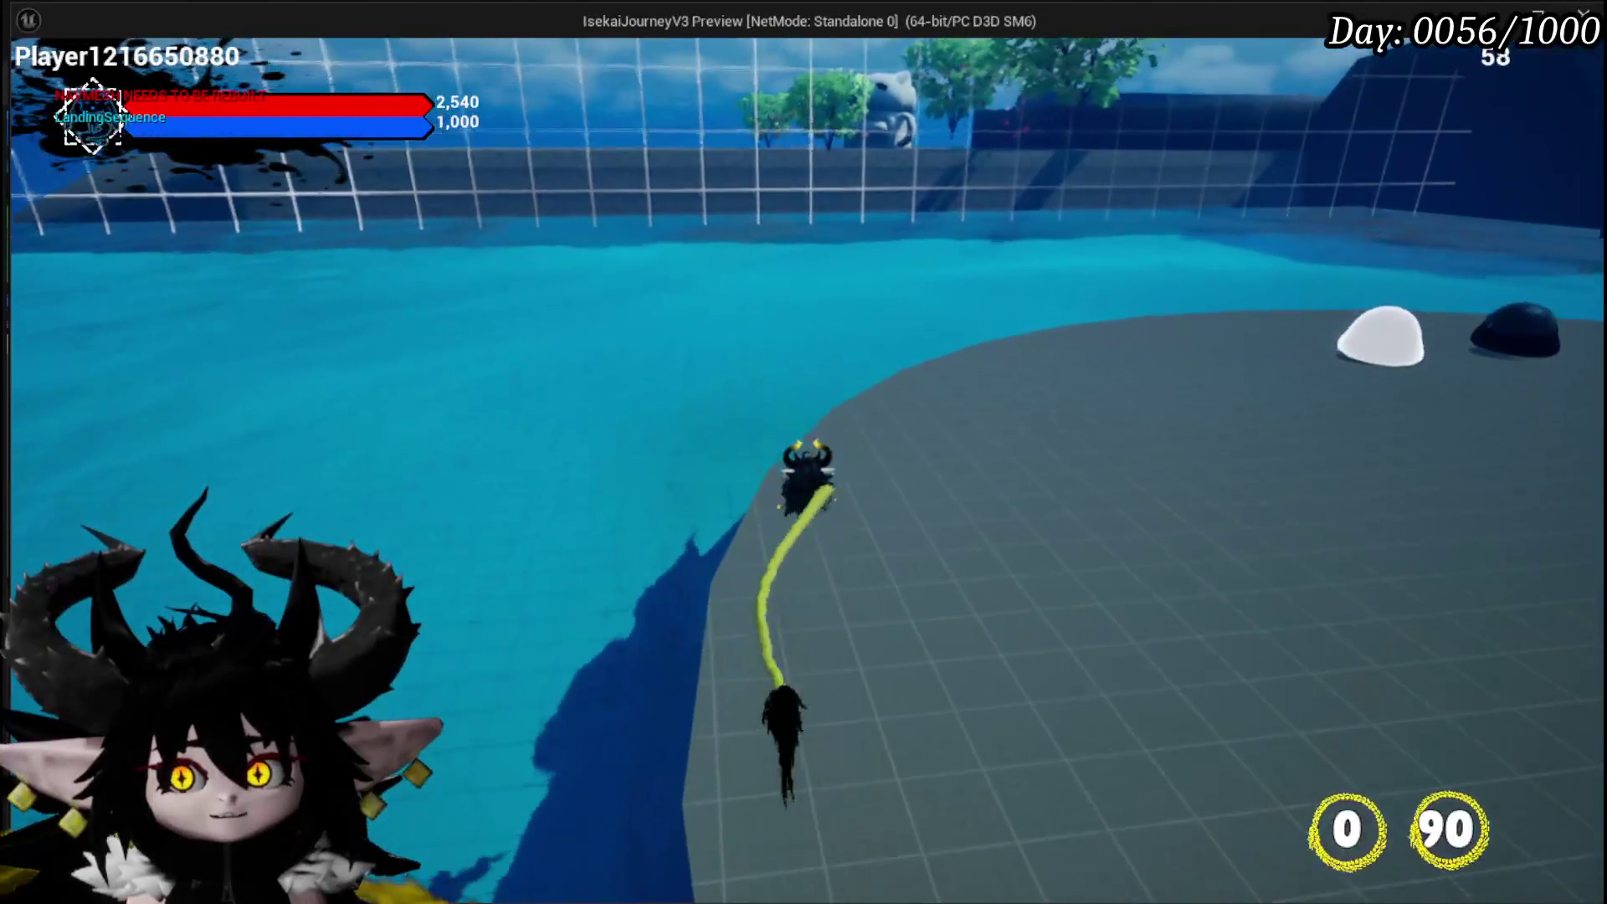
key("w")
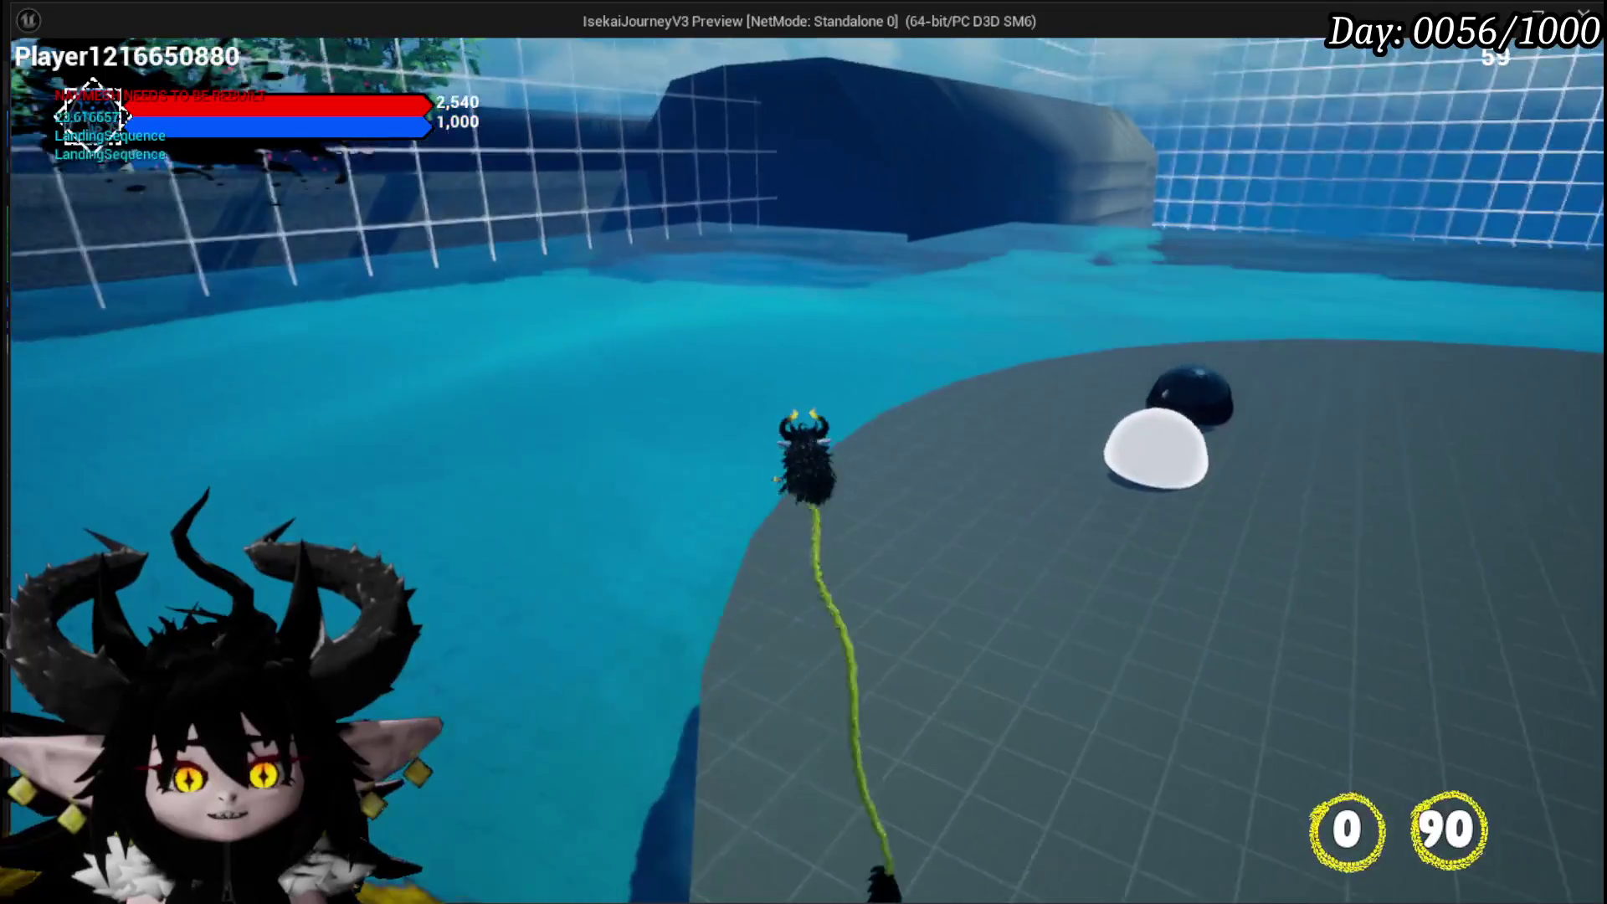
key("w")
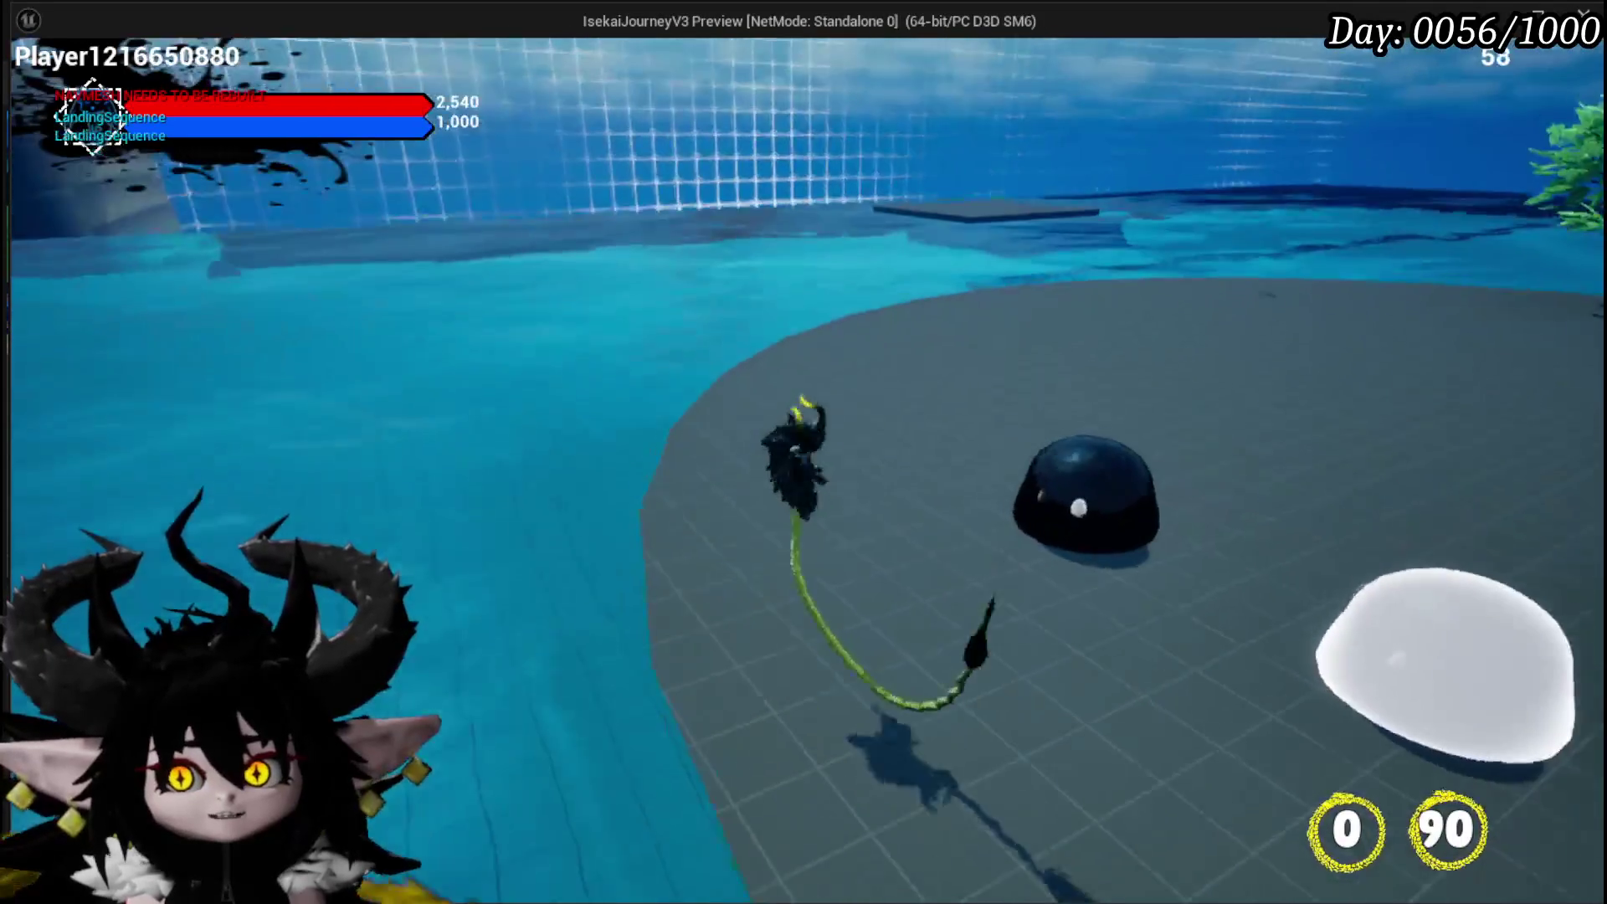
key("w")
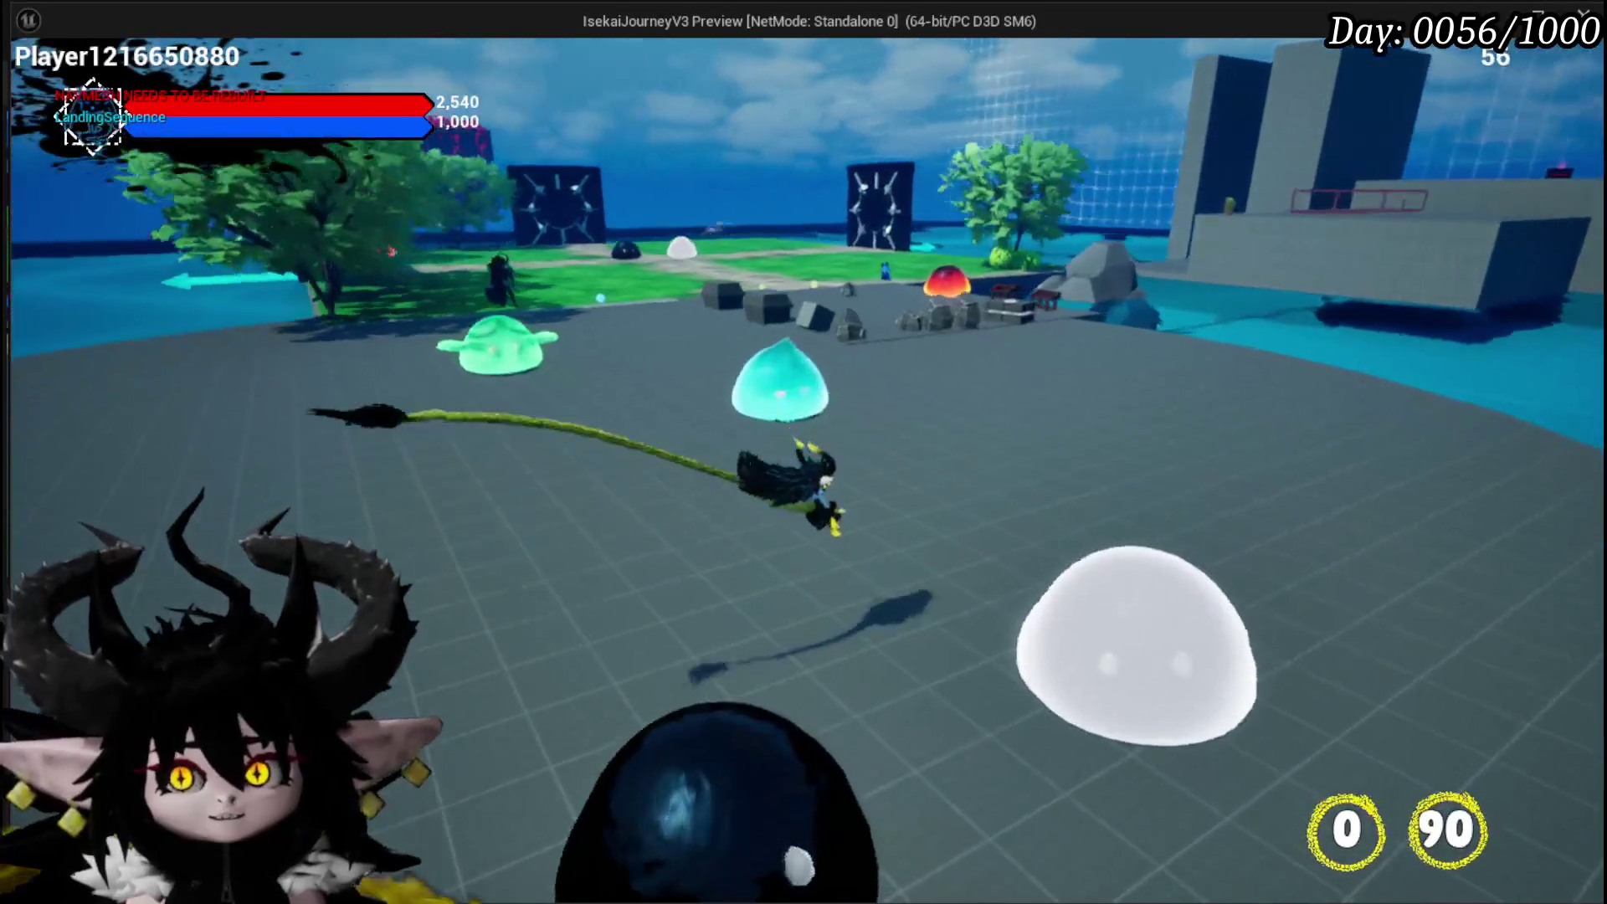
Grapple across the pool and back onto the dark platform, then walk to the sign
key("w")
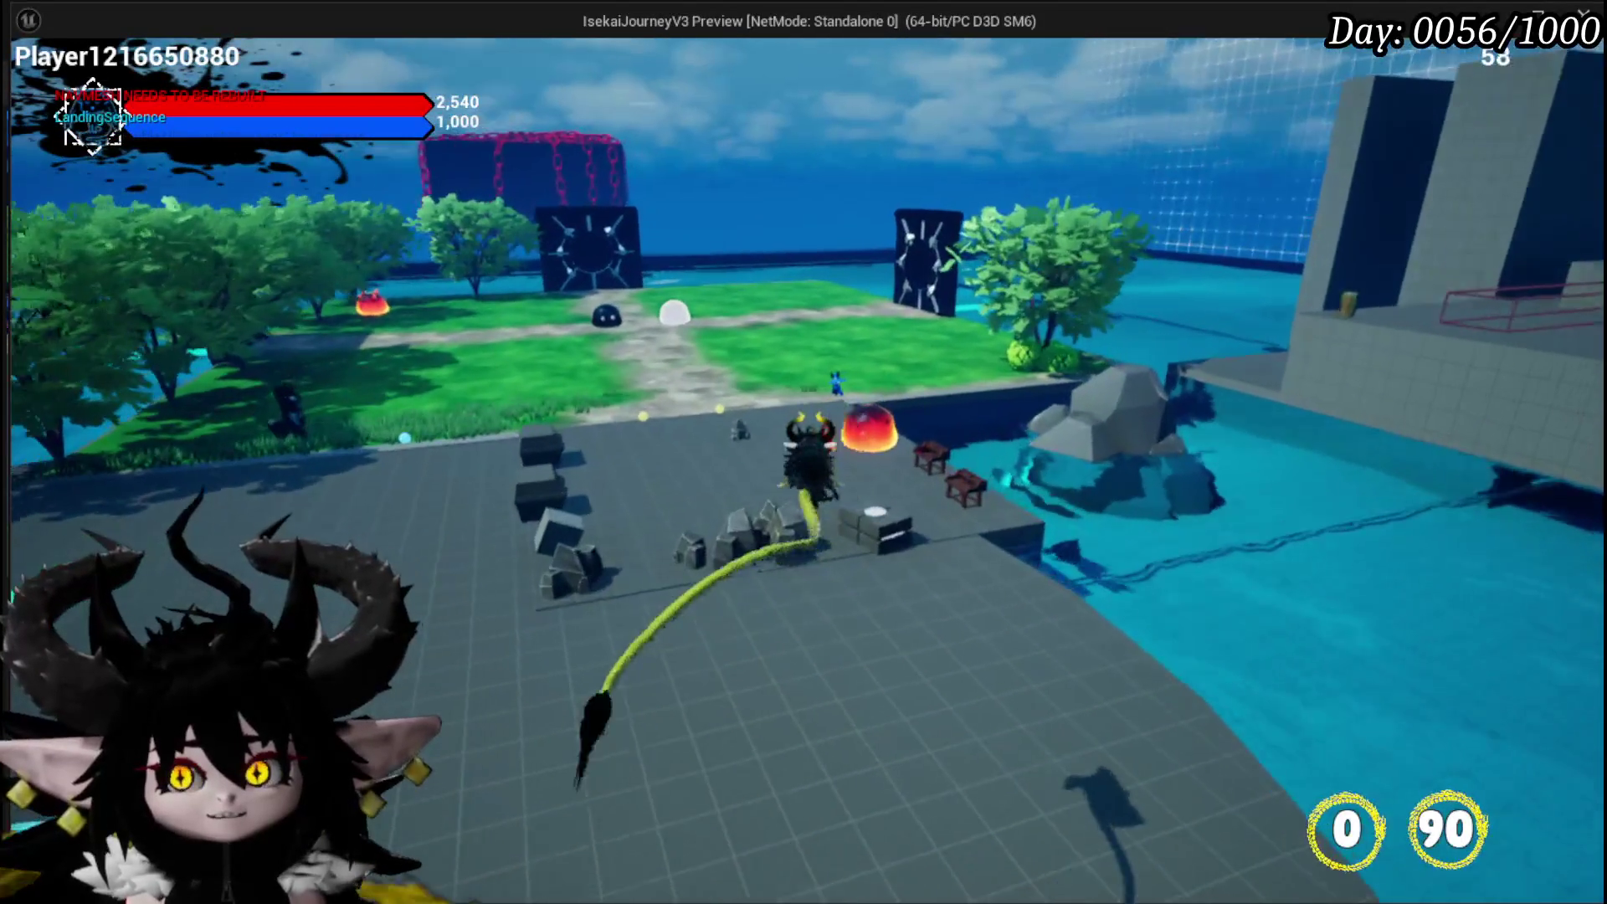
key("w")
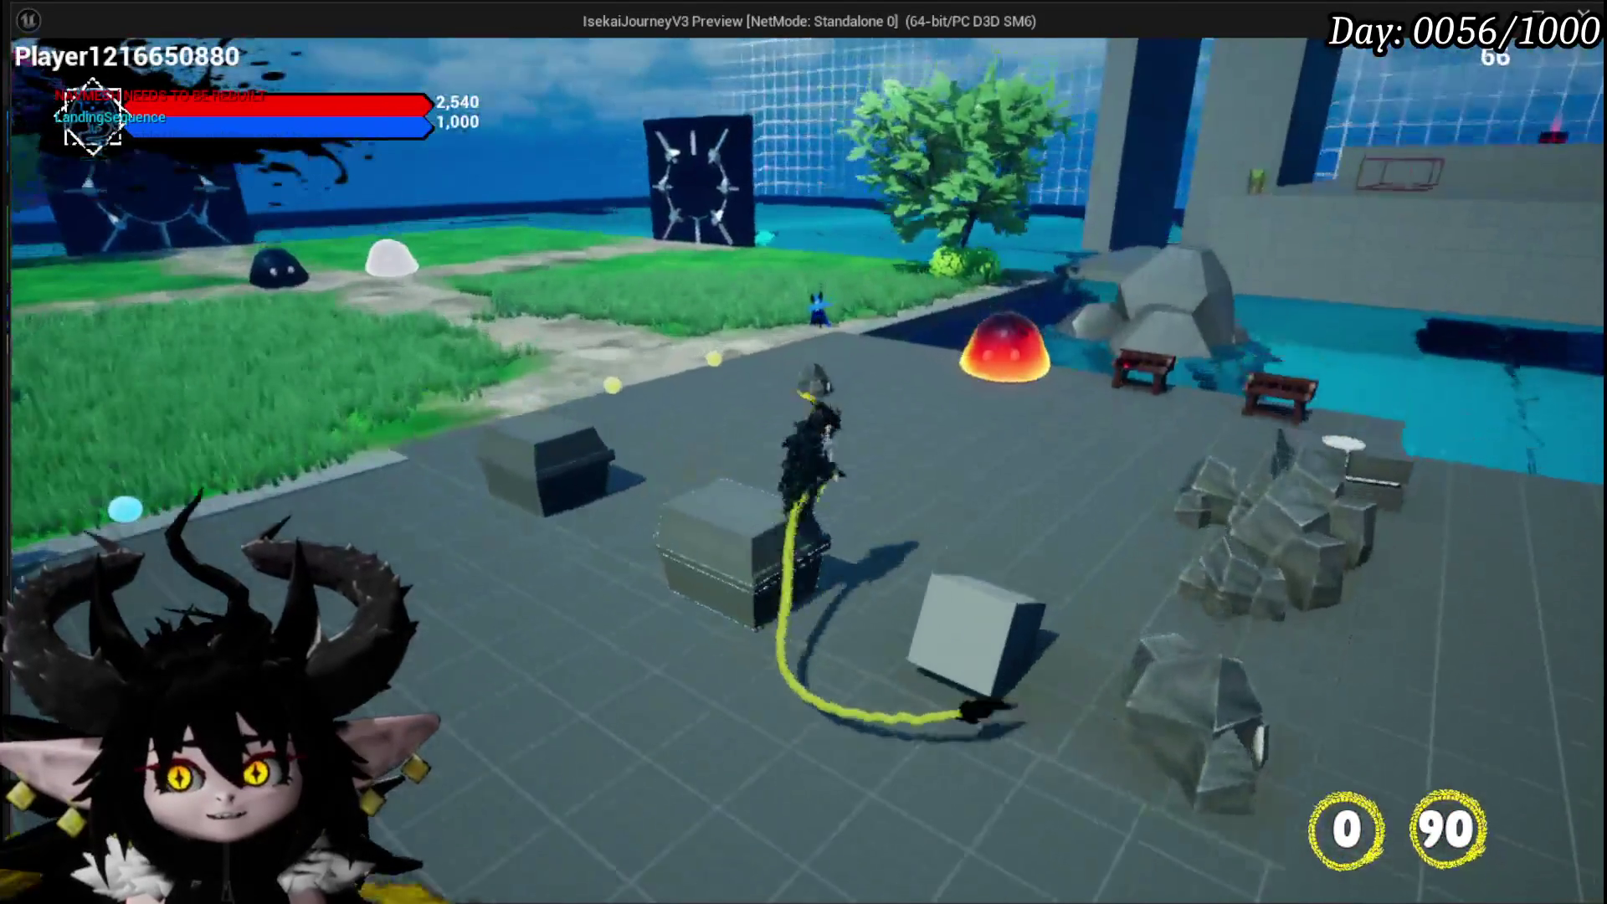
key("w")
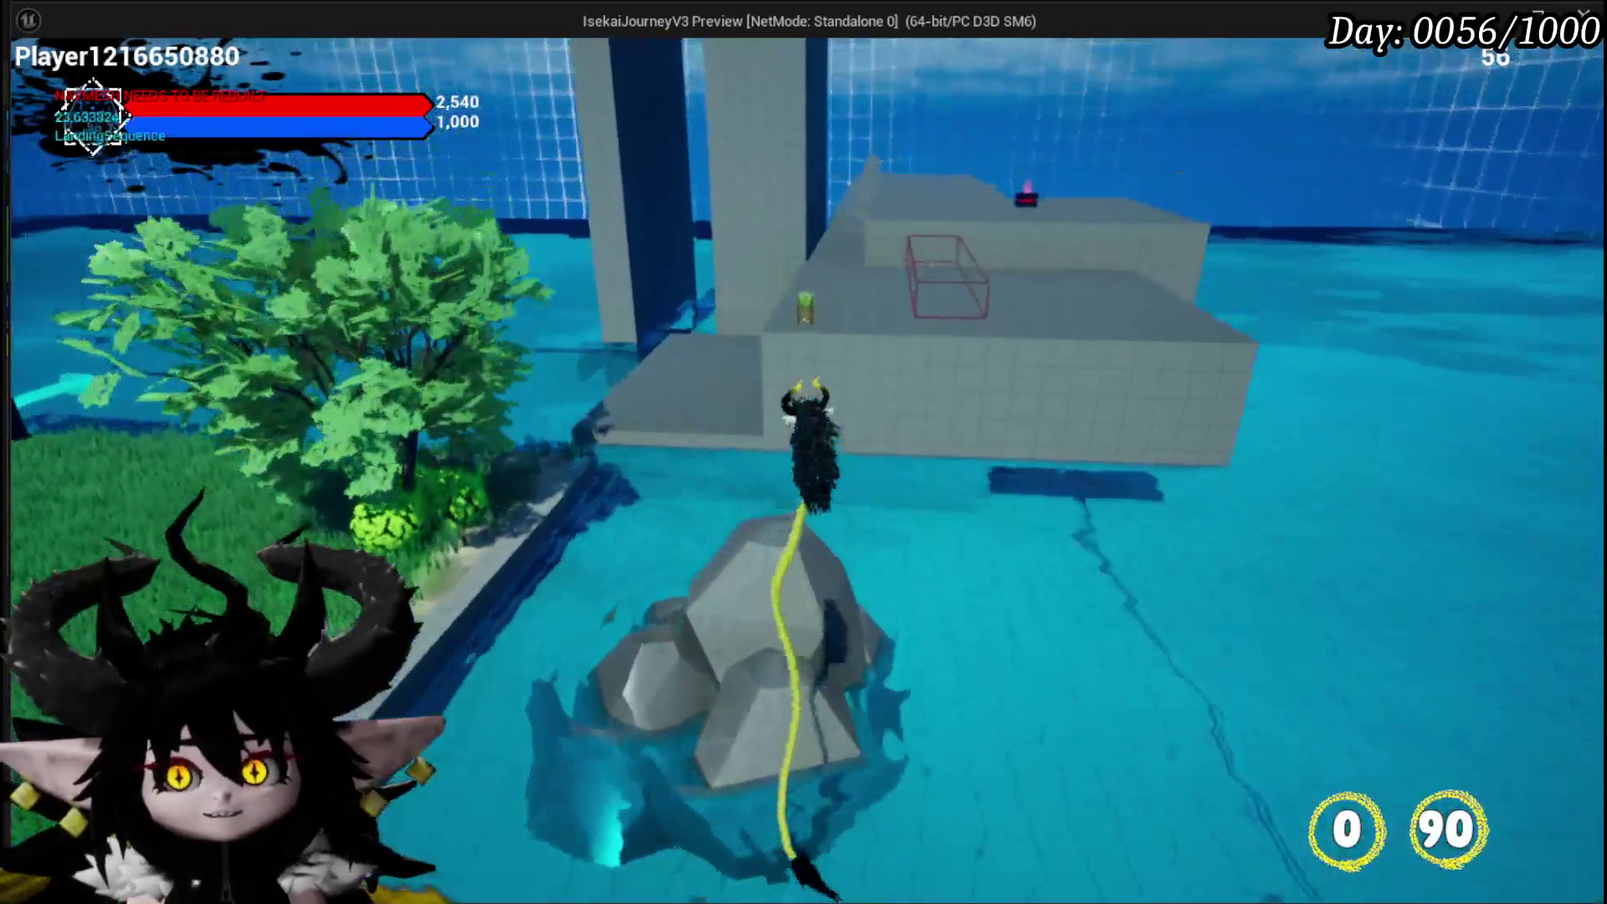
key("w")
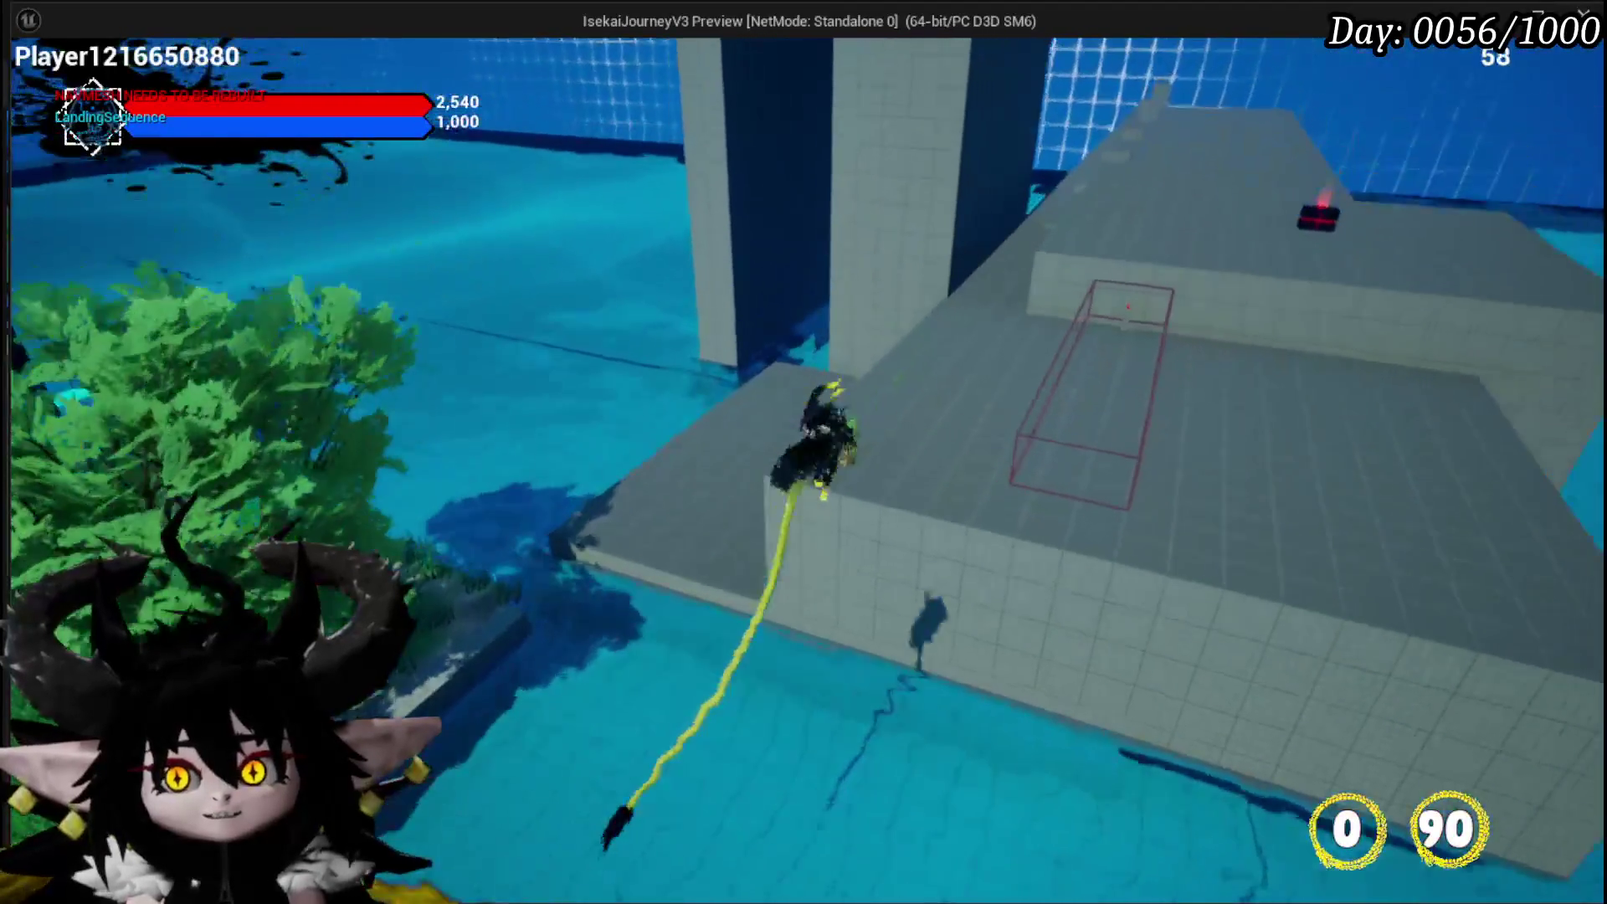
key("w")
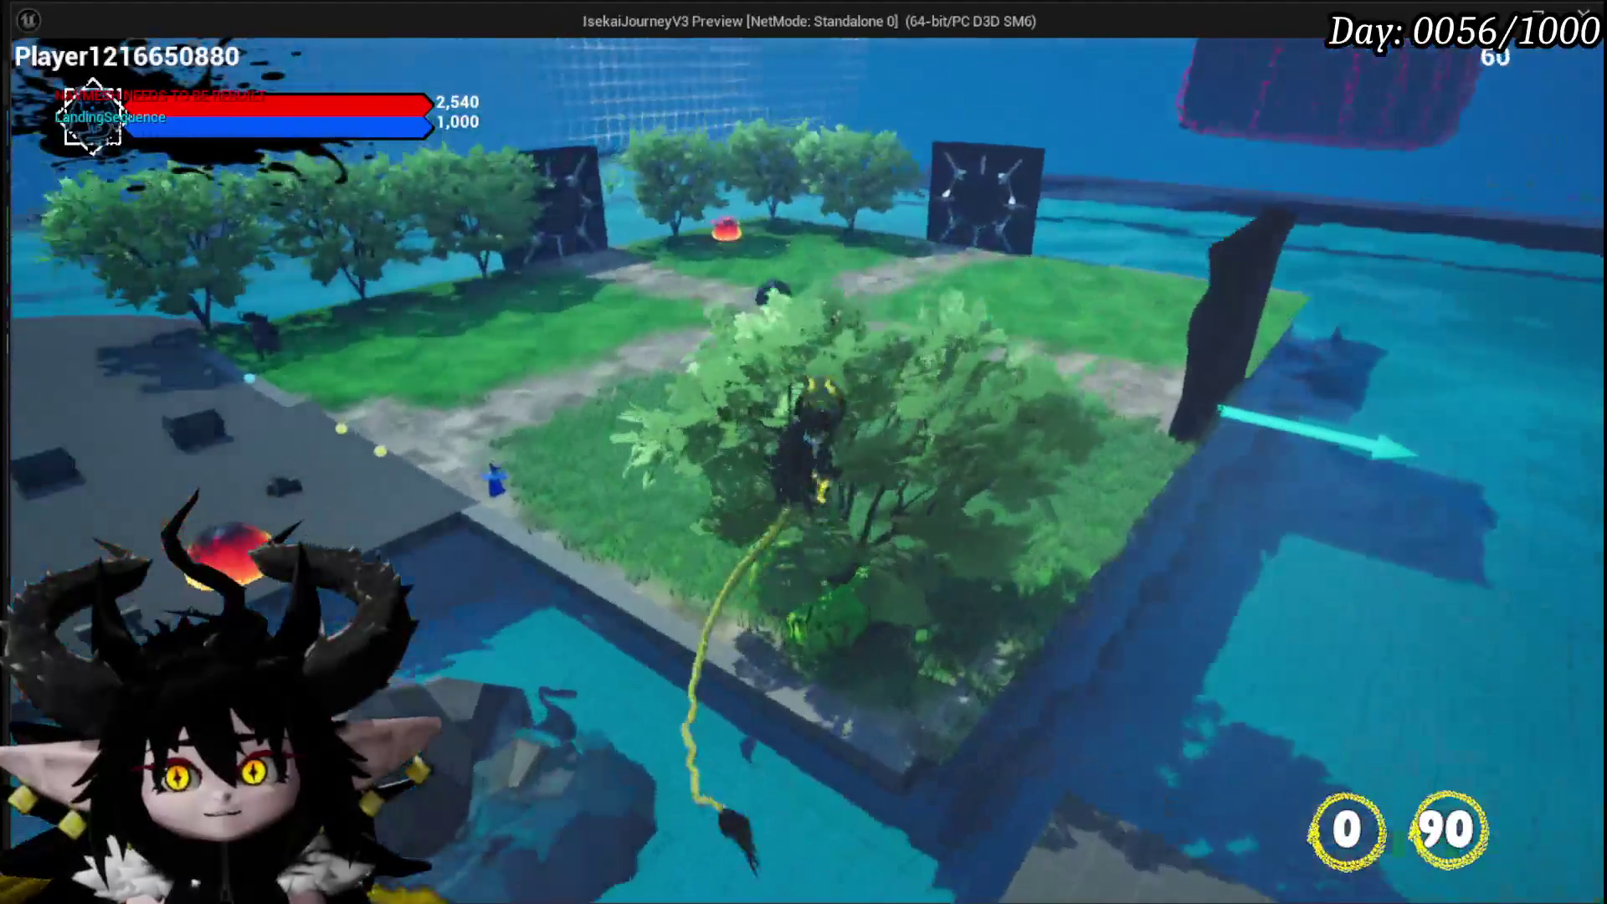
key("w")
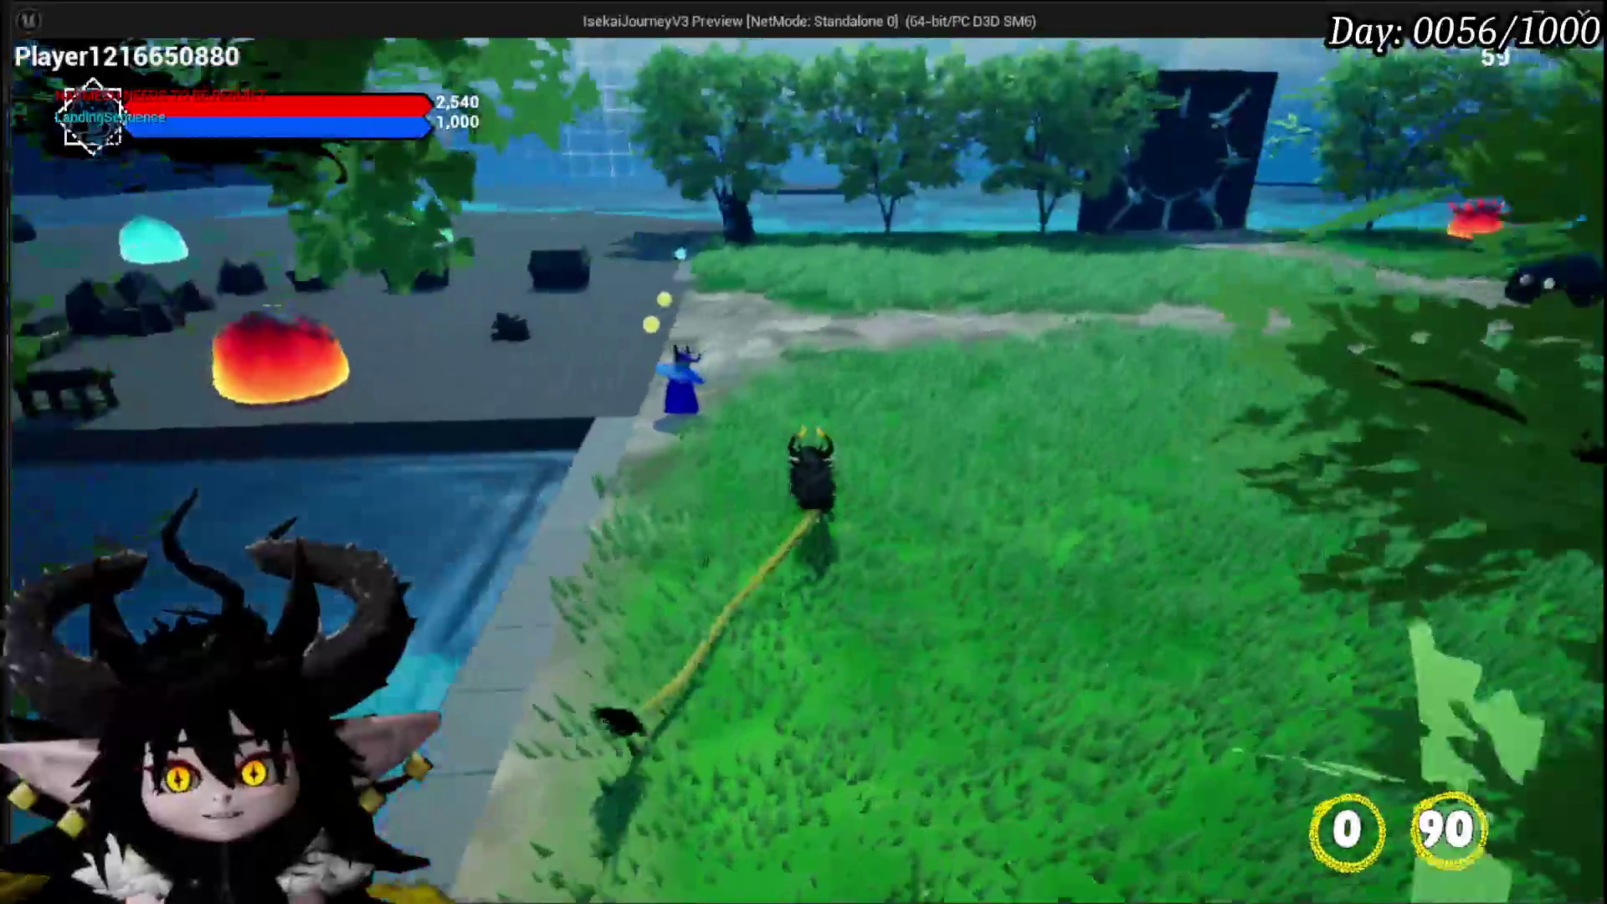
key("w")
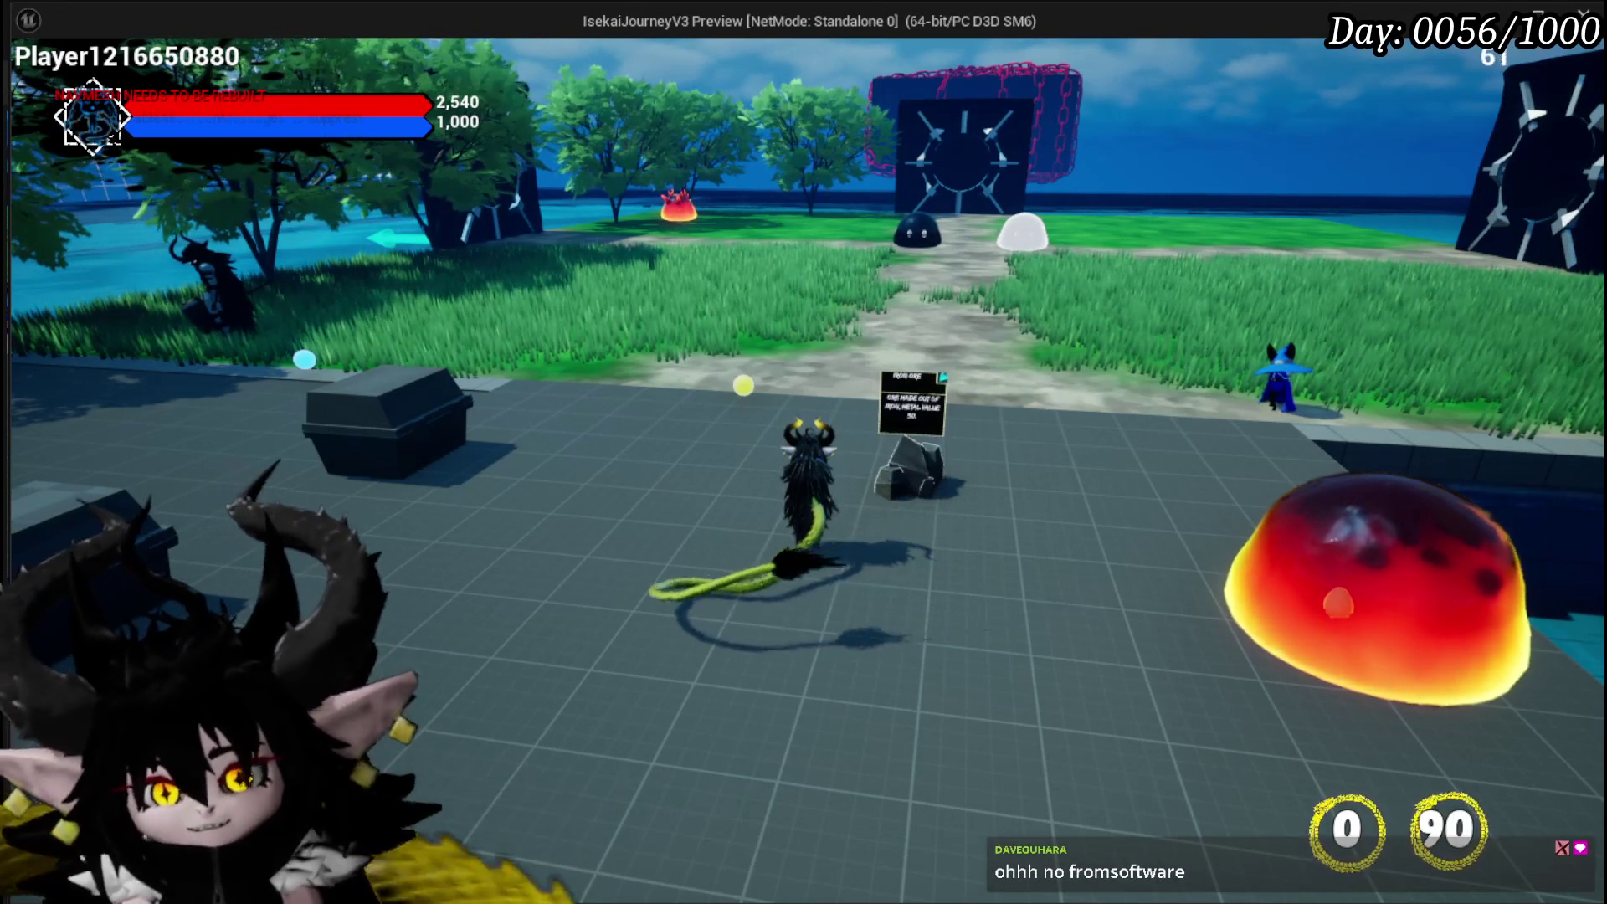
Walk from the crate through the grass and trees onto the grey floor
key("w")
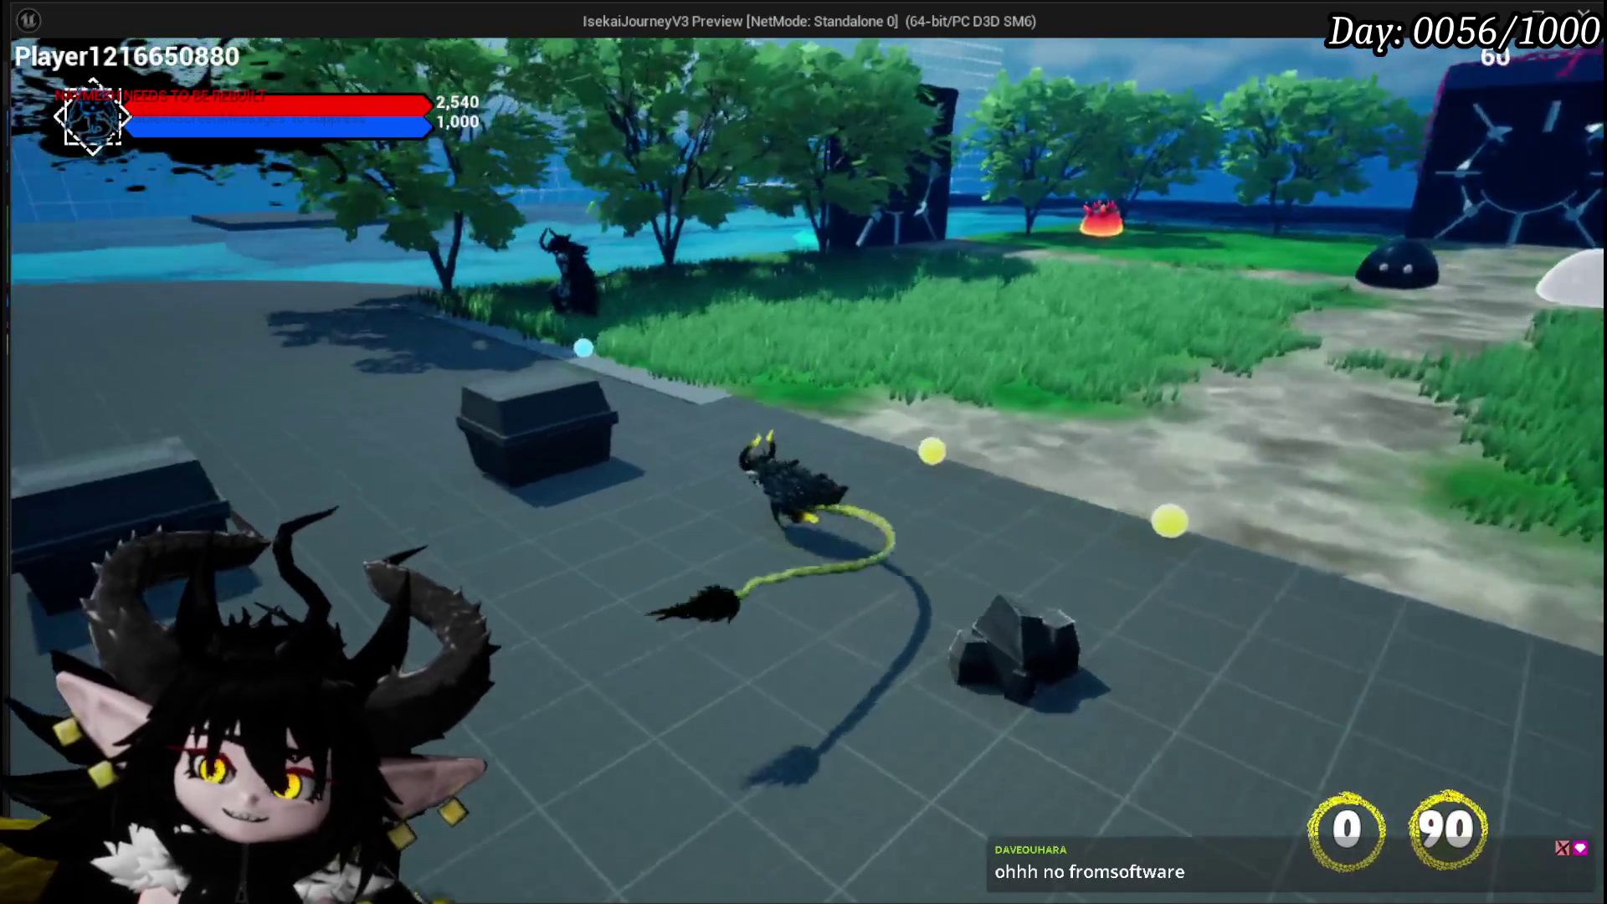
key("w")
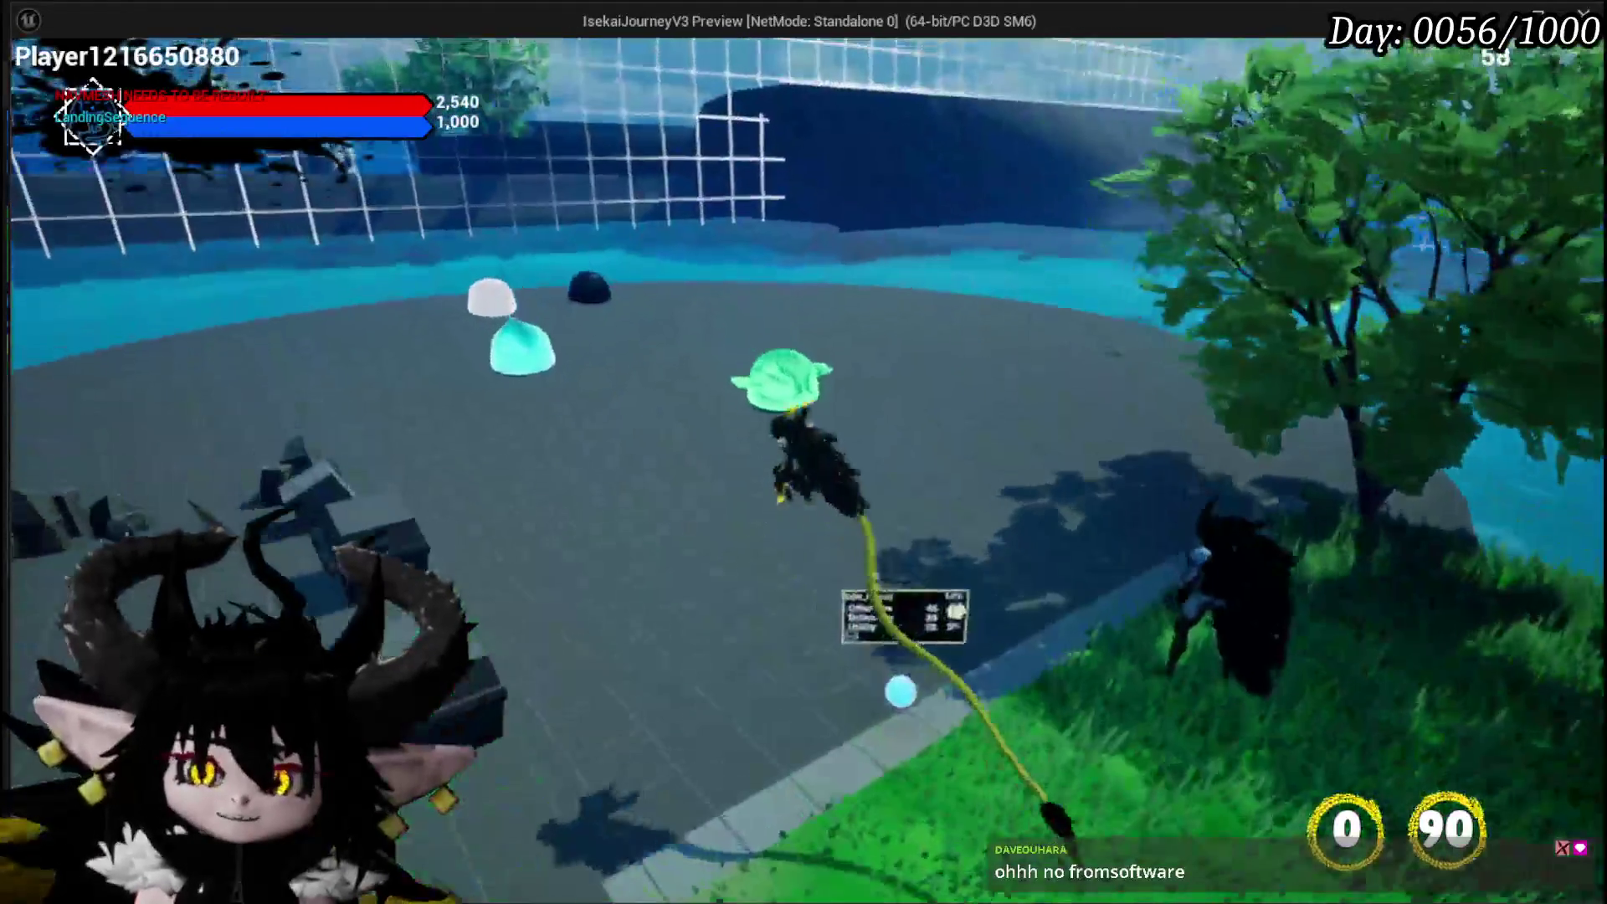
key("w")
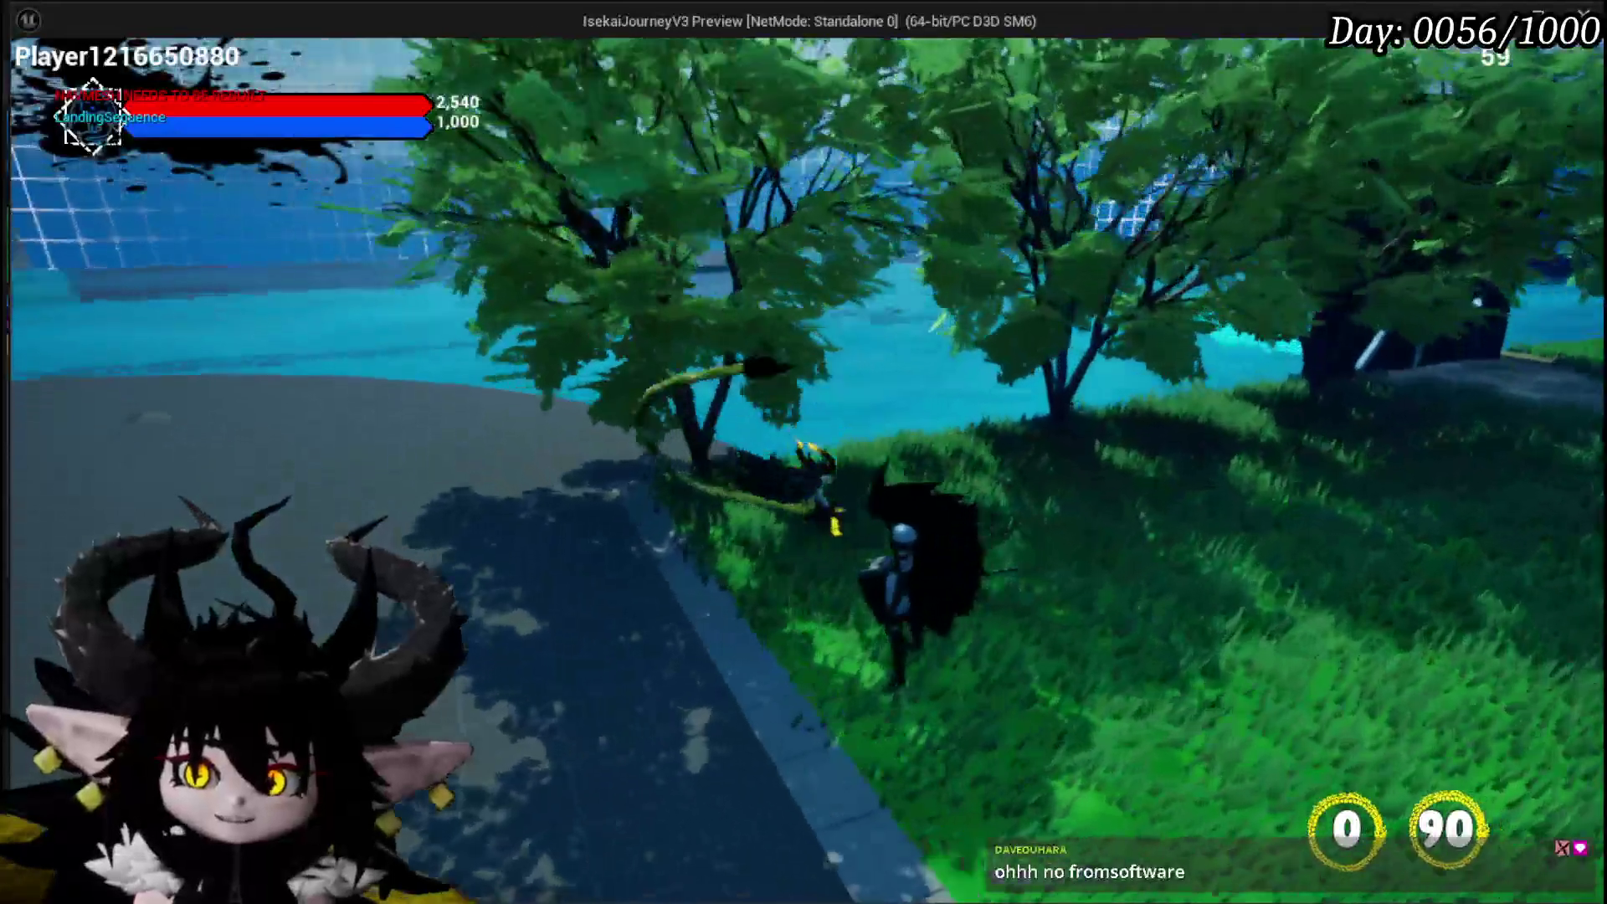
key("w")
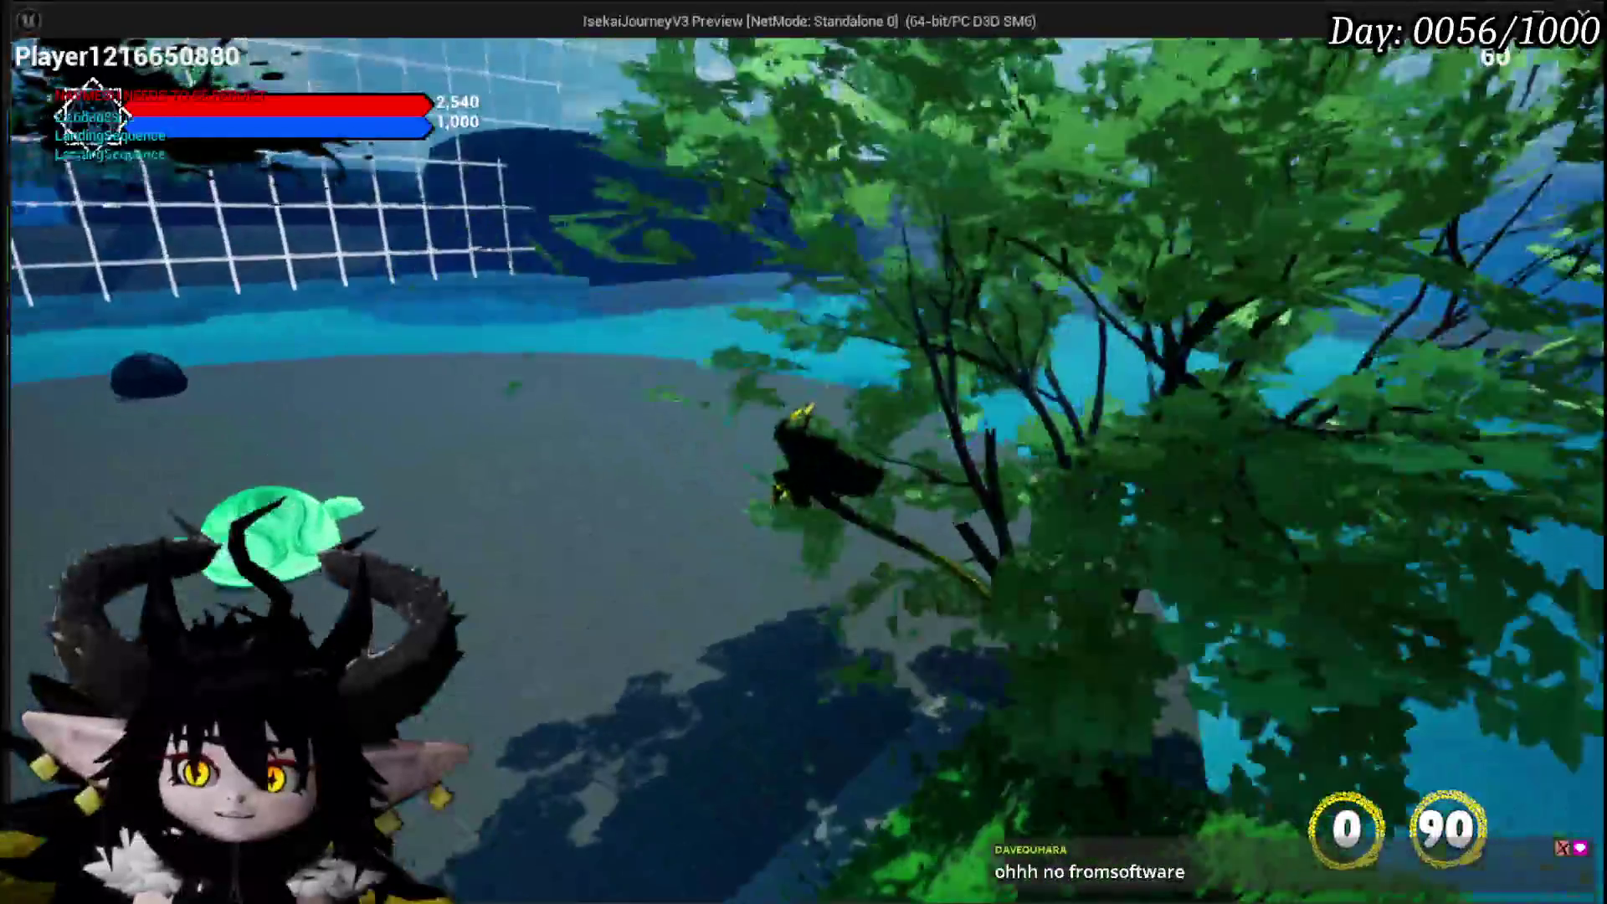
key("w")
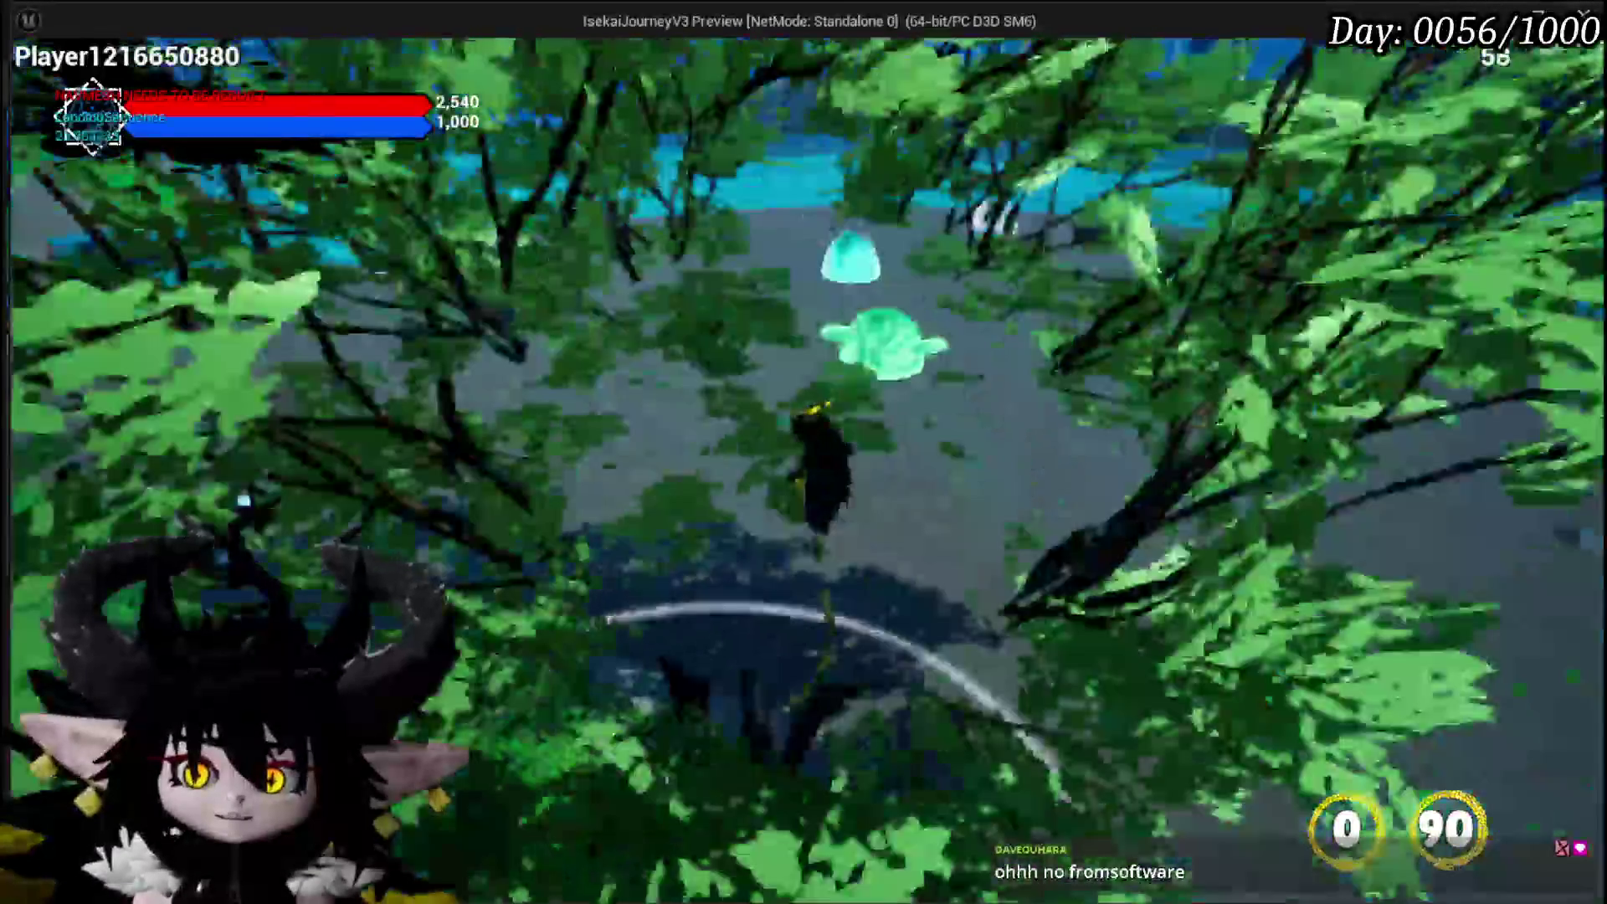
Run past the slimes to the bench, open the CORE/ABILITY screen with Tab, then close it
key("w")
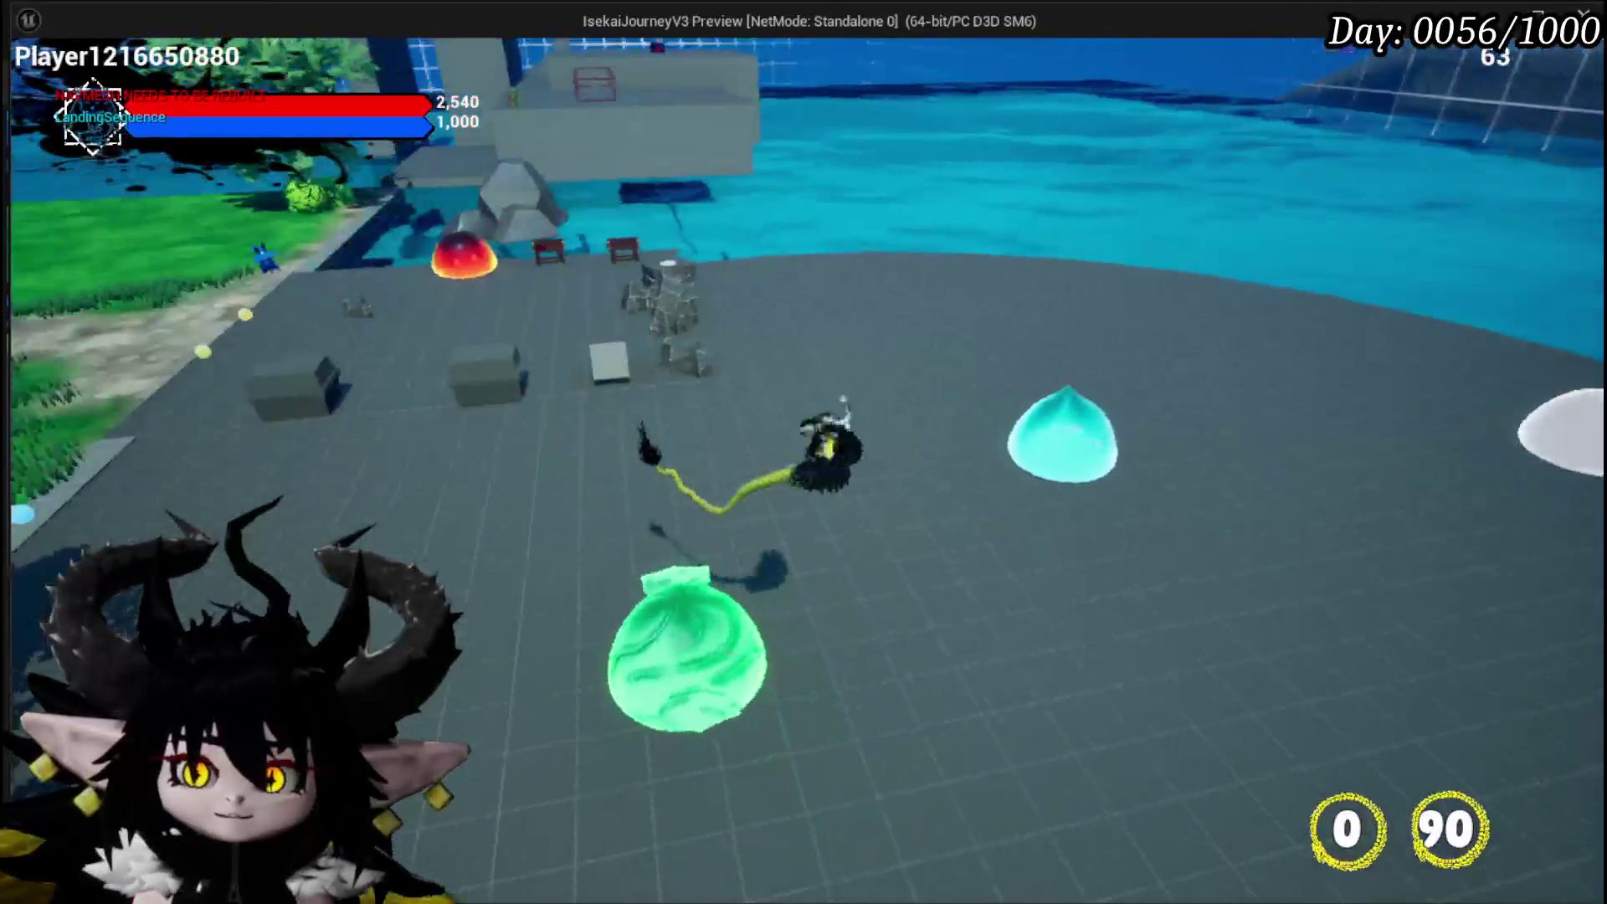
key("w")
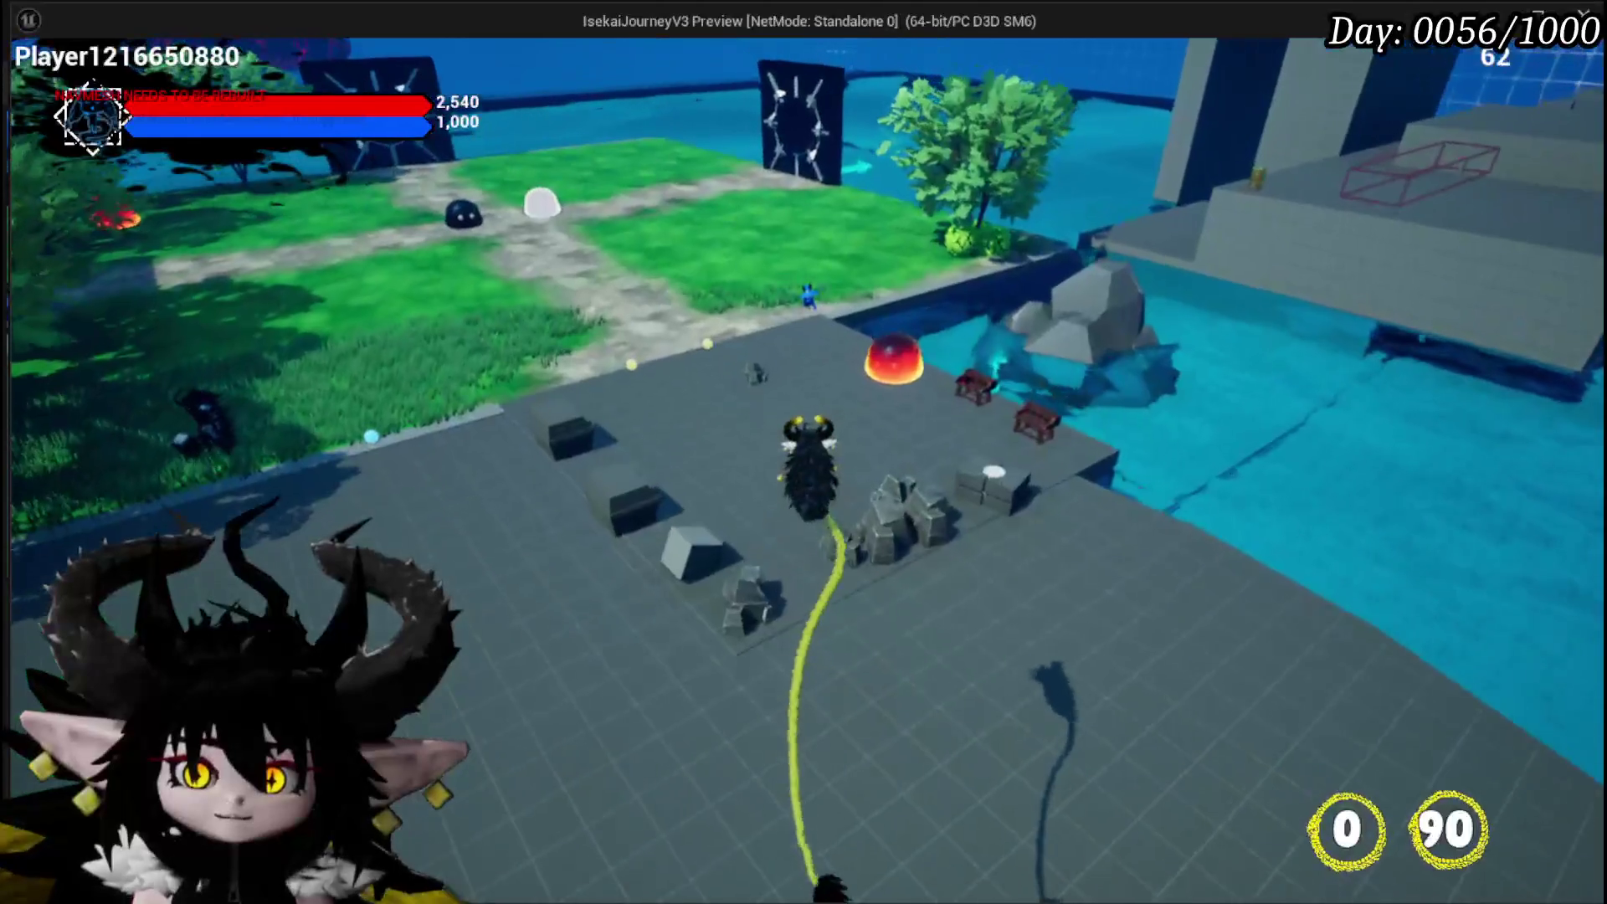
key("w")
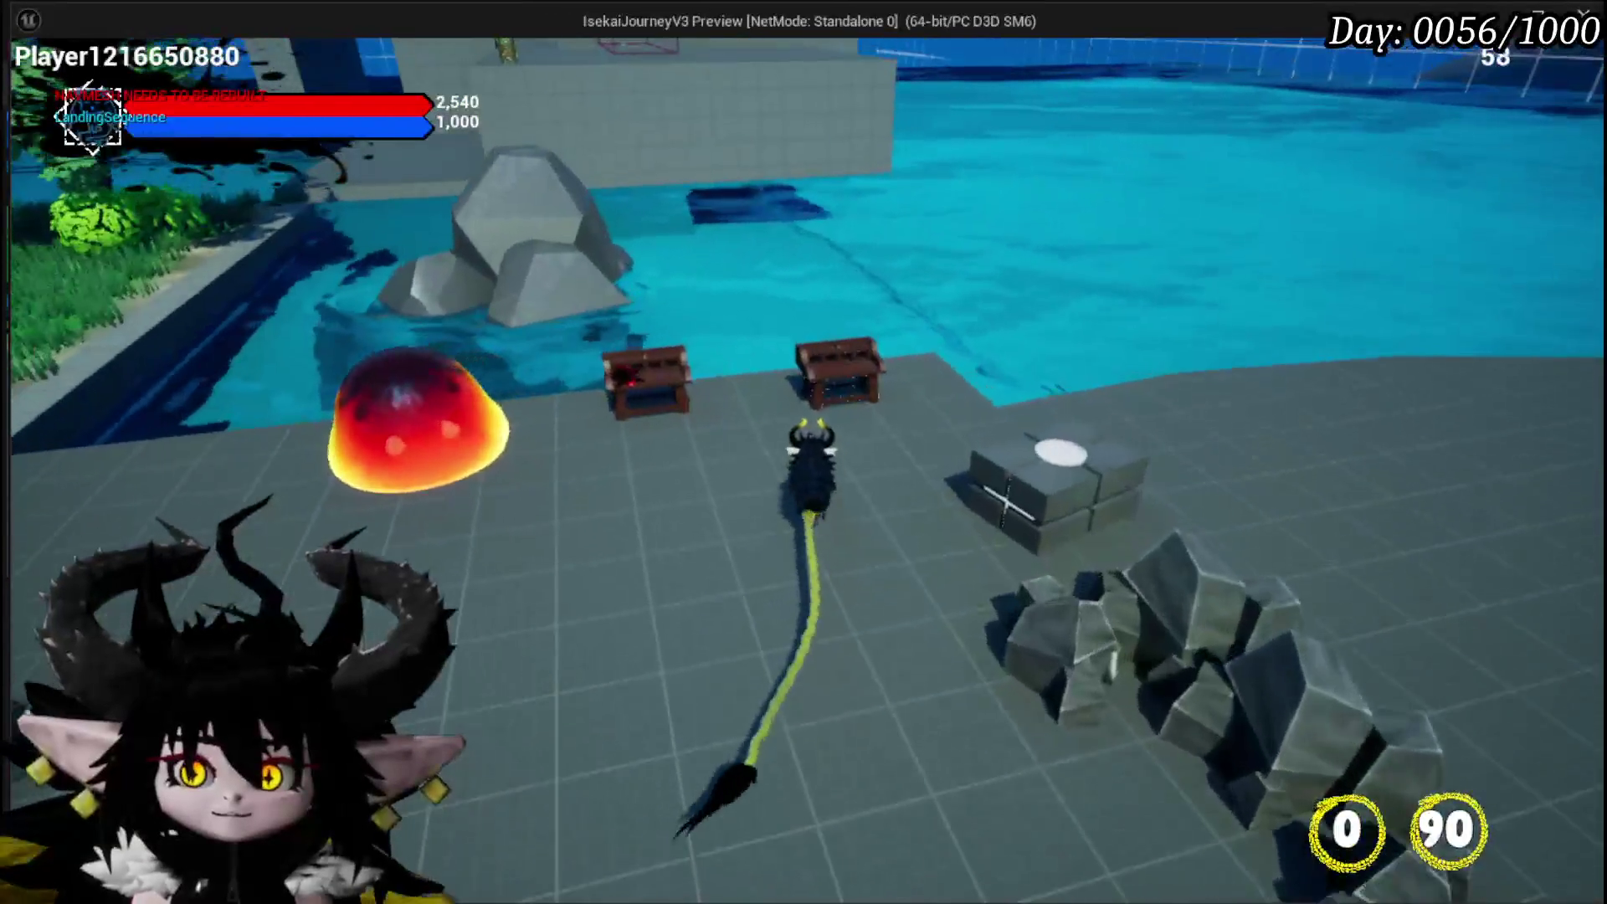
key("Tab")
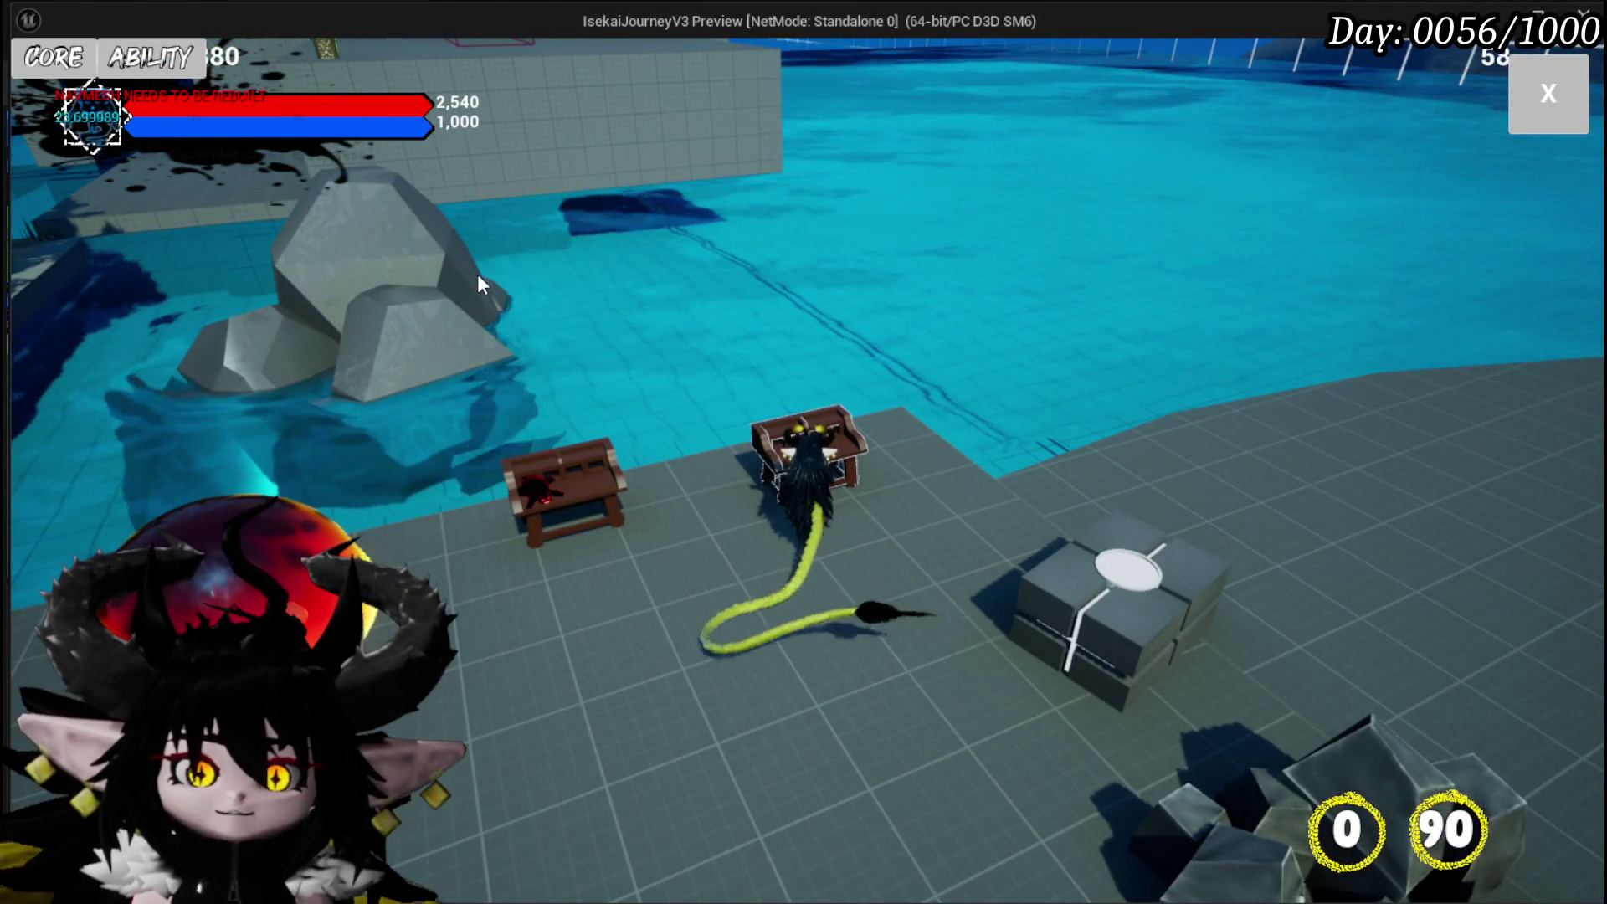
left_click(1537, 91)
Walk from the bench along the pool edge toward the dark gate and slimes
key("w")
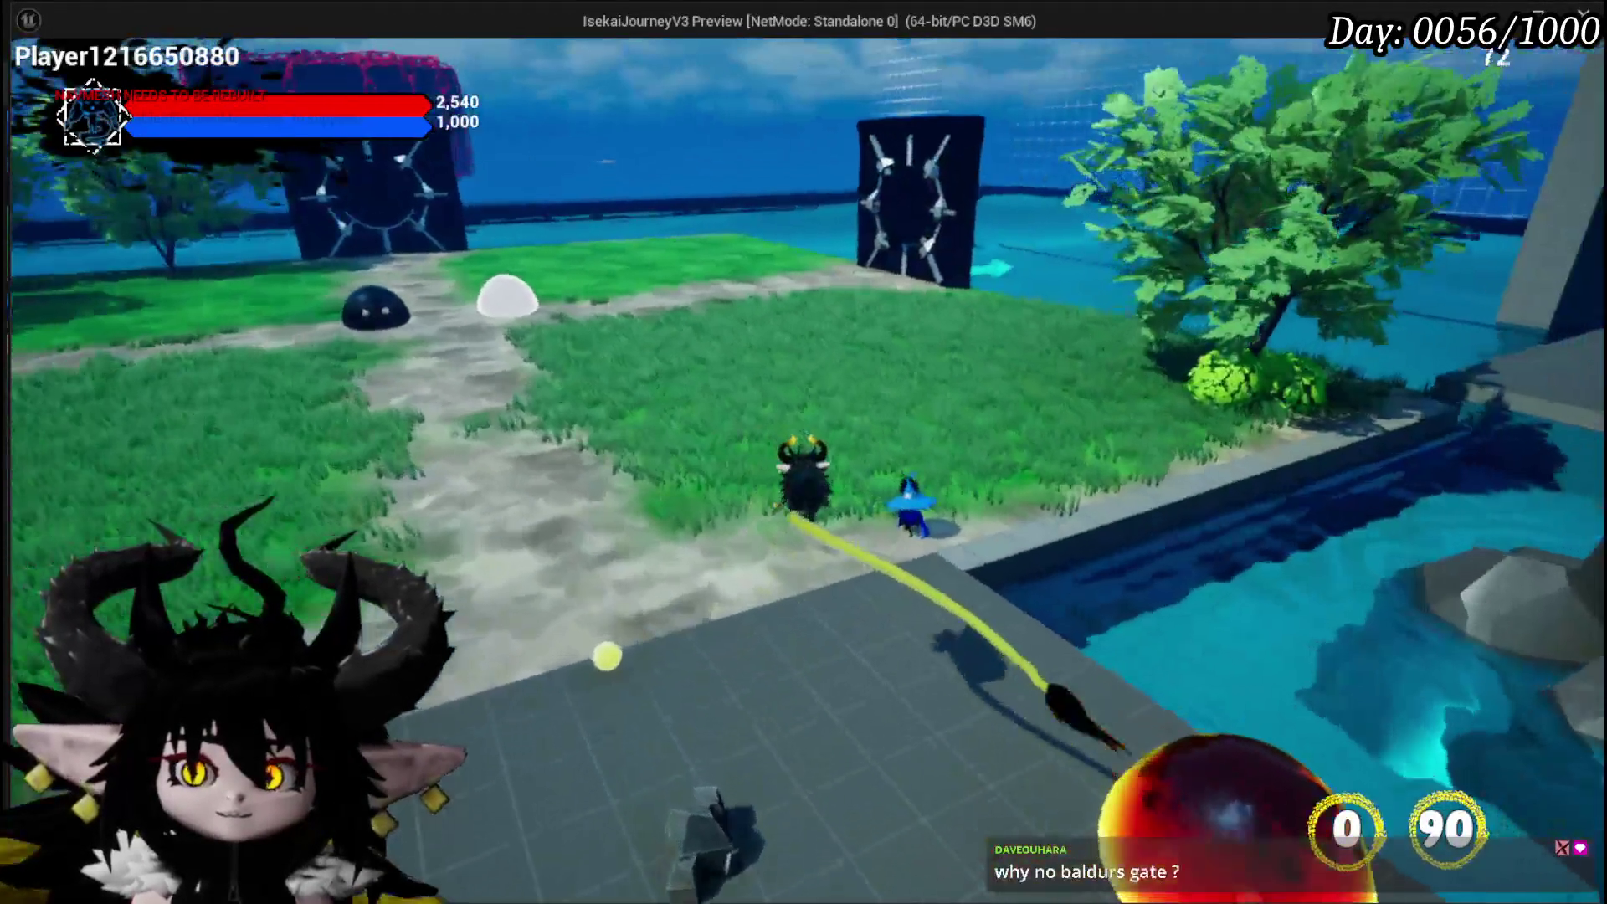
key("w")
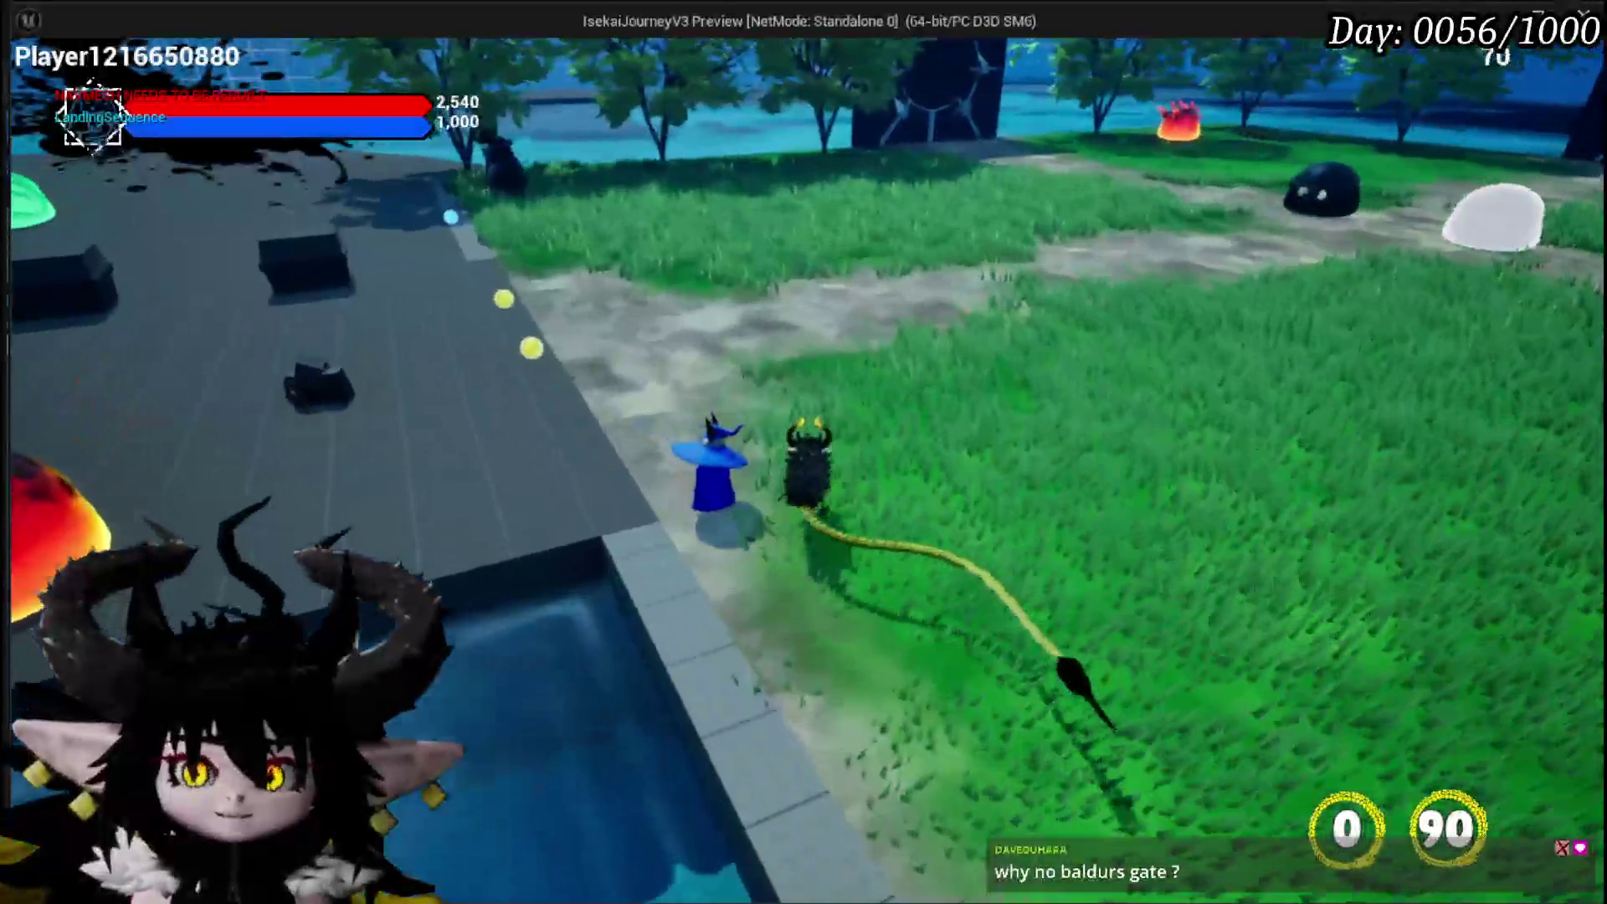
key("w")
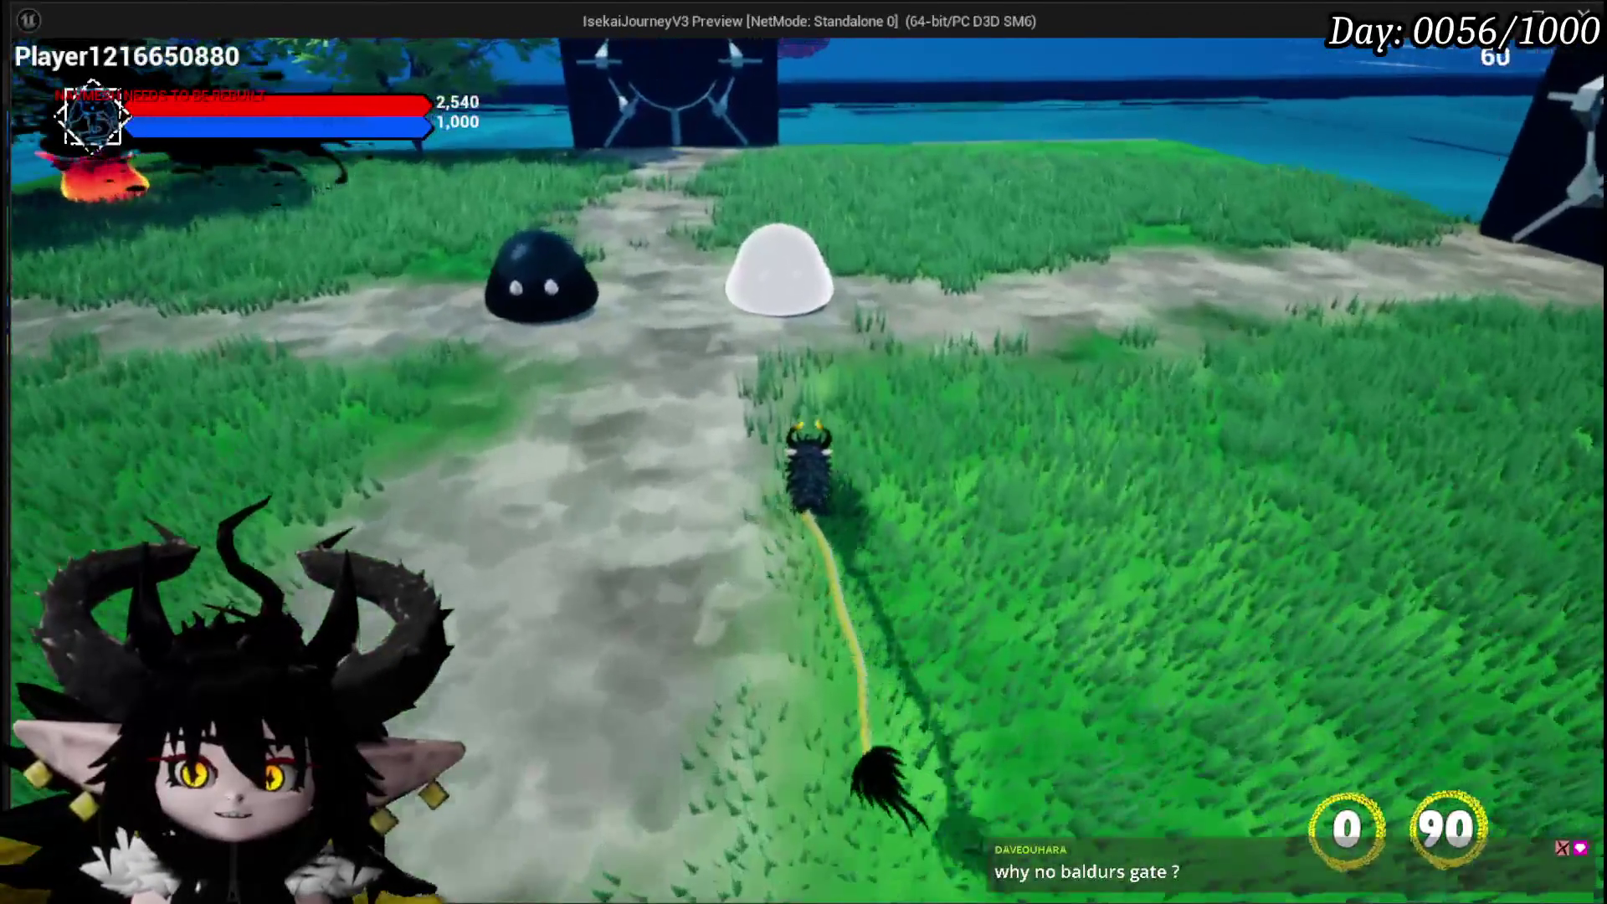
key("w")
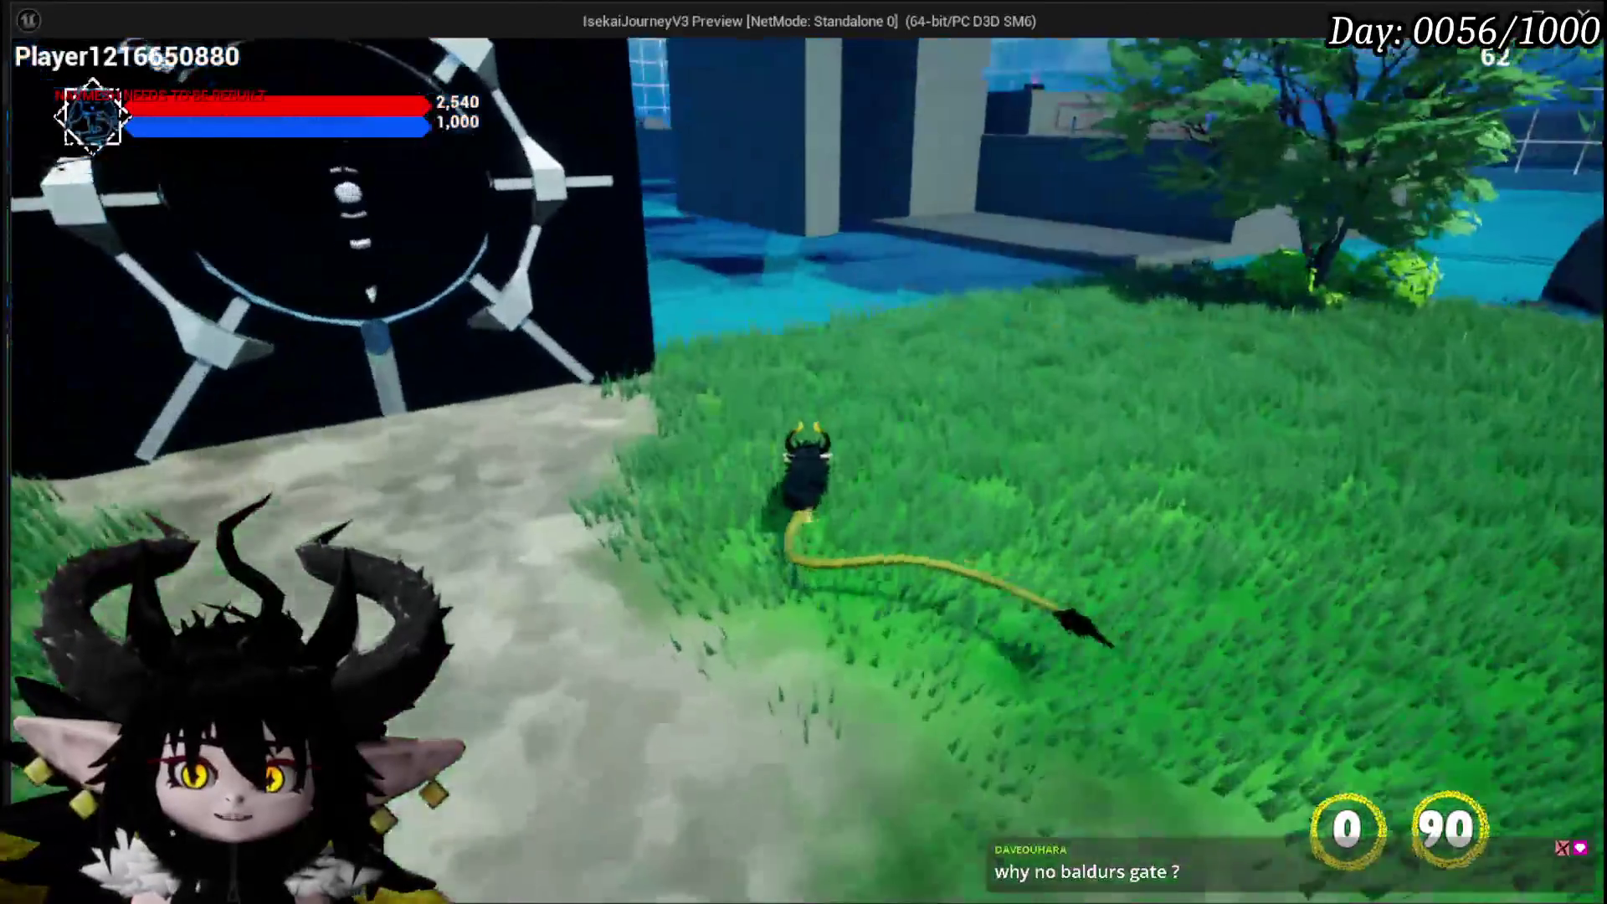
key("w")
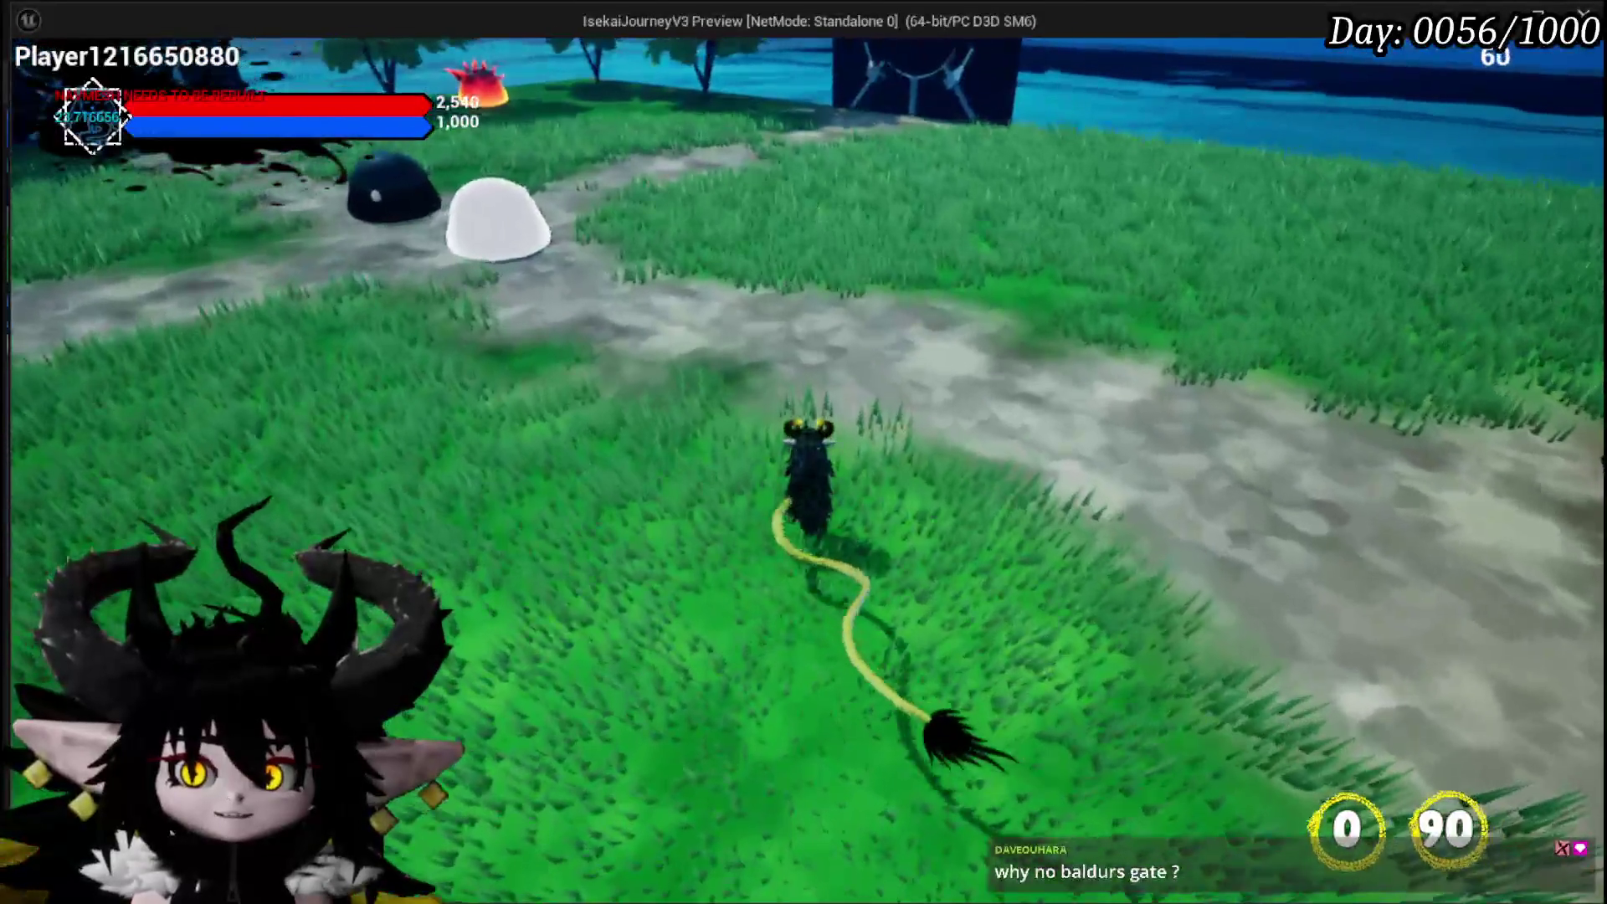
key("w")
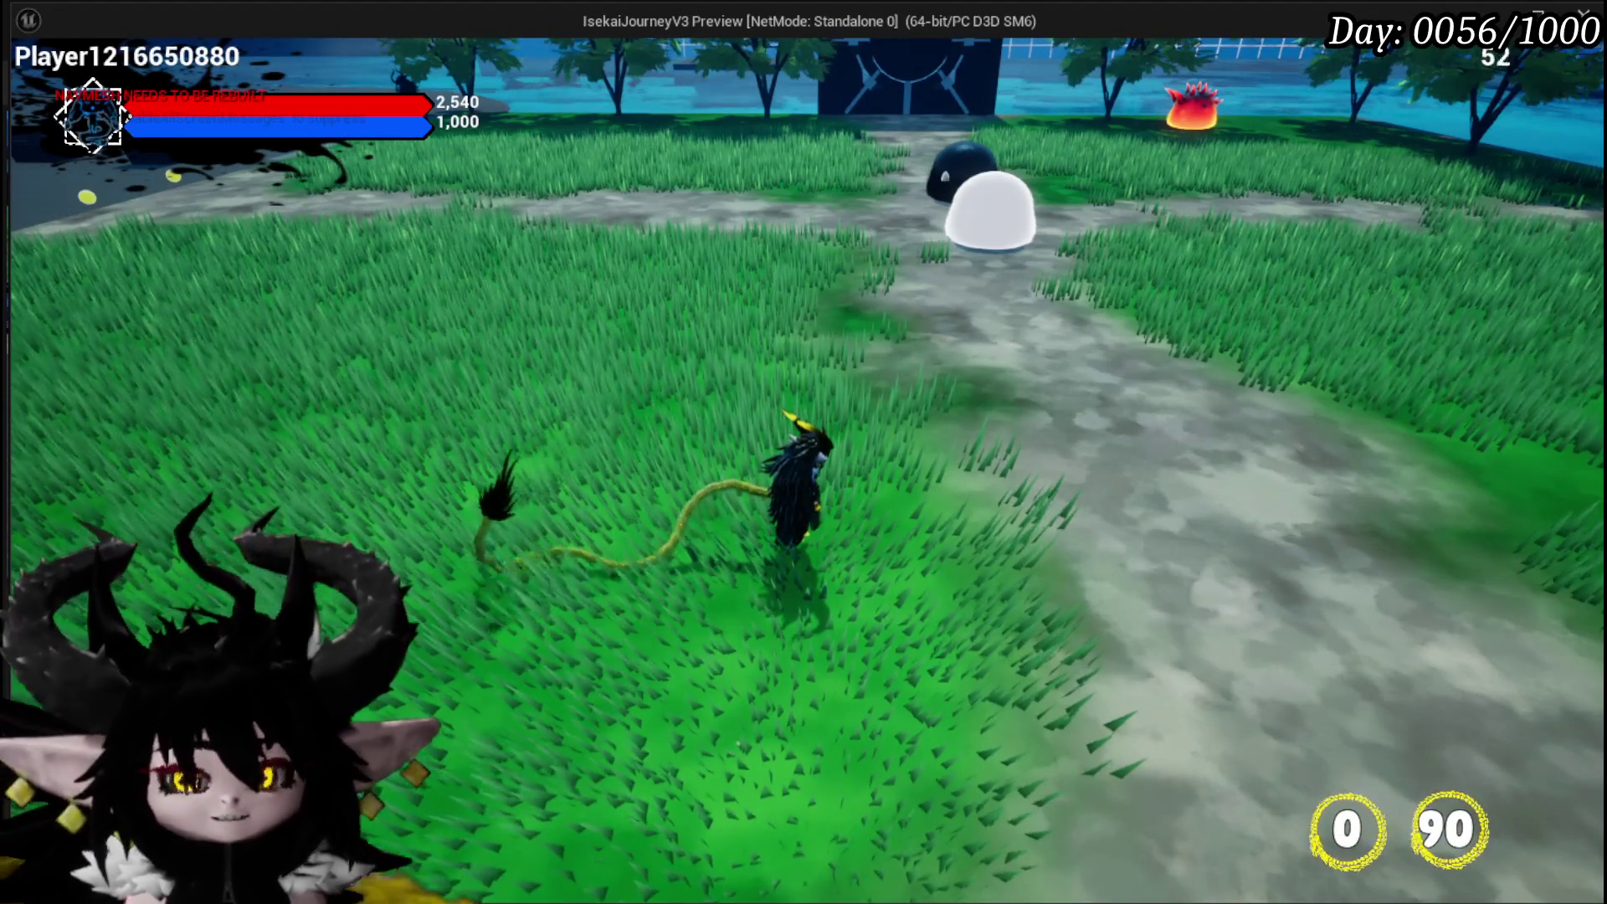
key("w")
key("w")
key("w")
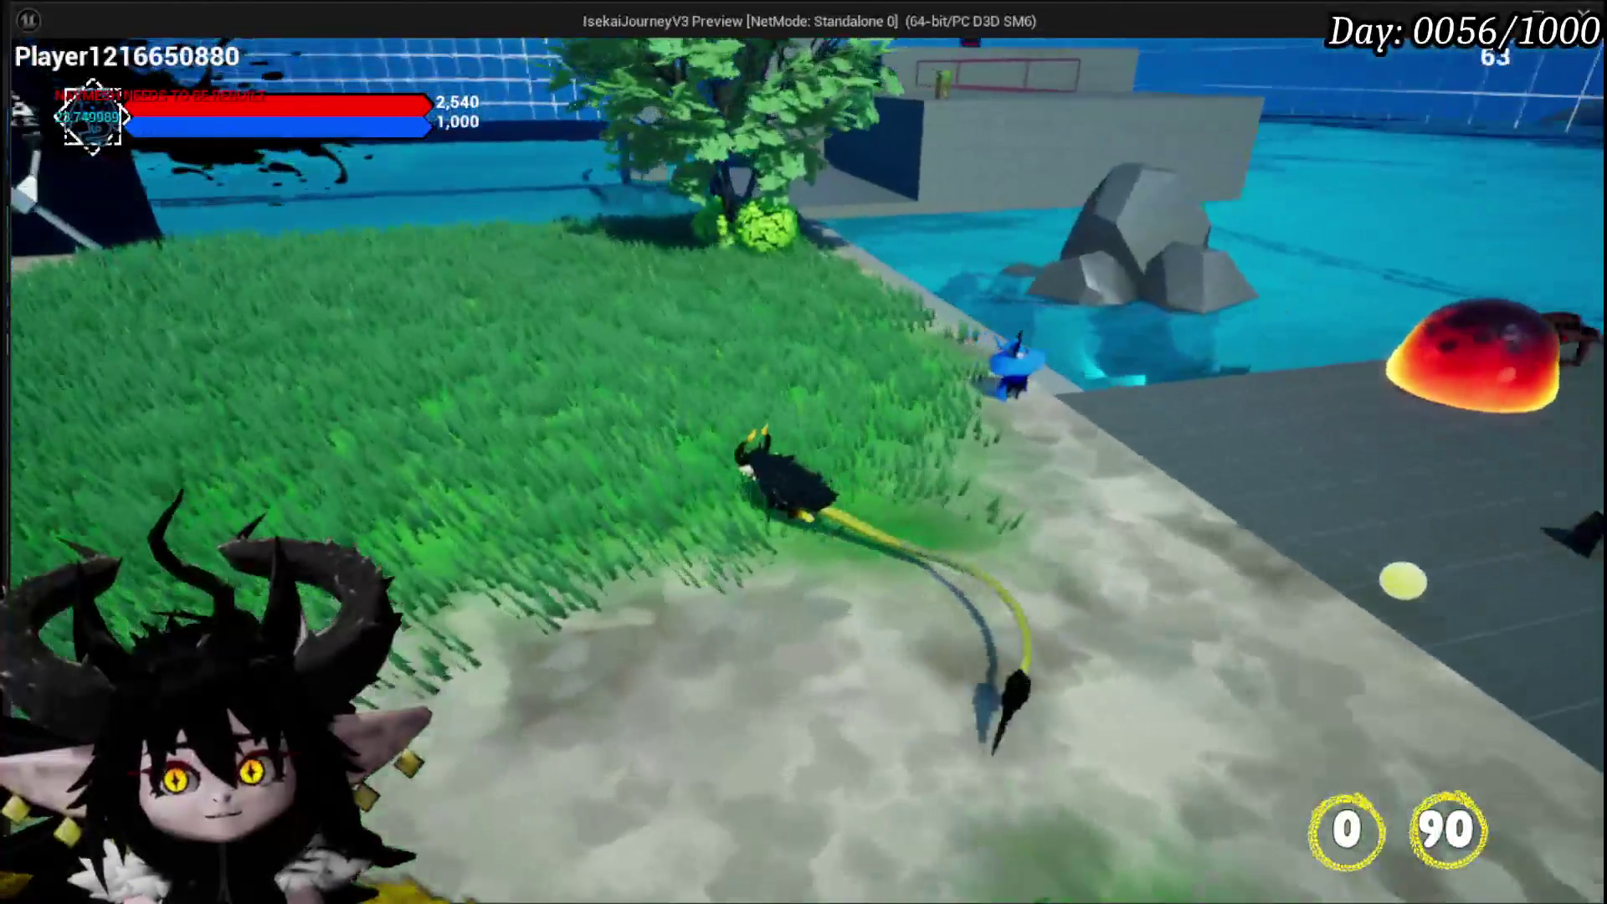
Run along the grass and water's edge toward the red slime, then under and out of the trees
key("w")
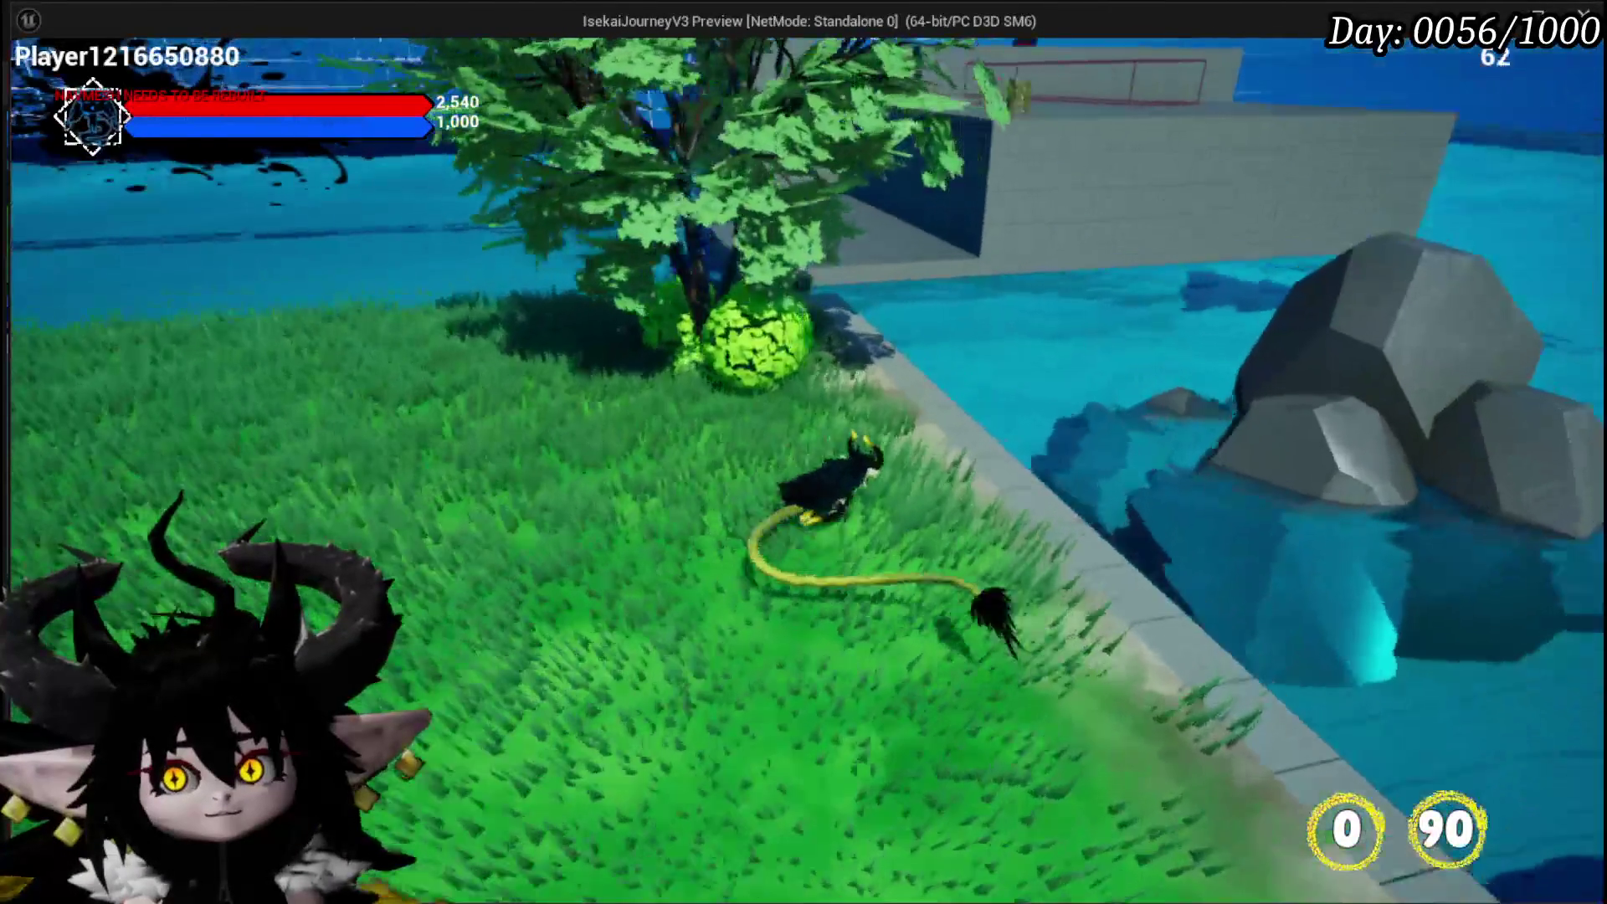
key("w")
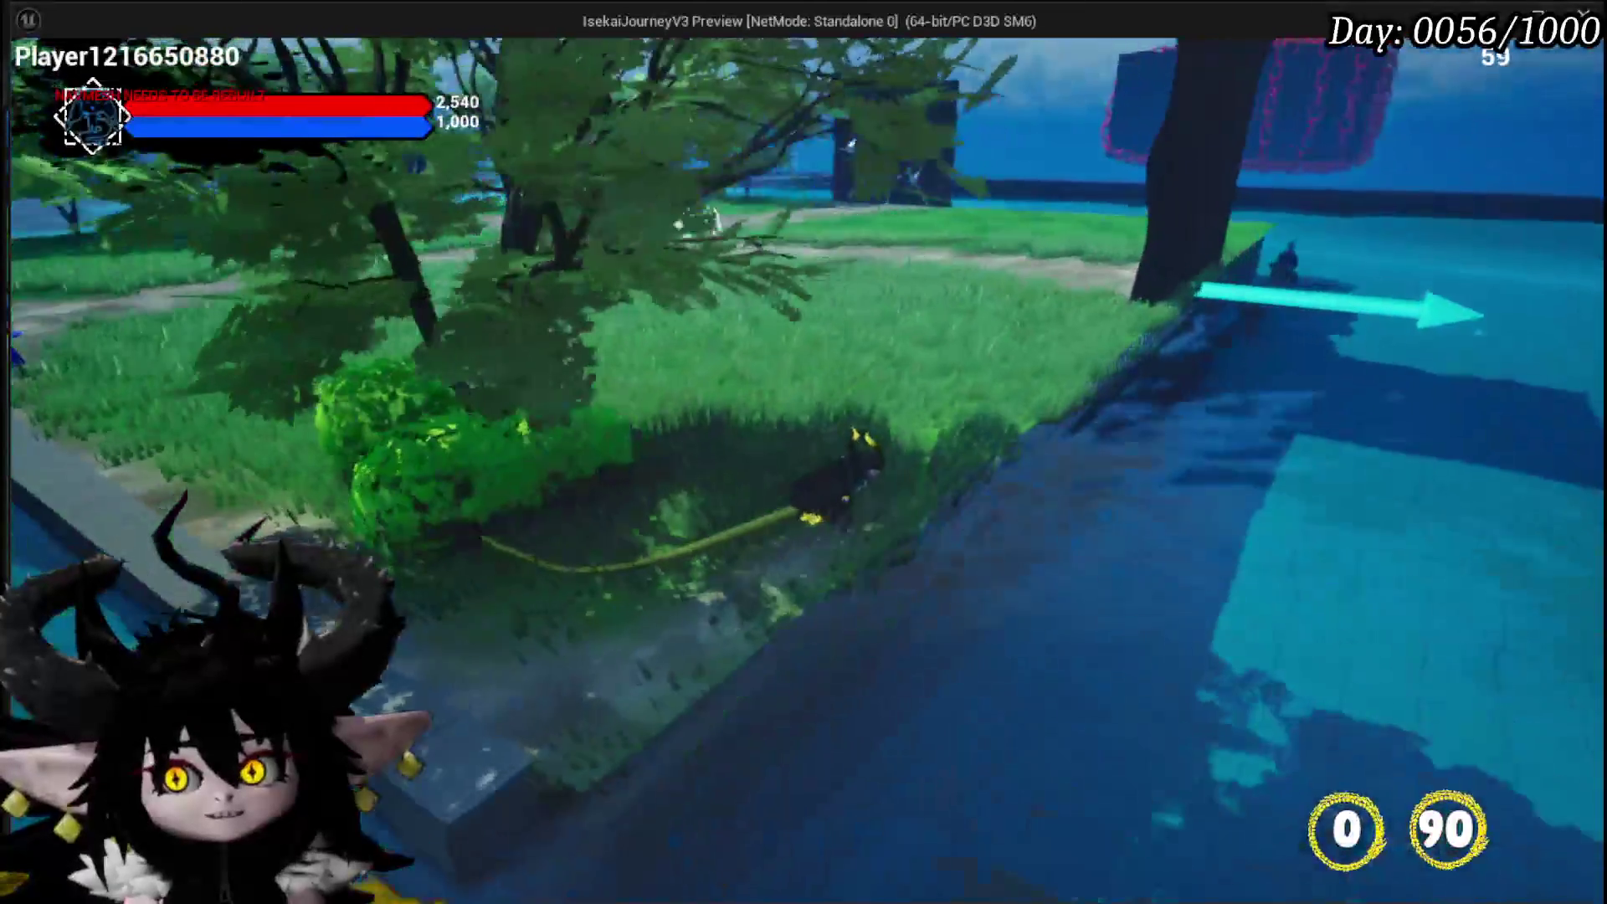
key("w")
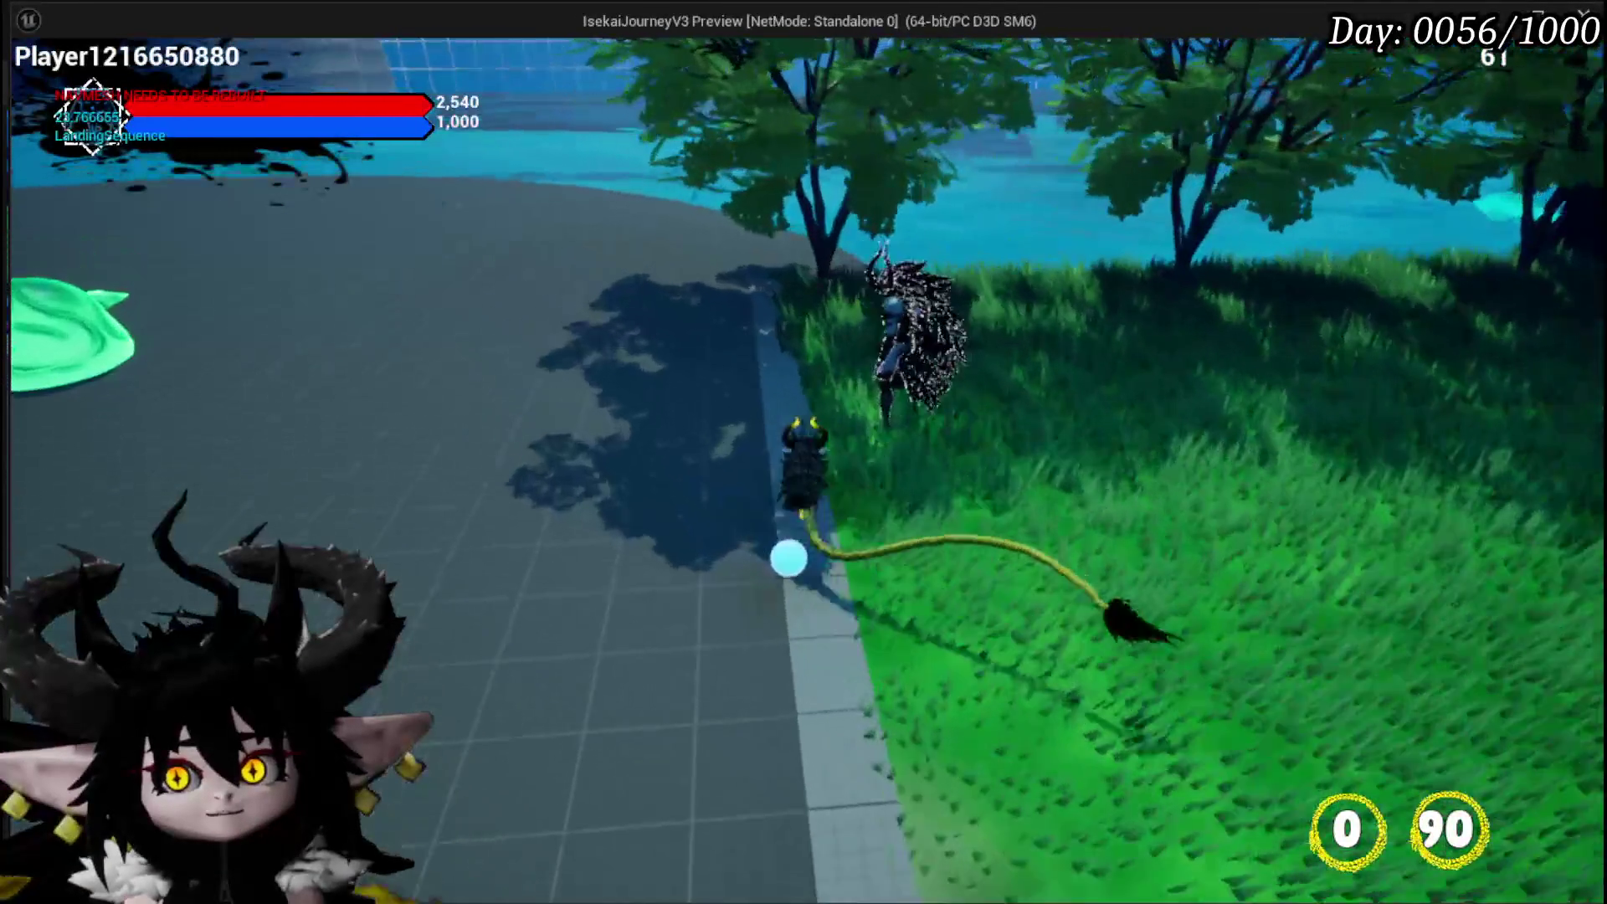
key("w")
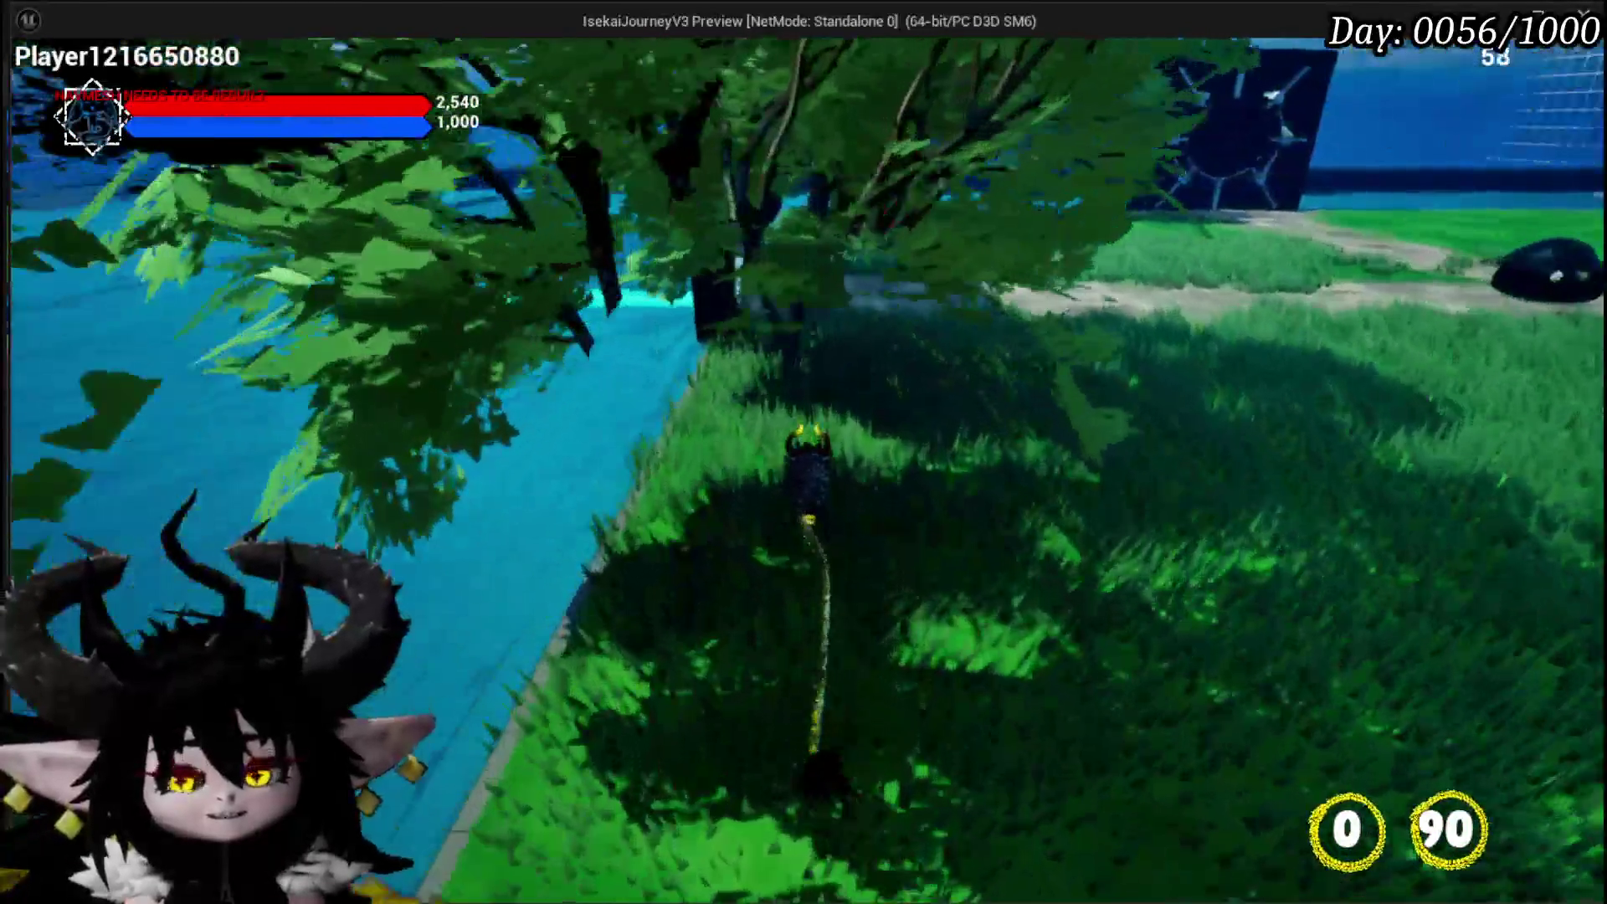
key("w")
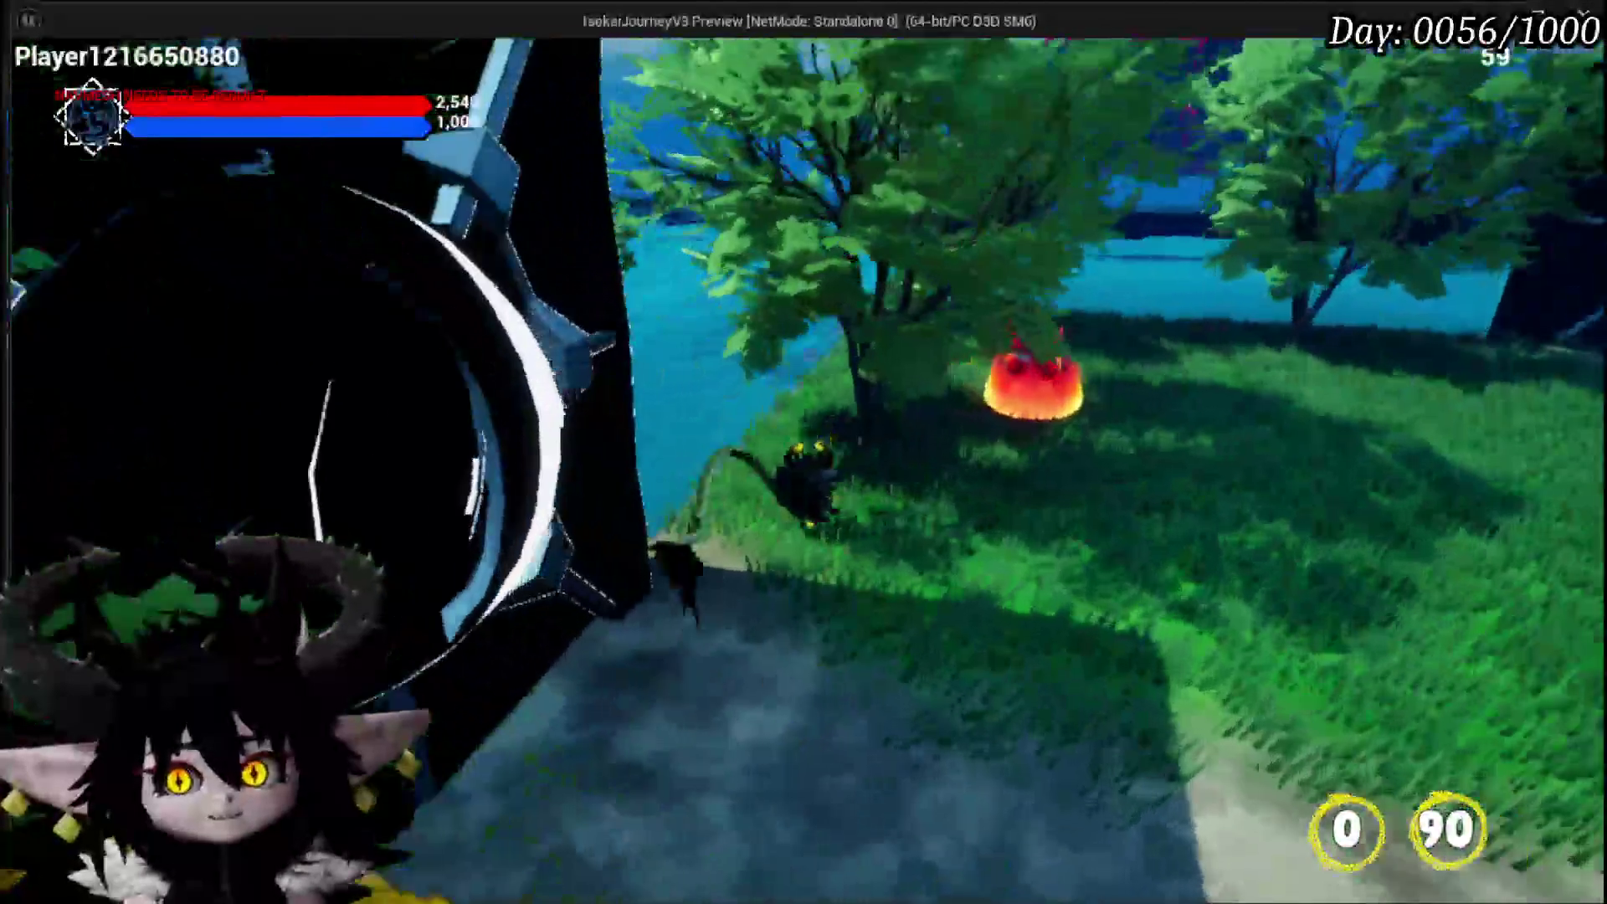
key("w")
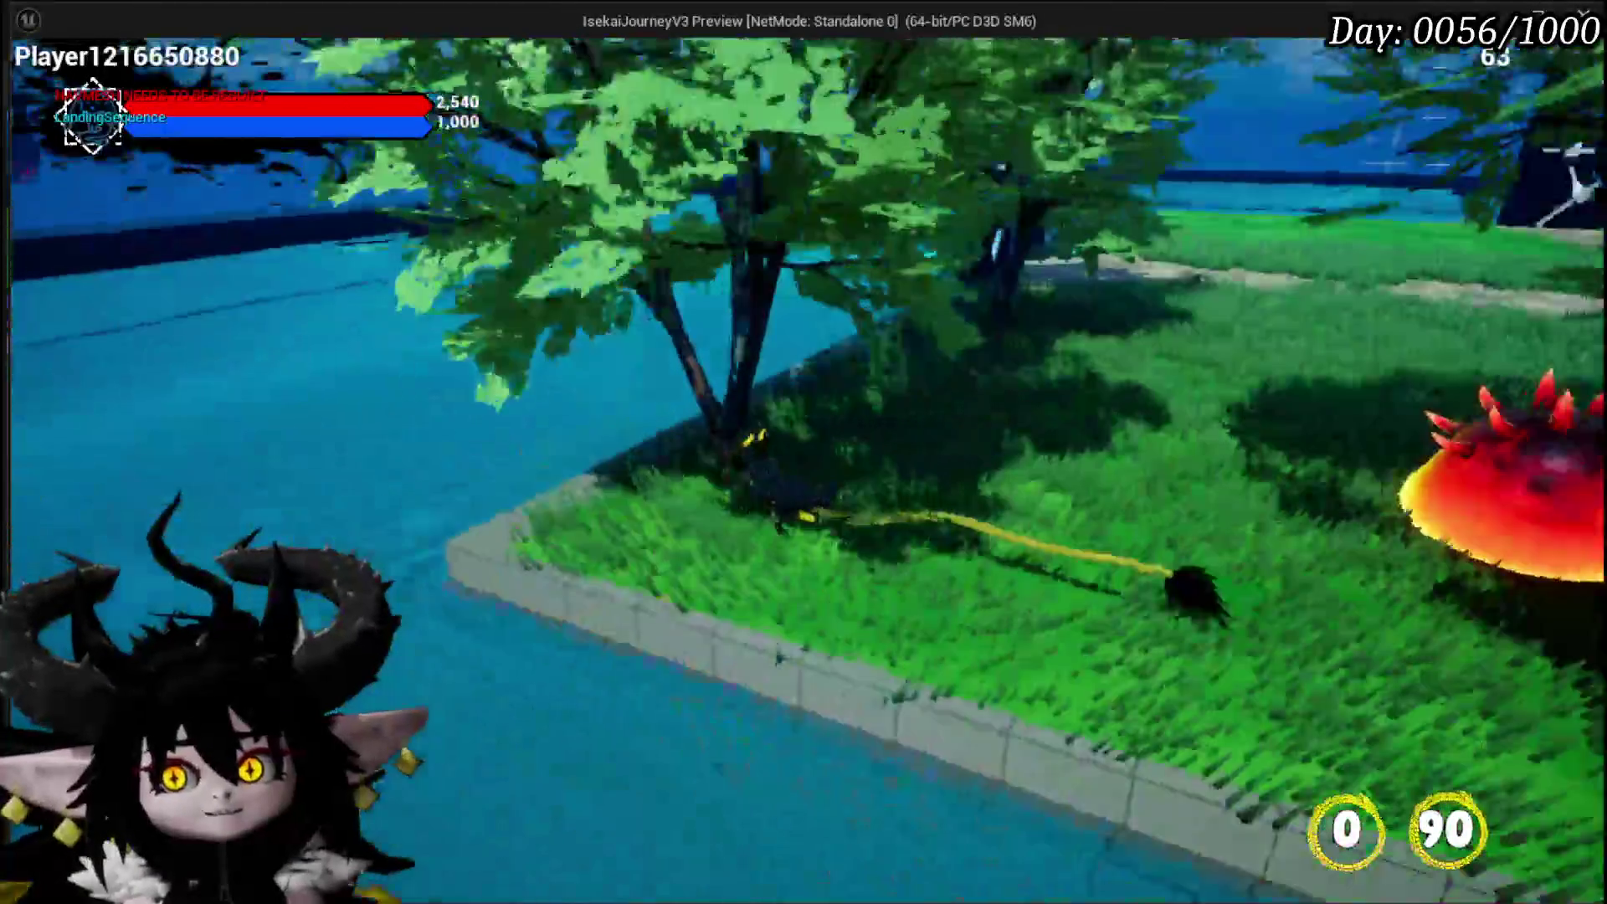
key("w")
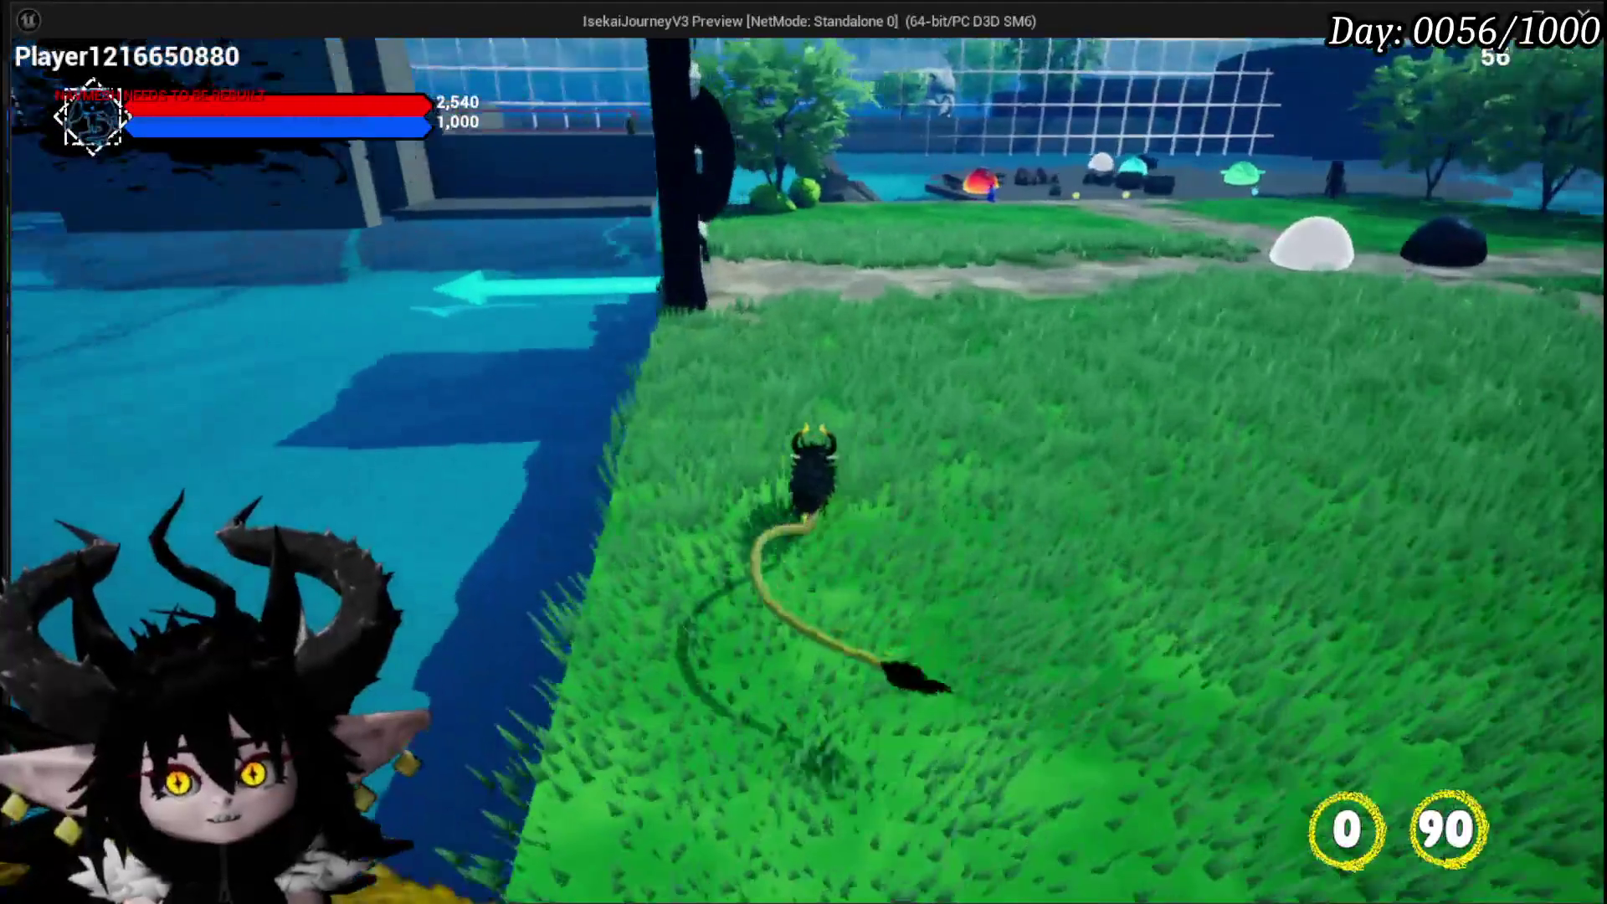
Run toward the spiked block with a ring burst, onto the stone ledge, then face the trees
key("w")
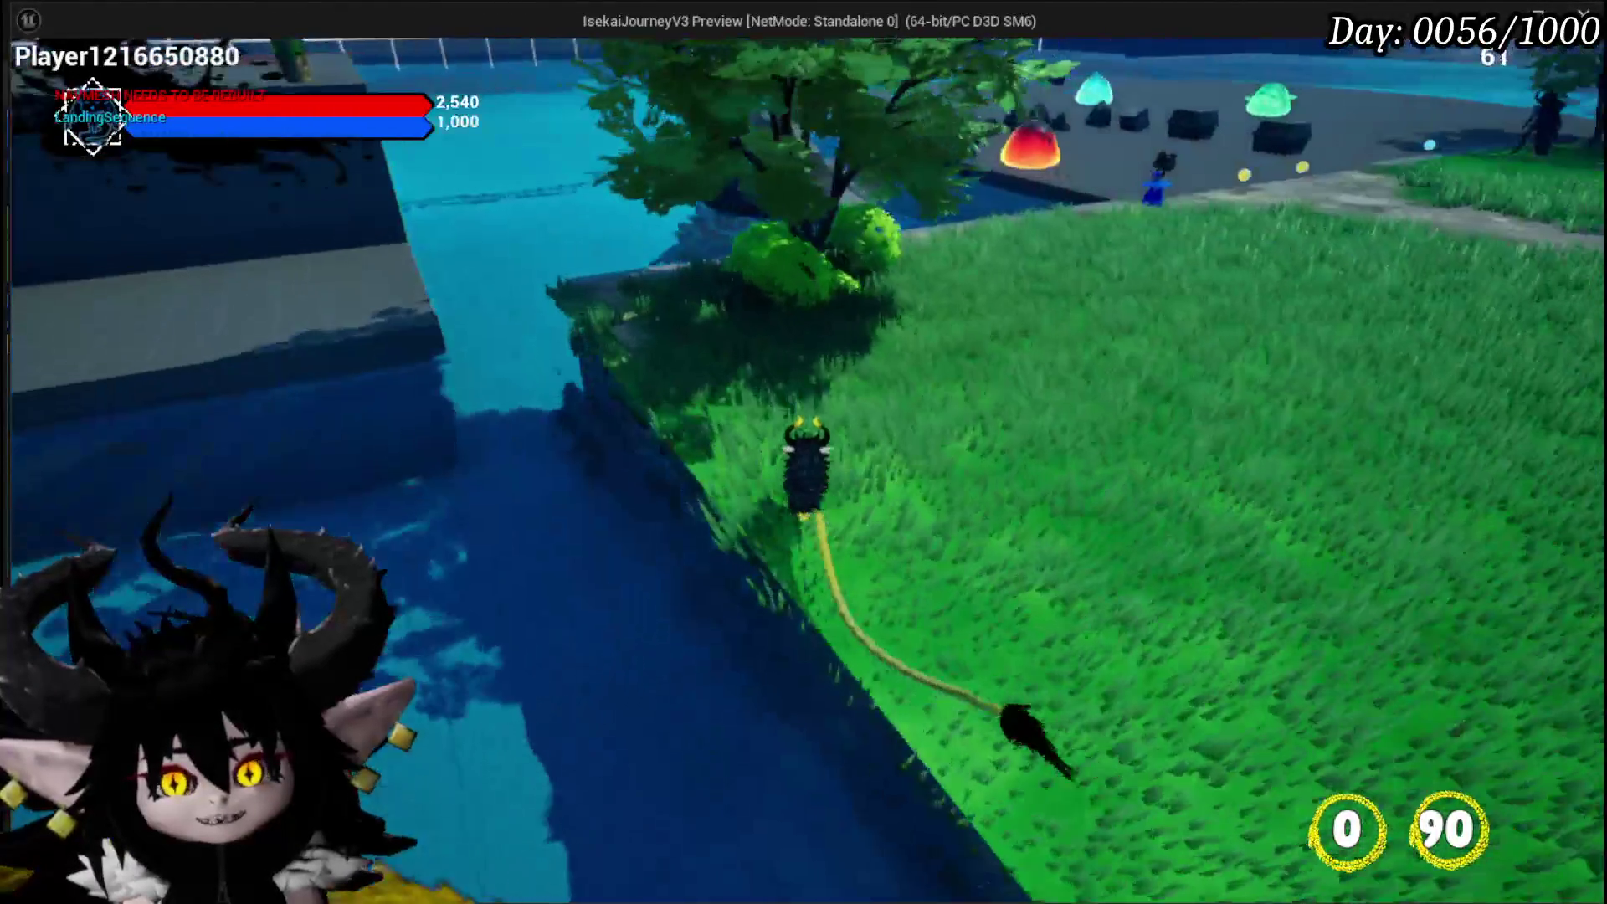
key("w")
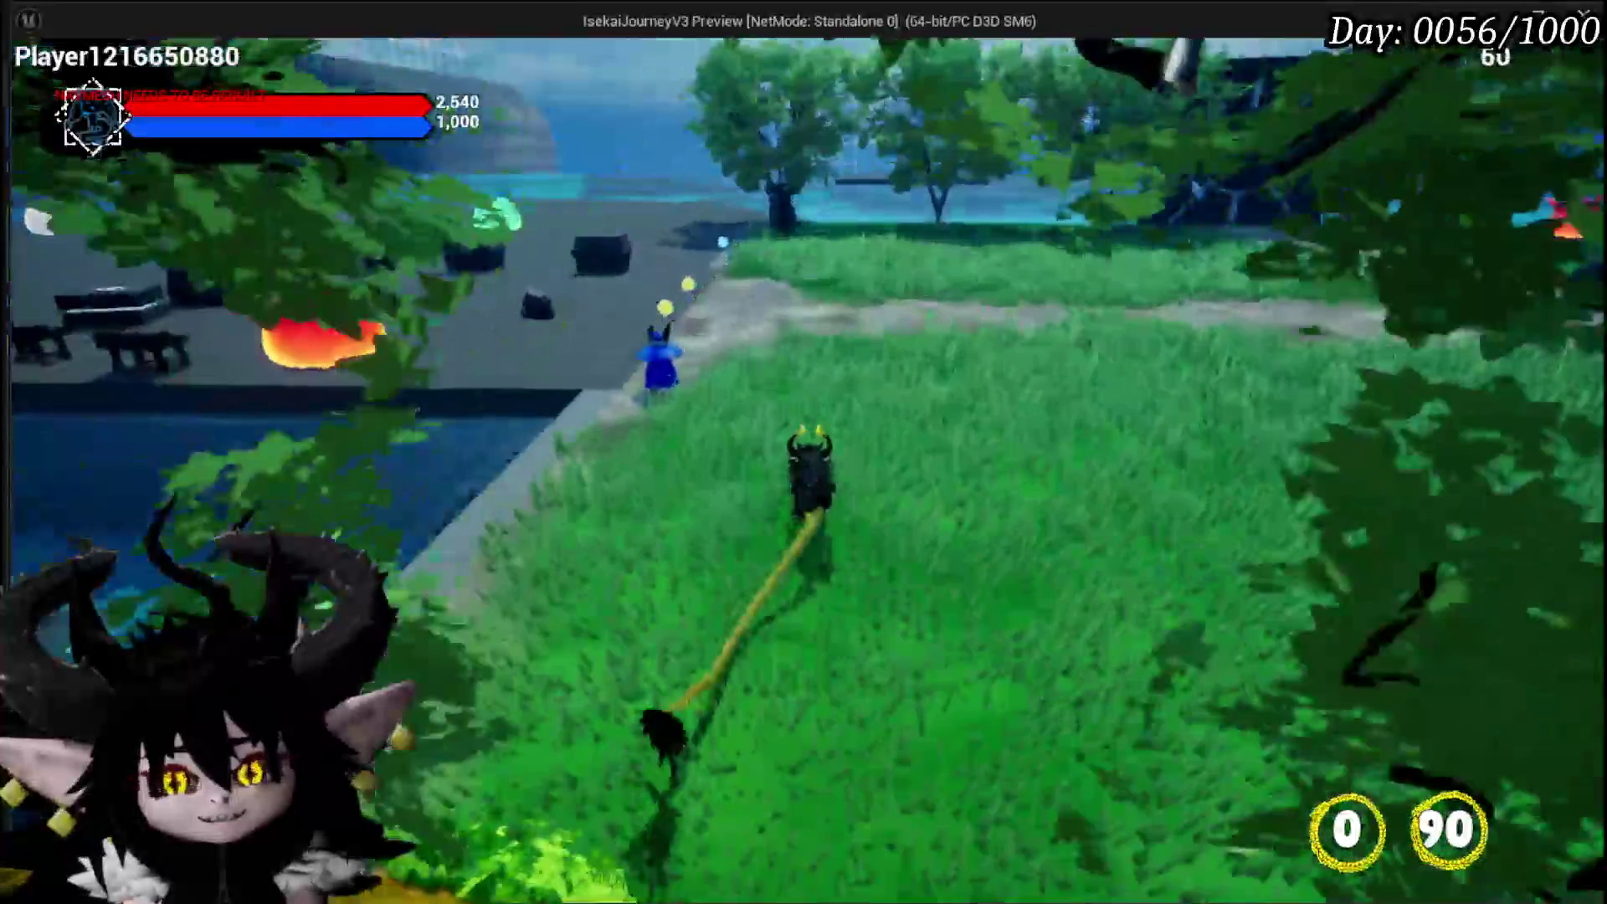
key("w")
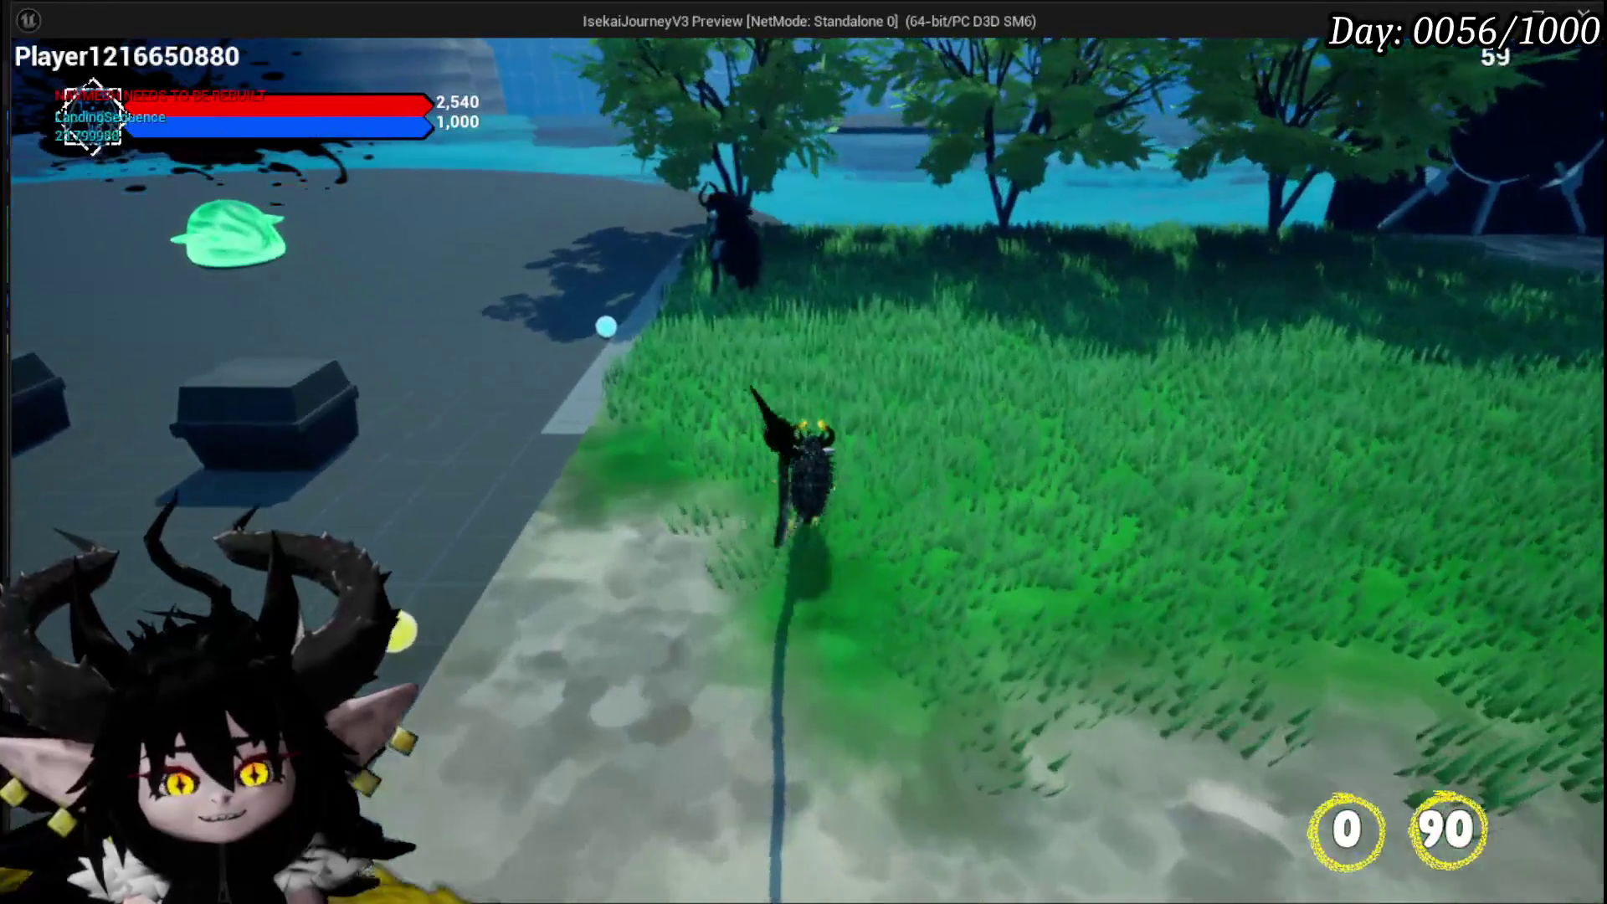
key("w")
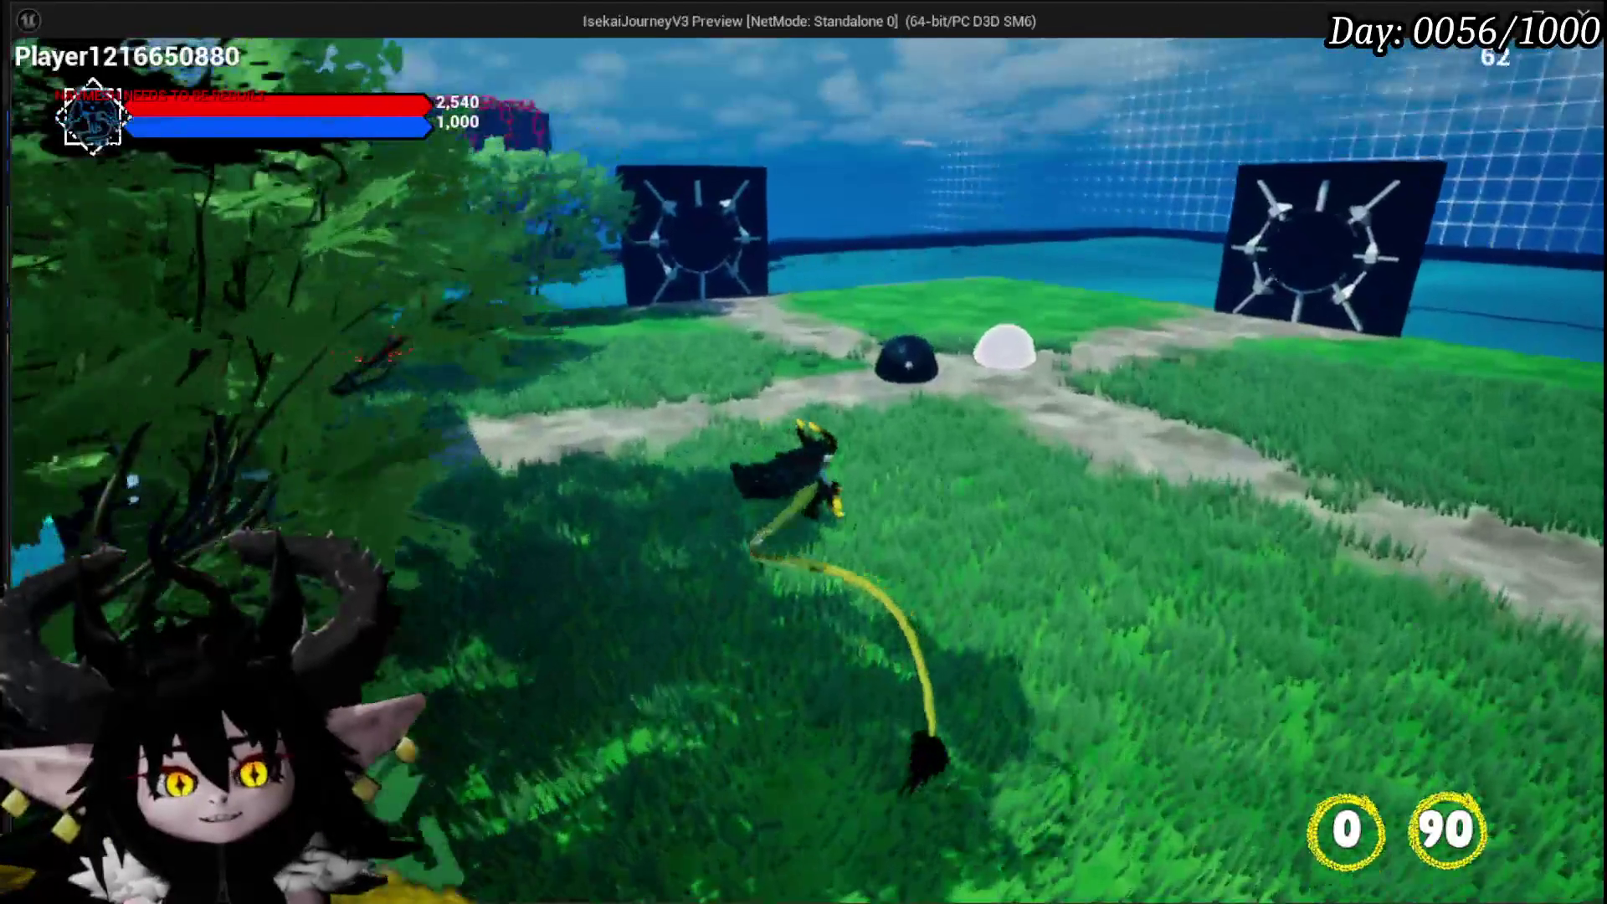
key("w")
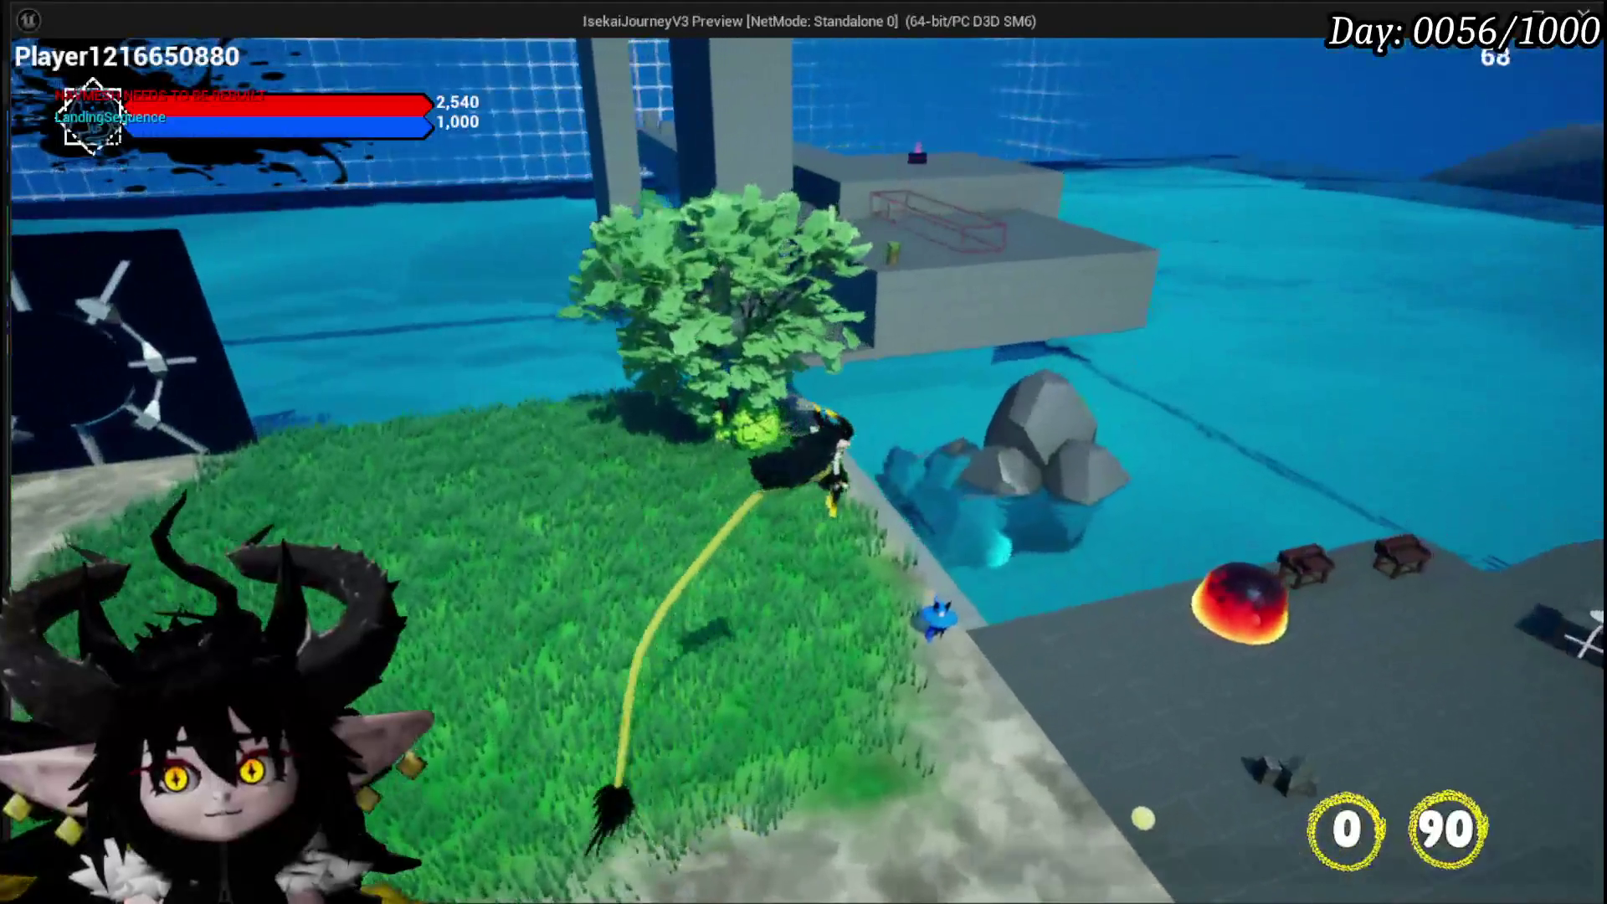
key("w")
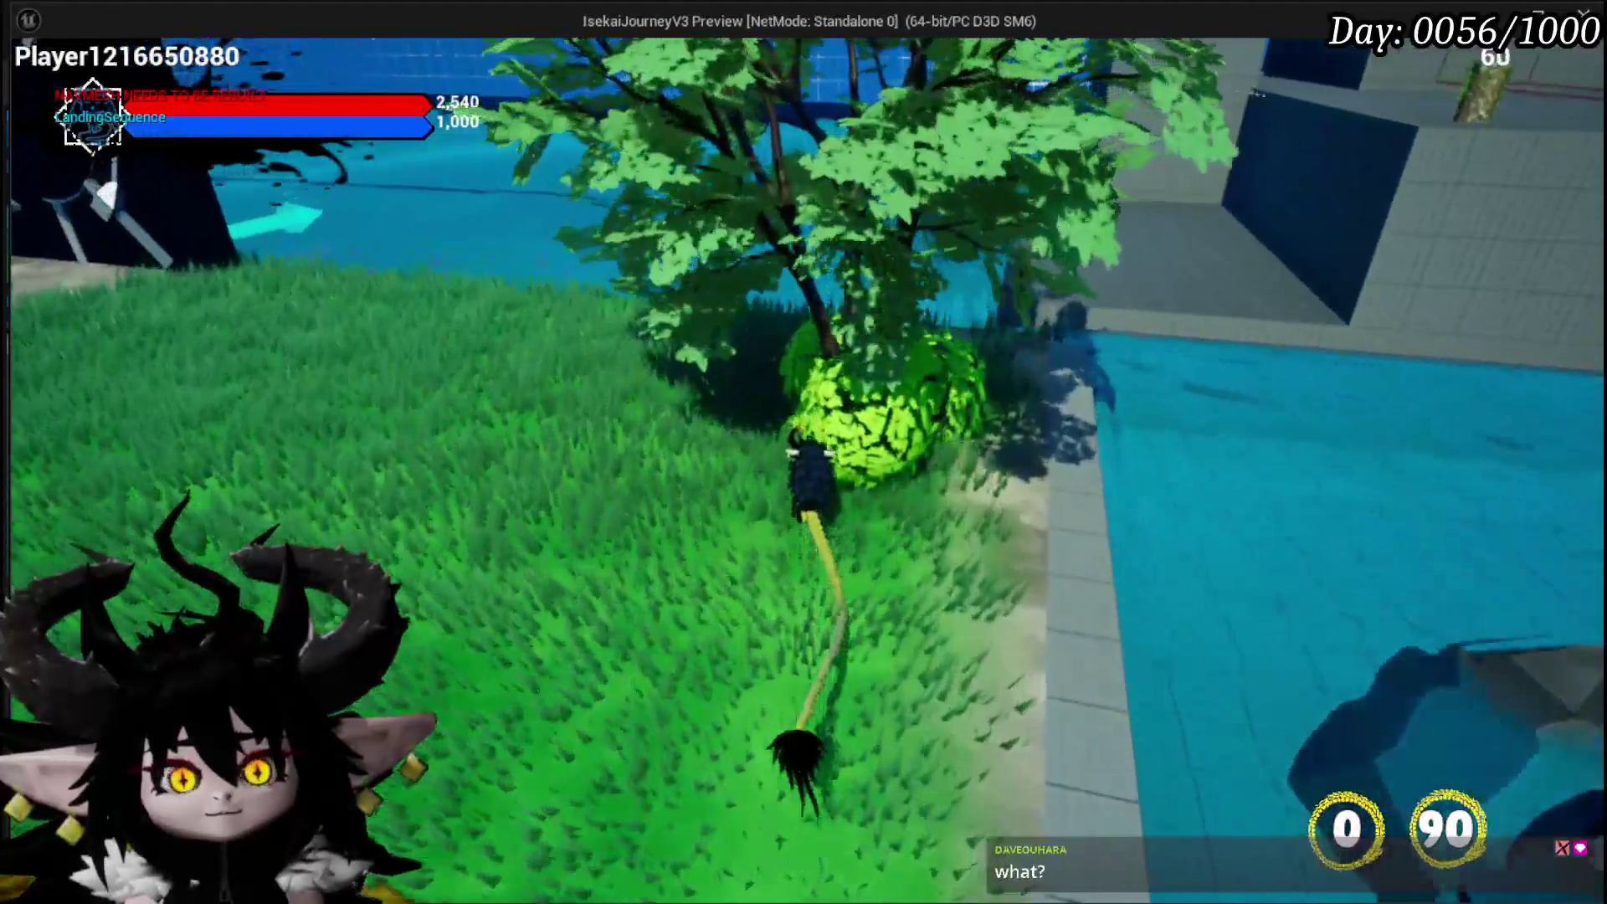
key("w")
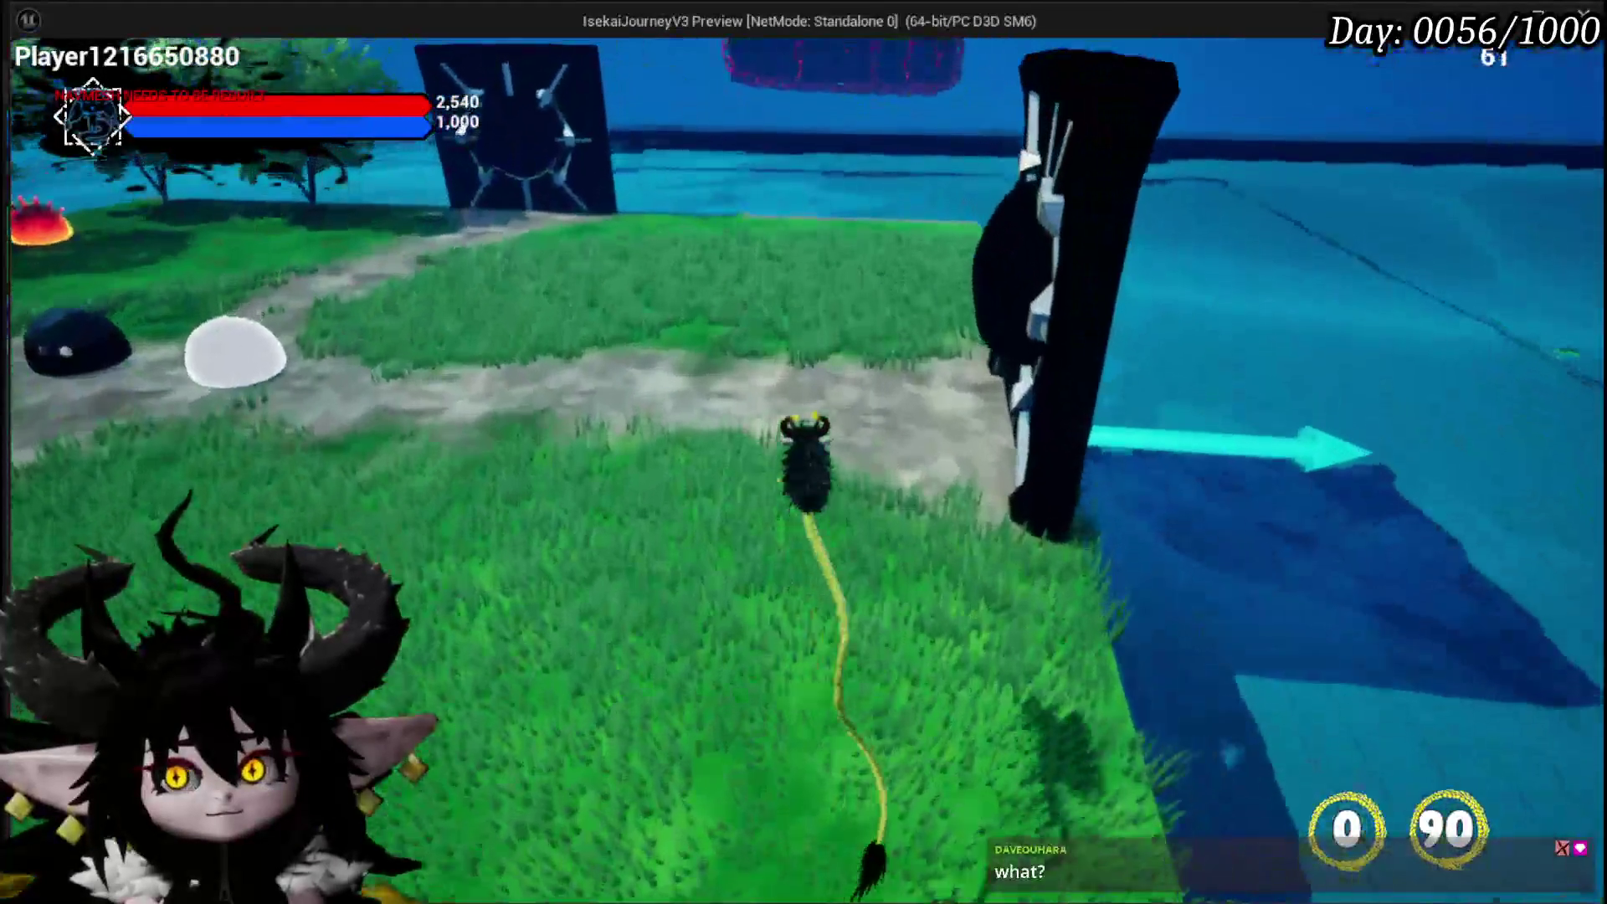
key("w")
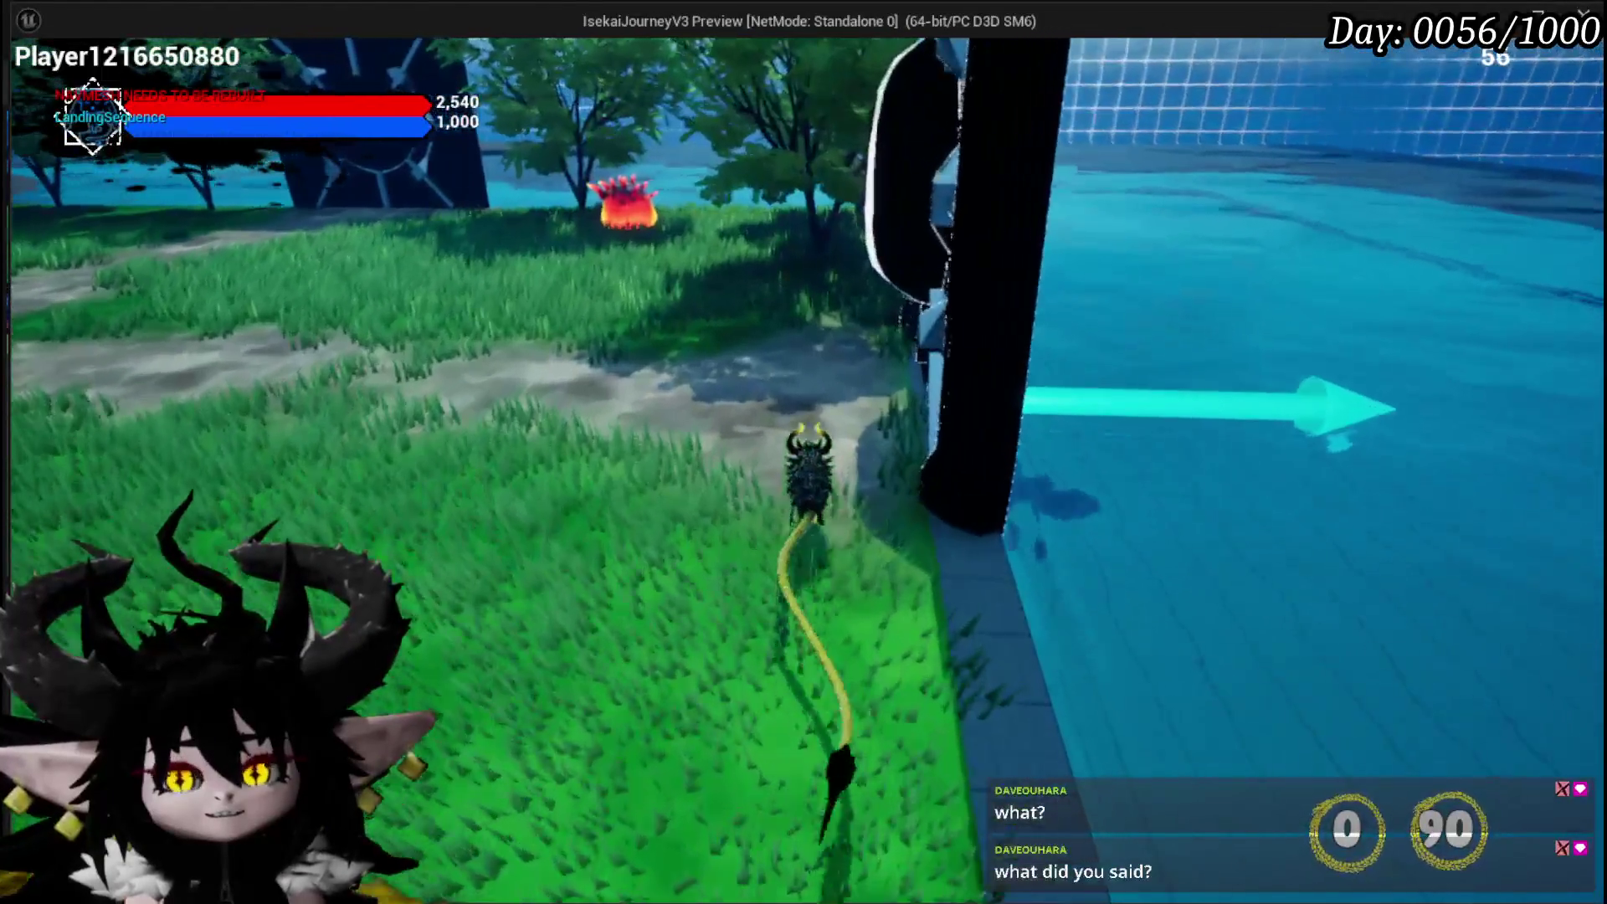
key("w")
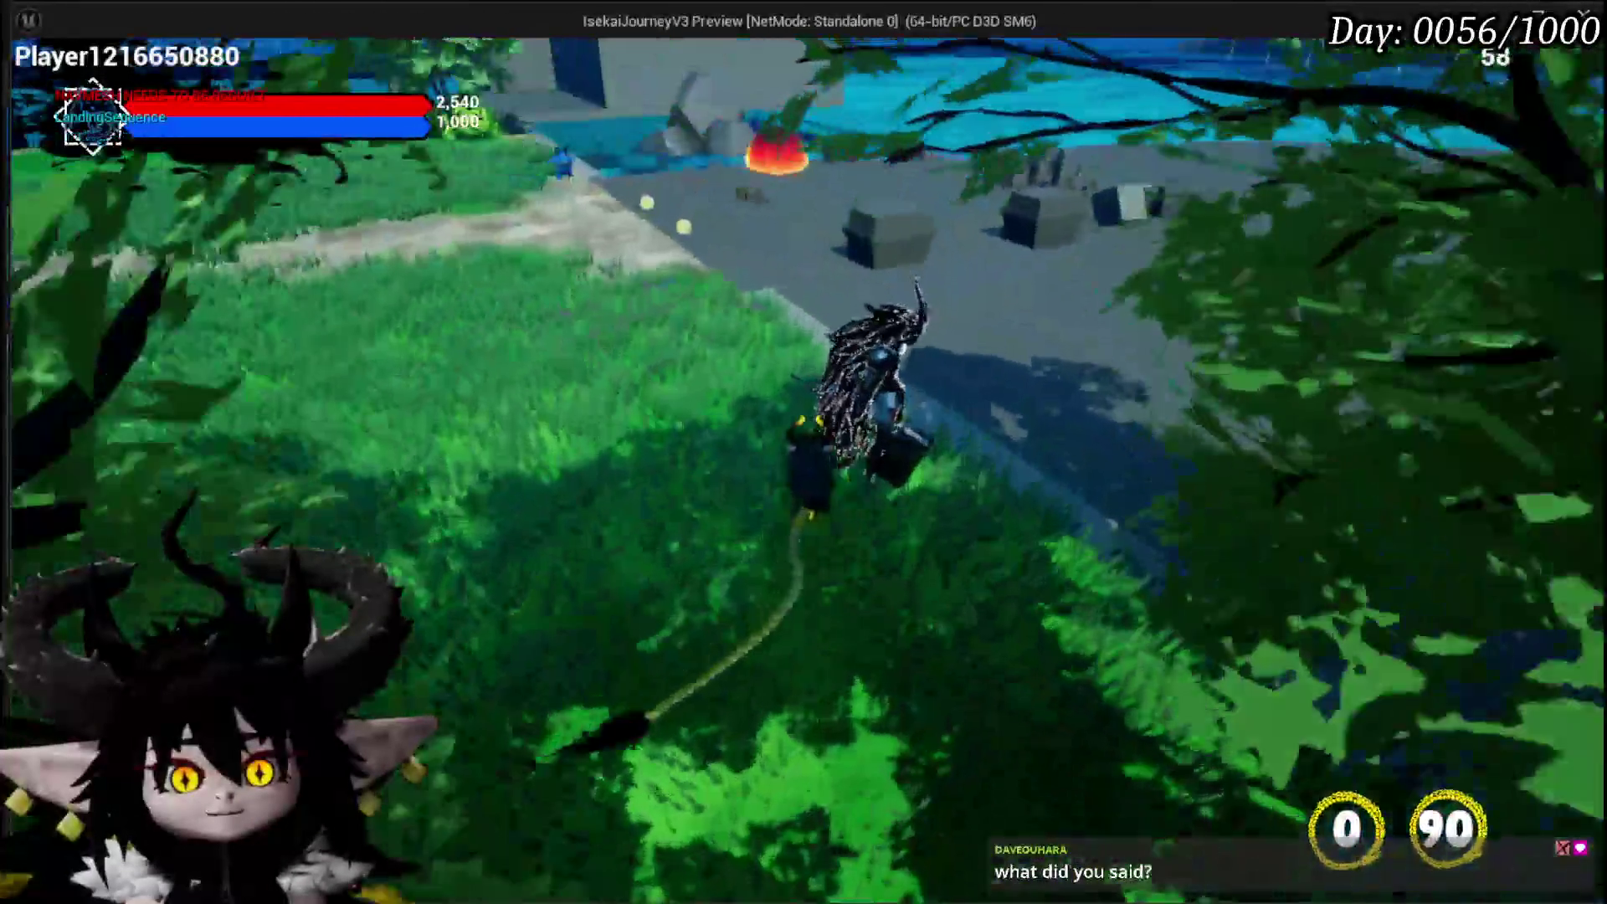
Leap toward the water, then walk back to the bush by the tree near the spiked block
key("space")
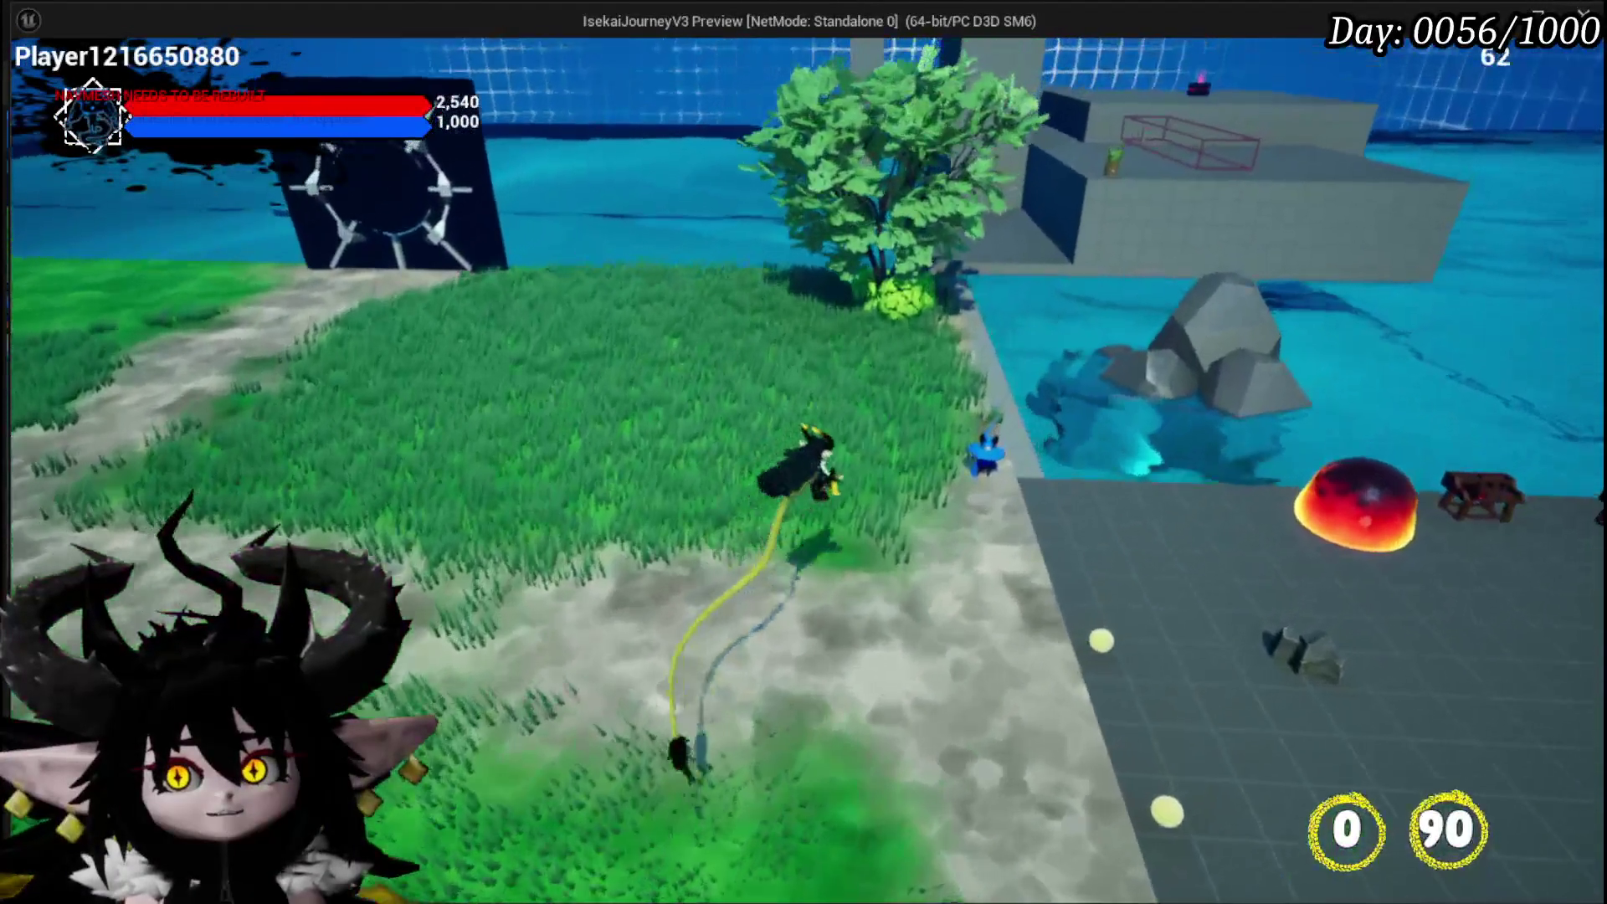
key("w")
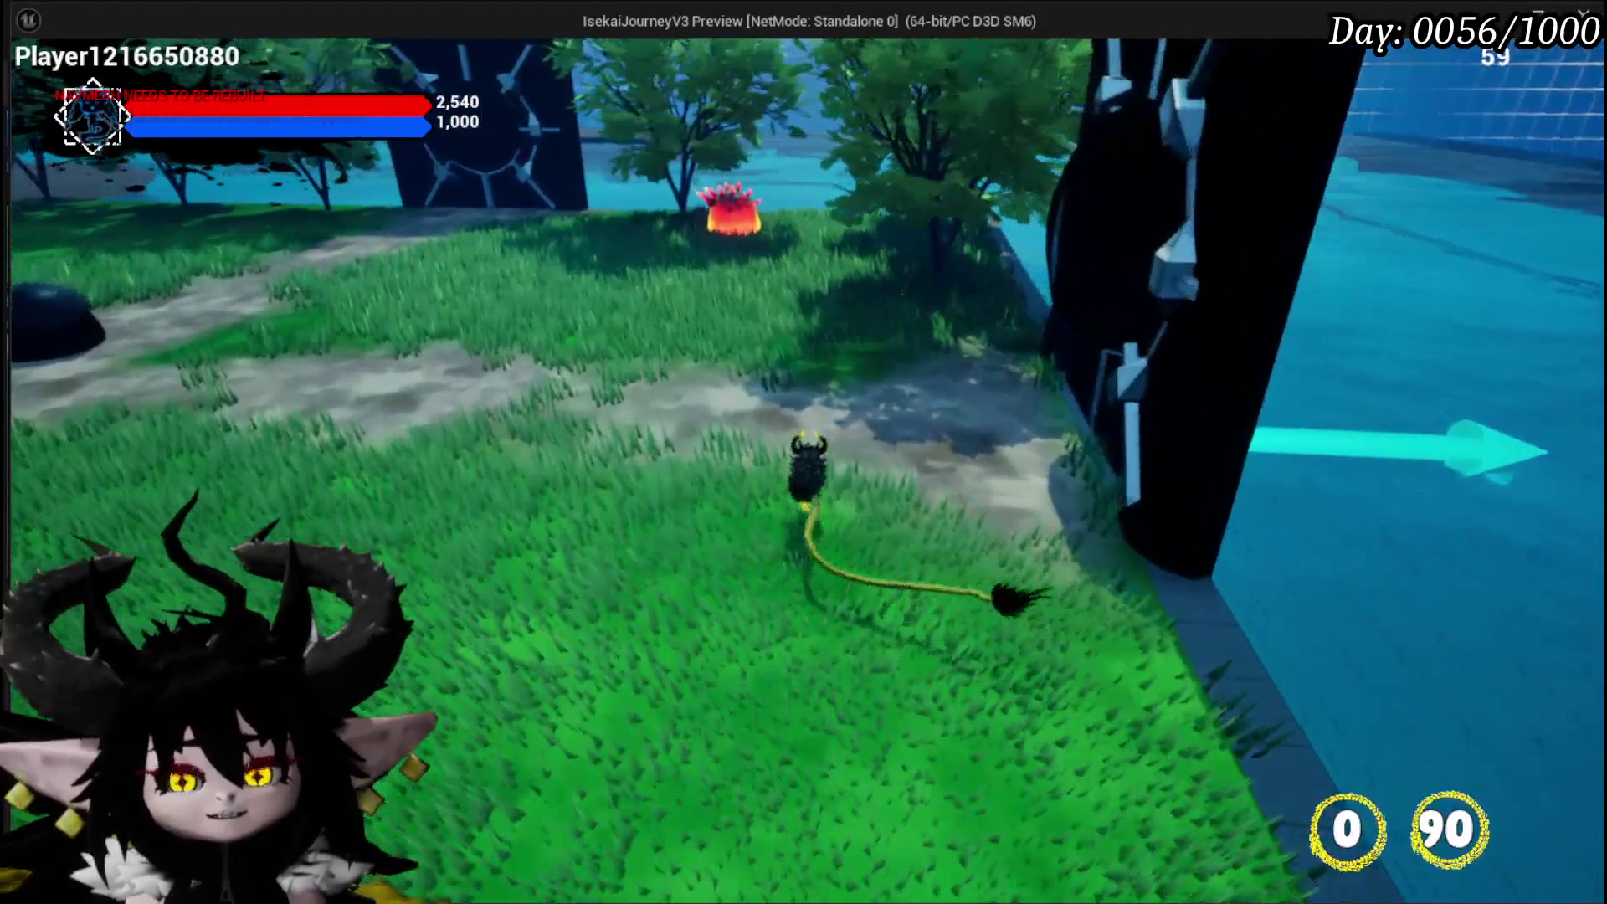
Run the character past the dark structure and across the grass to the tree beside the red spiked fire slime
key("space")
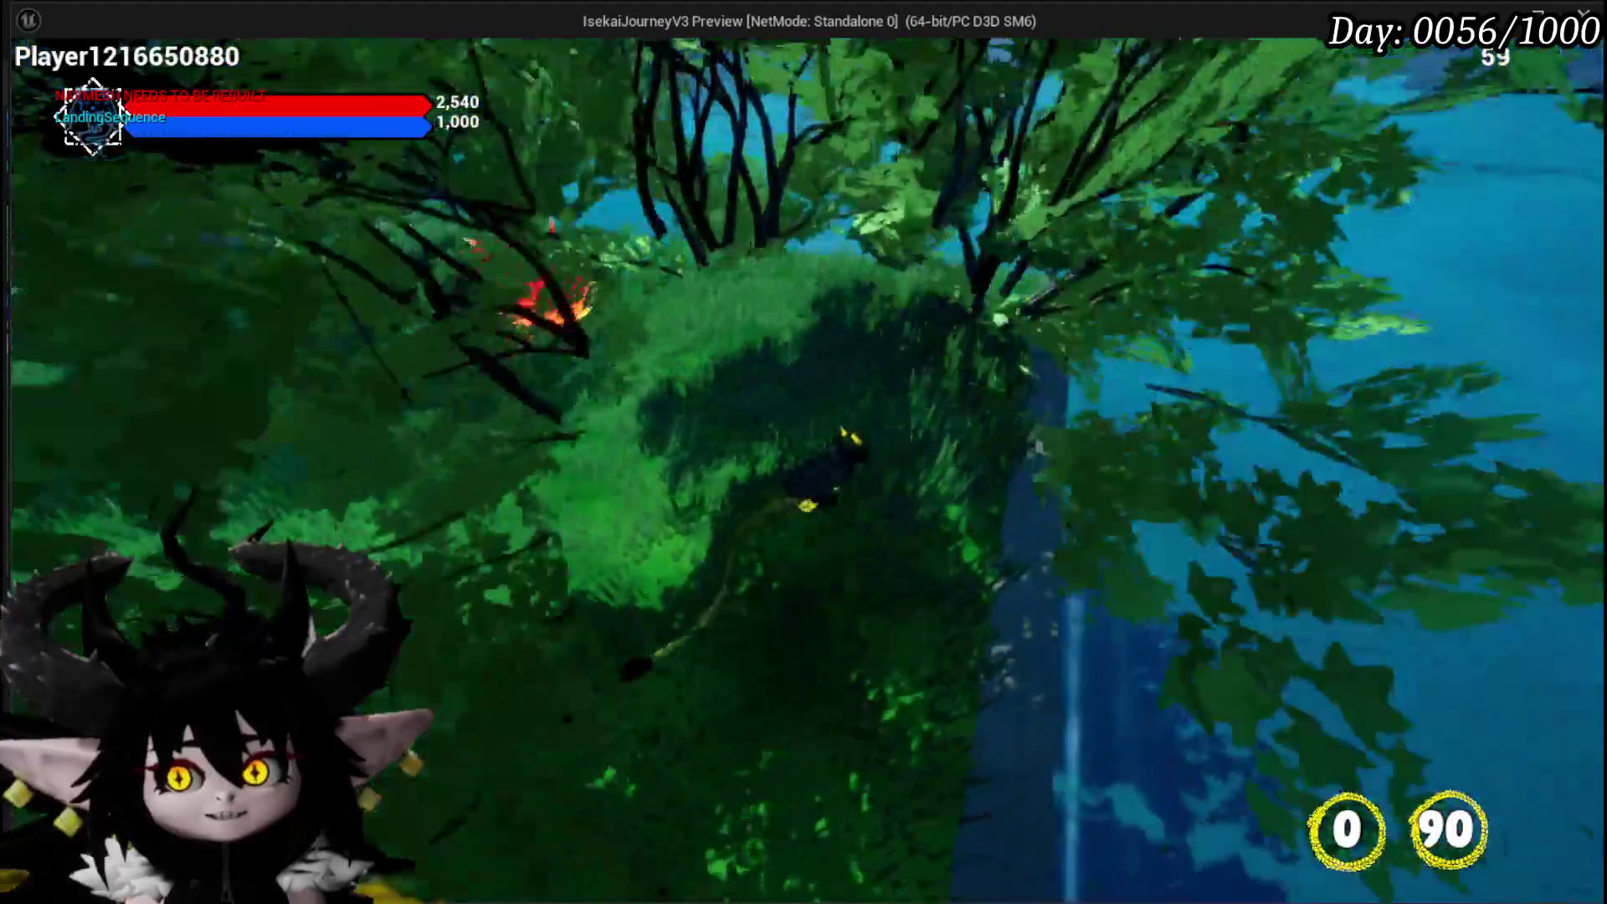
key("w")
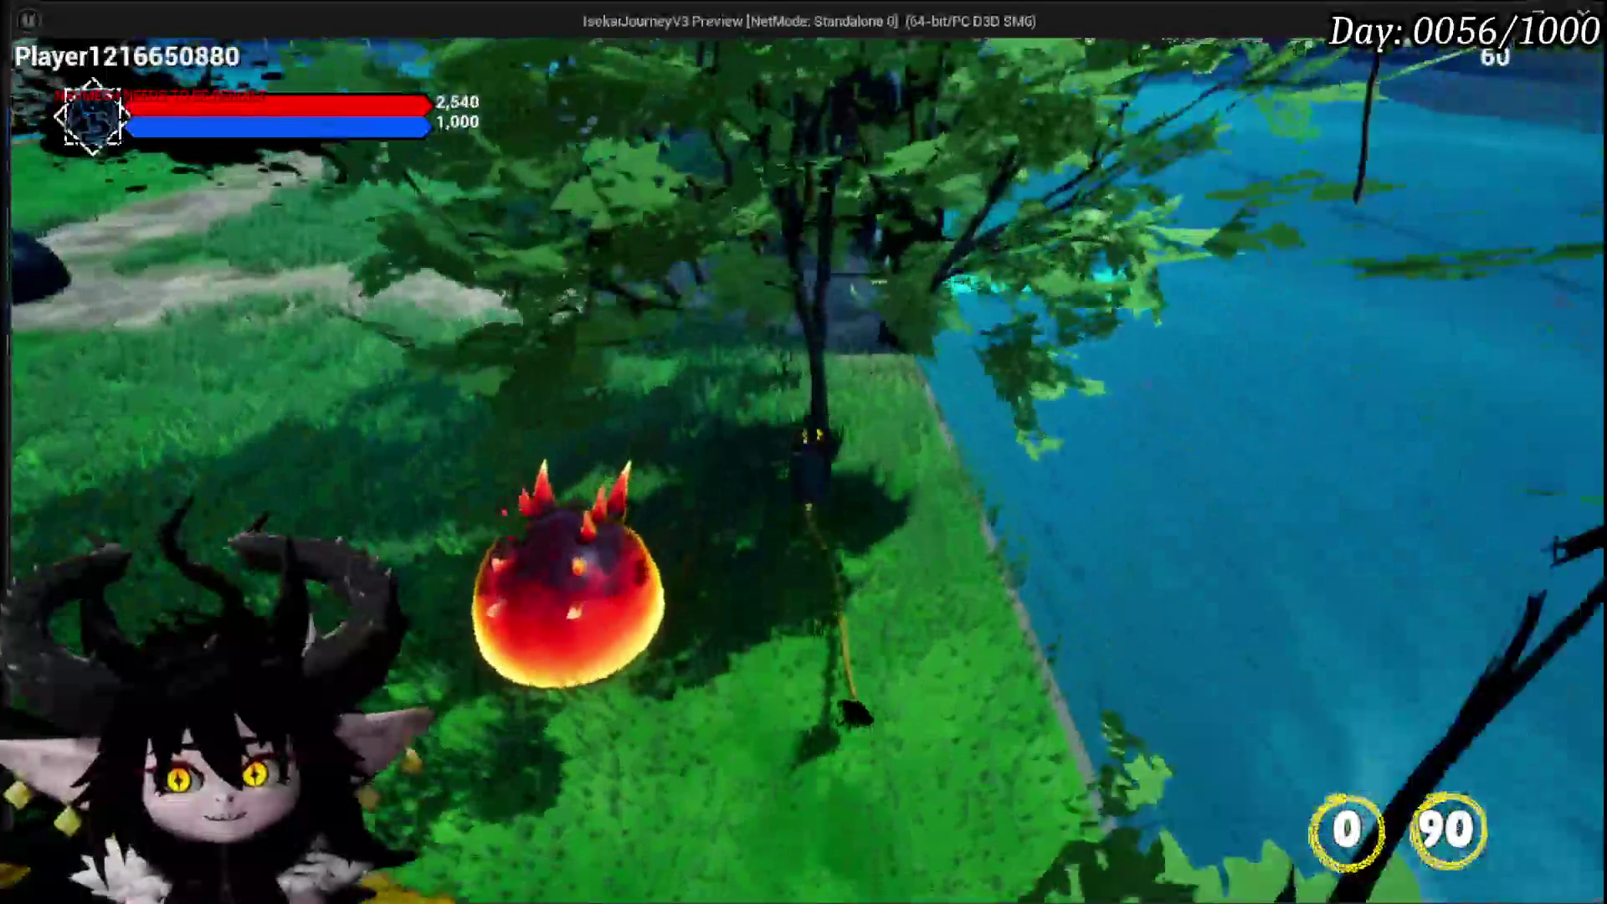
key("w")
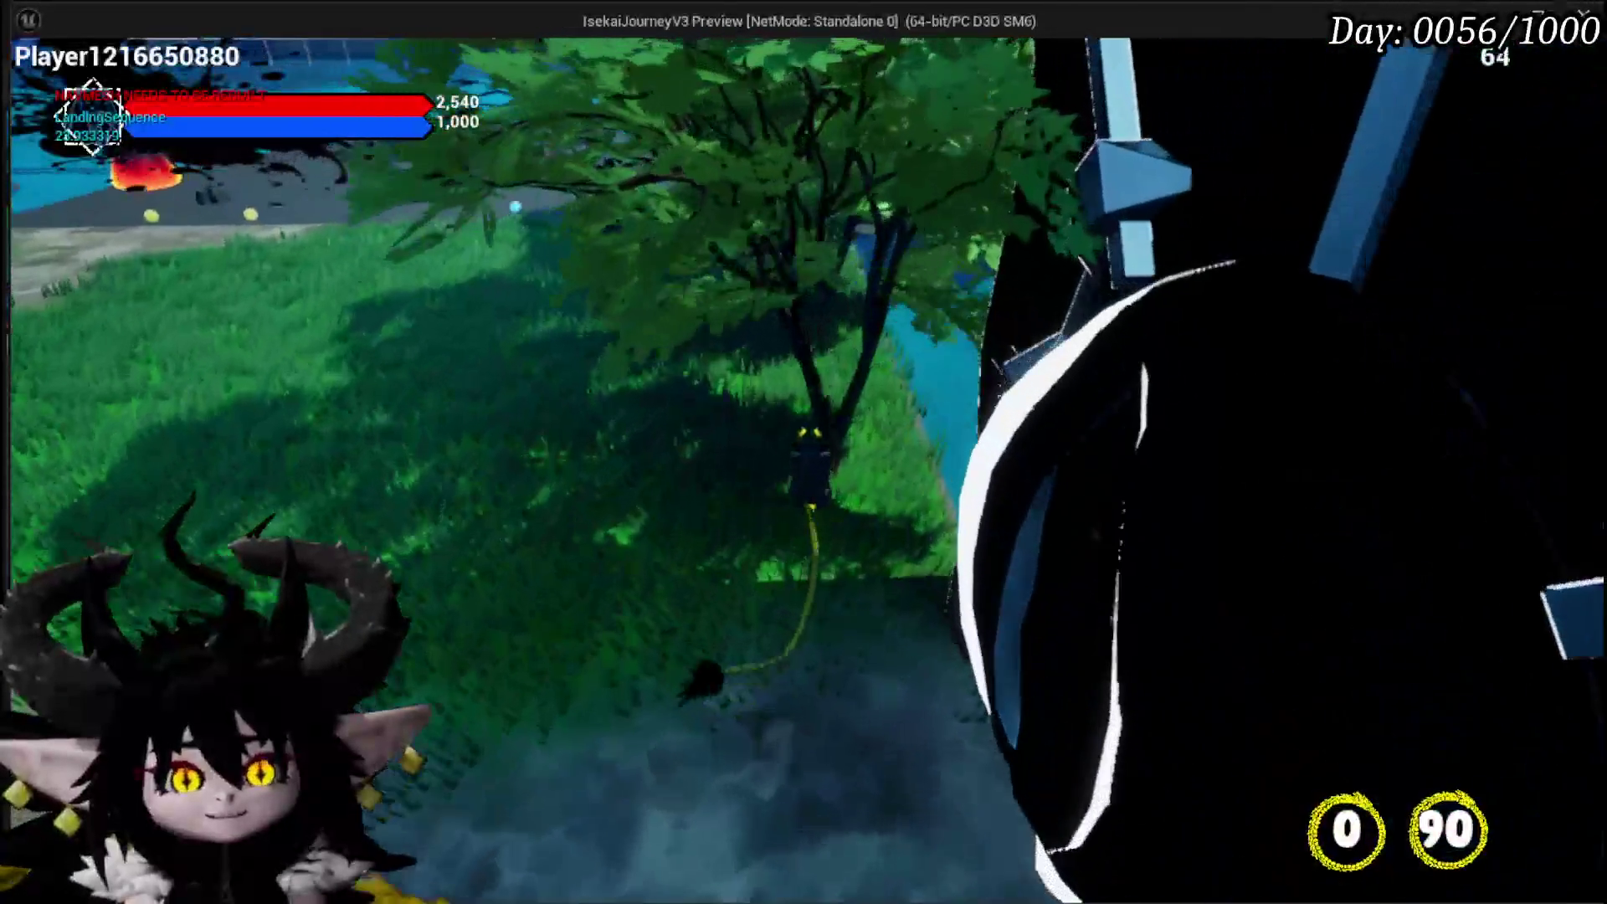
key("w")
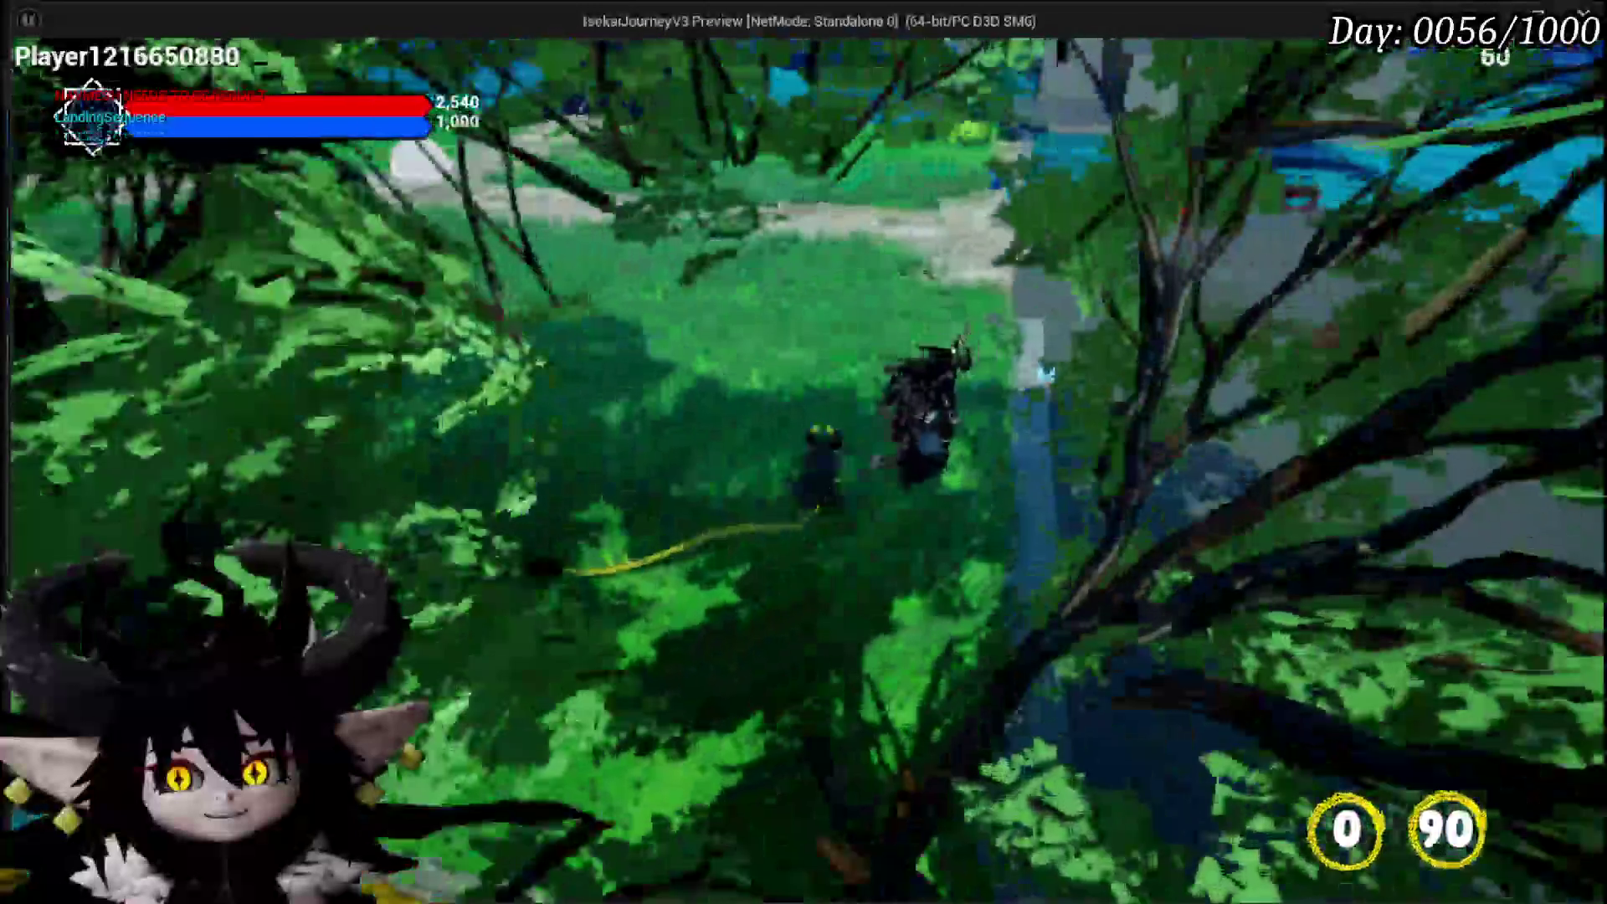
key("w")
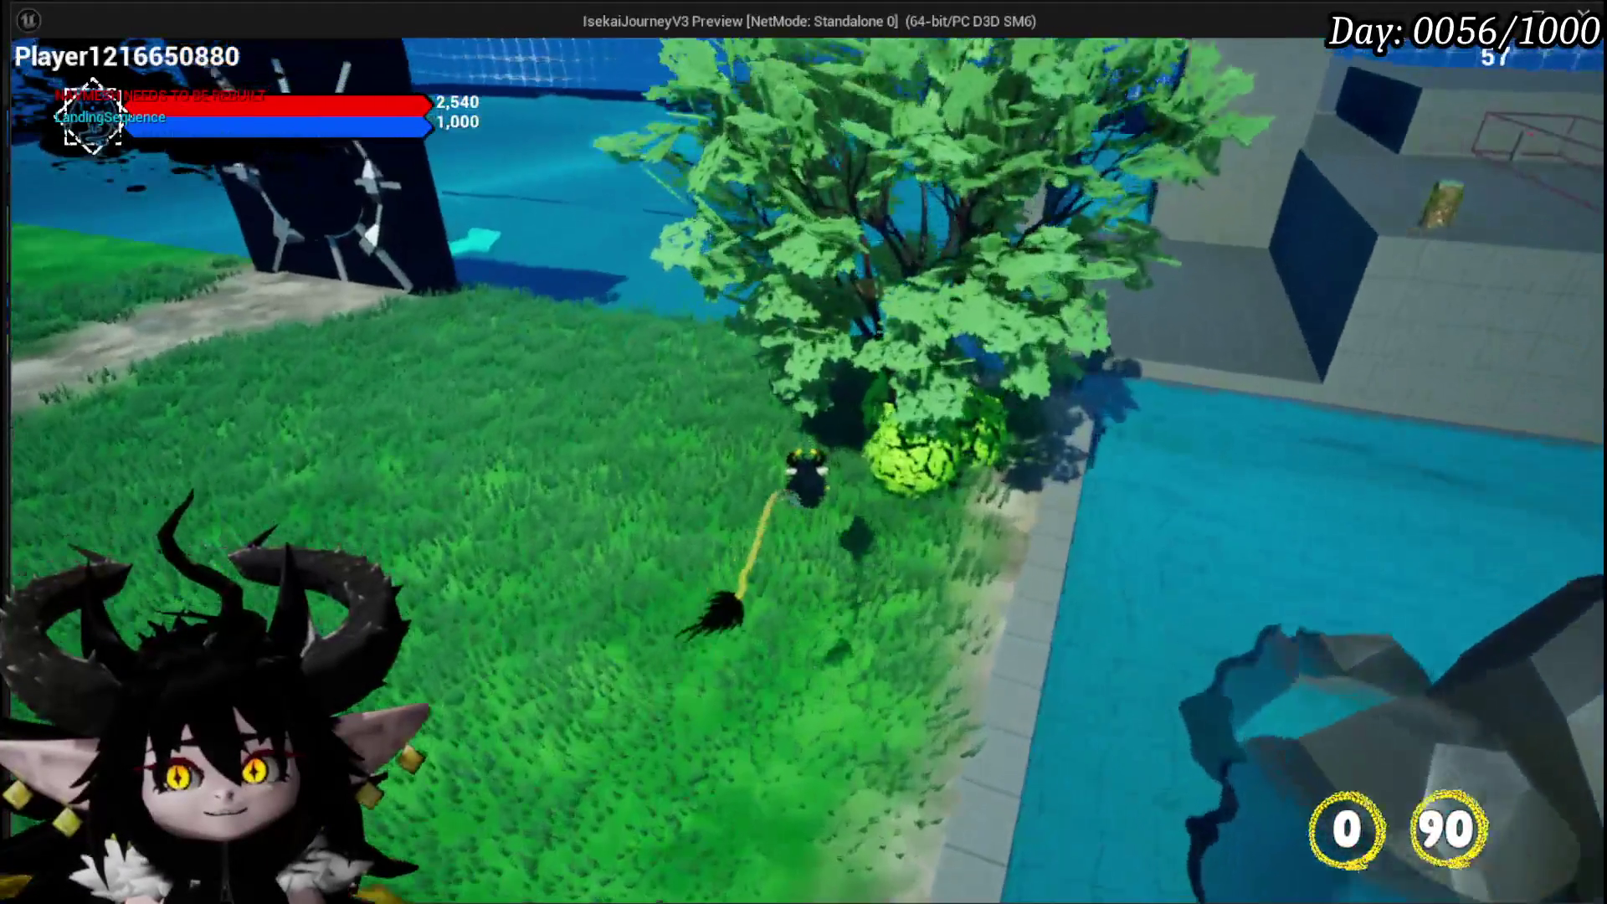
key("w")
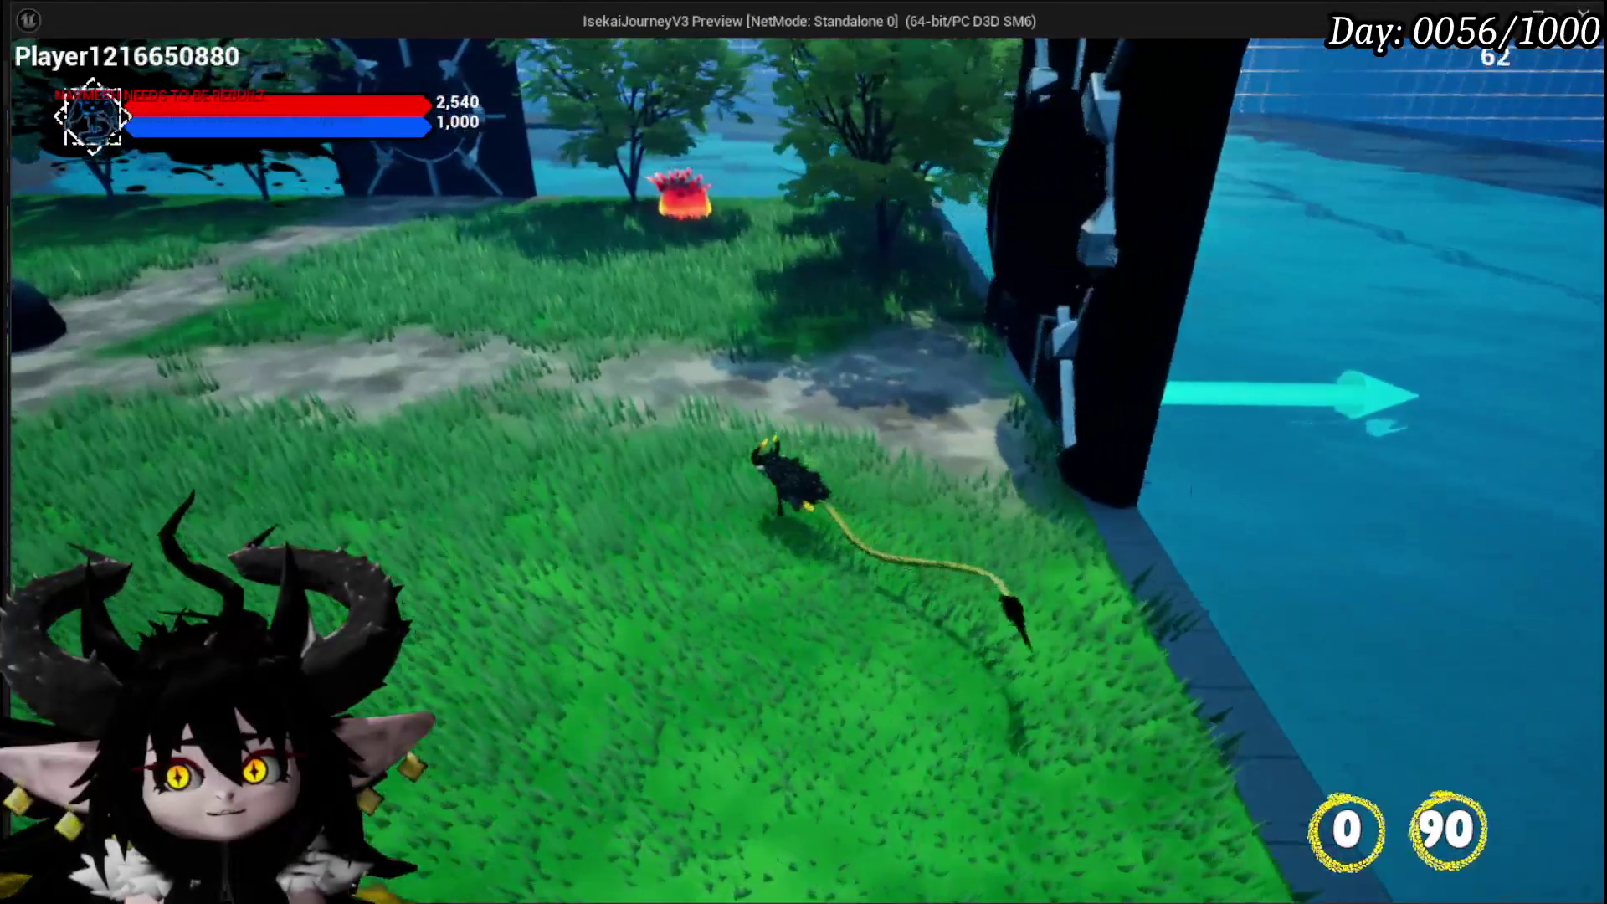
key("w")
key("space")
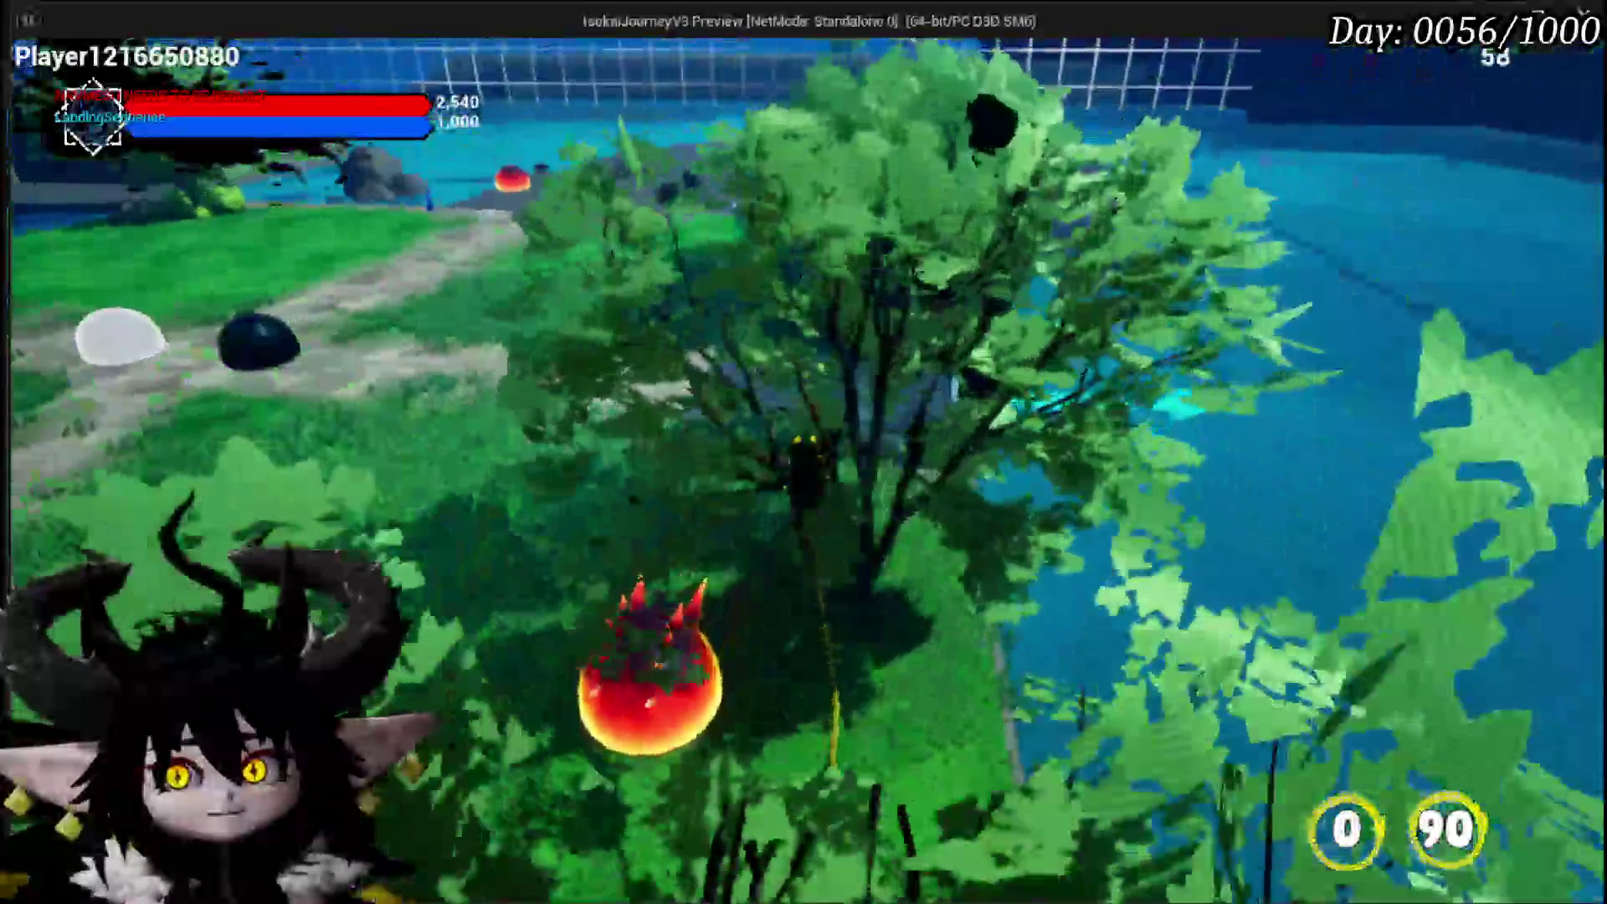
key("w")
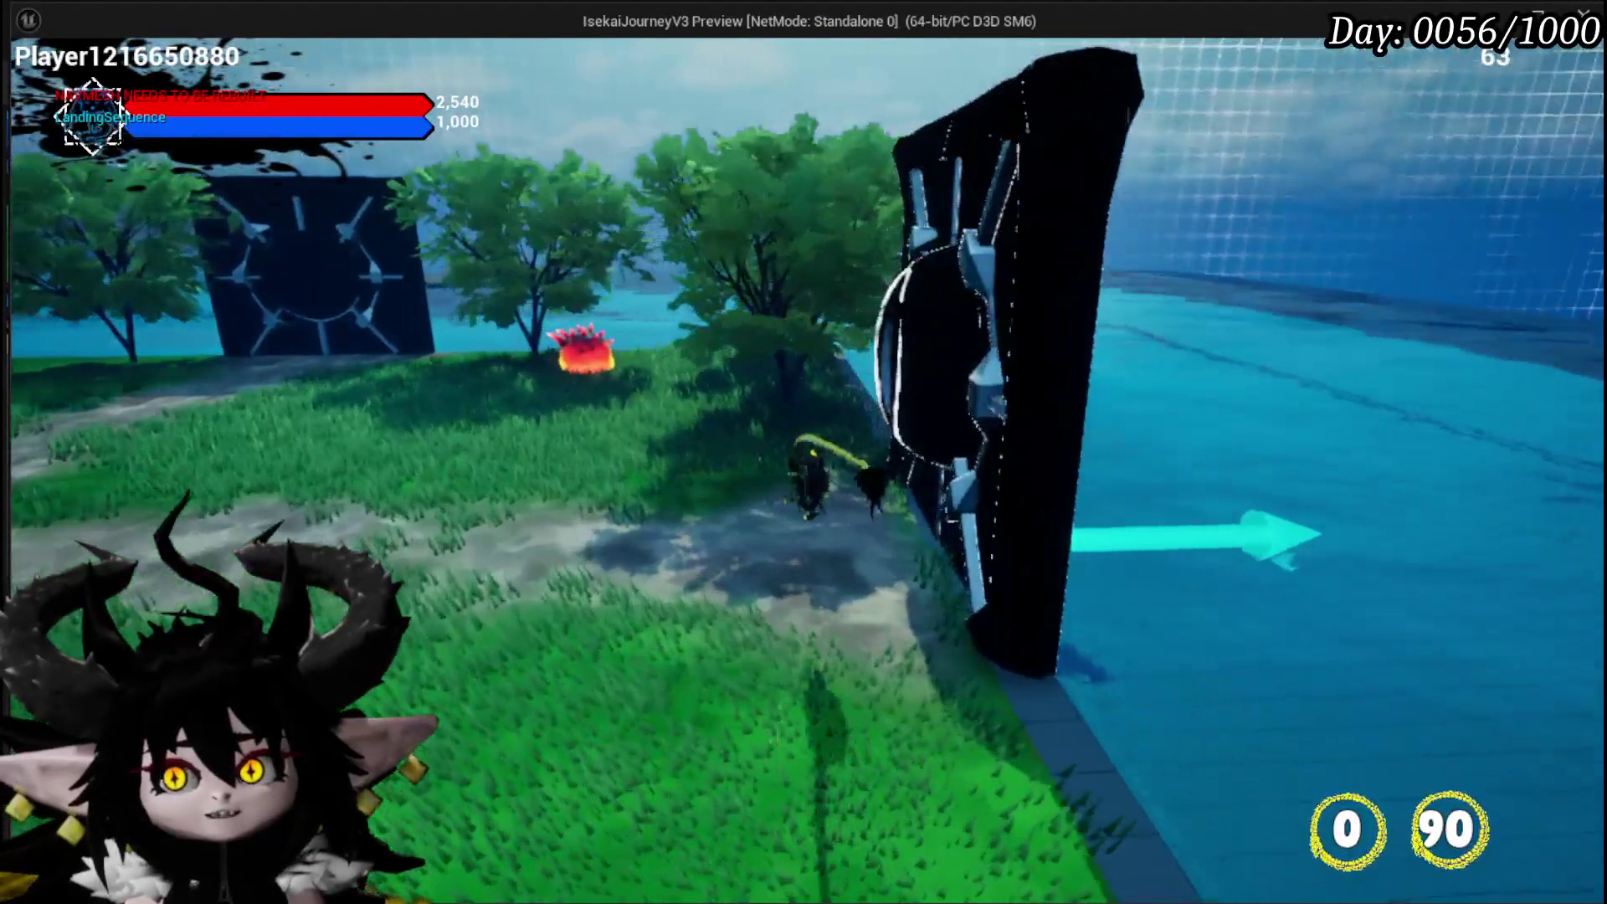
Walk the character off the path onto the grass beside the fire creature by the water
key("w")
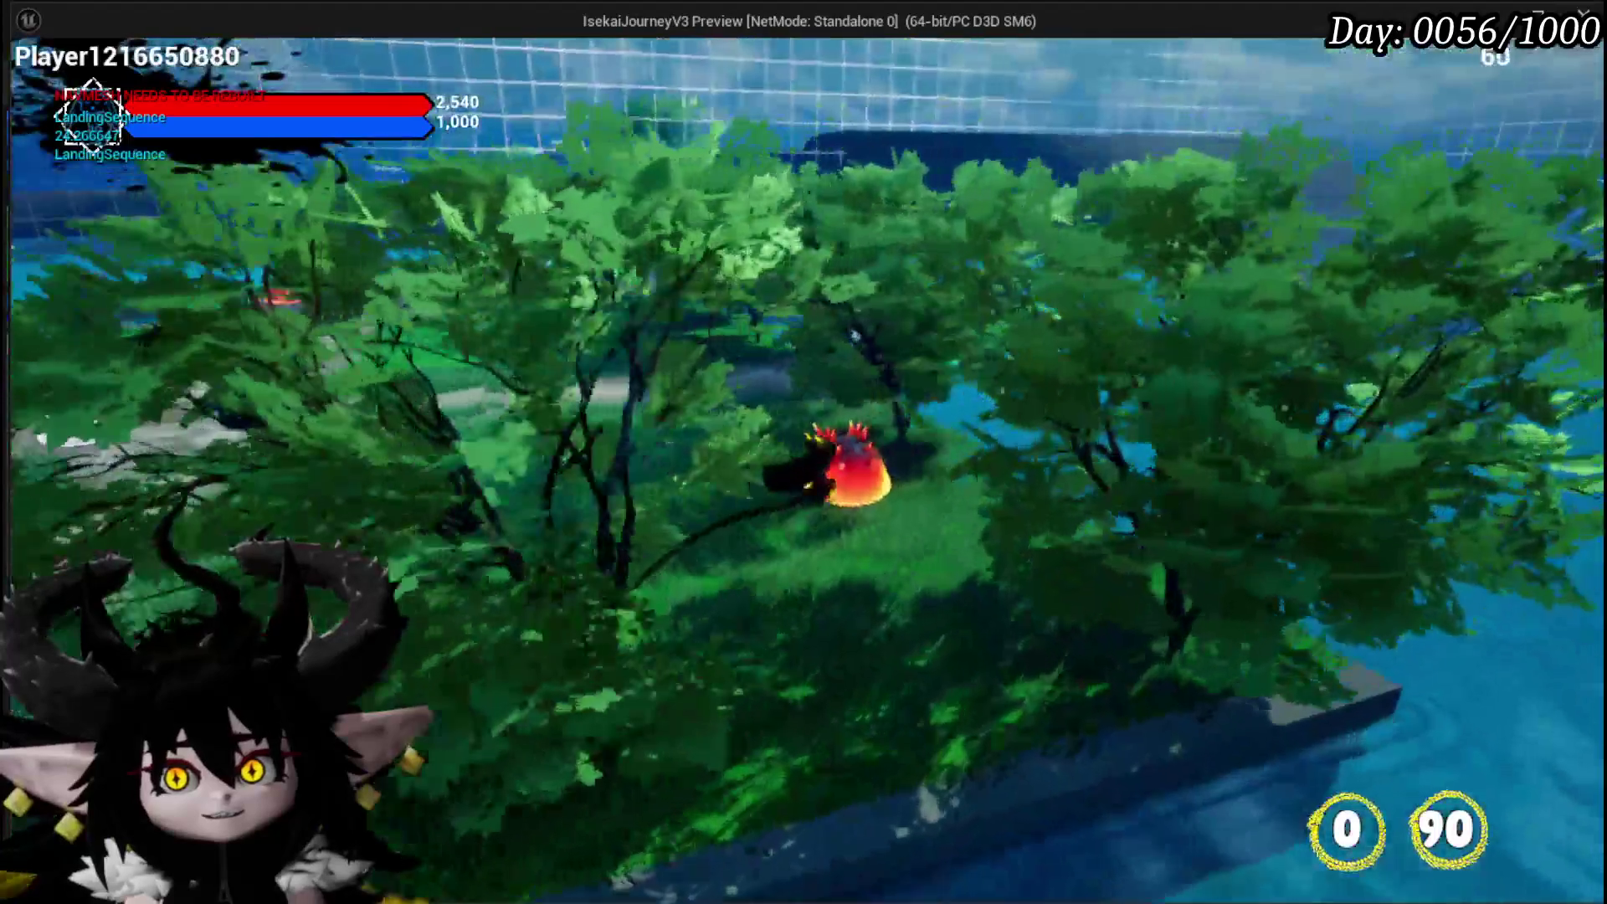
Run the character under the canopy and across the grass, ending among trees facing the lava slime's stone platform
key("w")
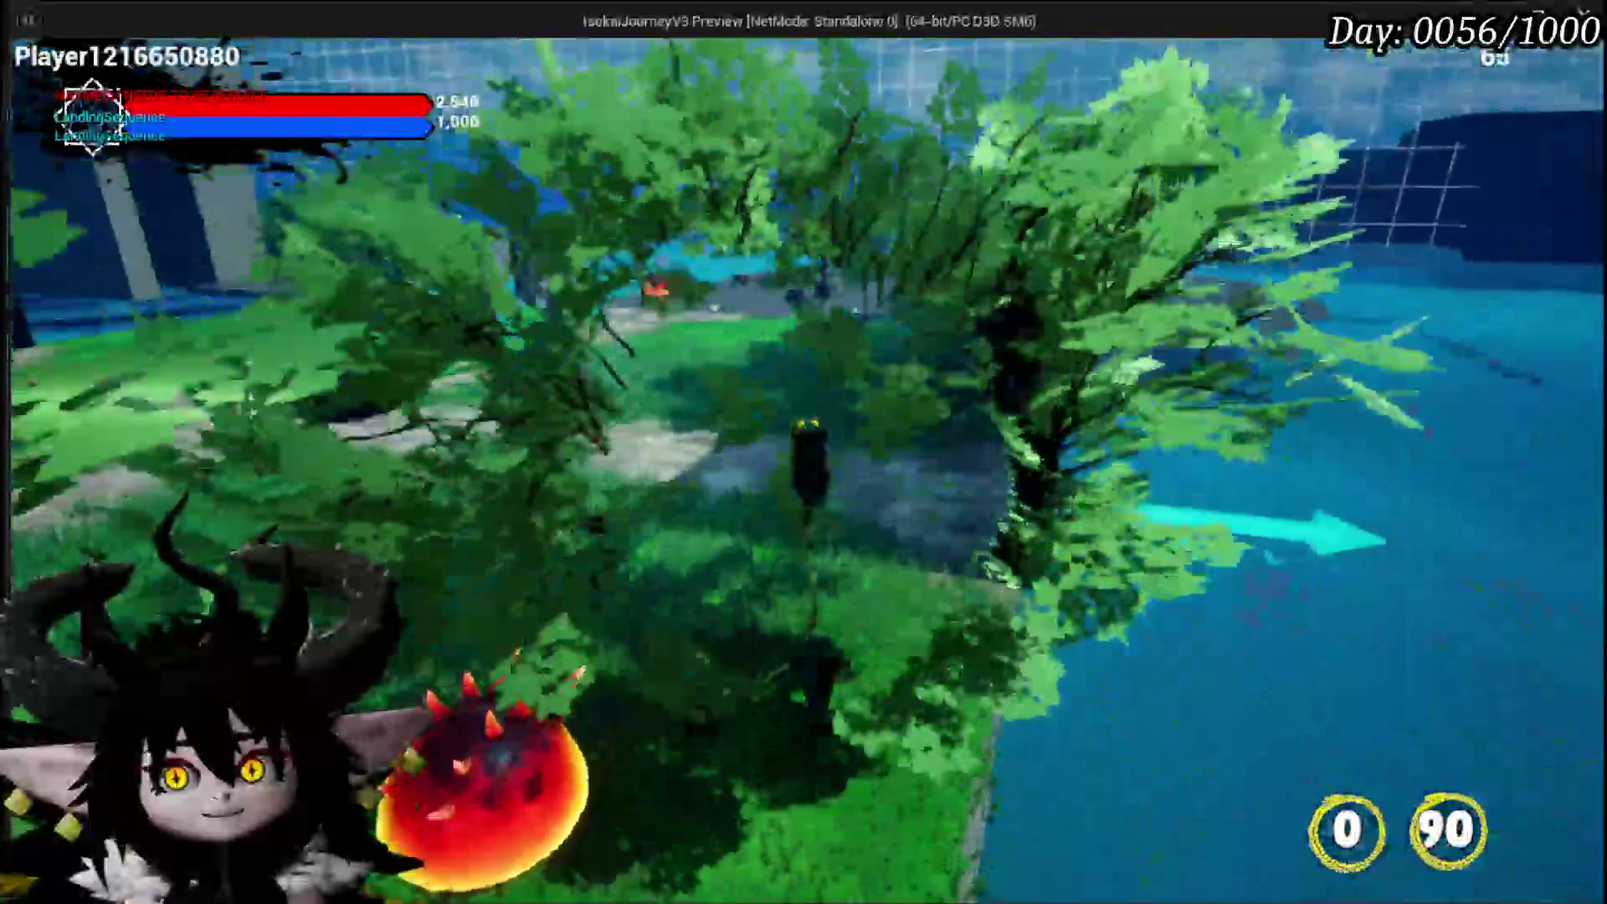
key("w")
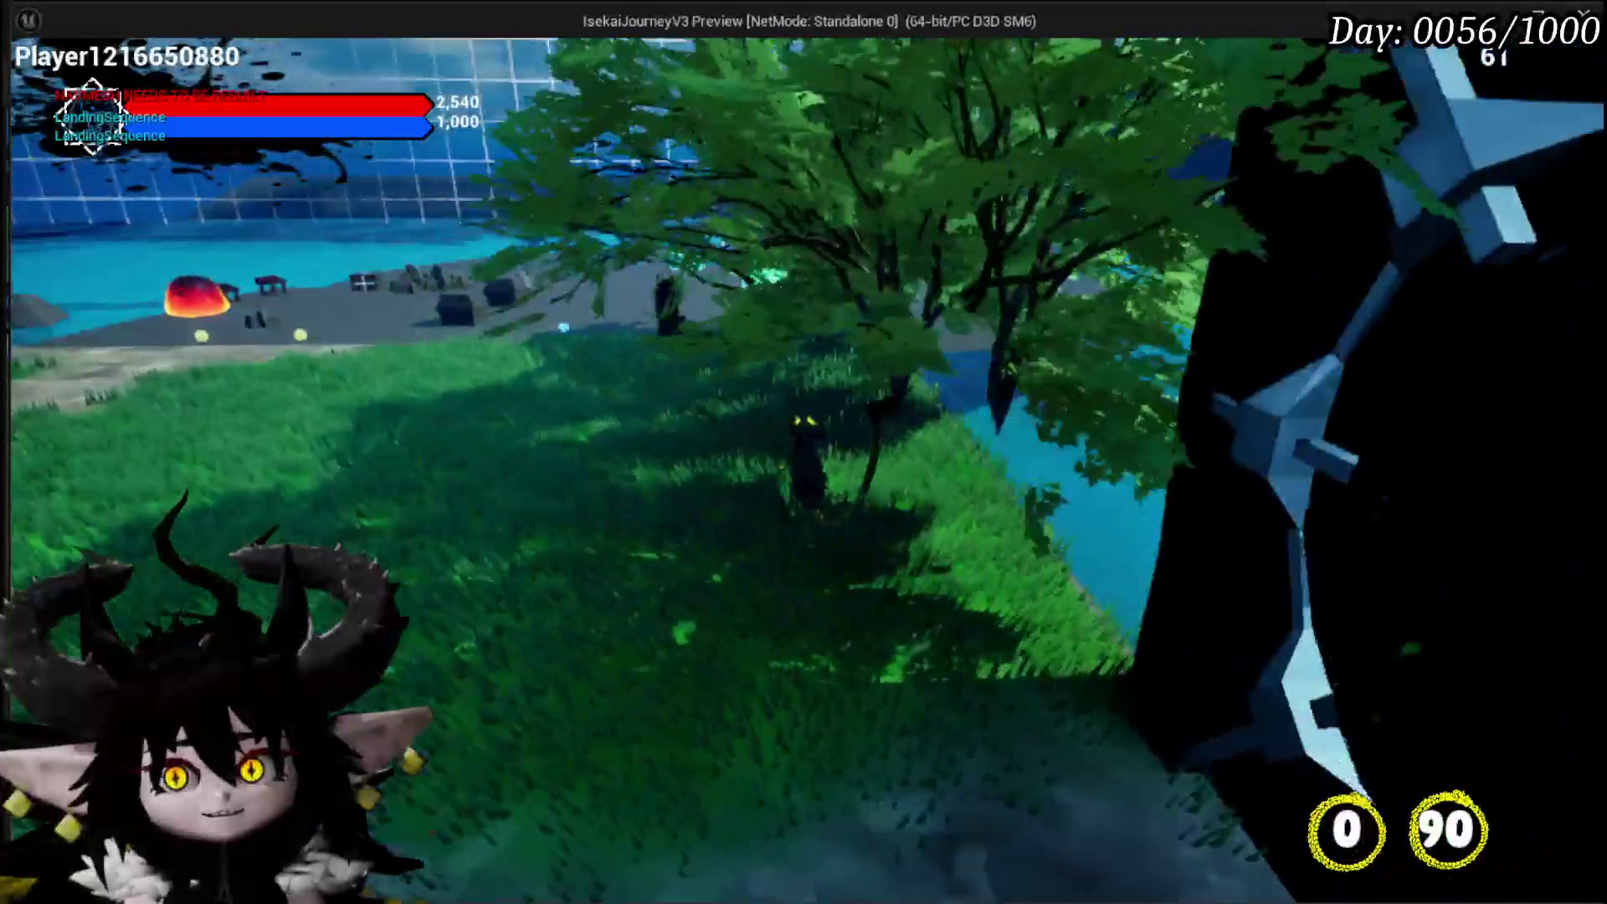
key("w")
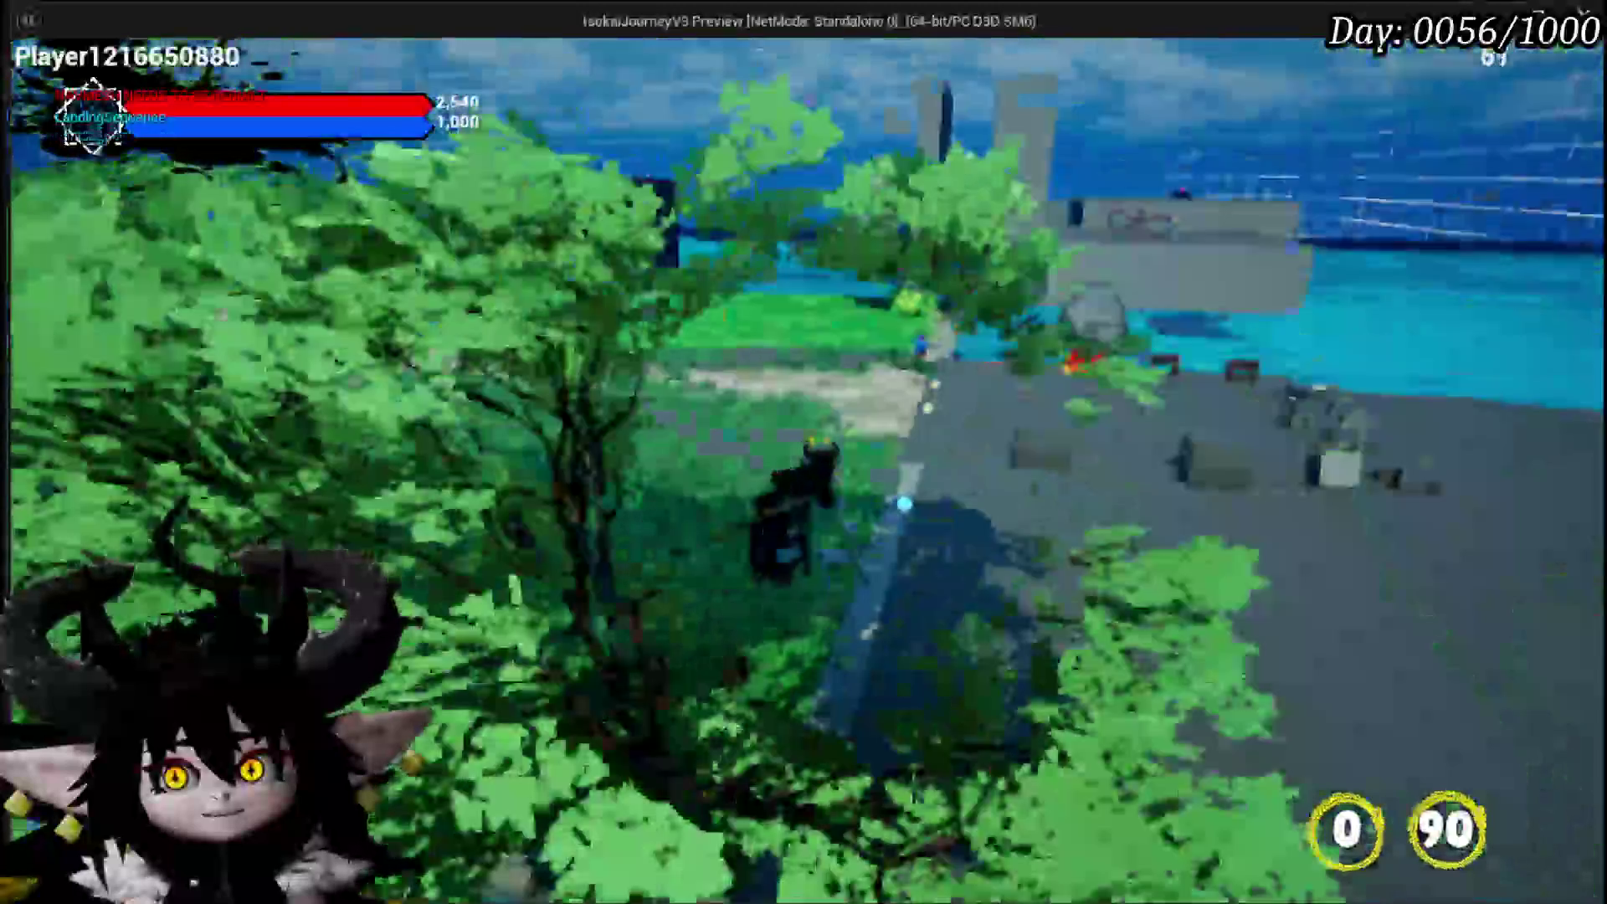
key("w")
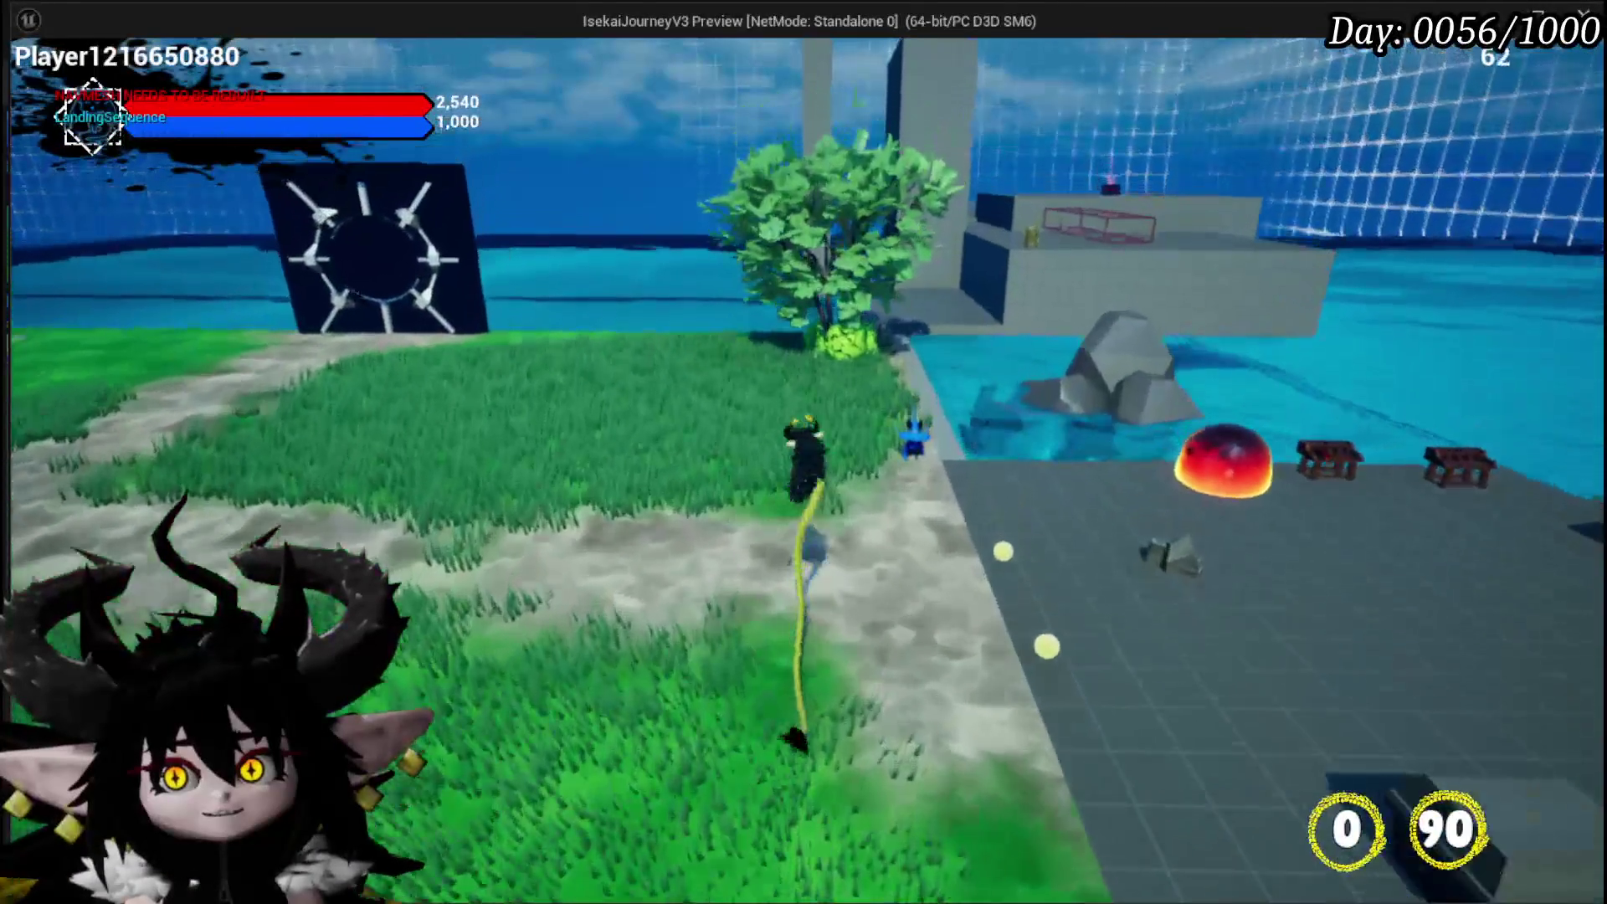
key("w")
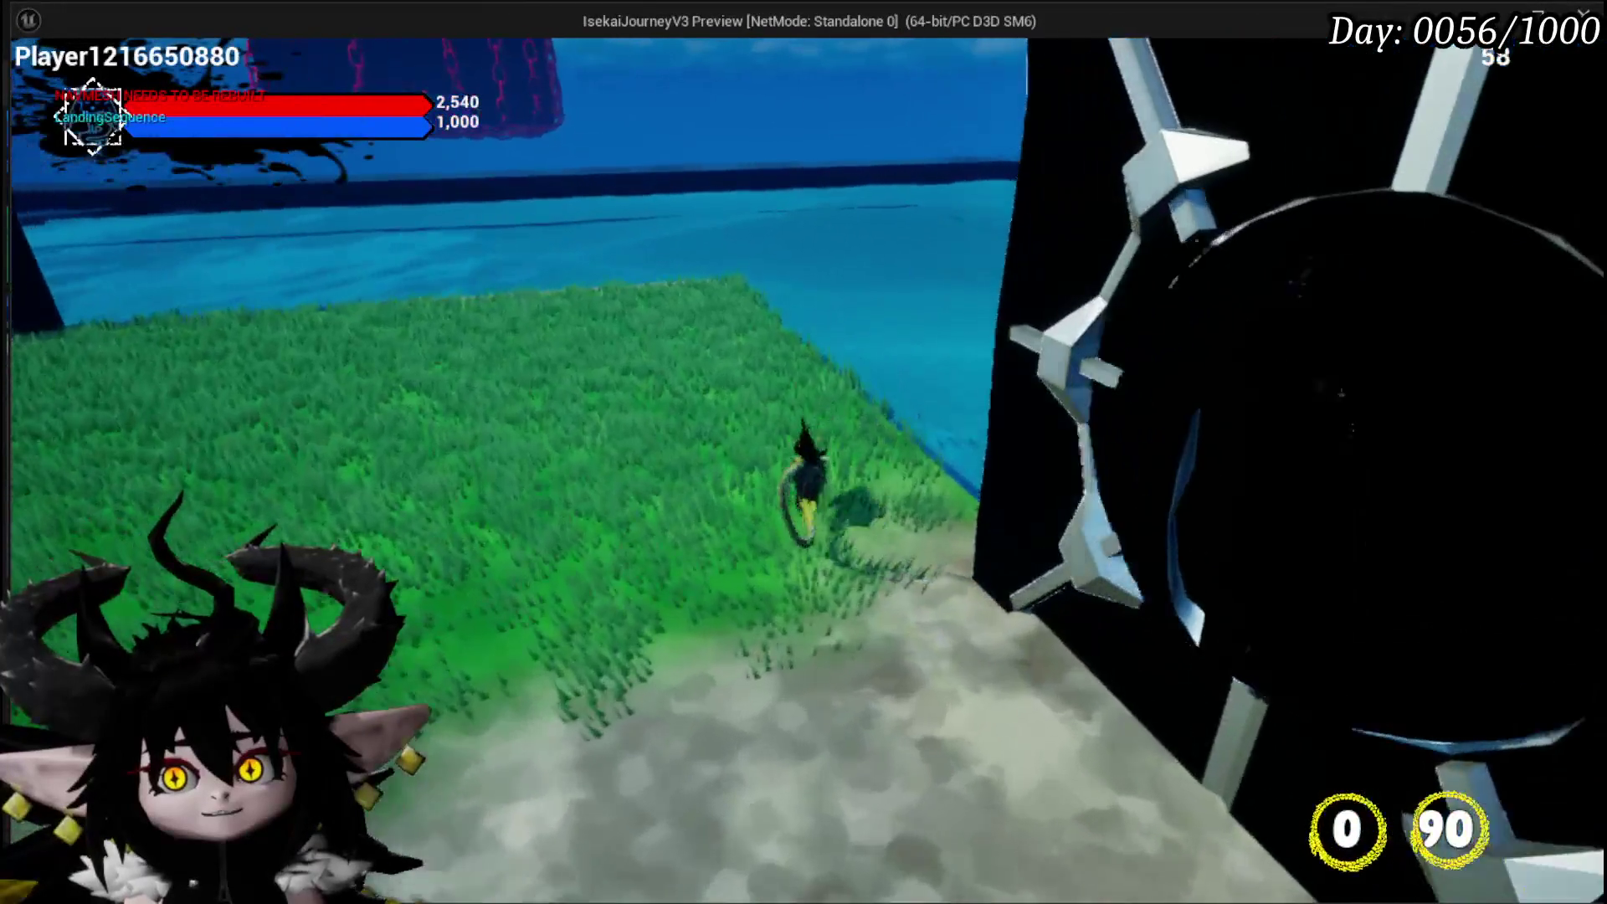
key("w")
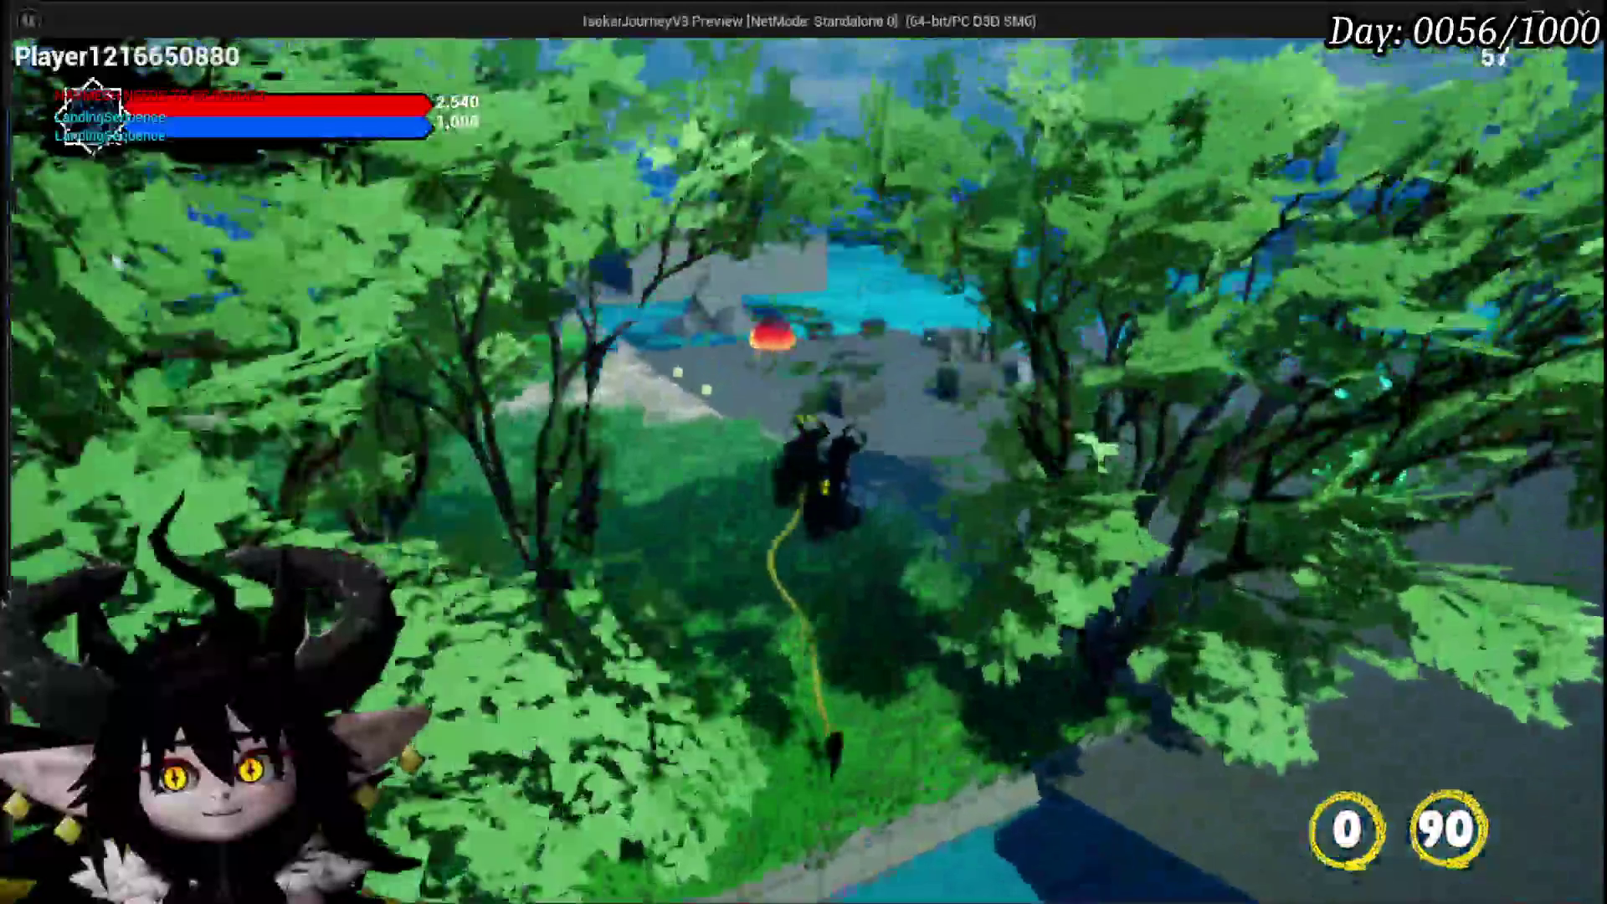
Walk the character along the path, do a spinning slash, and head across the grass to the water's edge
key("w")
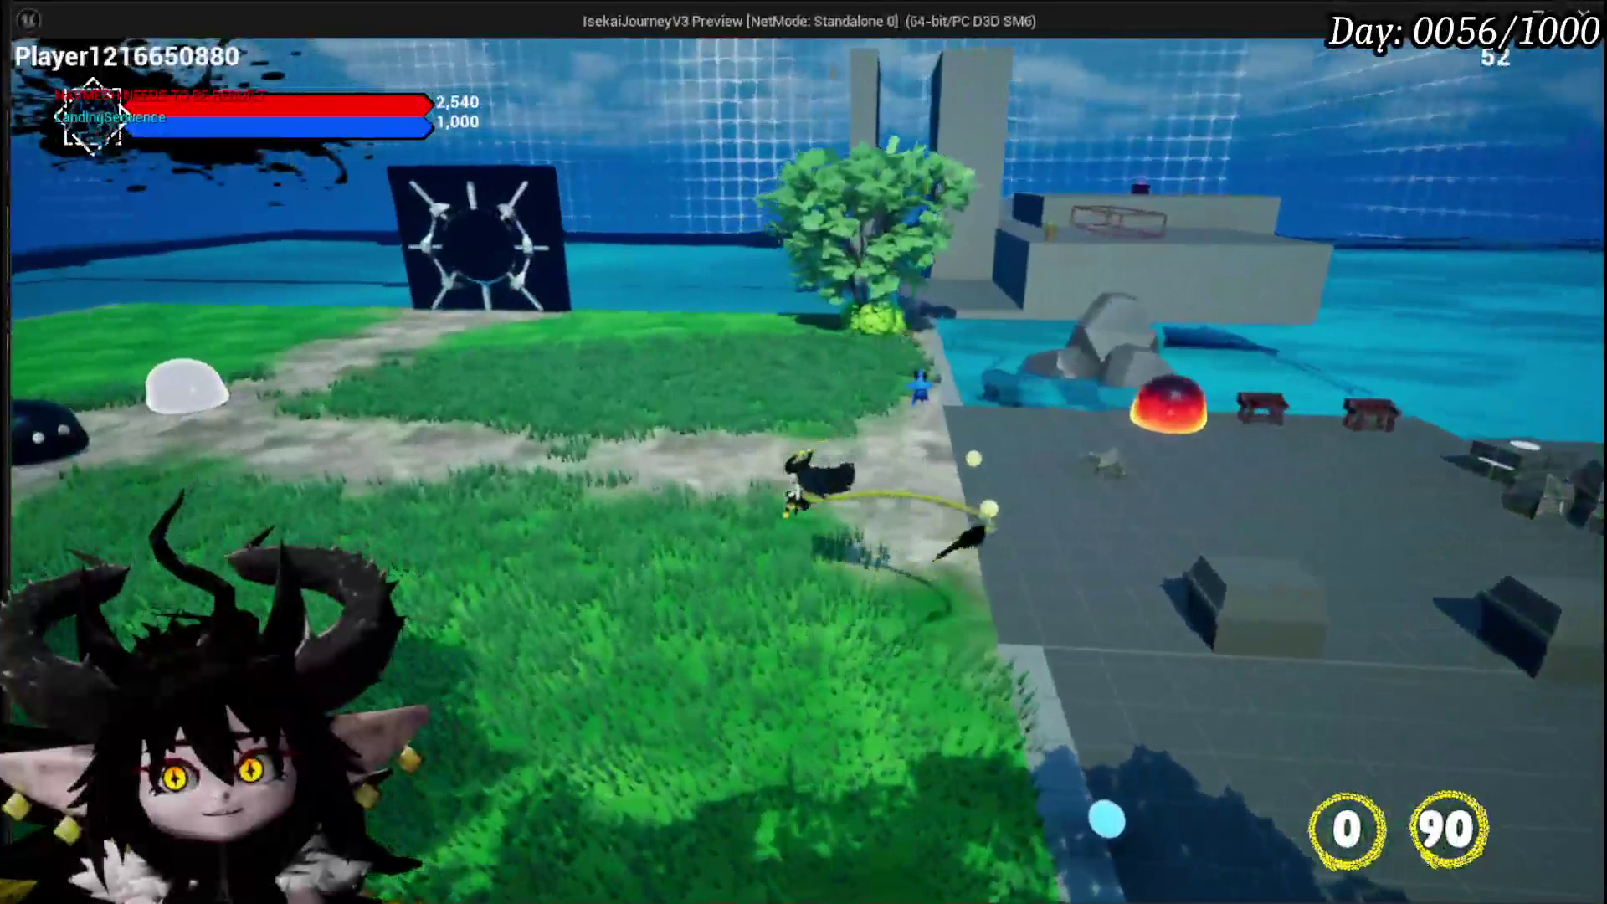
key("w")
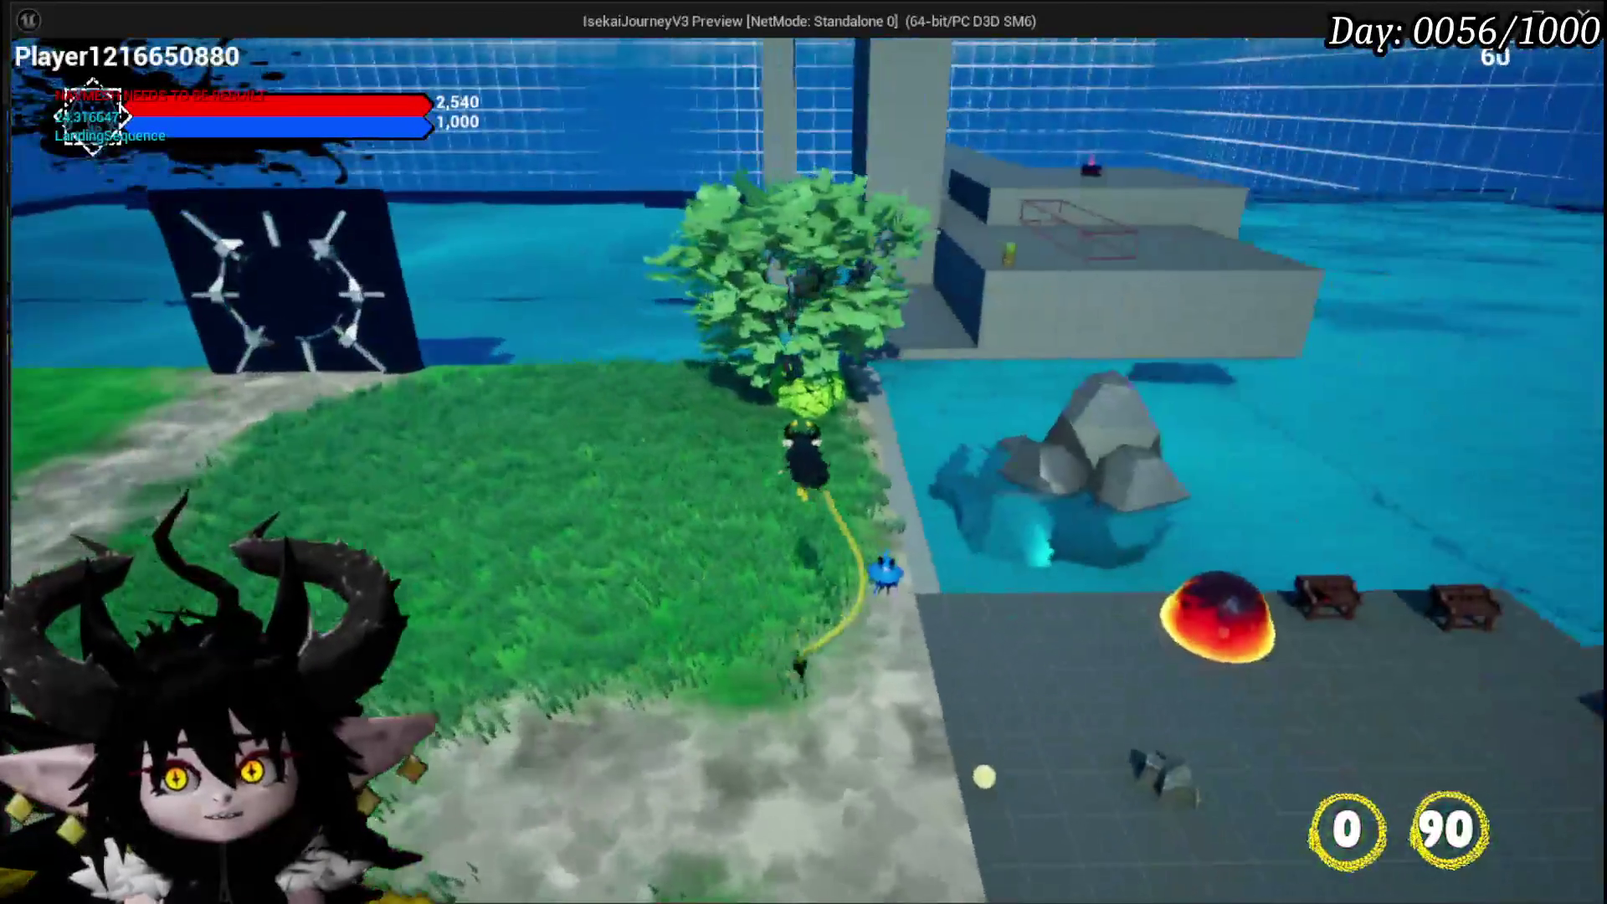
key("space")
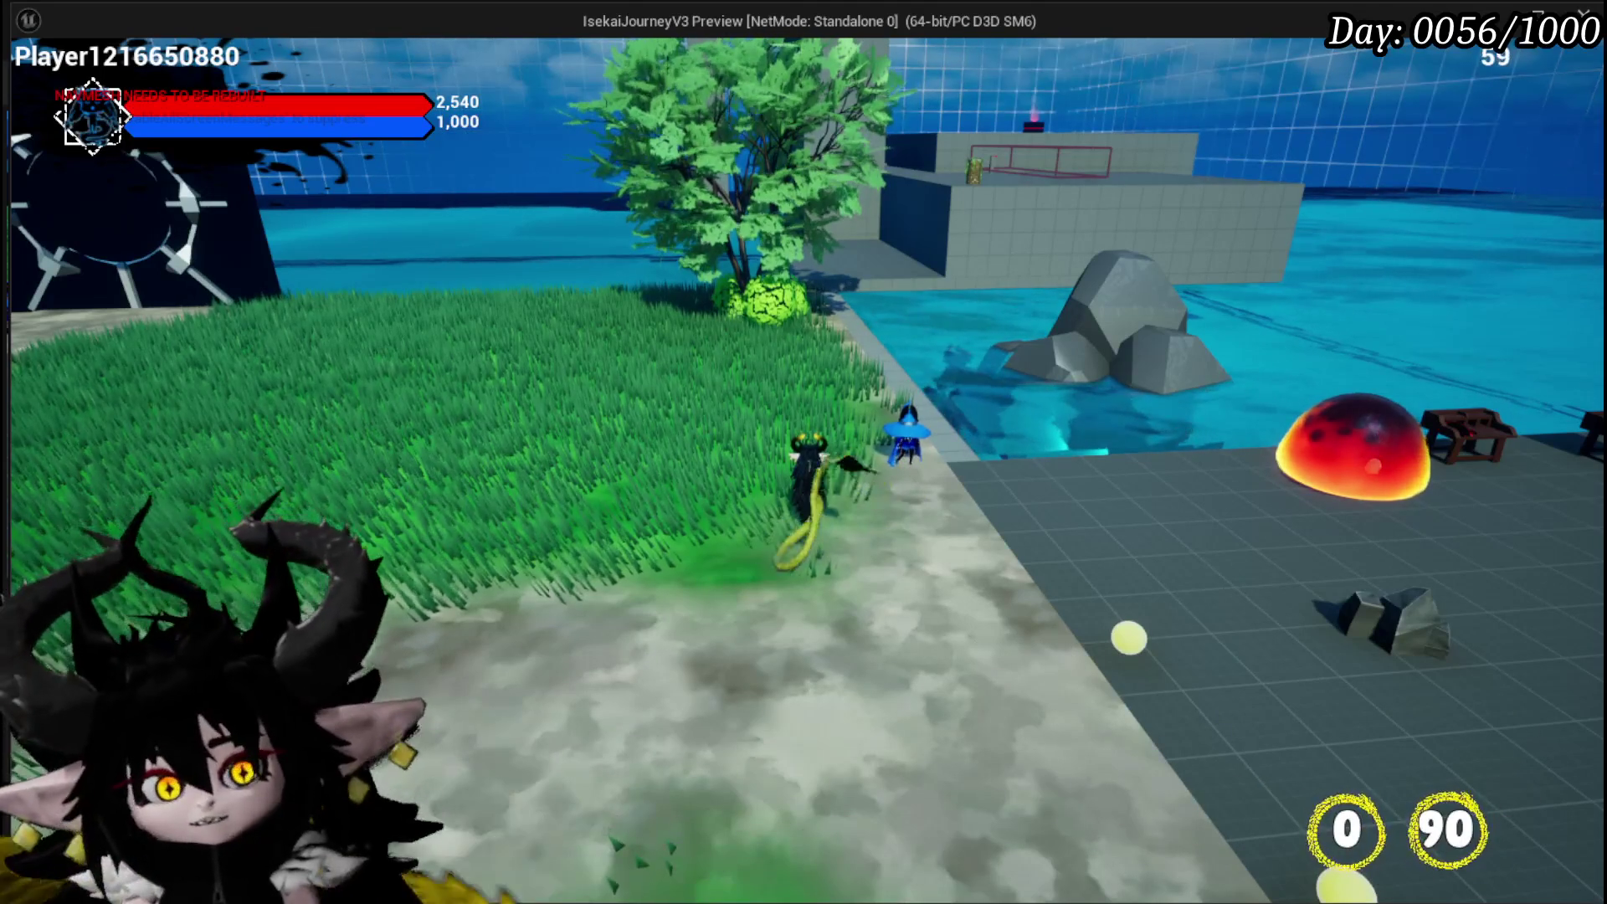
key("w")
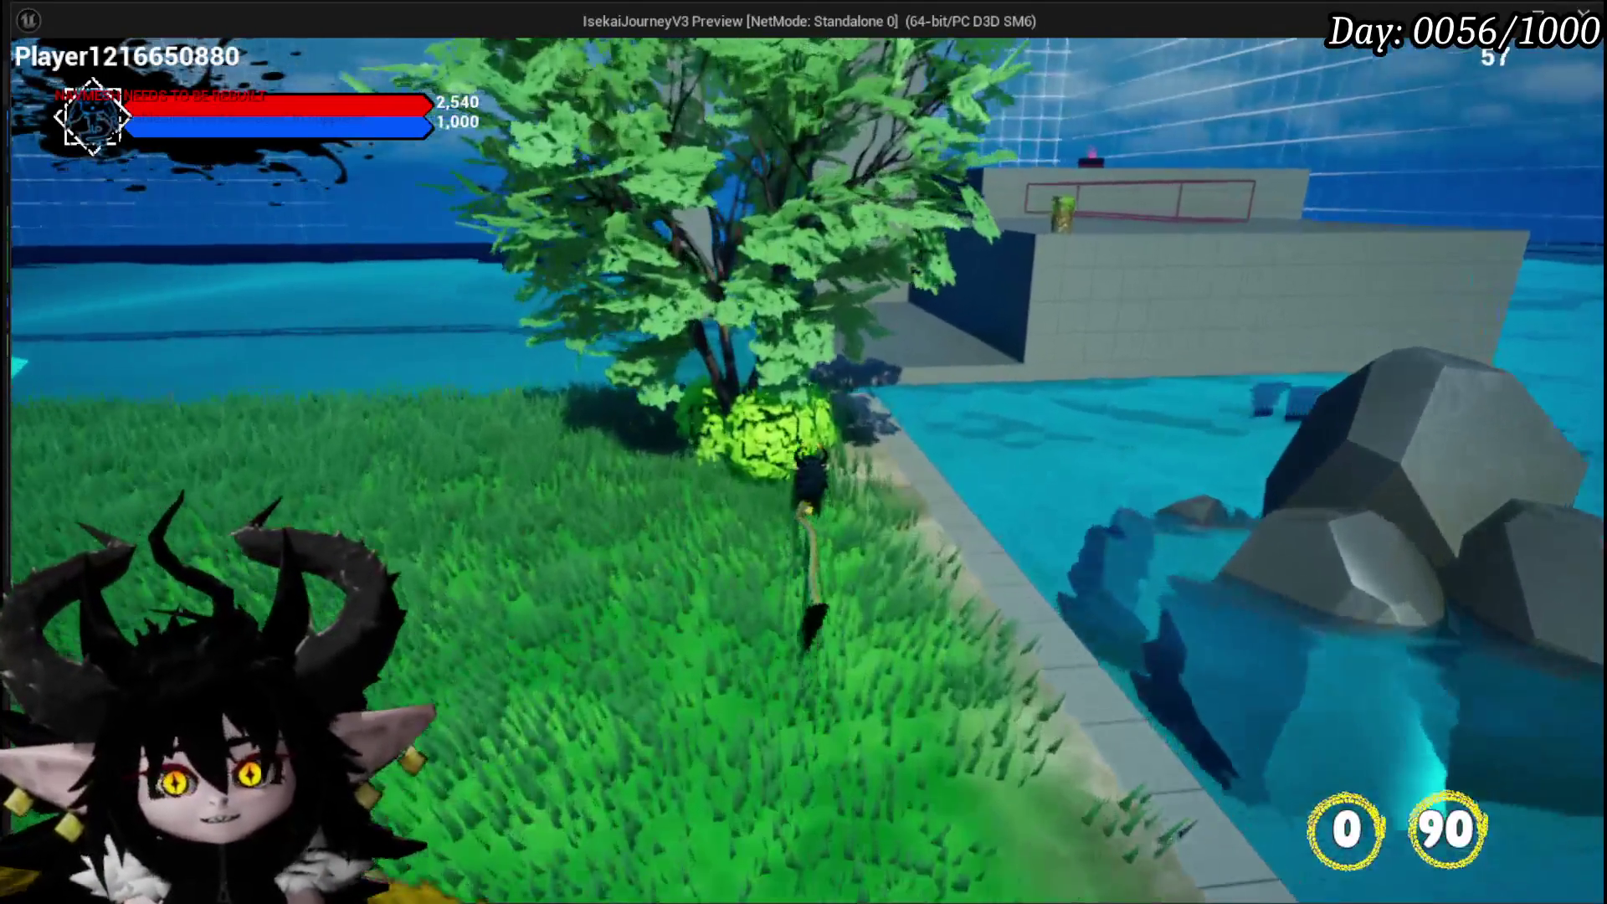
key("w")
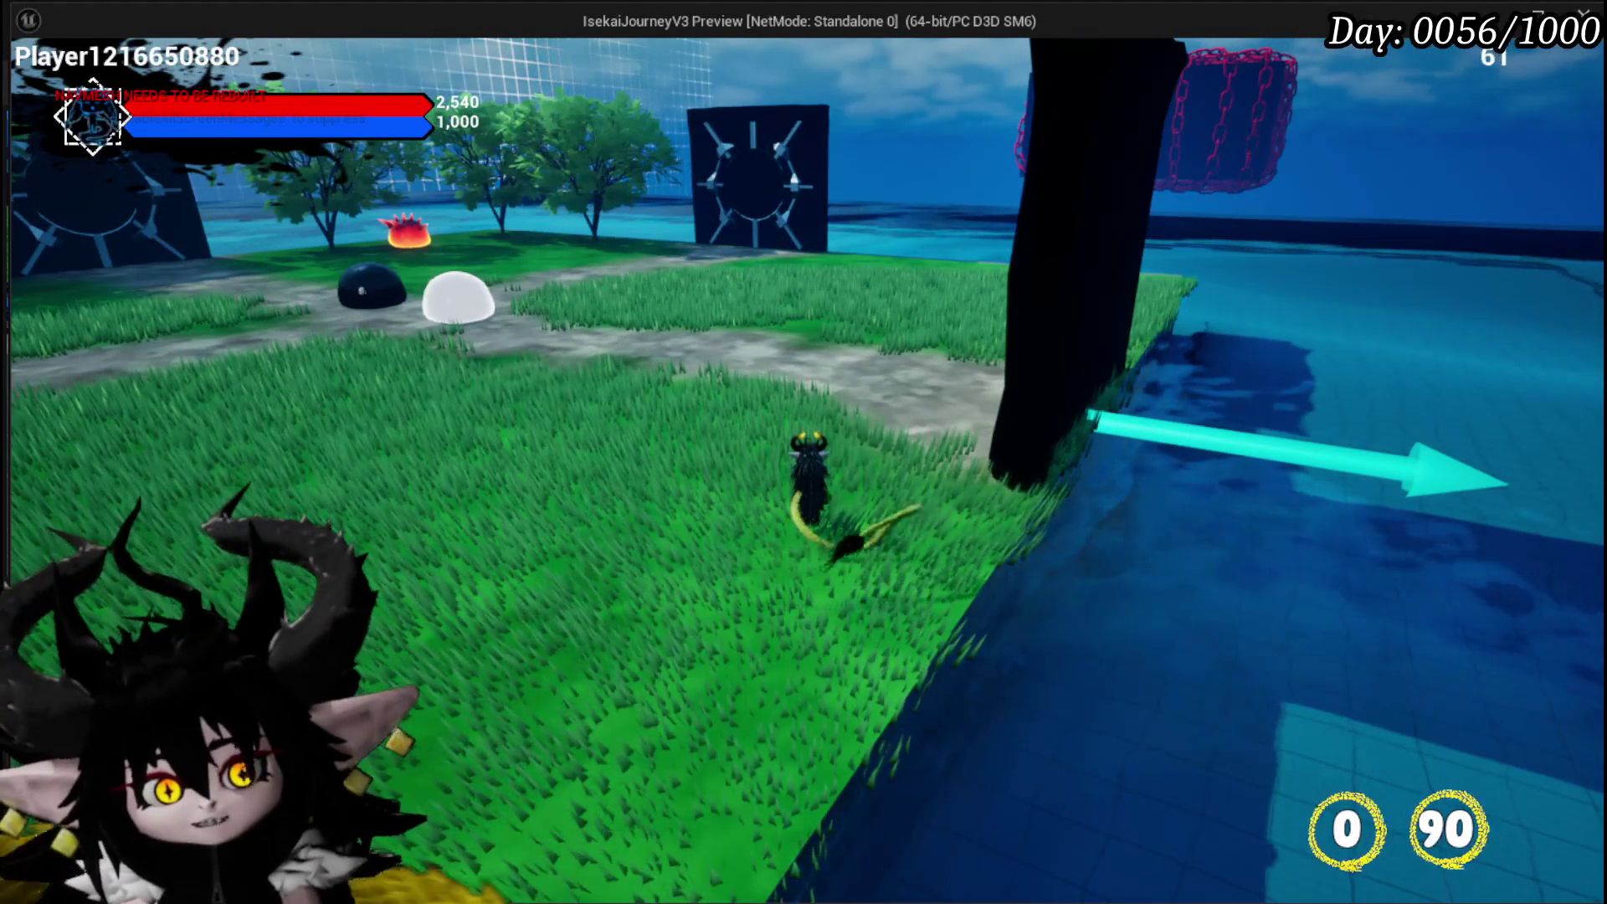
key("w")
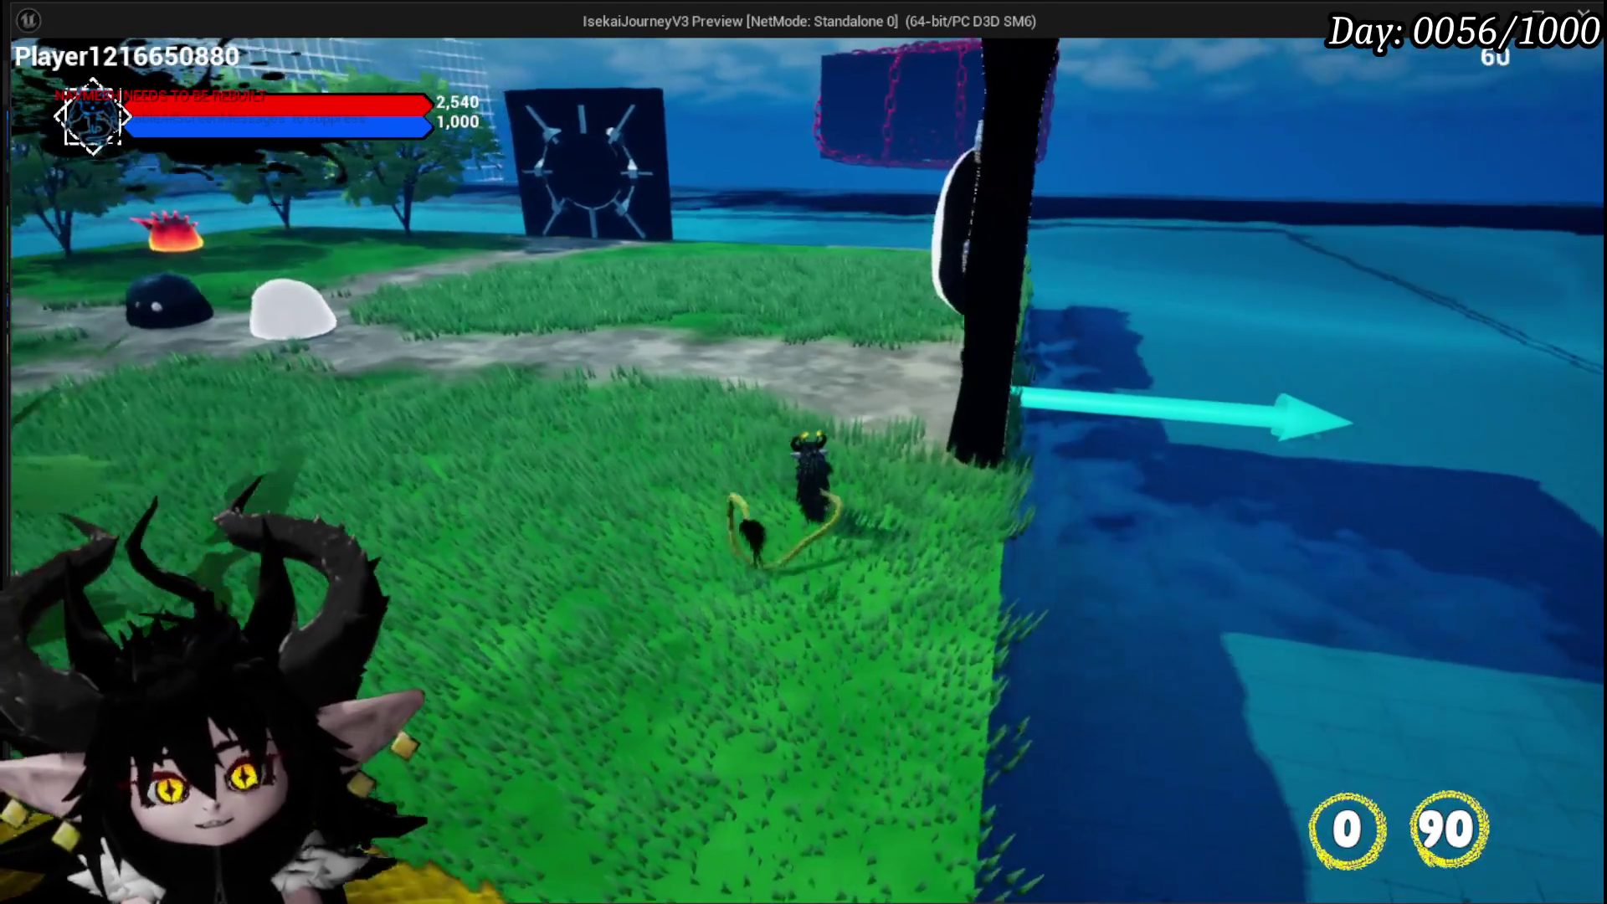
key("w")
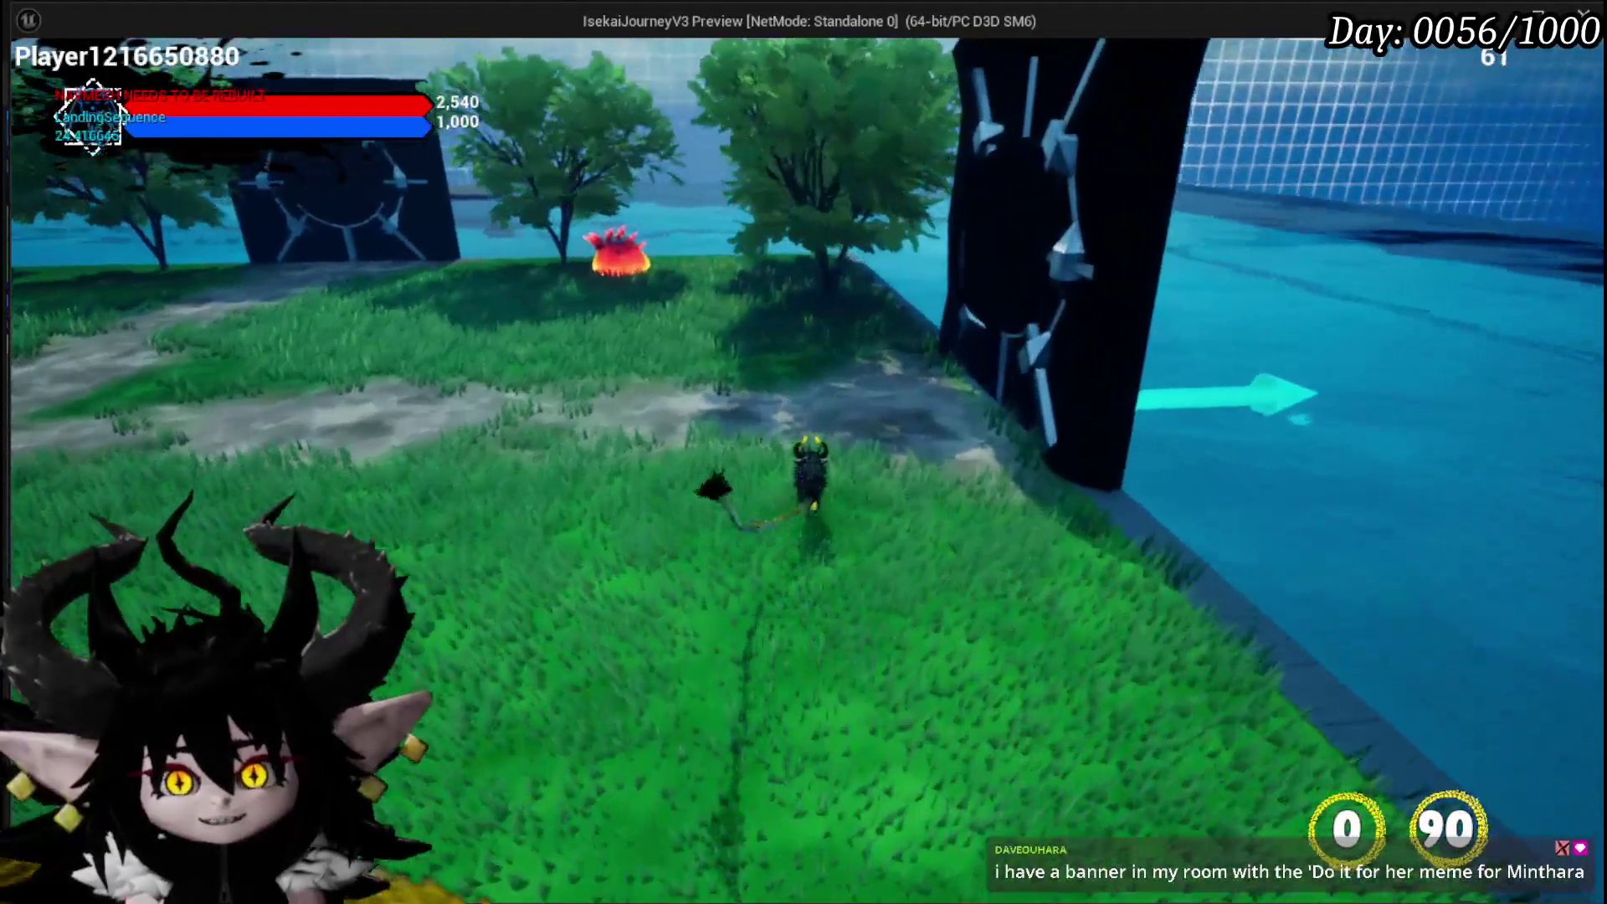
Loop back through the trees to the black pillar and bring up the Core Ability menu with Tab
key("w")
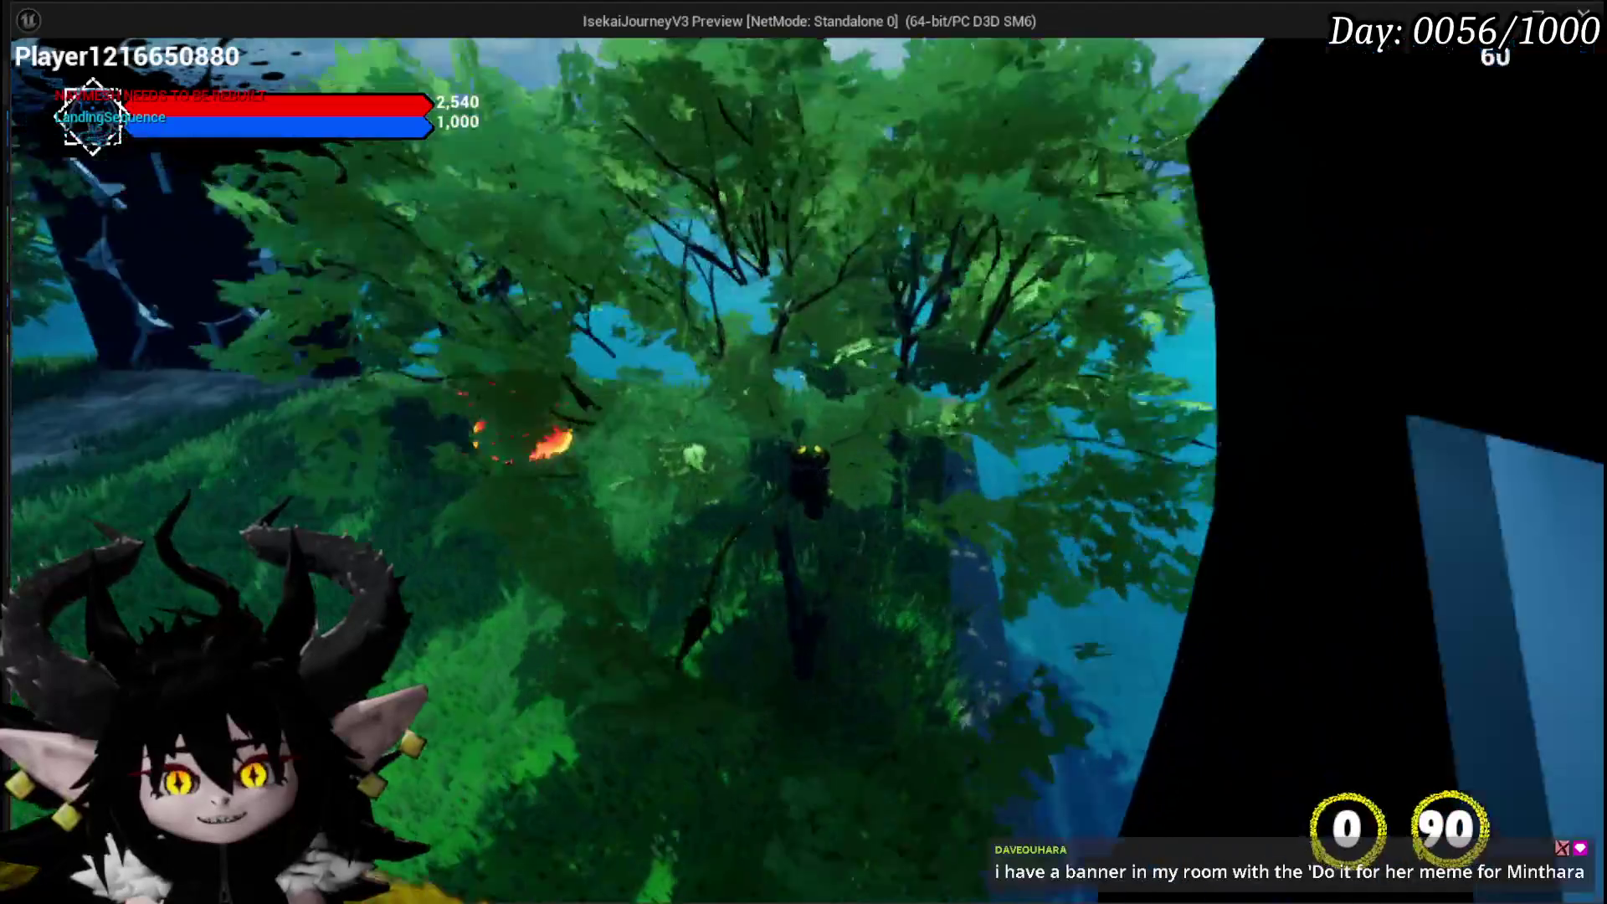
key("w")
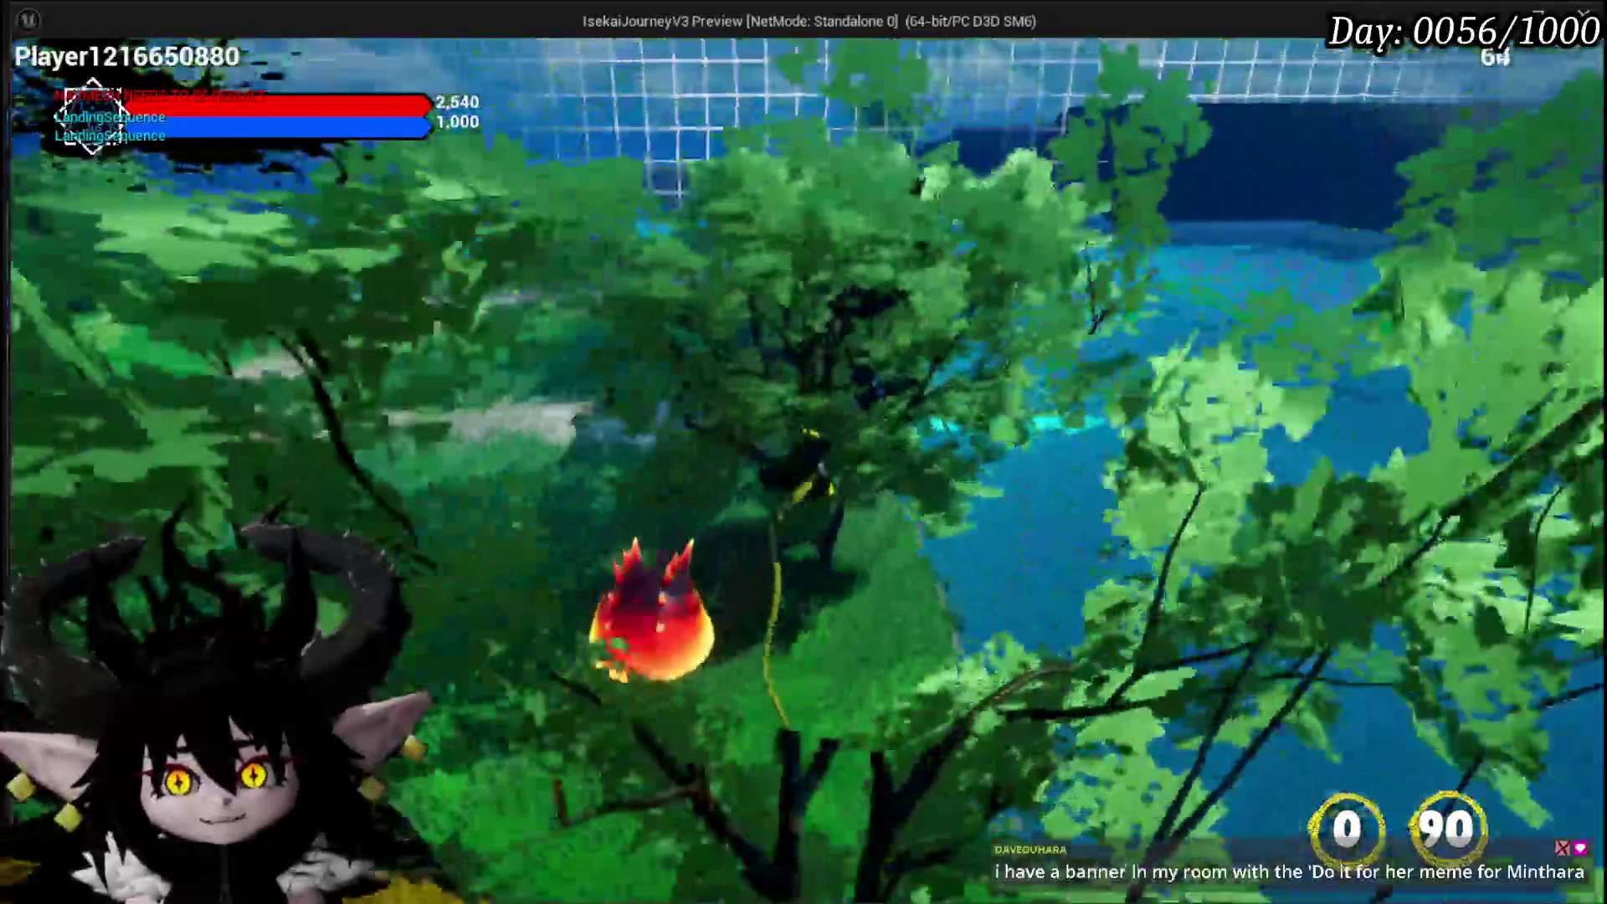
key("w")
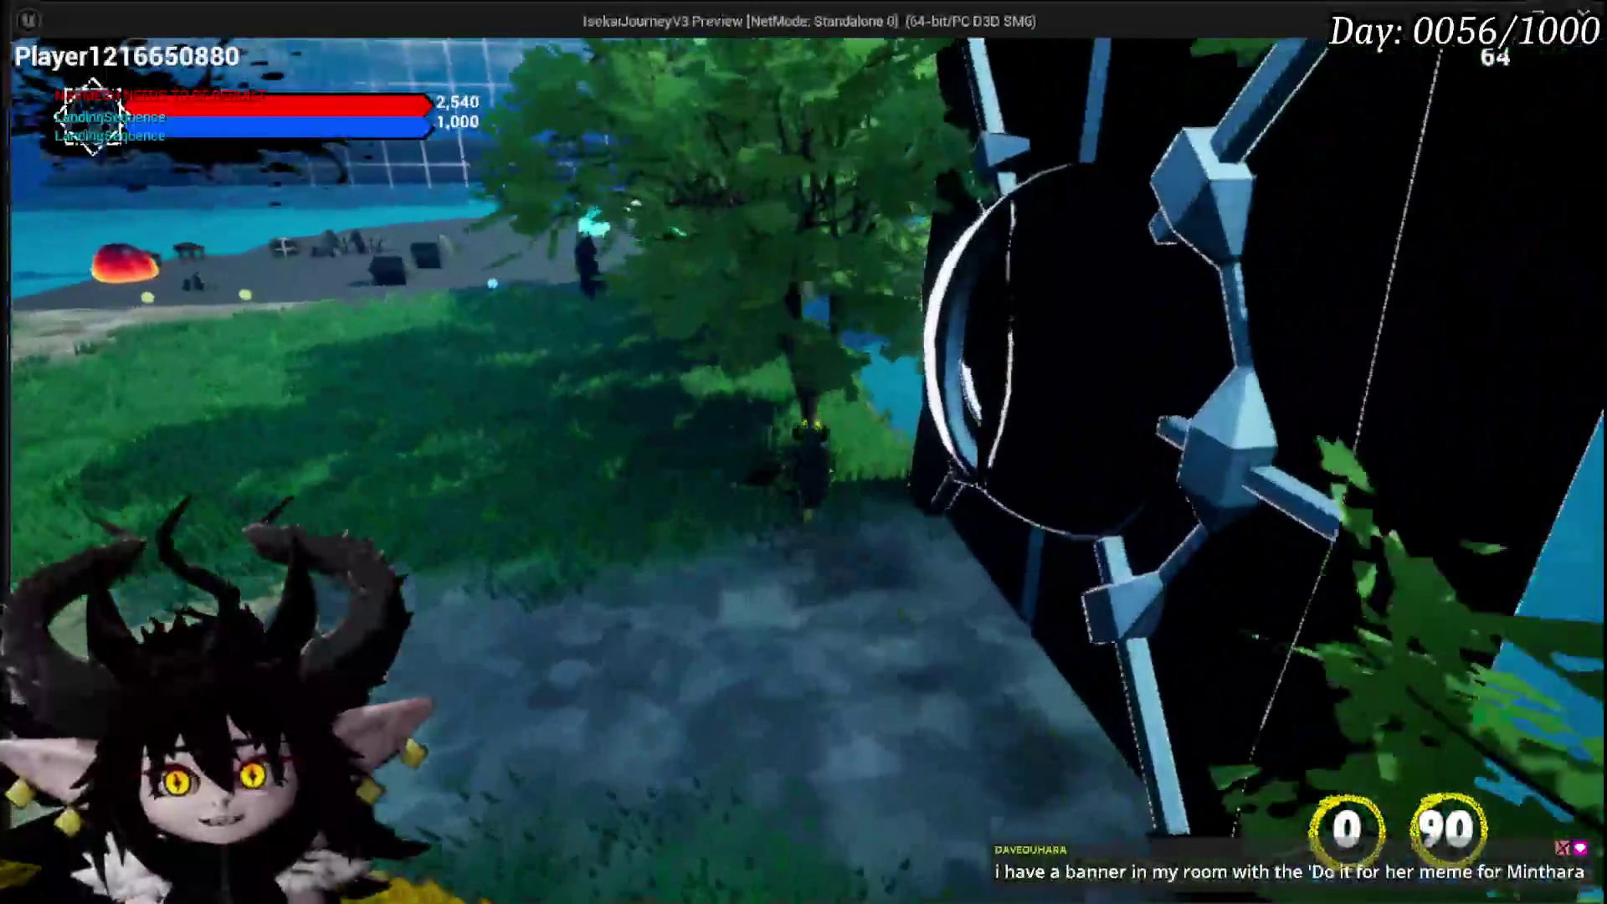
key("w")
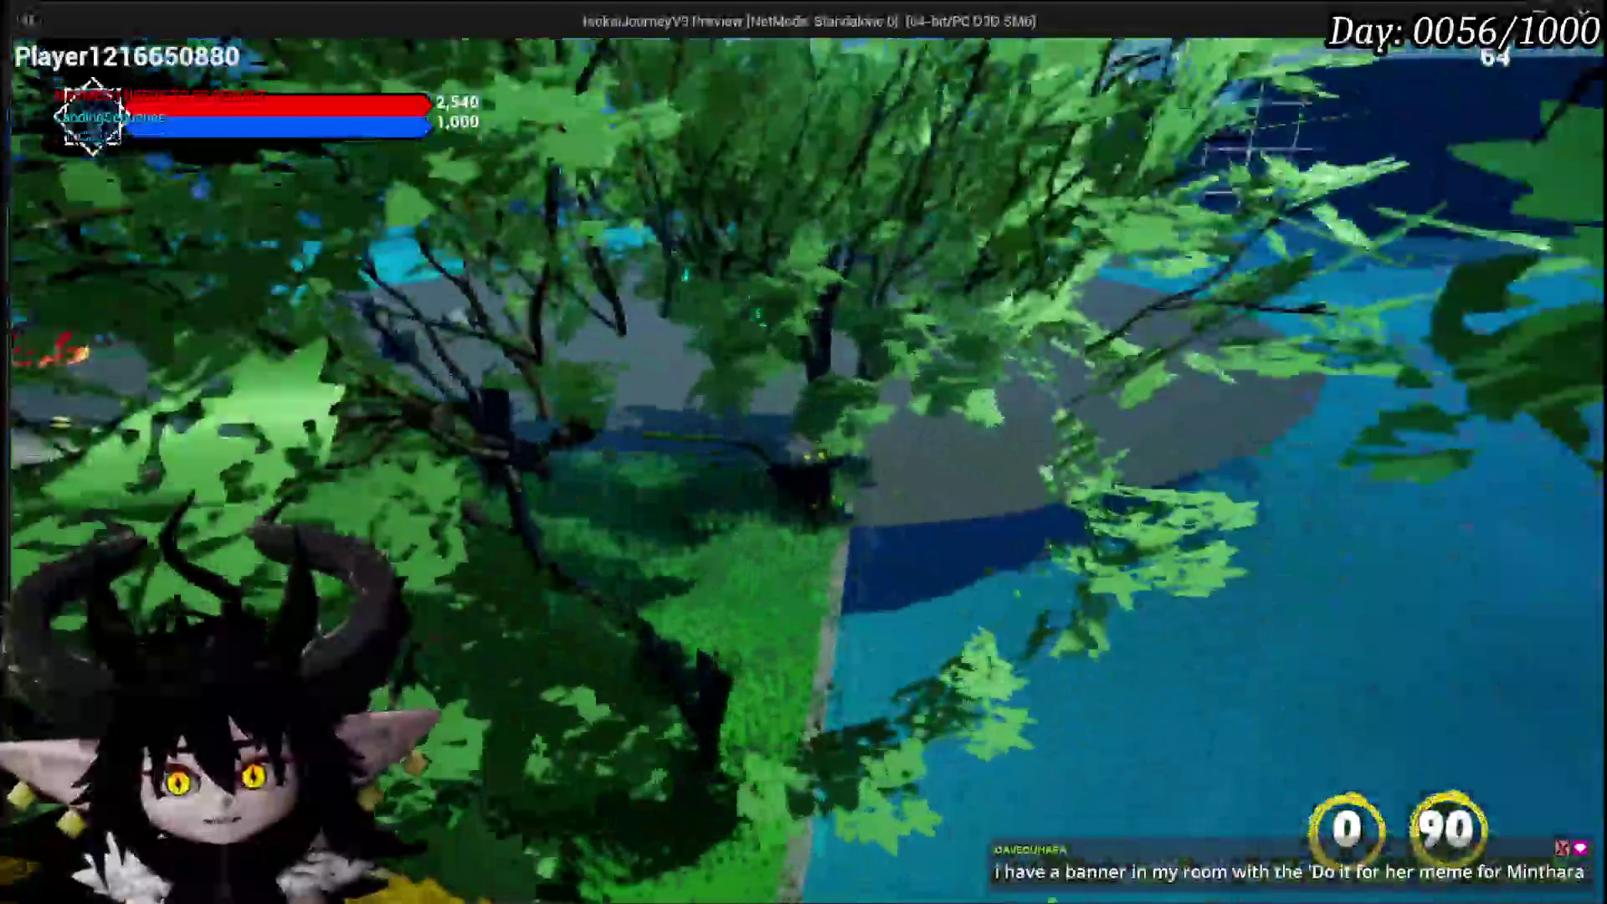
key("w")
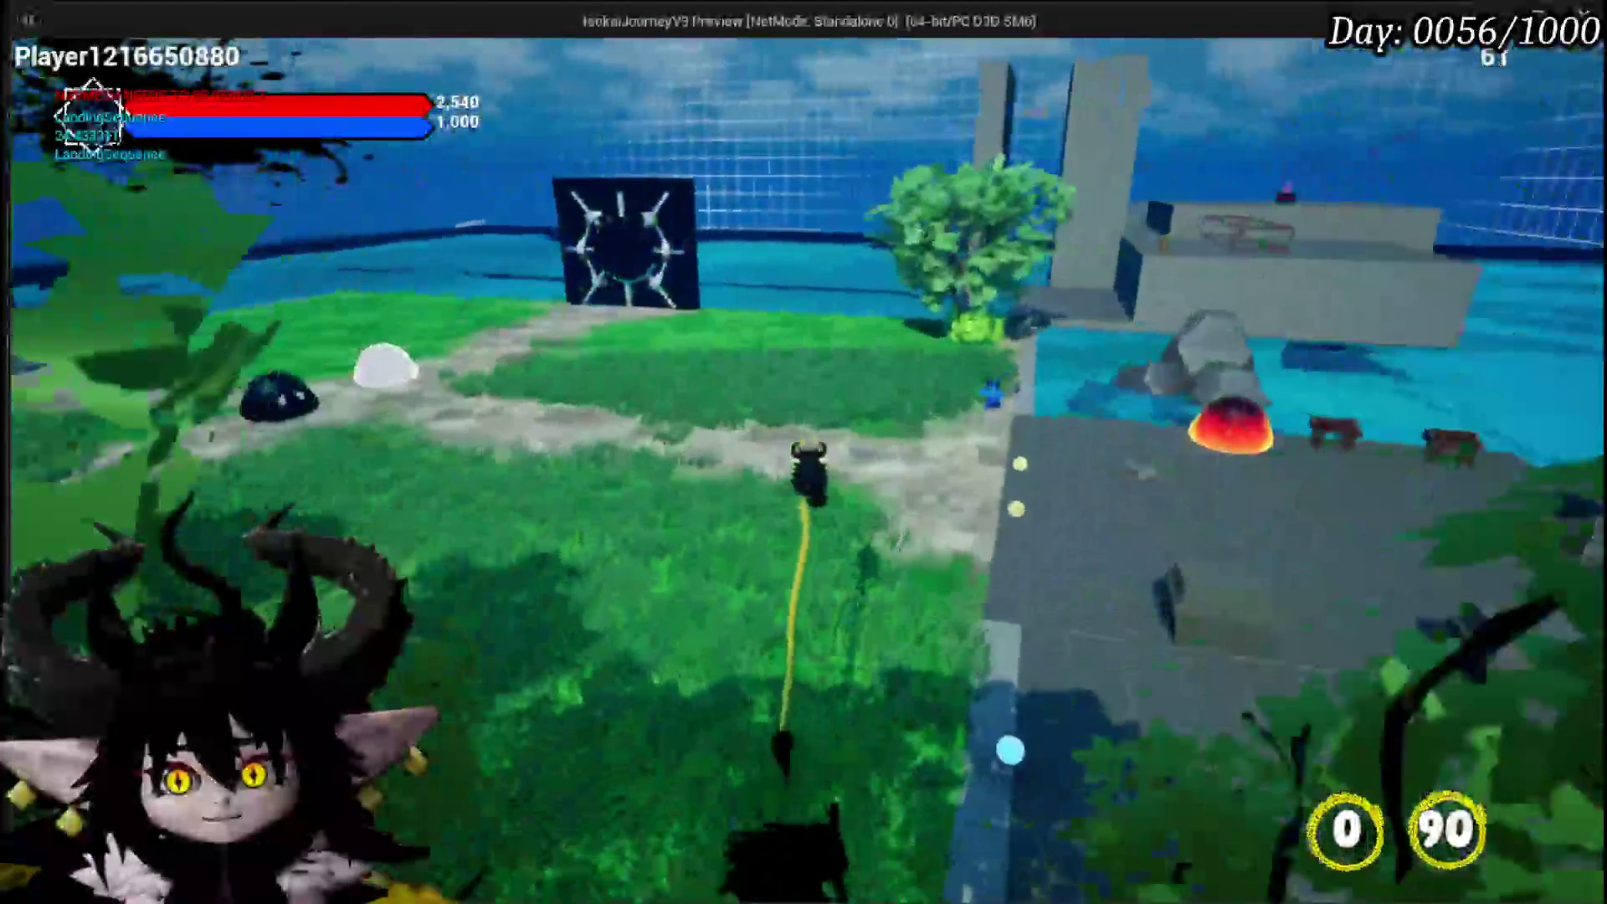
key("w")
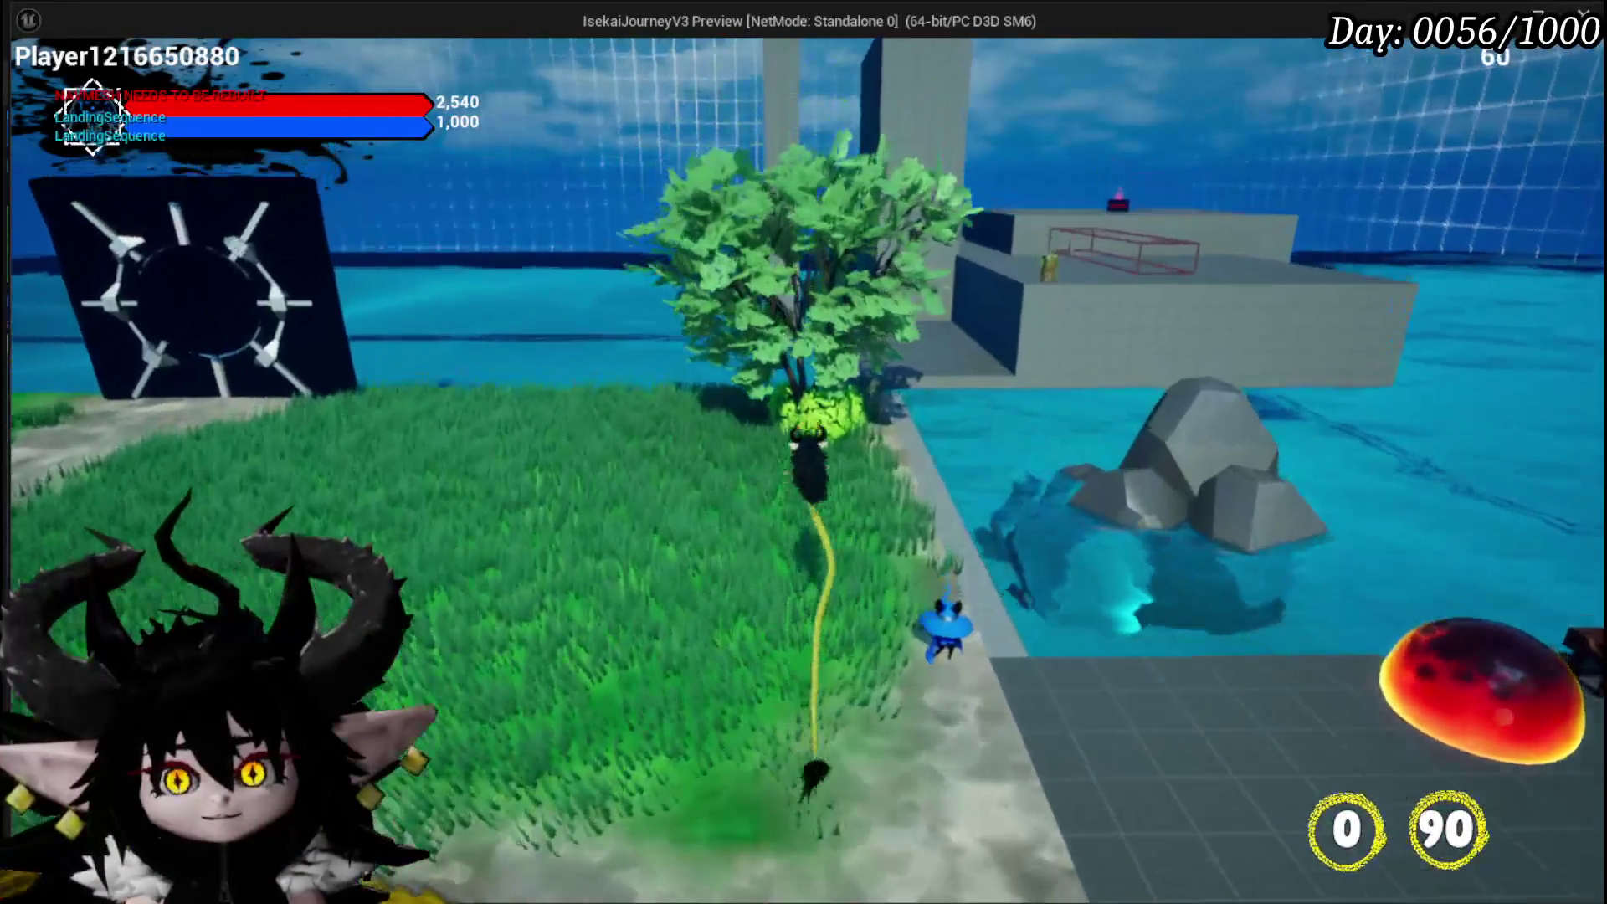
key("w")
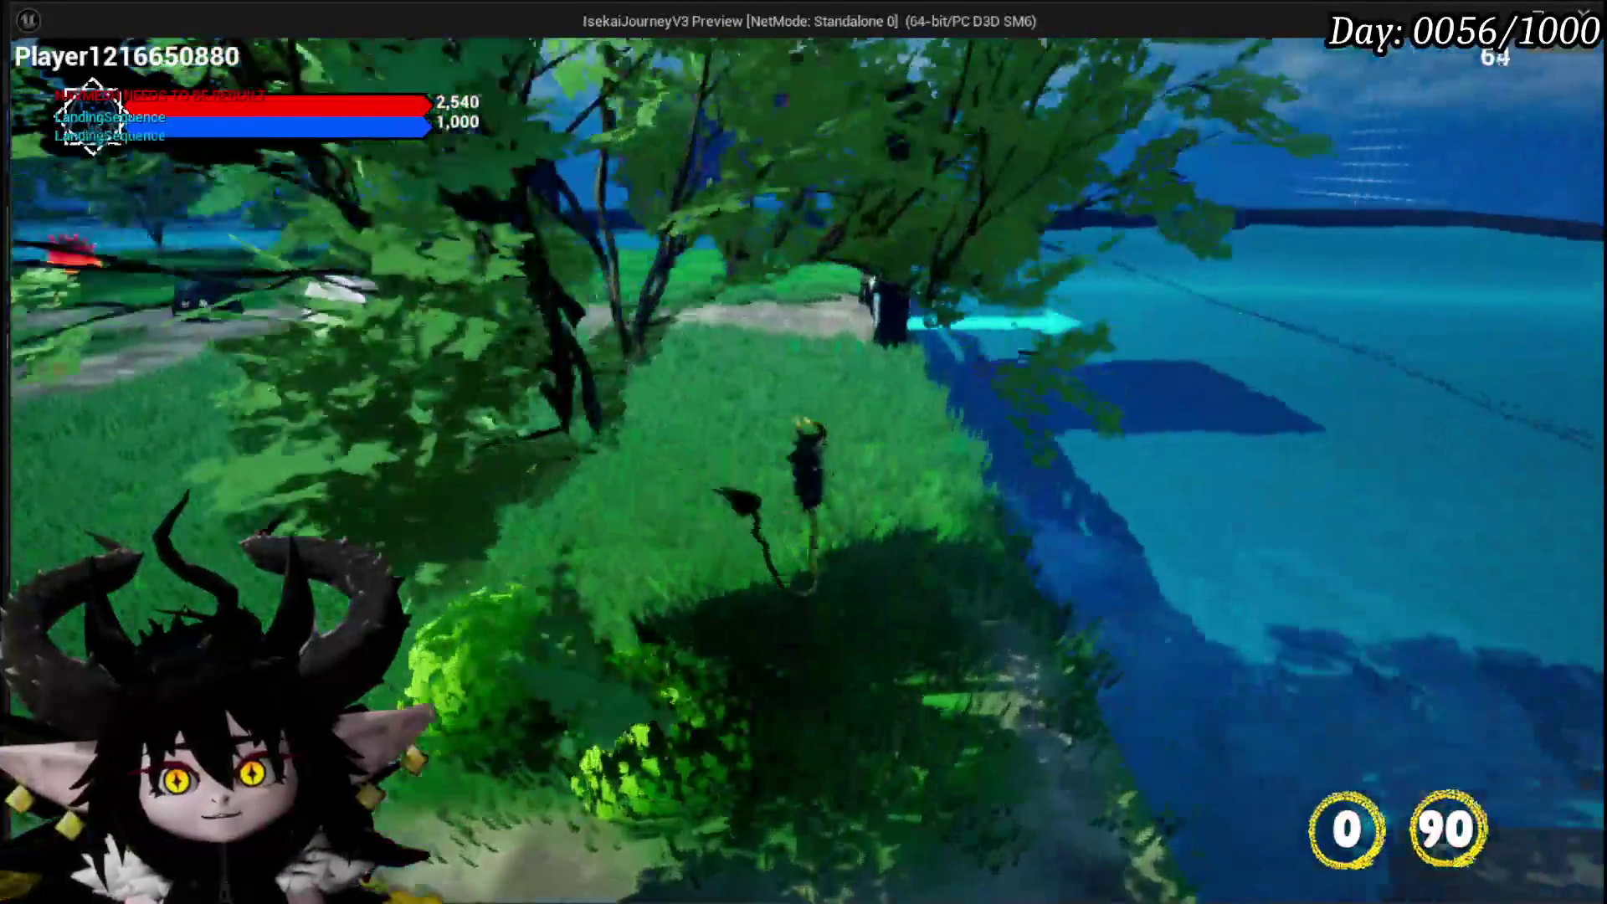
key("Tab")
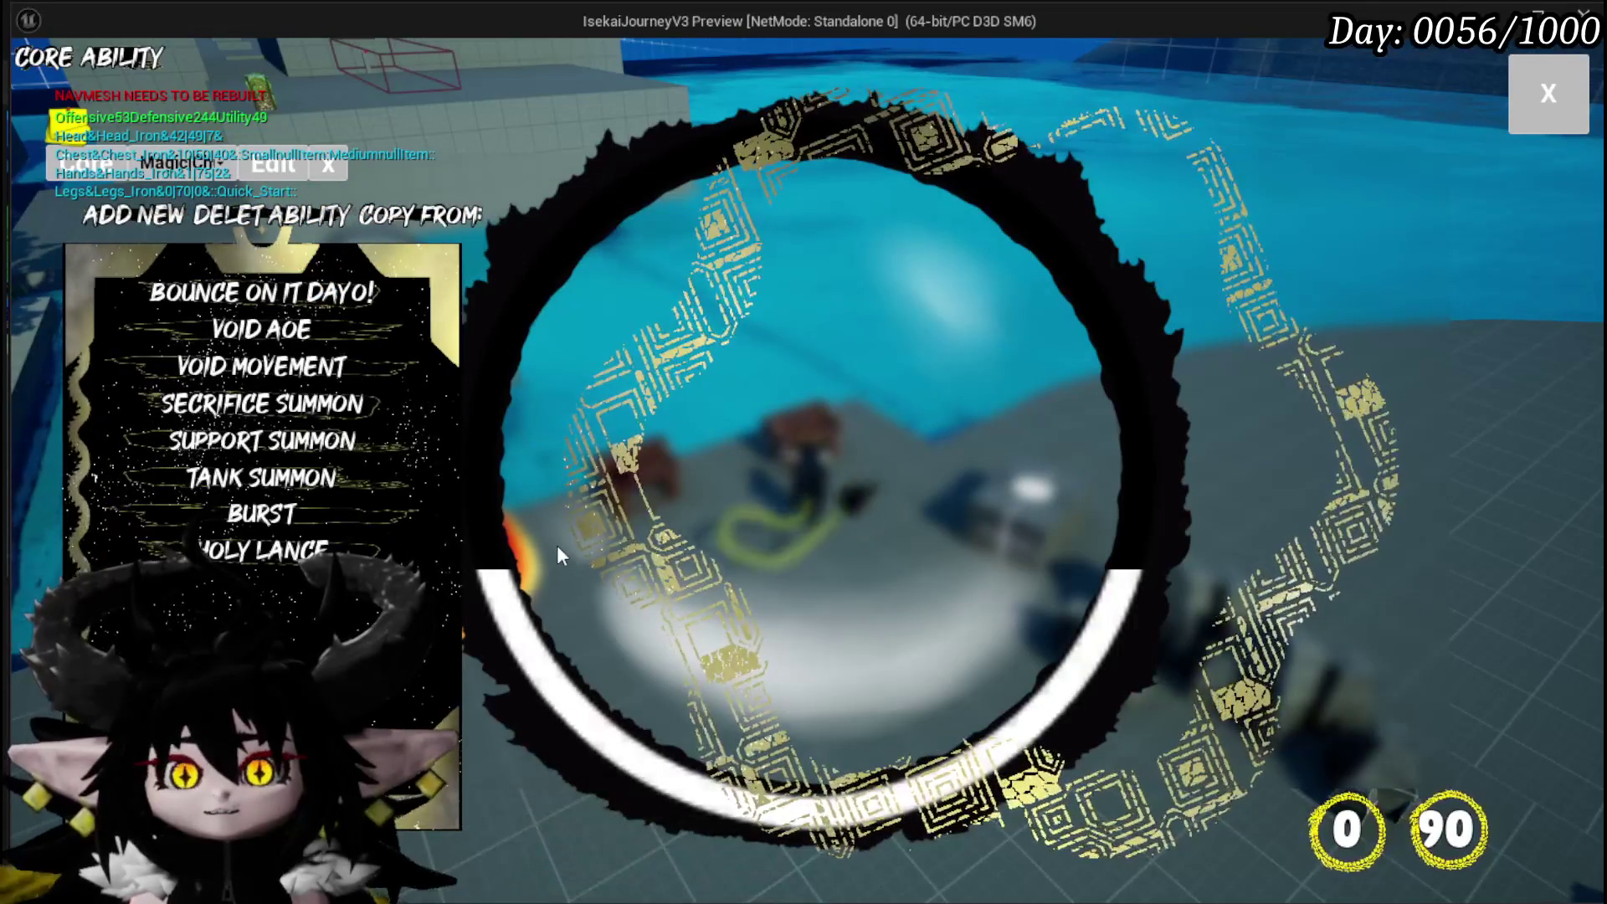
Add a new ability, try its first and second animations, and name it 'Test'
mouse_move(385, 272)
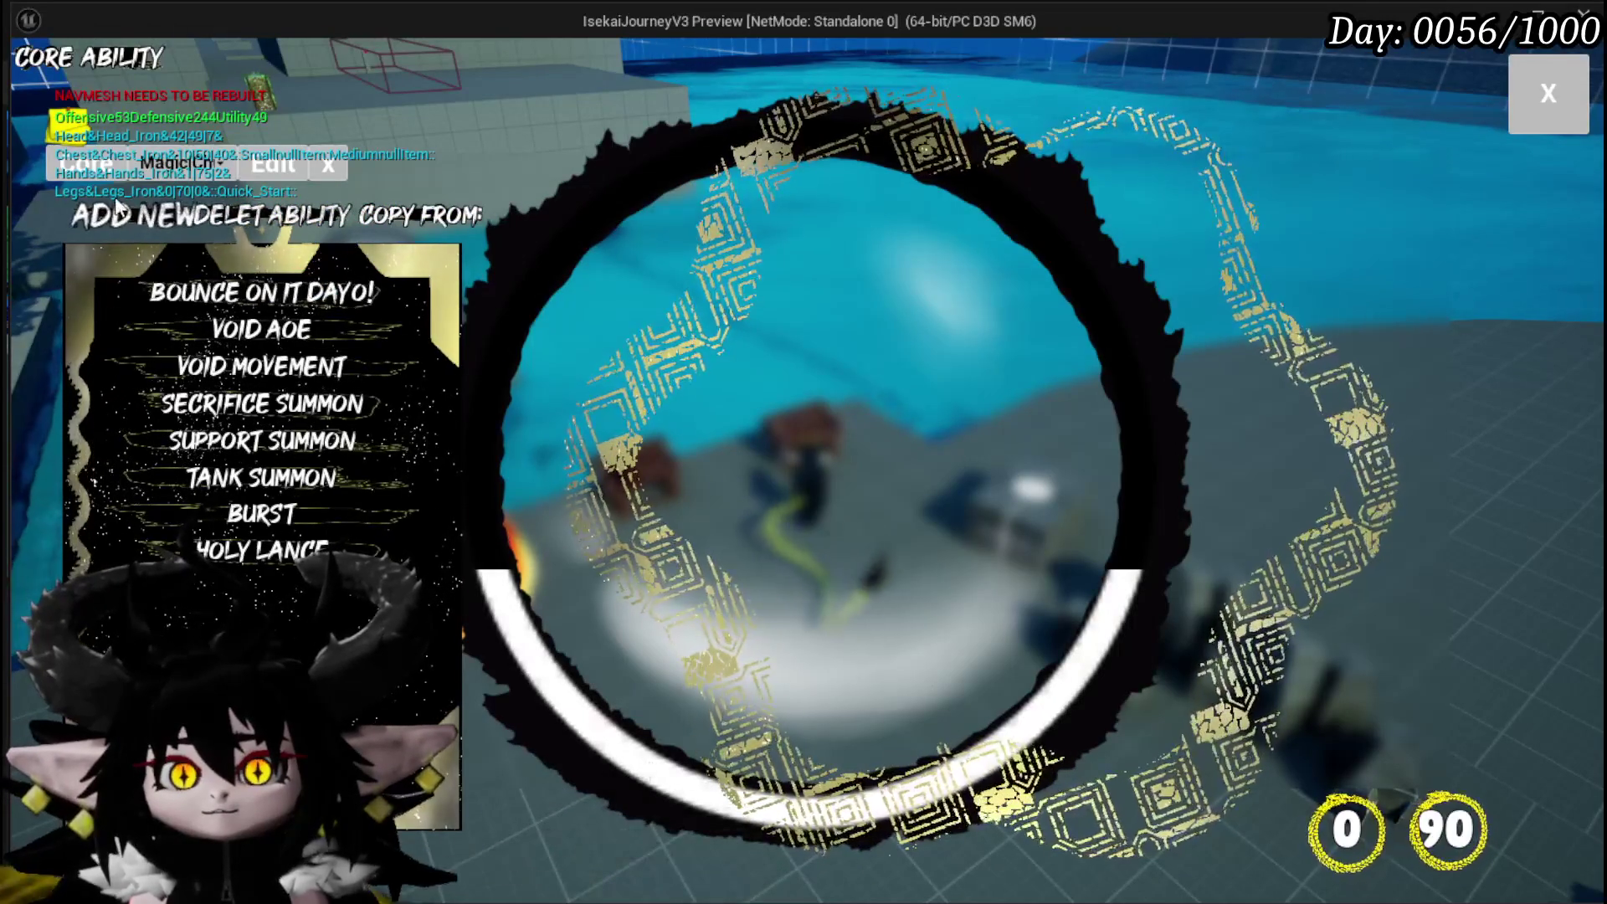
left_click(129, 215)
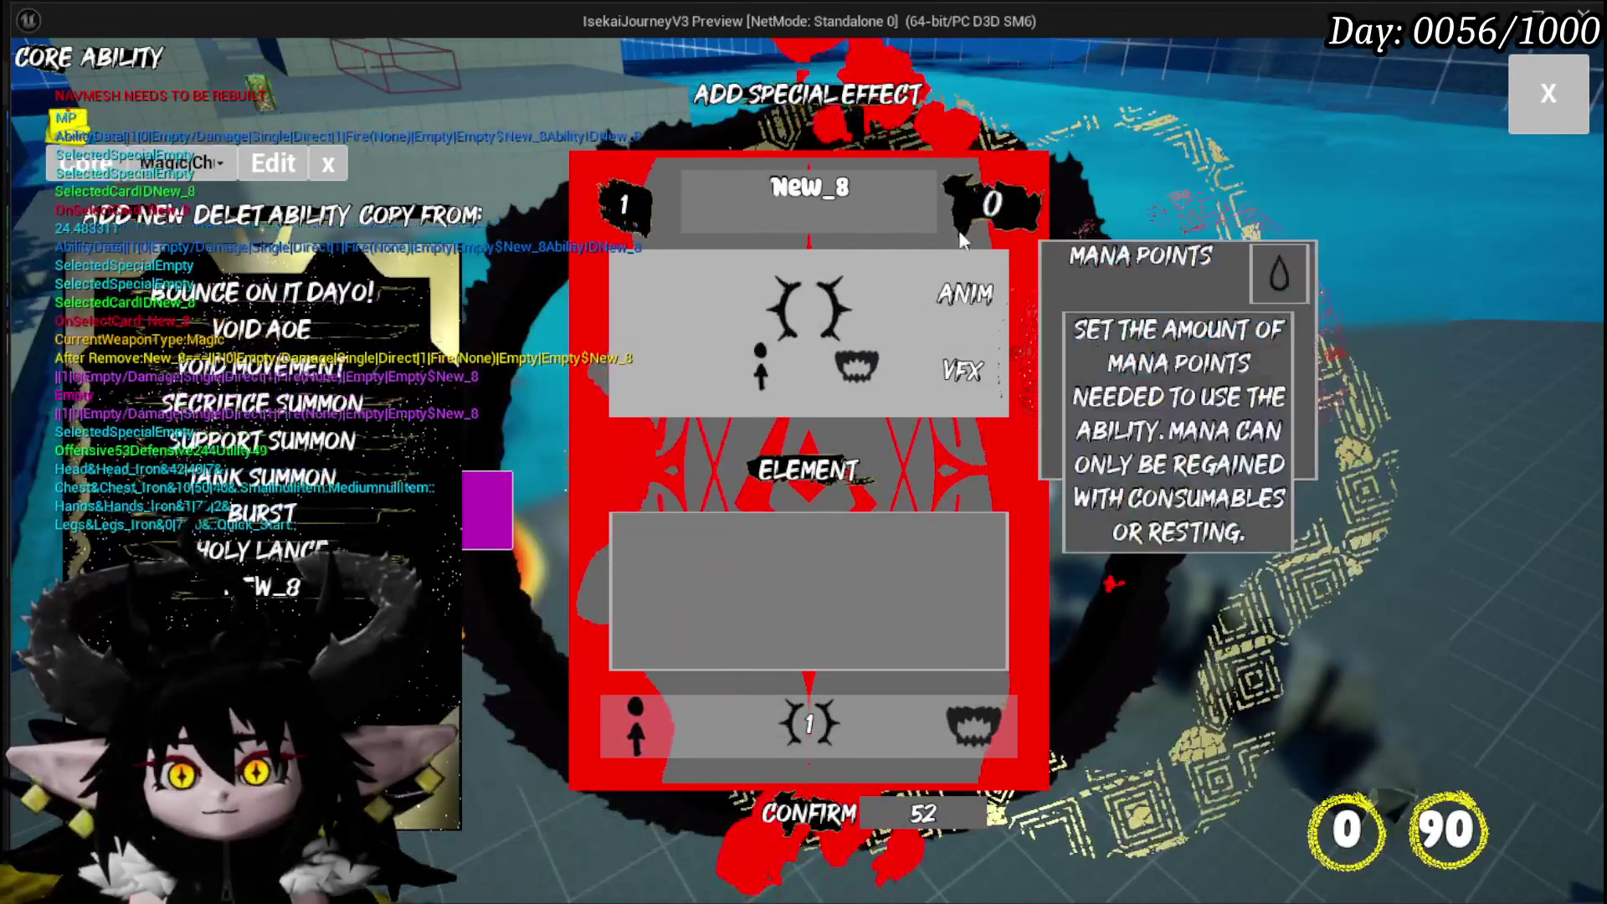
left_click(958, 304)
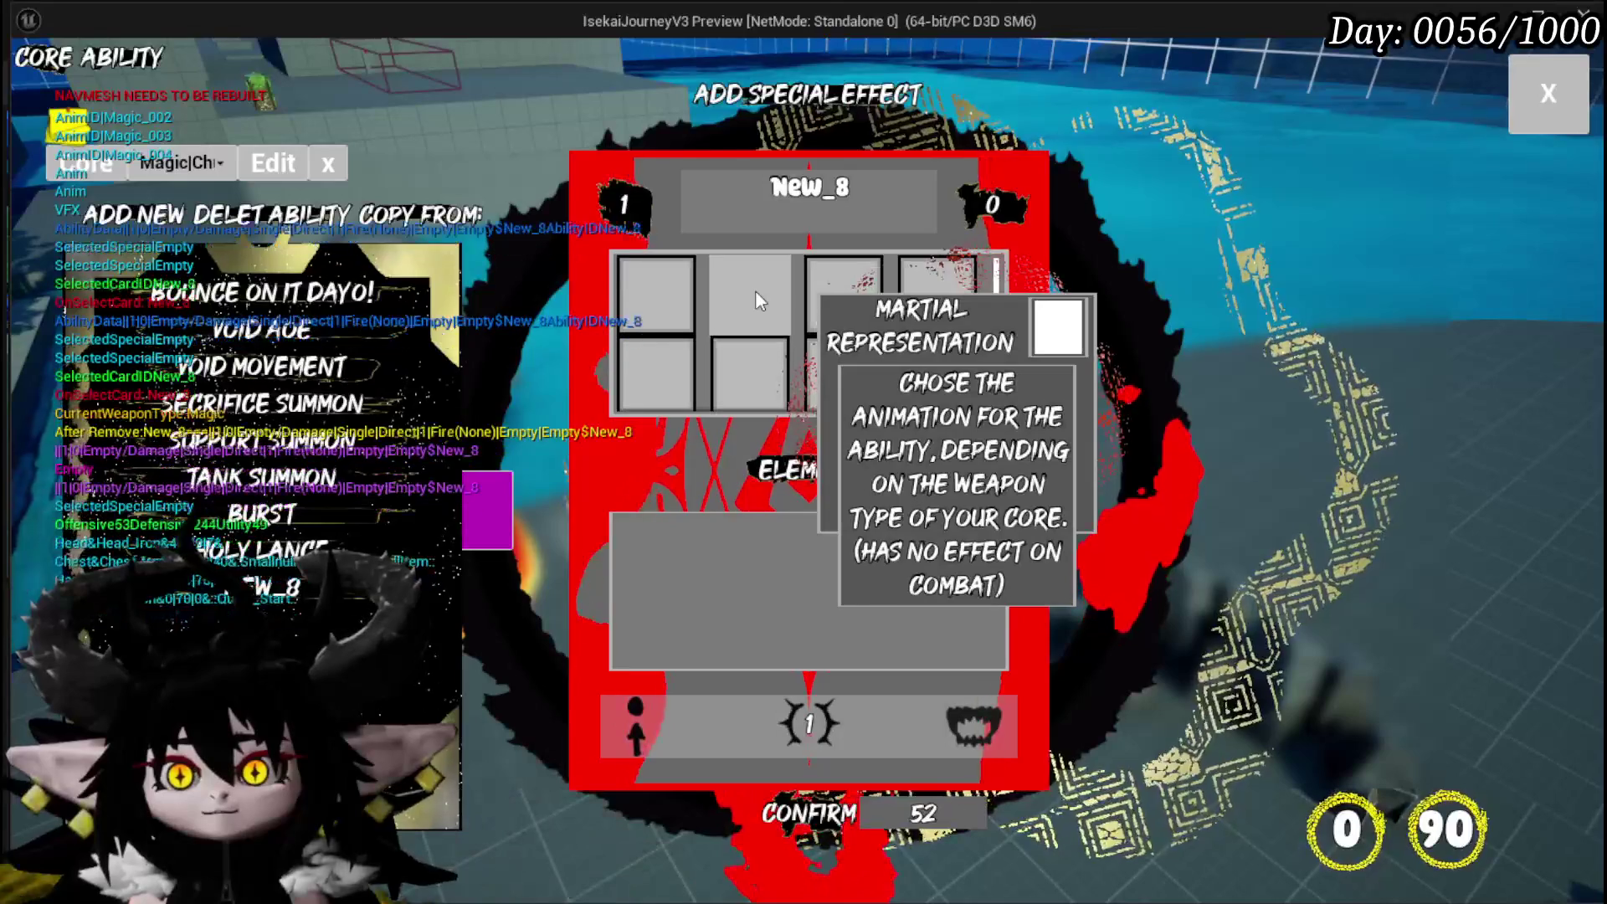
left_click(757, 298)
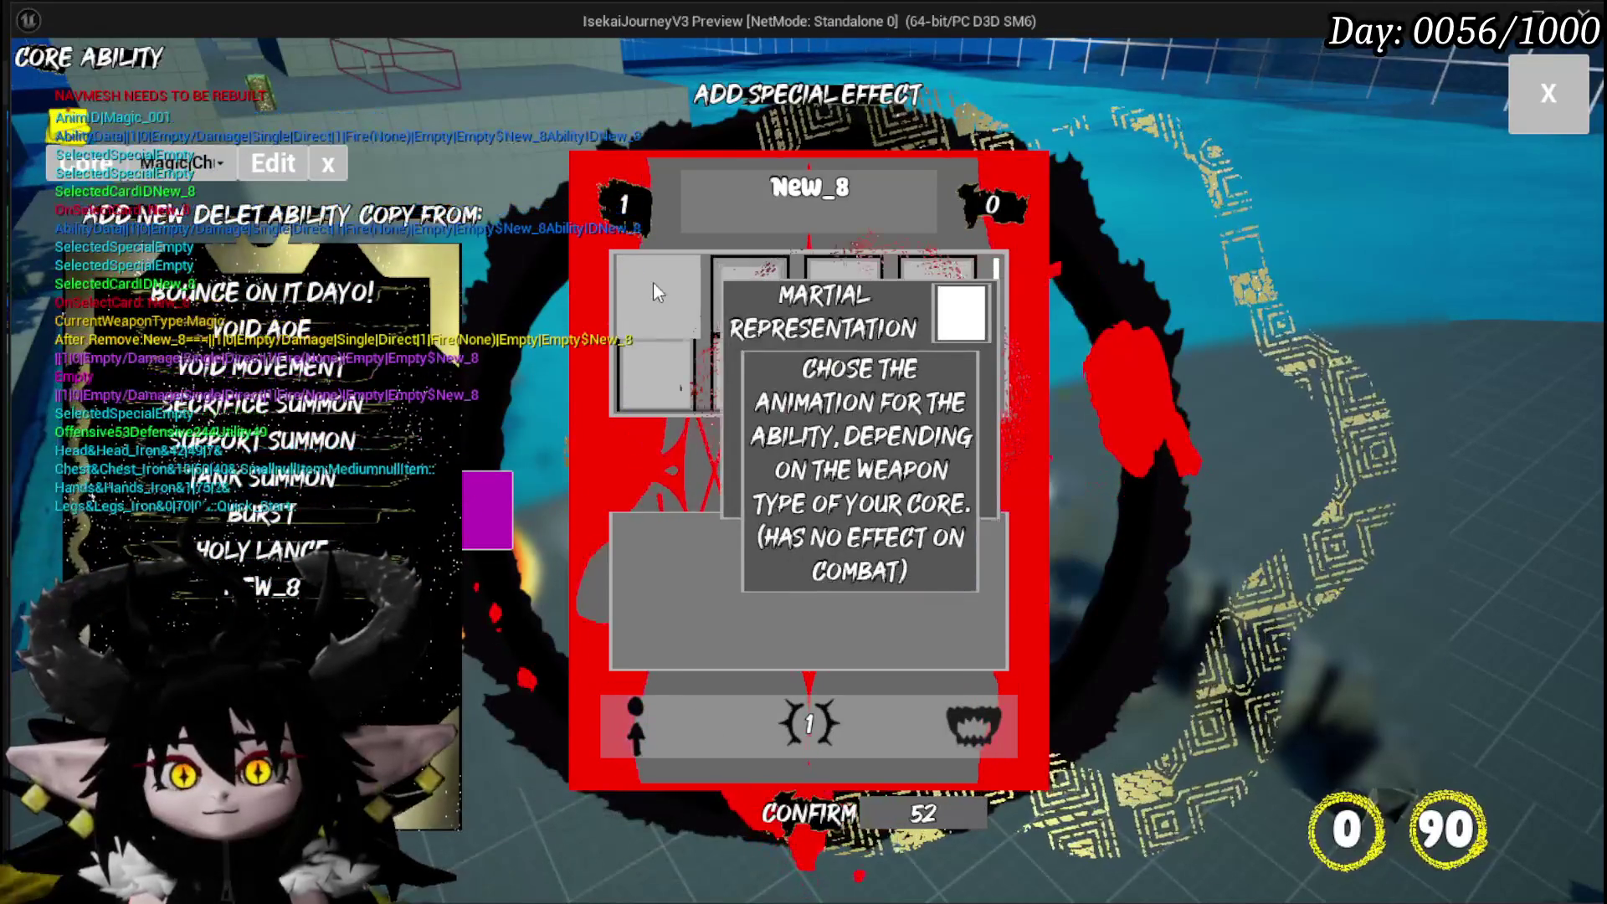
left_click(654, 283)
left_click(750, 286)
left_click(751, 286)
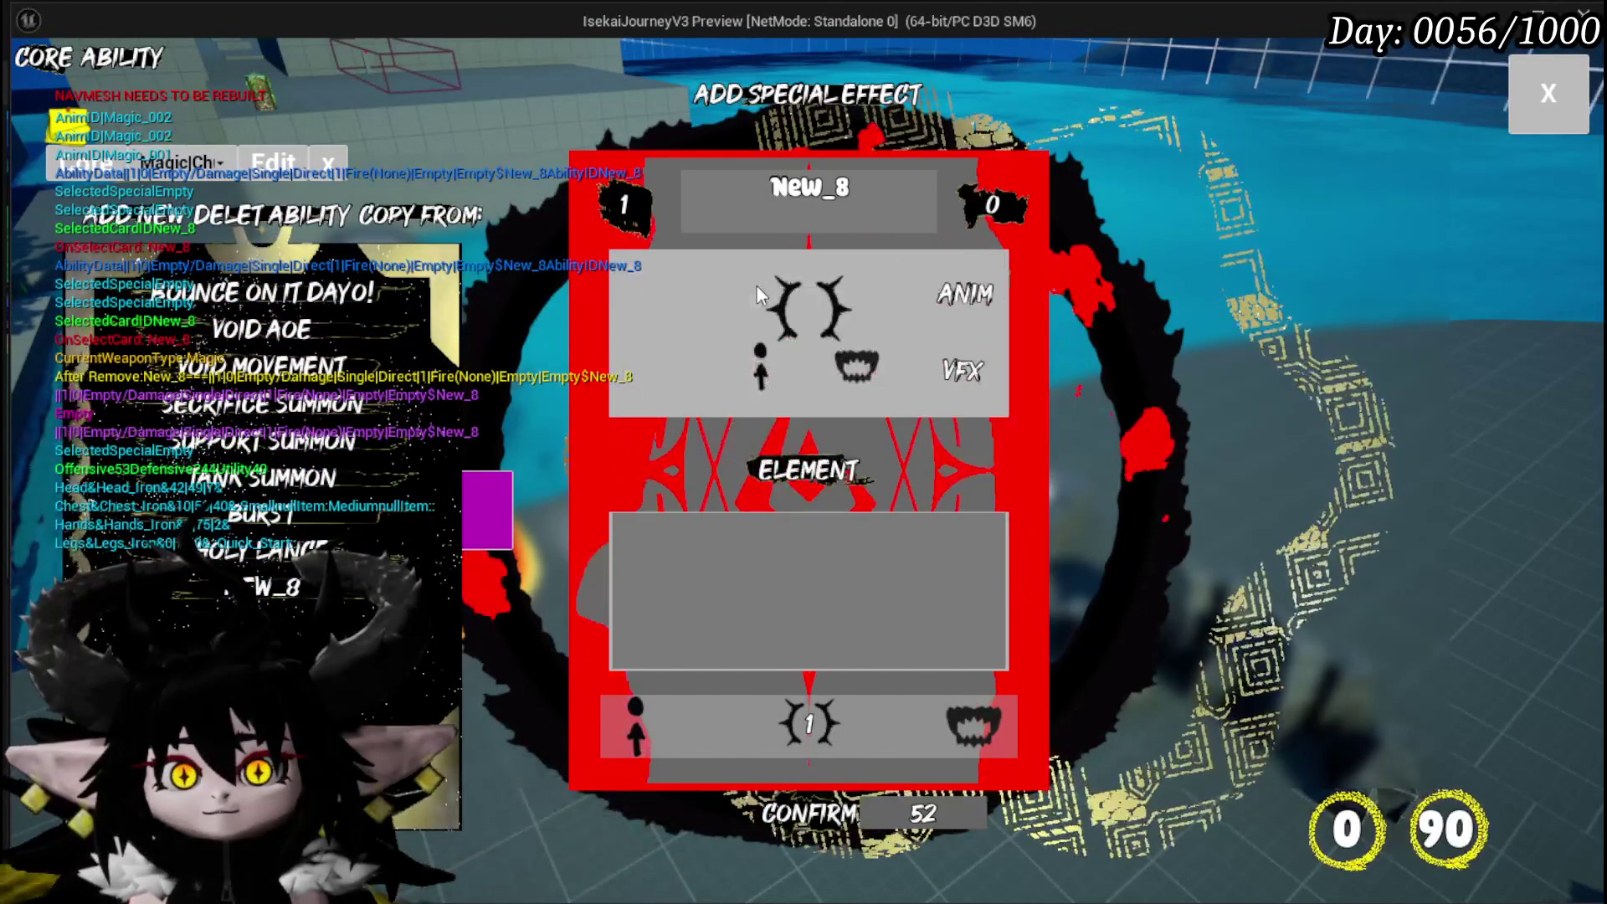
type("Test")
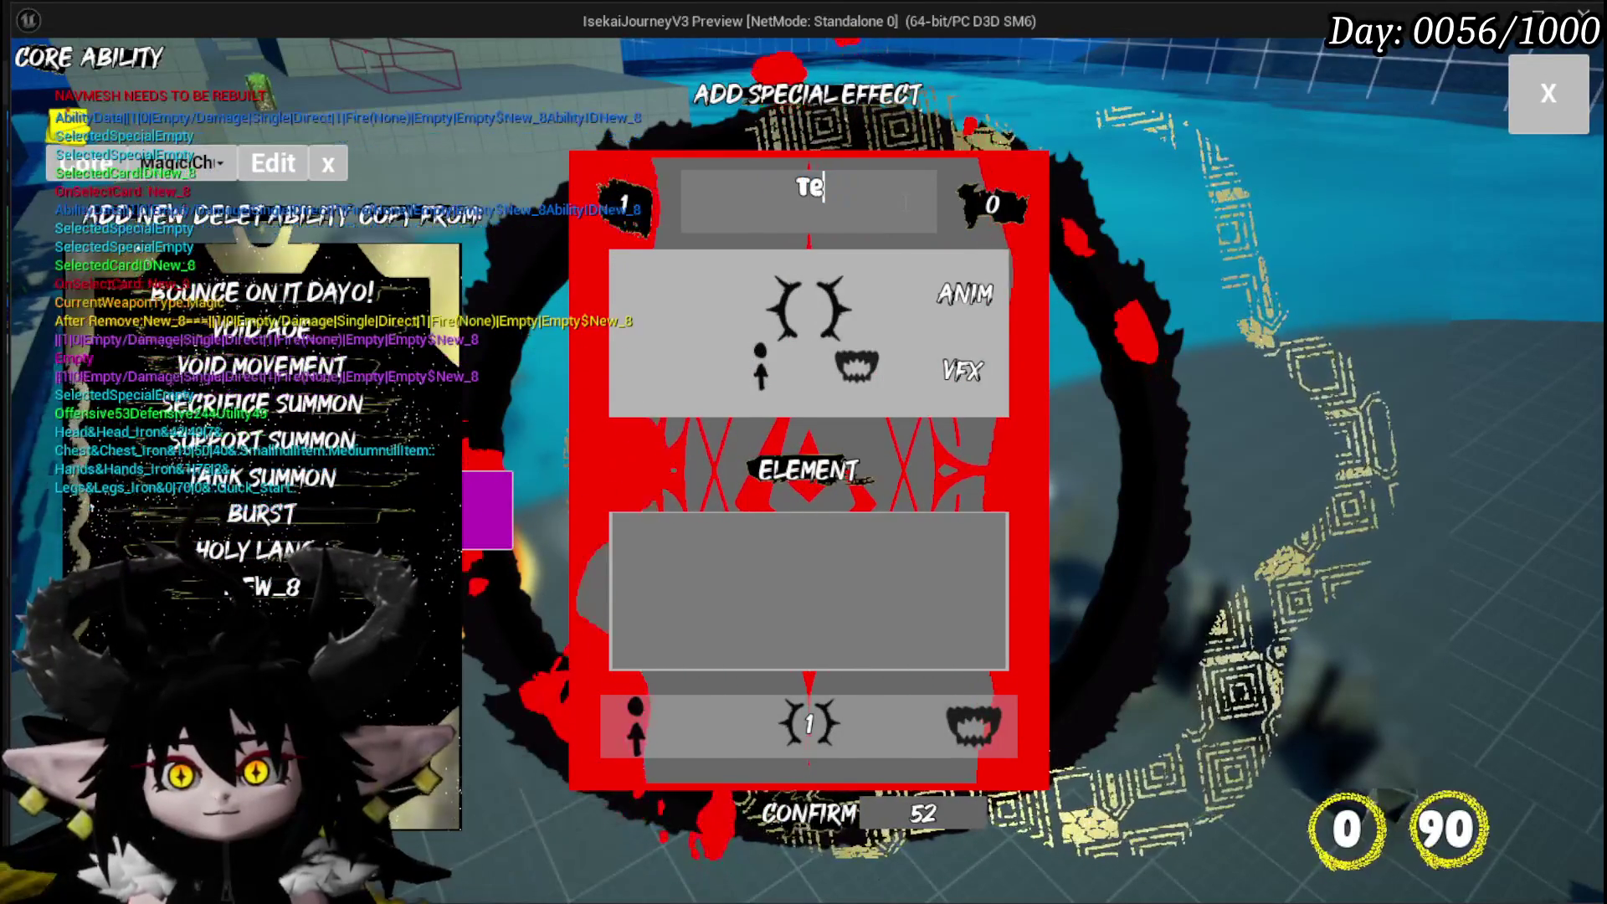
Set the ability's element to Wind, accept the Wind cast effect, and close the special effect editor
left_click(814, 458)
left_click(751, 305)
left_click(751, 304)
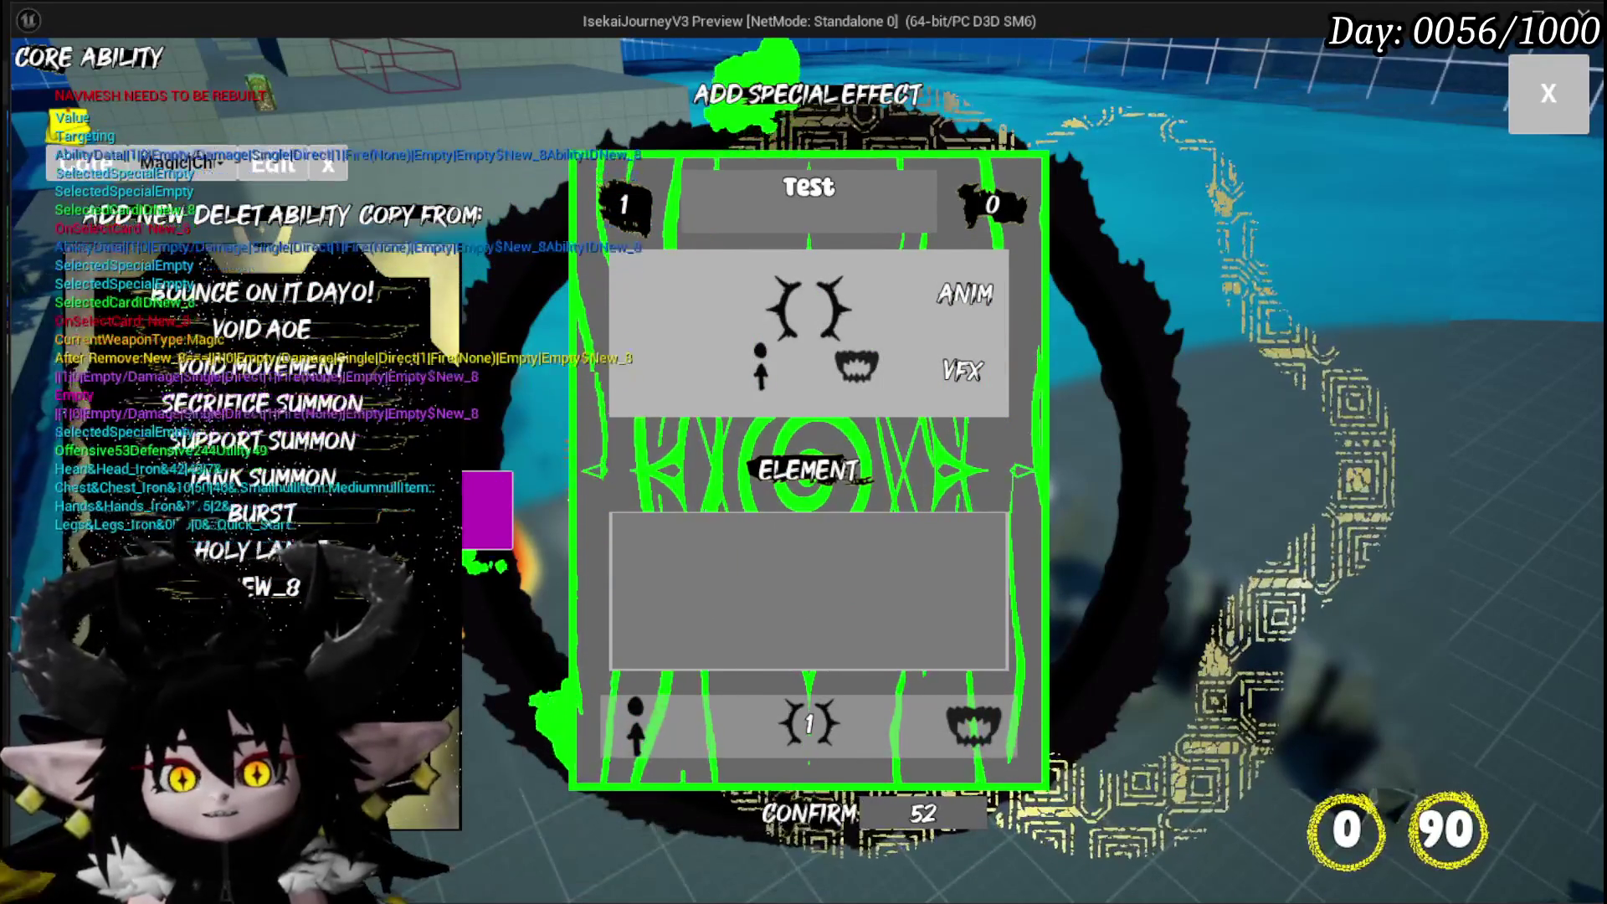
left_click(802, 816)
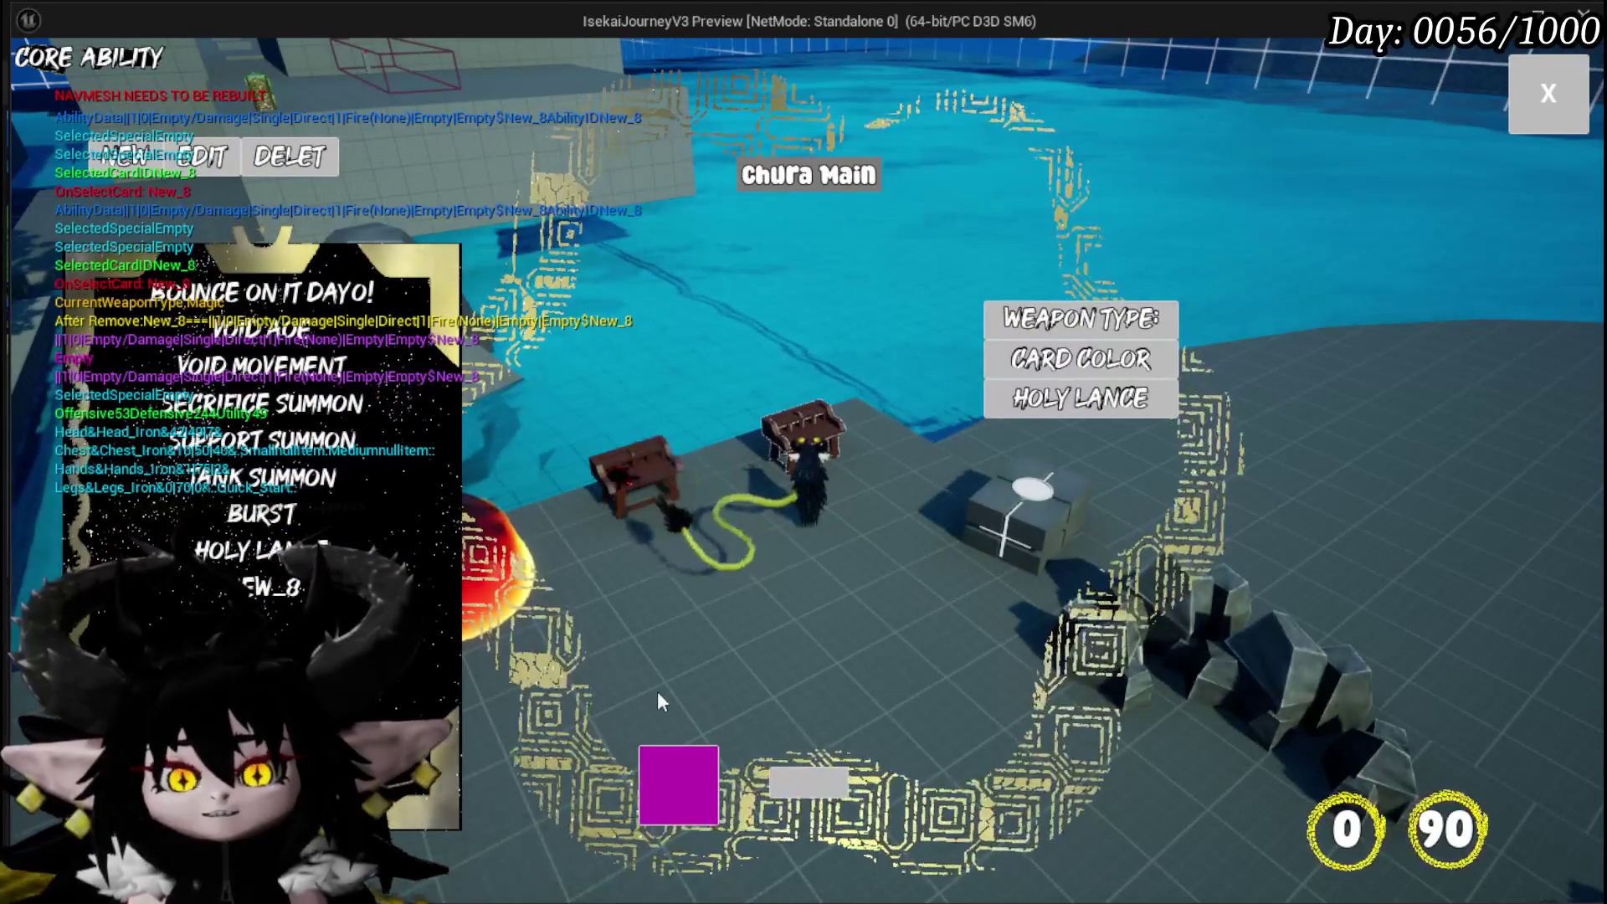
Edit the New_8 ability without engage-attack visuals and review its animation choices again
left_click(259, 597)
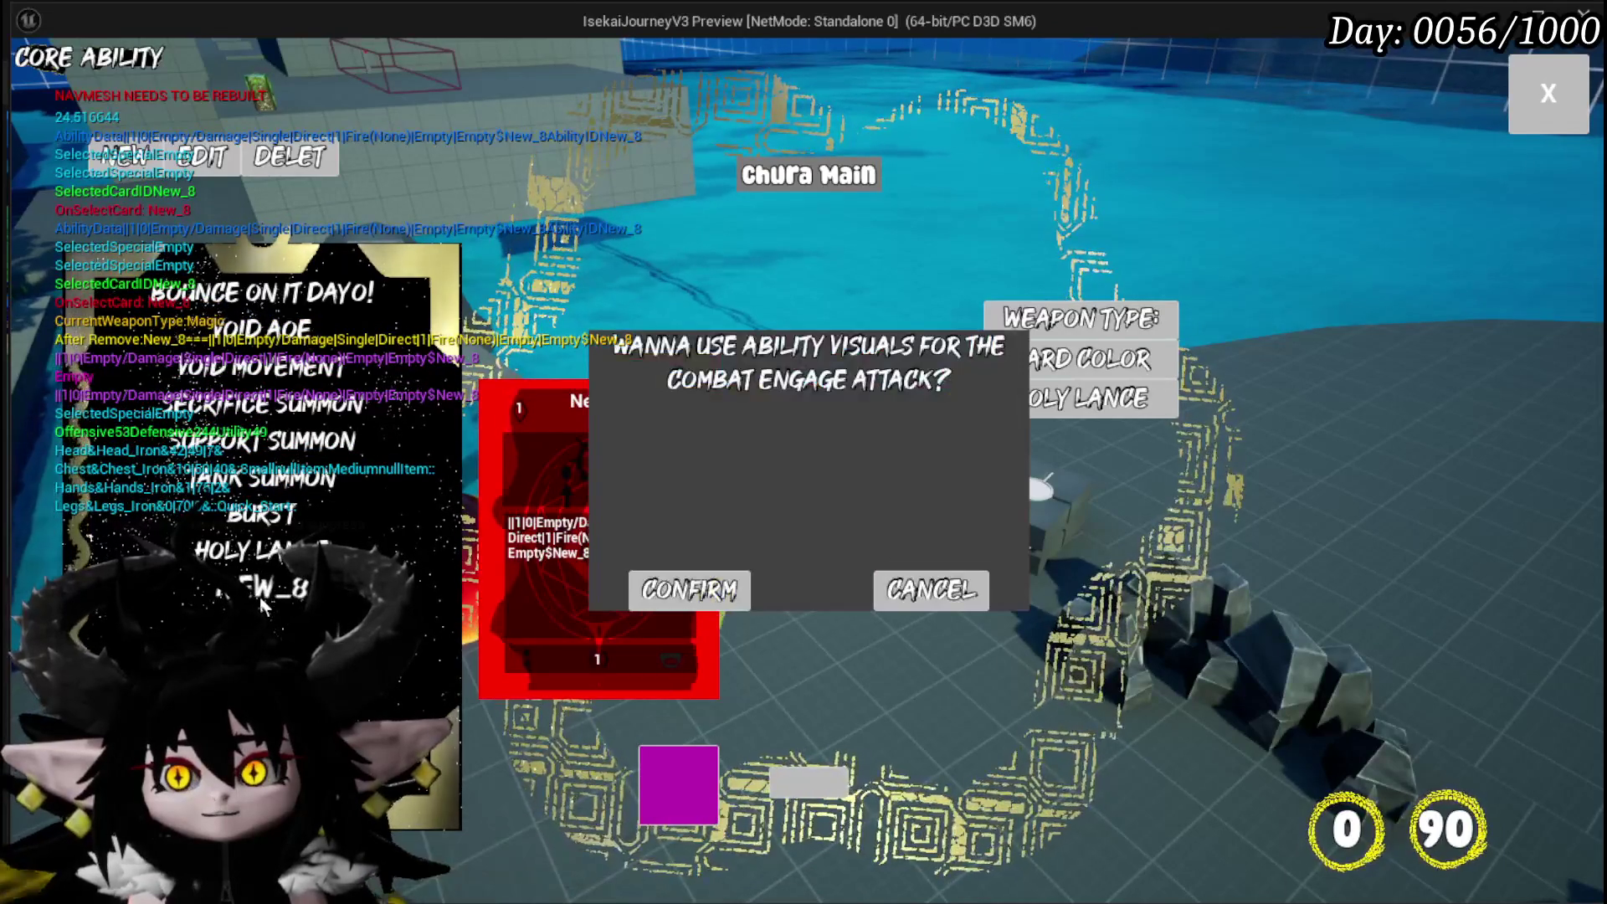
left_click(914, 593)
mouse_move(336, 604)
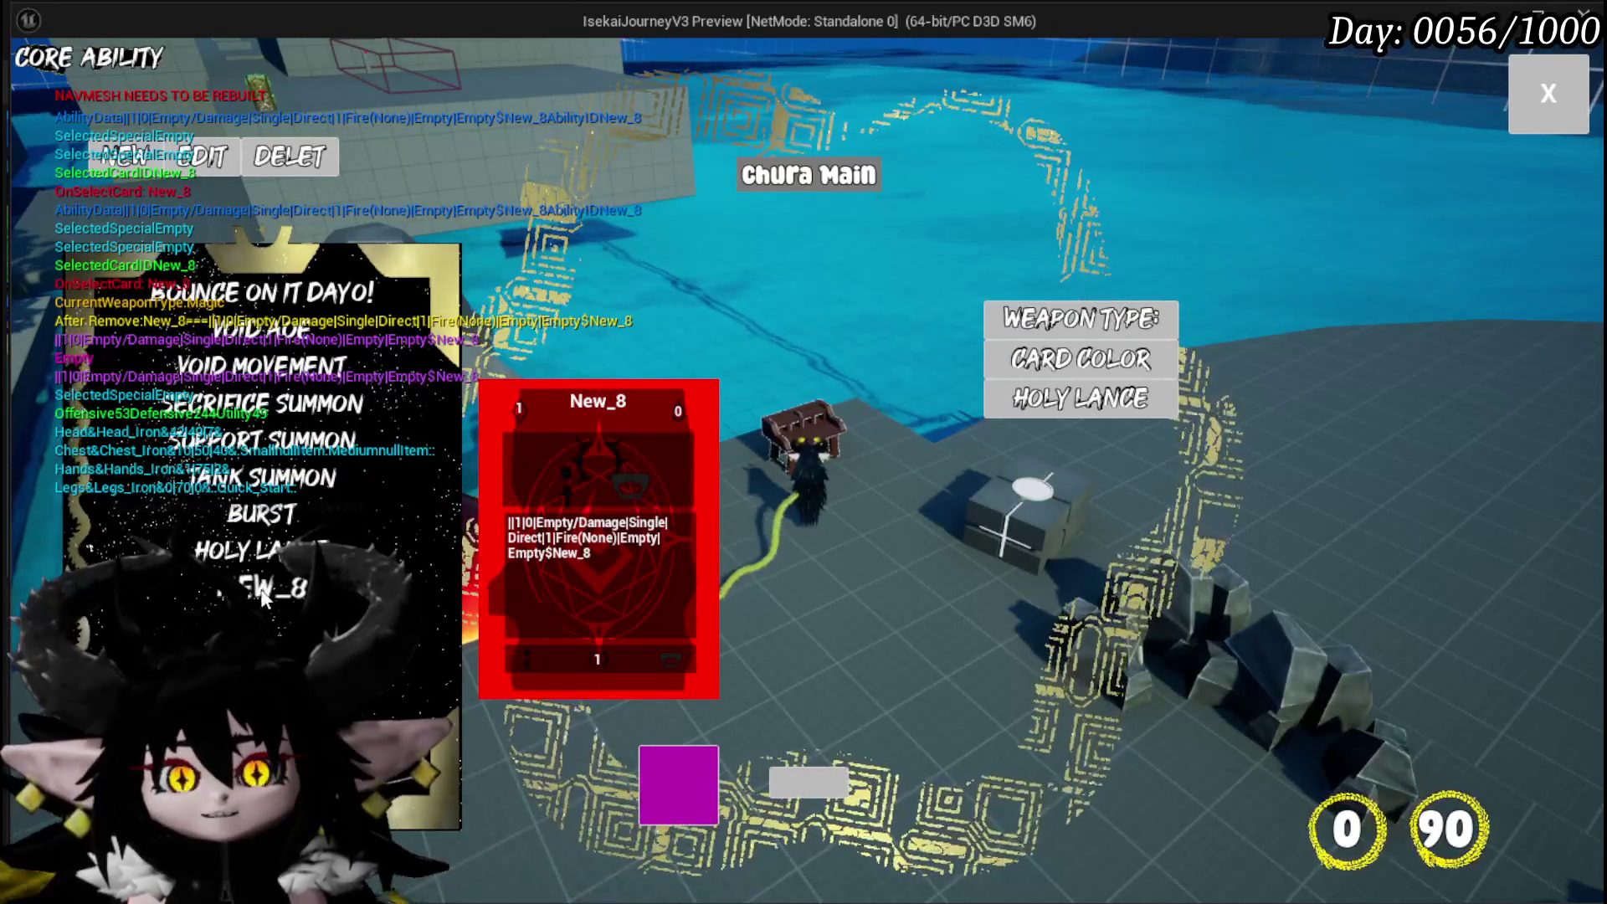
left_click(335, 605)
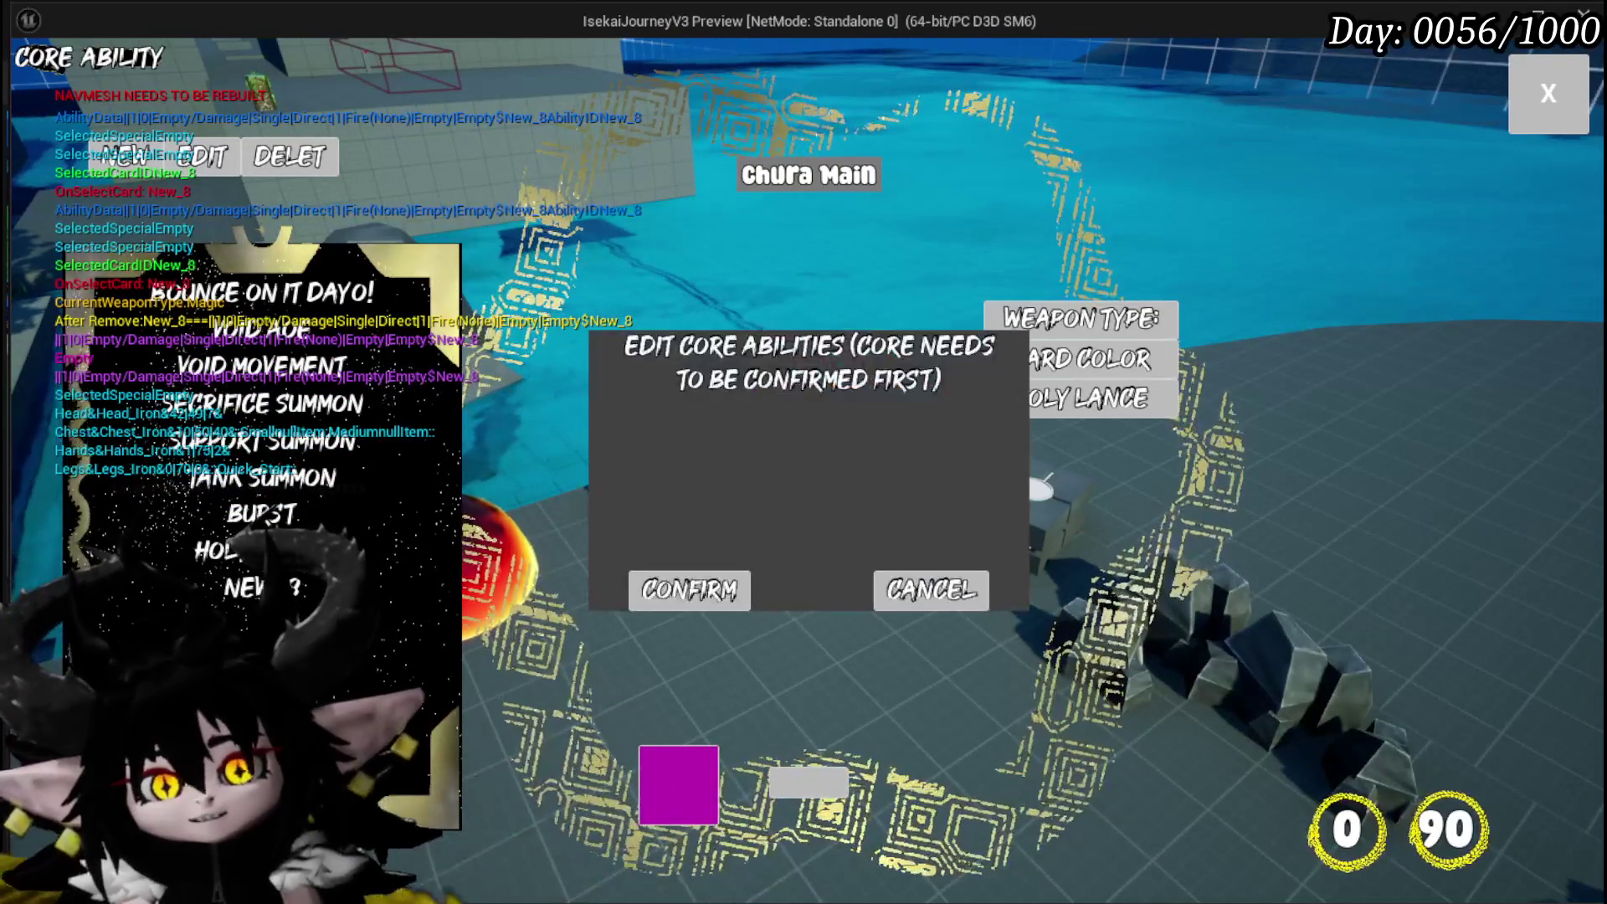
left_click(681, 599)
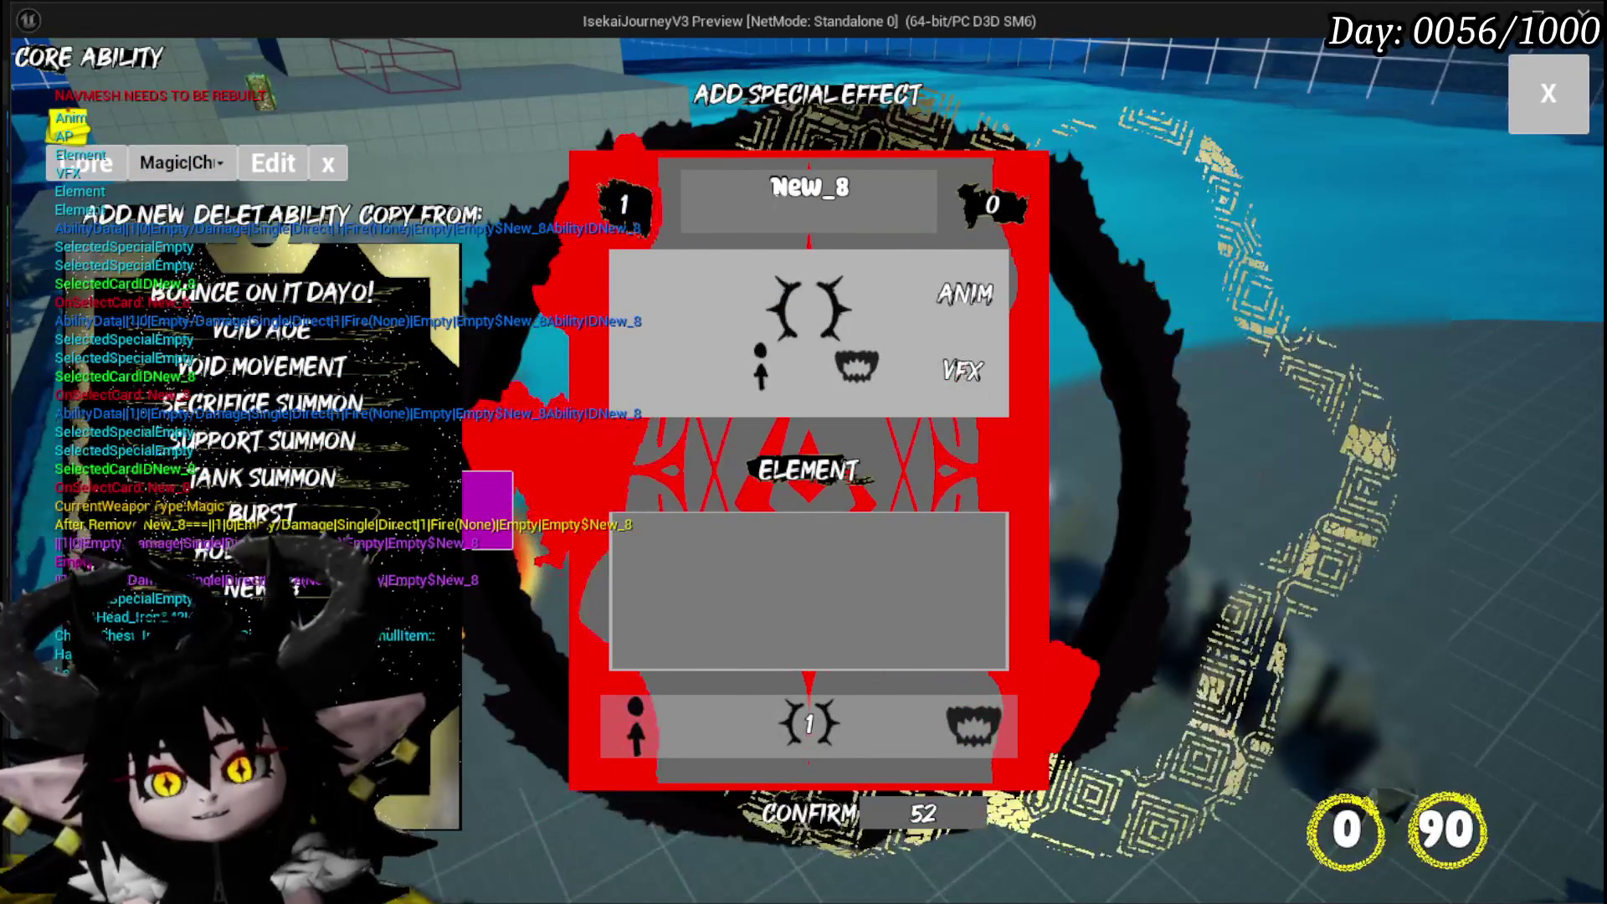
left_click(954, 306)
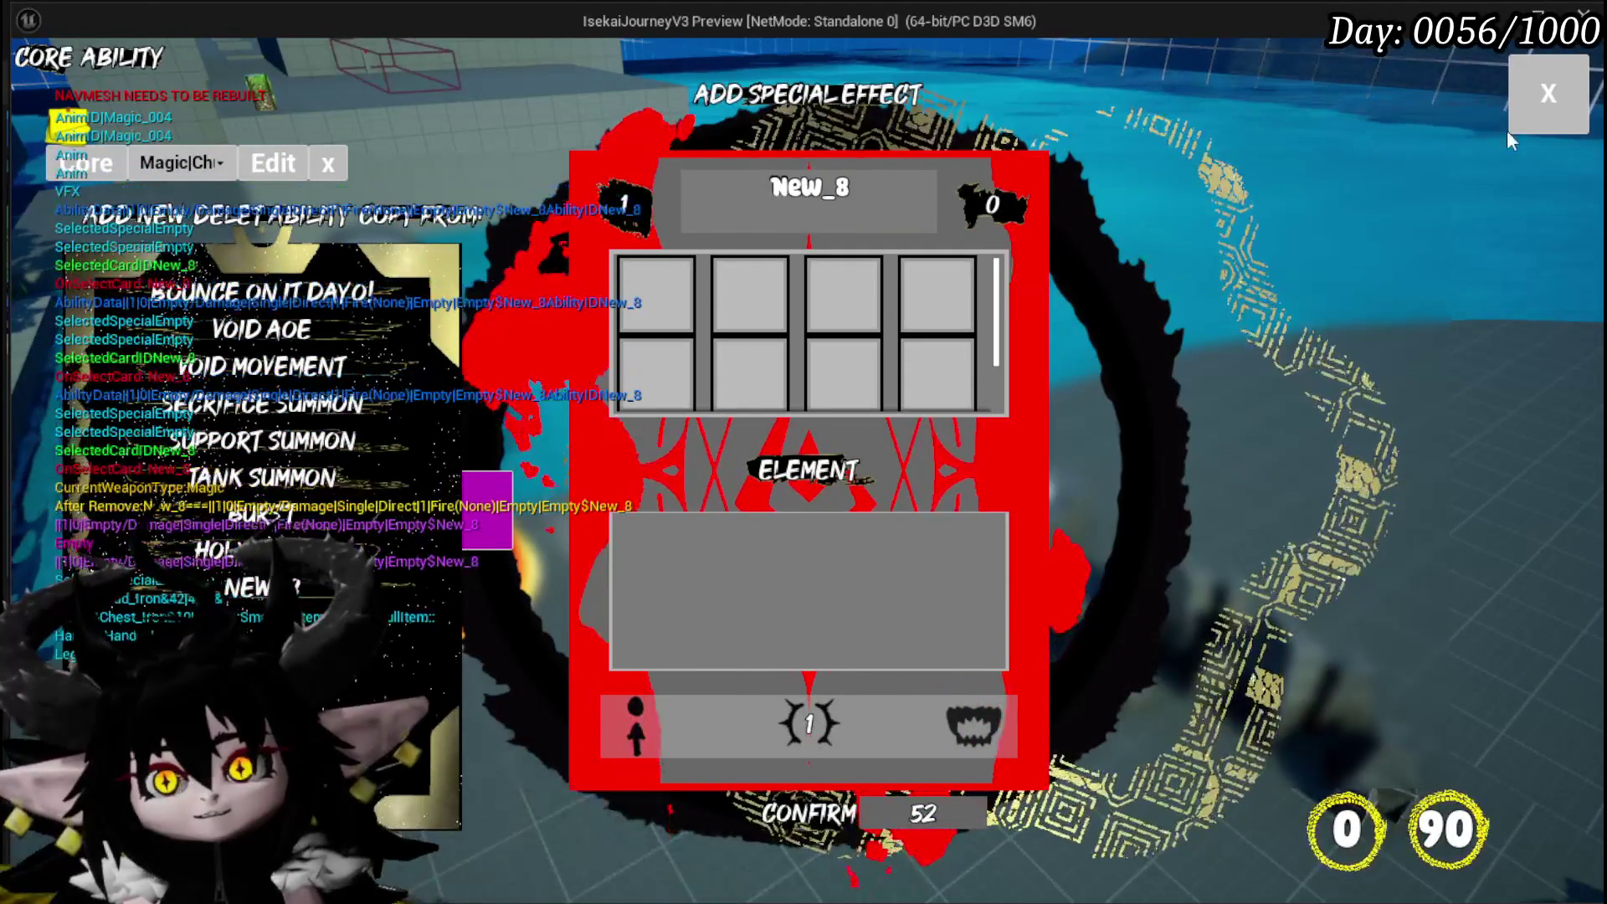
left_click(1547, 94)
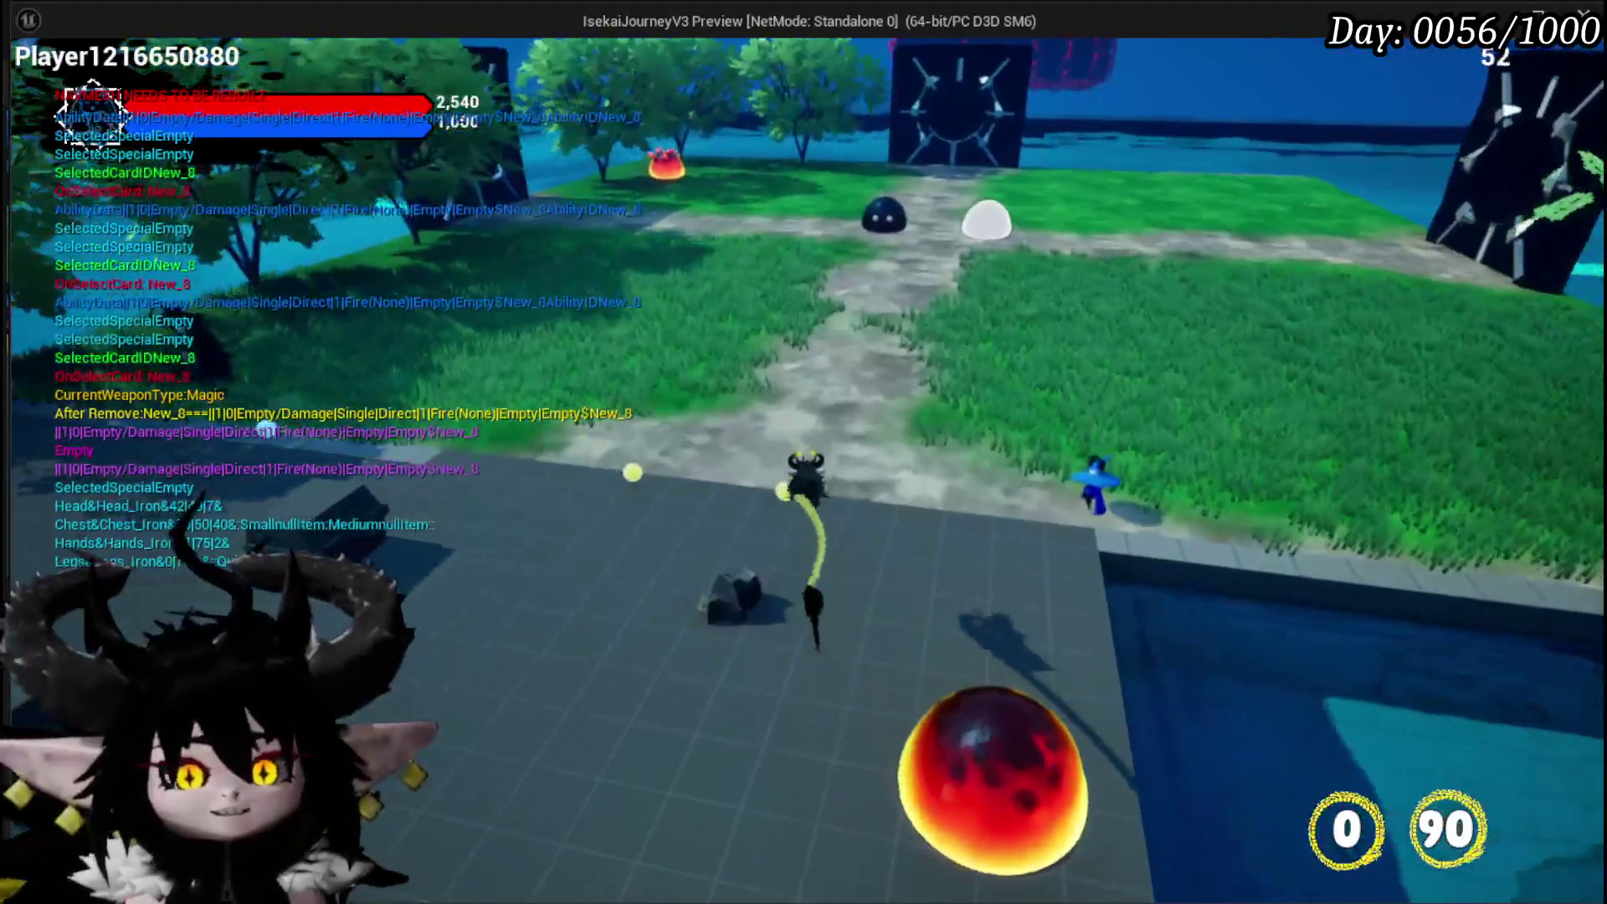
key("space")
key("w")
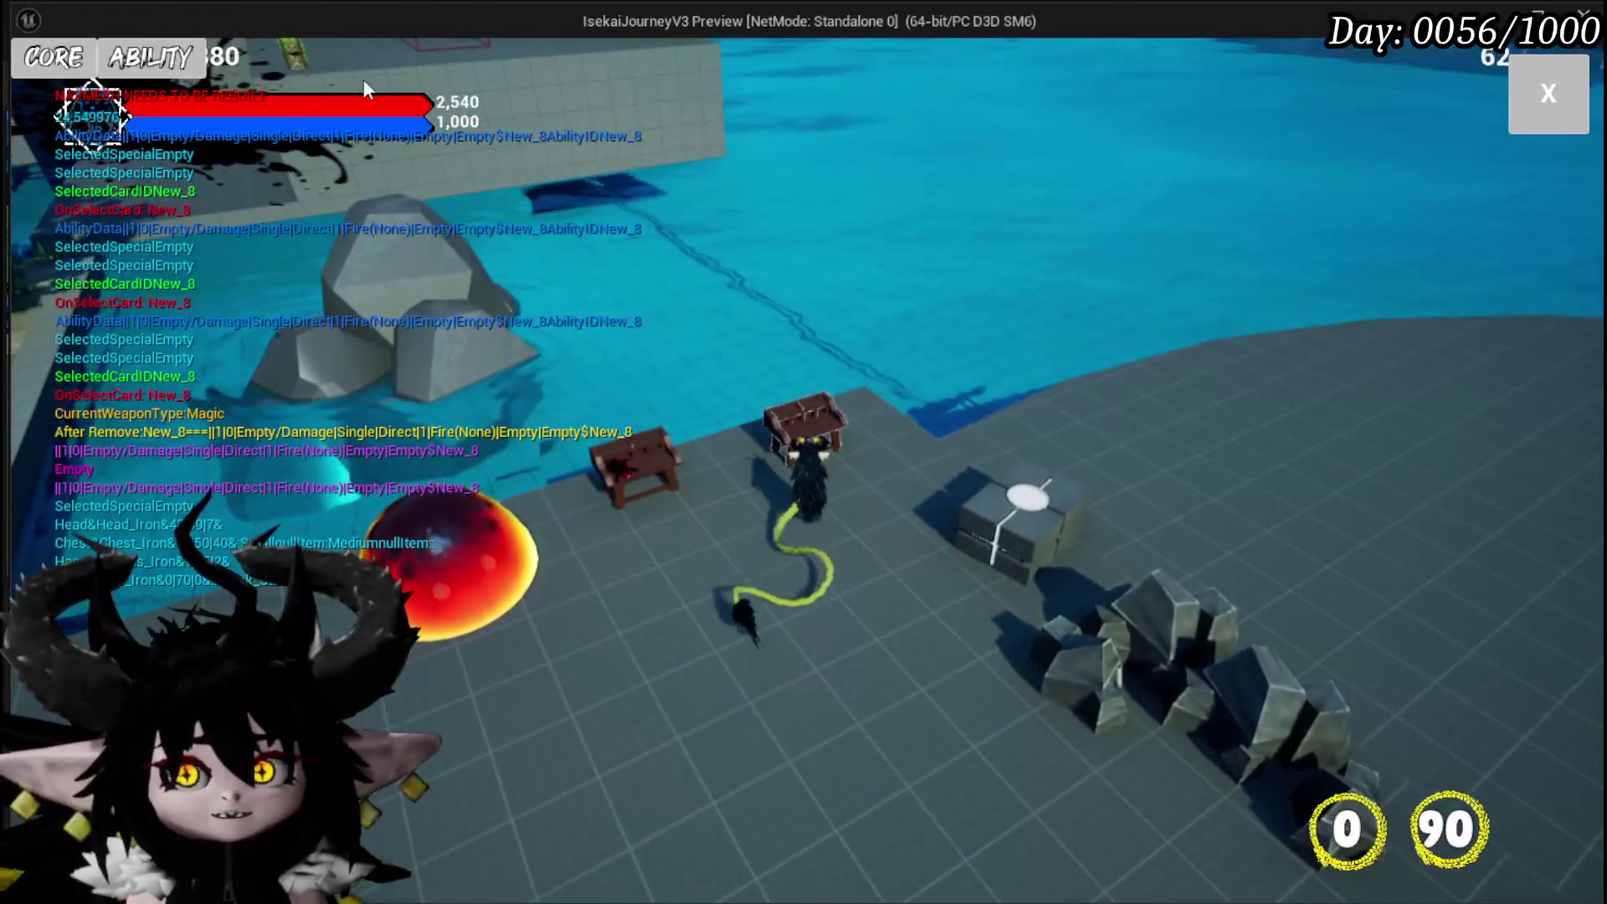
key("c")
left_click(216, 160)
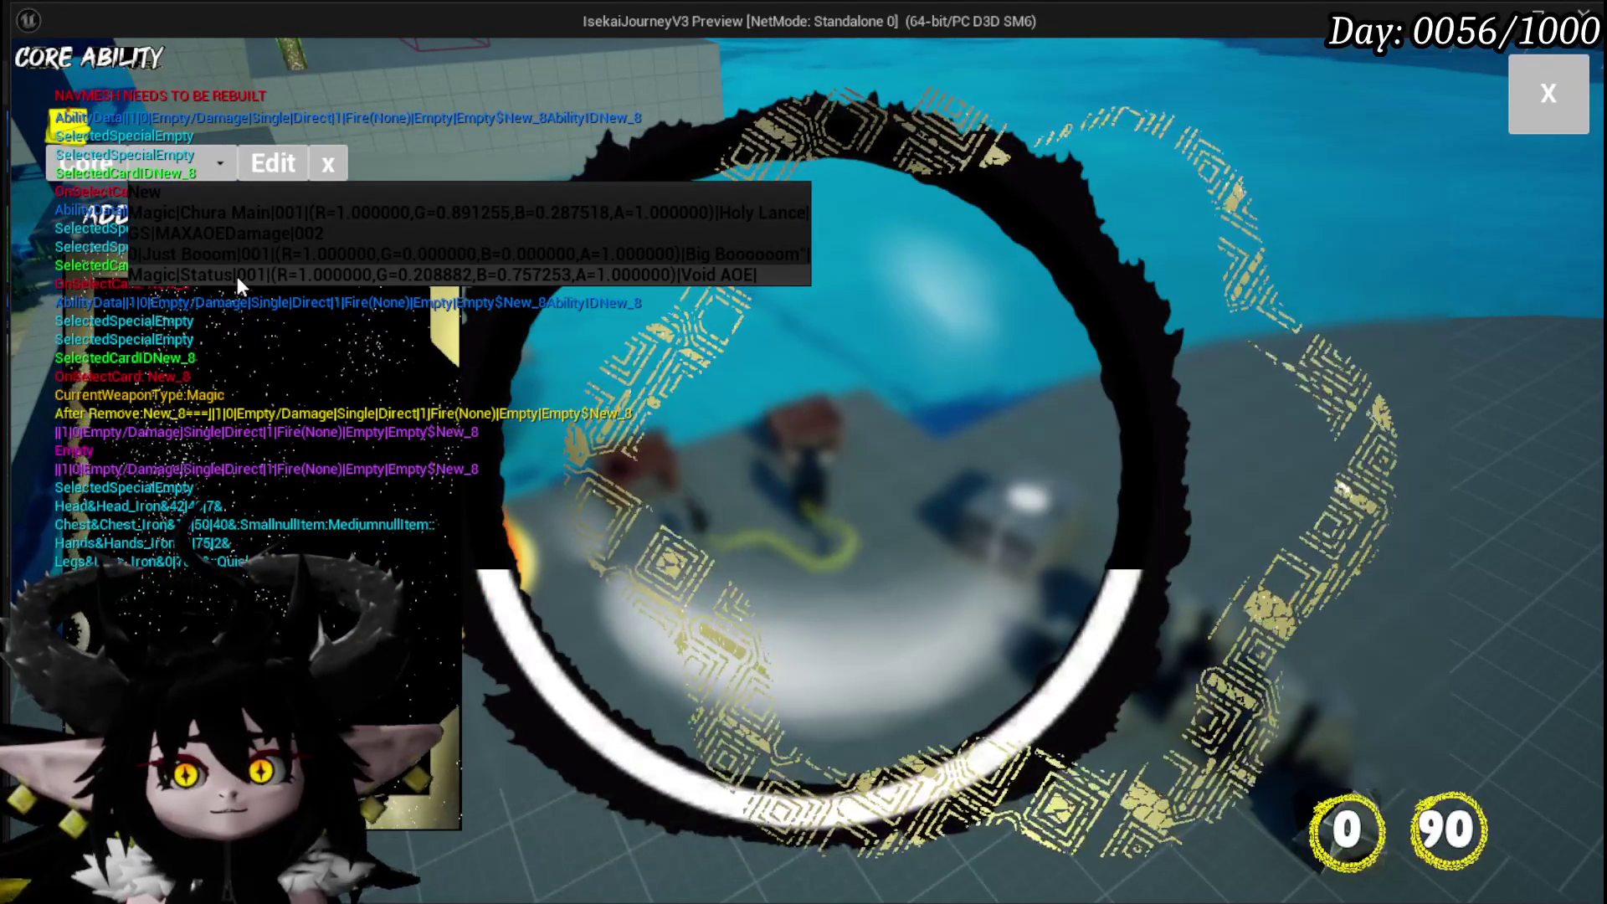
left_click(237, 214)
left_click(347, 327)
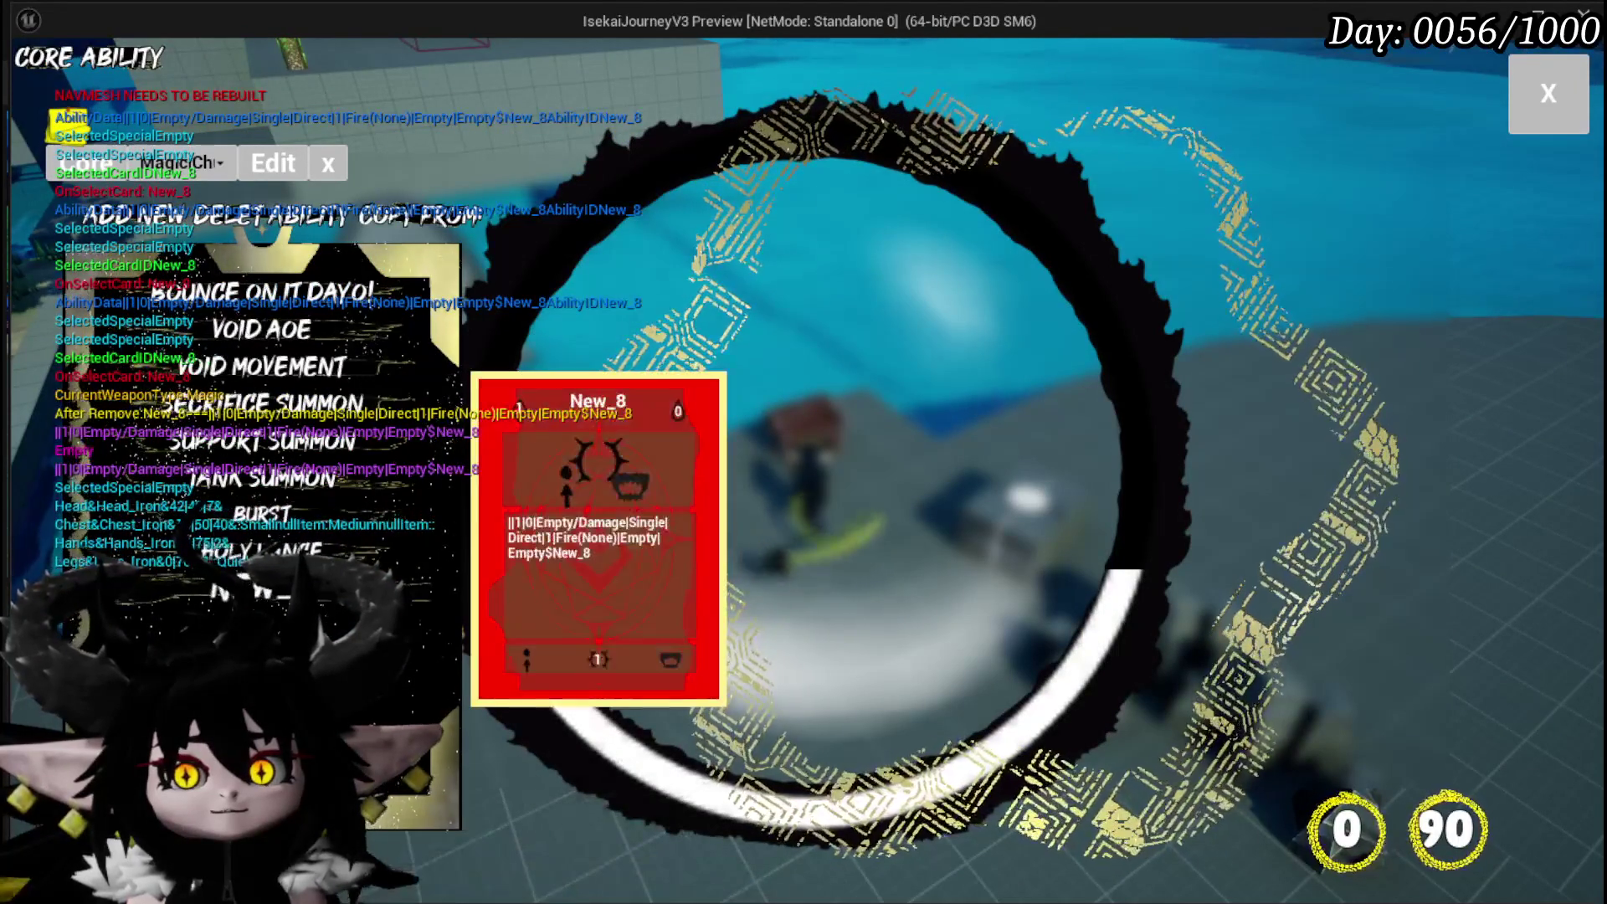
left_click(285, 220)
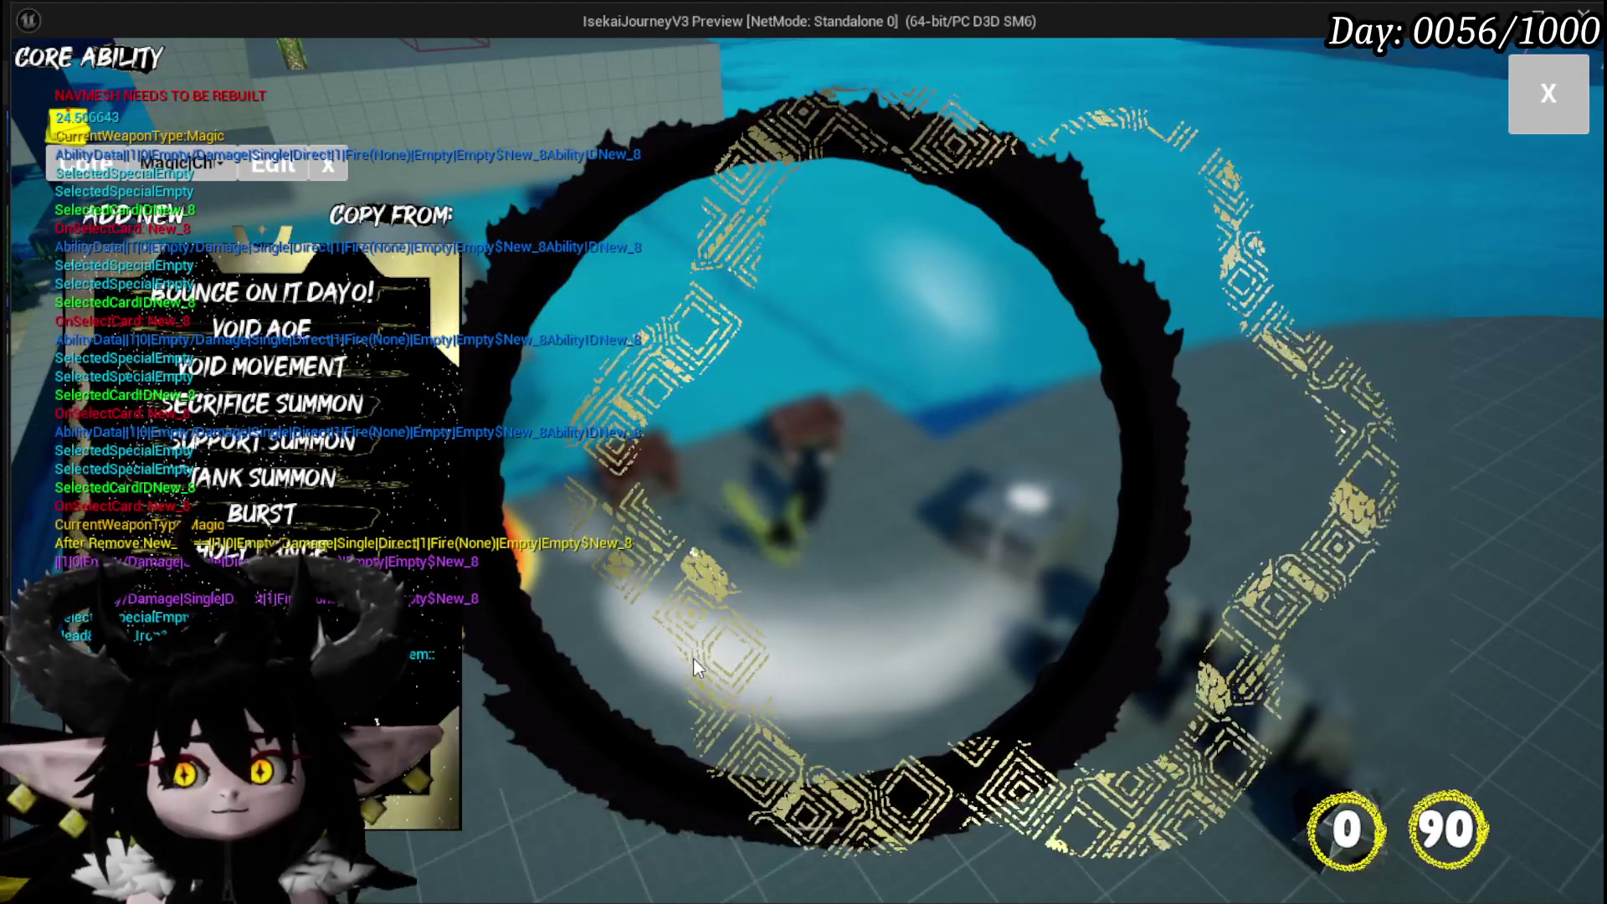
mouse_move(277, 548)
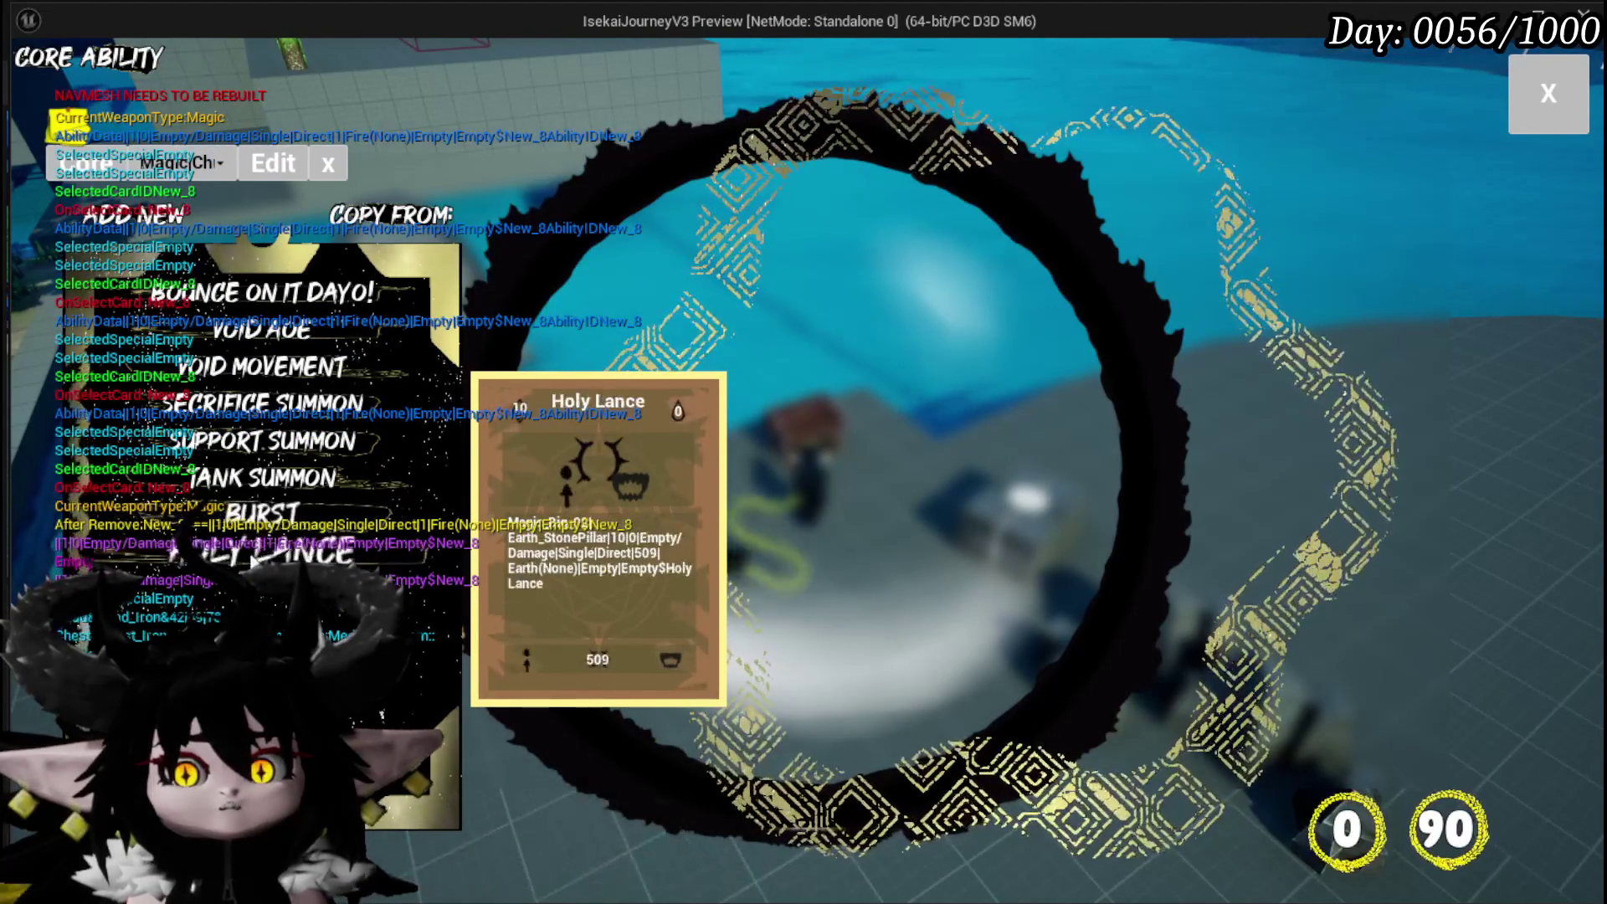
left_click(1547, 94)
key("w")
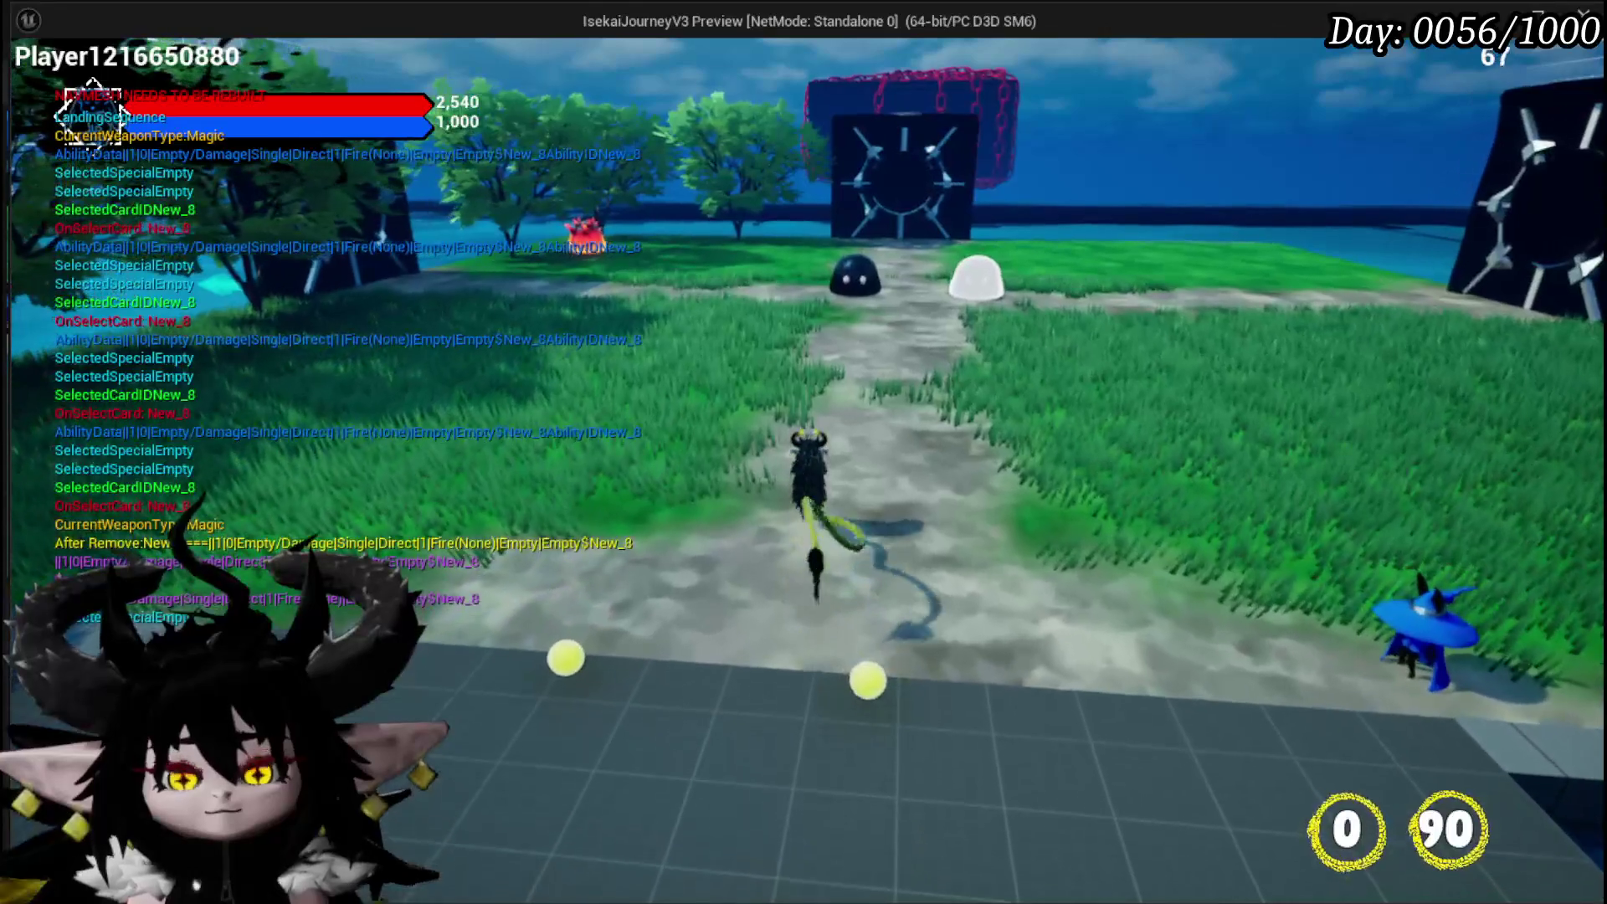
Save the game from the settings menu
key("Escape")
left_click(715, 427)
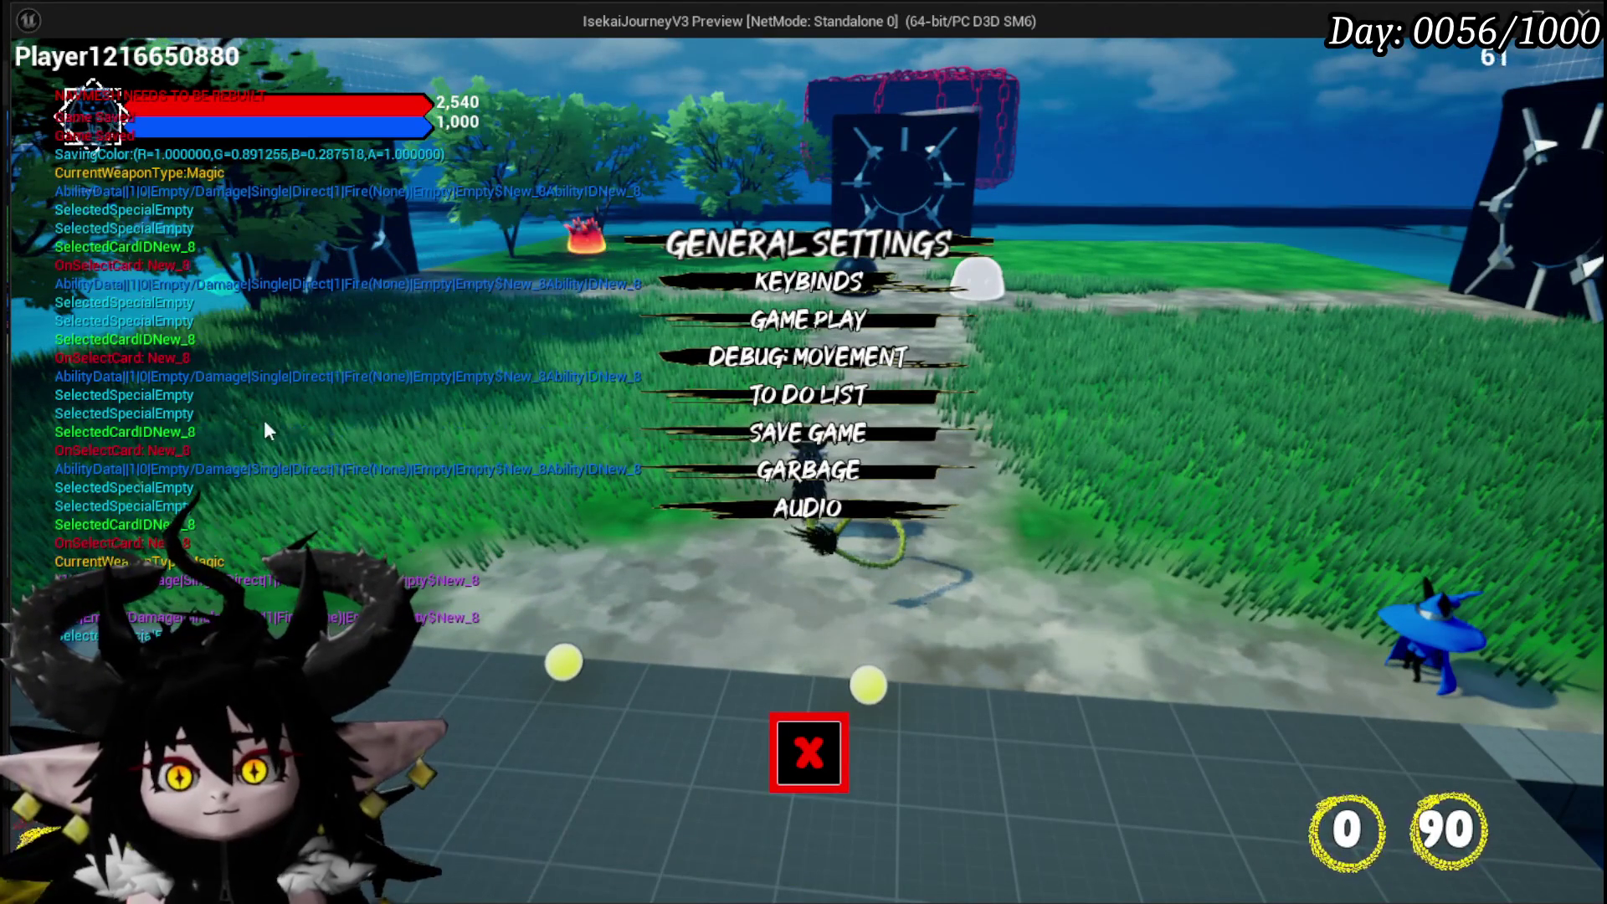
left_click(808, 752)
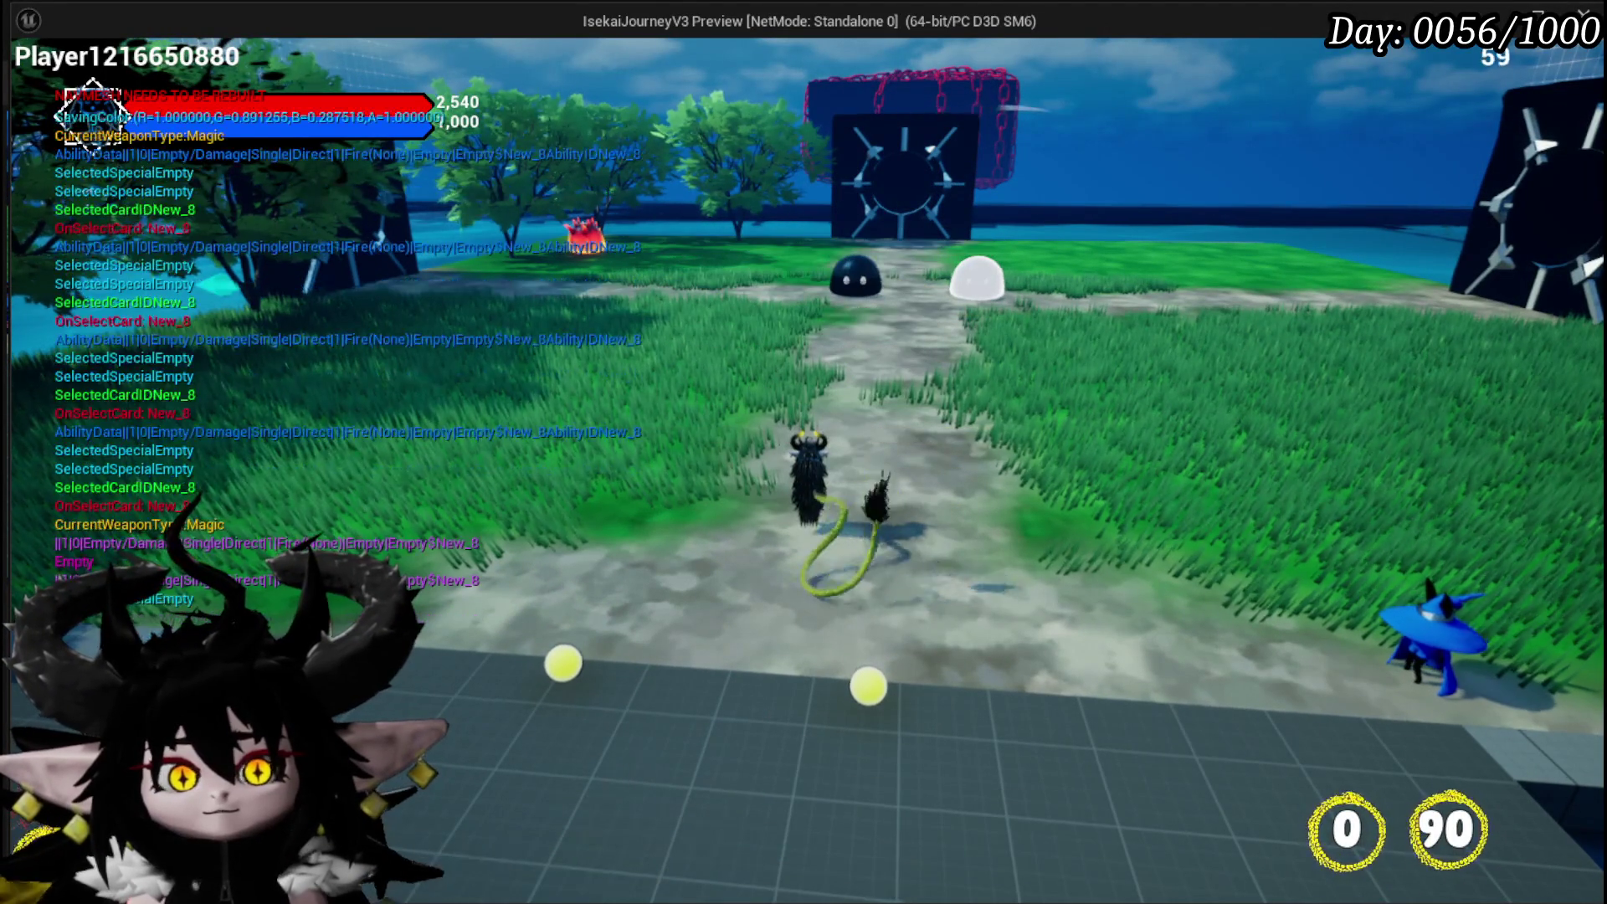
Run across the stone platform to the chest and open the workbench's core editing view
key("w")
key("w")
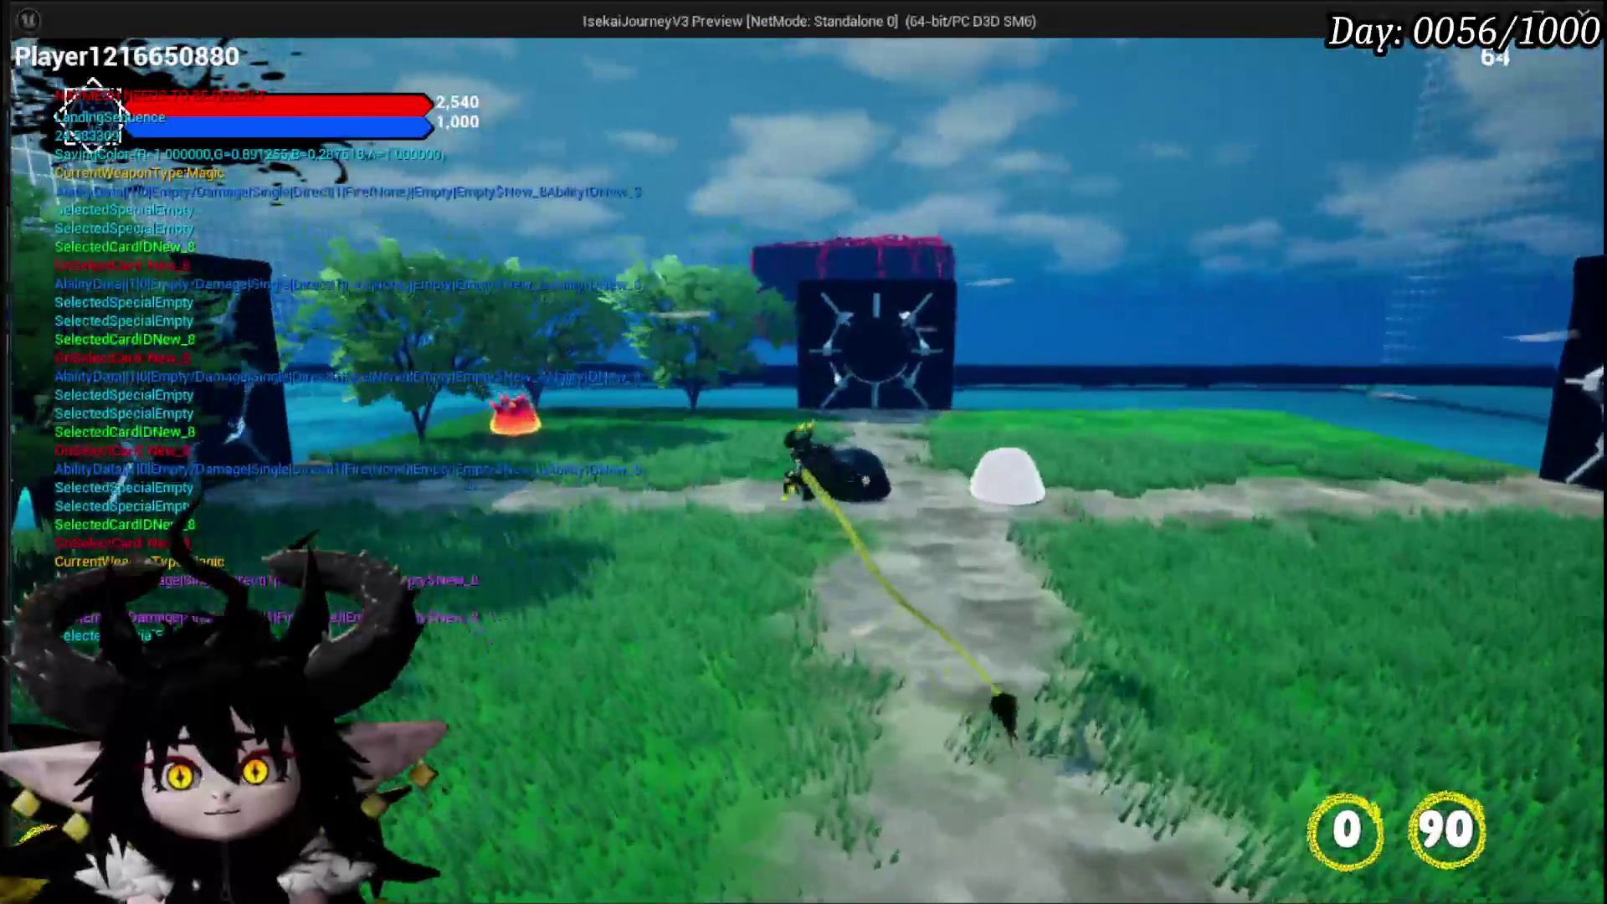
key("w")
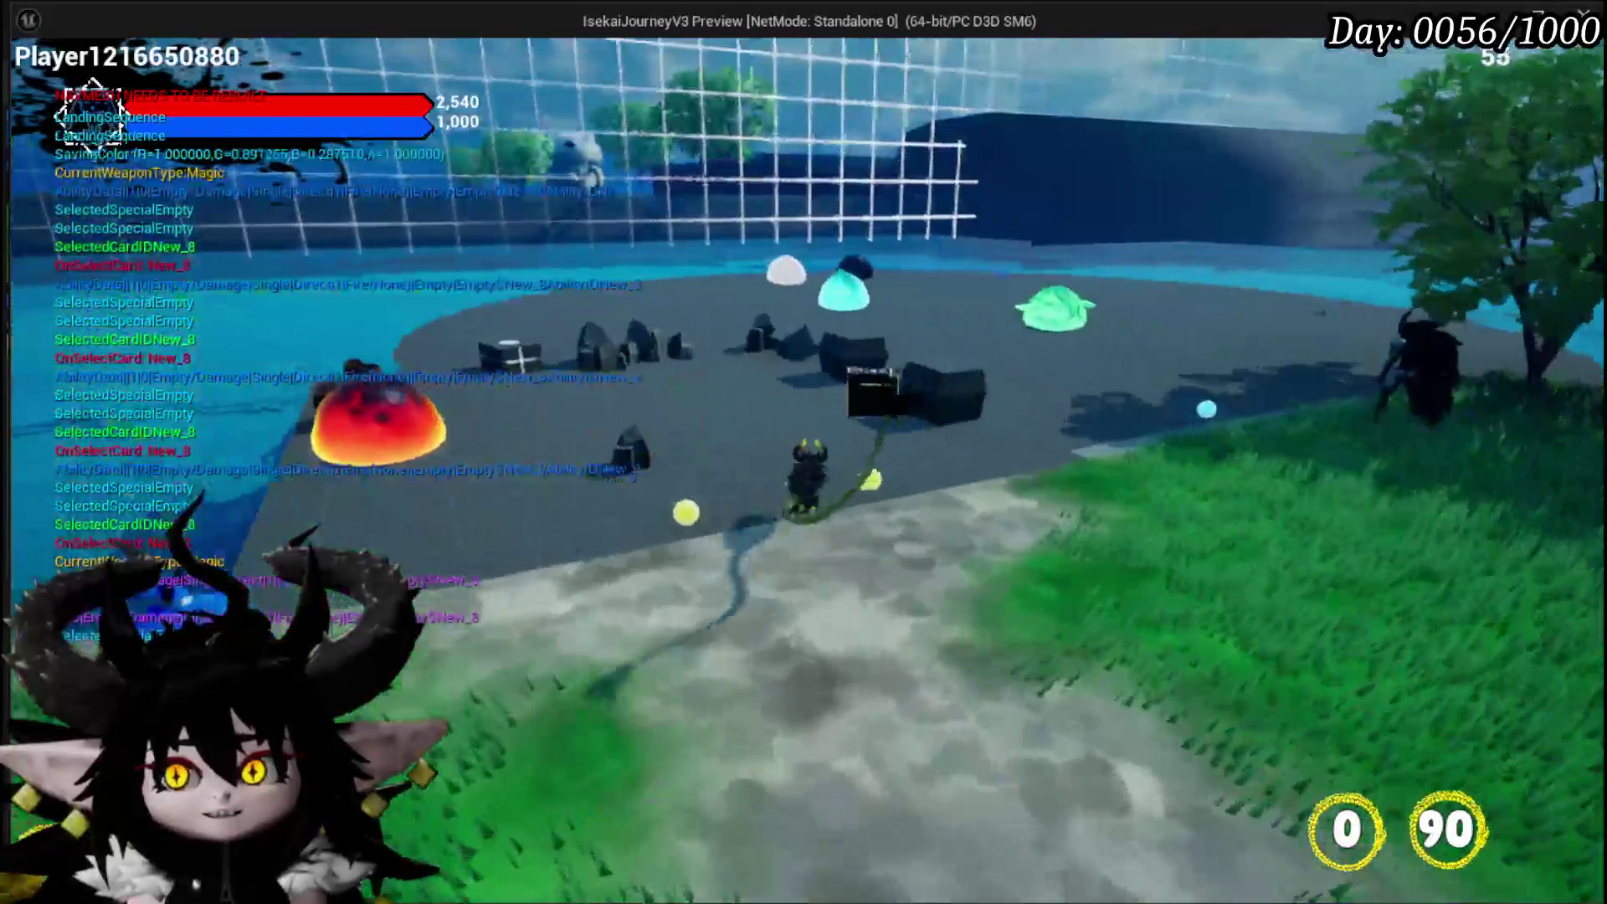
key("w")
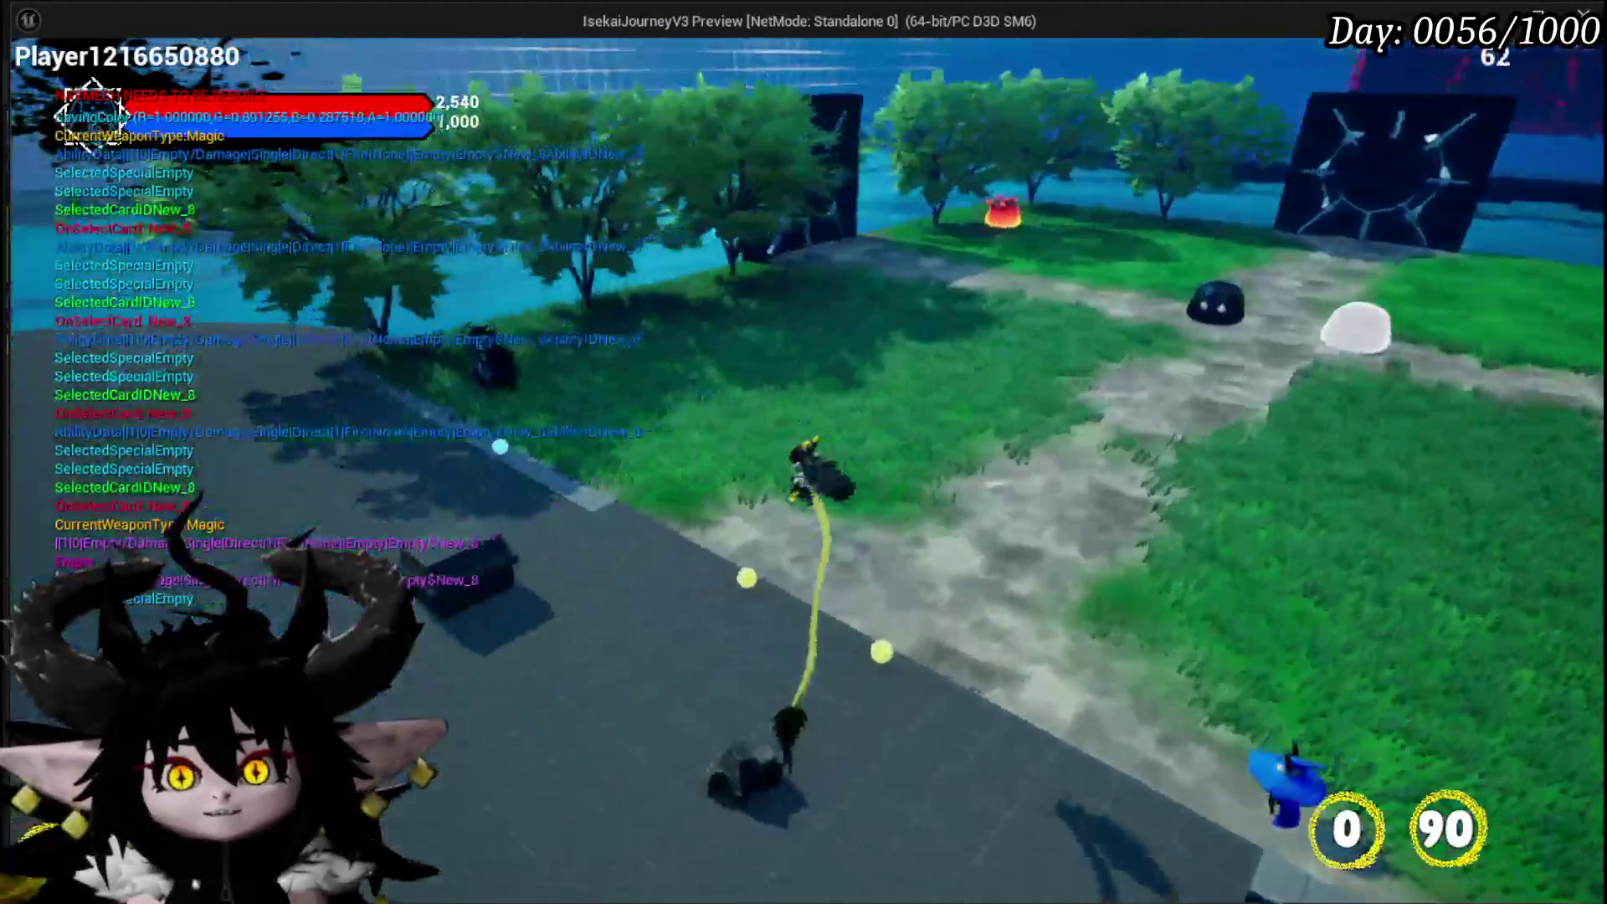
key("w")
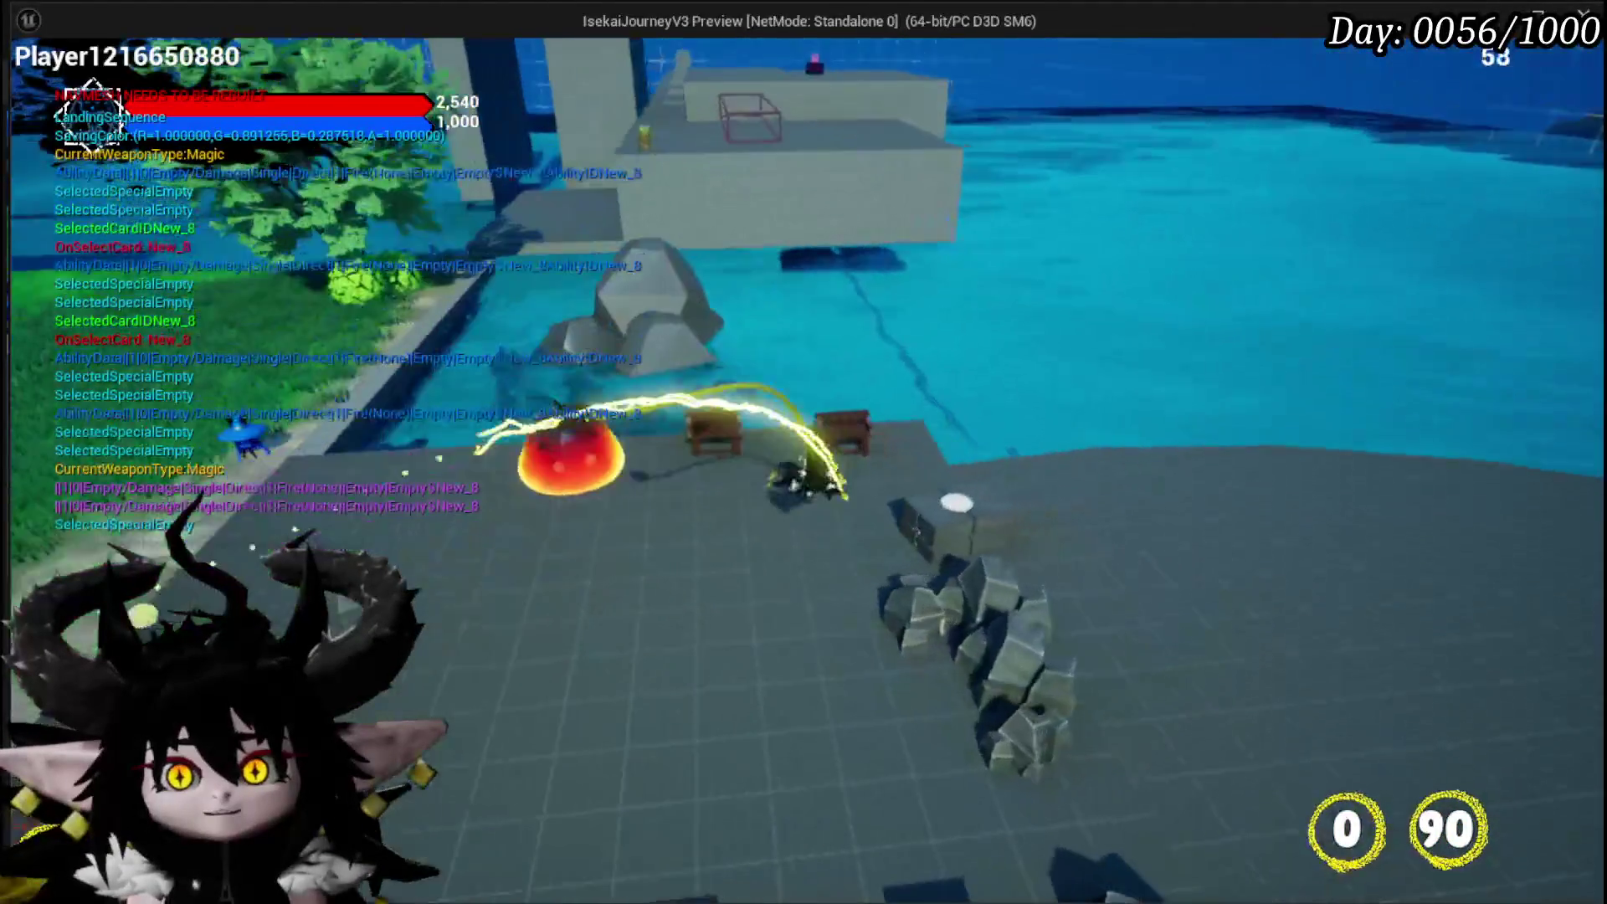
key("Tab")
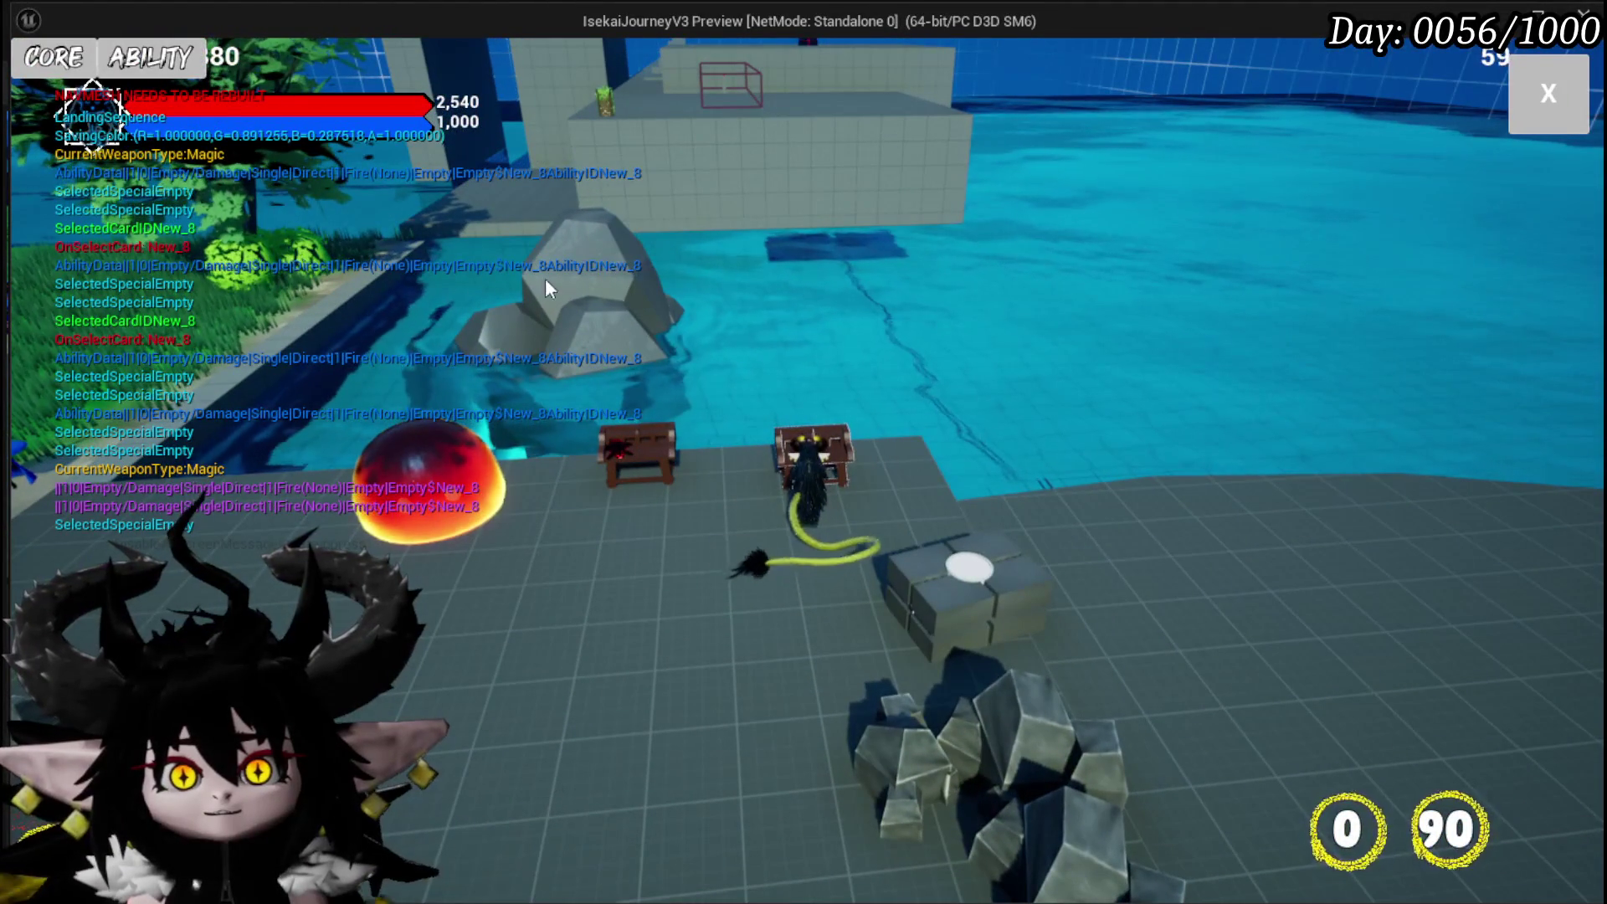
left_click(60, 63)
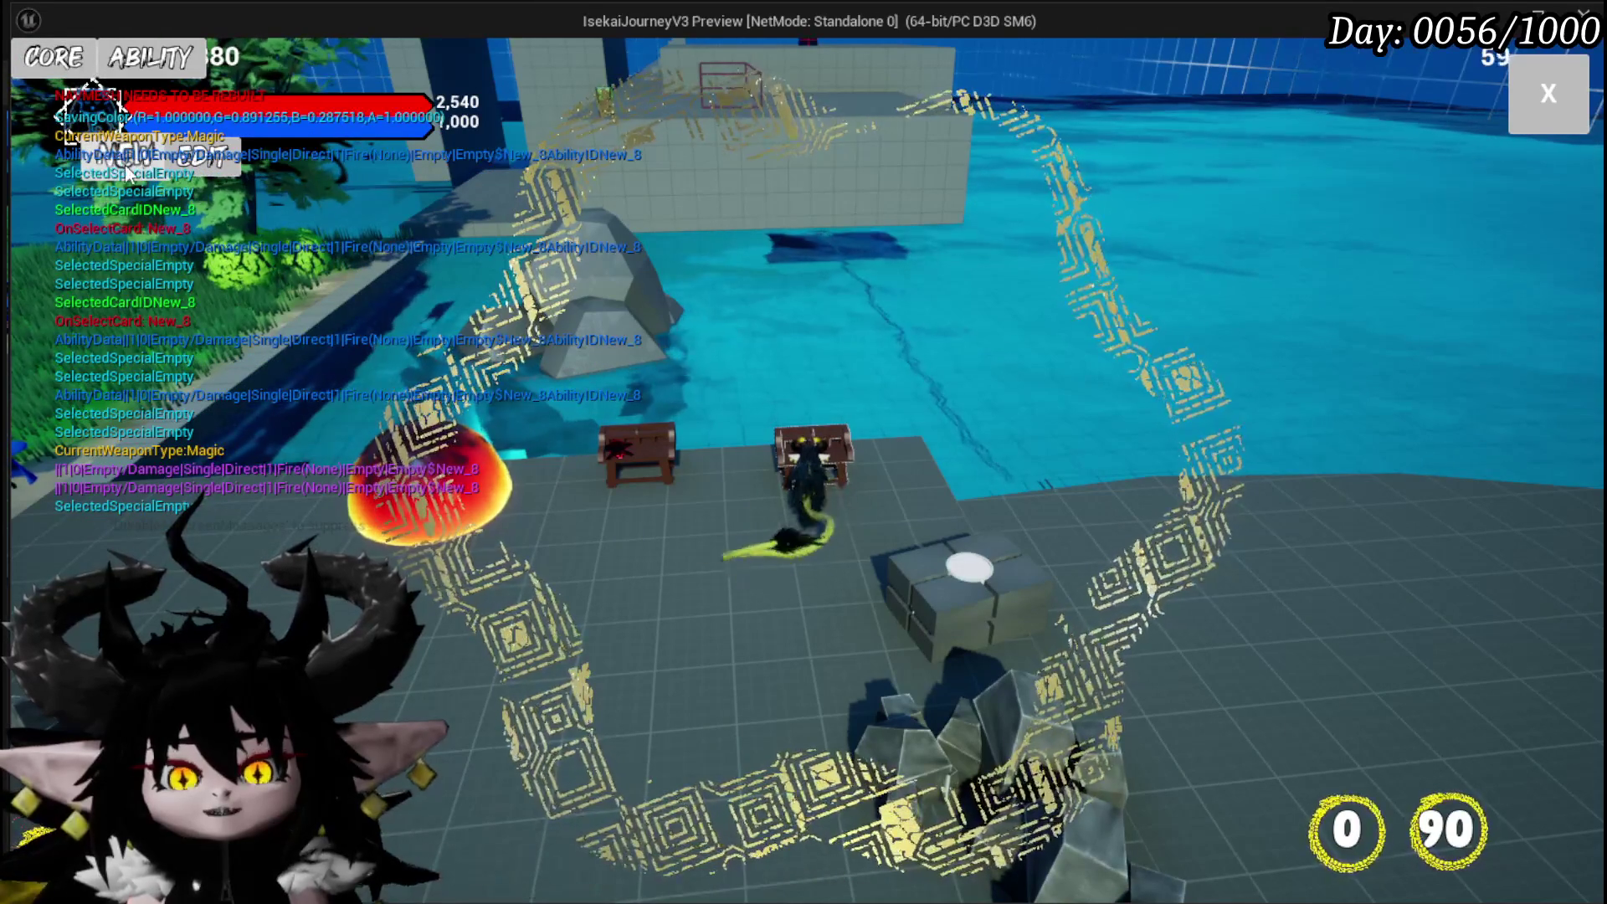
Step away from and back to the desk, close the workbench menu, and stop the play session
key("s")
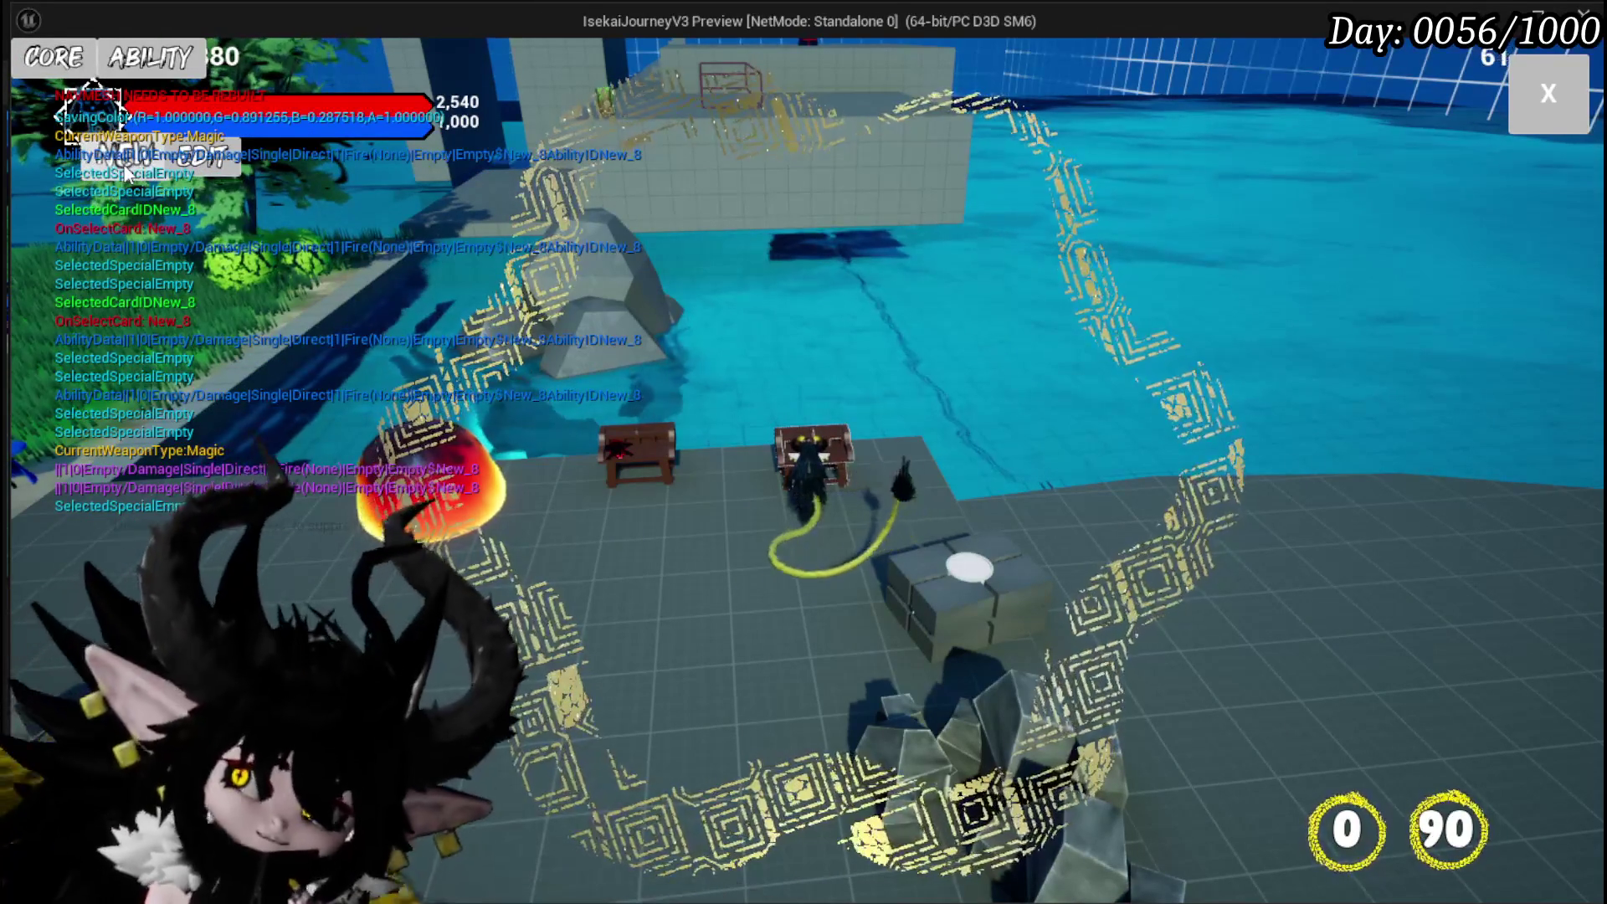
key("w")
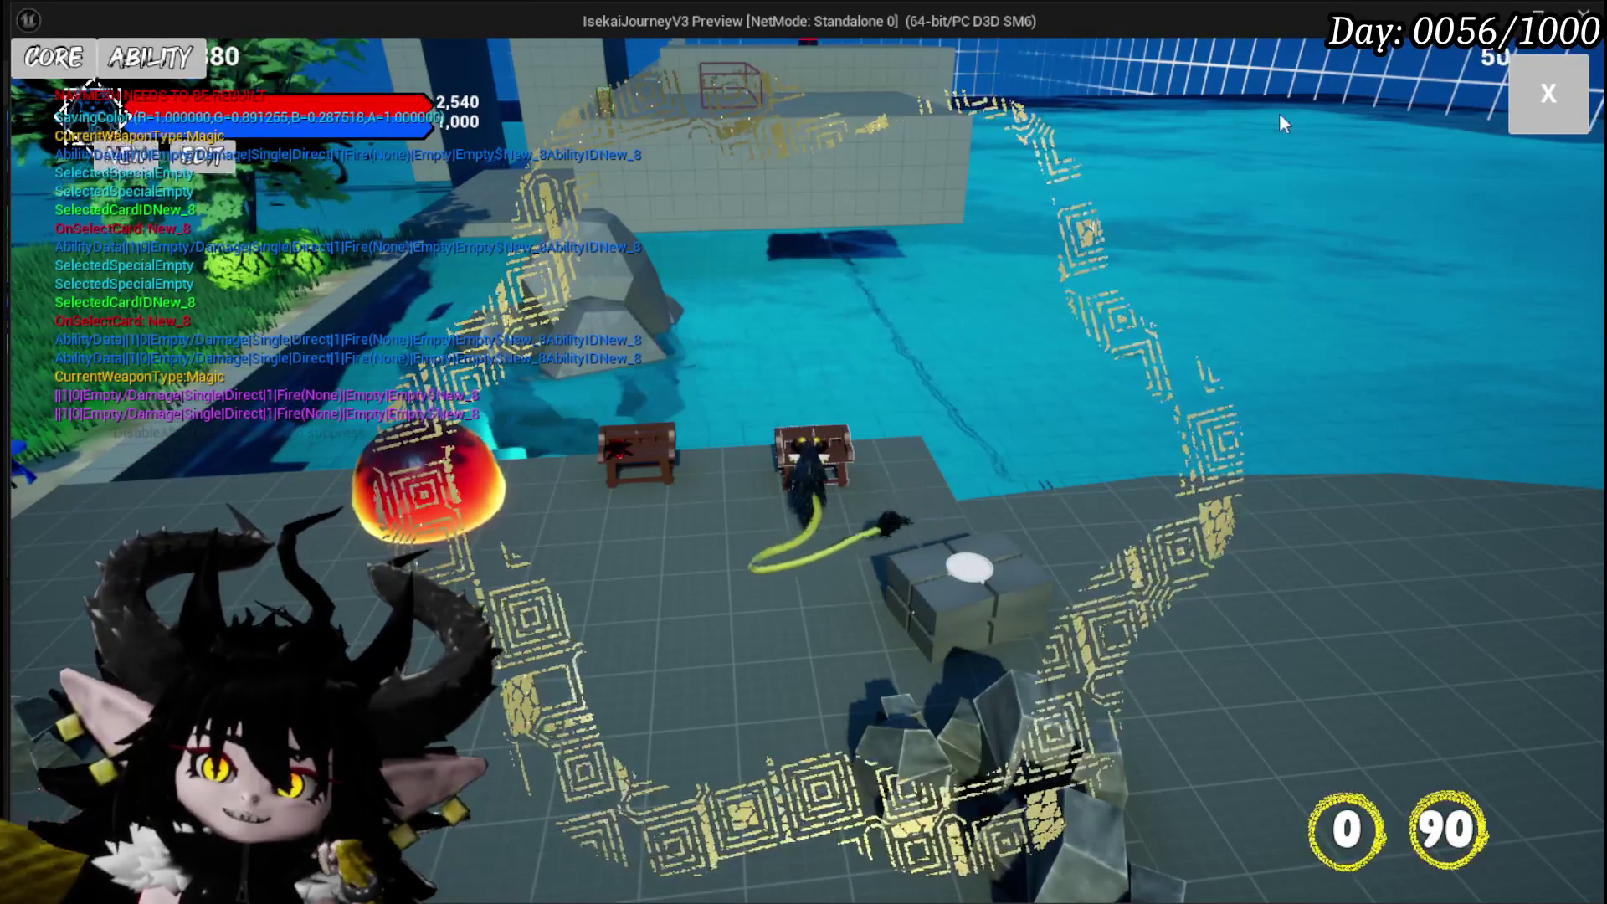
left_click(1560, 77)
key("Escape")
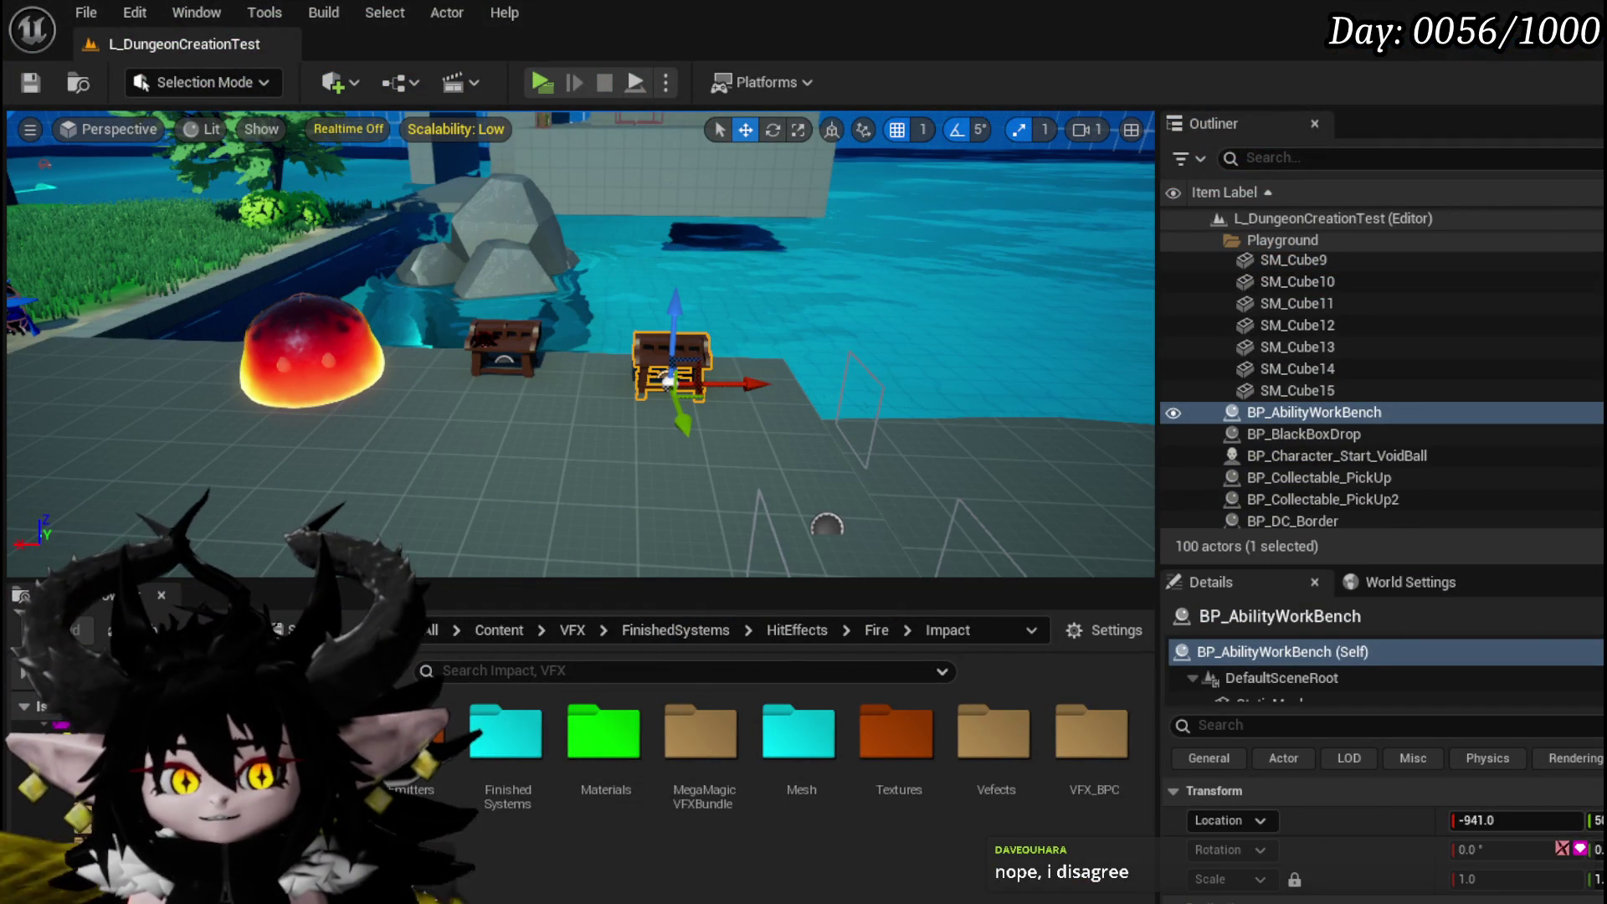
Show WorkBenchHUD's designer and look through the PlayerStatsHUD, BPC_MC_Classes and BPC_AbilityVFX blueprints
key("alt+Tab")
scroll(742, 365, "down", 5)
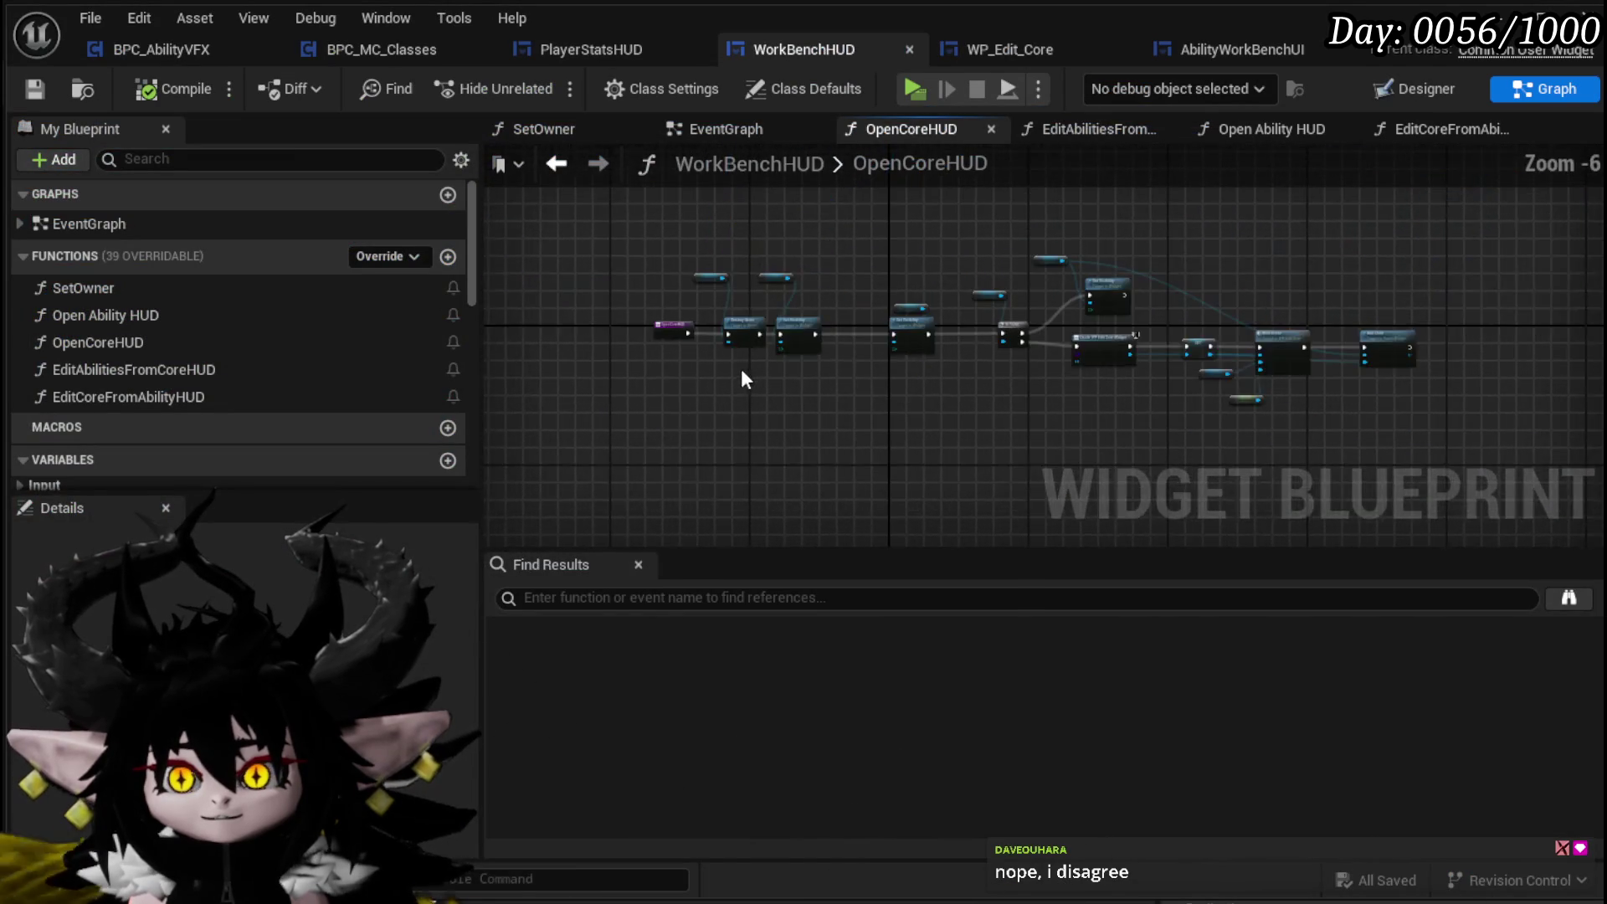
scroll(797, 423, "up", 3)
left_click(1421, 89)
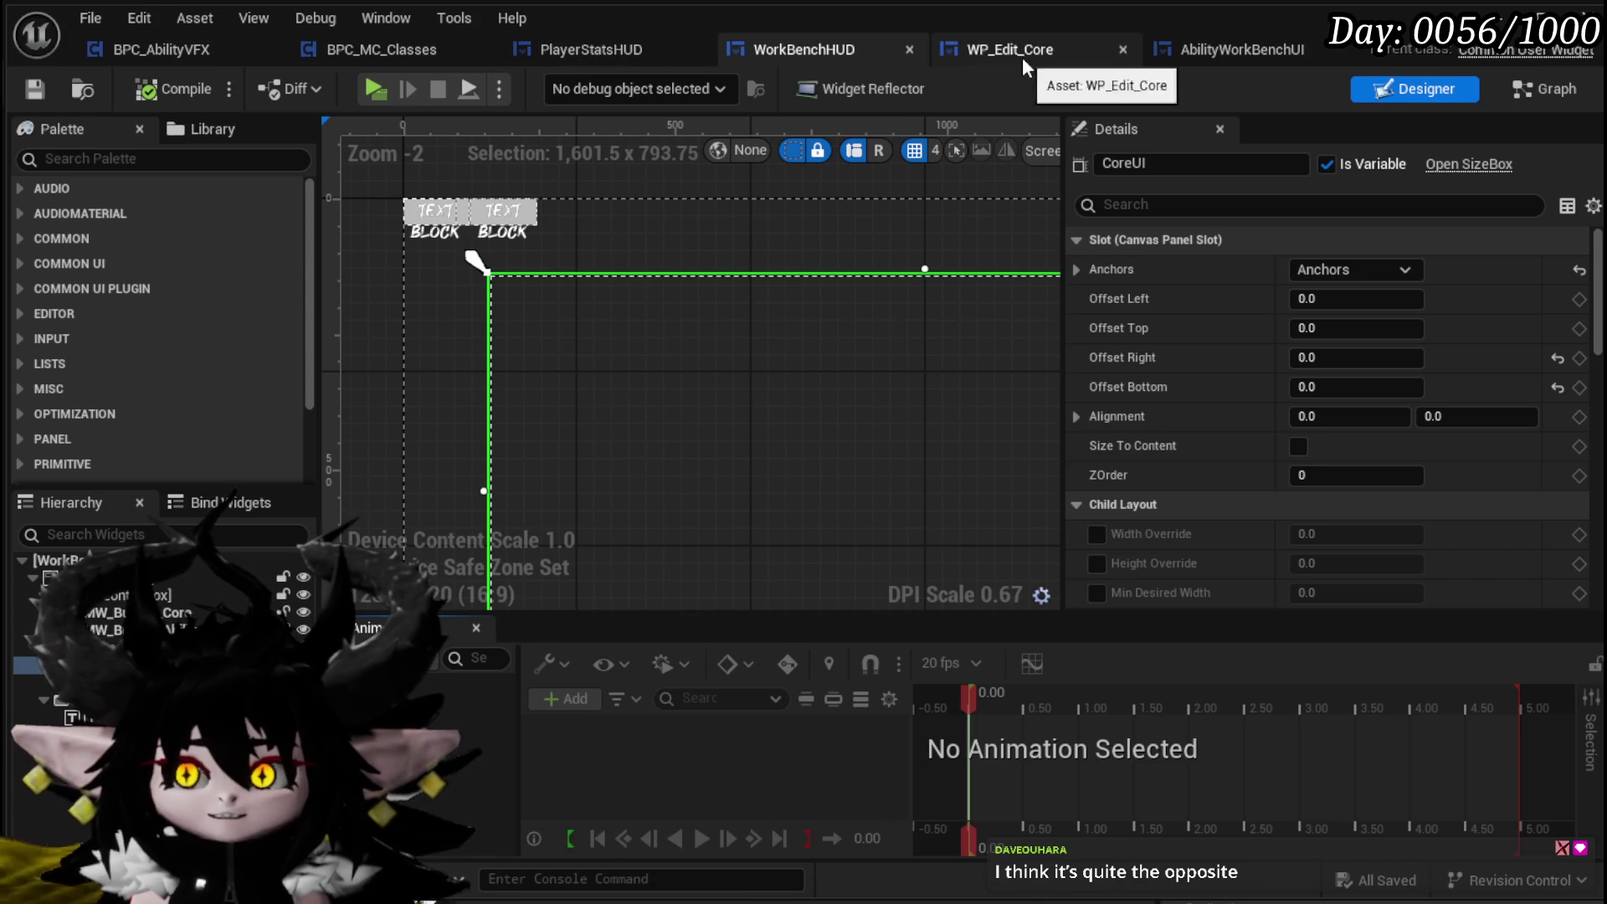
left_click(585, 44)
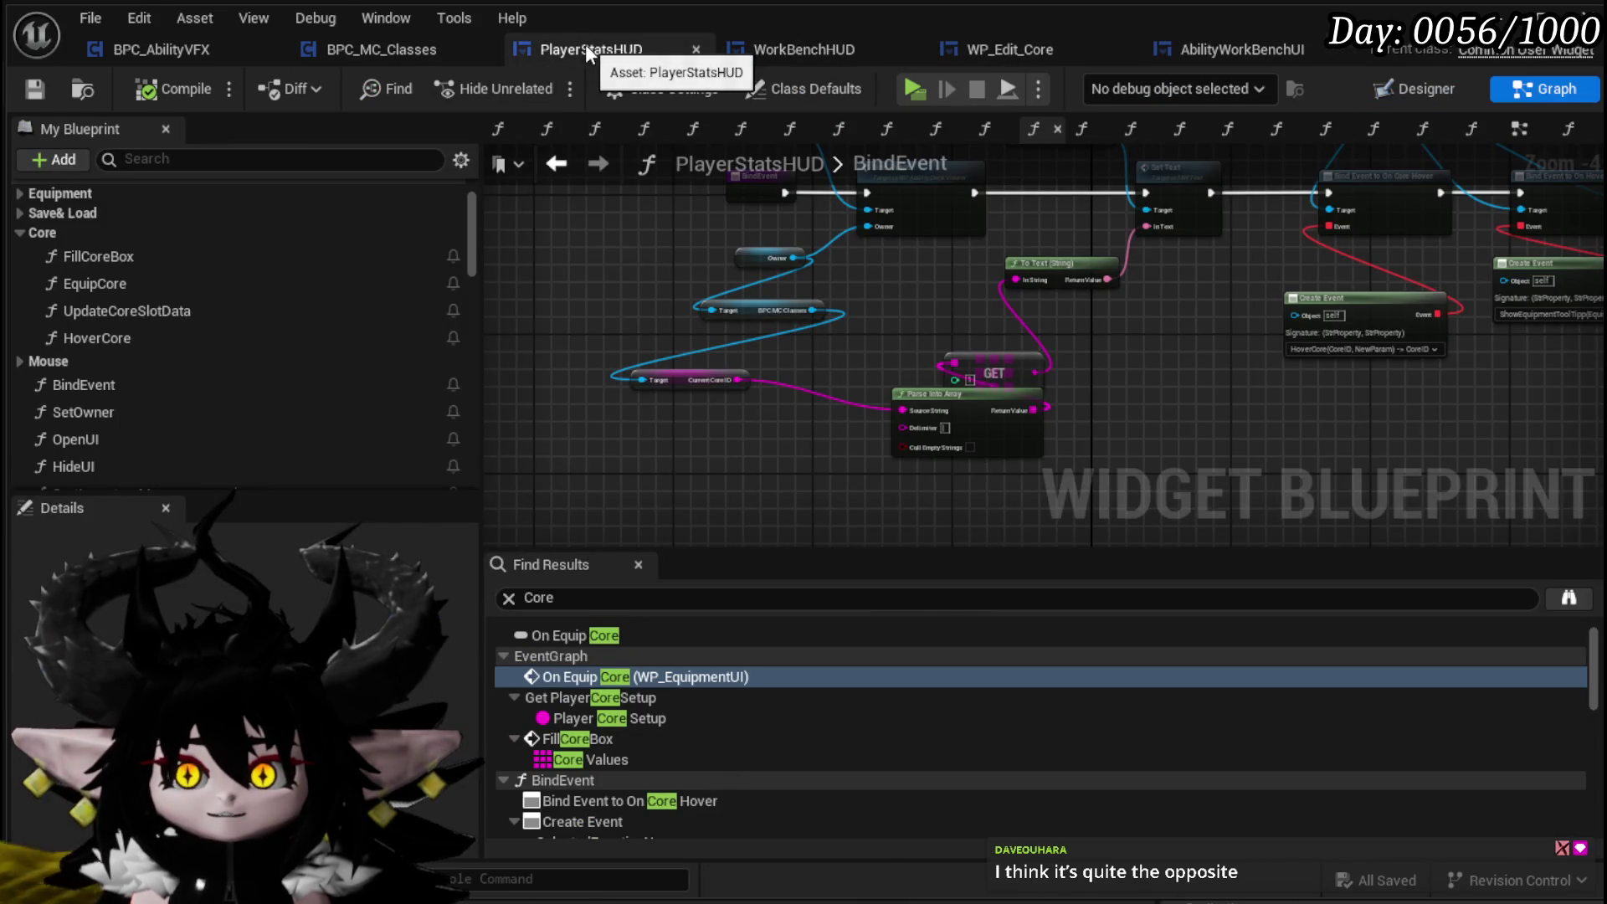
left_click(384, 47)
left_click(144, 54)
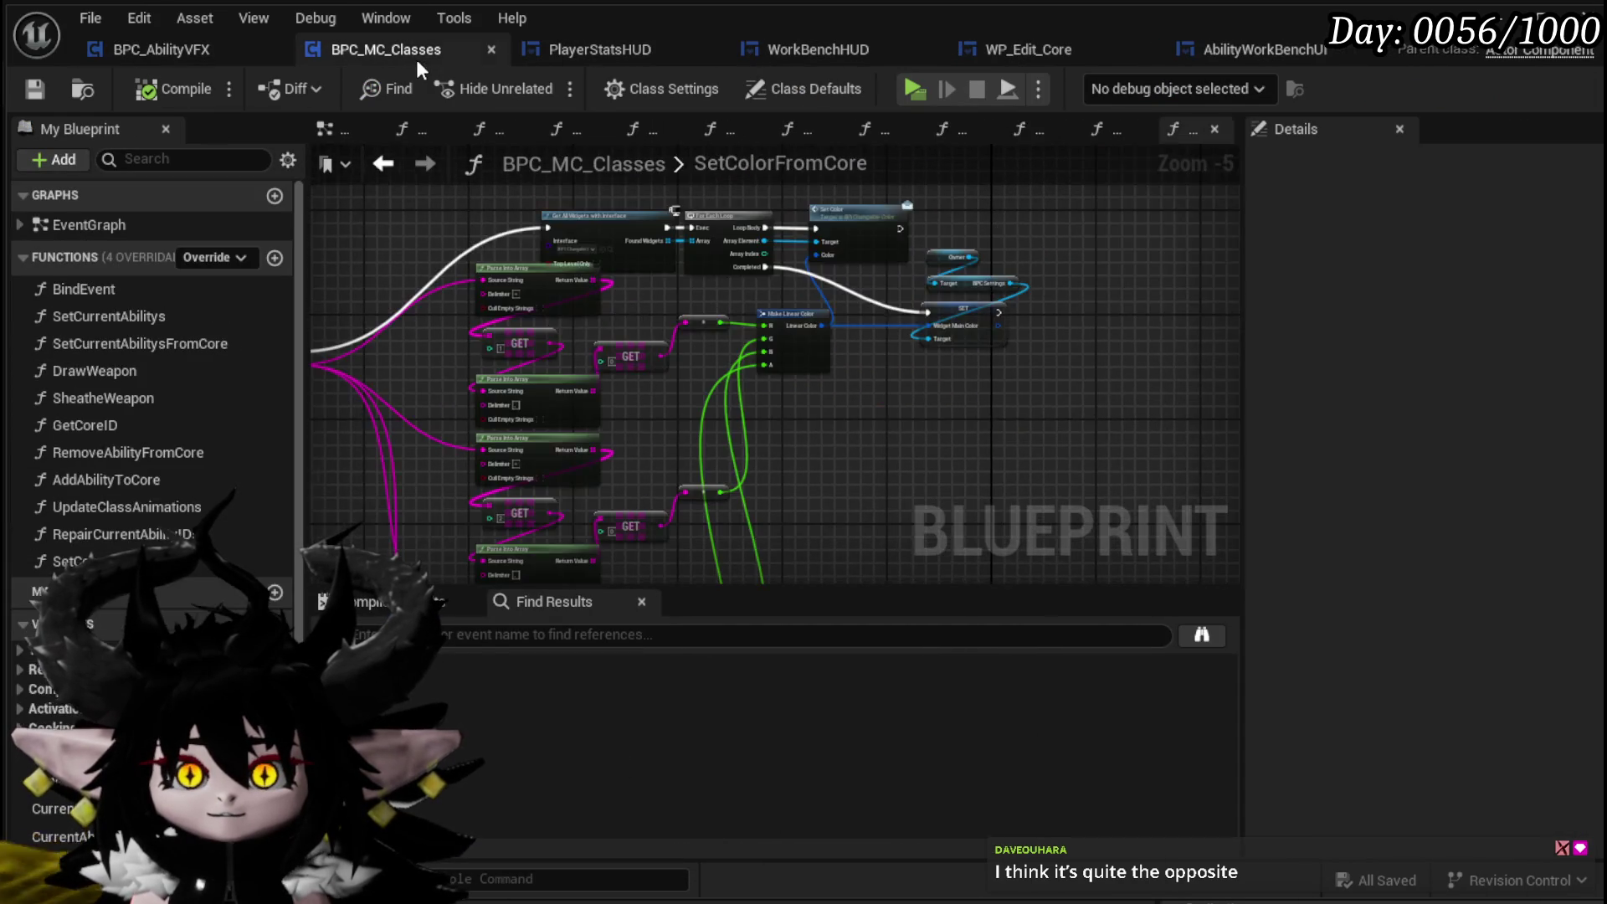
left_click(551, 51)
left_click(375, 48)
left_click(838, 52)
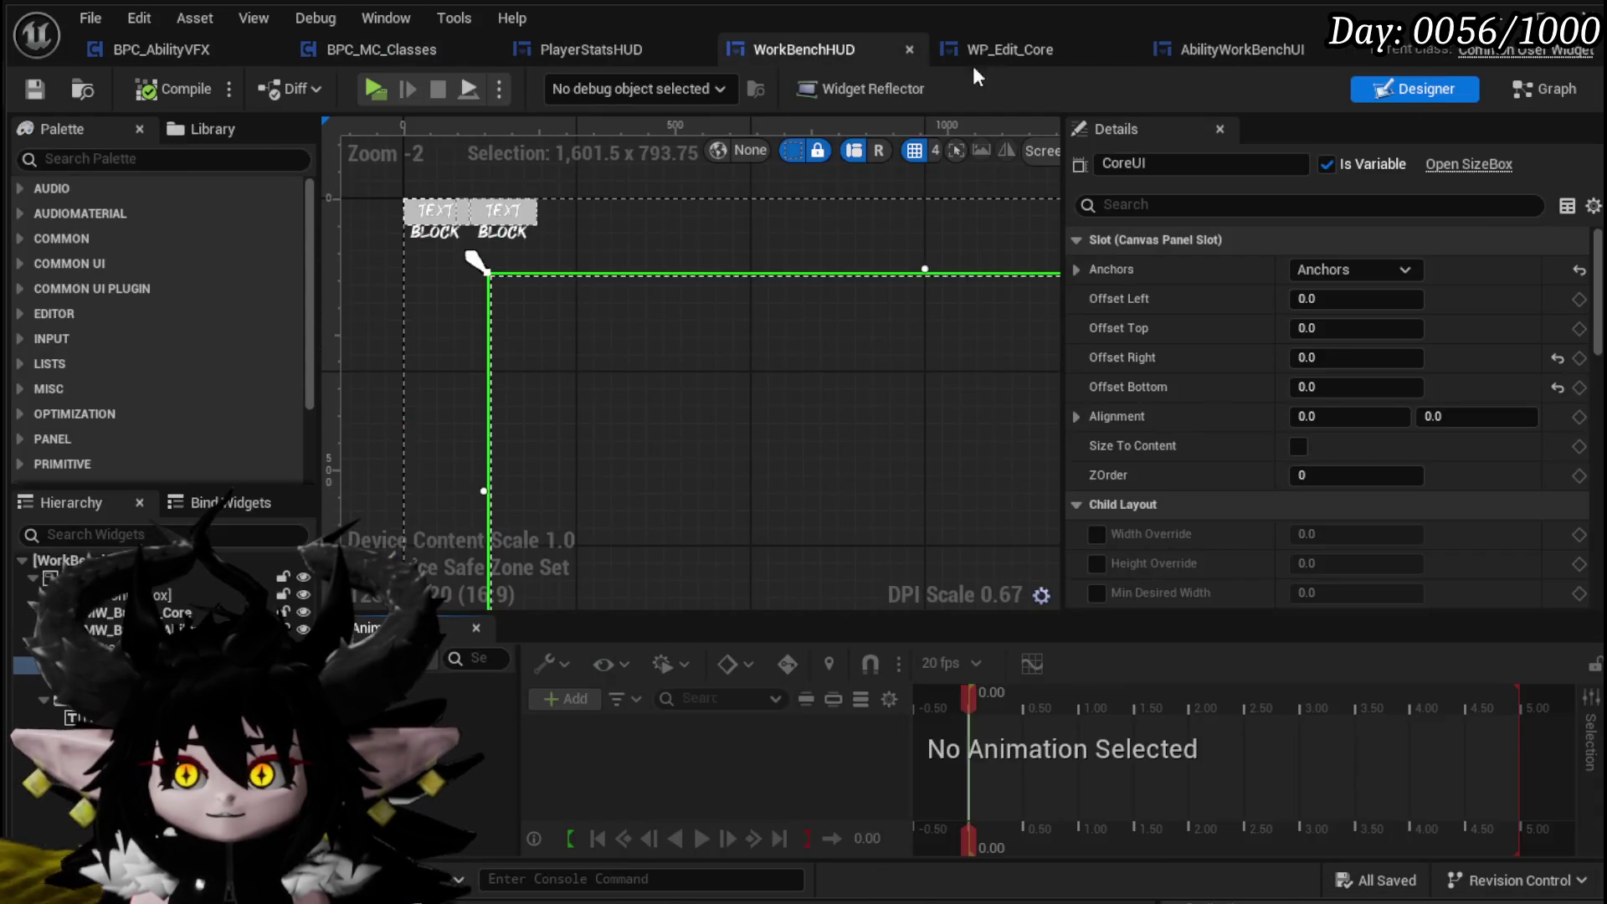
Switch between WP_Edit_Core and AbilityWorkBenchUI, settling on WP_Edit_Core's SetSelectedCoreFromString graph
left_click(1006, 54)
left_click(808, 50)
left_click(1205, 57)
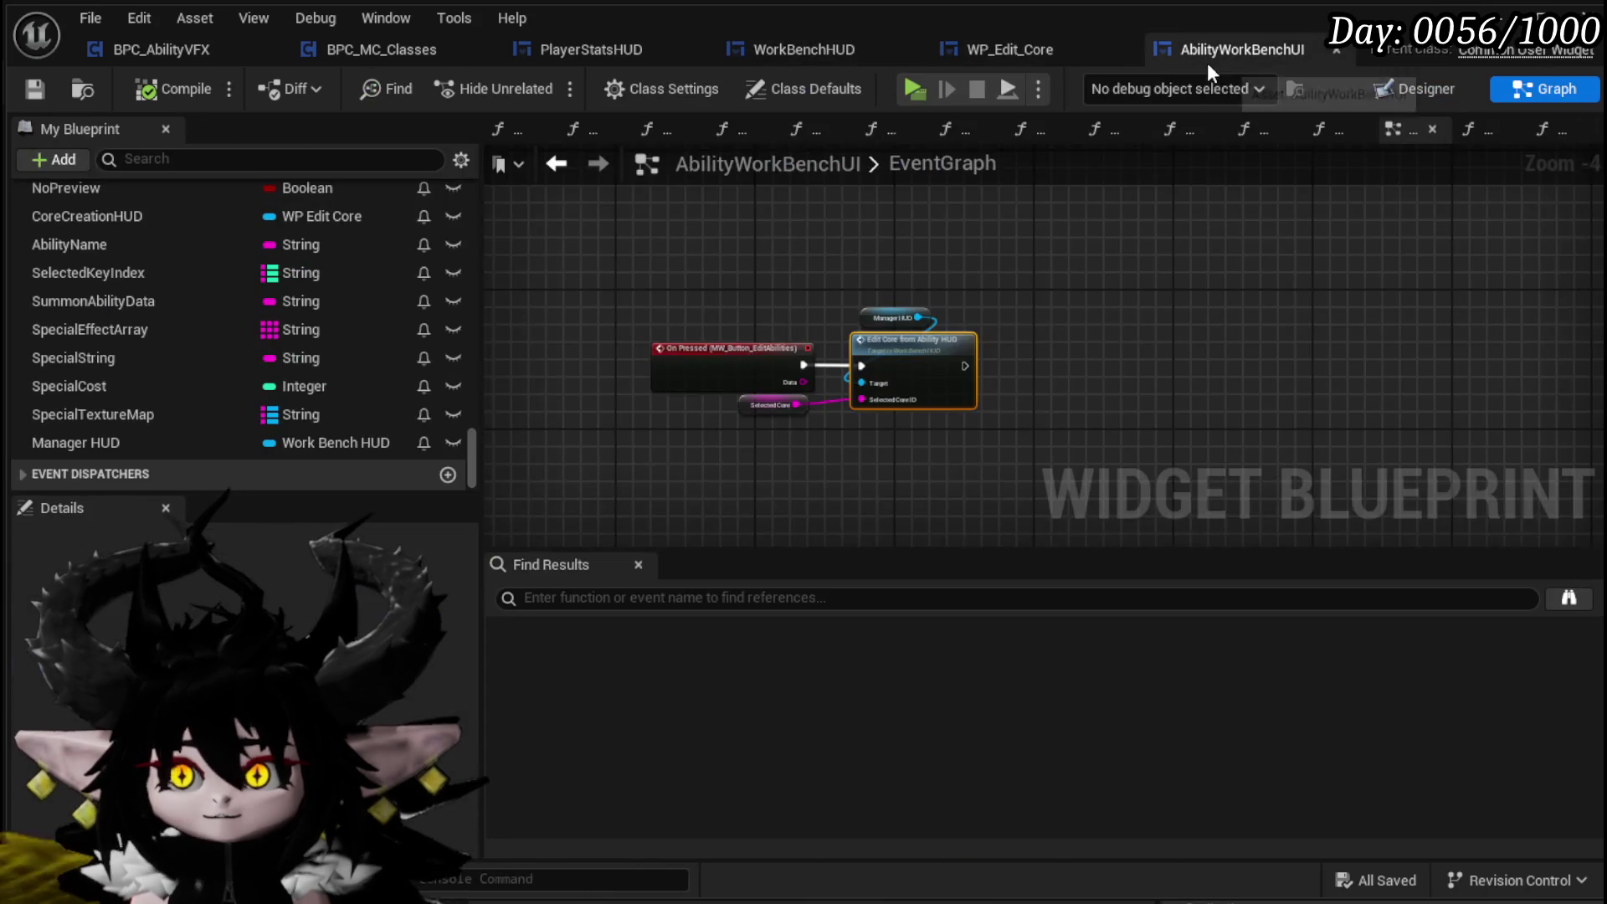
left_click(1047, 54)
left_click(1222, 60)
left_click(1002, 47)
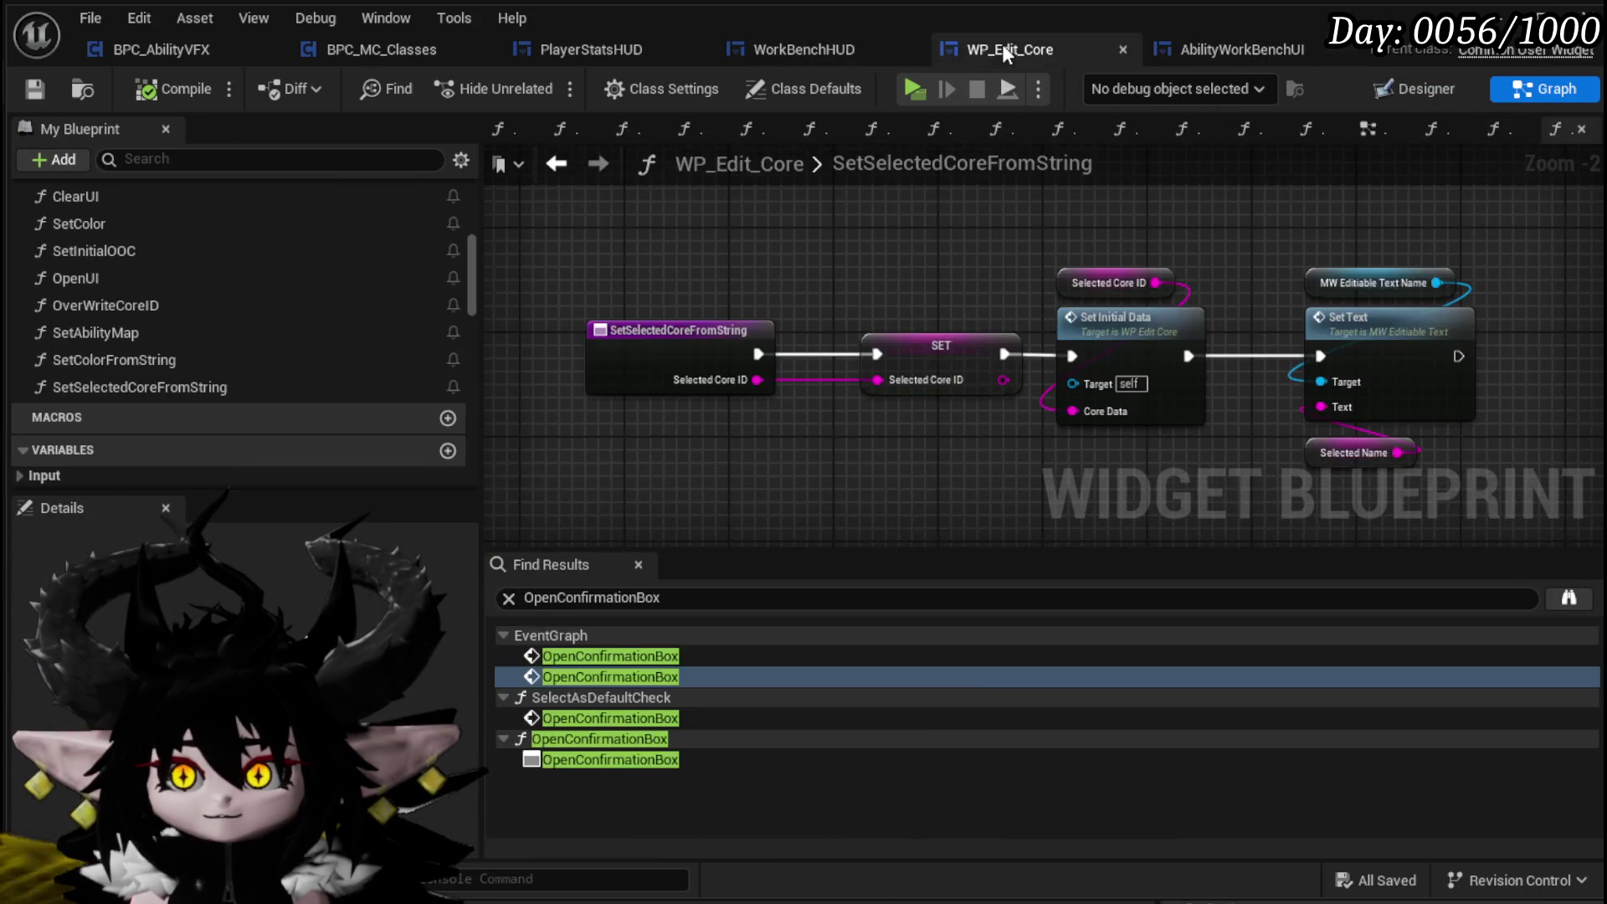
left_click(797, 47)
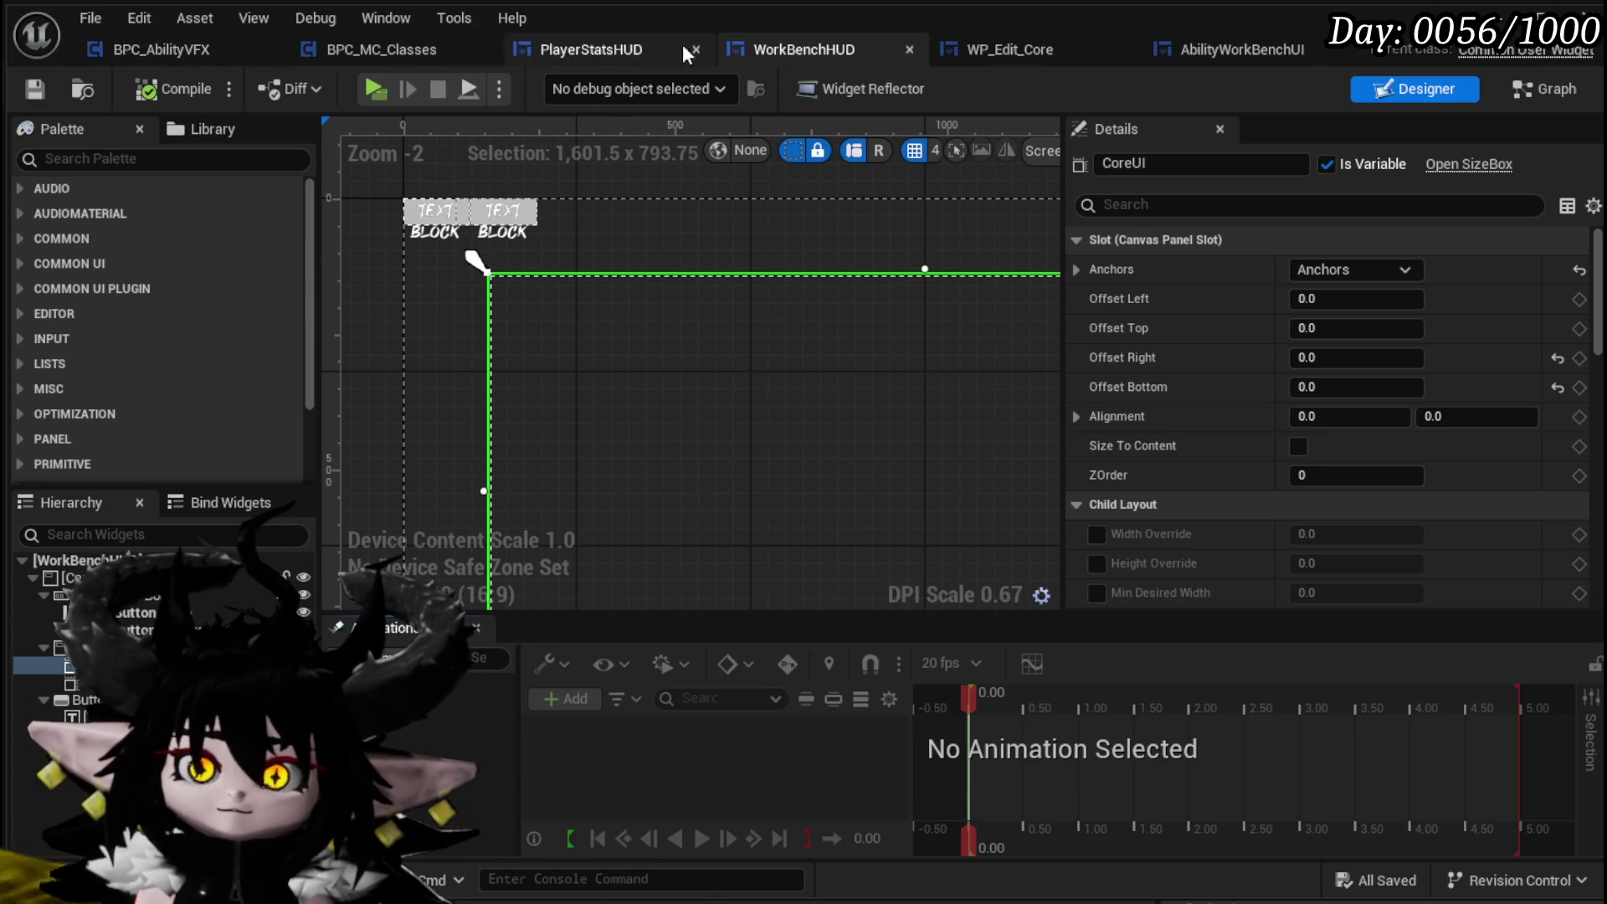
Cycle through the blueprint tabs and pan BPC_AbilityVFX's ActivateSelectionVFX graph to the Spawn Select VFX nodes
left_click(1236, 53)
left_click(839, 47)
left_click(635, 42)
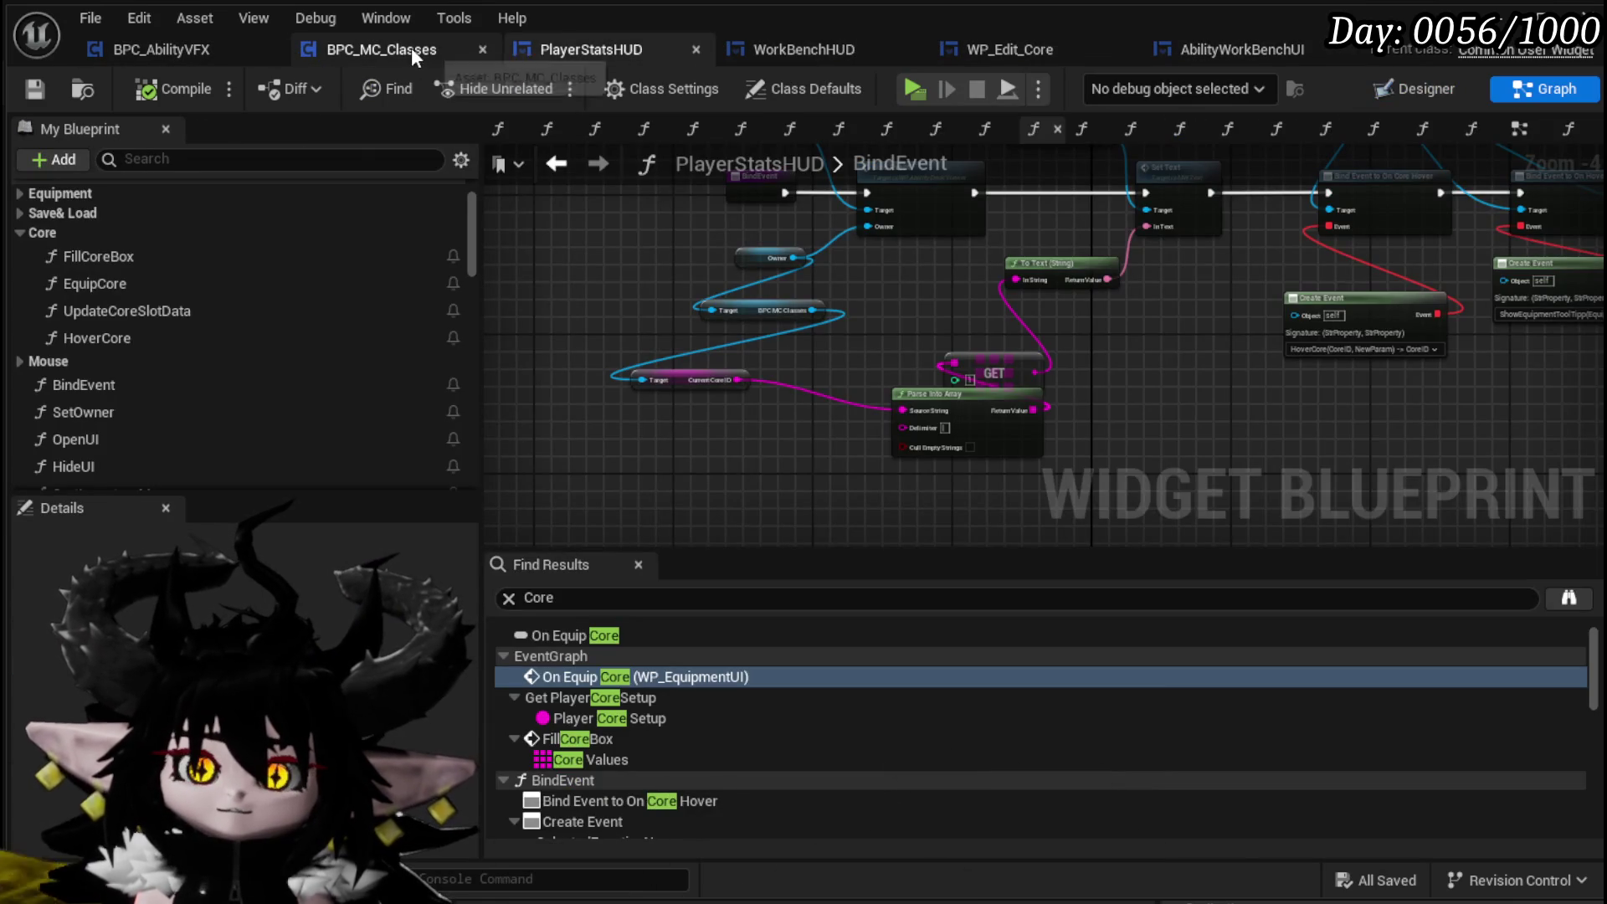
left_click(411, 47)
left_click(199, 48)
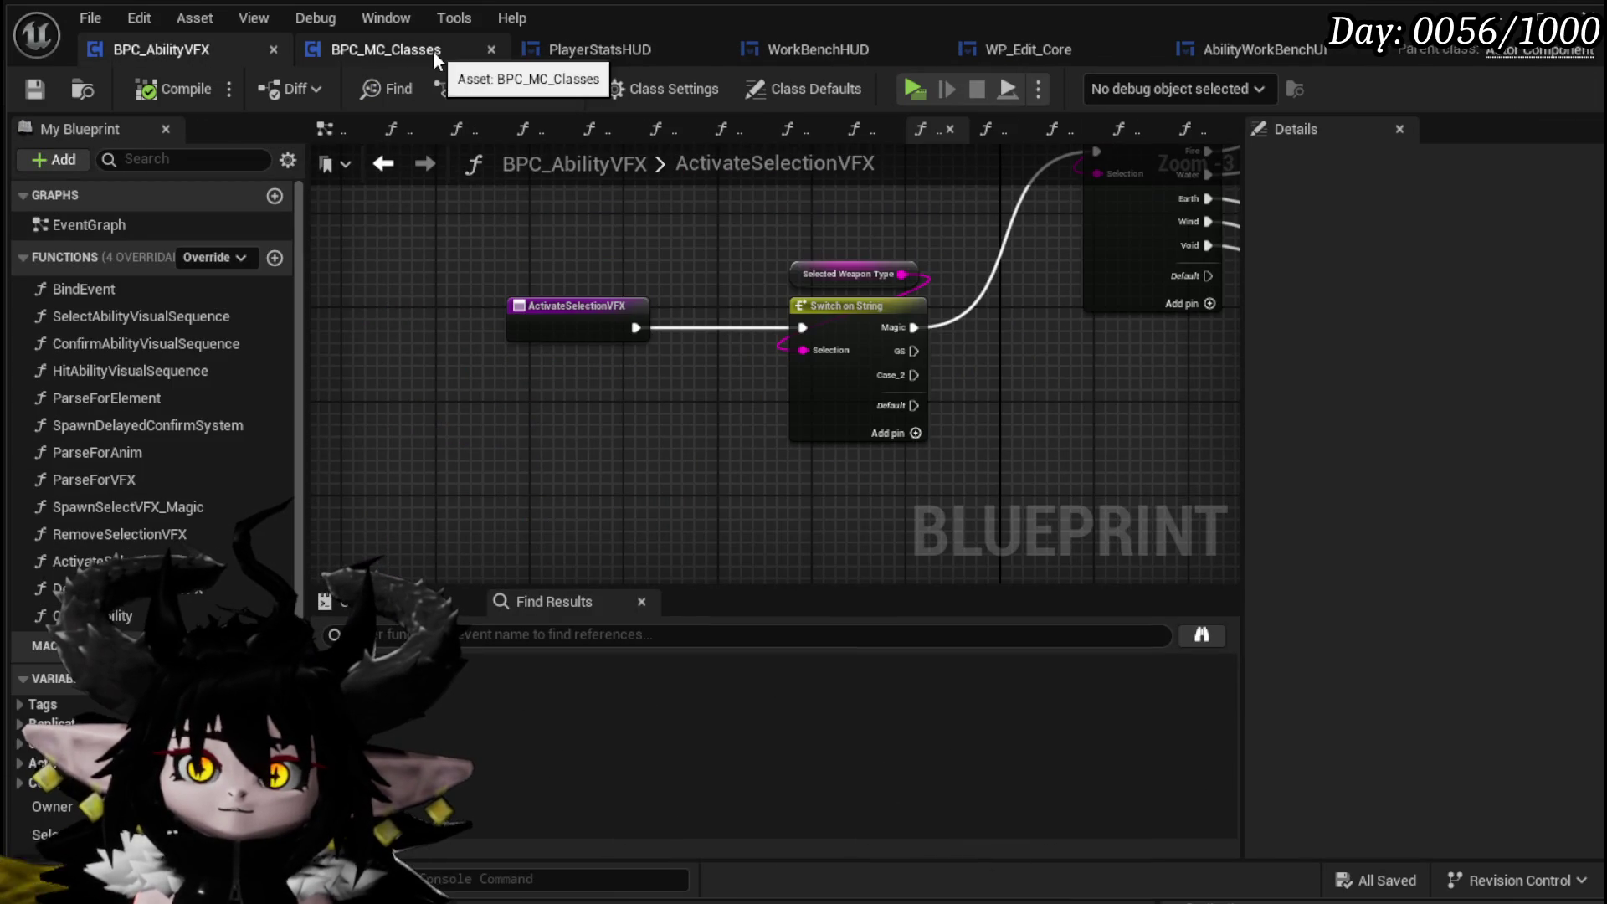
scroll(886, 265, "down", 2)
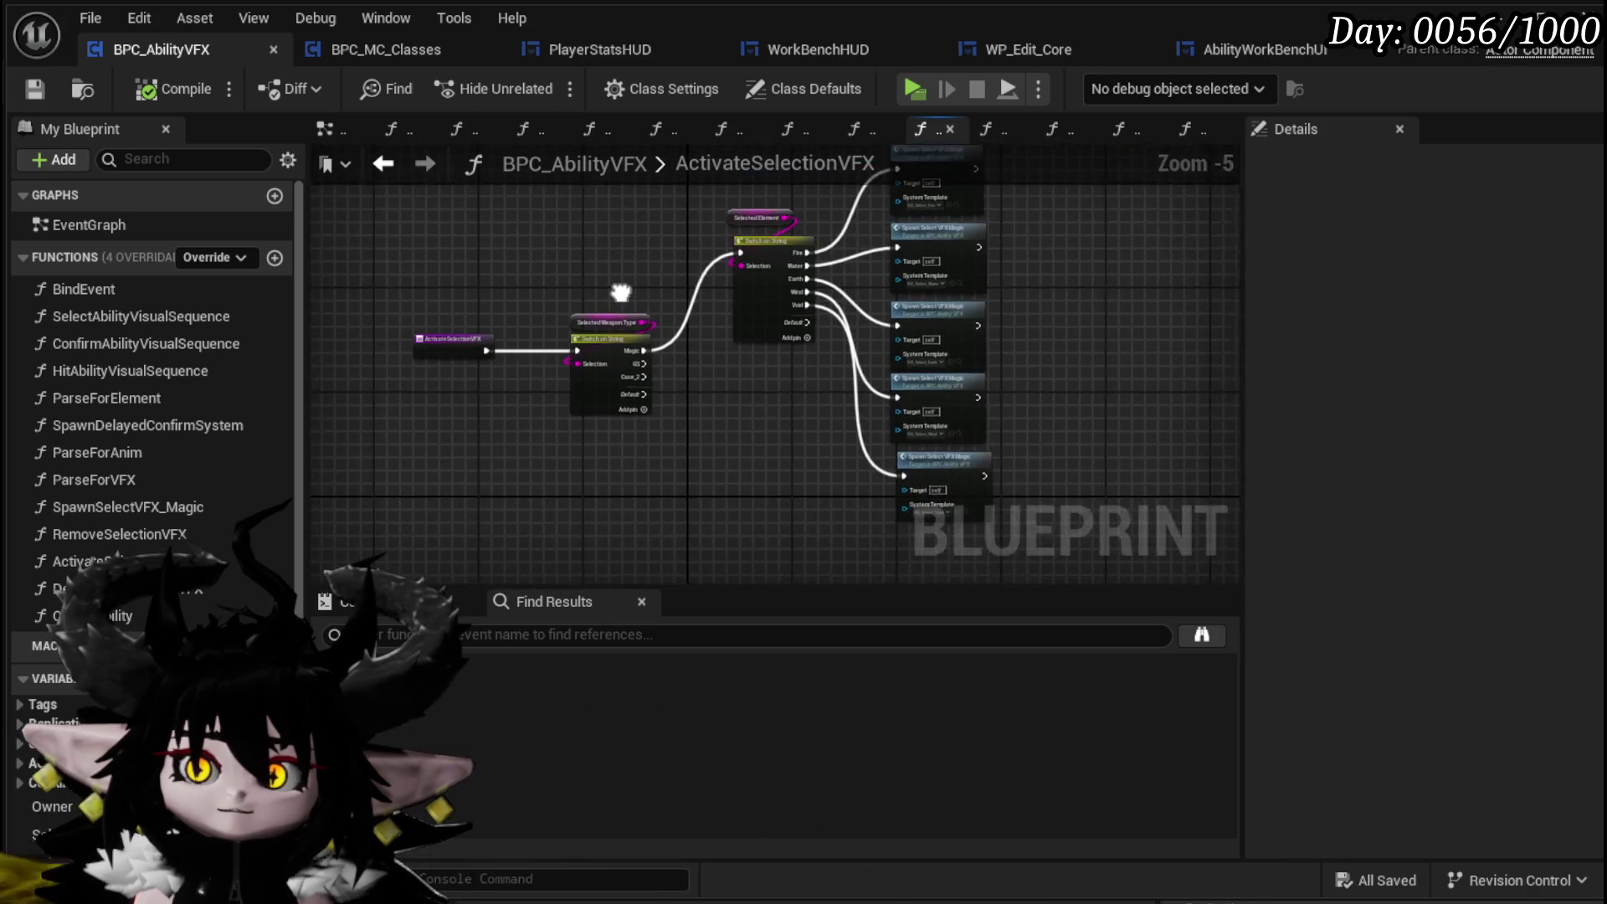
mouse_move(638, 350)
left_mouse_down()
mouse_move(728, 360)
mouse_move(786, 332)
left_mouse_up()
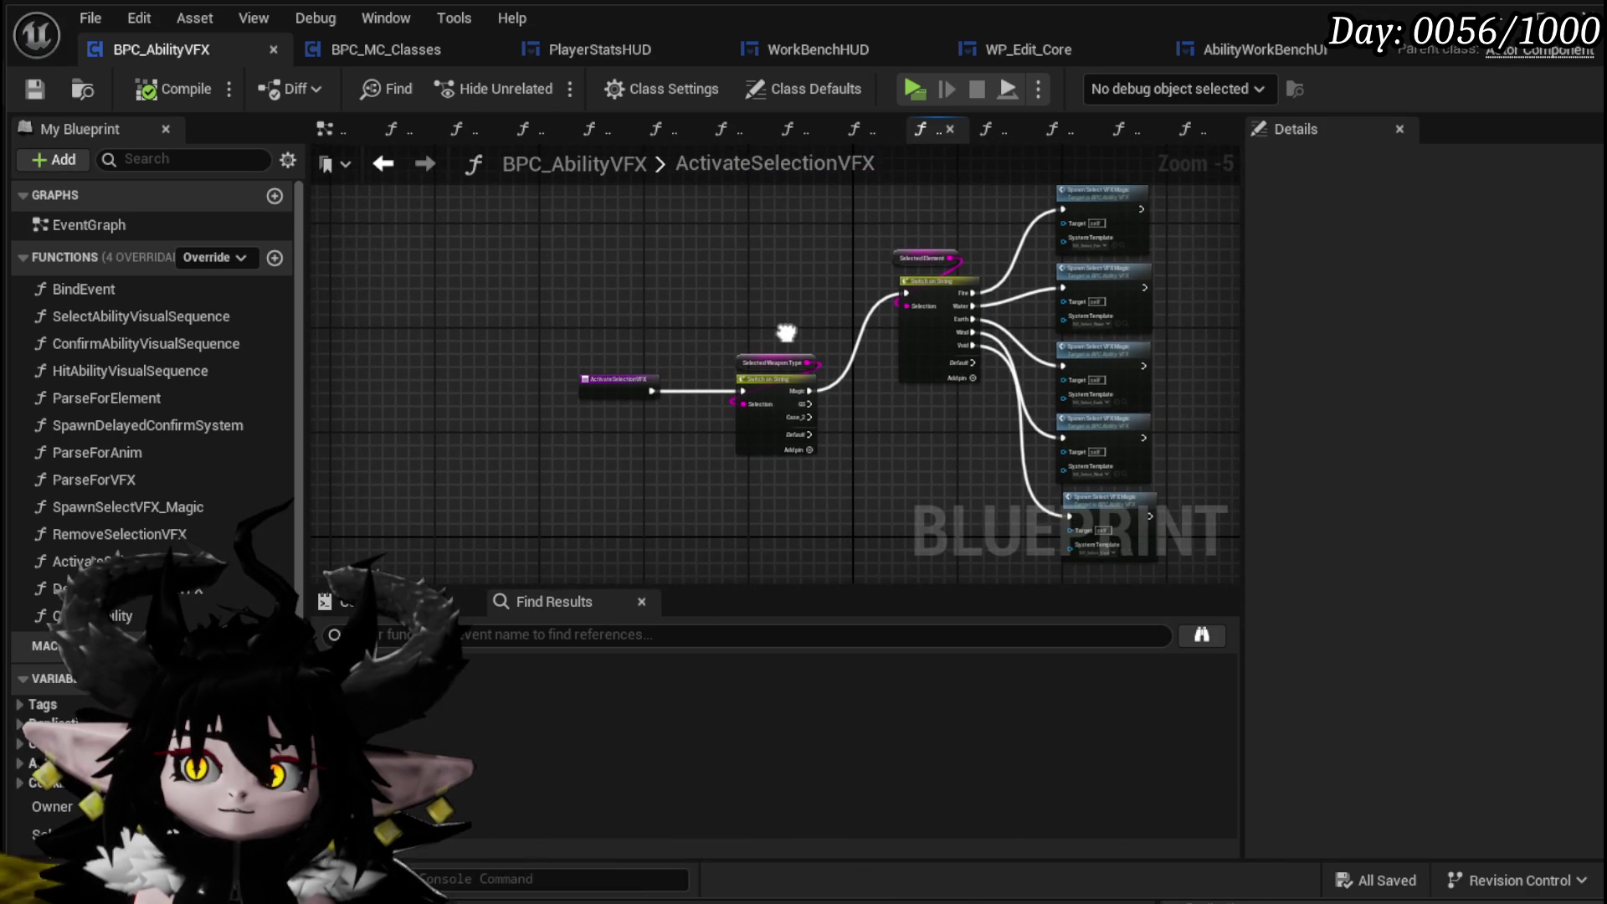
Pan the BPC_MC_Classes SetColorFromCore graph and move its entry node upward
left_click(412, 65)
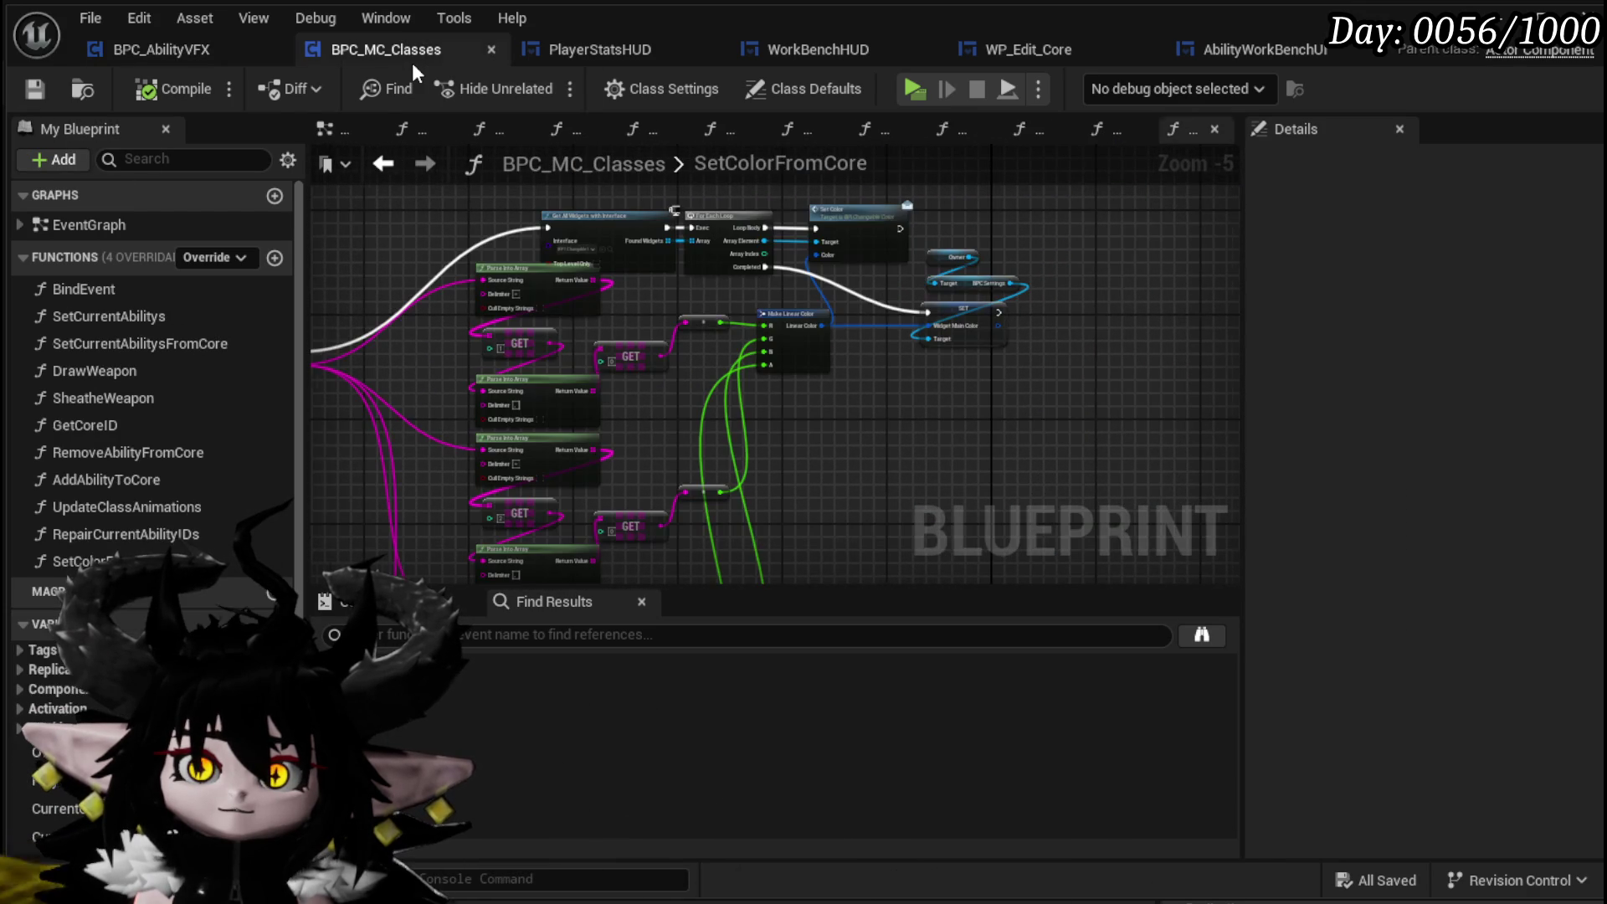
left_click_drag(410, 251, 591, 185)
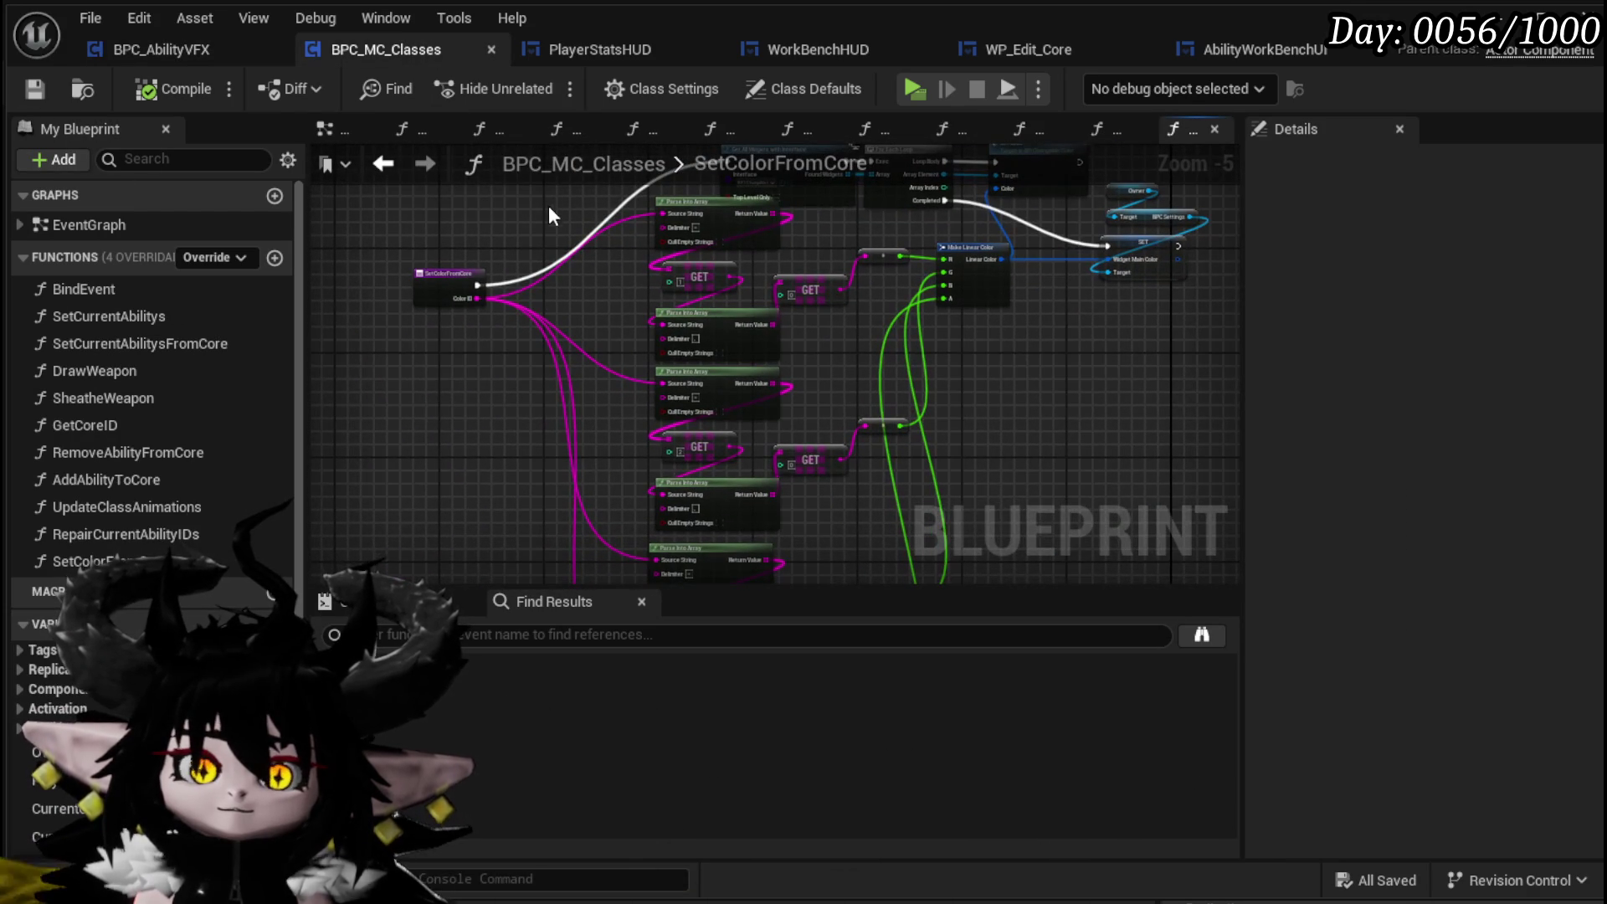
left_click_drag(634, 265, 629, 203)
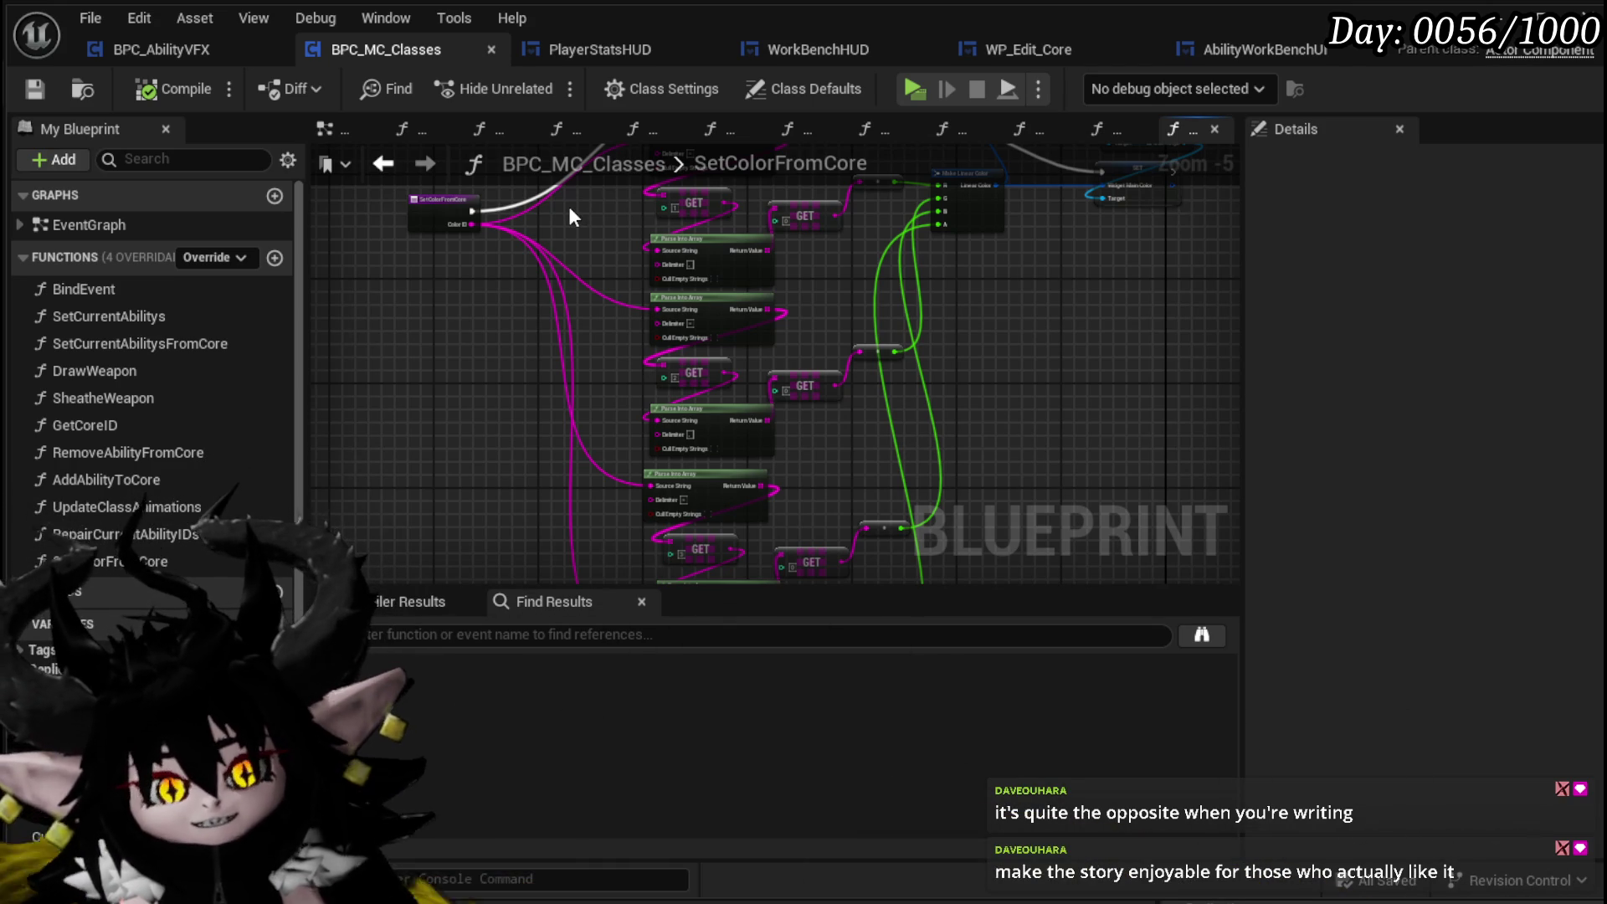
mouse_move(585, 234)
left_mouse_down()
mouse_move(549, 259)
mouse_move(555, 376)
mouse_move(578, 396)
left_mouse_up()
mouse_move(456, 354)
left_mouse_down()
mouse_move(466, 218)
mouse_move(452, 230)
left_mouse_up()
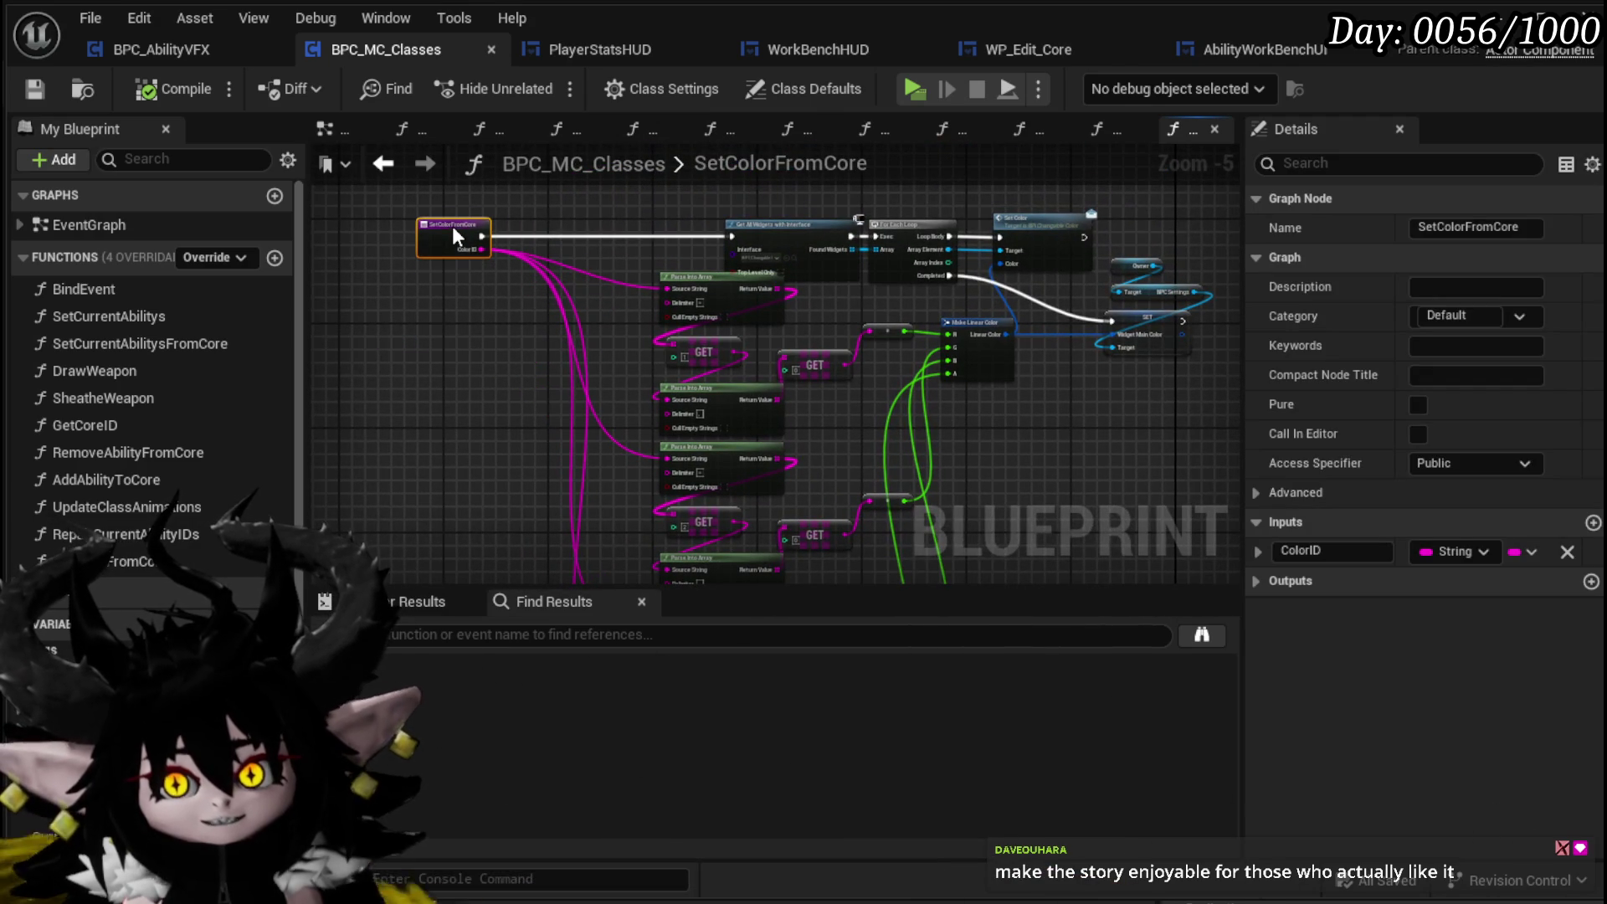
scroll(524, 219, "up", 4)
left_click(606, 288)
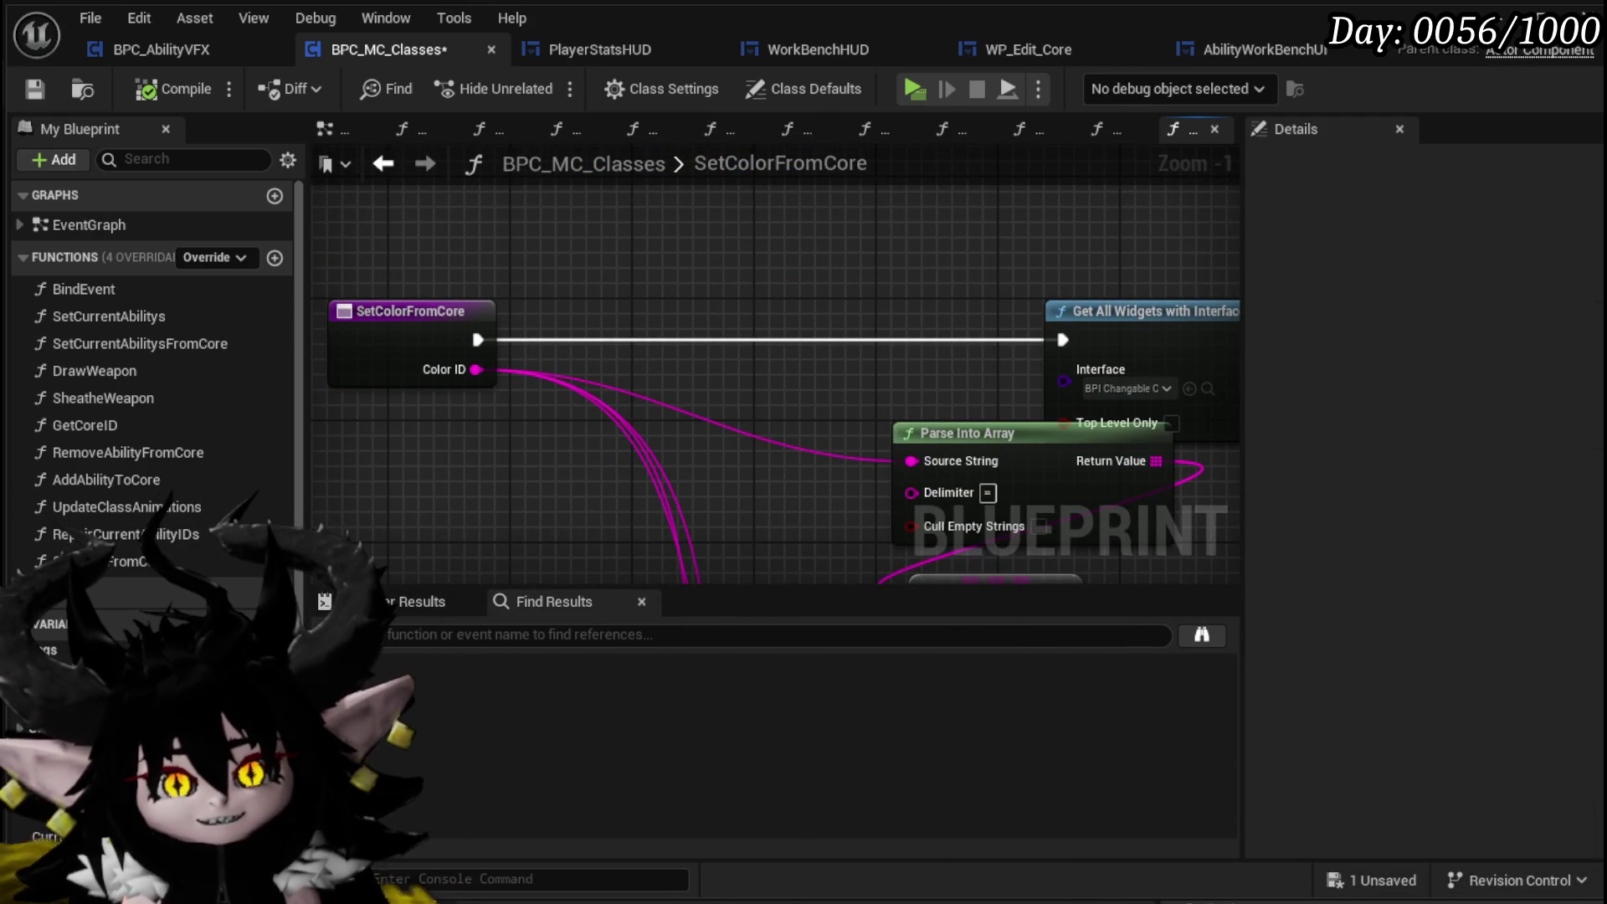
Save BPC_MC_Classes, marquee-select a block of nodes, shift it to a new spot, and save again
left_click(35, 88)
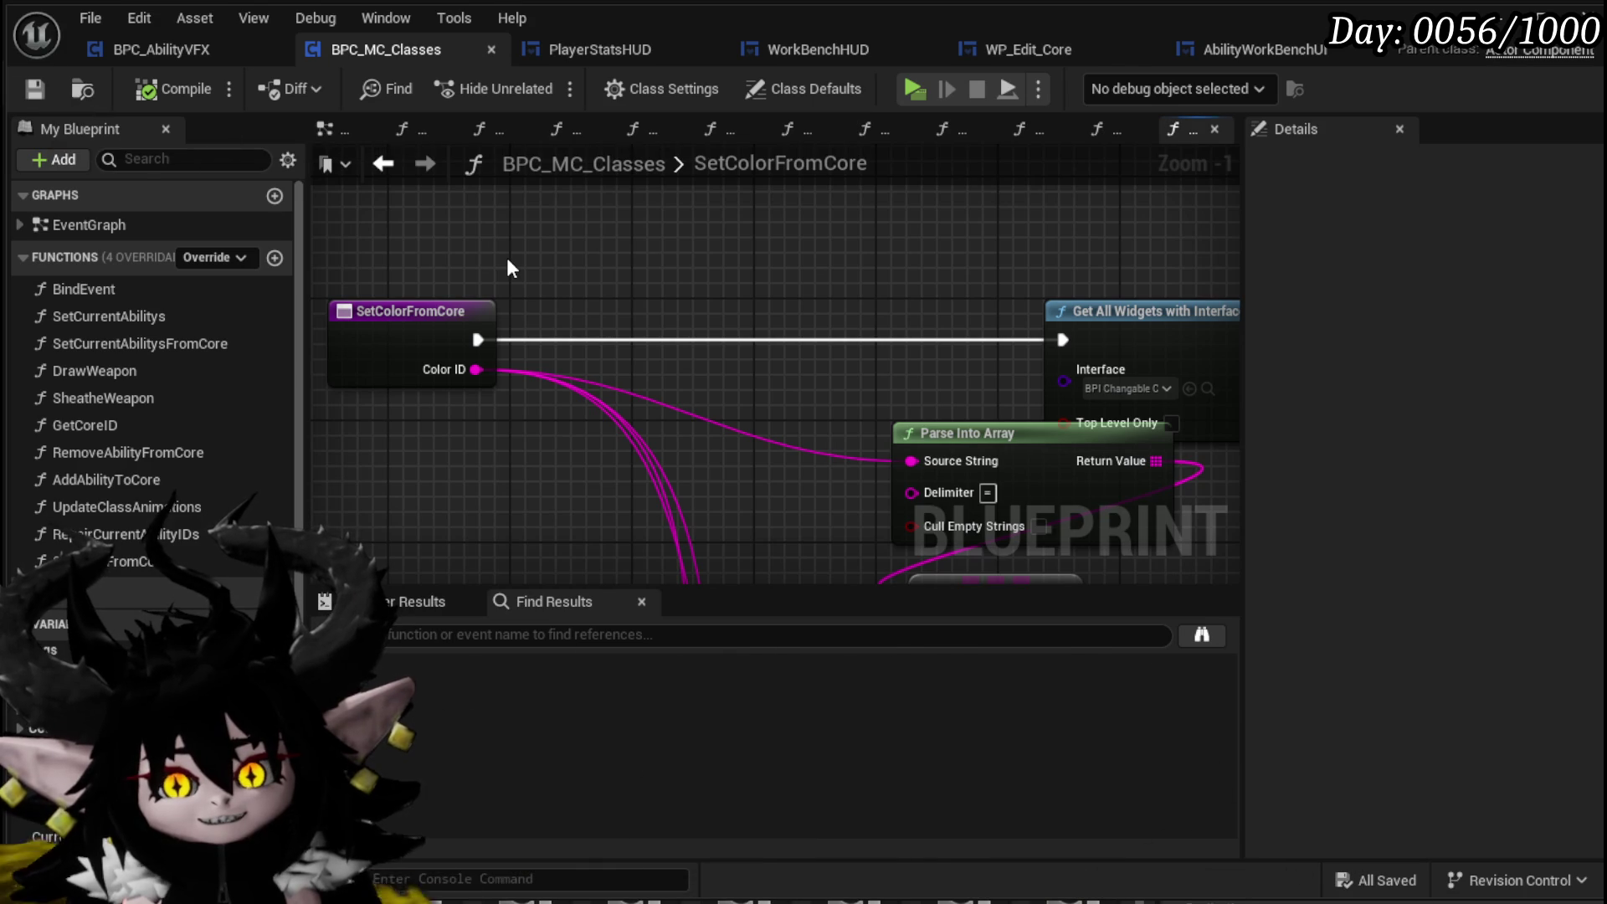
scroll(508, 262, "down", 3)
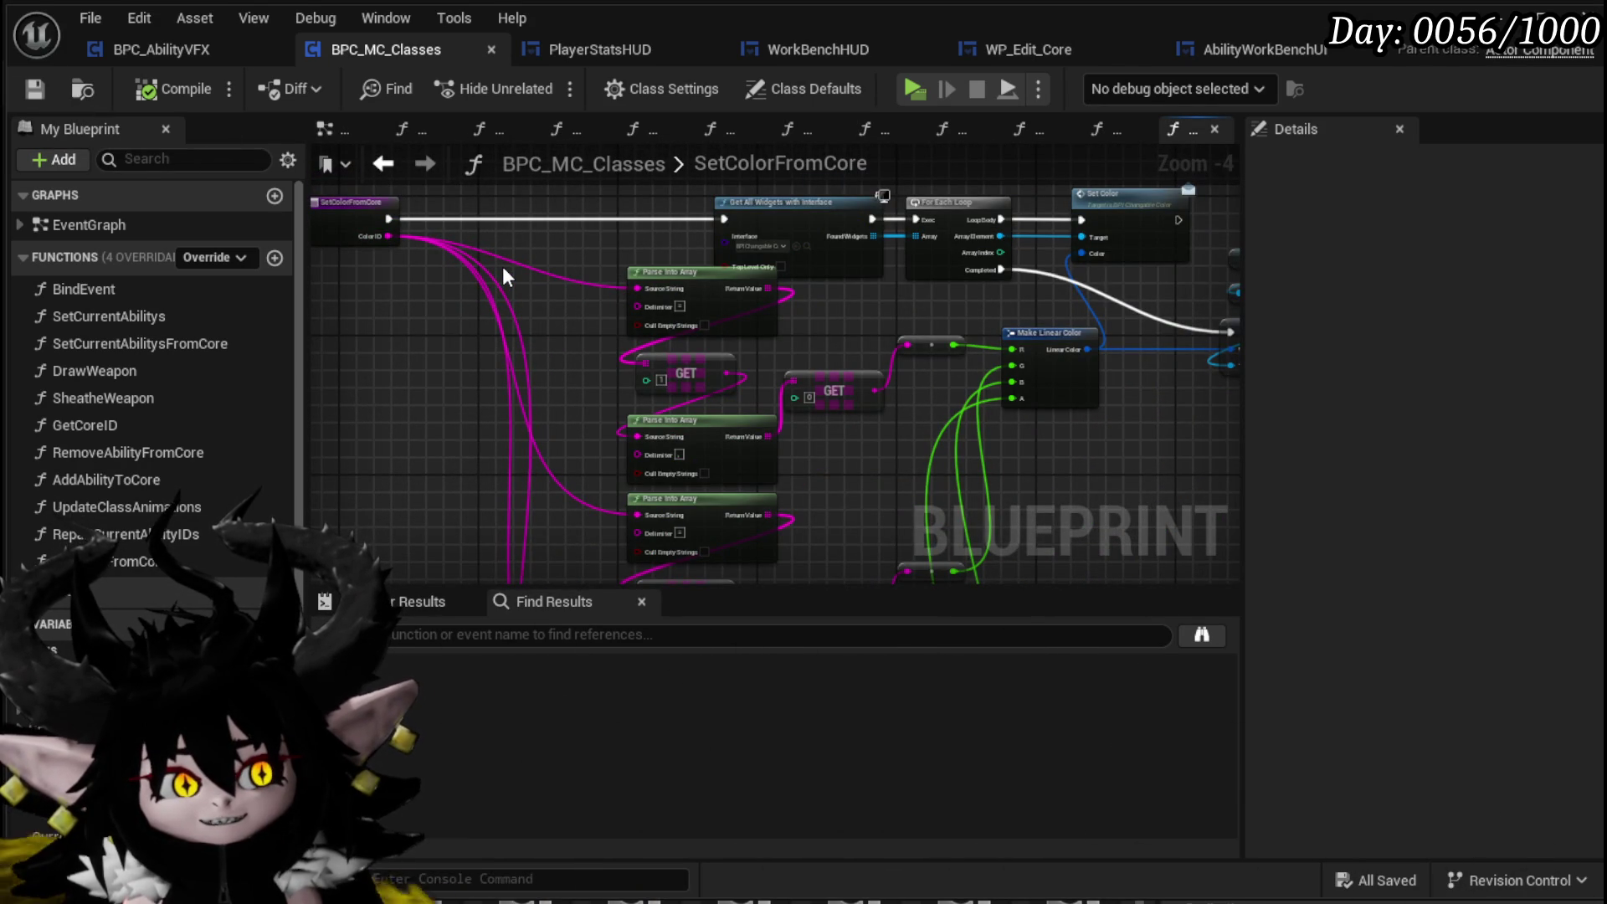
scroll(595, 284, "down", 1)
mouse_move(459, 266)
left_mouse_down()
mouse_move(494, 216)
mouse_move(520, 348)
mouse_move(536, 301)
left_mouse_up()
scroll(545, 255, "down", 3)
mouse_move(540, 198)
left_mouse_down()
mouse_move(756, 582)
mouse_move(871, 455)
left_mouse_up()
scroll(519, 285, "up", 2)
scroll(518, 274, "up", 1)
mouse_move(692, 369)
left_mouse_down()
mouse_move(629, 388)
mouse_move(719, 396)
mouse_move(768, 318)
mouse_move(779, 329)
left_mouse_up()
left_click(787, 379)
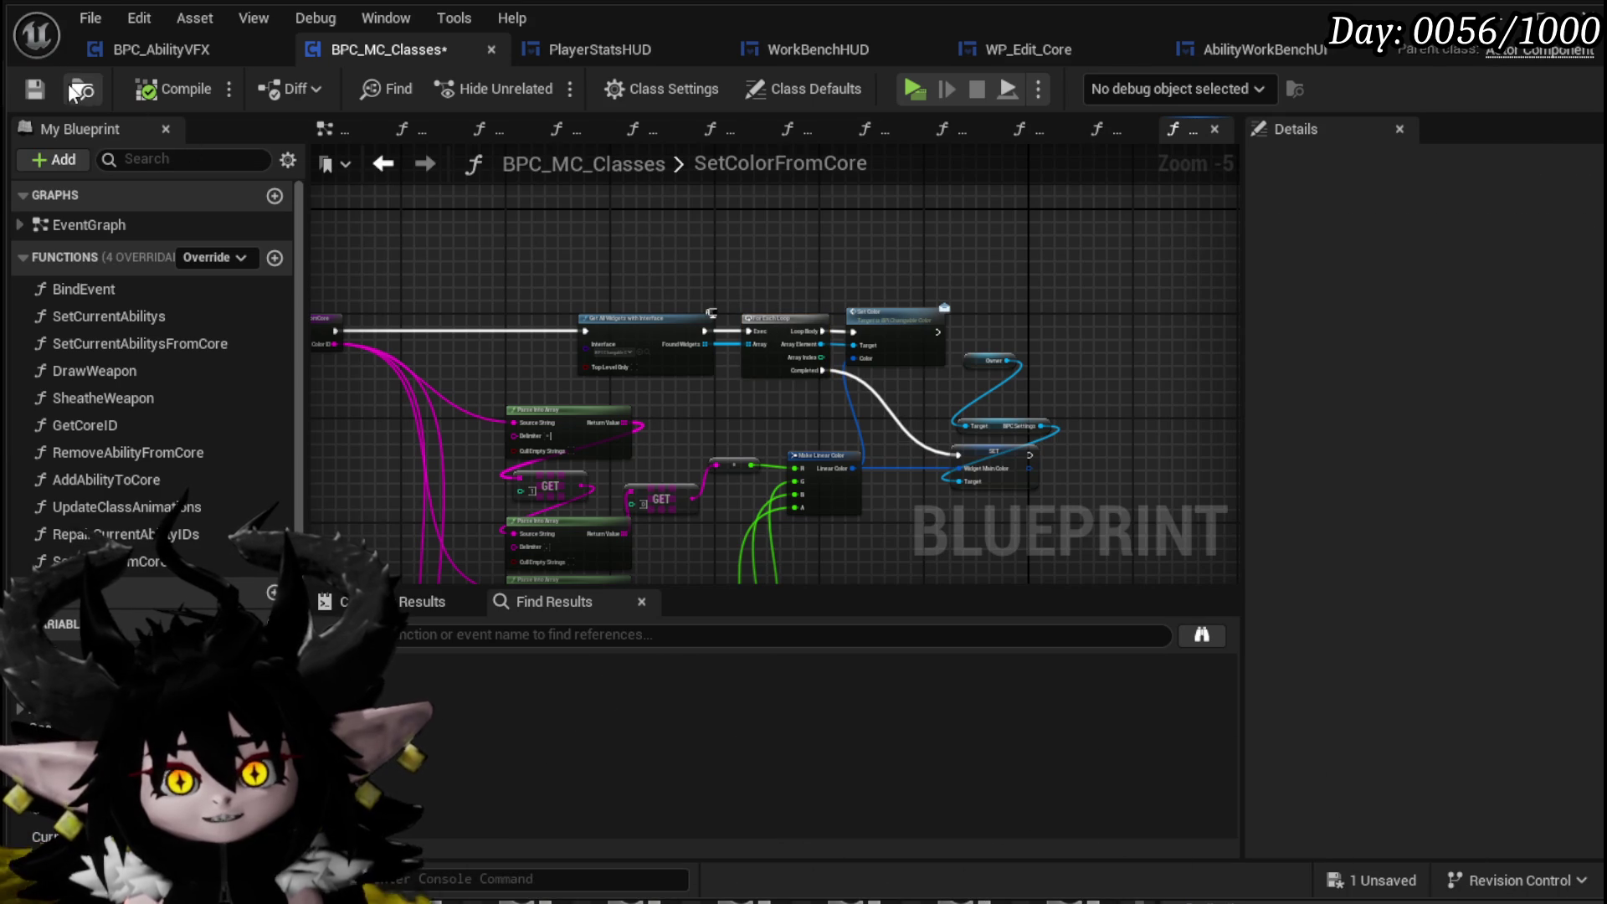
left_click(34, 89)
Shift the Owner, BPC Settings and SET nodes left, then bring the function start back into view
scroll(961, 338, "up", 4)
scroll(911, 243, "down", 3)
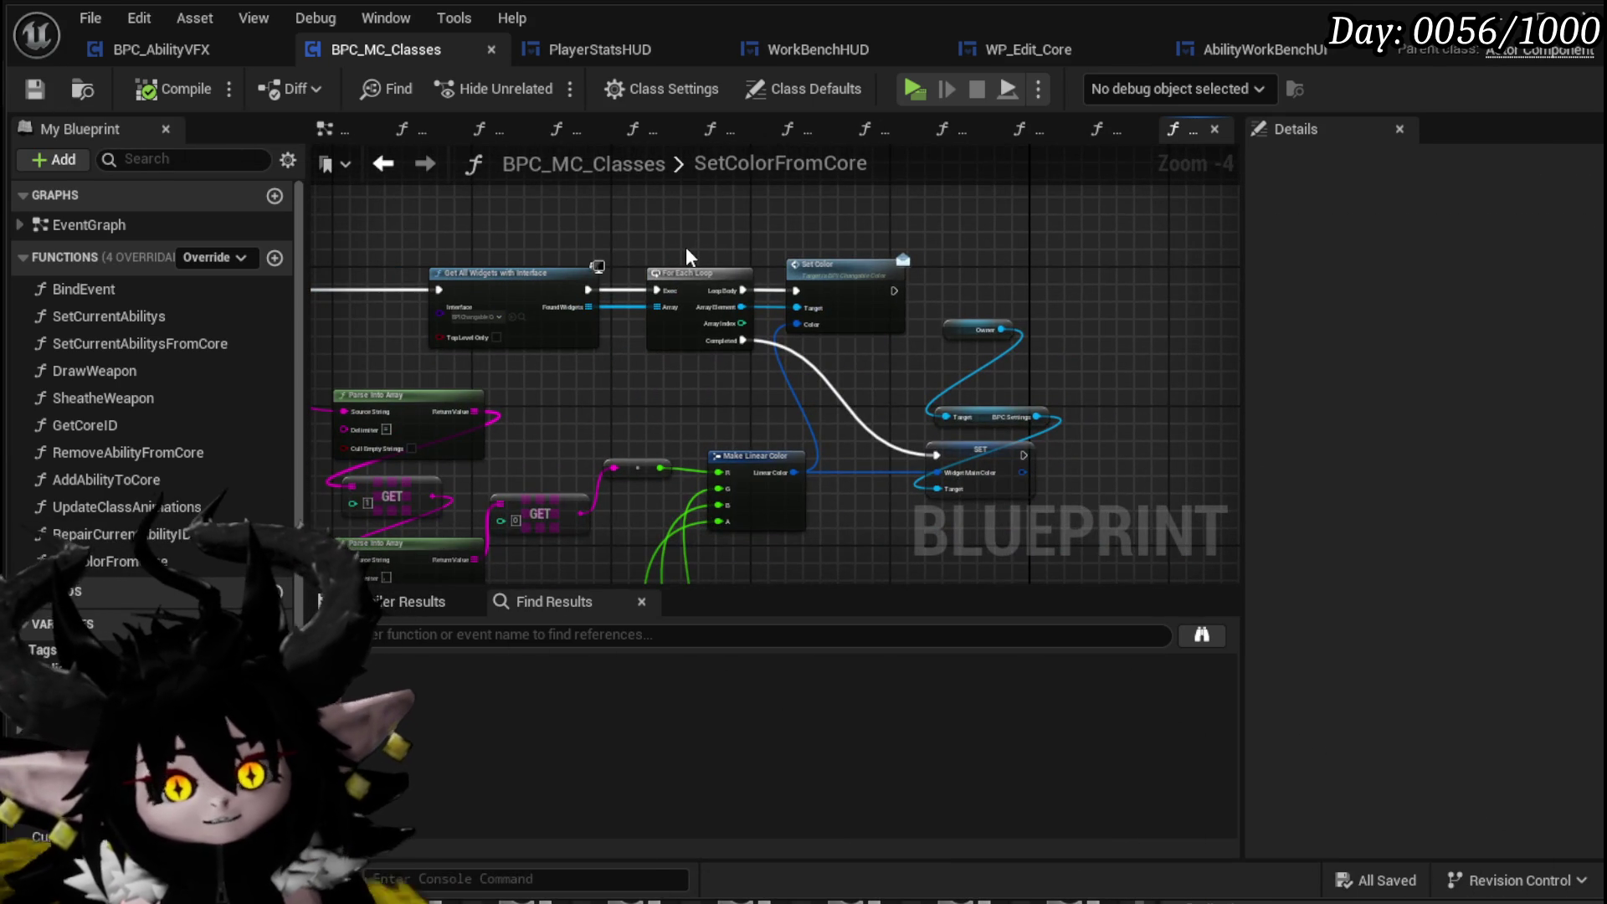
mouse_move(686, 248)
left_mouse_down()
mouse_move(837, 278)
mouse_move(823, 330)
mouse_move(864, 368)
left_mouse_up()
left_click(881, 368, "shift")
left_click(1056, 336)
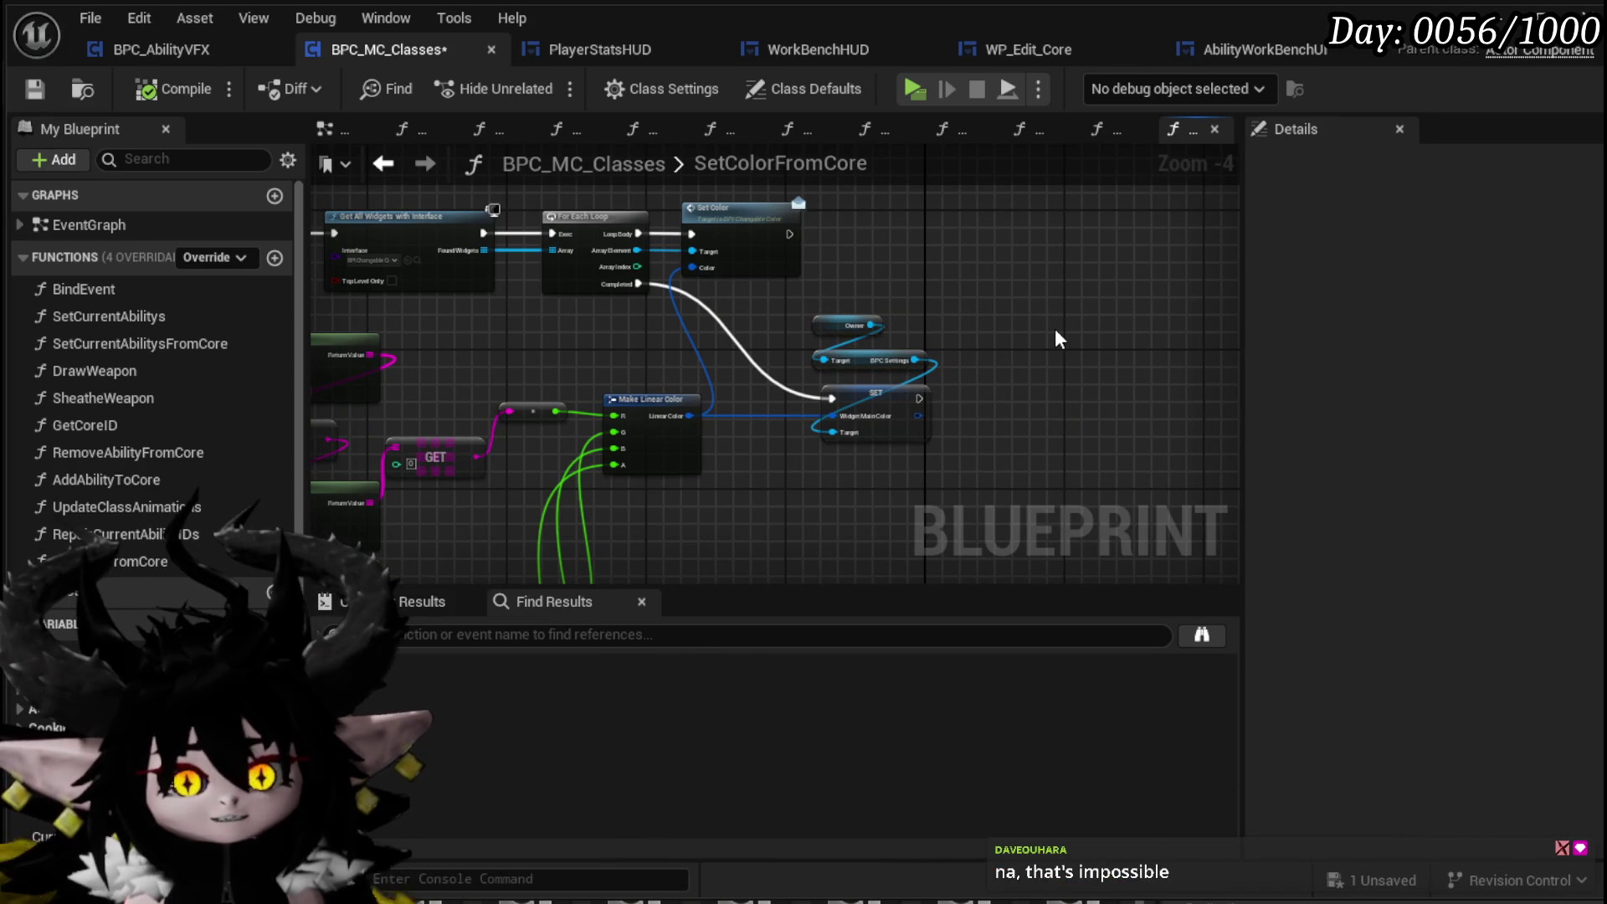
left_click_drag(1057, 338, 1035, 293)
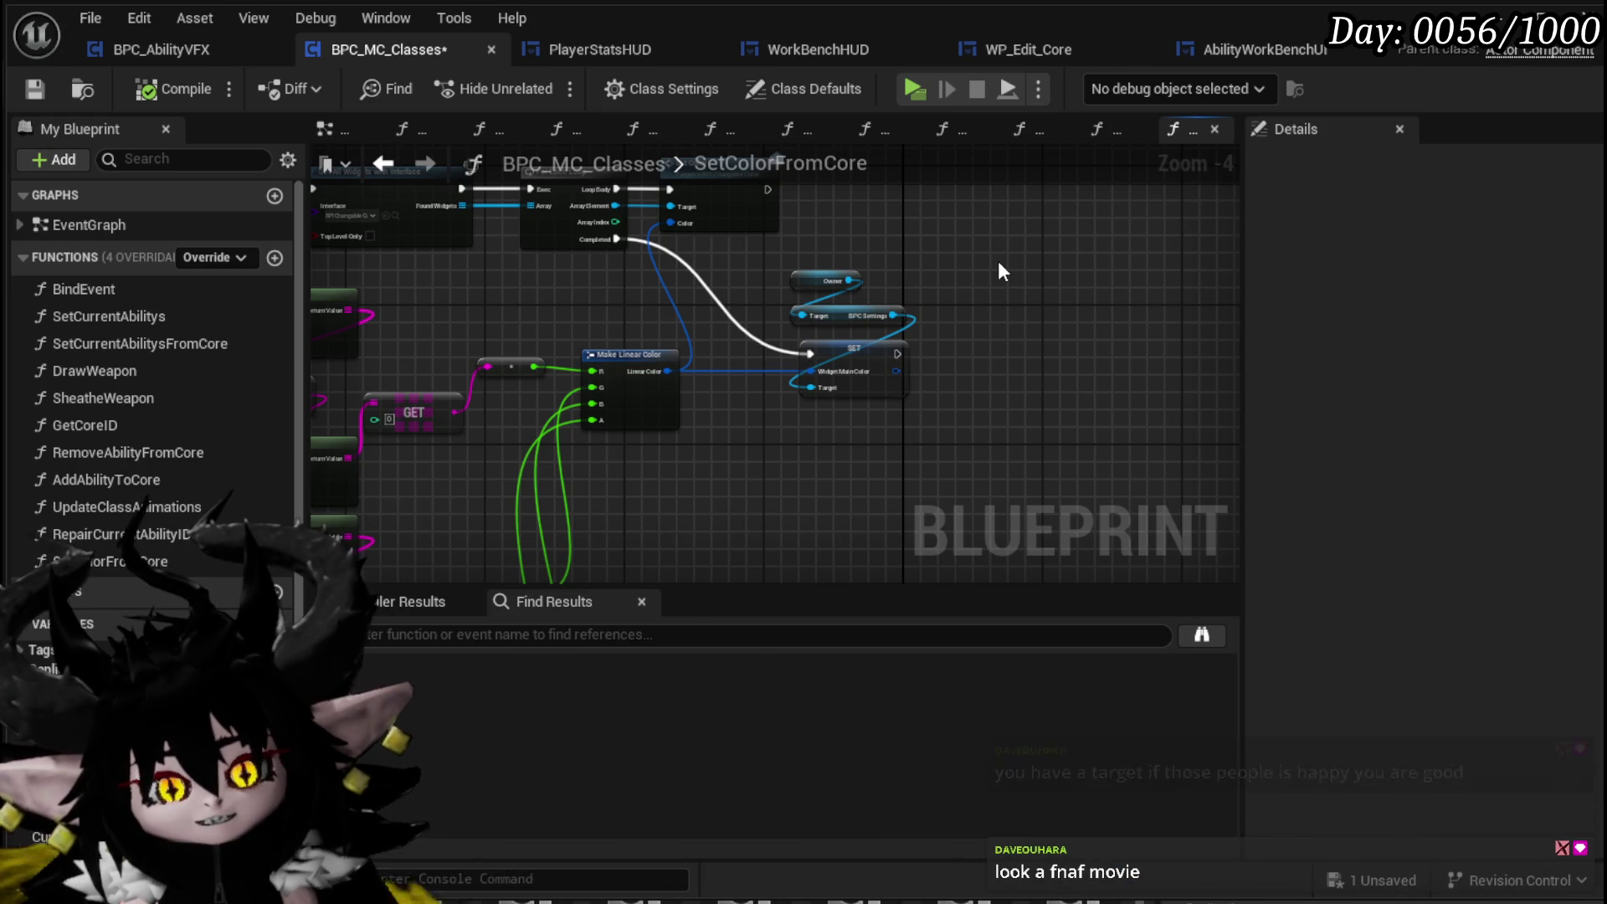
left_click_drag(982, 293, 1000, 380)
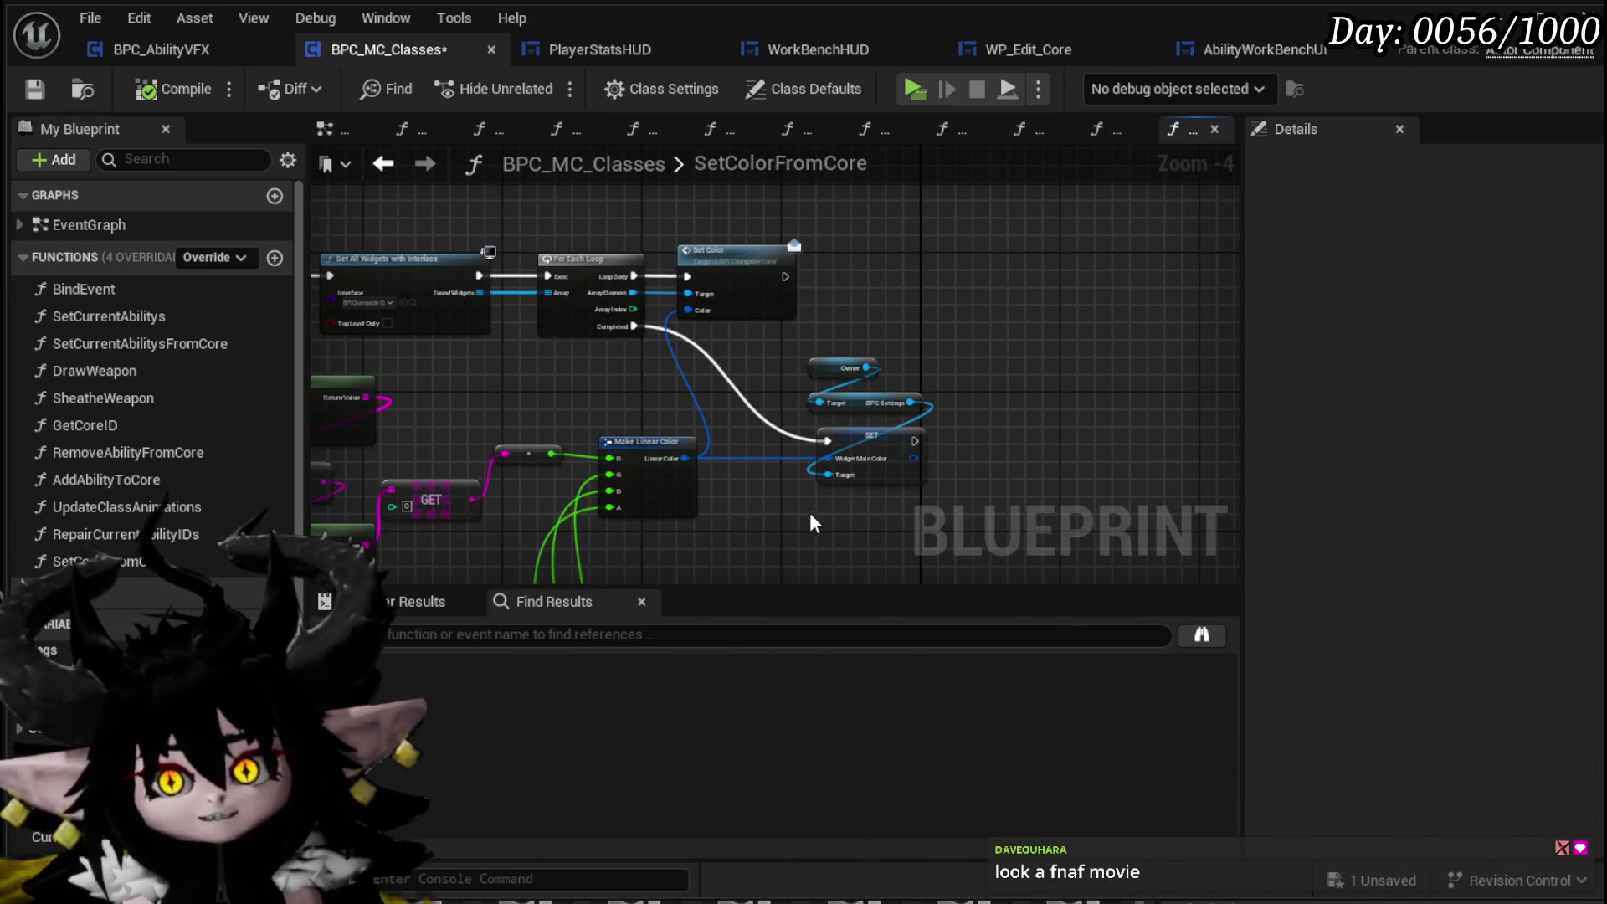
left_click_drag(870, 440, 827, 439)
left_click_drag(473, 402, 861, 337)
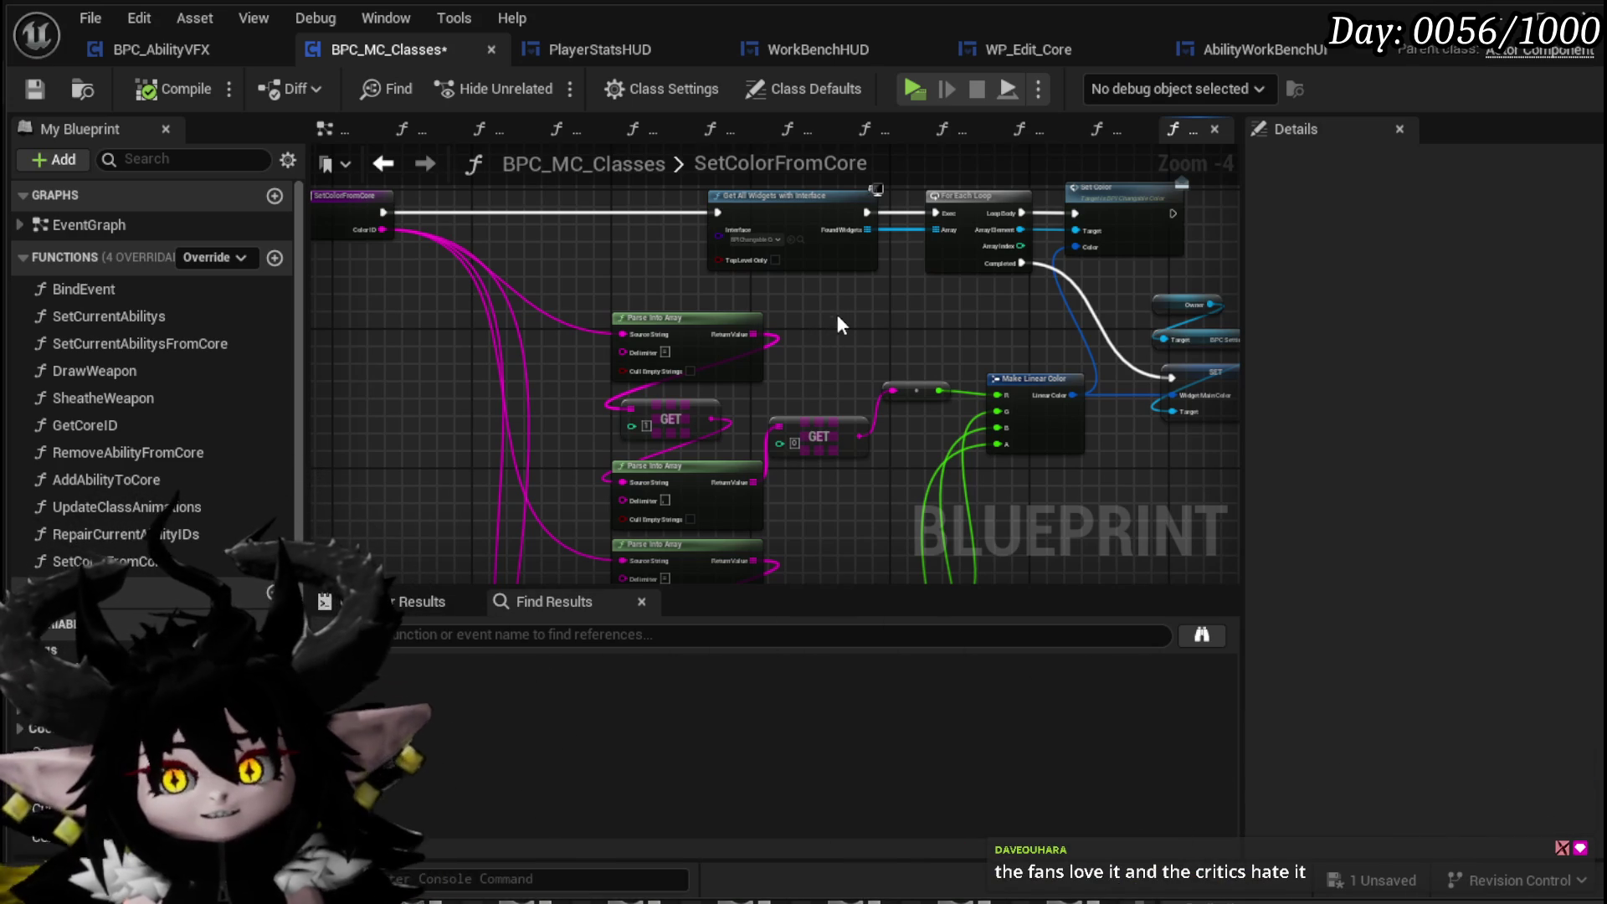
Save the blueprint, select the Parse Into Array and GET nodes, and pan across the graph
left_click(34, 88)
scroll(931, 291, "up", 1)
scroll(570, 288, "up", 2)
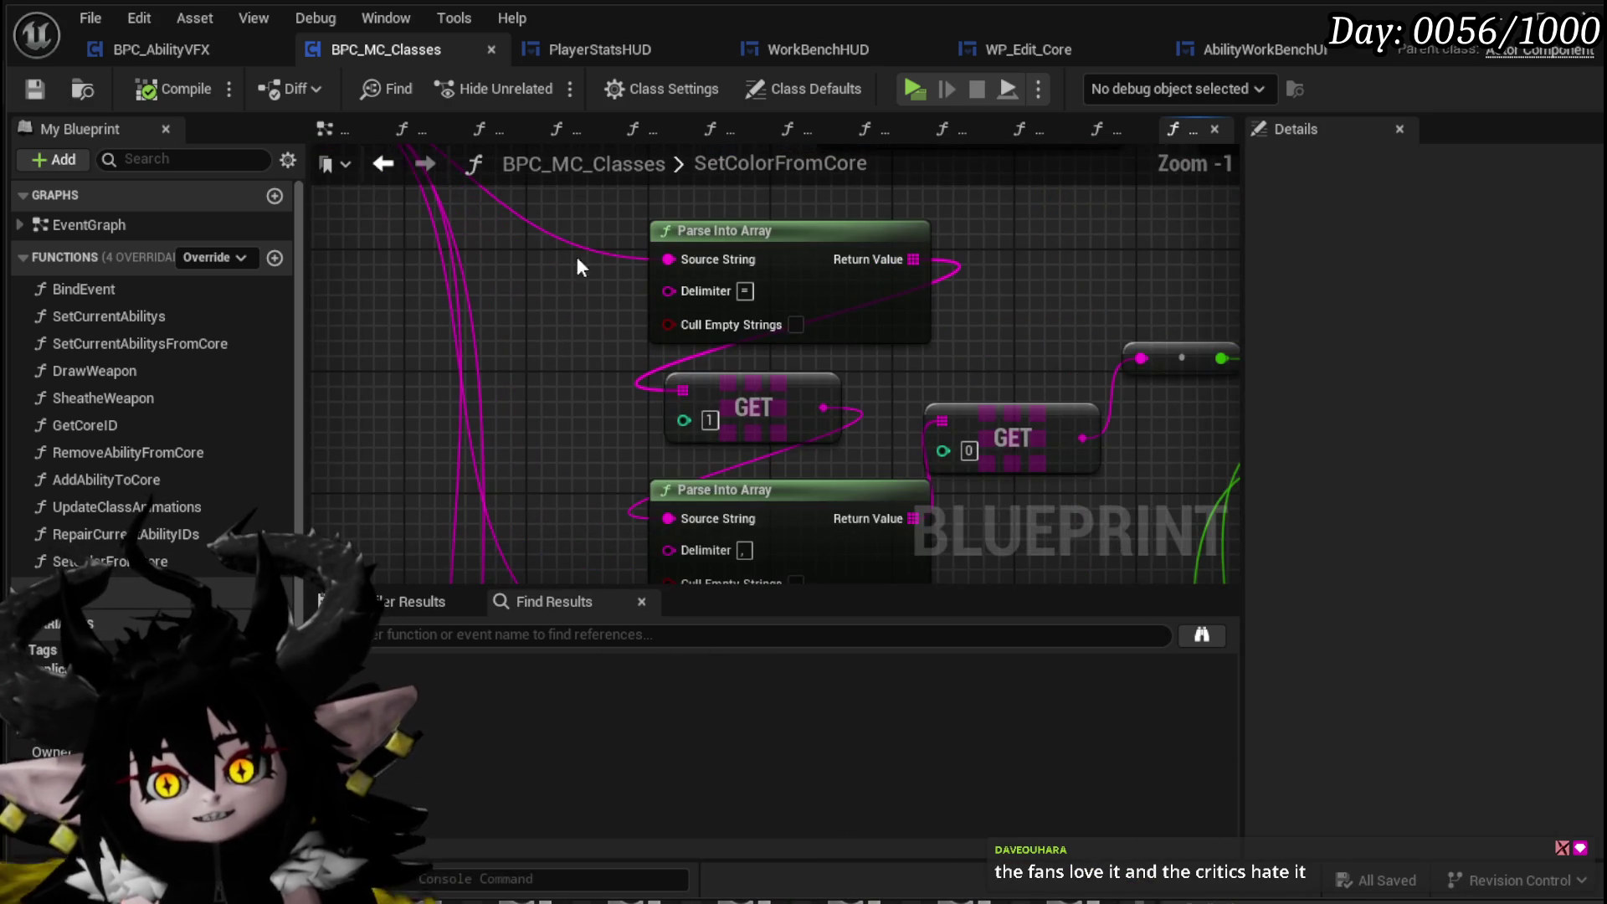
left_click_drag(524, 279, 723, 496)
left_click(1007, 343)
mouse_move(1007, 343)
left_mouse_down()
mouse_move(994, 266)
mouse_move(968, 293)
mouse_move(963, 276)
mouse_move(734, 306)
mouse_move(843, 369)
mouse_move(826, 341)
mouse_move(871, 311)
left_mouse_up()
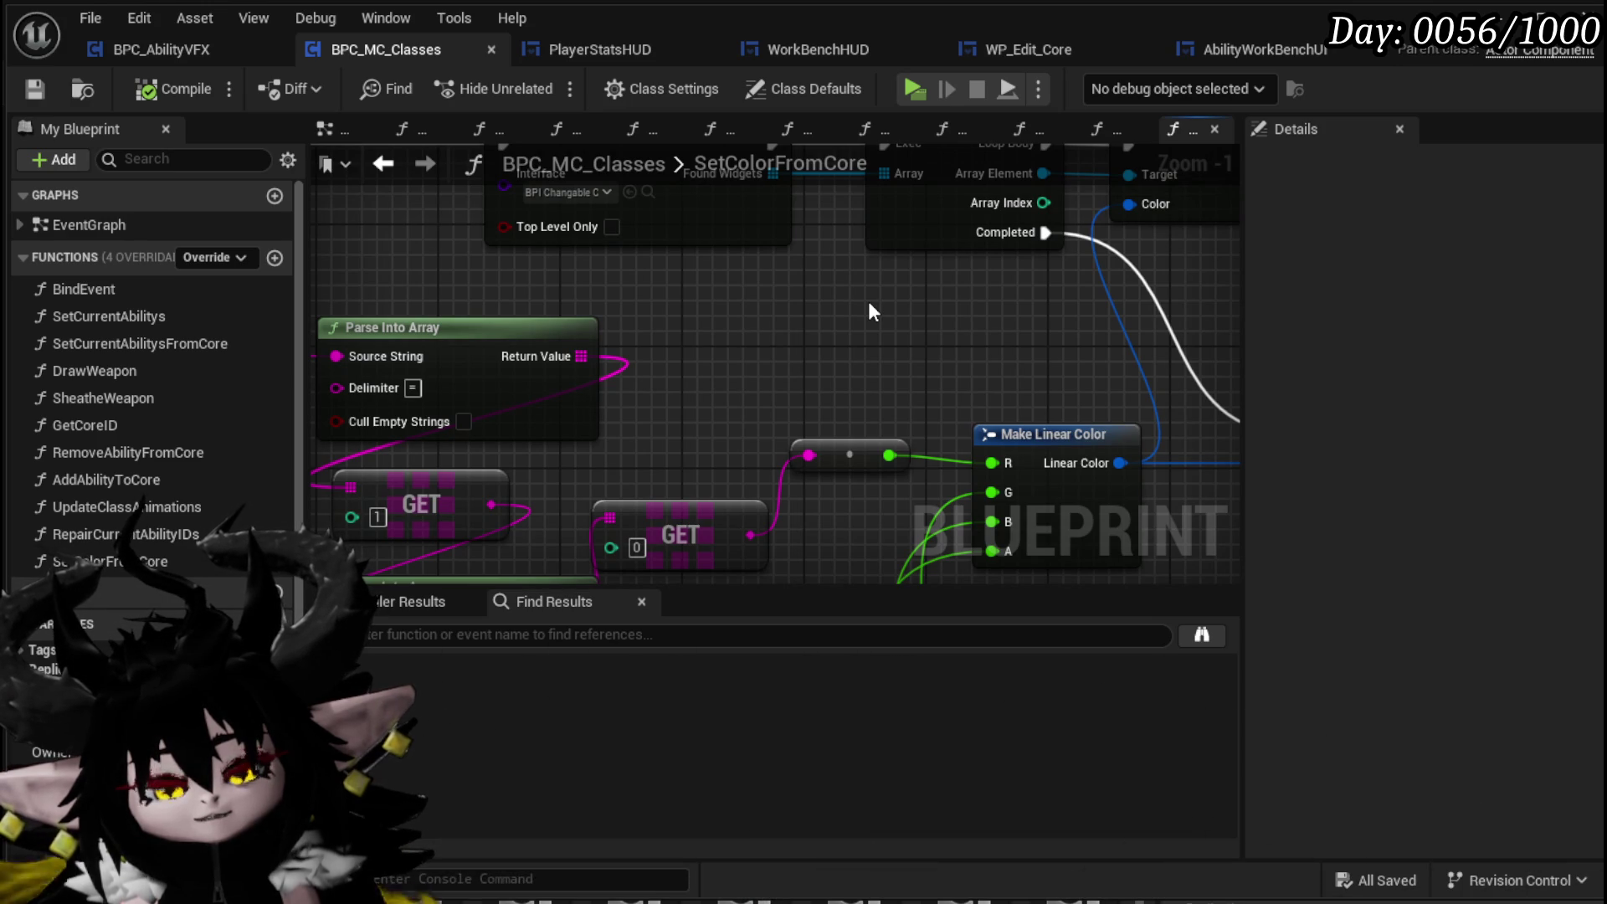
left_click_drag(596, 354, 805, 335)
mouse_move(452, 249)
left_mouse_down()
mouse_move(560, 279)
mouse_move(389, 263)
mouse_move(479, 251)
mouse_move(480, 226)
left_mouse_up()
scroll(521, 256, "down", 4)
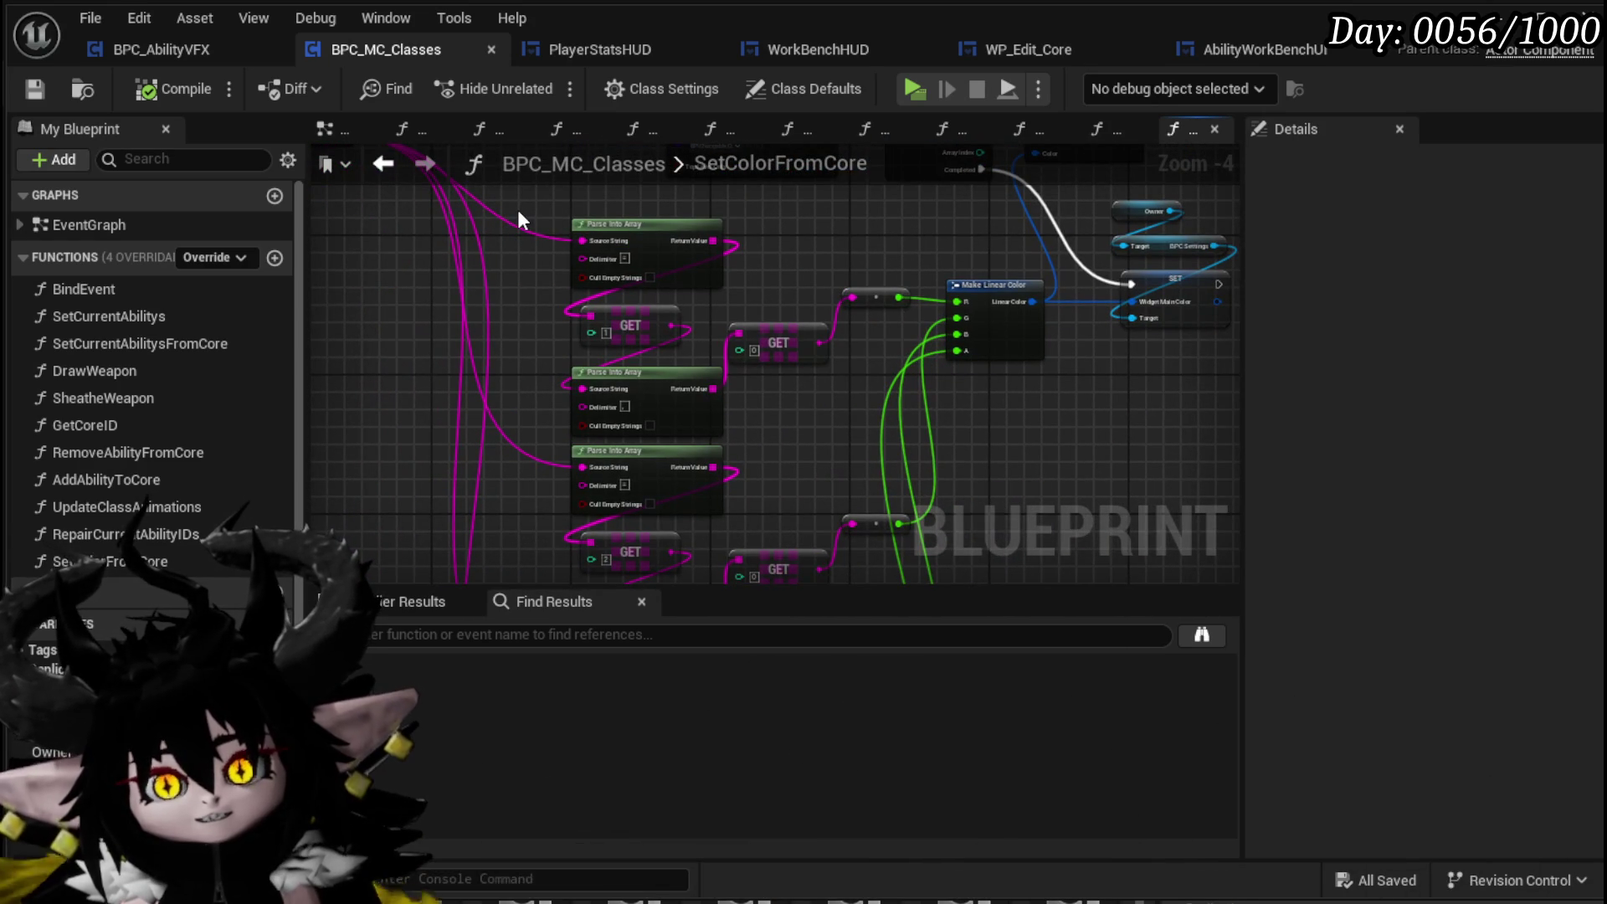
Marquee-select the top Parse Into Array node and a wider node group, adjusting the view
mouse_move(352, 225)
left_mouse_down()
mouse_move(1115, 435)
mouse_move(1187, 478)
left_mouse_up()
left_click(480, 254)
scroll(481, 254, "down", 1)
left_click_drag(481, 238, 500, 241)
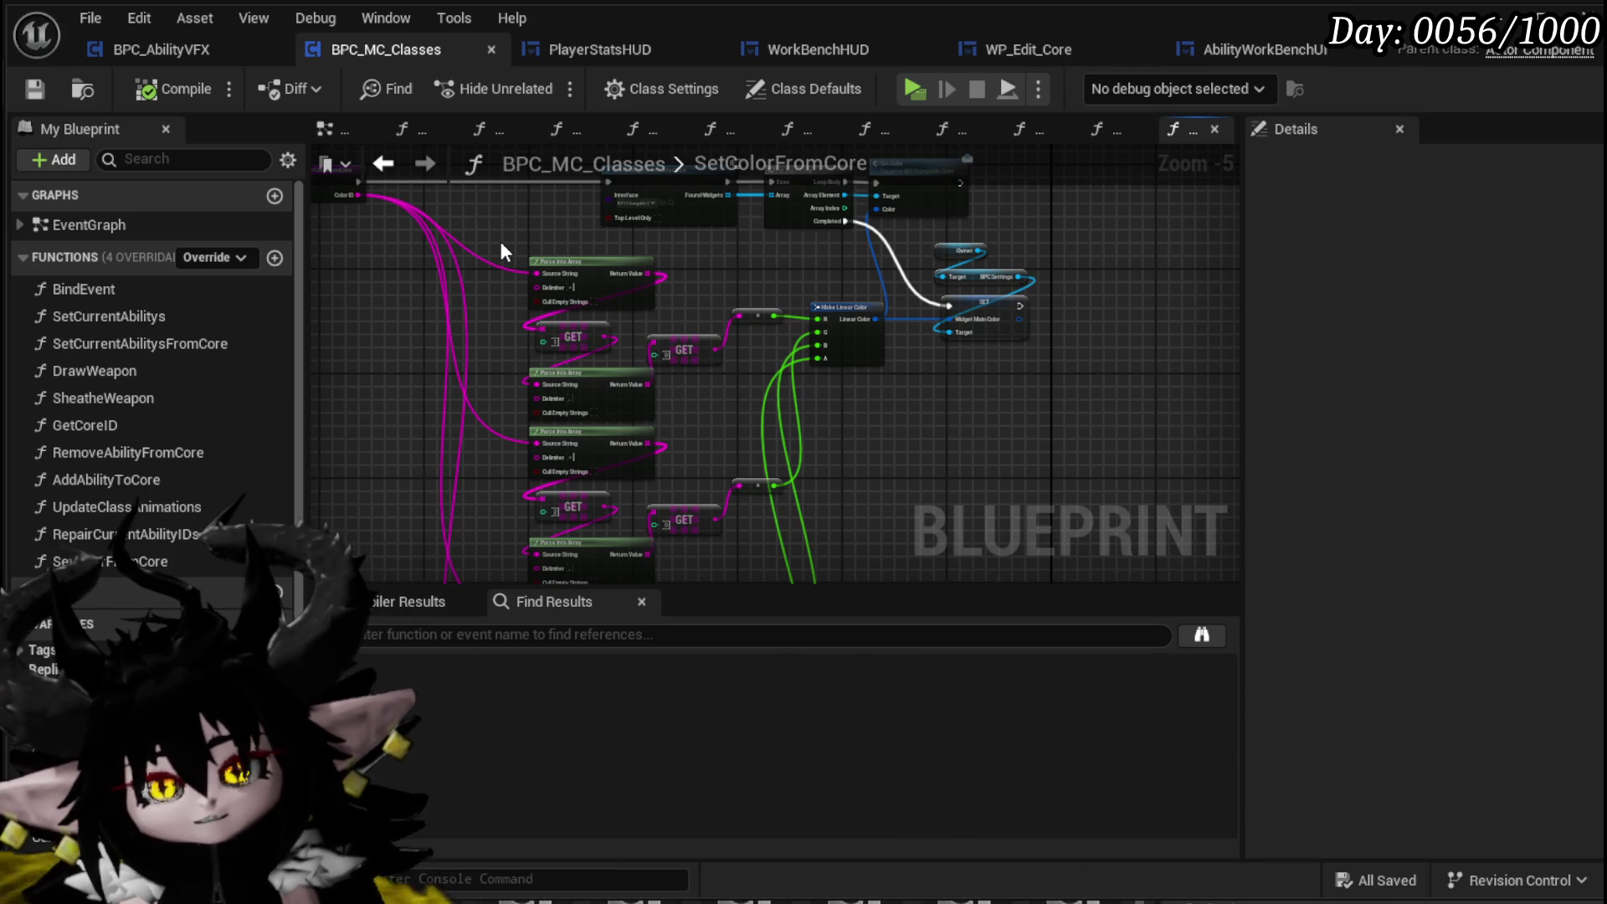
left_click_drag(500, 241, 486, 255)
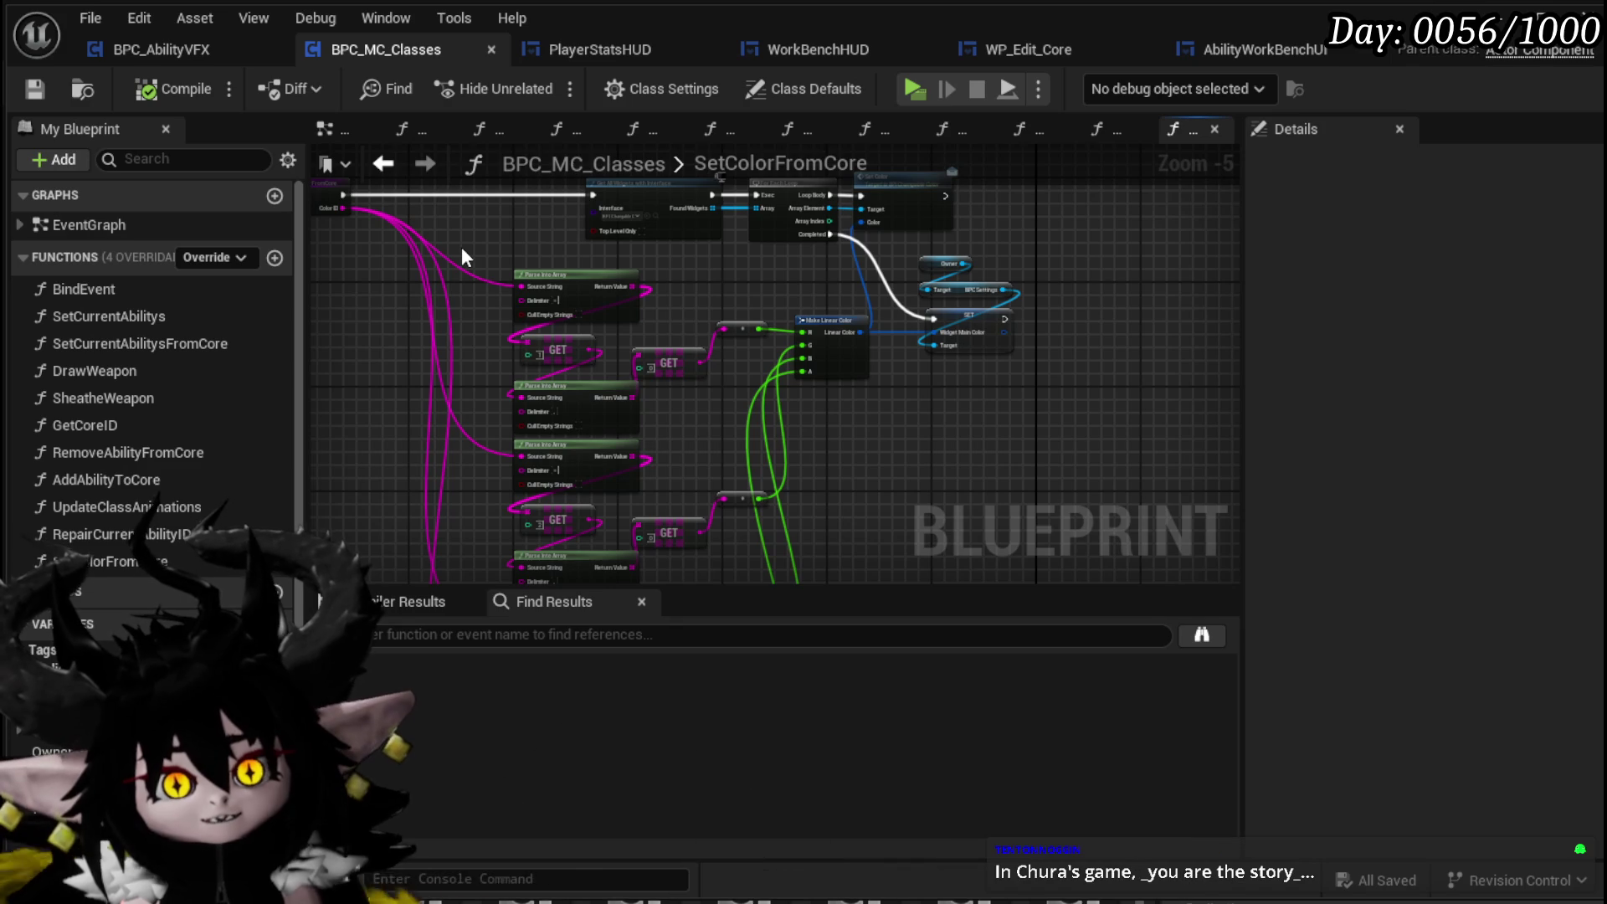
mouse_move(480, 249)
left_mouse_down()
mouse_move(499, 325)
mouse_move(494, 263)
mouse_move(426, 317)
left_mouse_up()
scroll(568, 334, "up", 2)
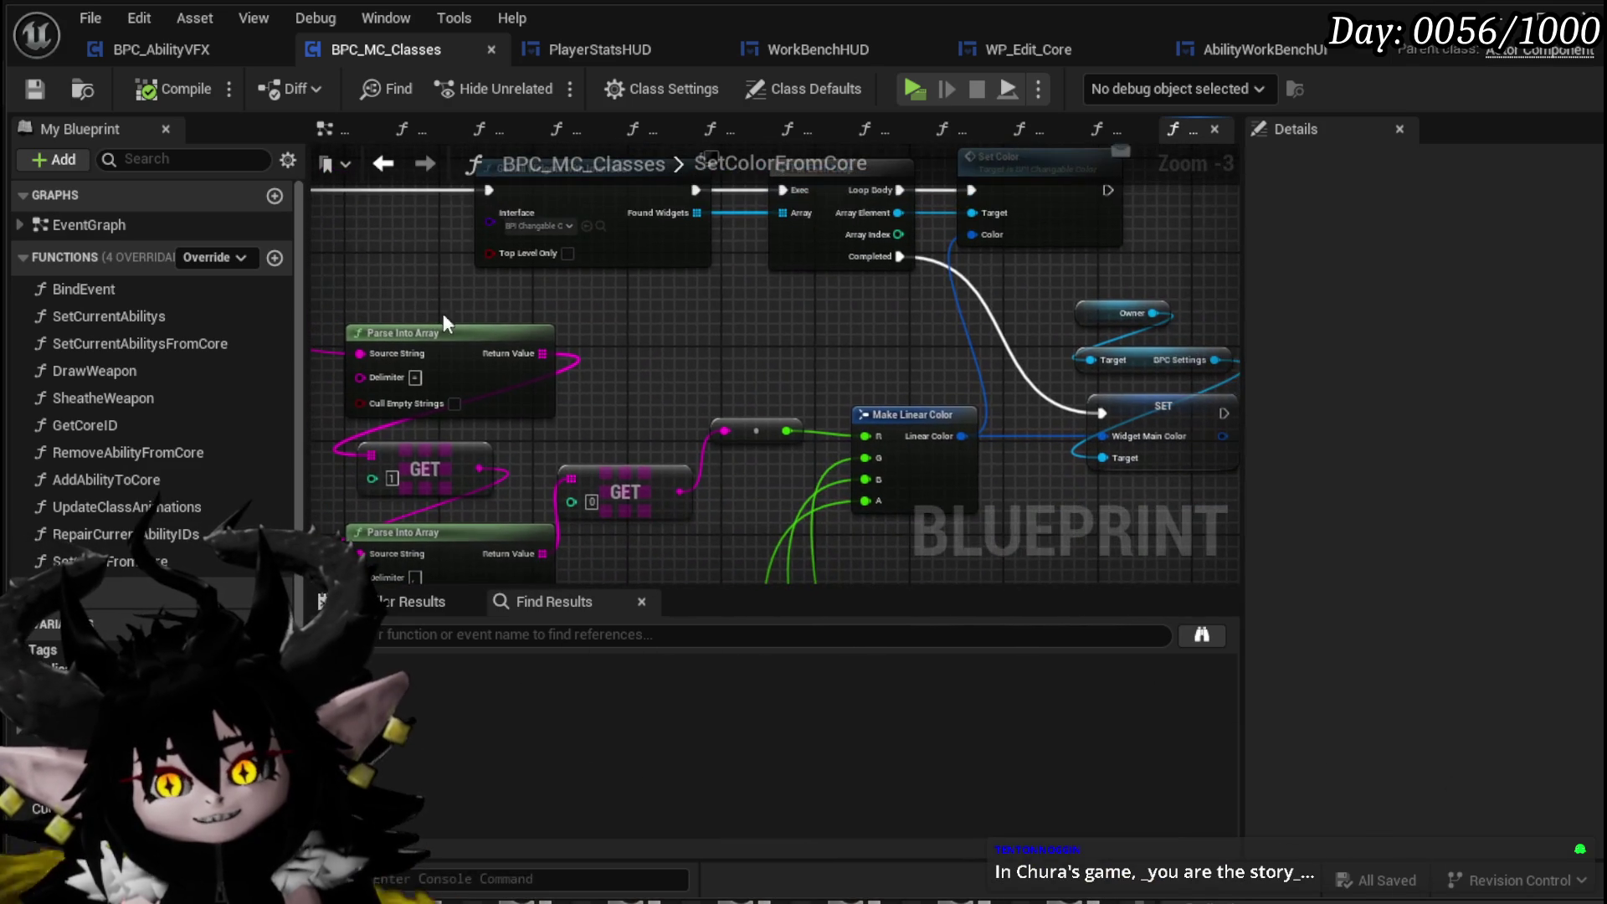
Select the Owner, BPC Settings and SET nodes, reposition Make Linear Color, and save with Ctrl+S
left_click_drag(611, 309, 422, 329)
mouse_move(821, 310)
left_mouse_down()
mouse_move(884, 400)
mouse_move(877, 432)
mouse_move(912, 420)
left_mouse_up()
mouse_move(707, 365)
left_mouse_down()
mouse_move(921, 363)
mouse_move(921, 342)
left_mouse_up()
left_click(827, 313)
key("ctrl+s")
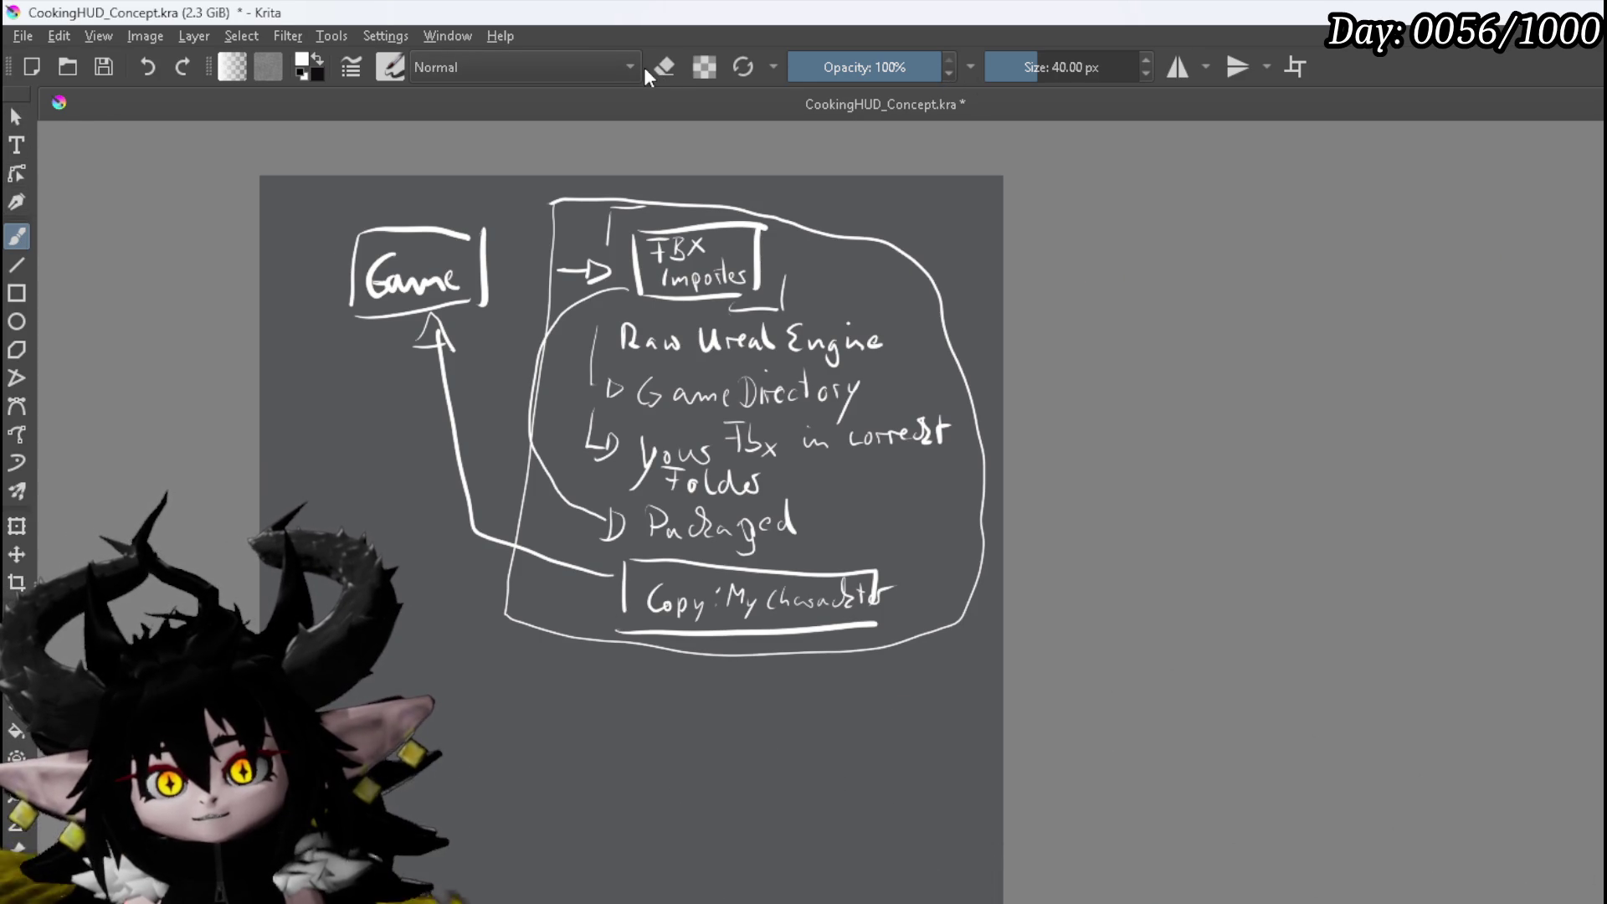
Erase the entire old pipeline diagram with a ~413 px eraser, then return to a 40 px brush
key("slash")
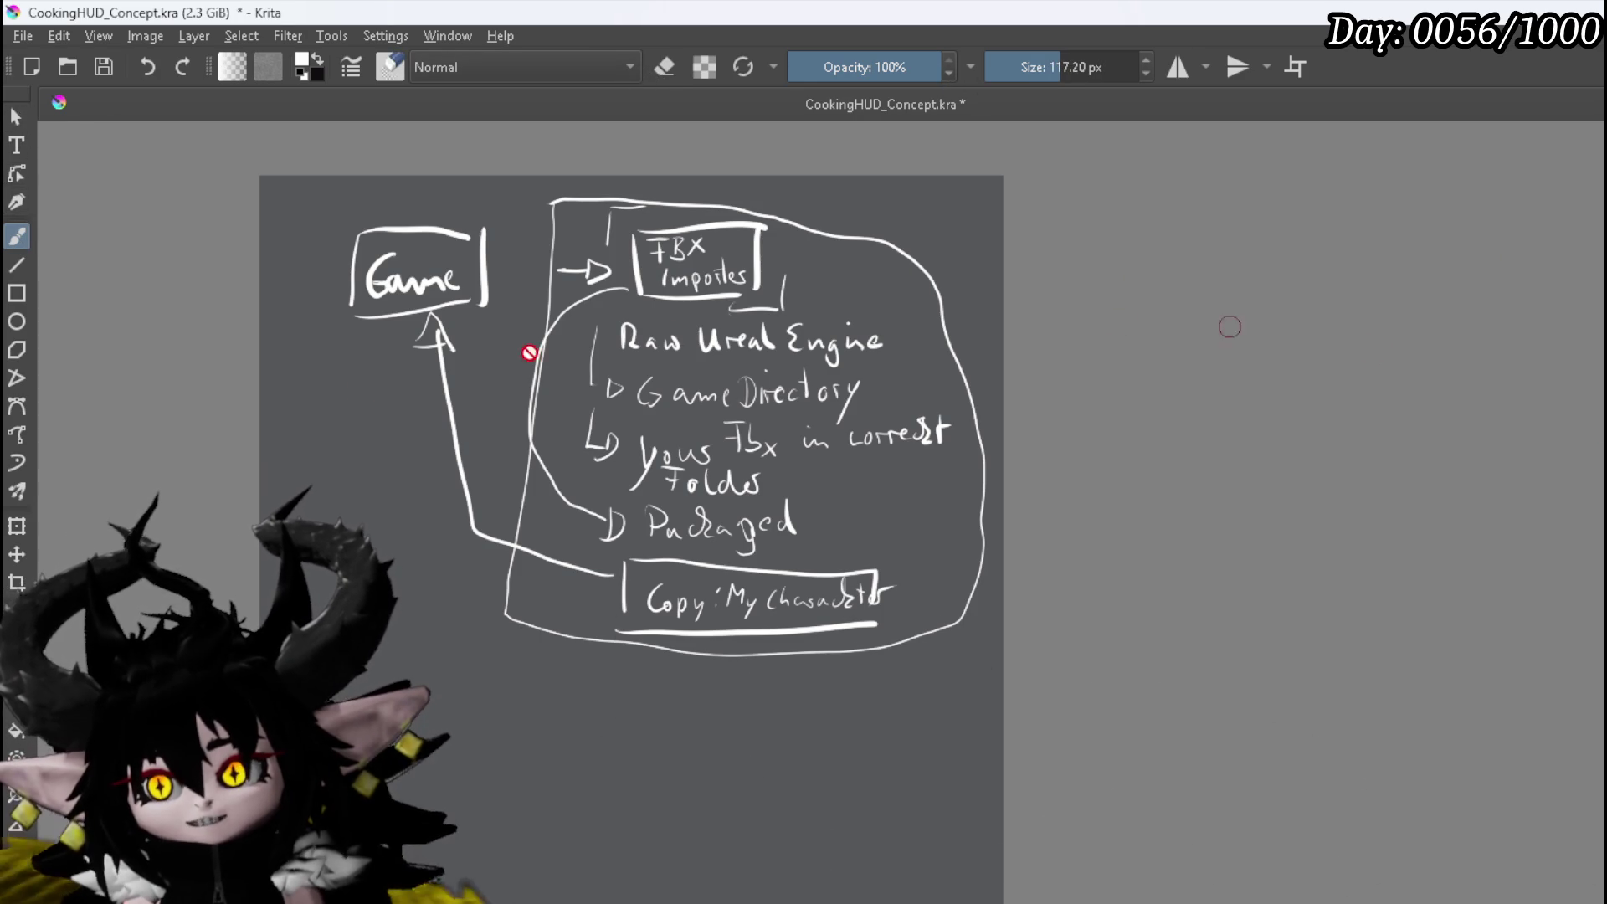
left_click_drag(1048, 67, 1097, 76)
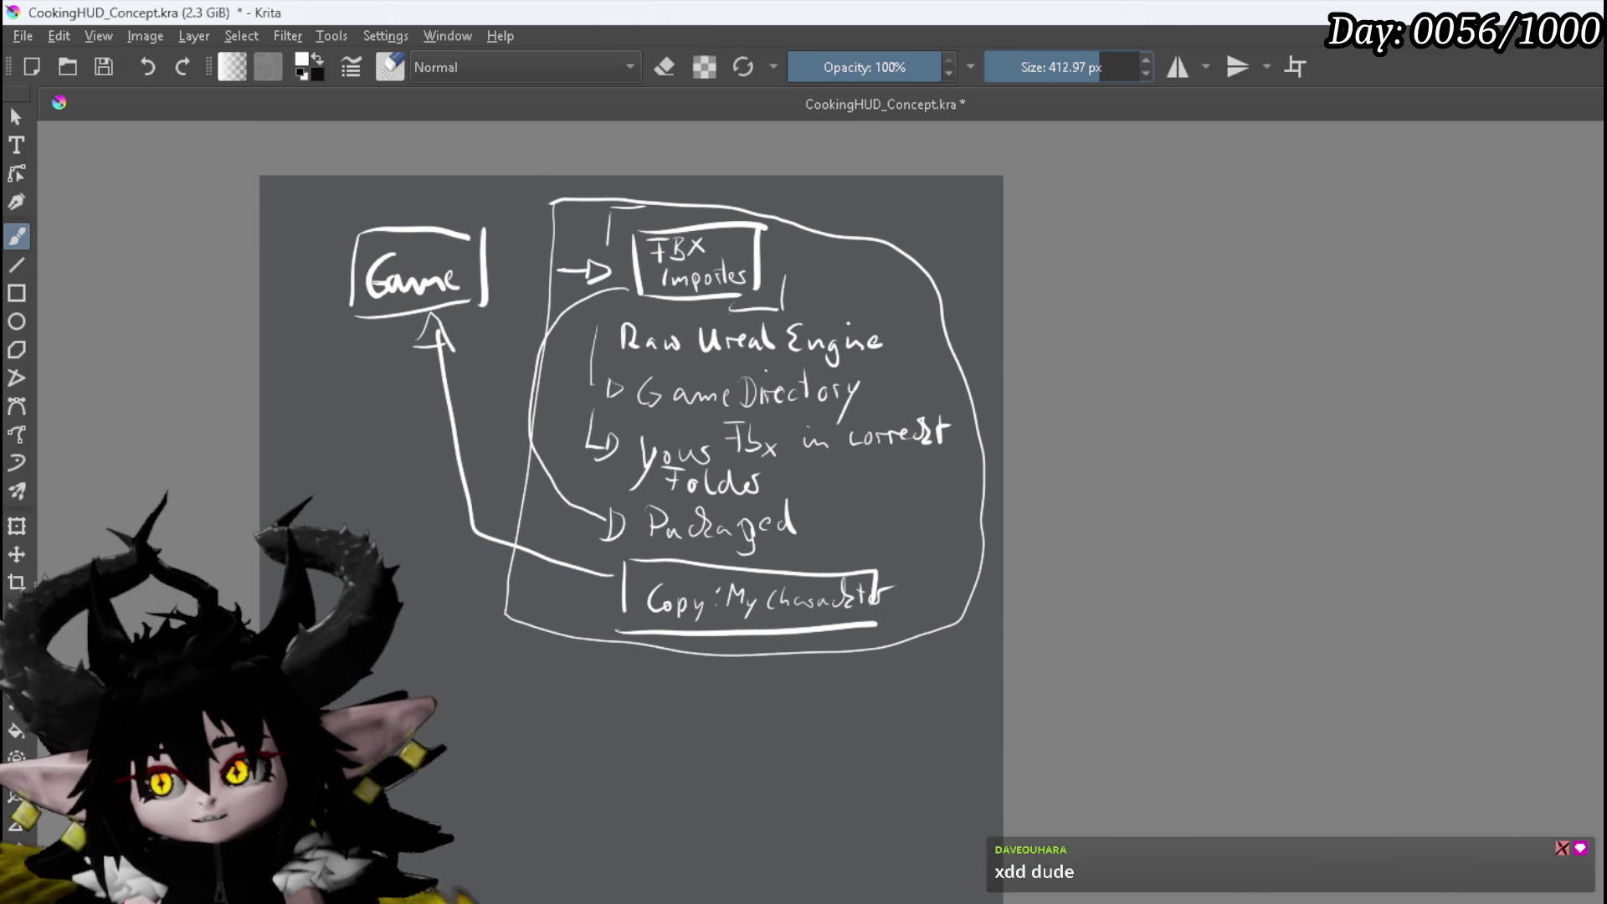
mouse_move(402, 277)
left_mouse_down()
mouse_move(430, 215)
mouse_move(1011, 330)
mouse_move(1019, 459)
mouse_move(926, 617)
left_mouse_up()
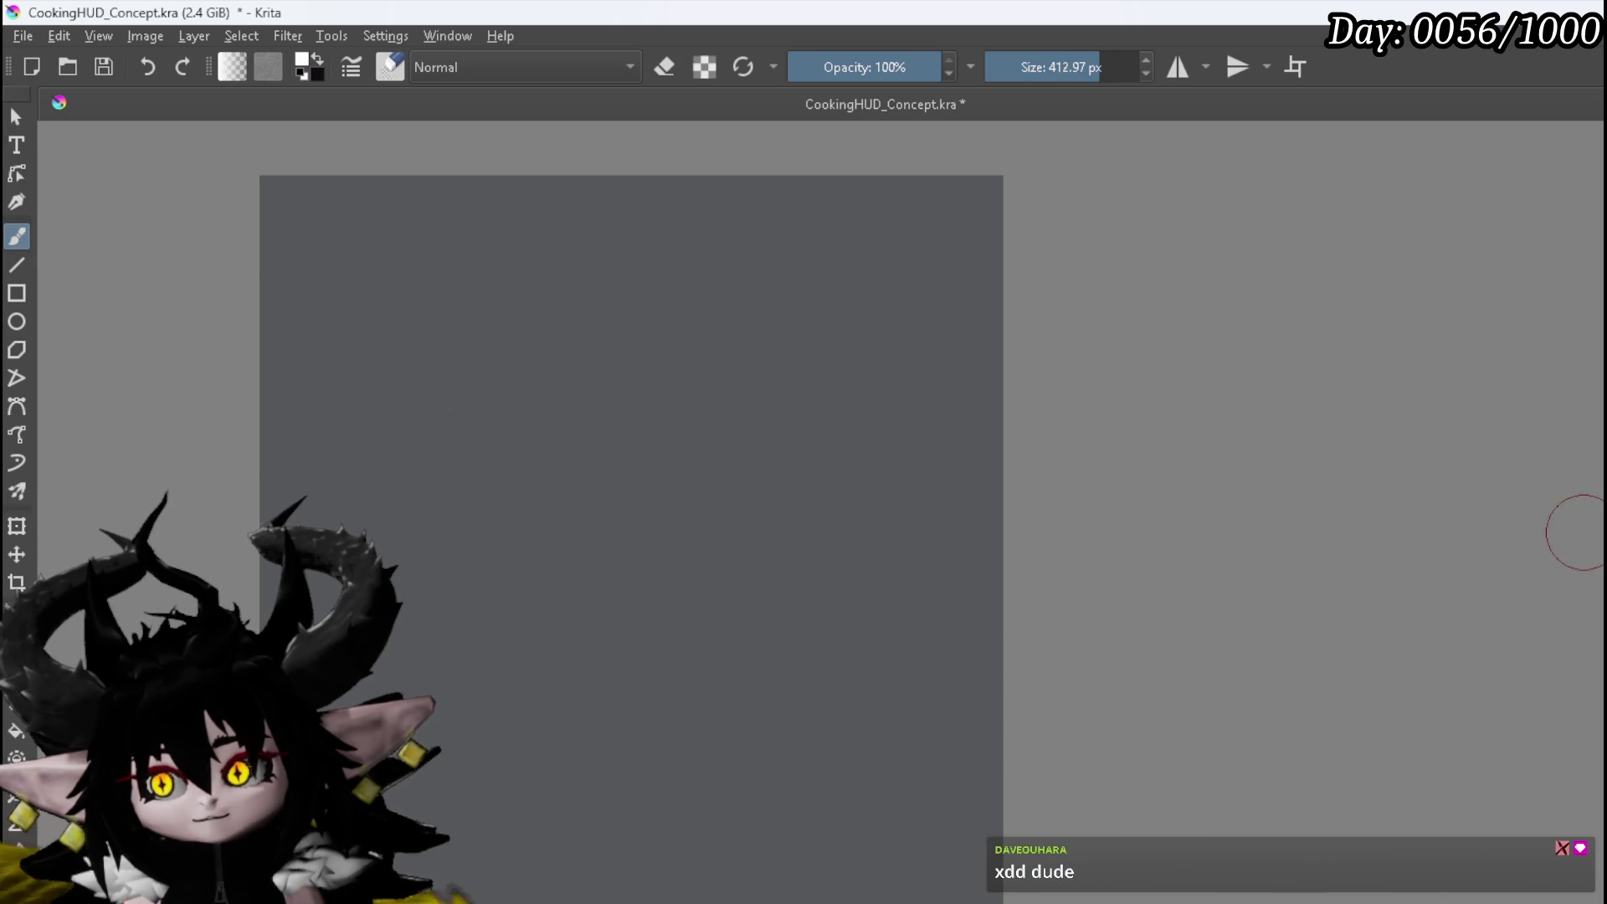
key("slash")
Draw the shallow pan: an oval rim, its two sides and the bottom curve
scroll(585, 369, "up", 3)
mouse_move(586, 370)
left_mouse_down()
mouse_move(854, 537)
mouse_move(732, 430)
mouse_move(617, 391)
left_mouse_up()
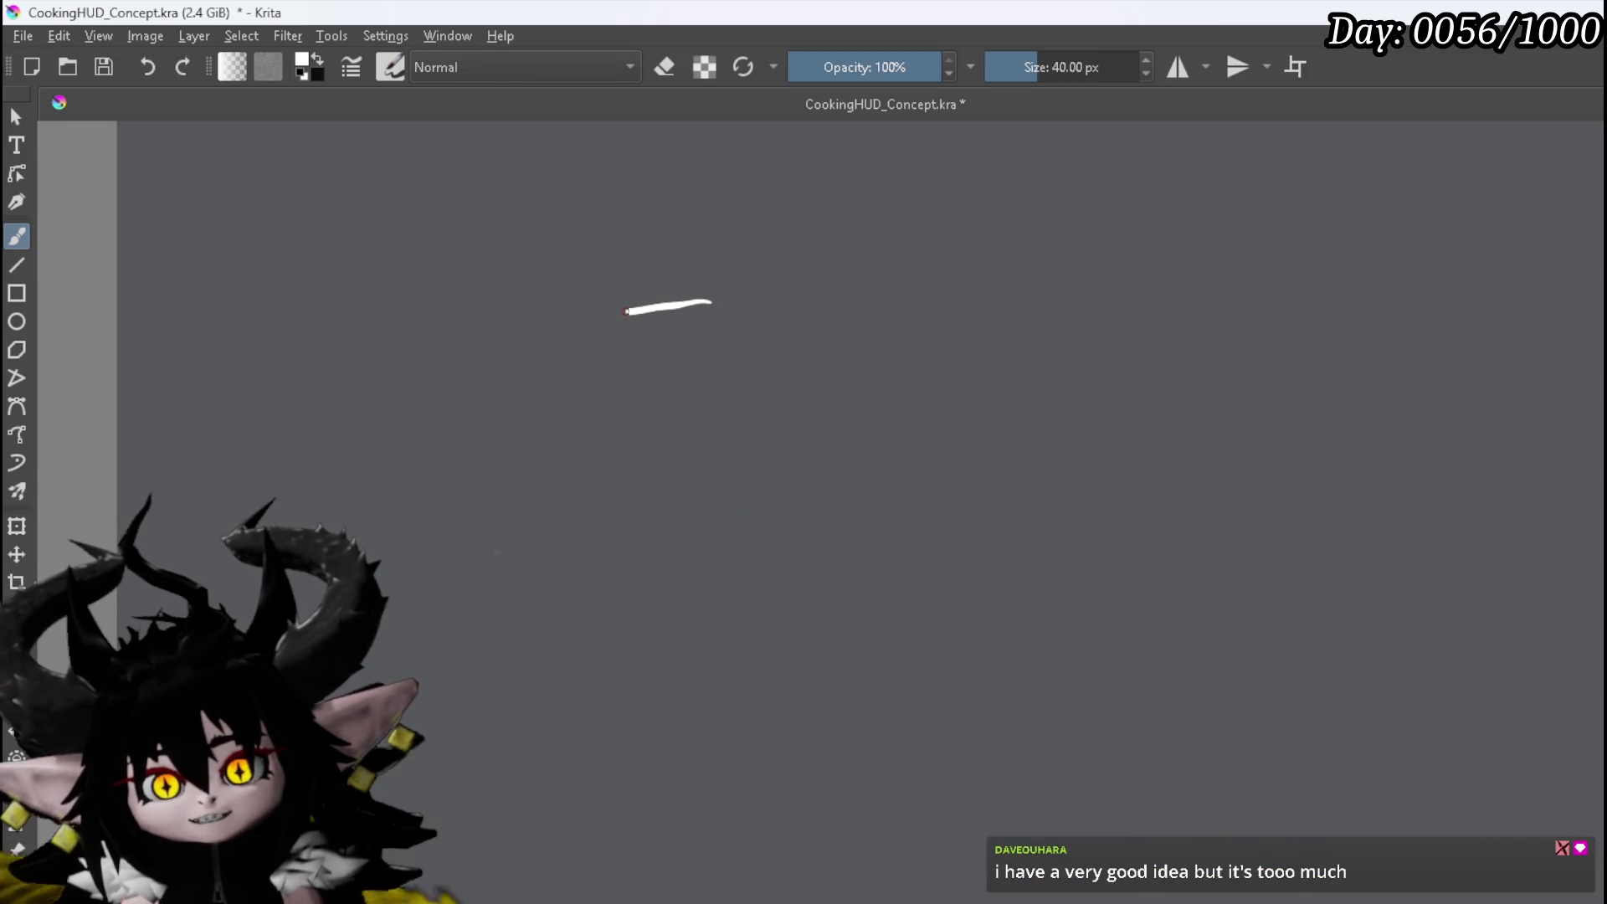
mouse_move(509, 357)
left_mouse_down()
mouse_move(710, 401)
mouse_move(890, 389)
left_mouse_up()
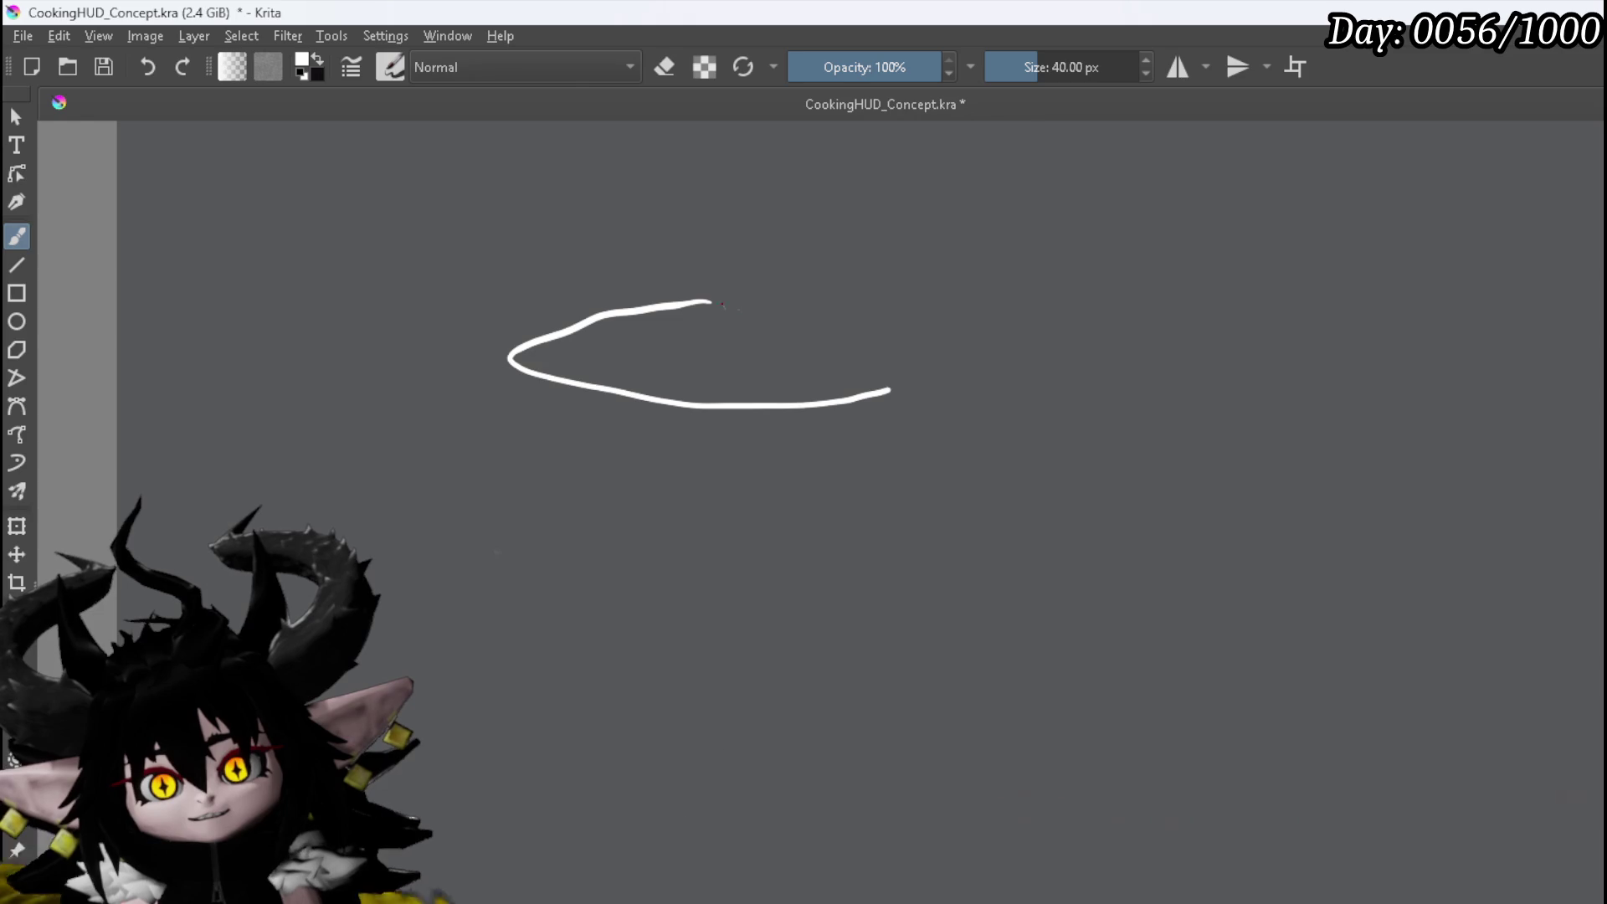
mouse_move(712, 295)
left_mouse_down()
mouse_move(908, 347)
mouse_move(867, 421)
left_mouse_up()
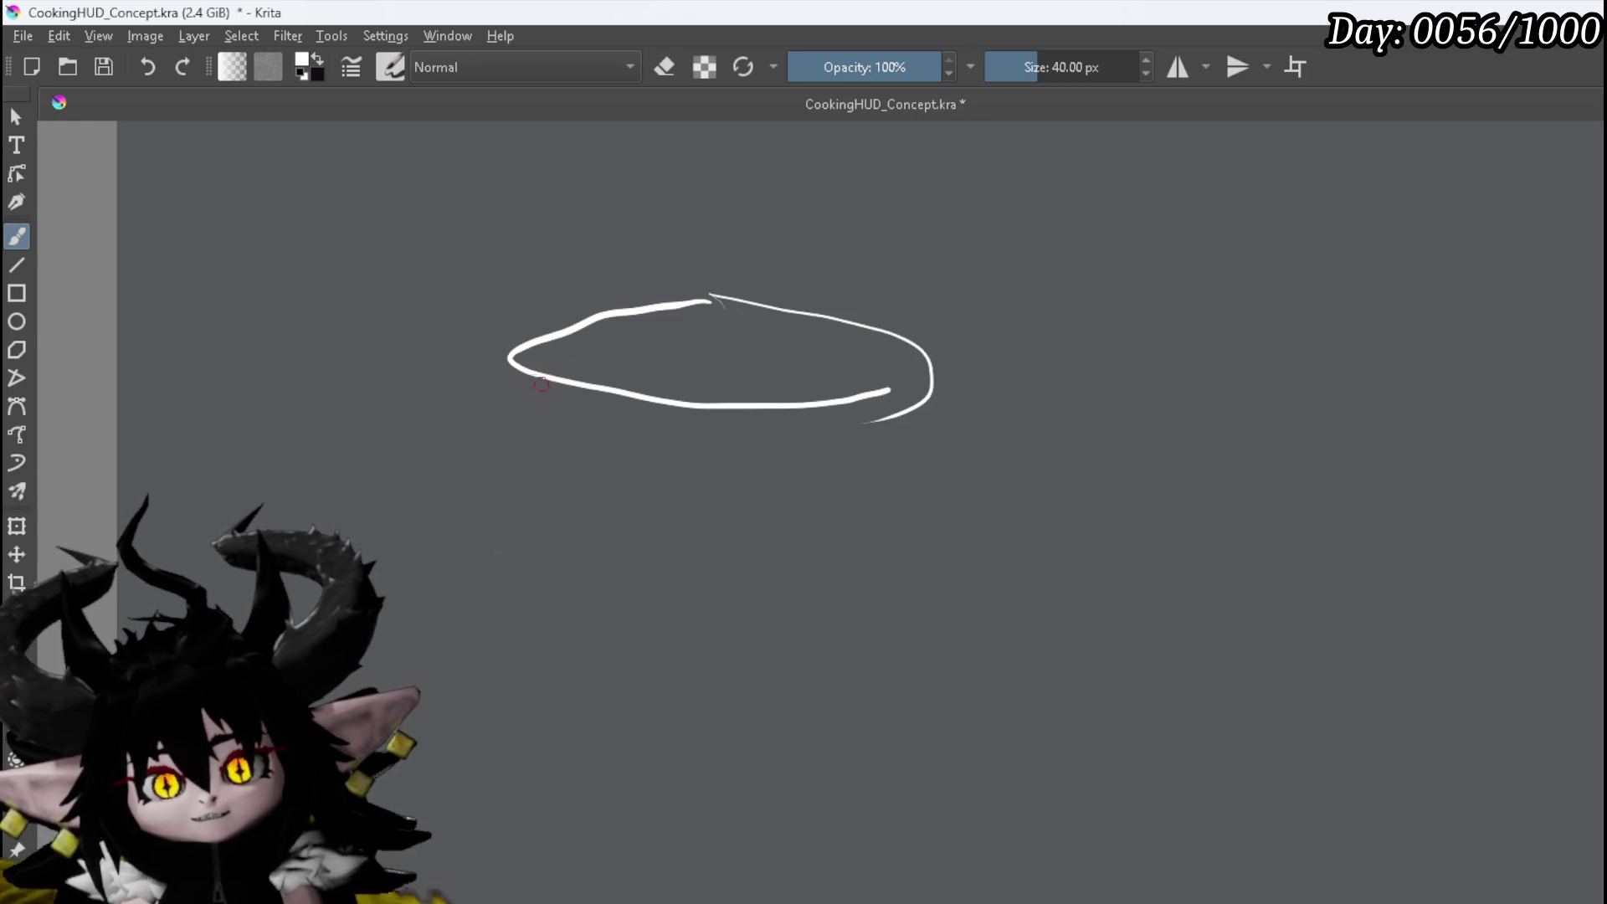
left_click_drag(509, 360, 513, 416)
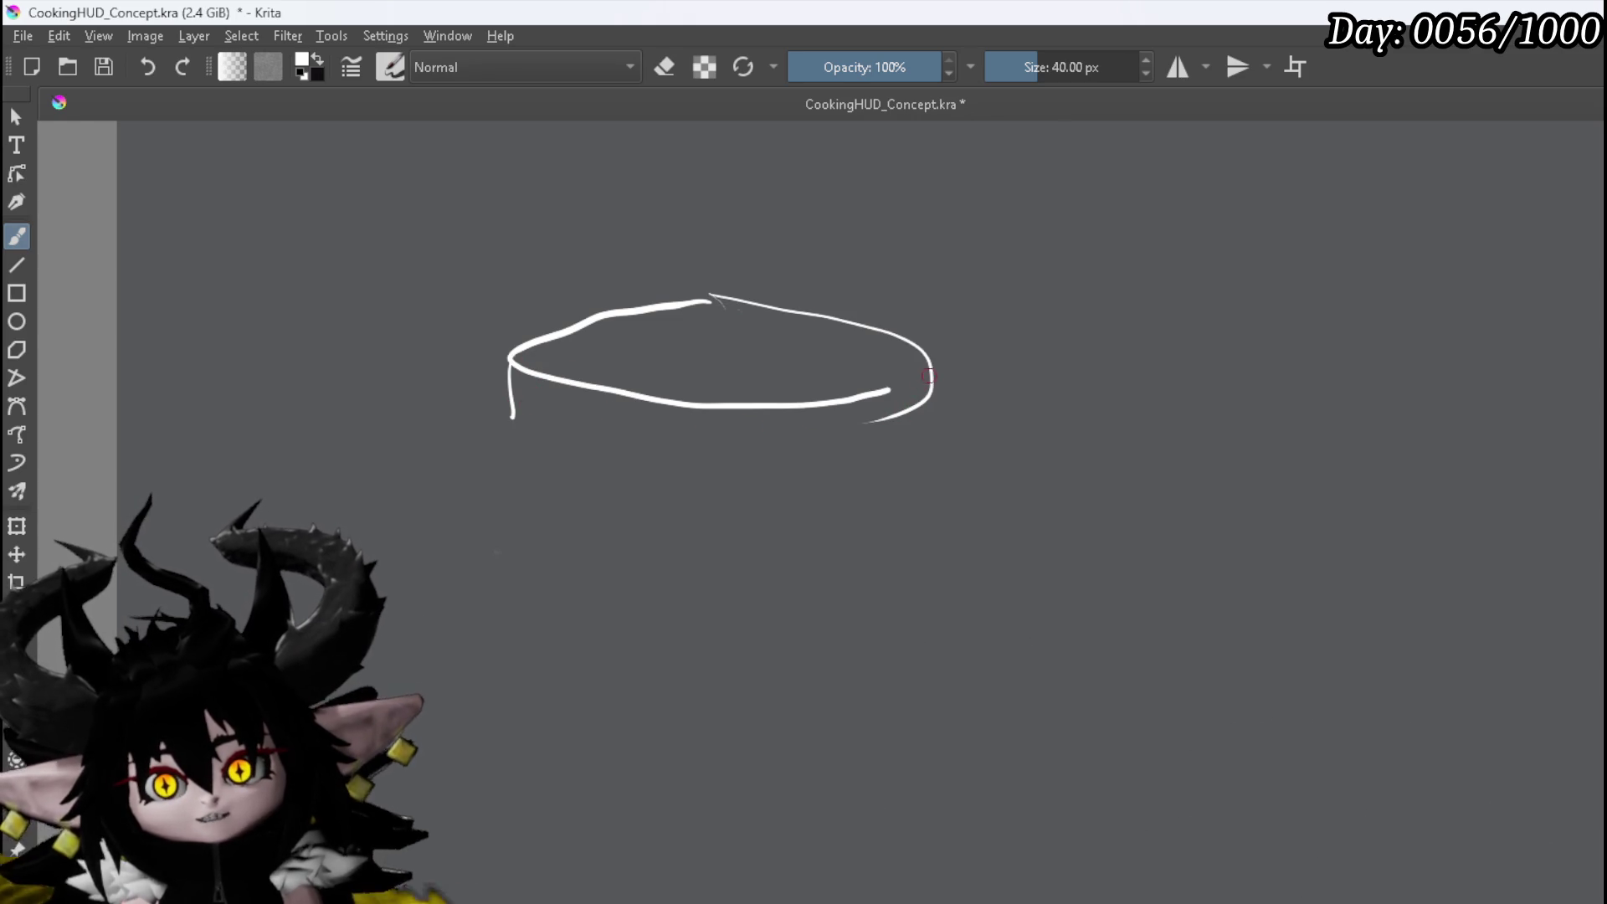
left_click_drag(937, 408, 939, 428)
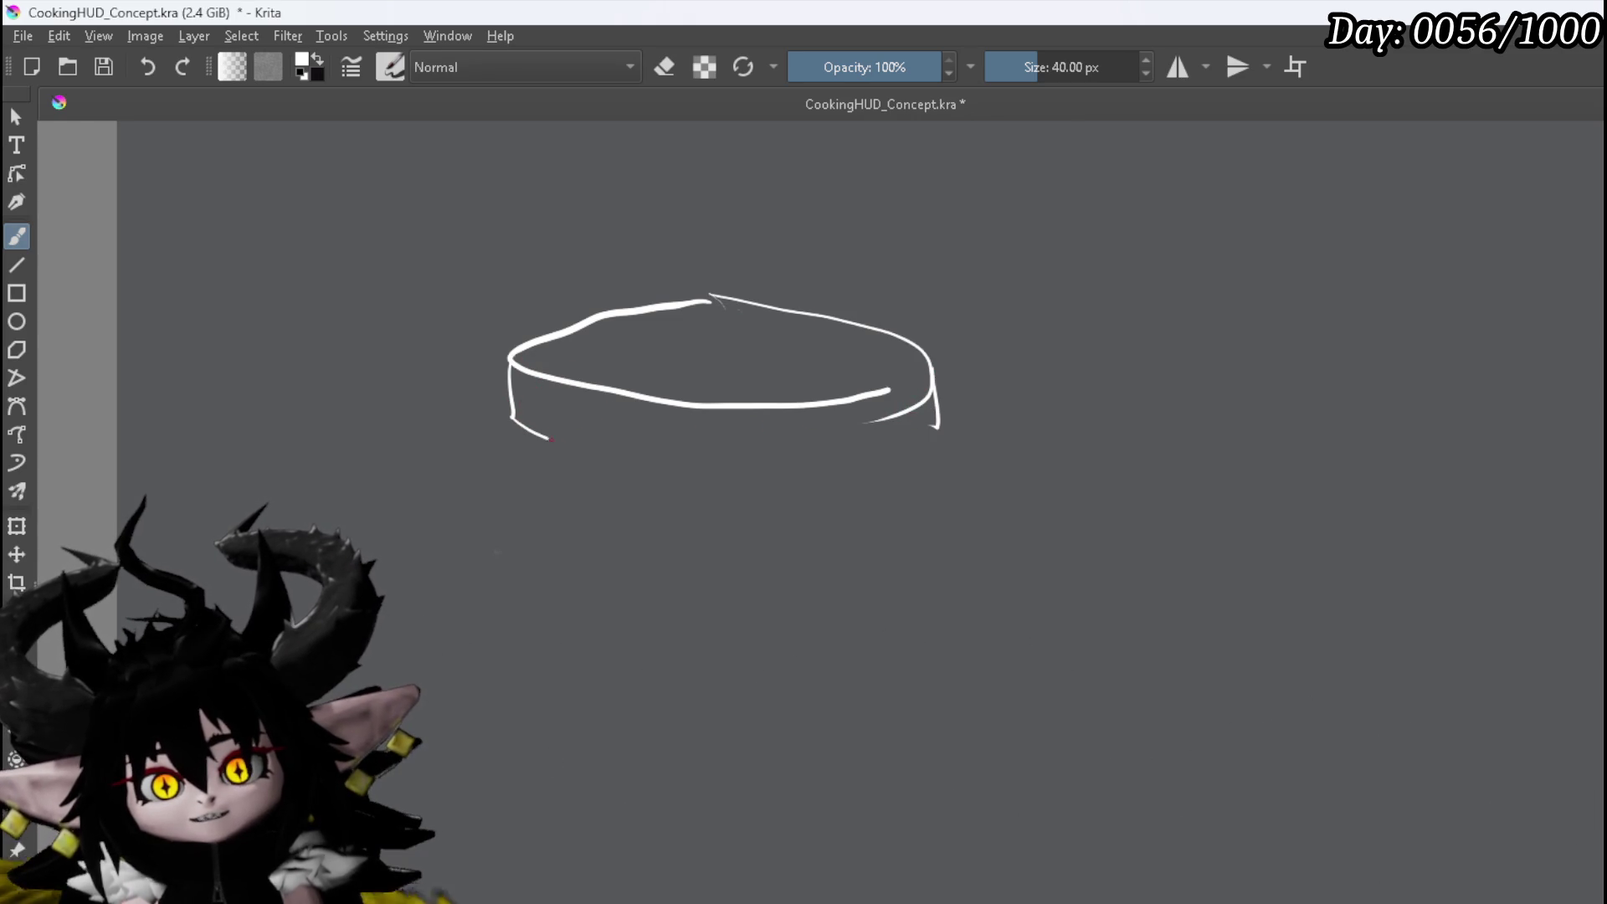
left_click_drag(744, 483, 974, 448)
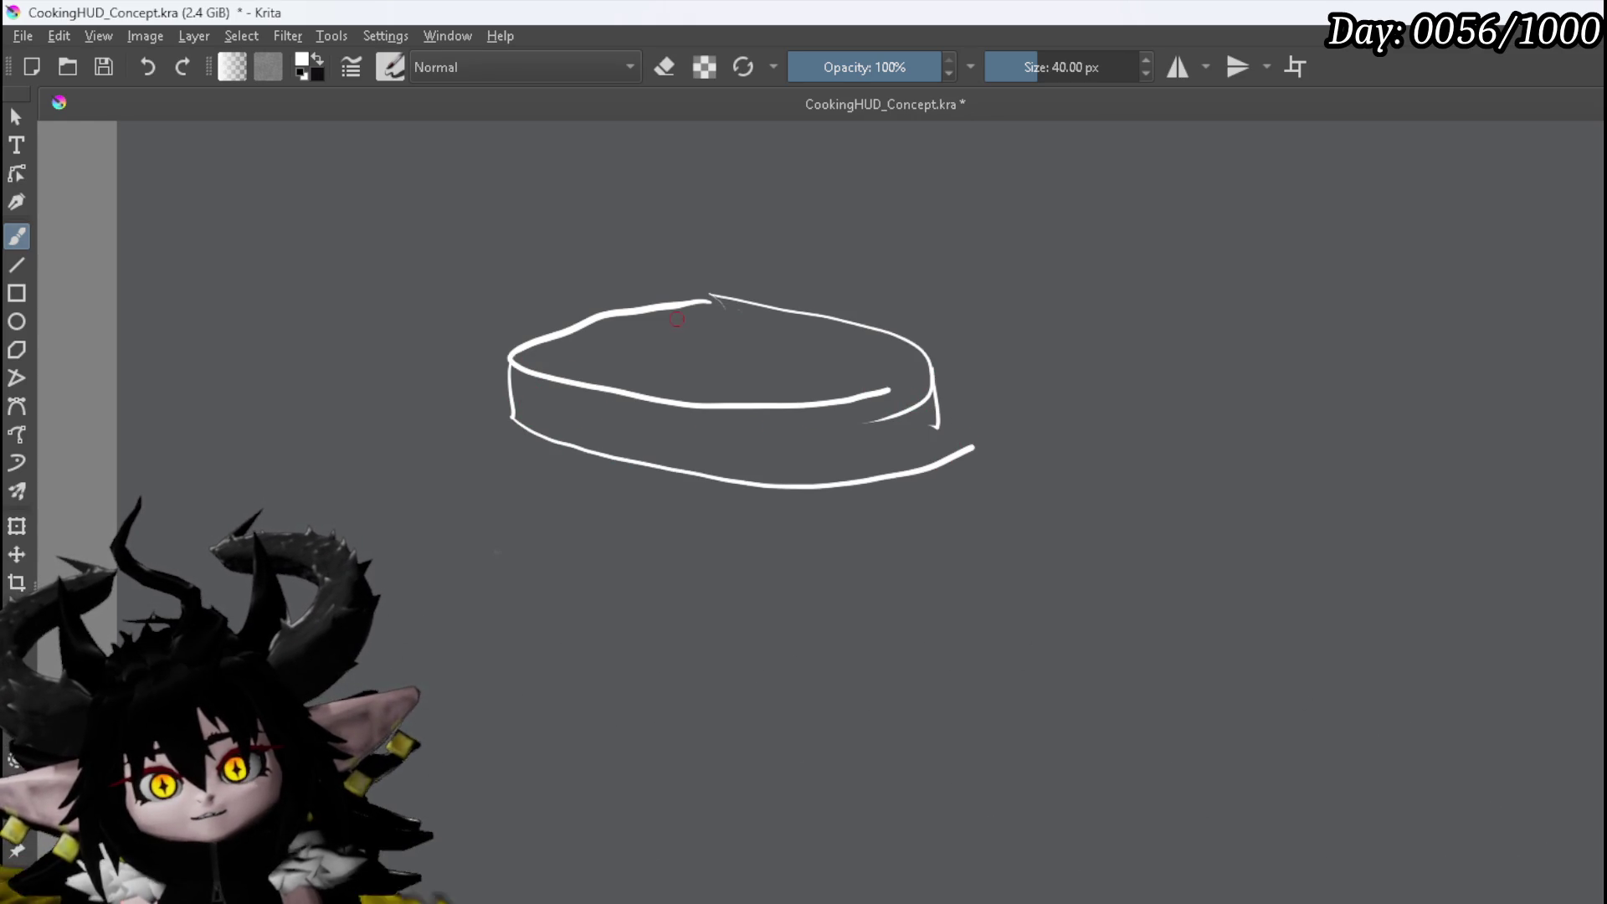
Outline the orb above the pan and add inner rim lines to the pan
left_click_drag(751, 206, 627, 236)
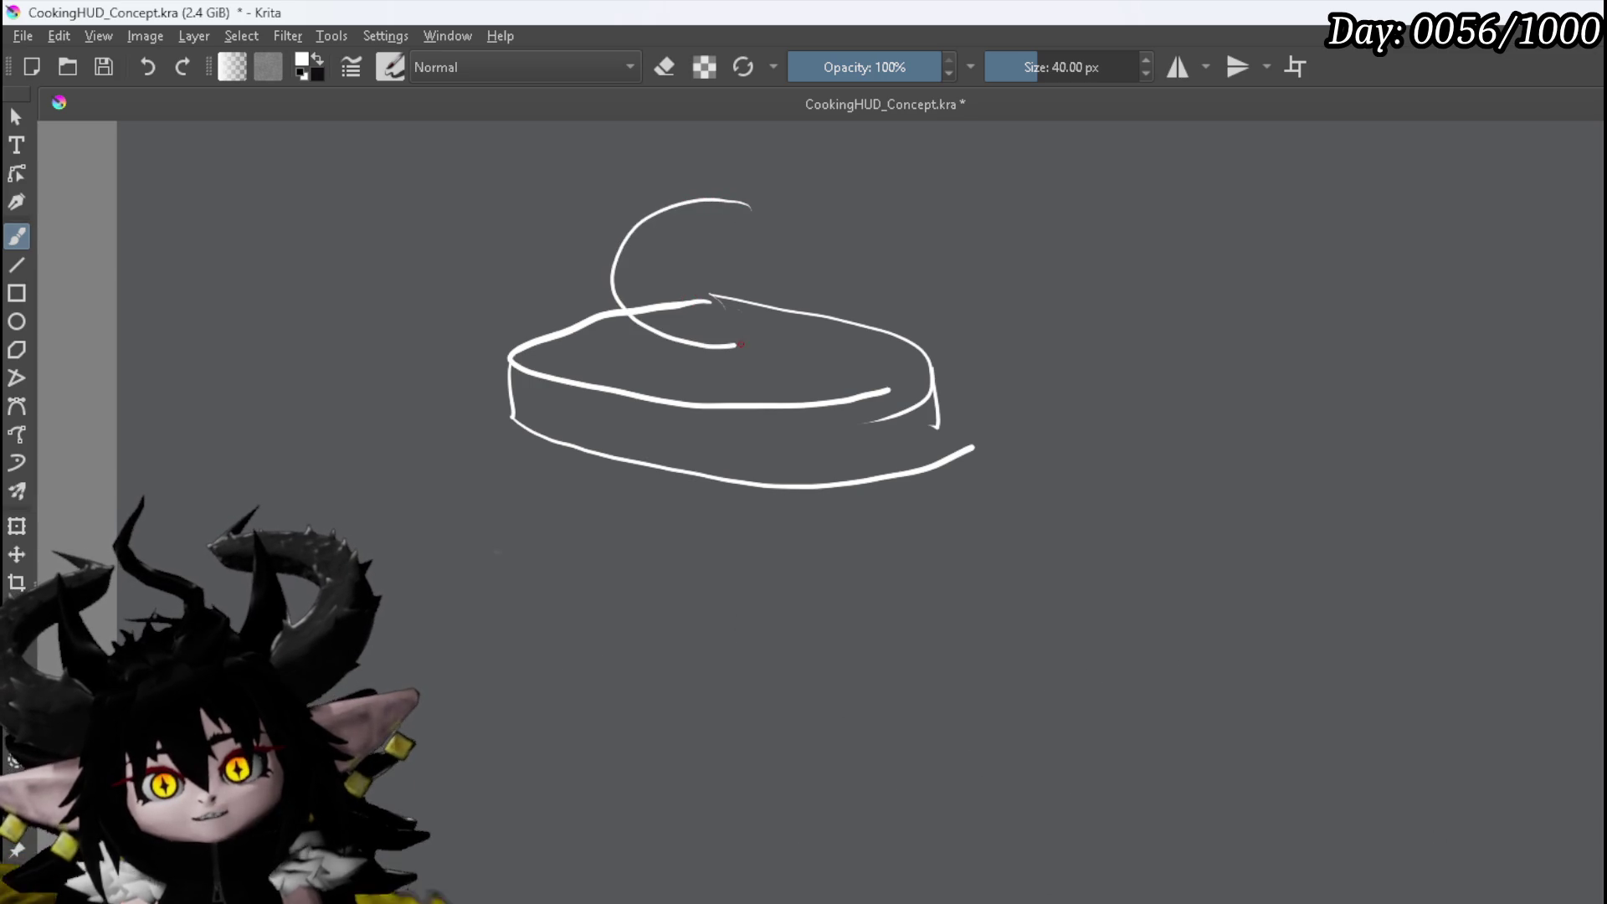
left_click_drag(755, 211, 710, 217)
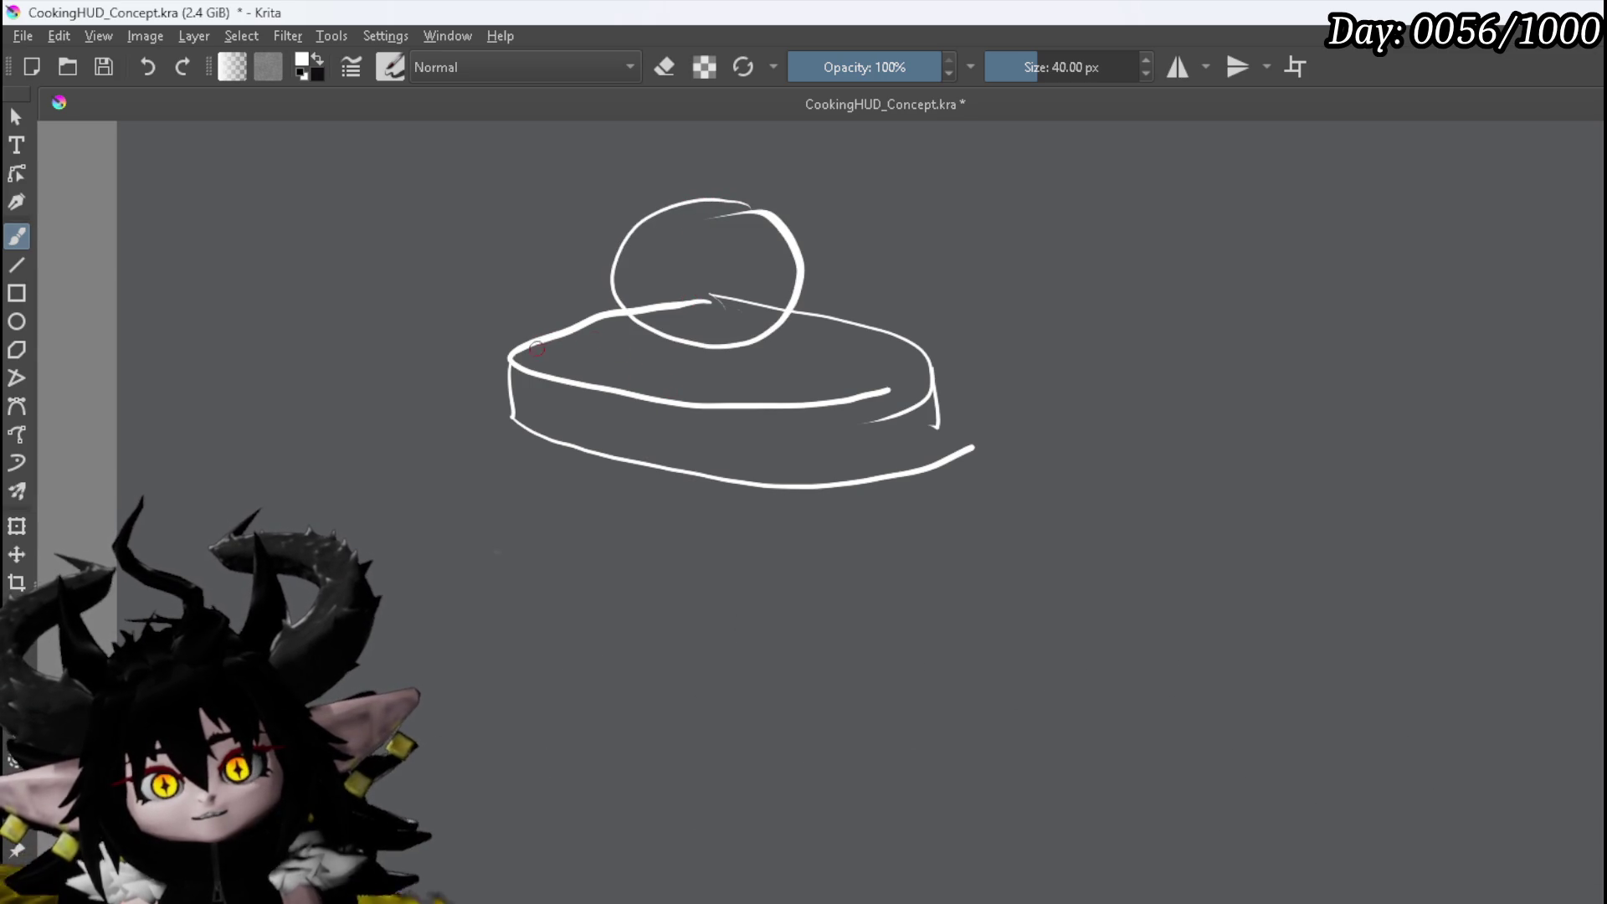
left_click_drag(532, 354, 632, 327)
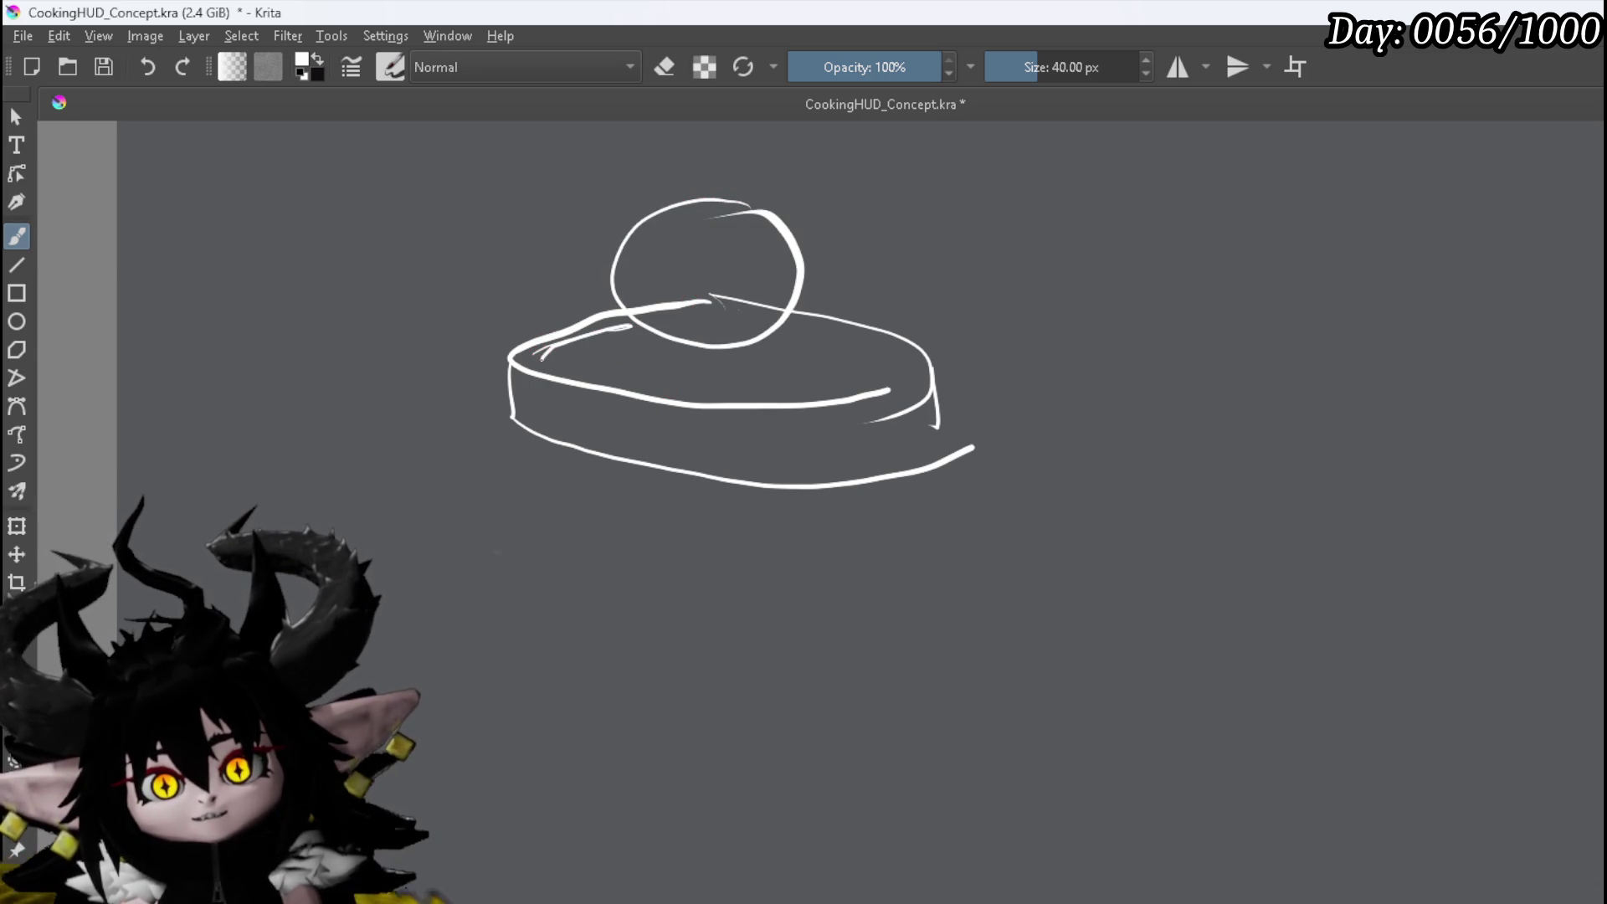
left_click_drag(791, 403, 856, 390)
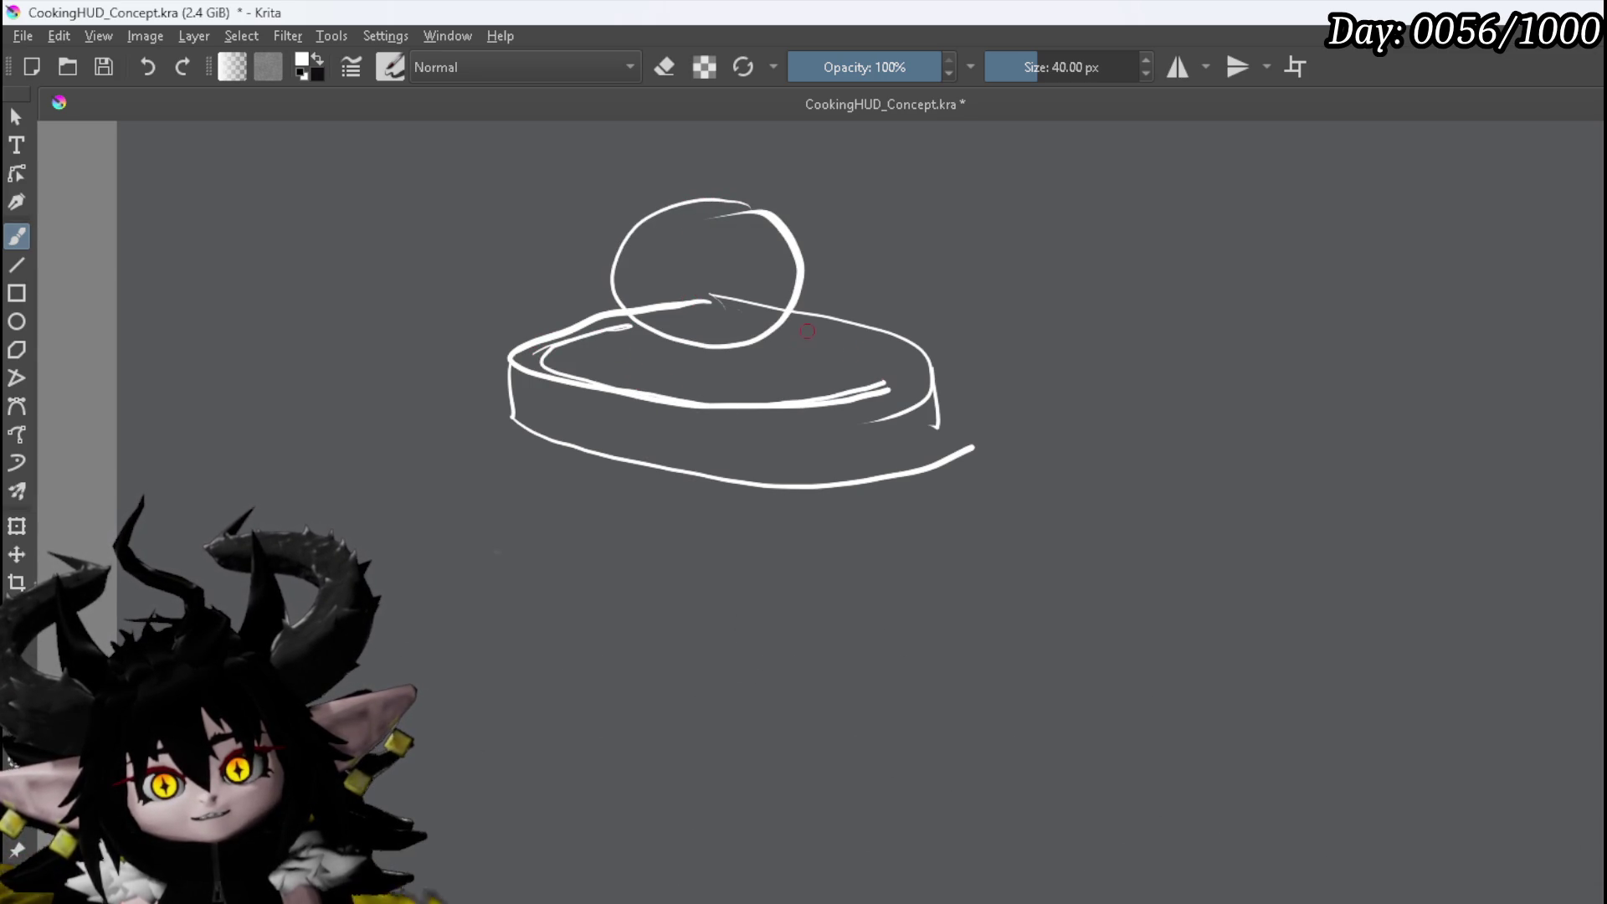
left_click_drag(789, 322, 883, 404)
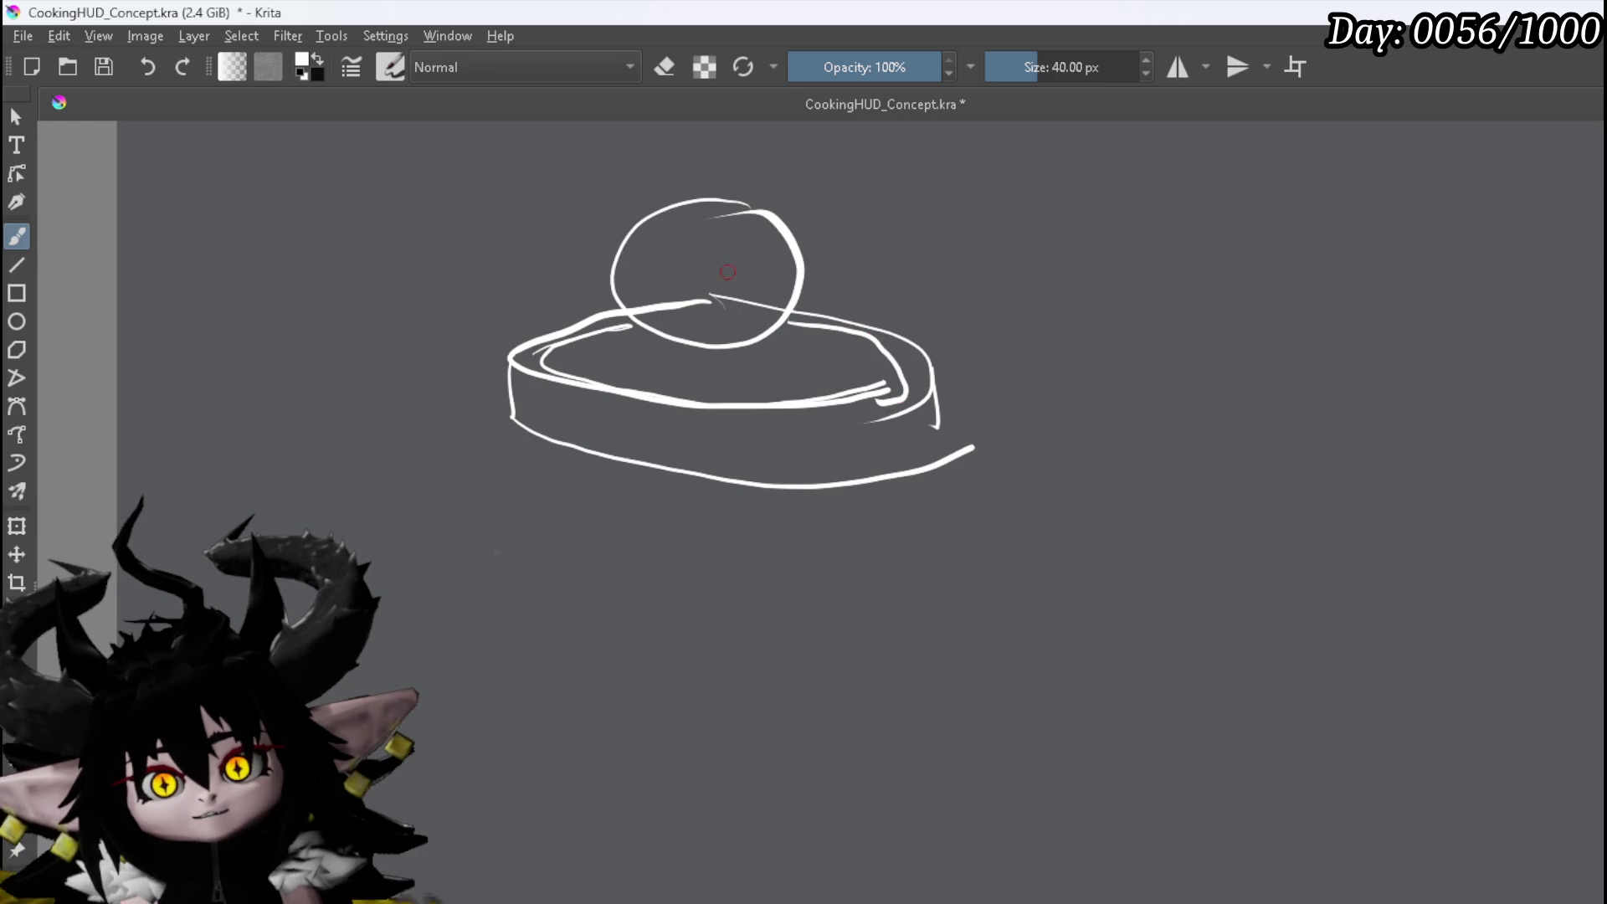
Add a centre loop and sparkles to the orb, a falling stream, and ripples in the pan
mouse_move(702, 257)
left_mouse_down()
mouse_move(740, 256)
mouse_move(655, 296)
mouse_move(704, 323)
left_mouse_up()
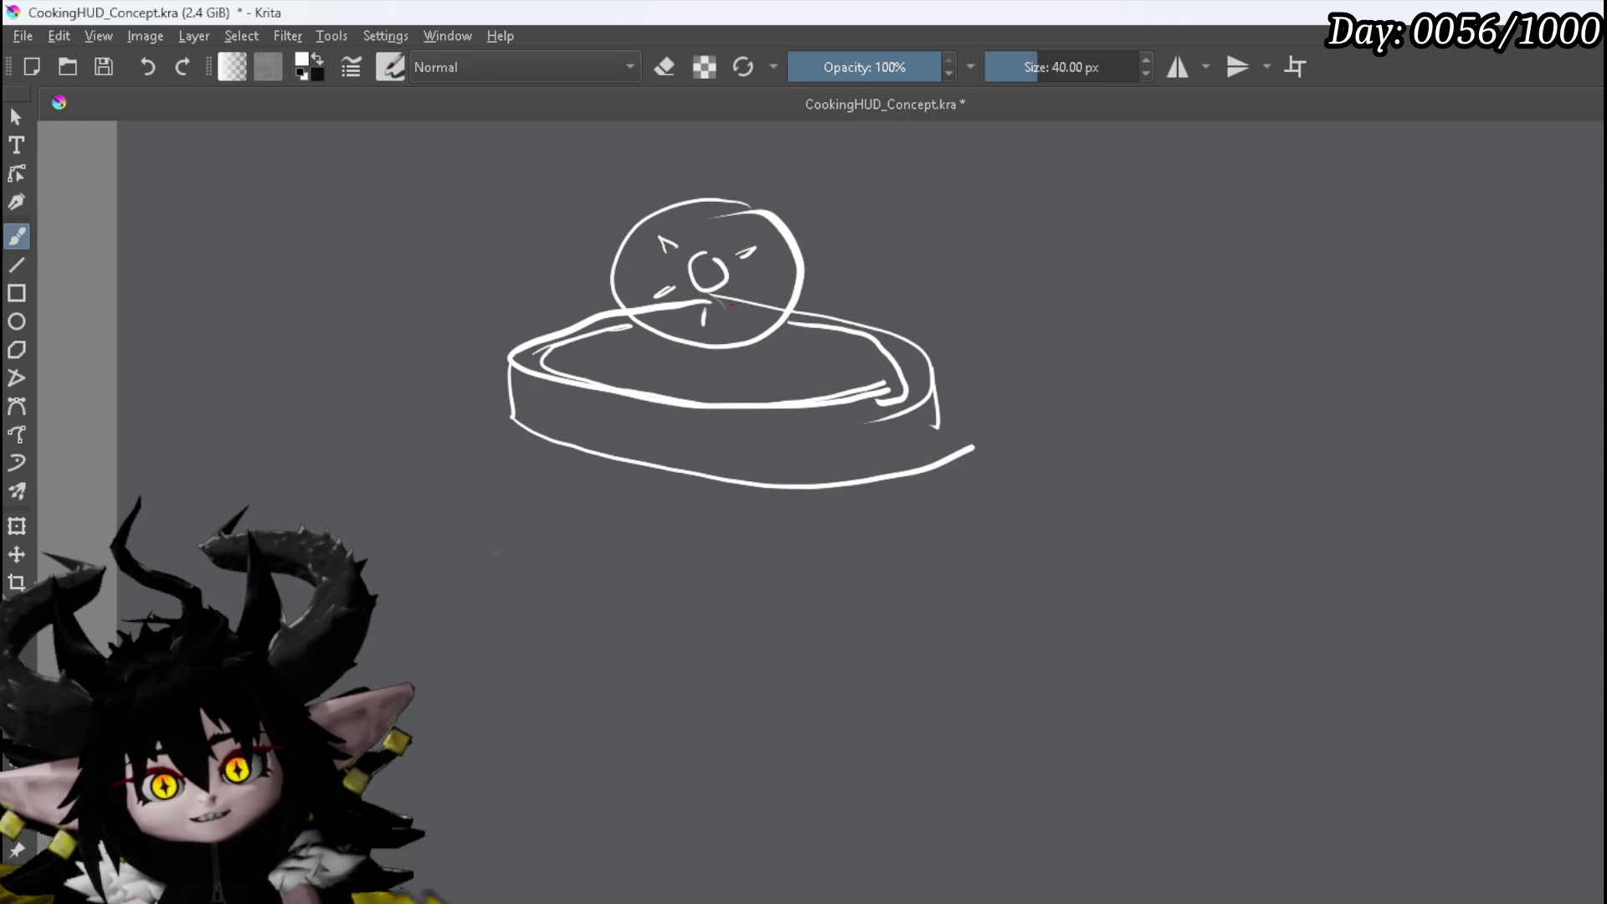
left_click_drag(714, 247, 706, 248)
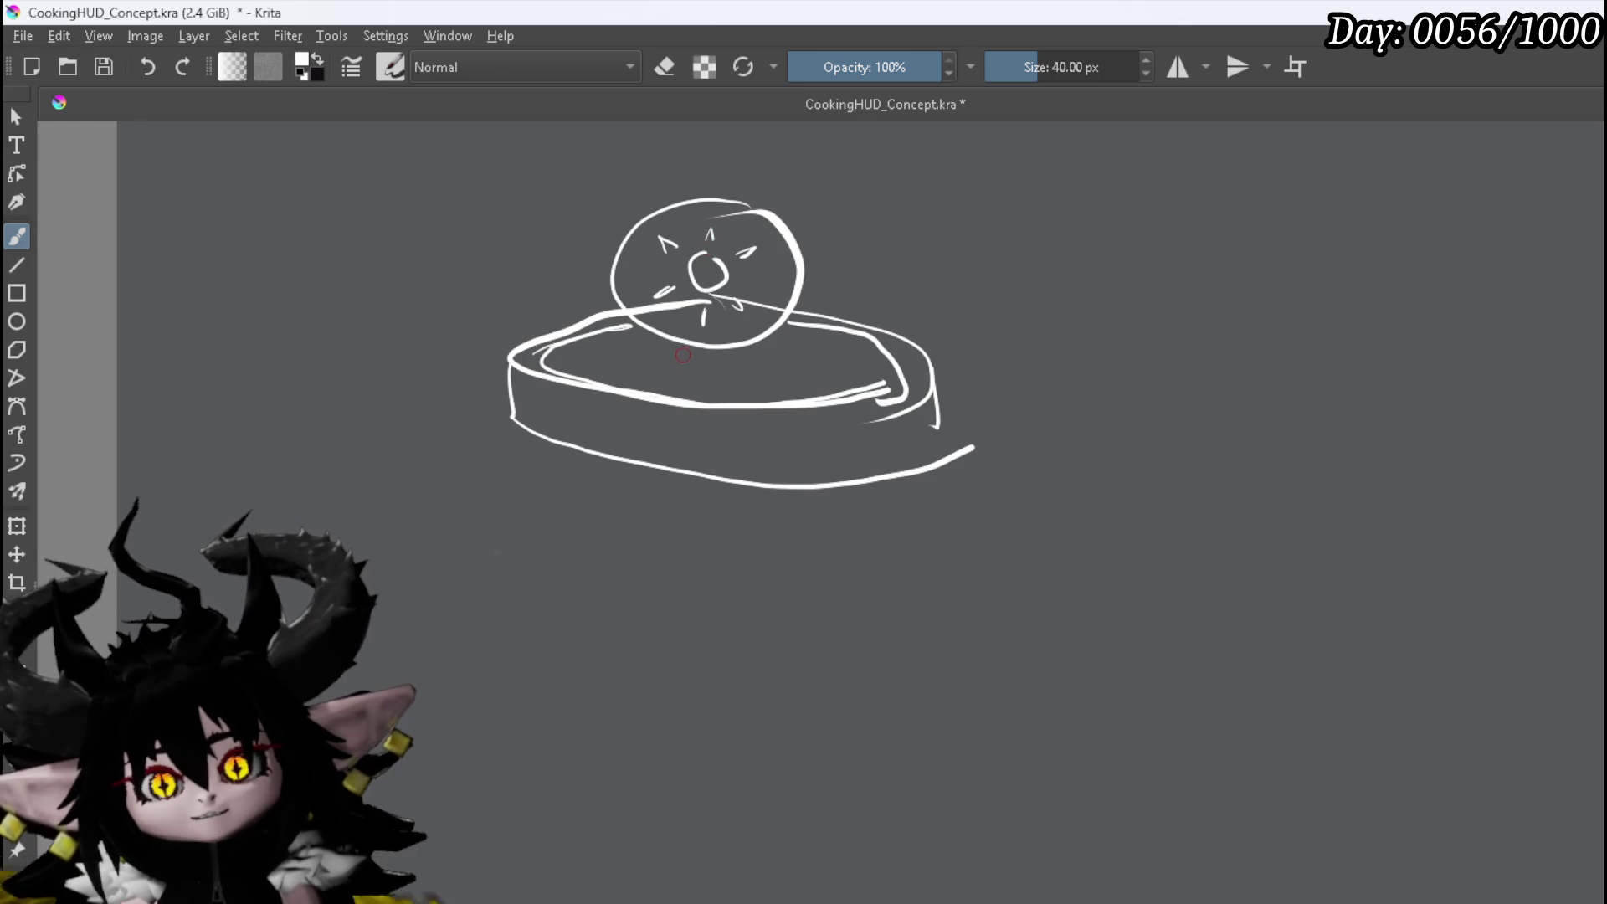
mouse_move(692, 346)
left_mouse_down()
mouse_move(696, 390)
mouse_move(716, 392)
left_mouse_up()
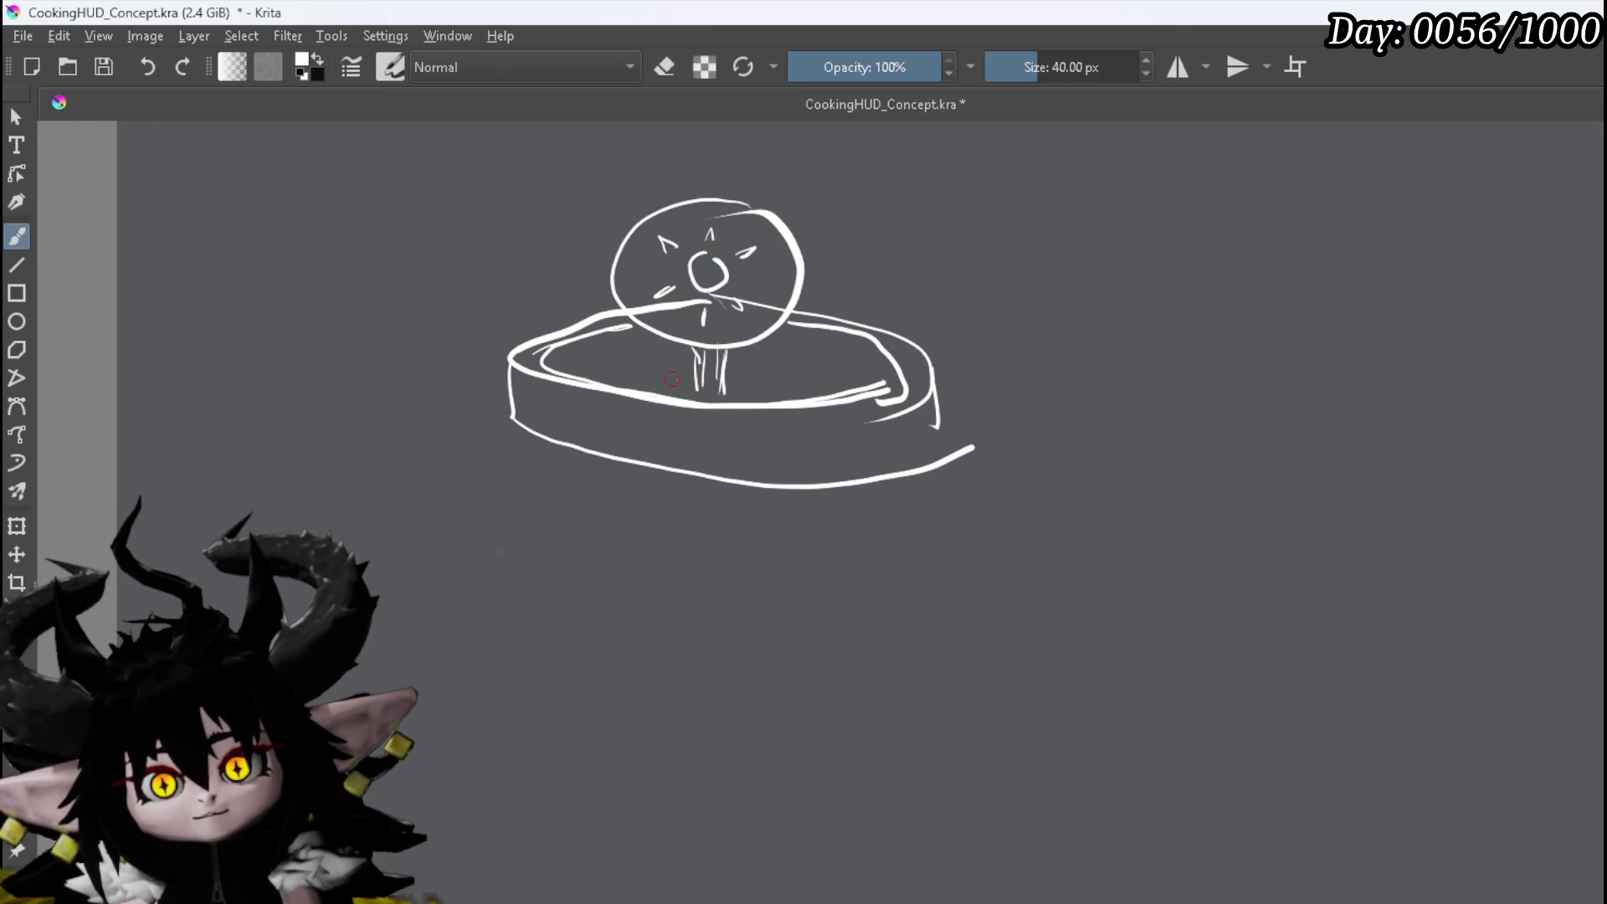
left_click_drag(626, 370, 791, 381)
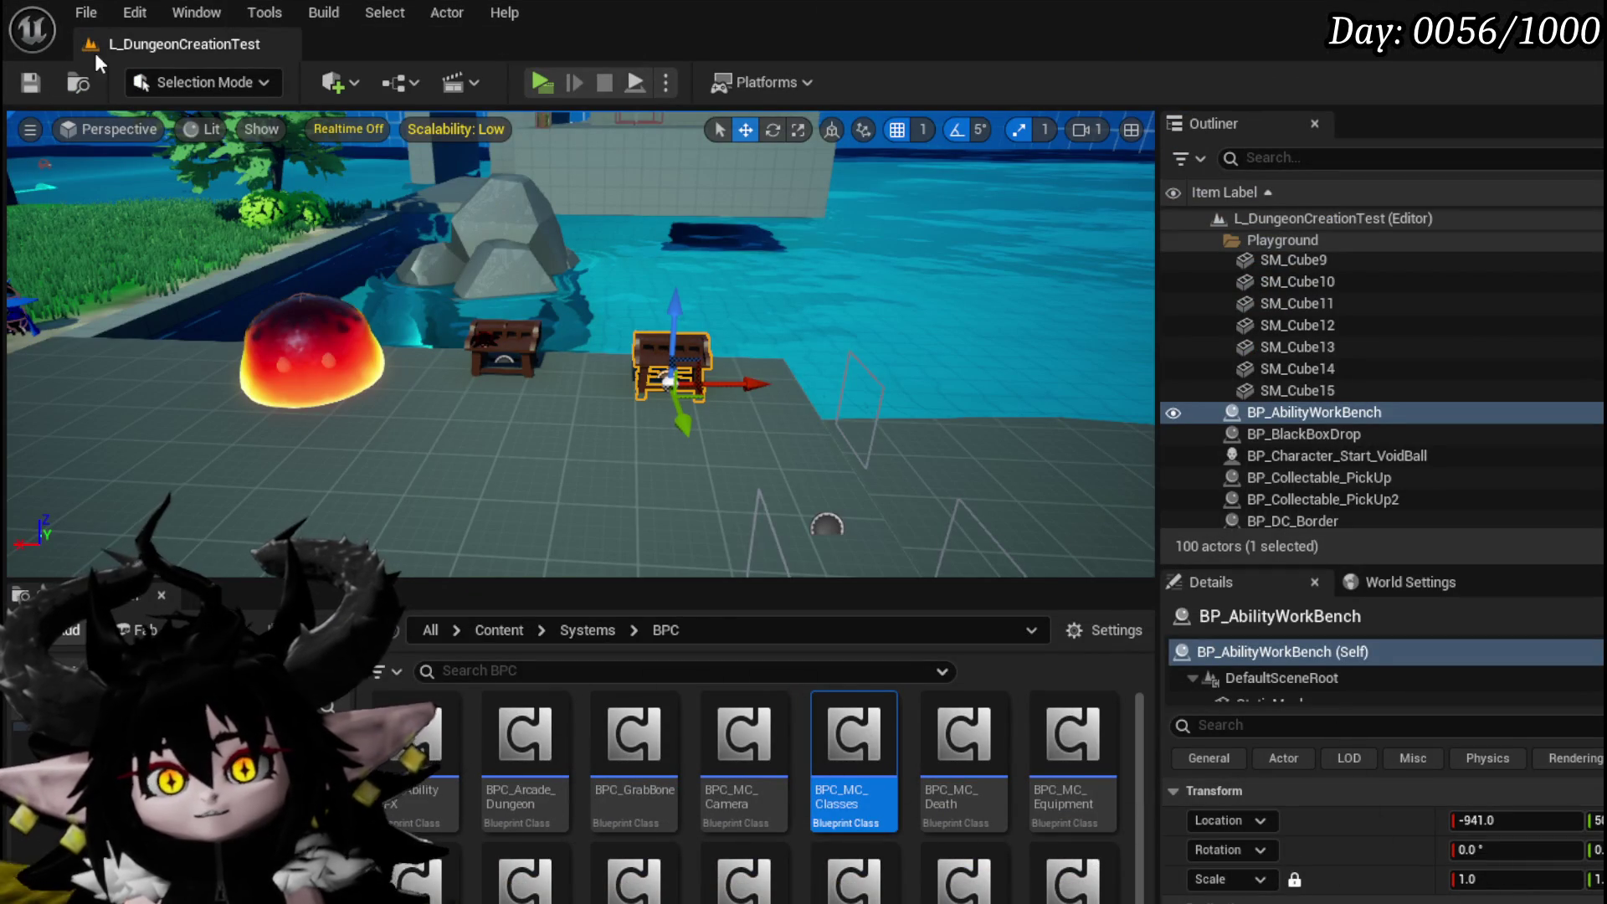
Save the Unreal level with Ctrl+S and exit the Play-in-Editor preview with Esc
key("ctrl+s")
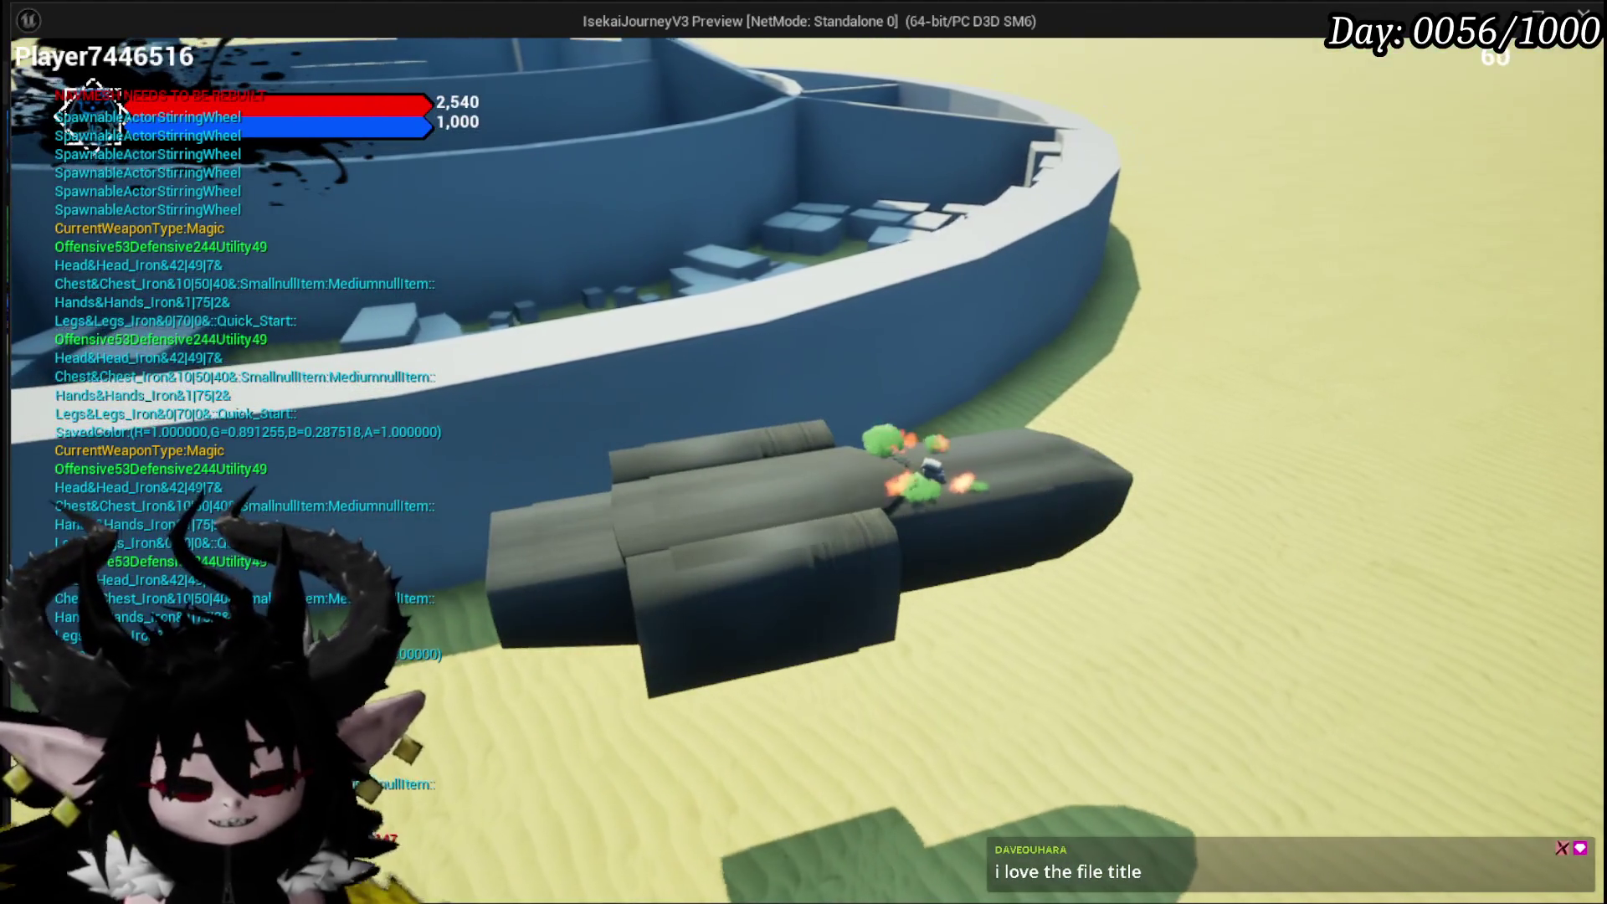
key("Escape")
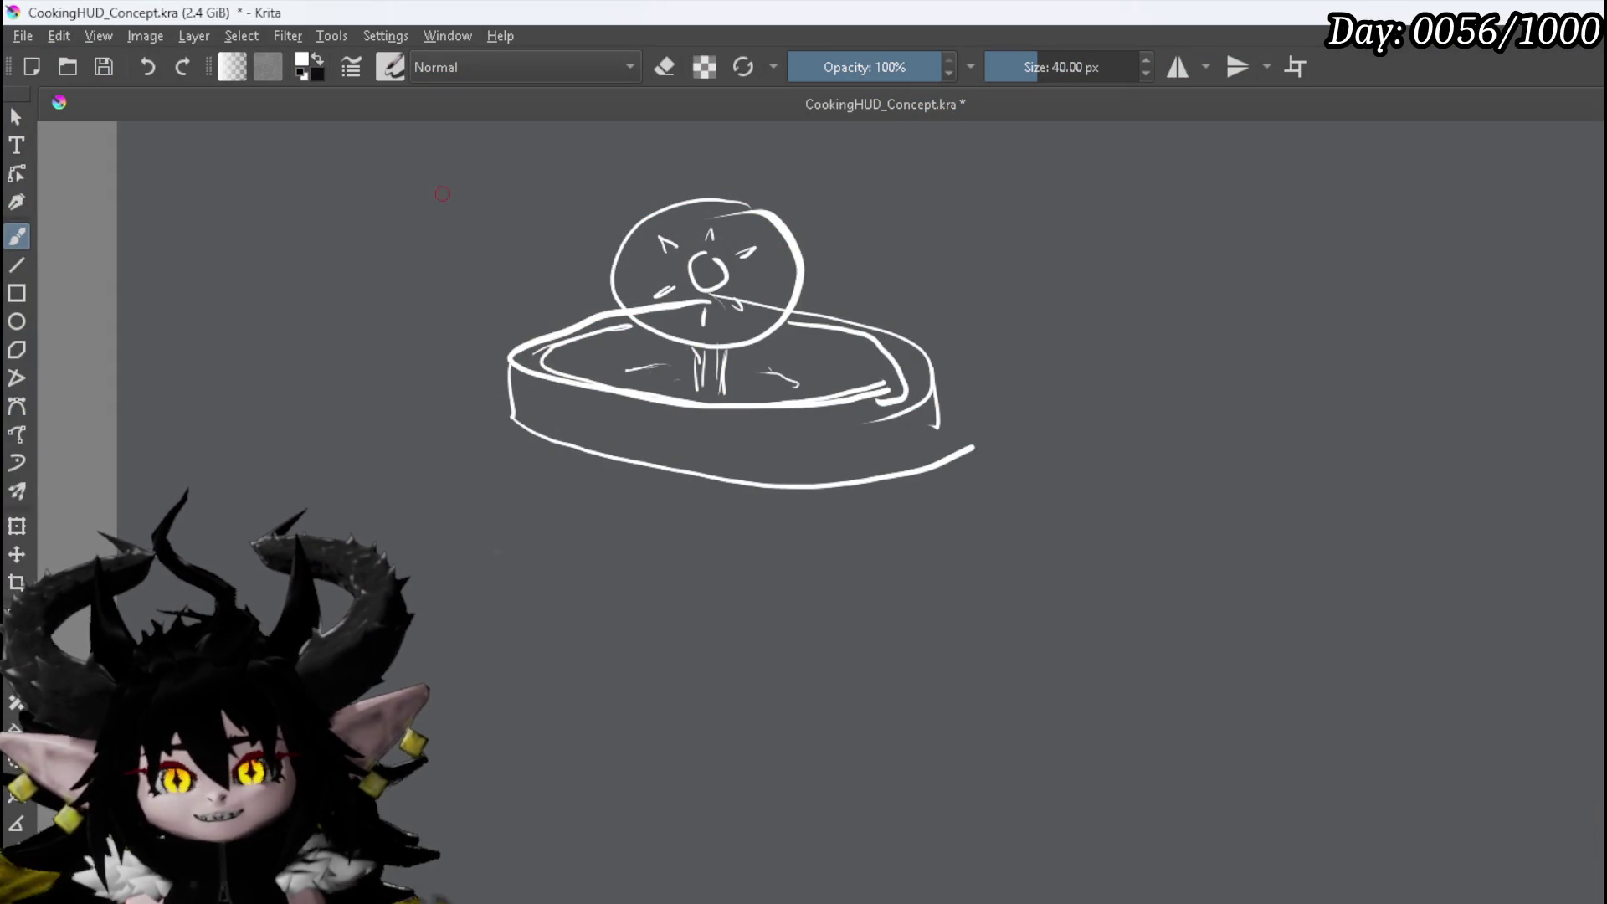
Draw wavy background lines right of, above, lower-left of and beside the pan
left_click_drag(665, 339, 810, 408)
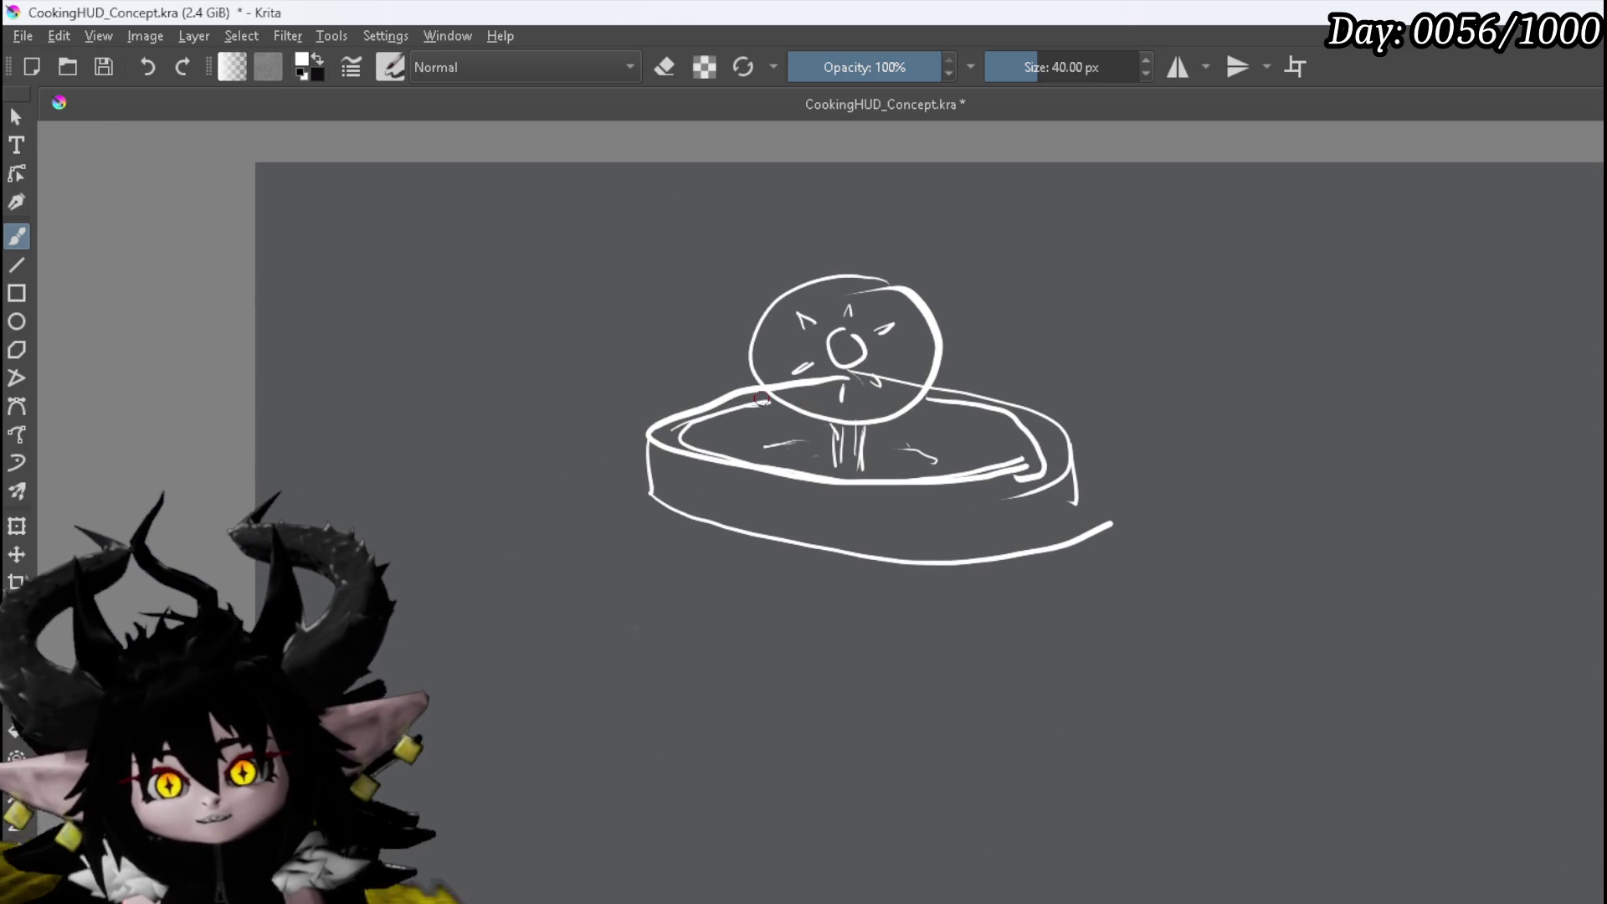
key("e")
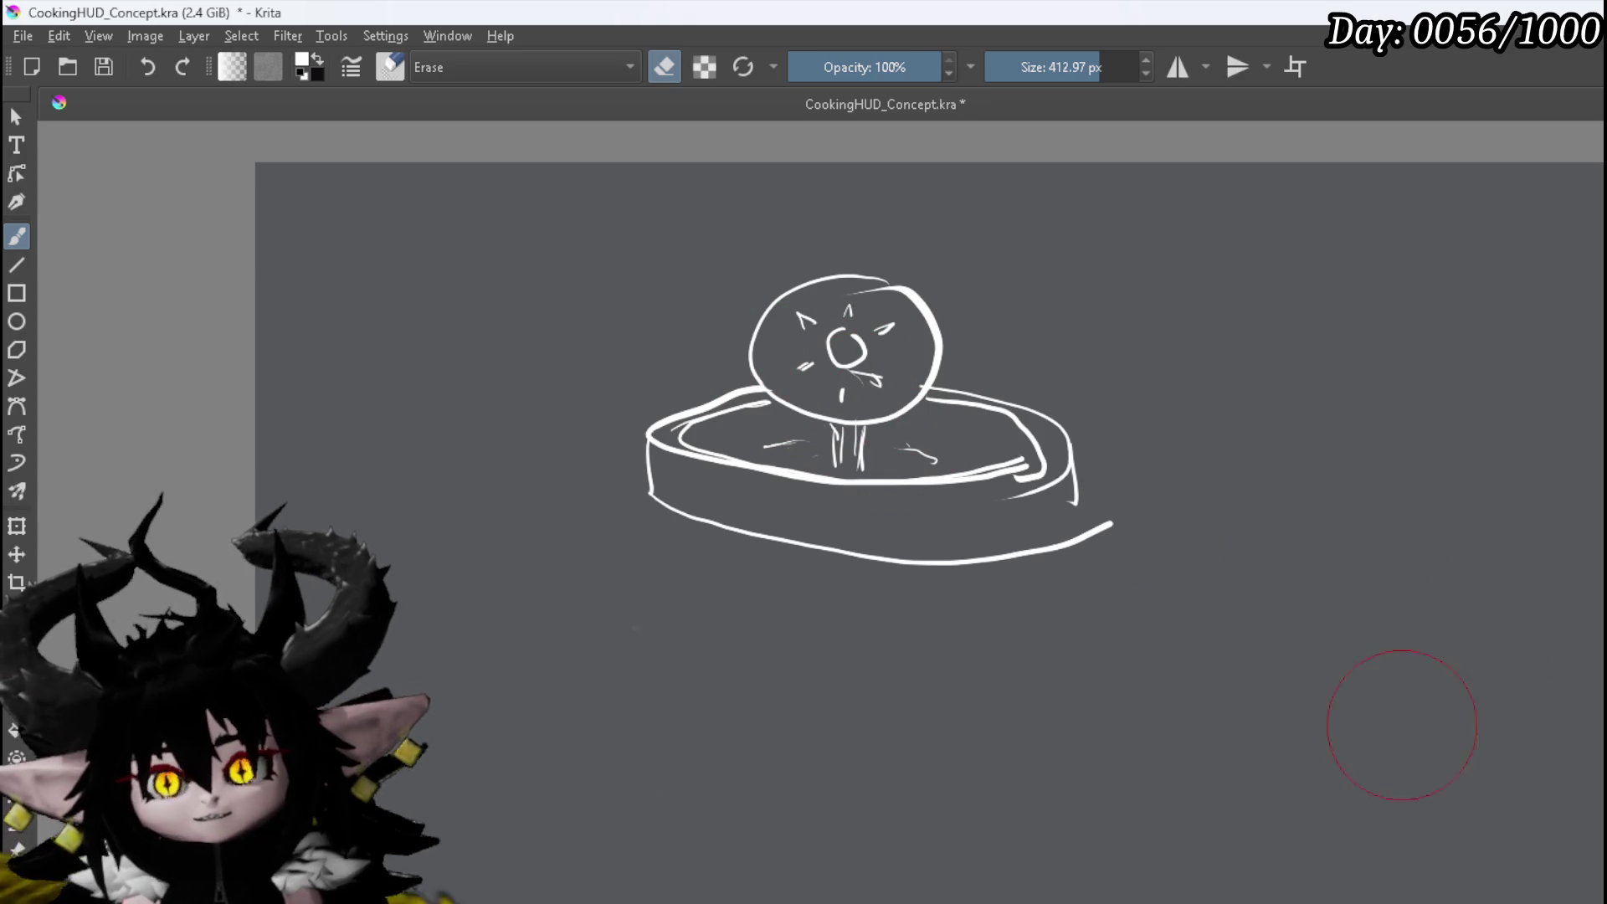
key("e")
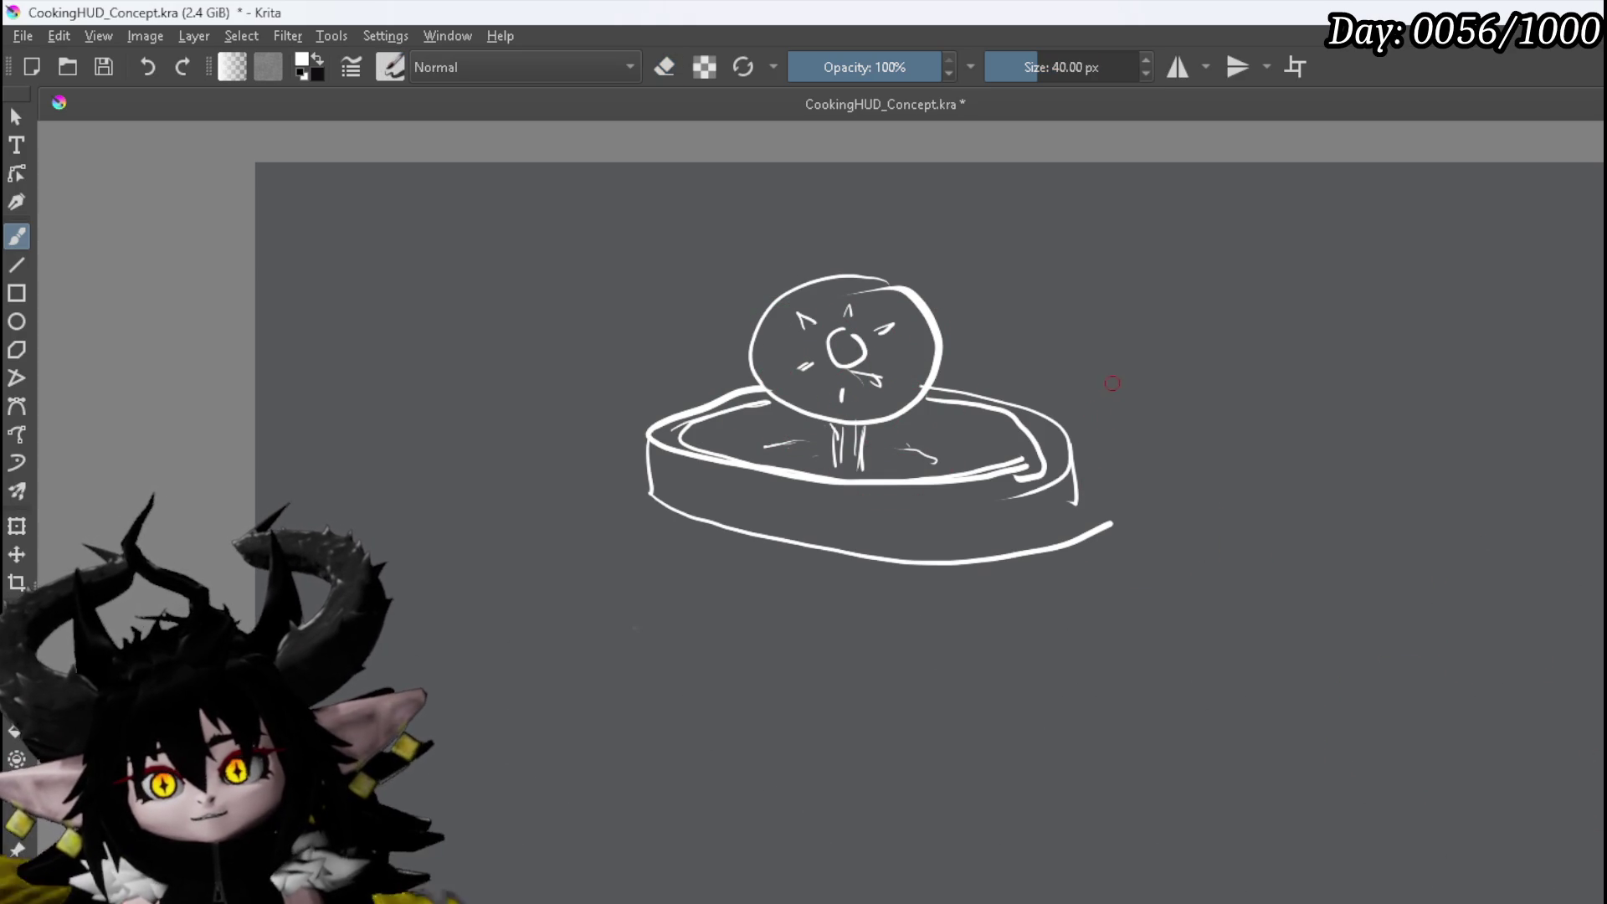
left_click_drag(1026, 309, 1197, 320)
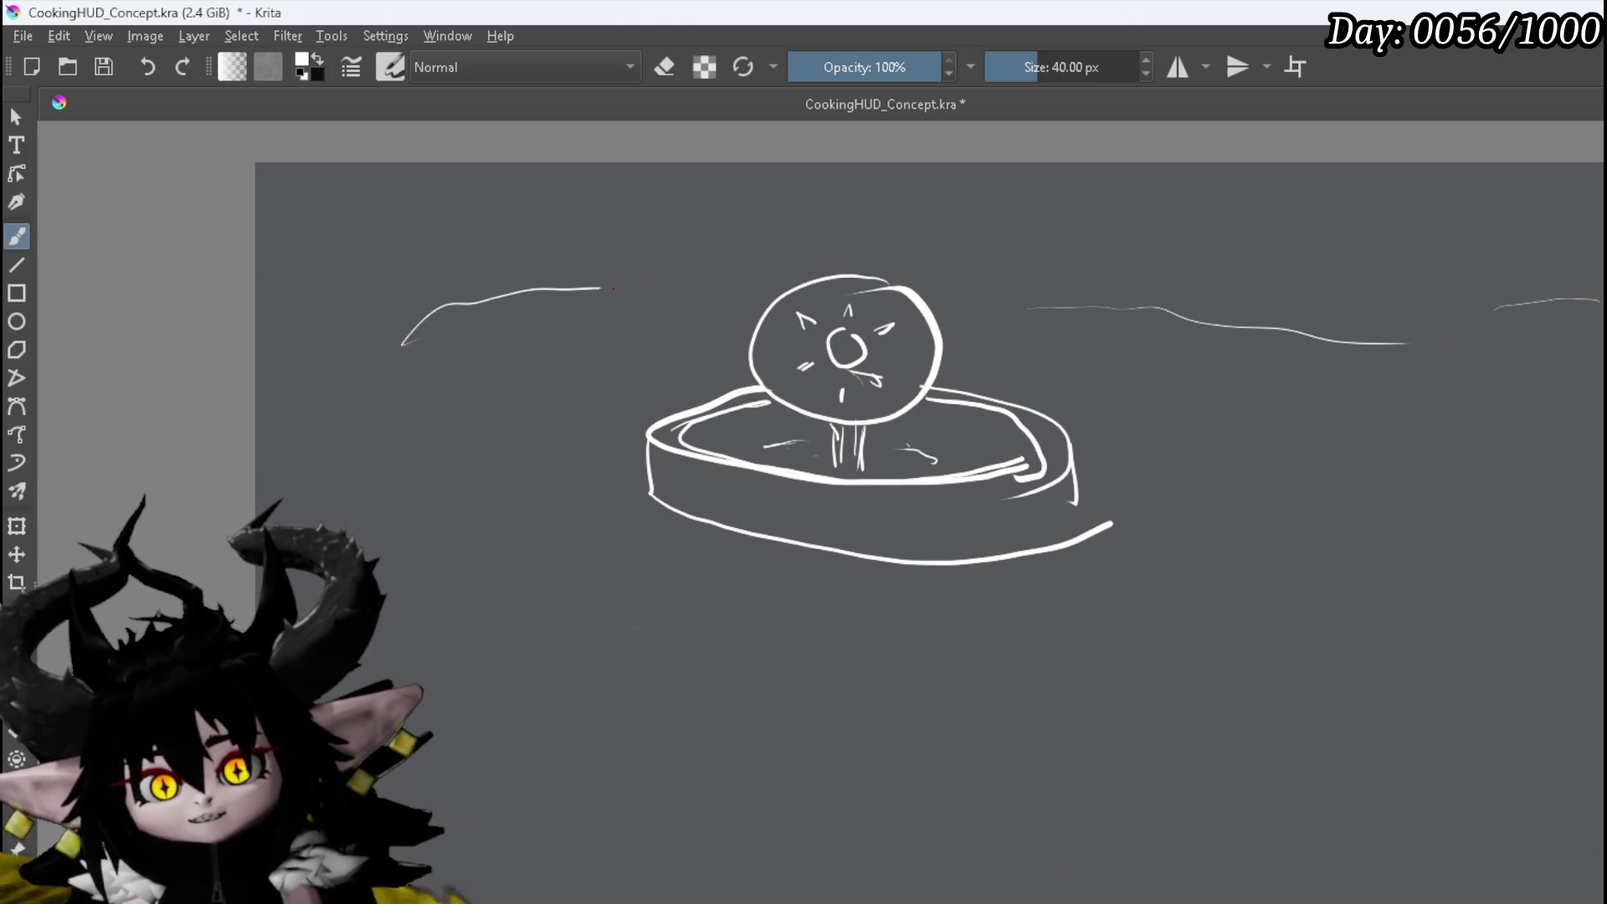
left_click_drag(725, 267, 925, 270)
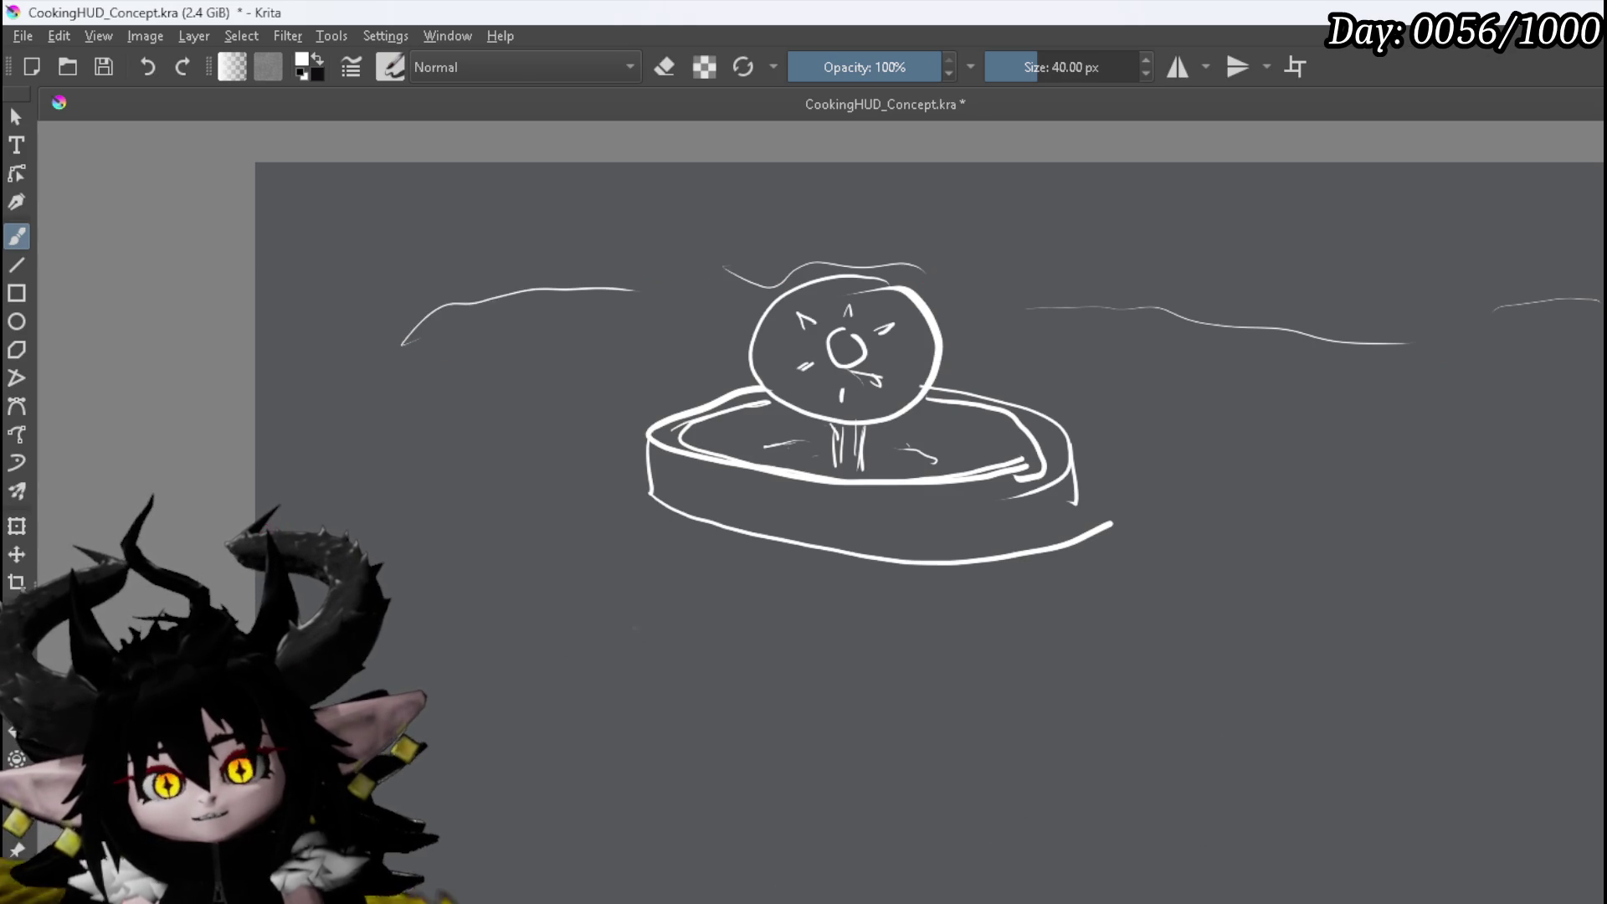
left_click_drag(317, 508, 501, 745)
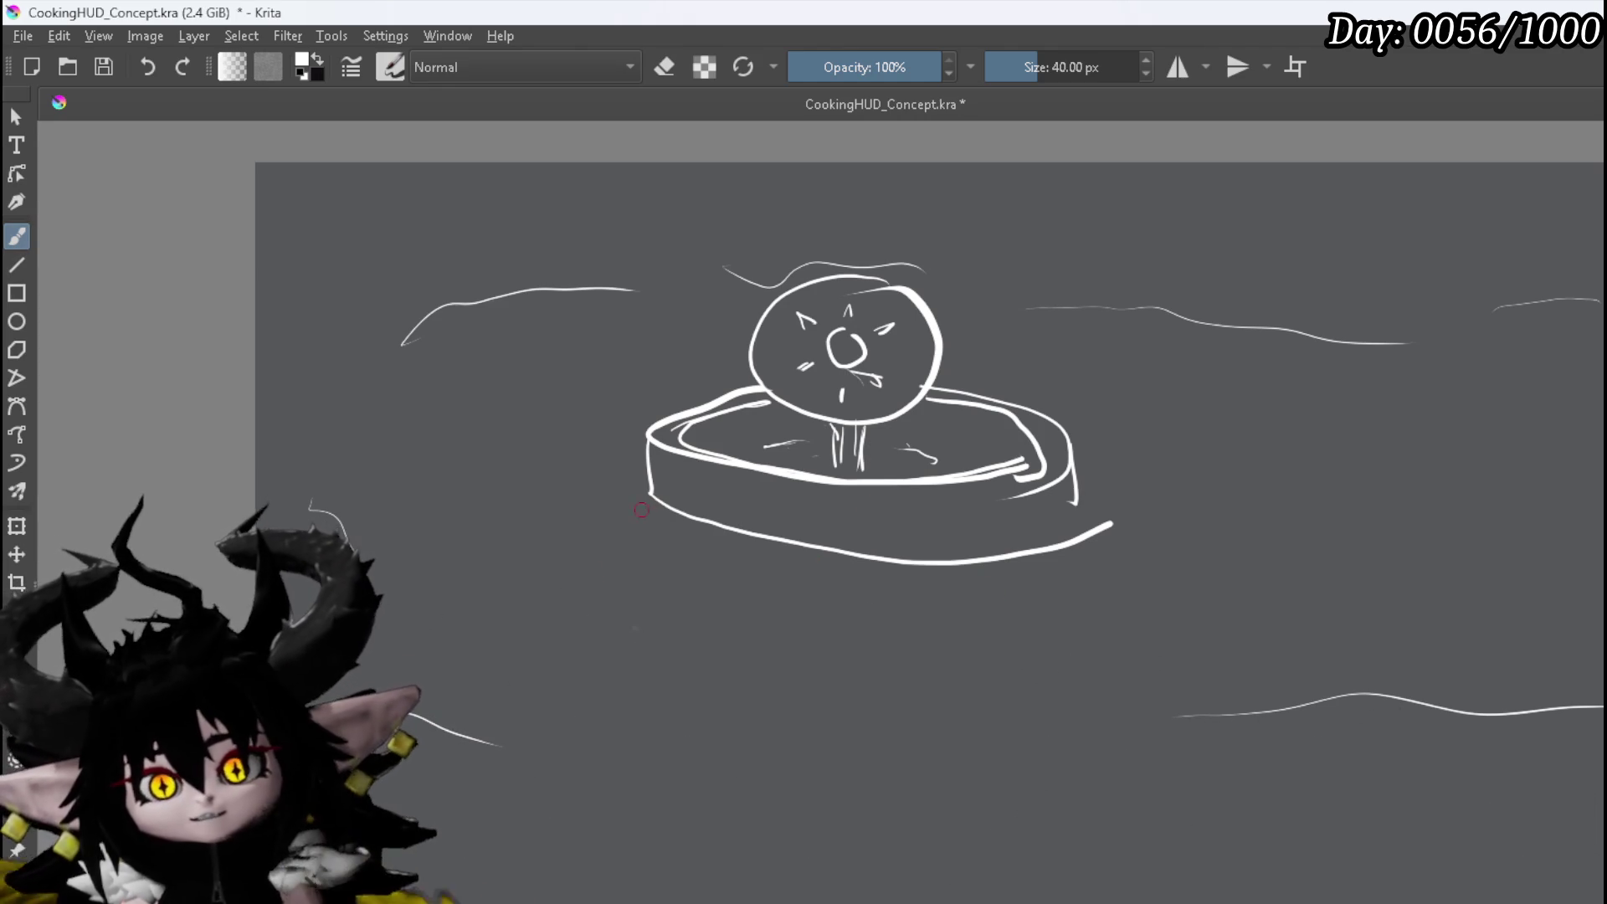
left_click_drag(551, 472, 789, 474)
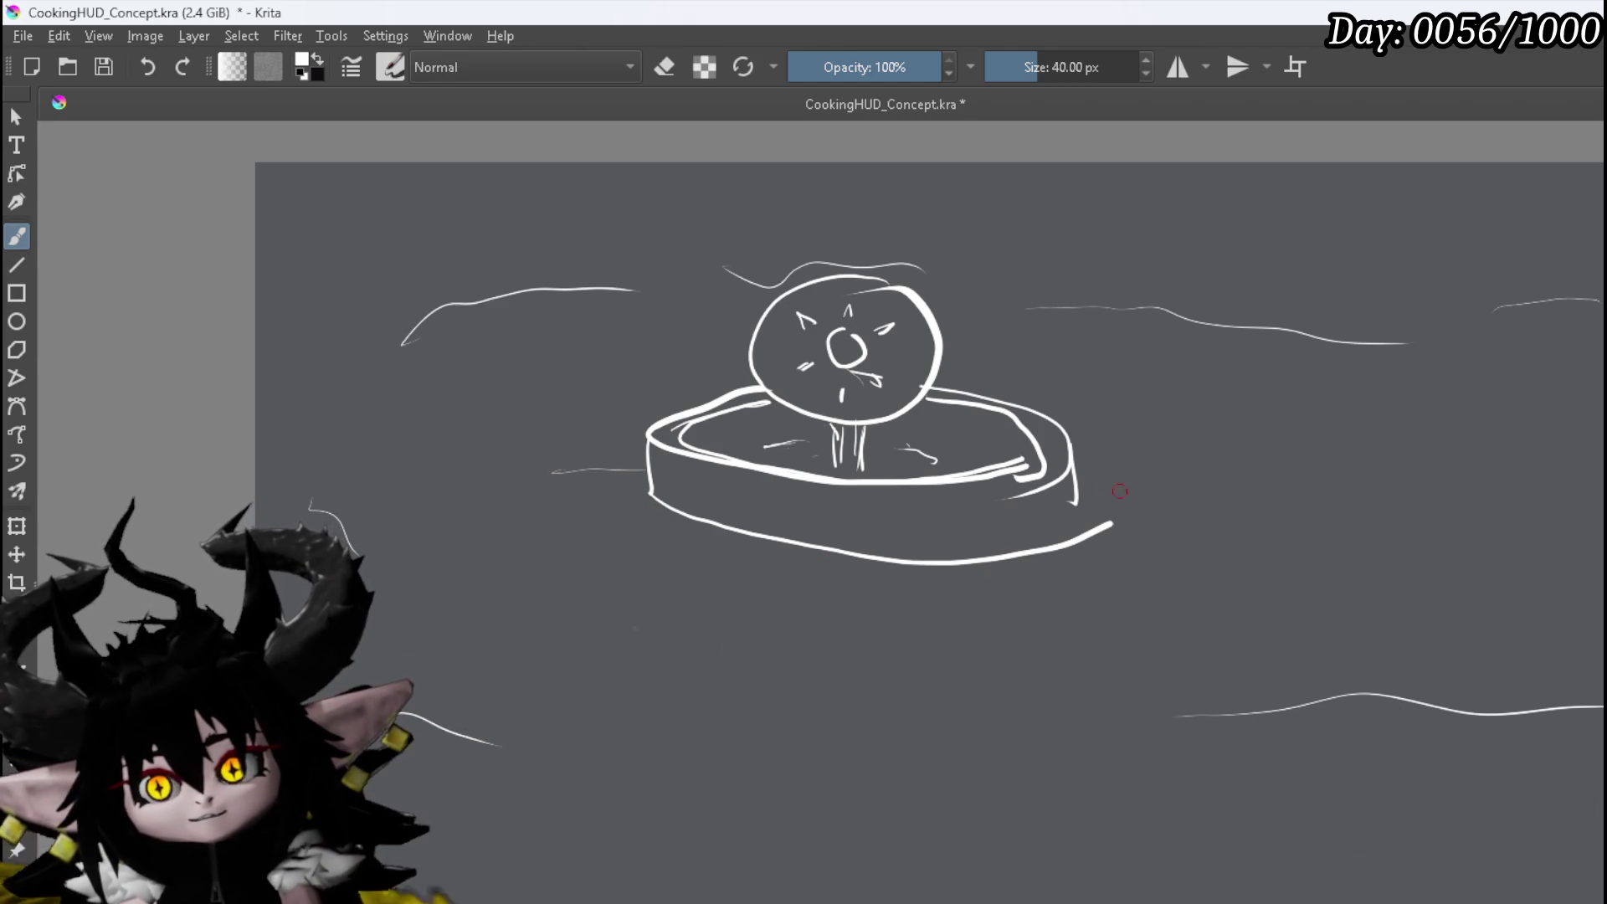
left_click_drag(1095, 472, 1226, 490)
Erase part of the pan's bottom curve, redraw it, and add a small mark on the right
key("e")
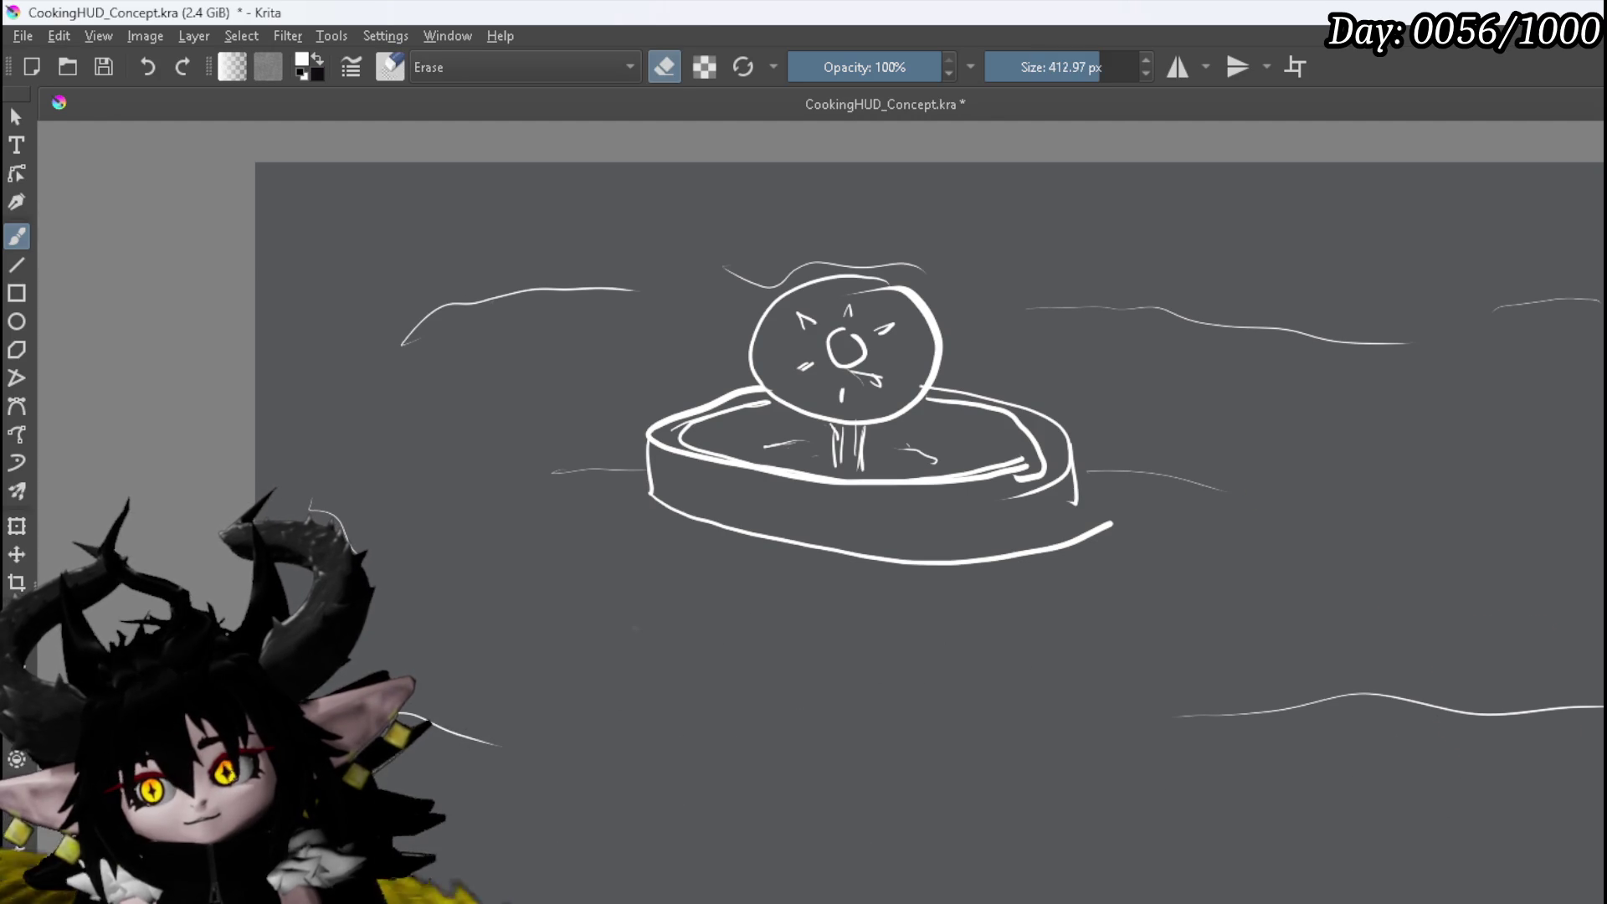
mouse_move(1018, 550)
left_mouse_down()
mouse_move(1077, 531)
mouse_move(996, 552)
left_mouse_up()
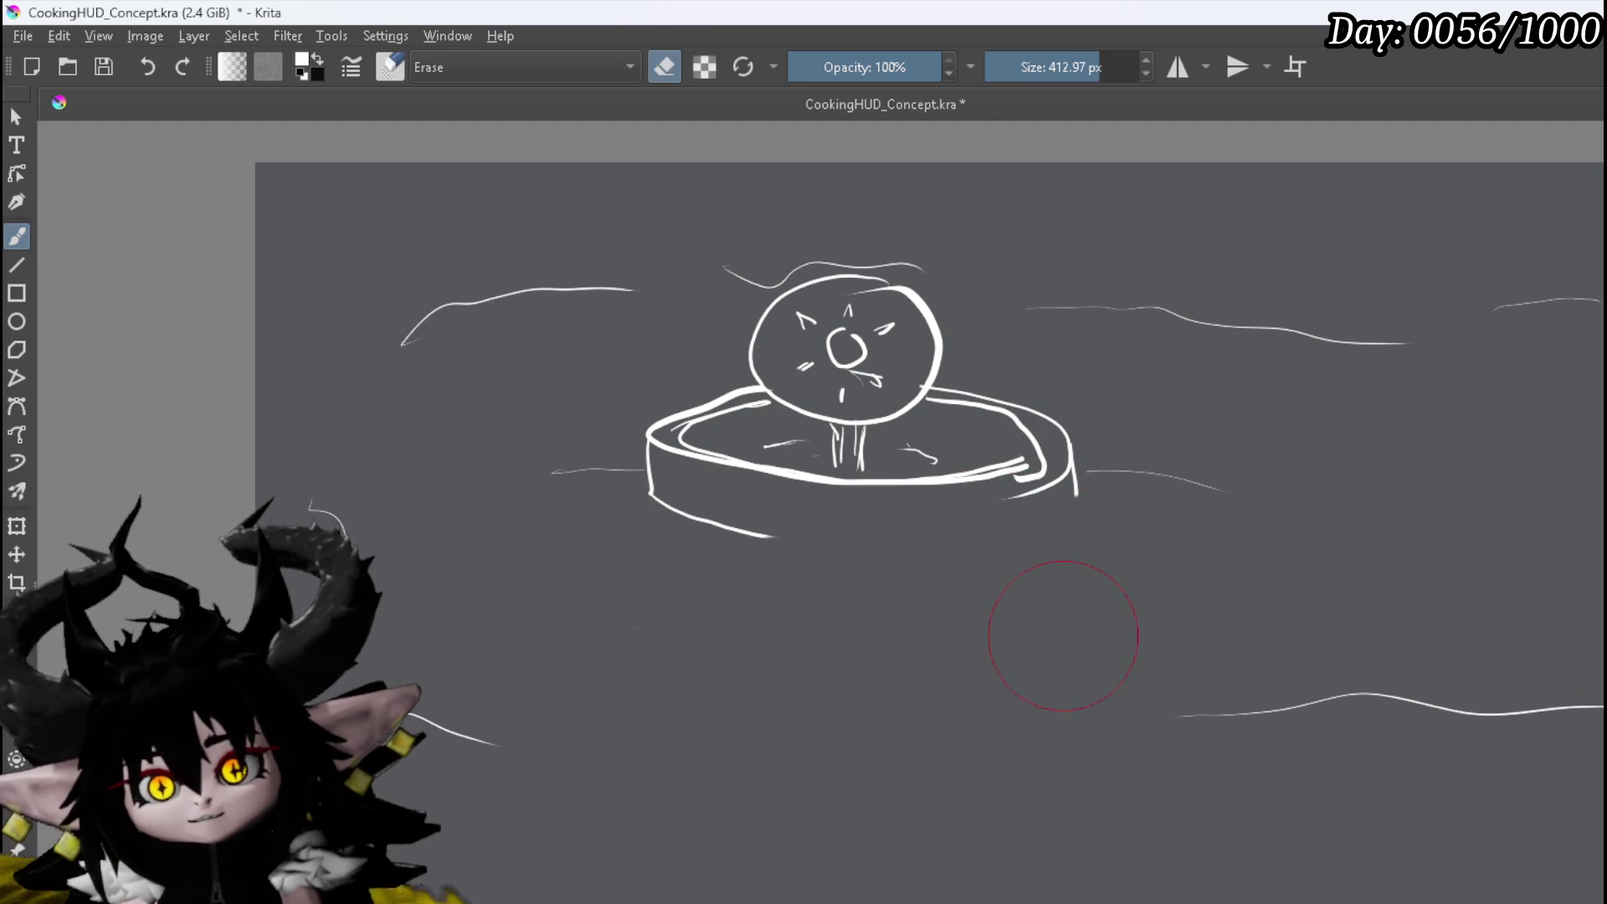
key("e")
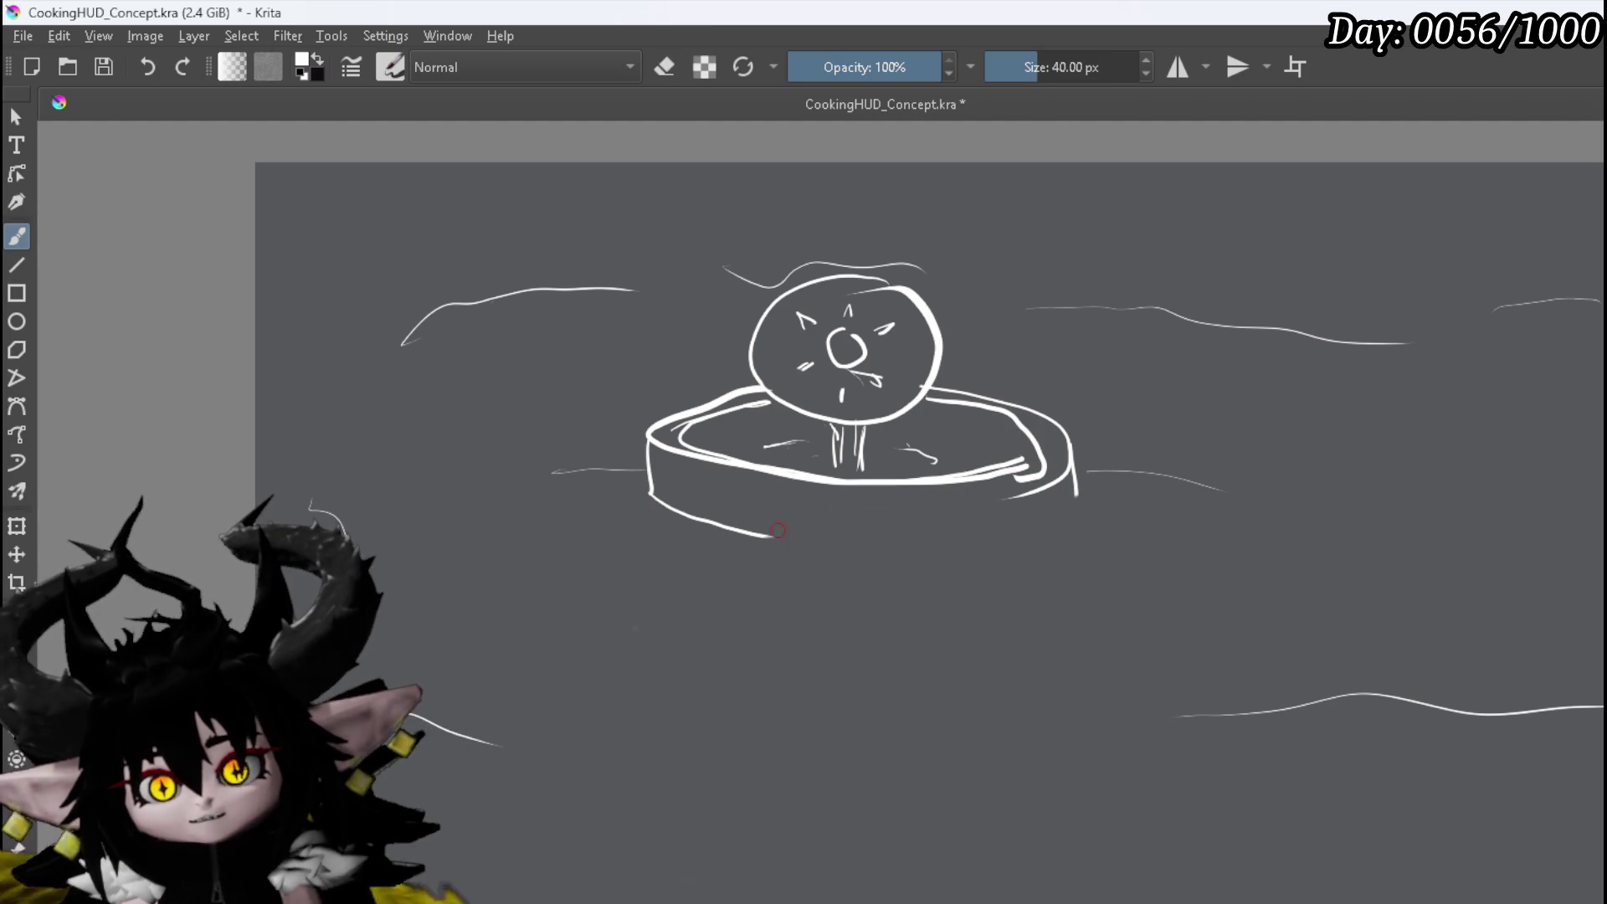
mouse_move(762, 535)
left_mouse_down()
mouse_move(1027, 518)
mouse_move(787, 536)
left_mouse_up()
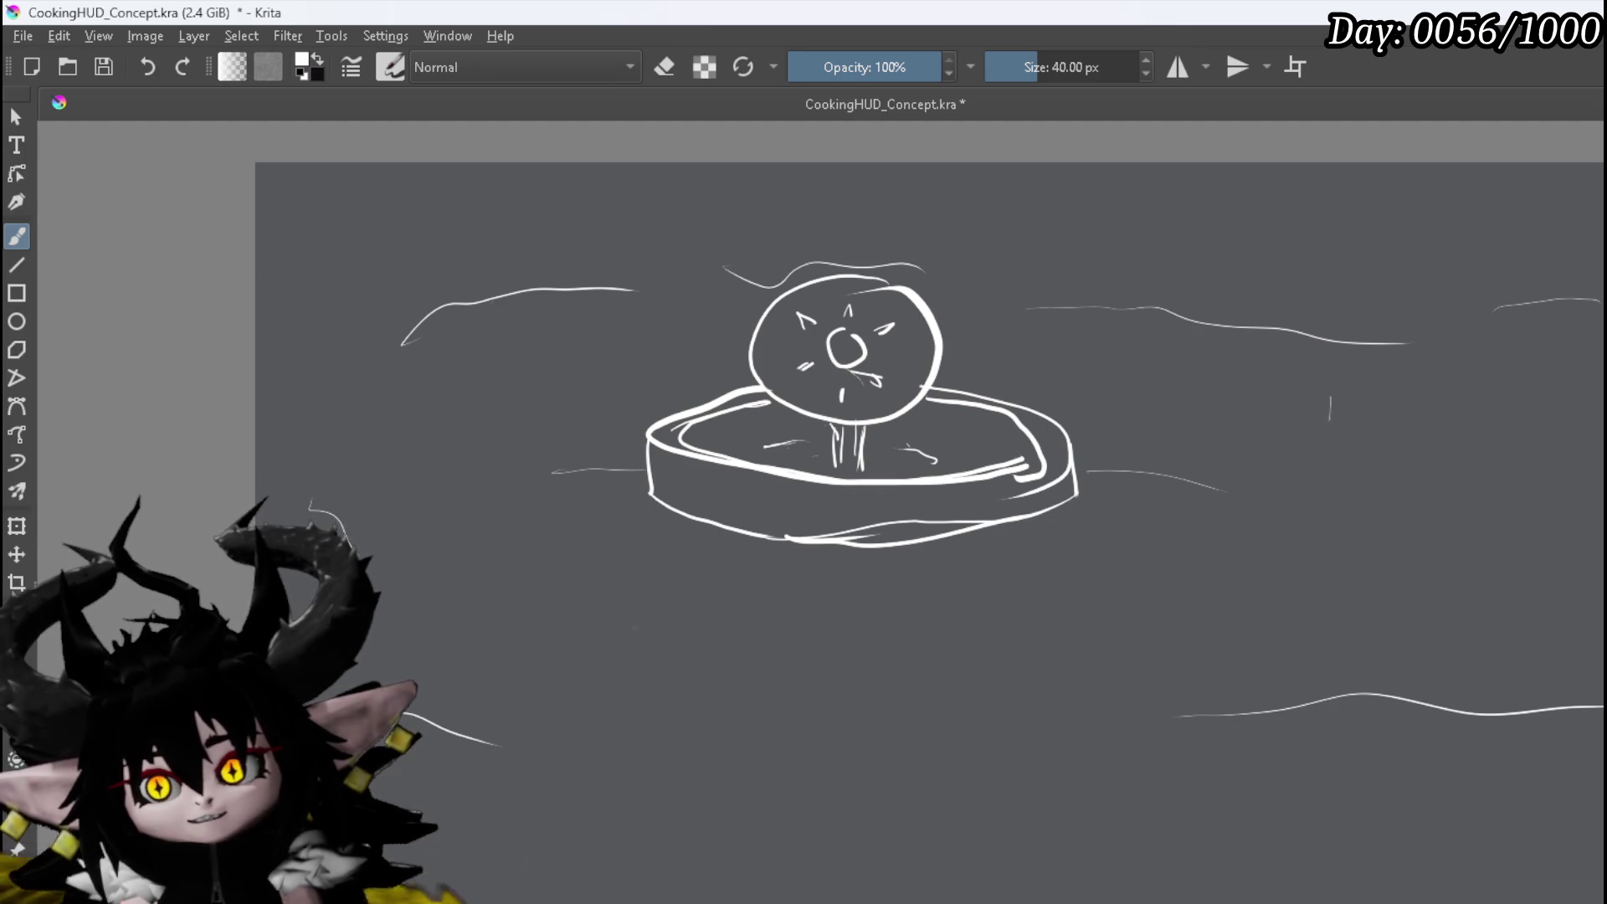
left_click_drag(1303, 466, 1323, 483)
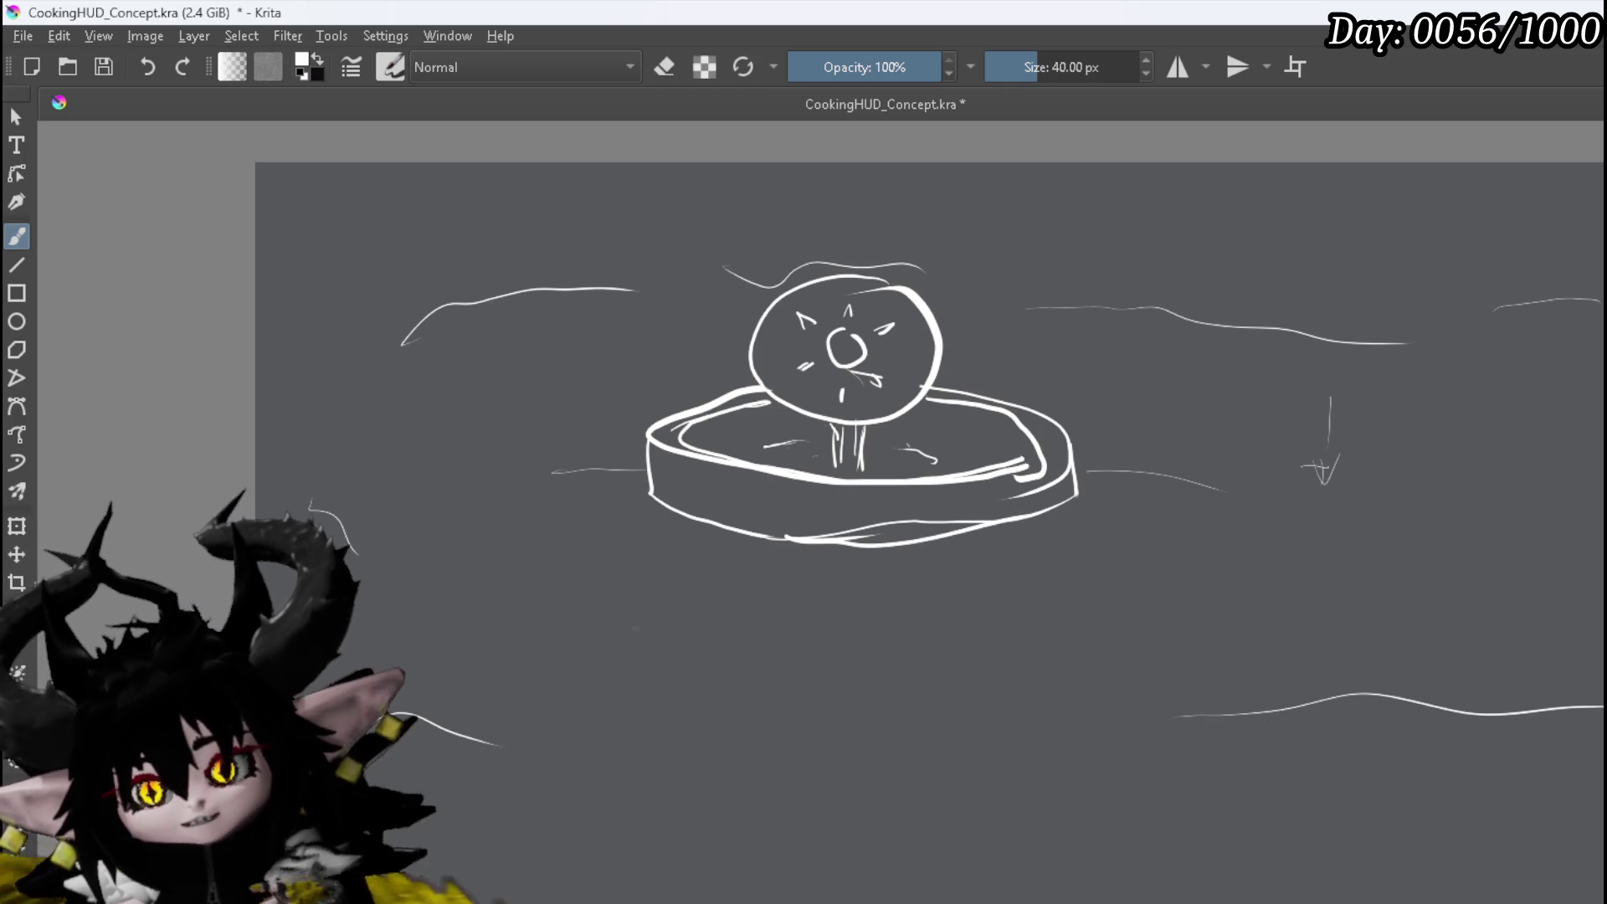
Erase the orb, pan, side lines and long wavy line, then switch back to the brush
key("e")
mouse_move(887, 276)
left_mouse_down()
mouse_move(719, 332)
mouse_move(466, 319)
mouse_move(351, 508)
left_mouse_up()
mouse_move(579, 668)
left_mouse_down()
mouse_move(592, 503)
mouse_move(850, 352)
mouse_move(1022, 413)
mouse_move(1031, 378)
left_mouse_up()
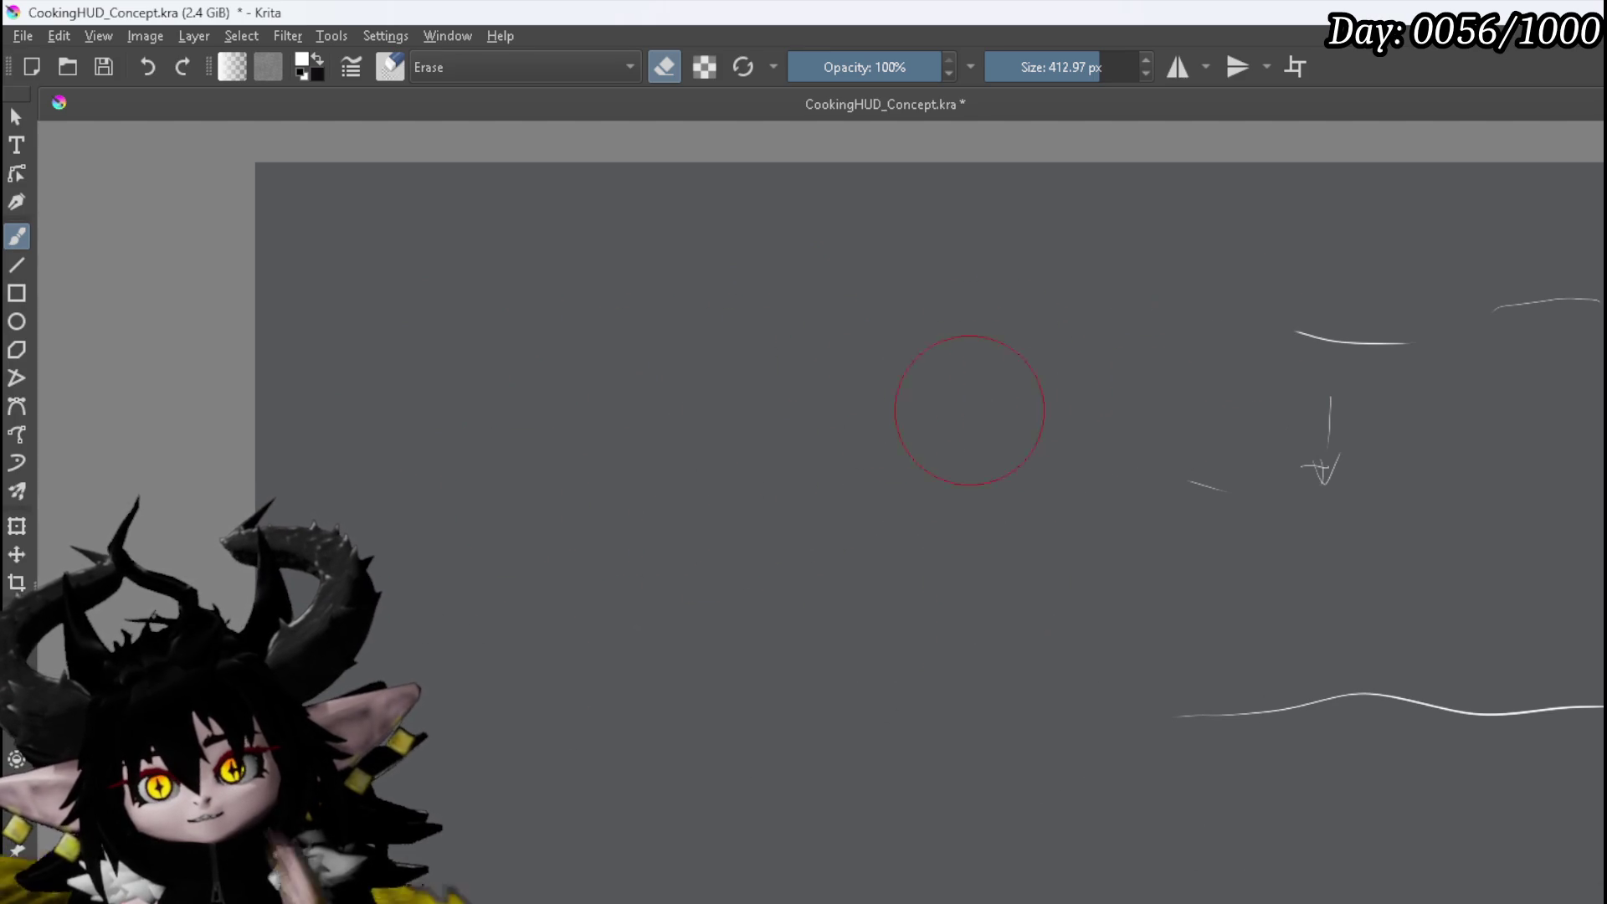
left_click_drag(1296, 519, 1543, 288)
left_click_drag(1599, 708, 1043, 679)
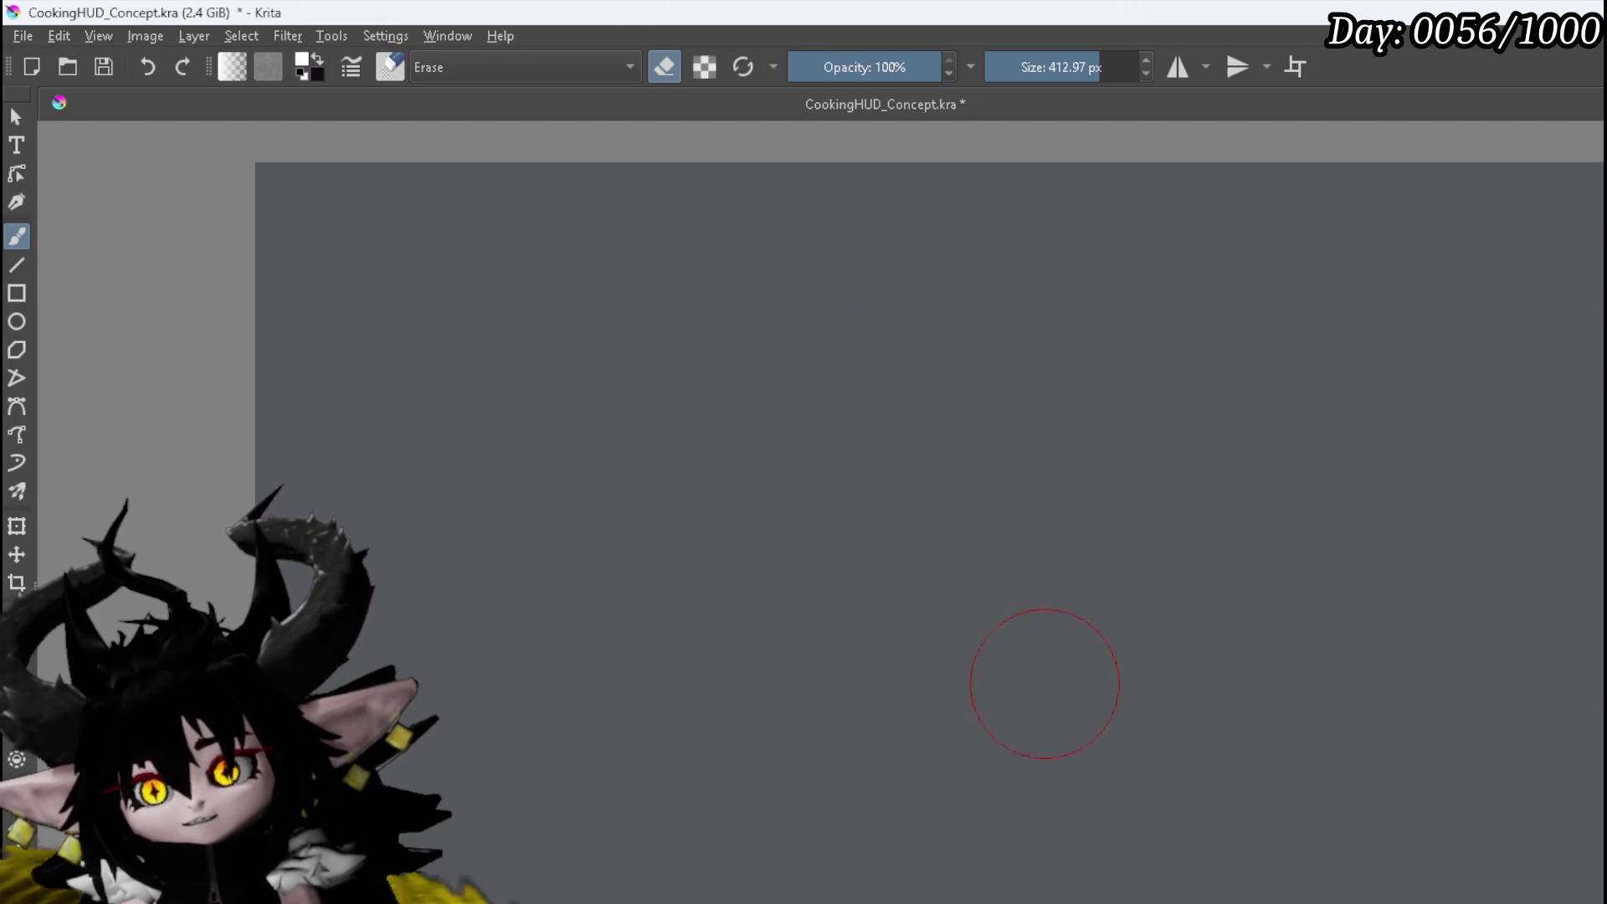
key("e")
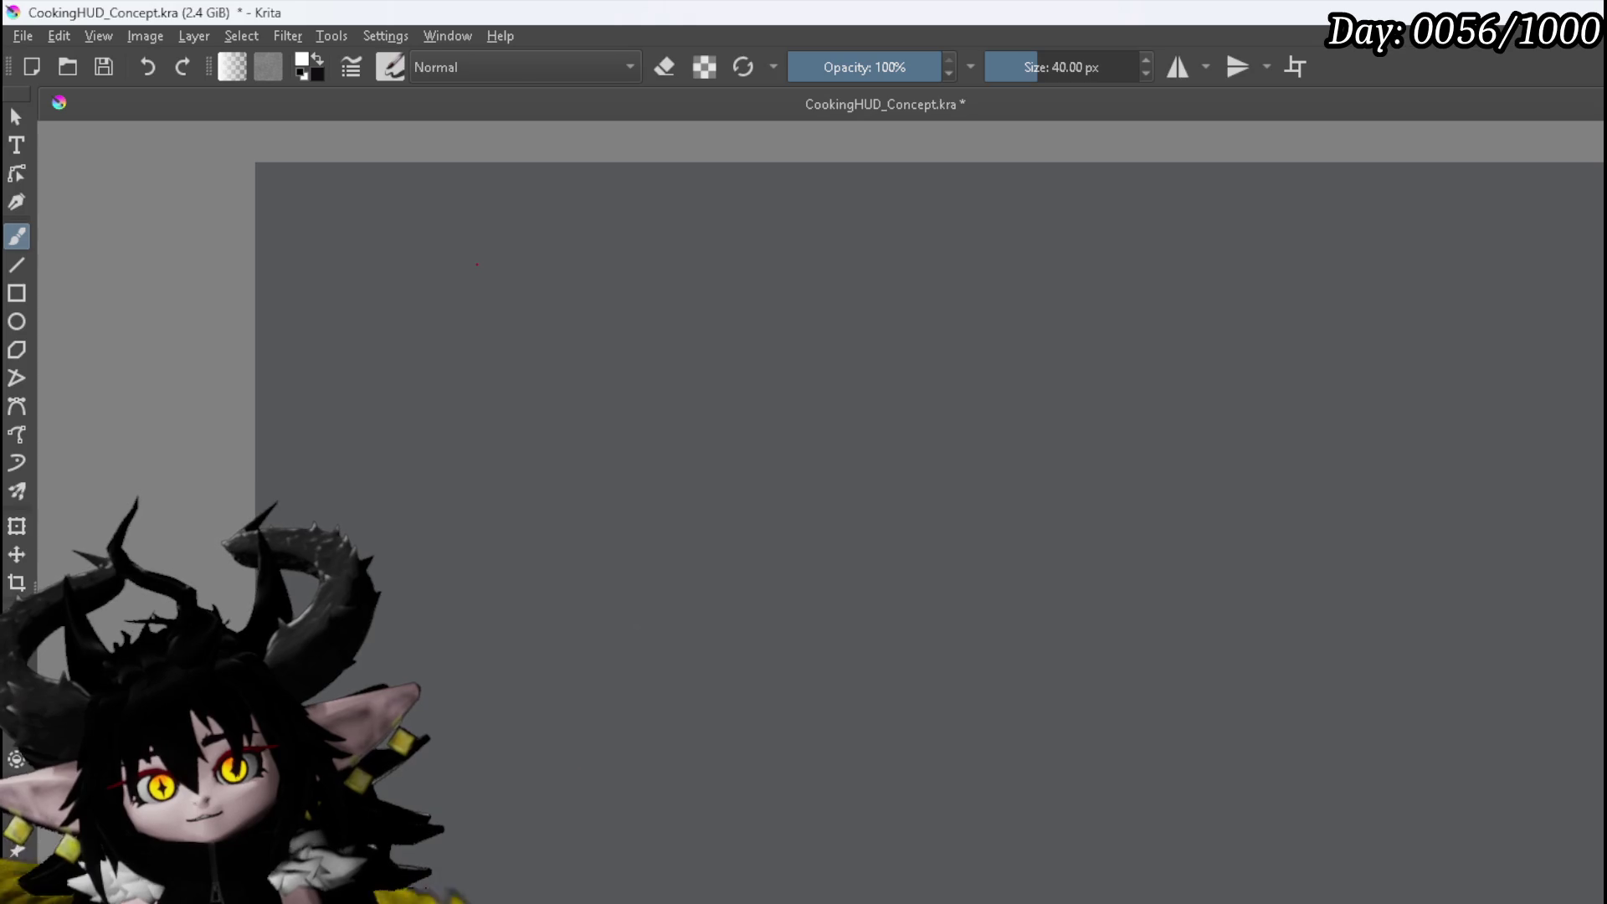
Draw a curved looping arrow and start a small circle to its right
left_click_drag(498, 282, 413, 342)
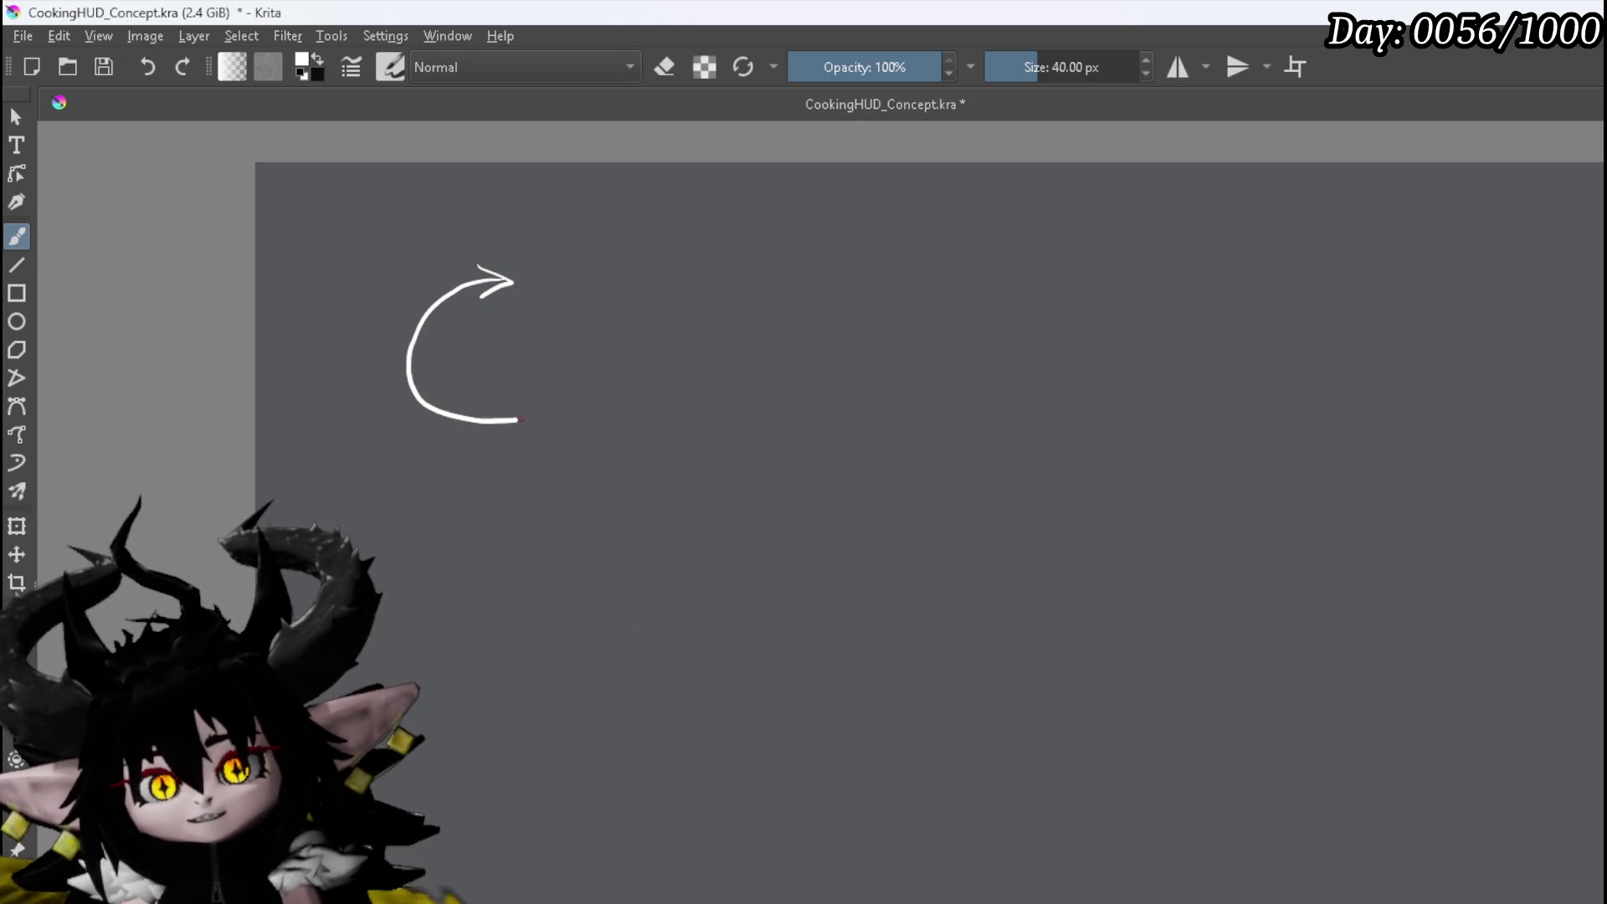
left_click_drag(584, 319, 537, 291)
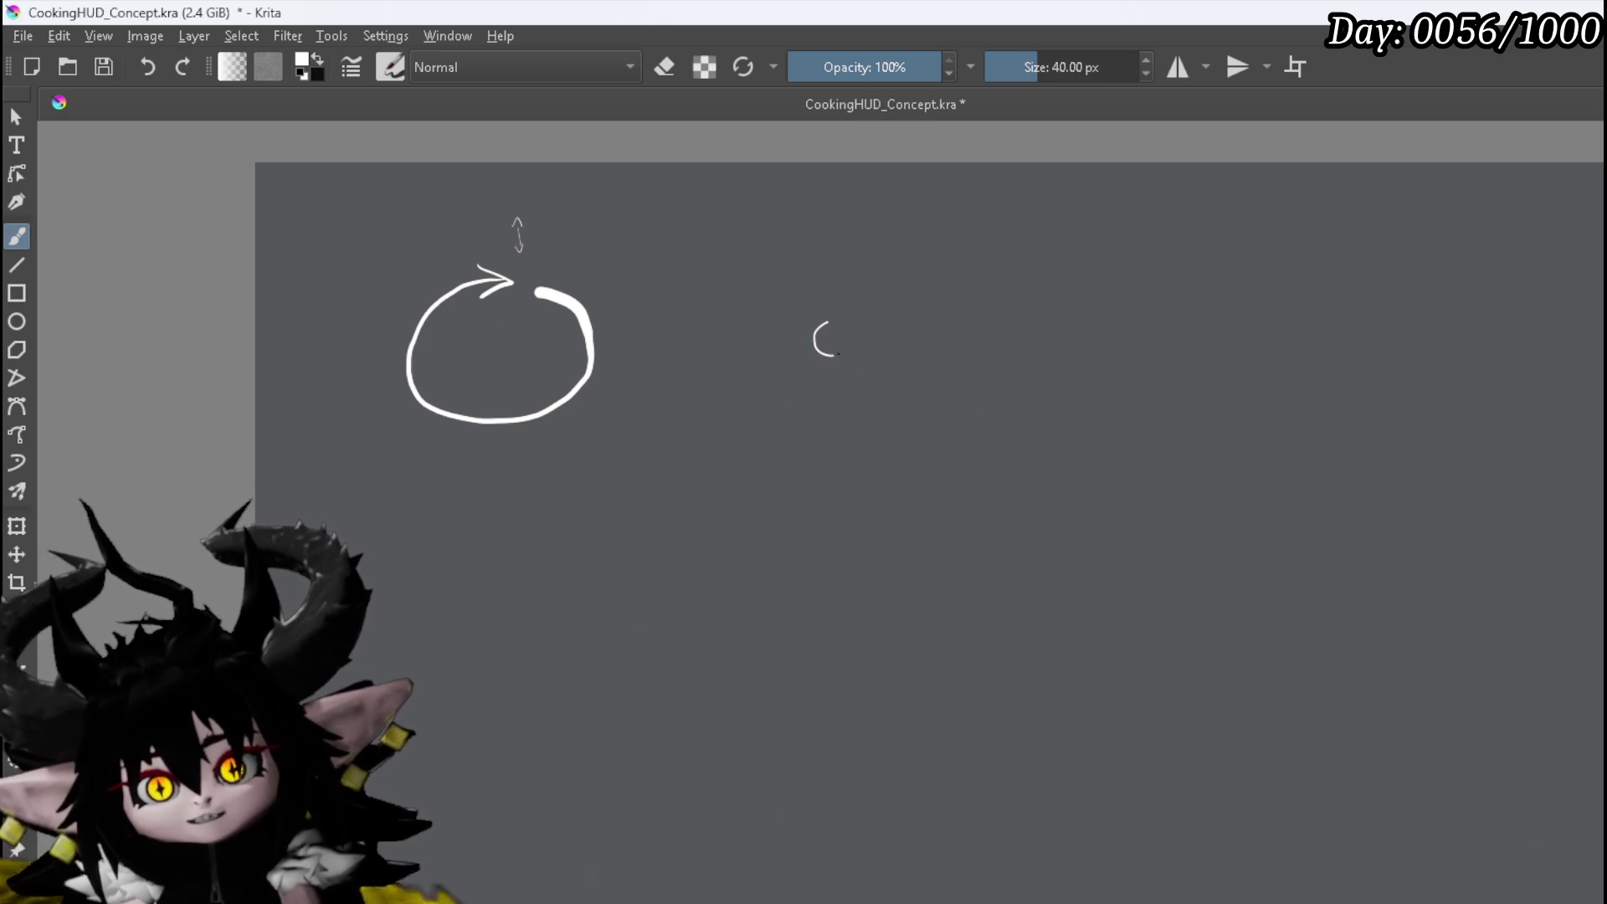
mouse_move(802, 348)
left_mouse_down()
mouse_move(807, 314)
mouse_move(855, 366)
mouse_move(829, 404)
mouse_move(918, 405)
left_mouse_up()
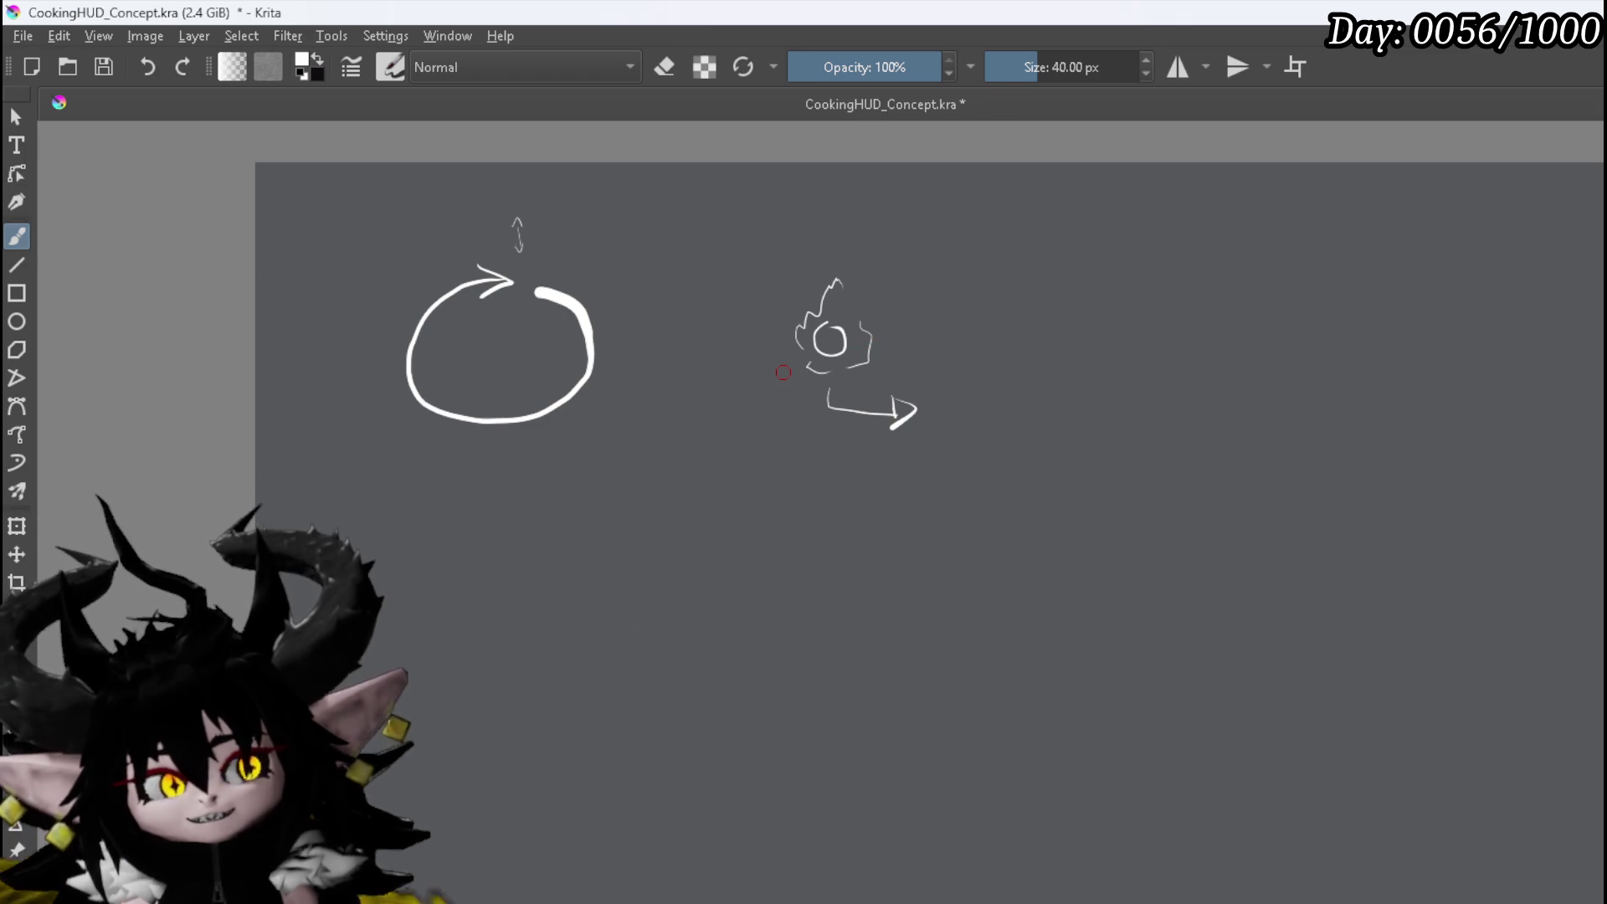
Draw a dice cube with dotted pips to the right of the flame sketch
scroll(768, 259, "up", 2)
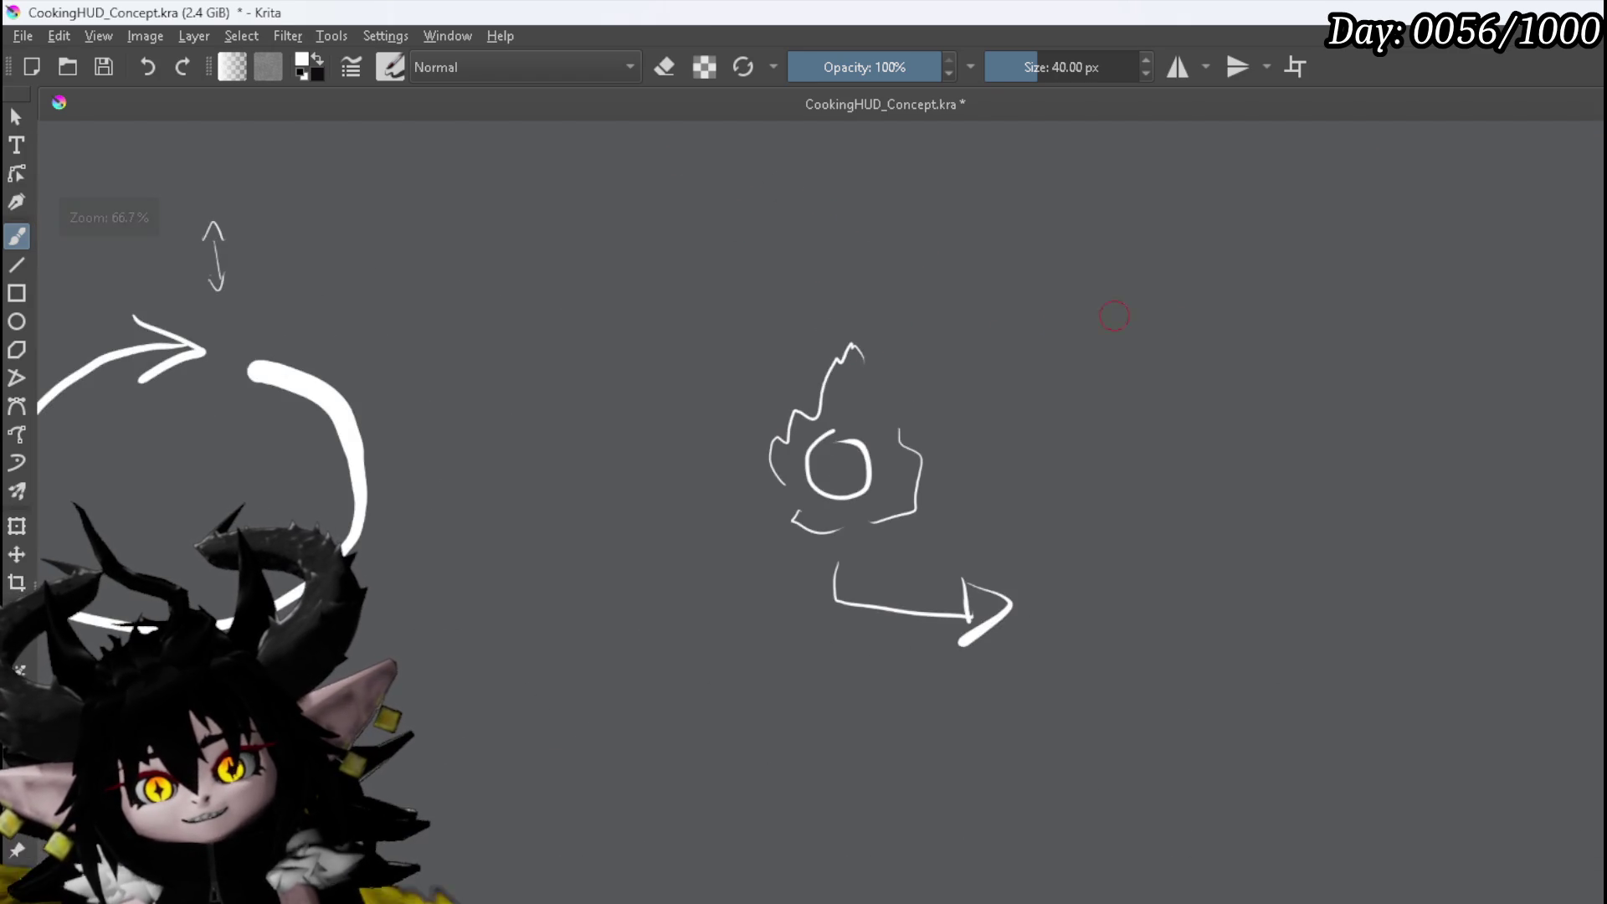
left_click_drag(1167, 315, 459, 94)
scroll(646, 259, "down", 2)
scroll(514, 365, "up", 1)
left_click_drag(513, 365, 510, 417)
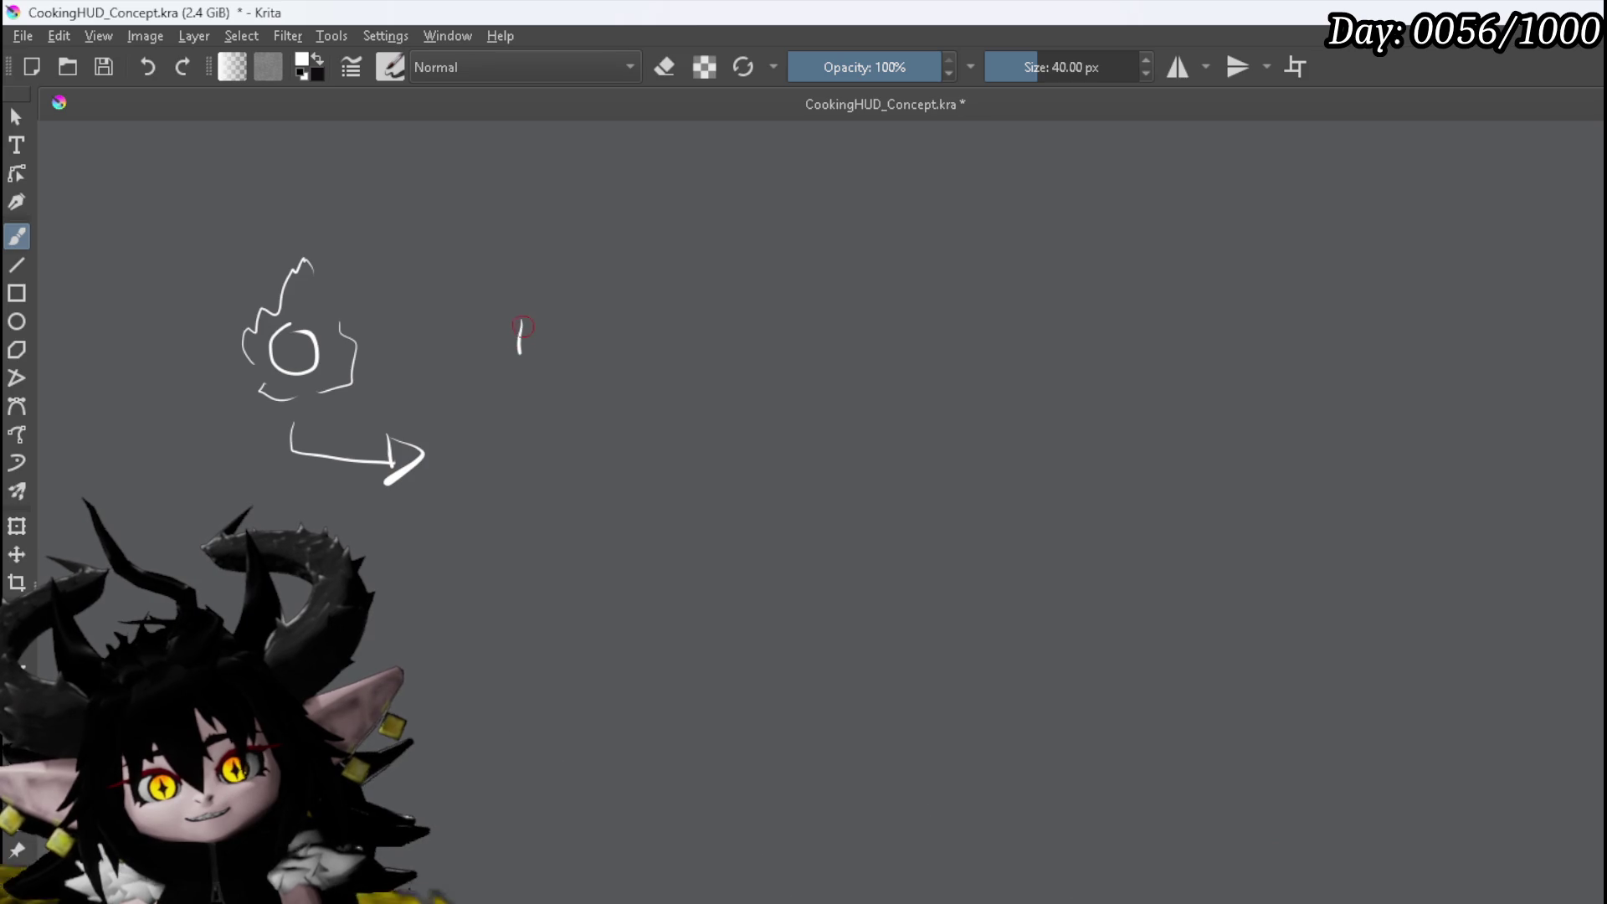
mouse_move(554, 325)
left_mouse_down()
mouse_move(556, 348)
mouse_move(520, 358)
mouse_move(573, 307)
mouse_move(584, 333)
left_mouse_up()
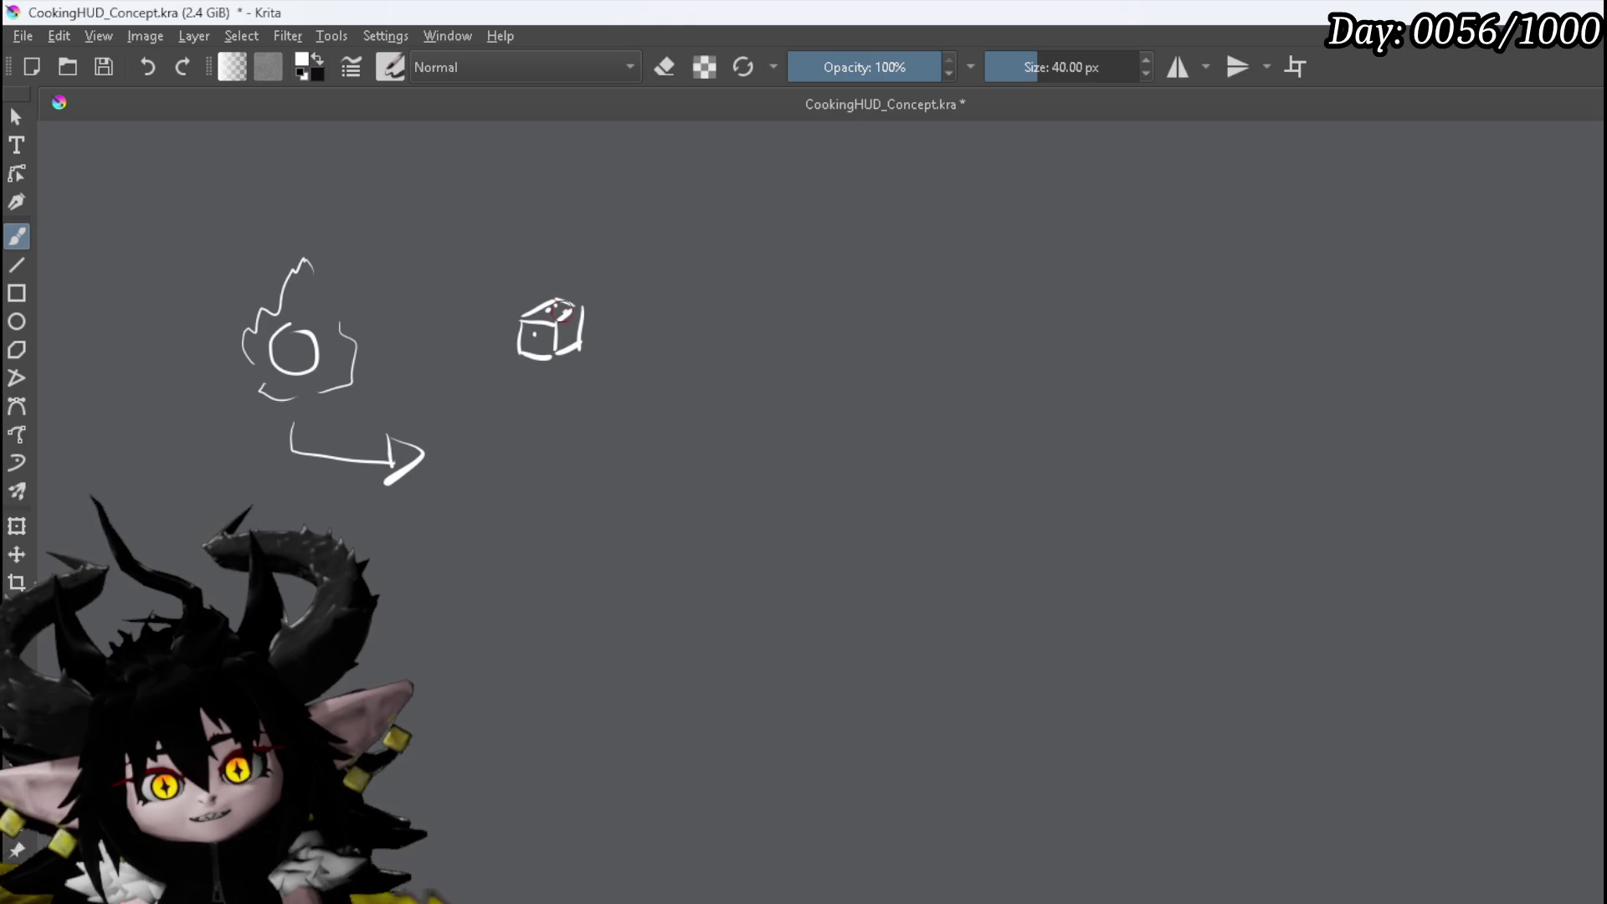
left_click(555, 311)
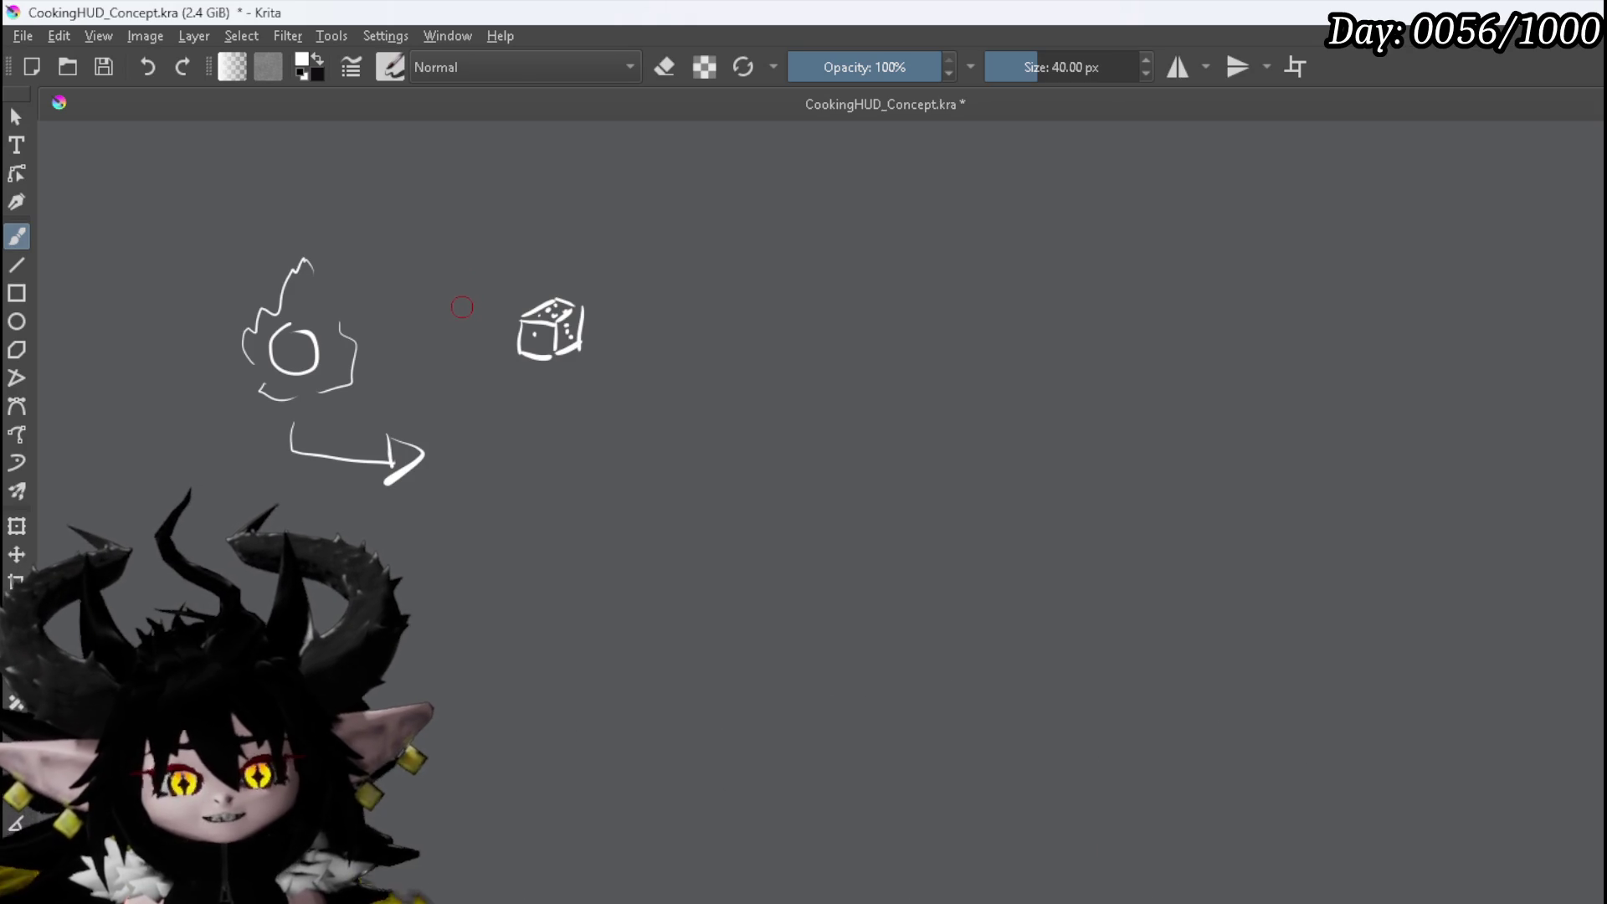
key("minus")
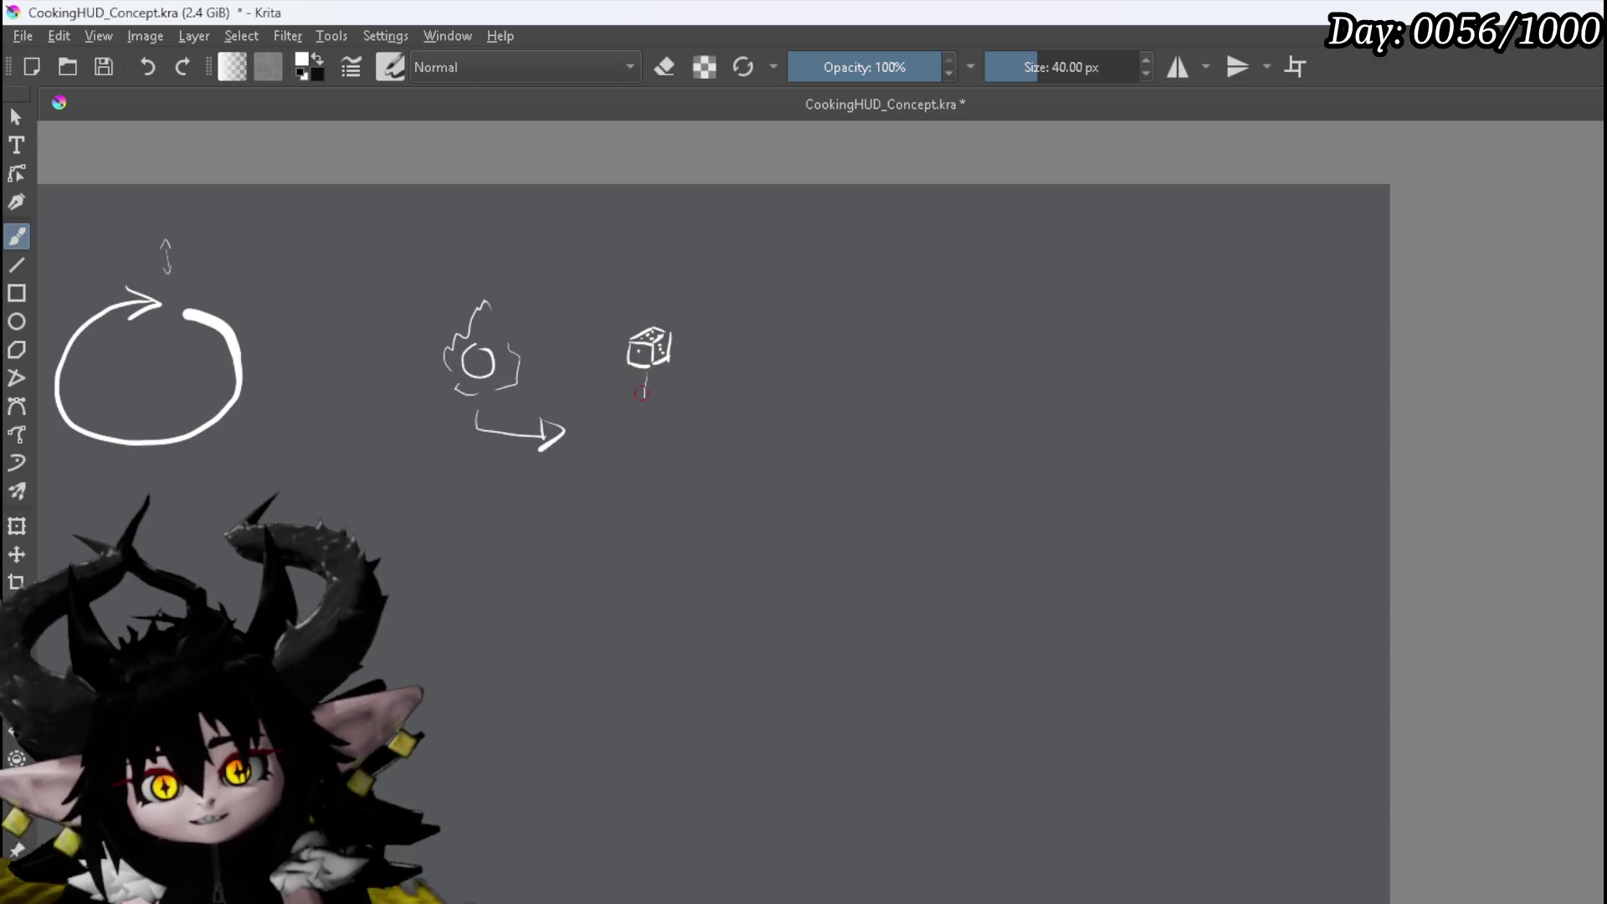
Add a downward arrowhead to a small circle below the dice, a question mark, and a tick above the dice
left_click_drag(636, 395, 641, 403)
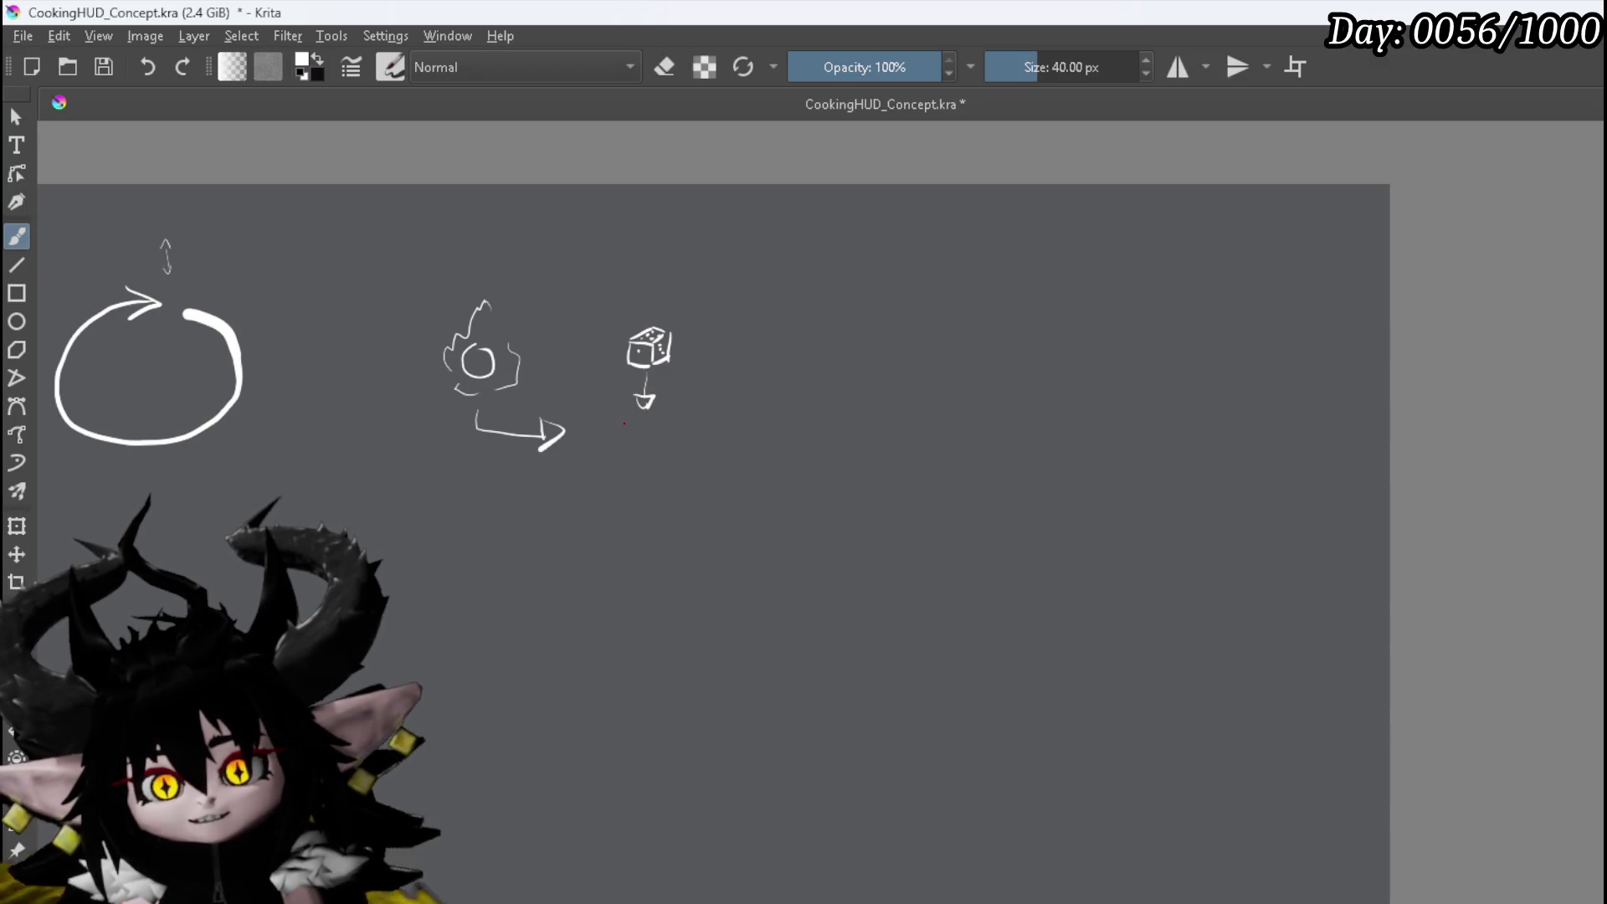
mouse_move(649, 434)
left_mouse_down()
mouse_move(624, 424)
mouse_move(637, 446)
left_mouse_up()
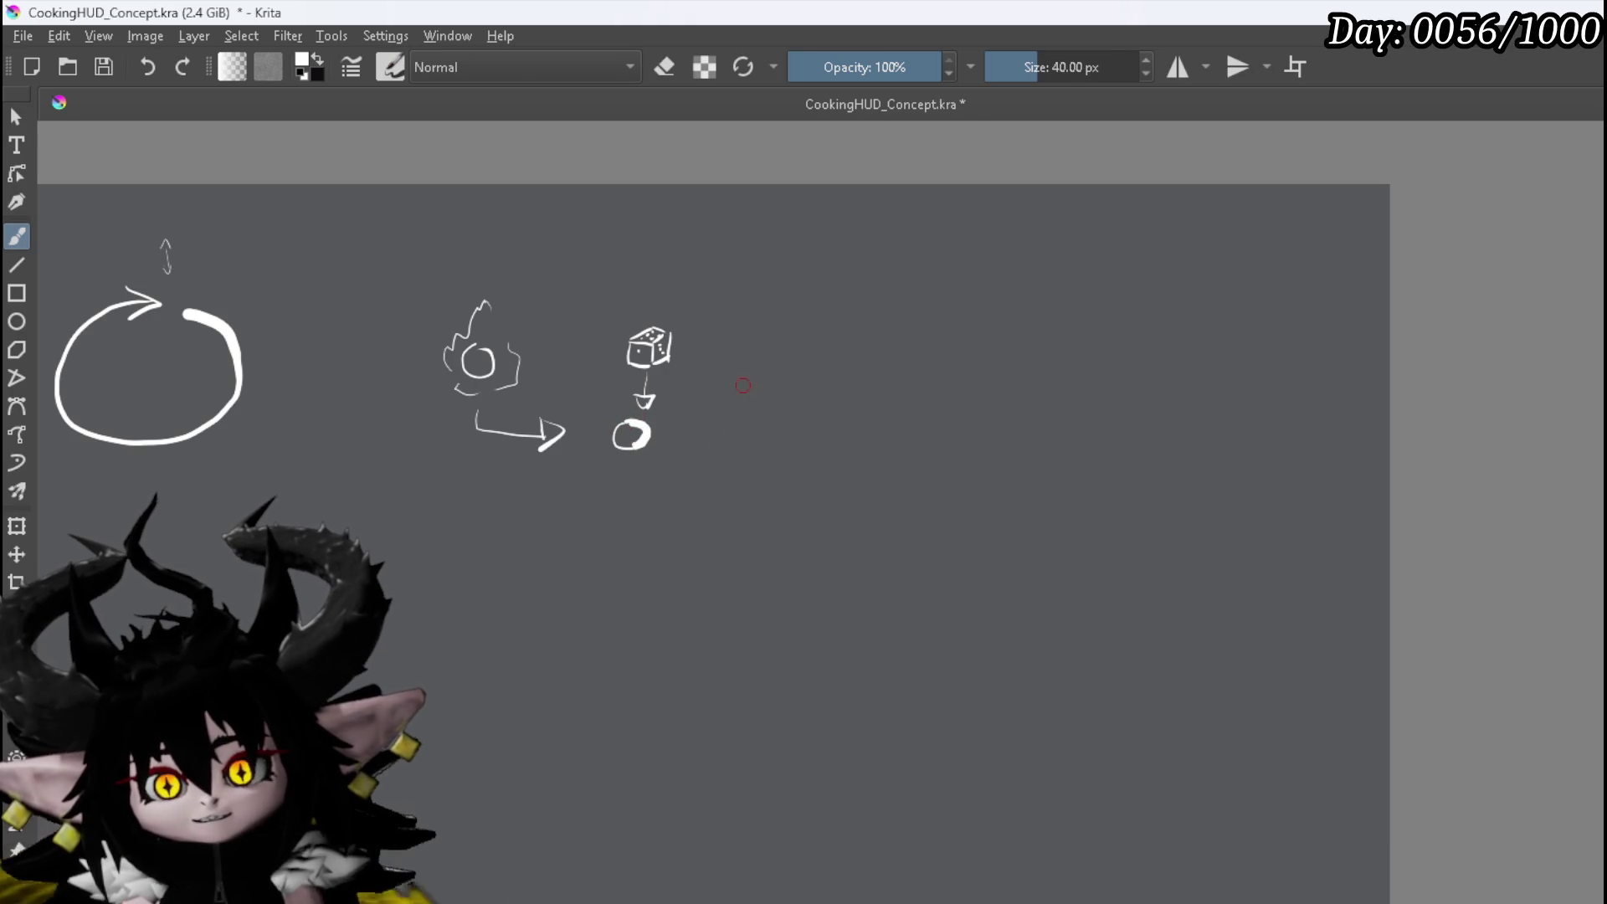
mouse_move(712, 414)
left_mouse_down()
mouse_move(732, 412)
mouse_move(723, 434)
left_mouse_up()
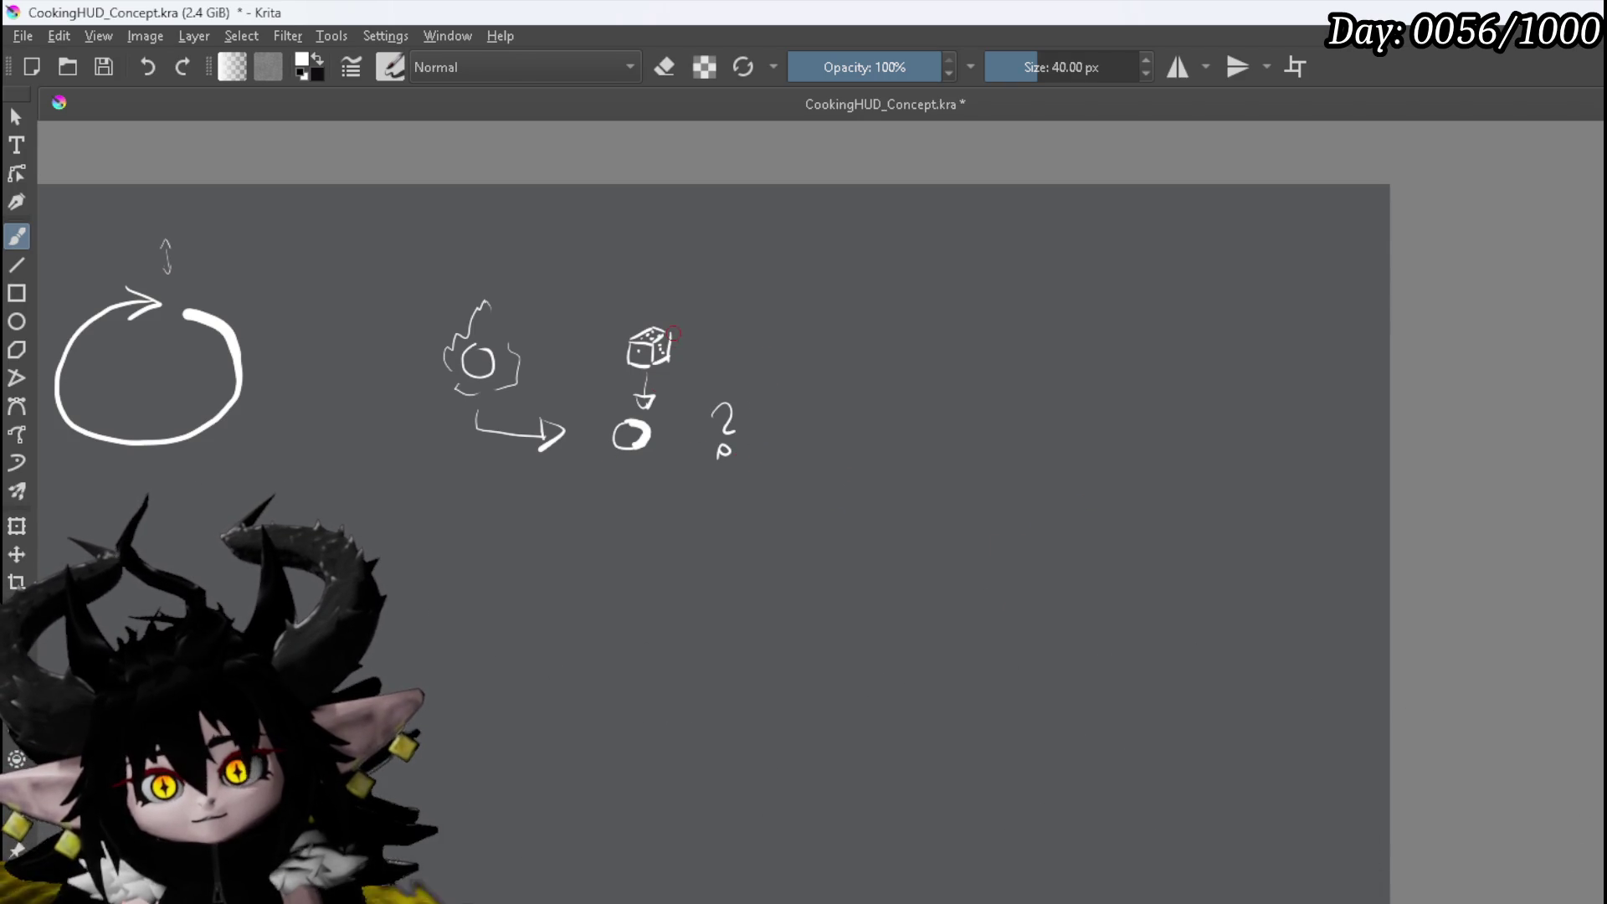
left_click_drag(667, 307, 668, 319)
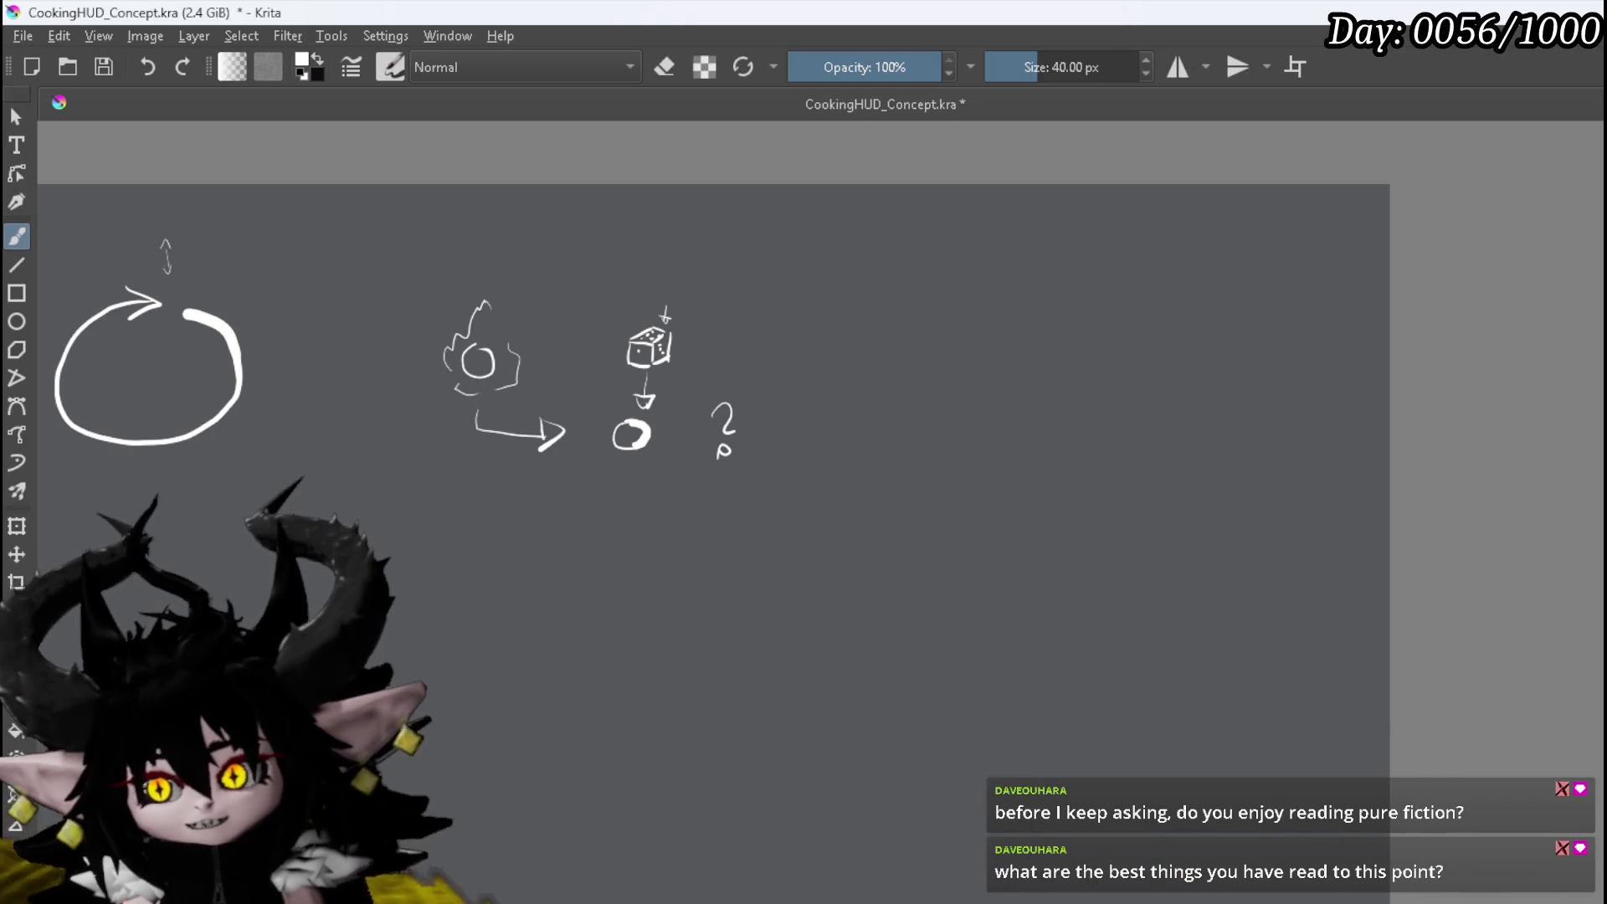
Erase the question mark beside the small circle with the large eraser
key("e")
left_click(744, 403)
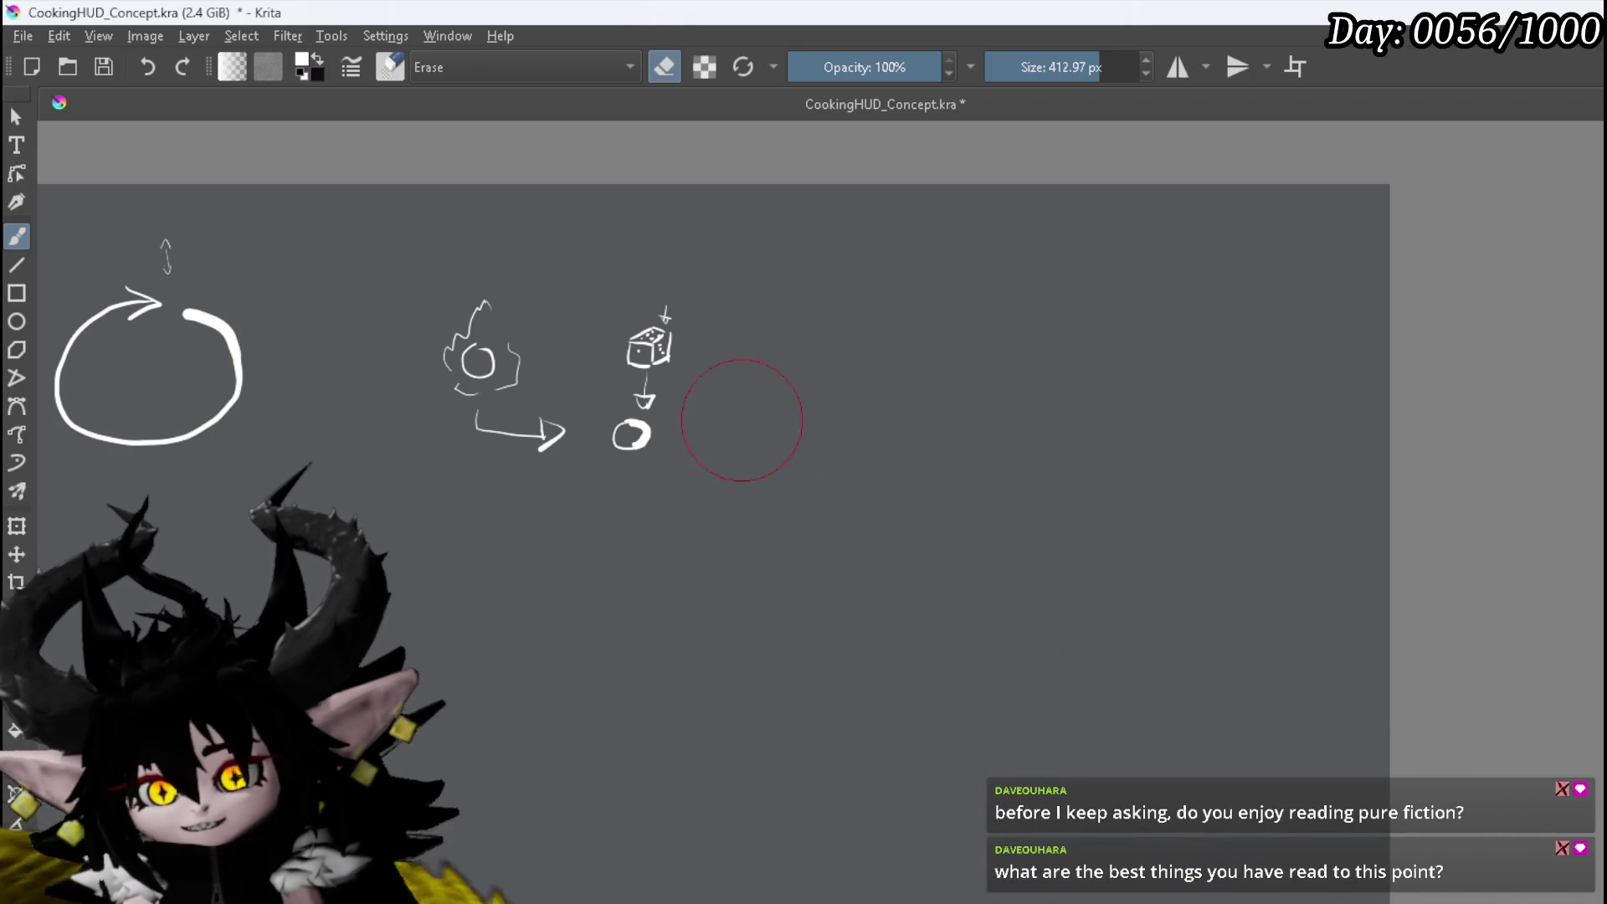
key("e")
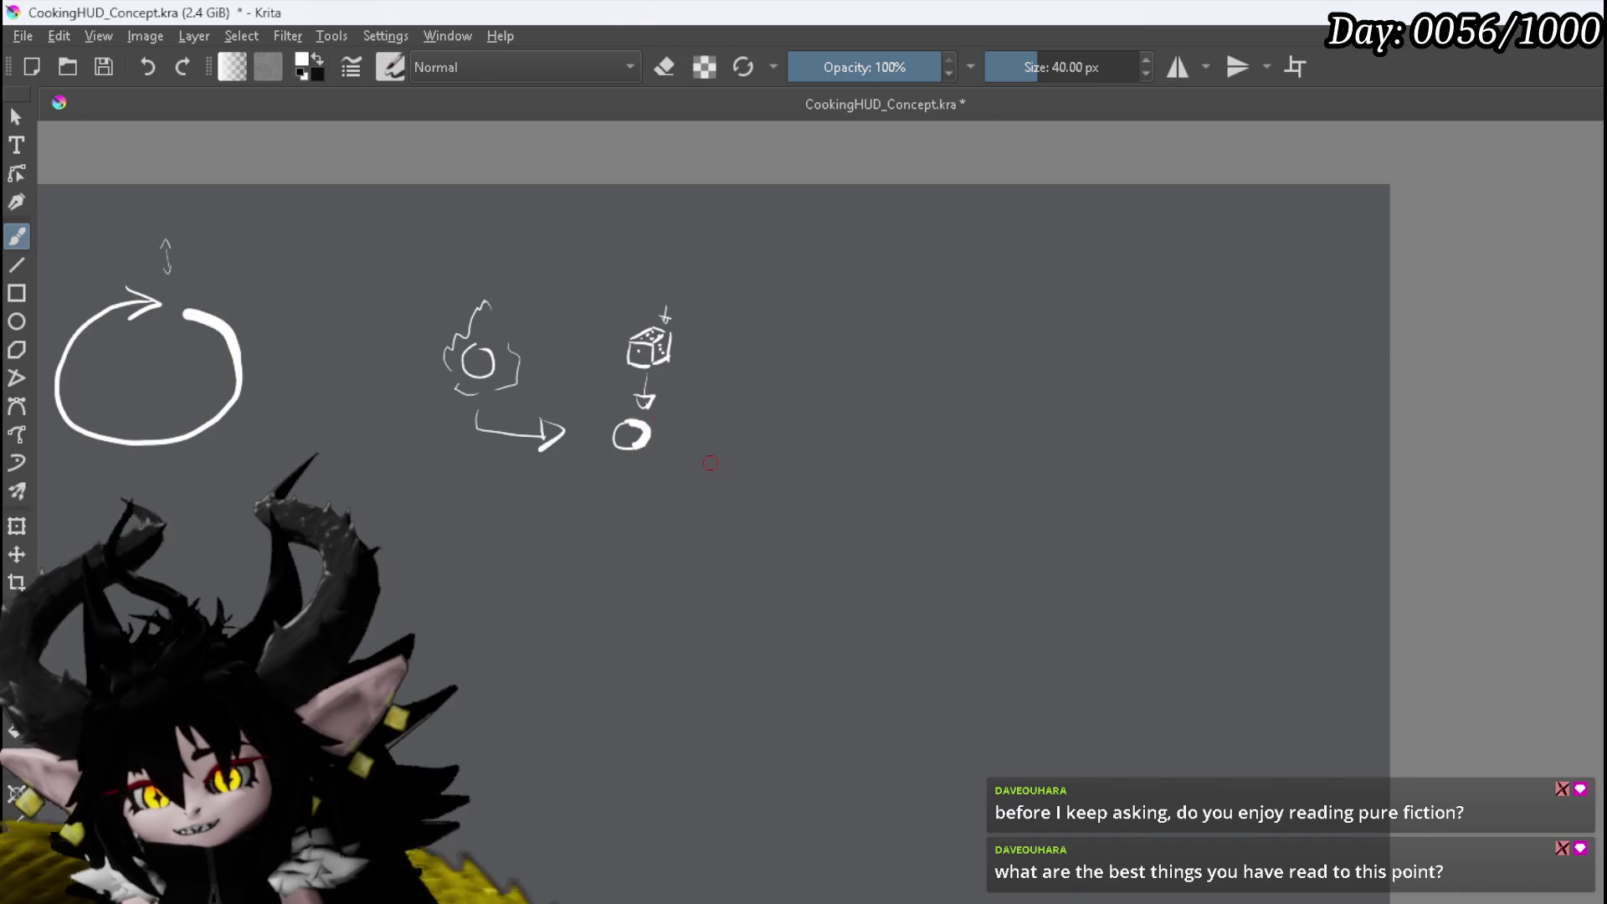
Thin the thick circle under the dice into a lighter ring, returning to the 40 px brush
key("e")
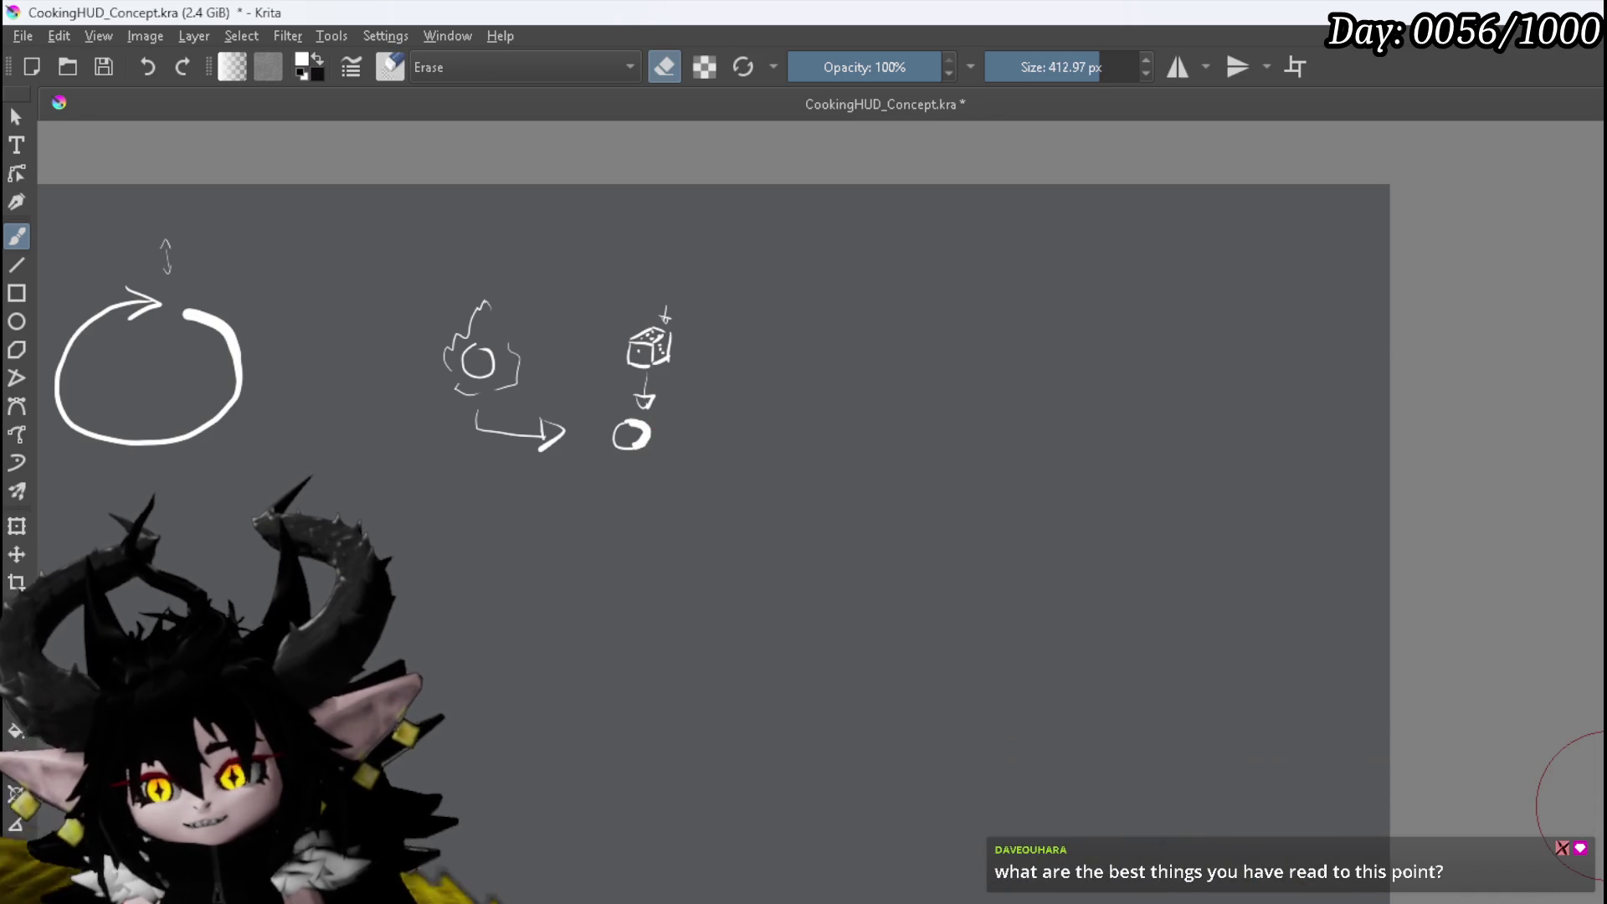
scroll(639, 483, "up", 4)
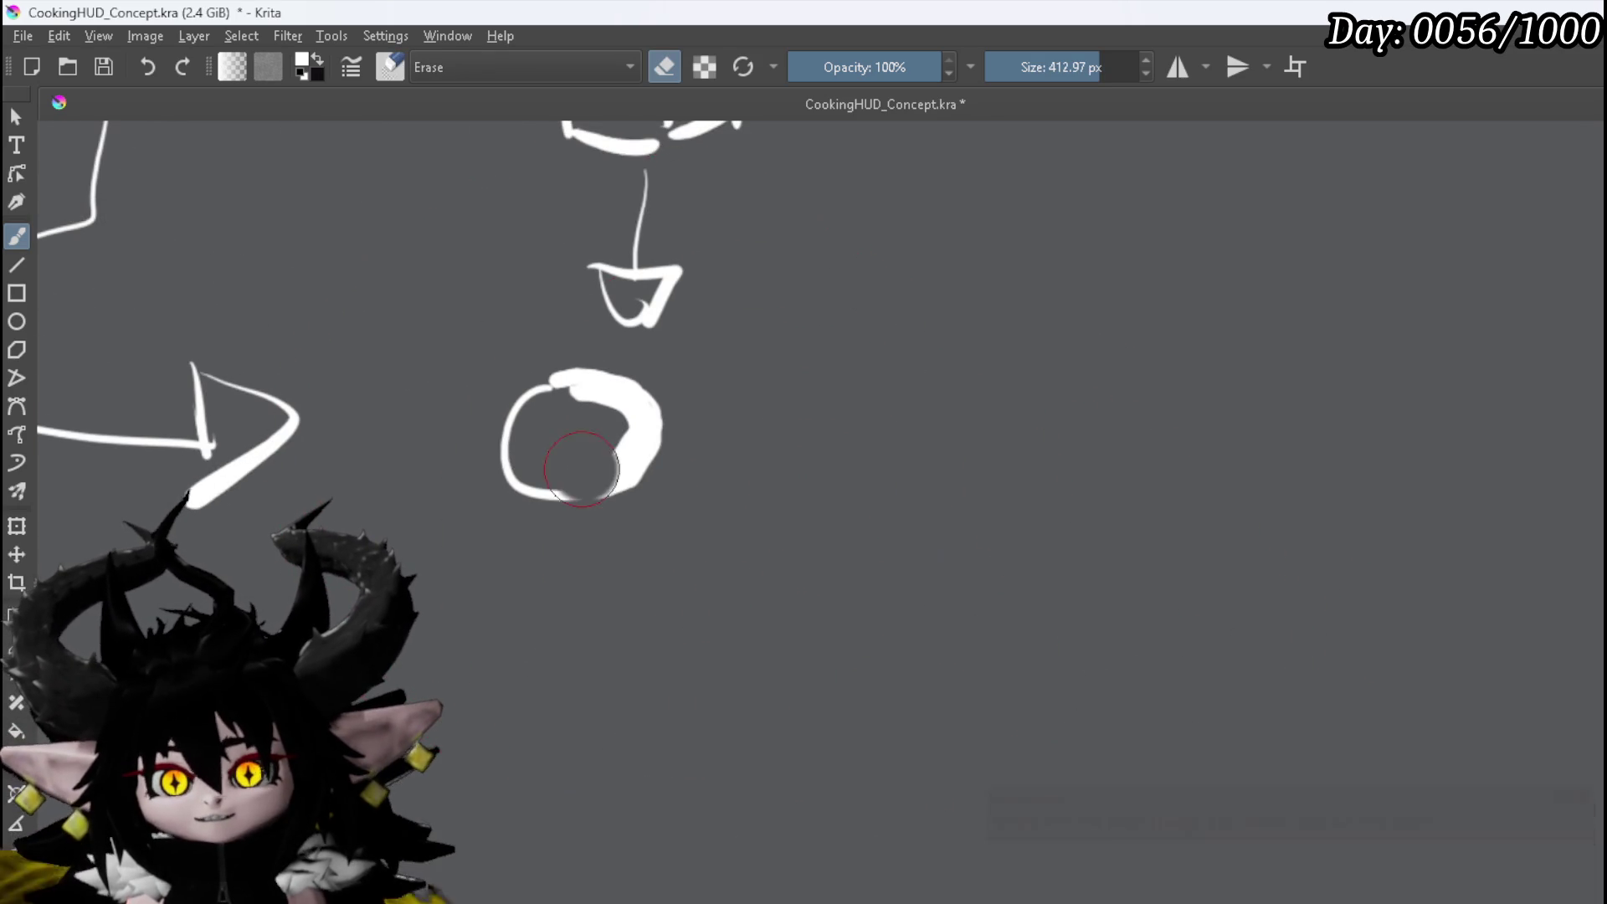
left_click_drag(593, 454, 552, 455)
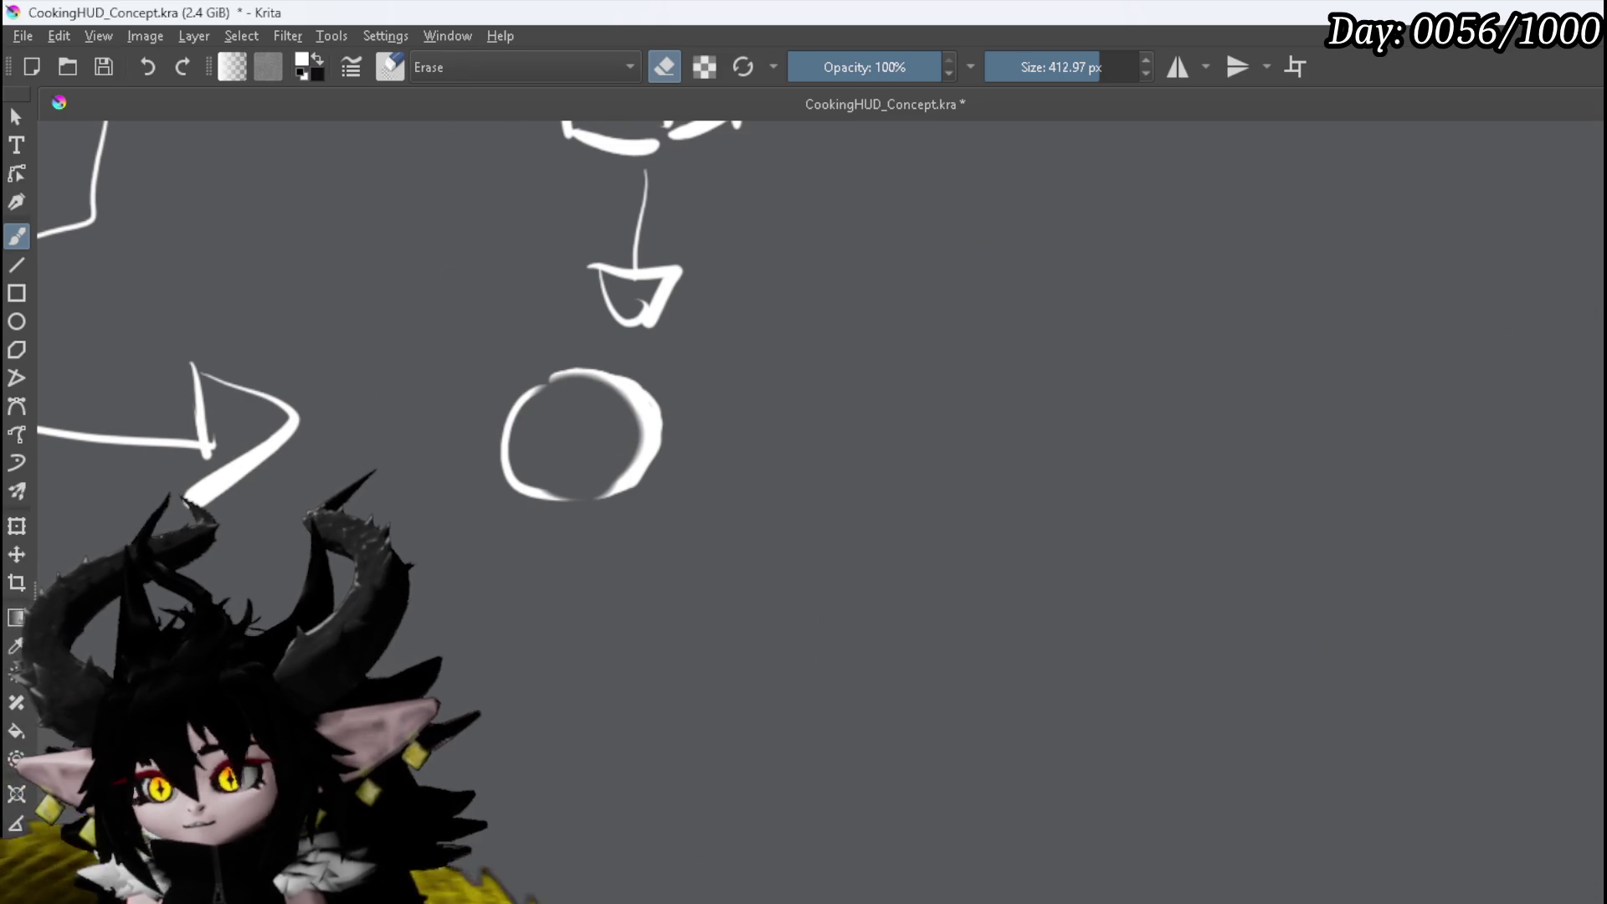
key("e")
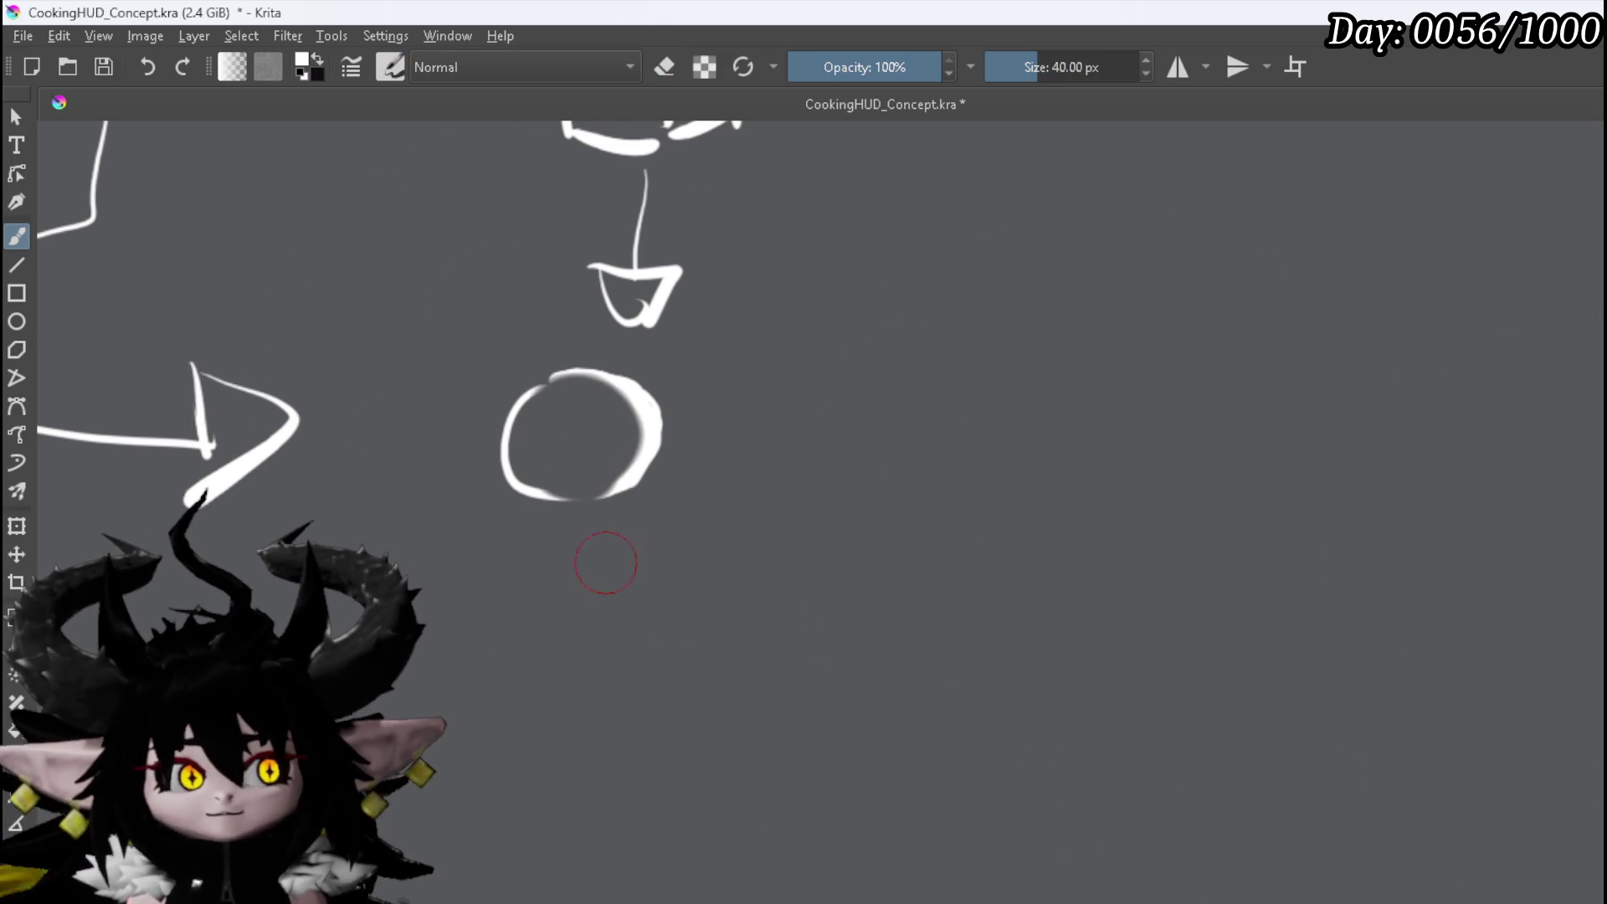
scroll(612, 566, "down", 5)
scroll(465, 550, "down", 2)
Draw a face circle with a rightward arrow and begin handwriting 'Absorb' beyond it
mouse_move(347, 547)
left_mouse_down()
mouse_move(472, 422)
mouse_move(509, 417)
left_mouse_up()
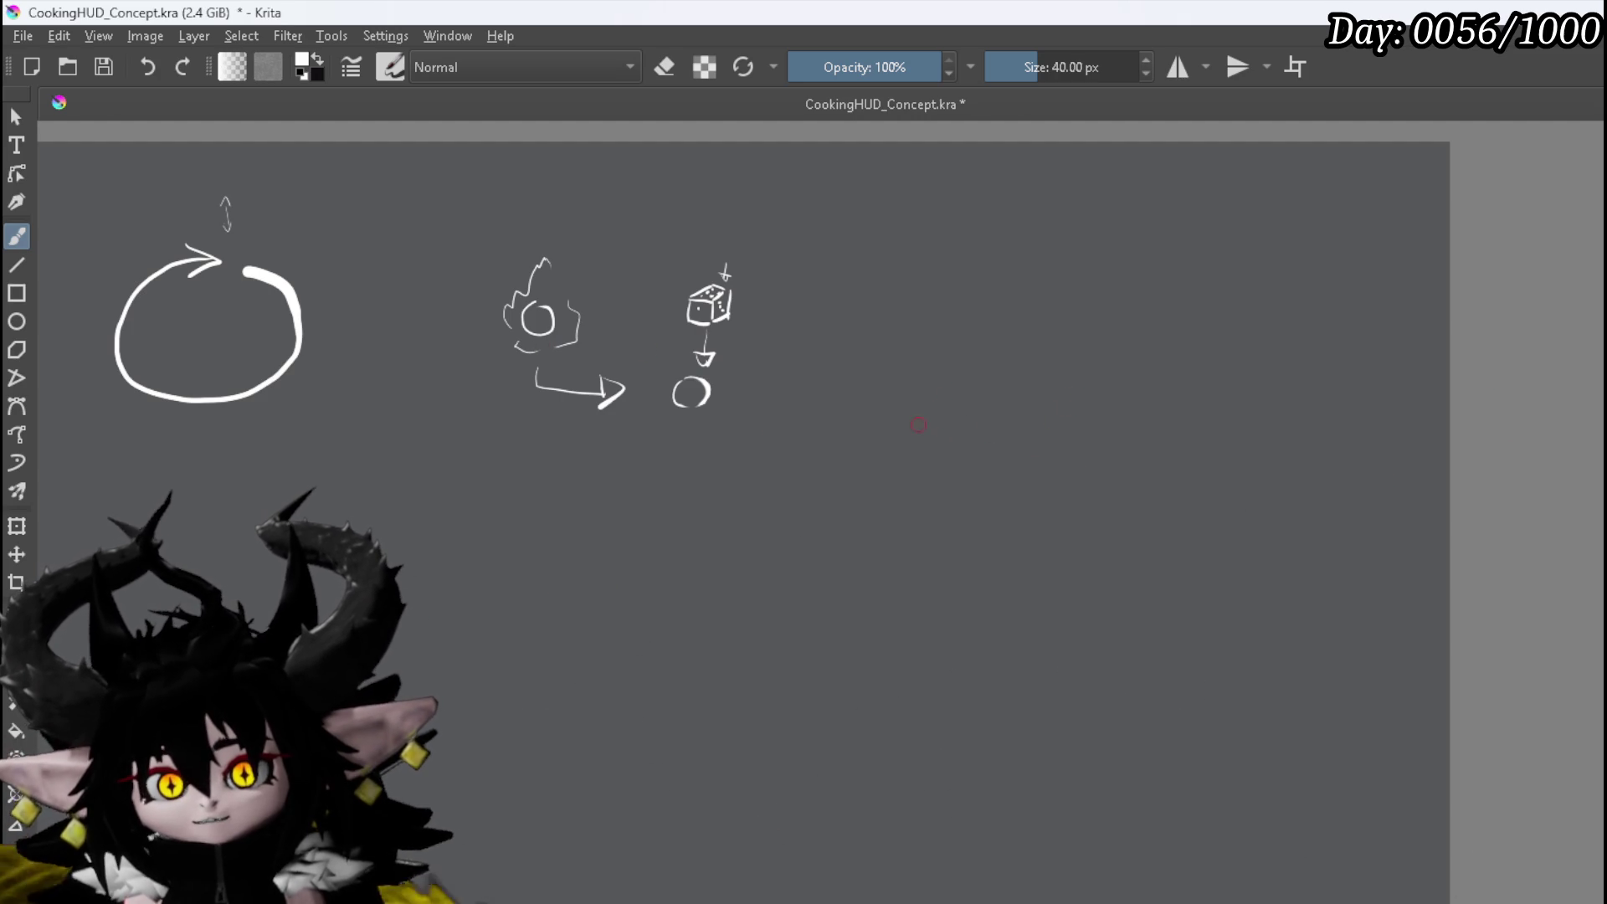
left_click_drag(751, 429, 780, 450)
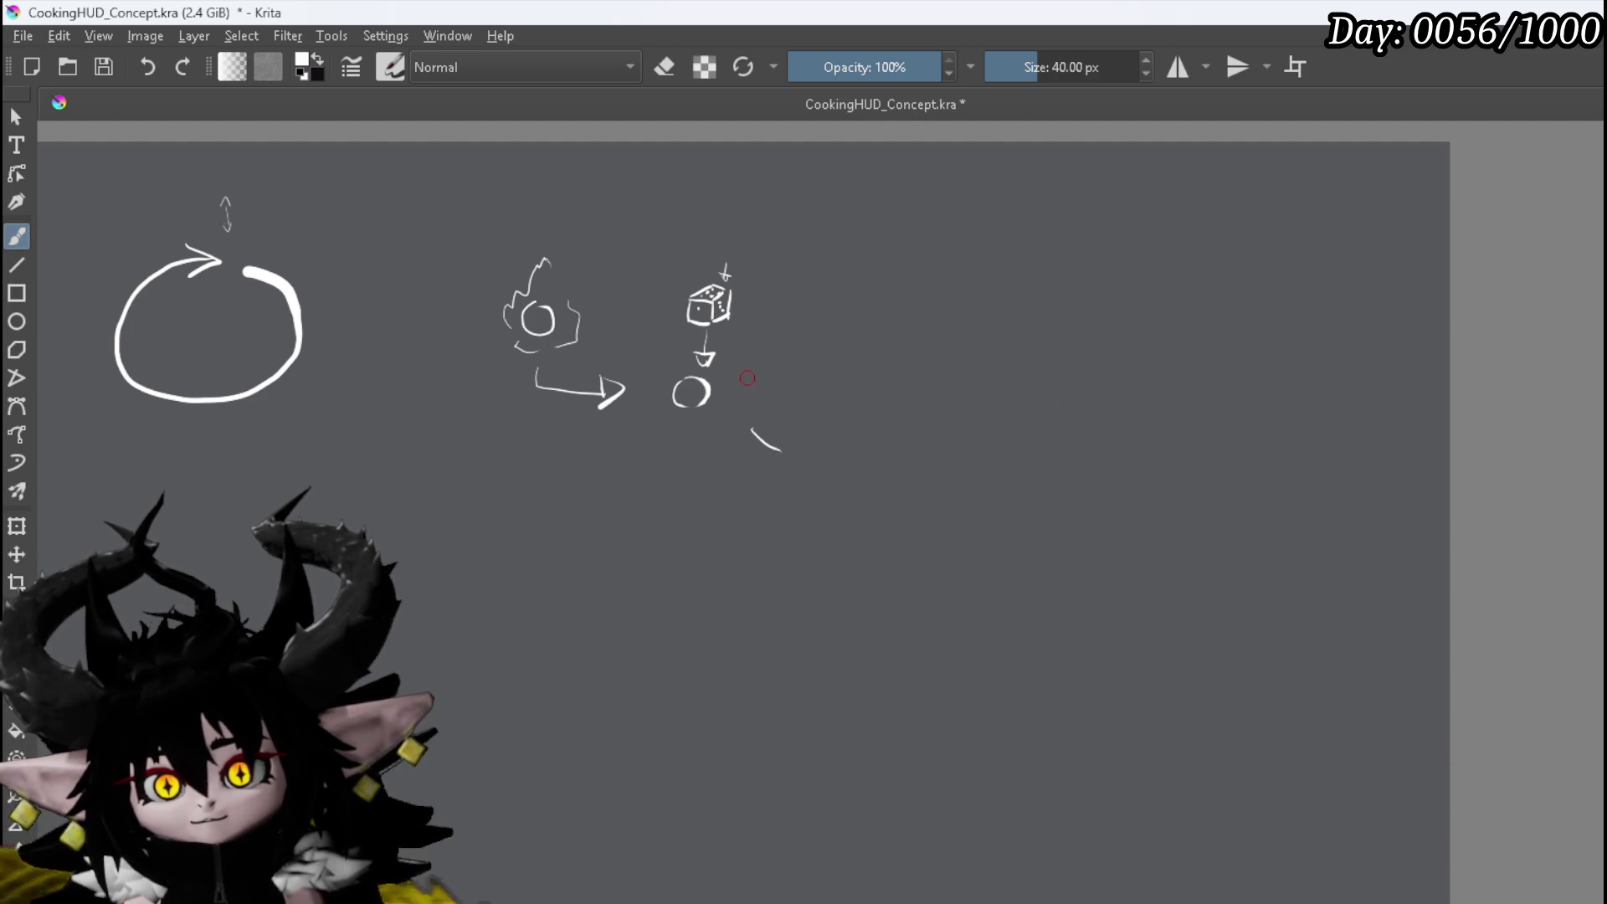
mouse_move(791, 368)
left_mouse_down()
mouse_move(814, 385)
mouse_move(930, 376)
left_mouse_up()
left_click_drag(928, 359, 930, 381)
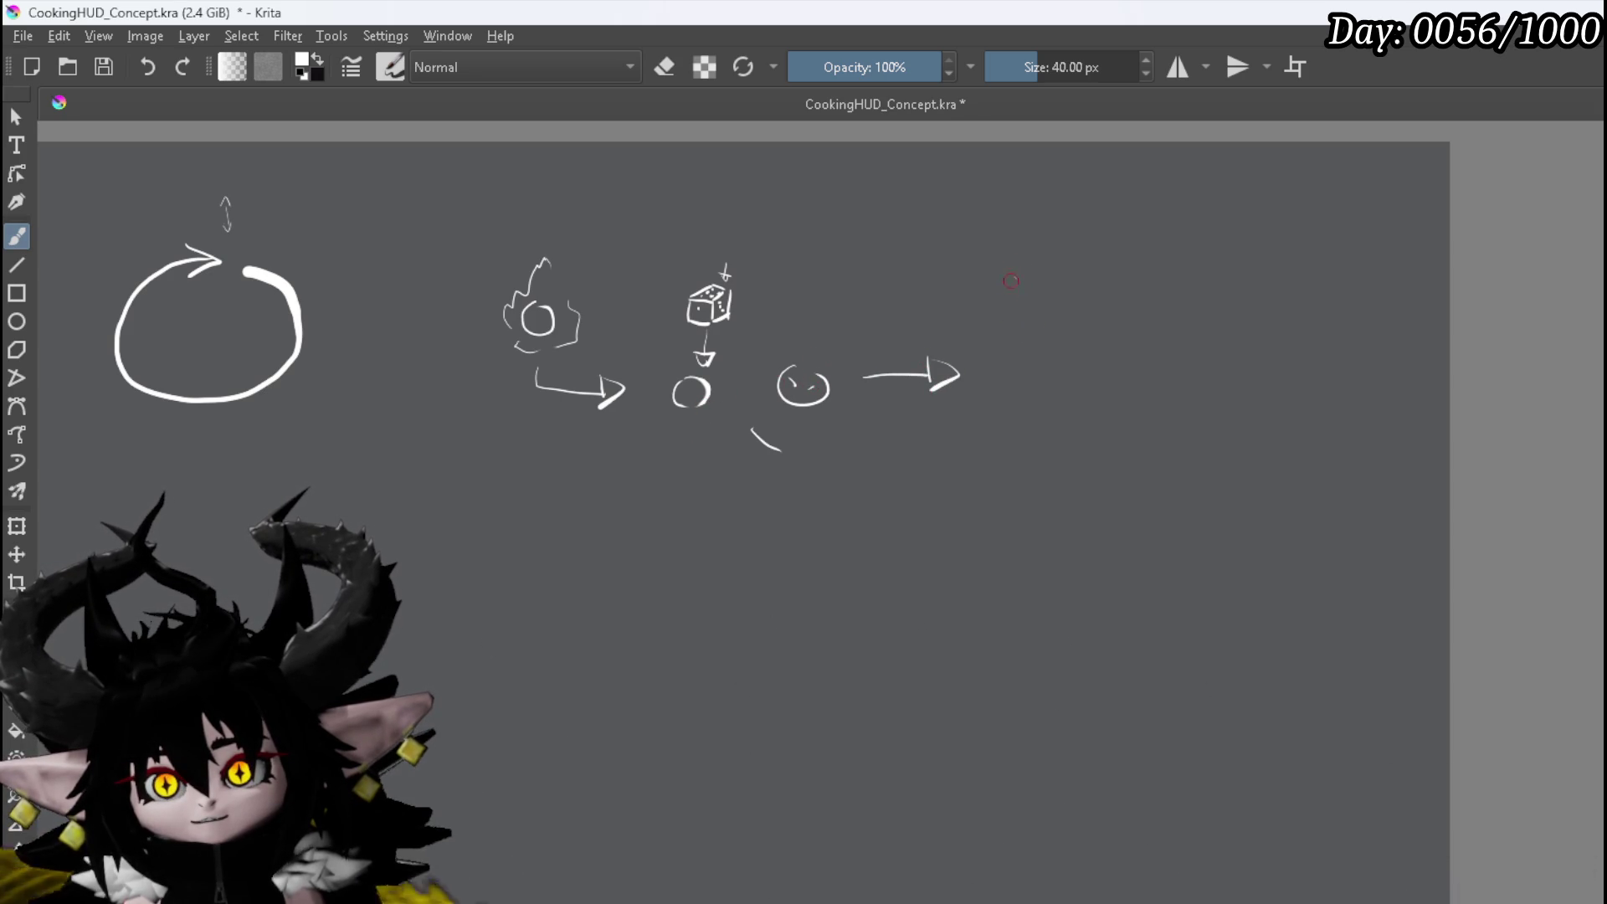
mouse_move(1009, 324)
left_mouse_down()
mouse_move(1026, 303)
mouse_move(1061, 312)
left_mouse_up()
left_click_drag(1094, 301, 1116, 299)
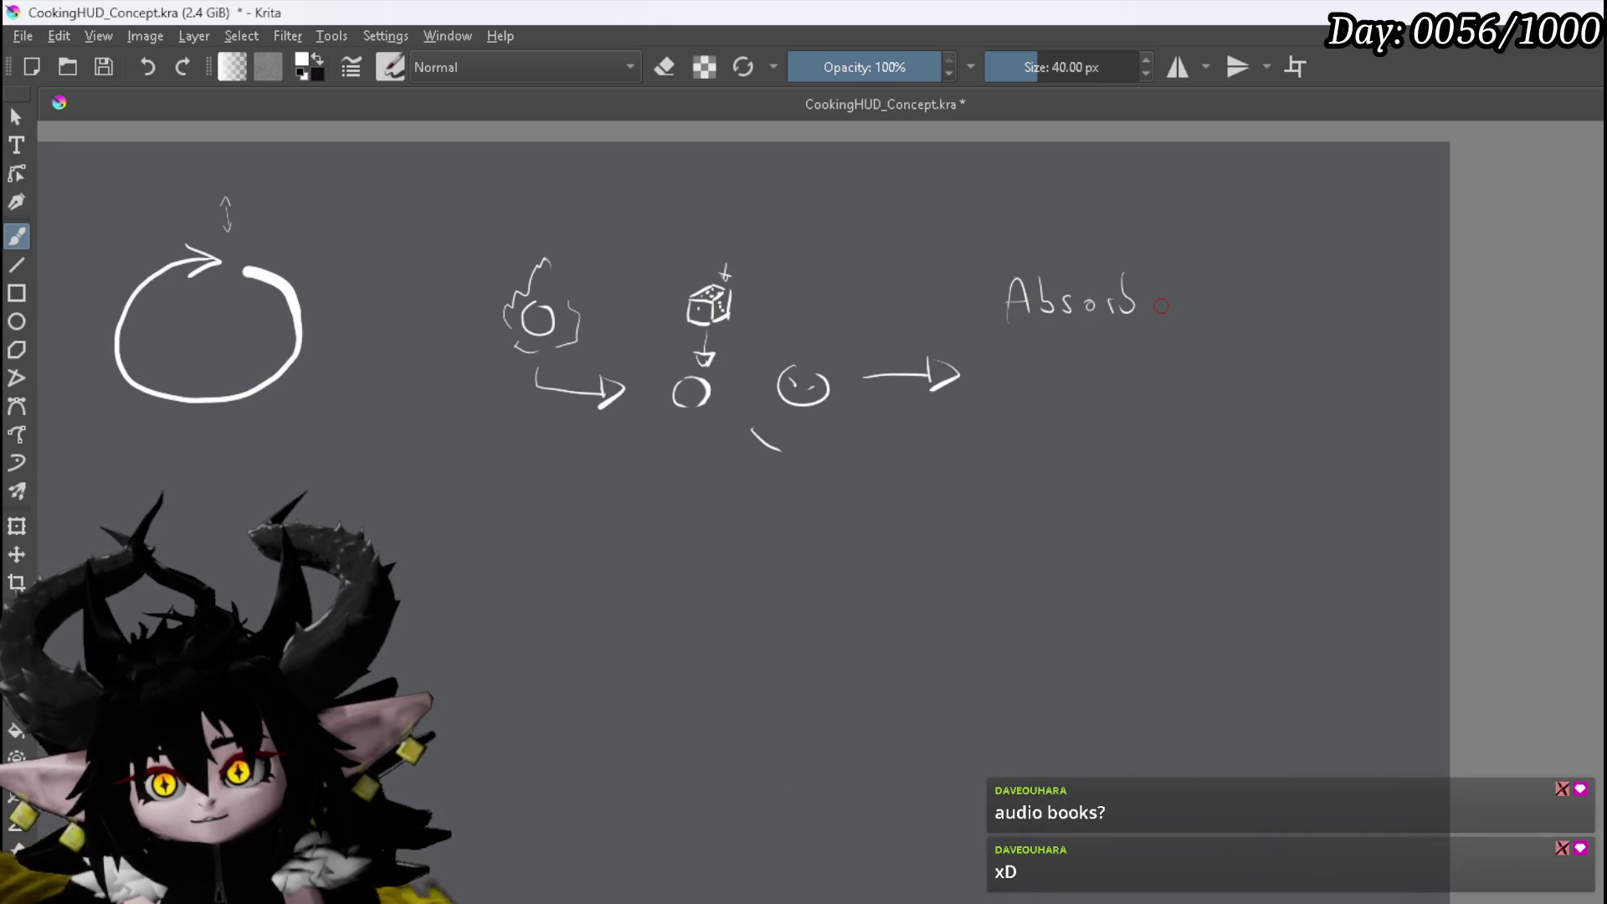
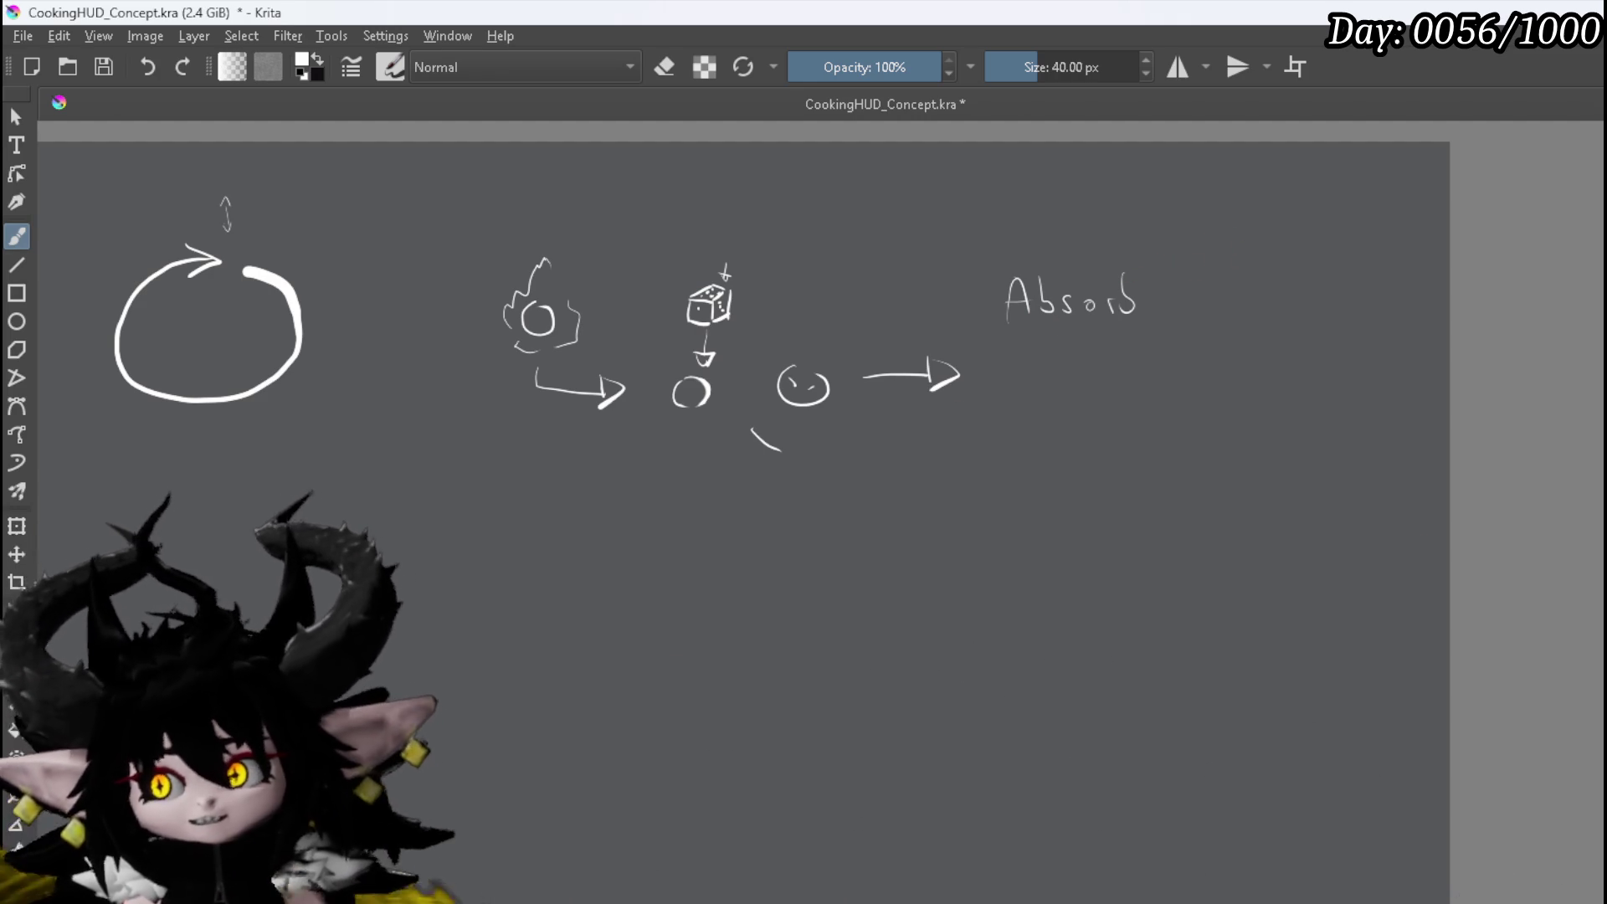
Erase the word 'Absorb' next to the ring sketch, removing the stray stroke drawn in its place
key("e")
left_click_drag(997, 298, 1019, 298)
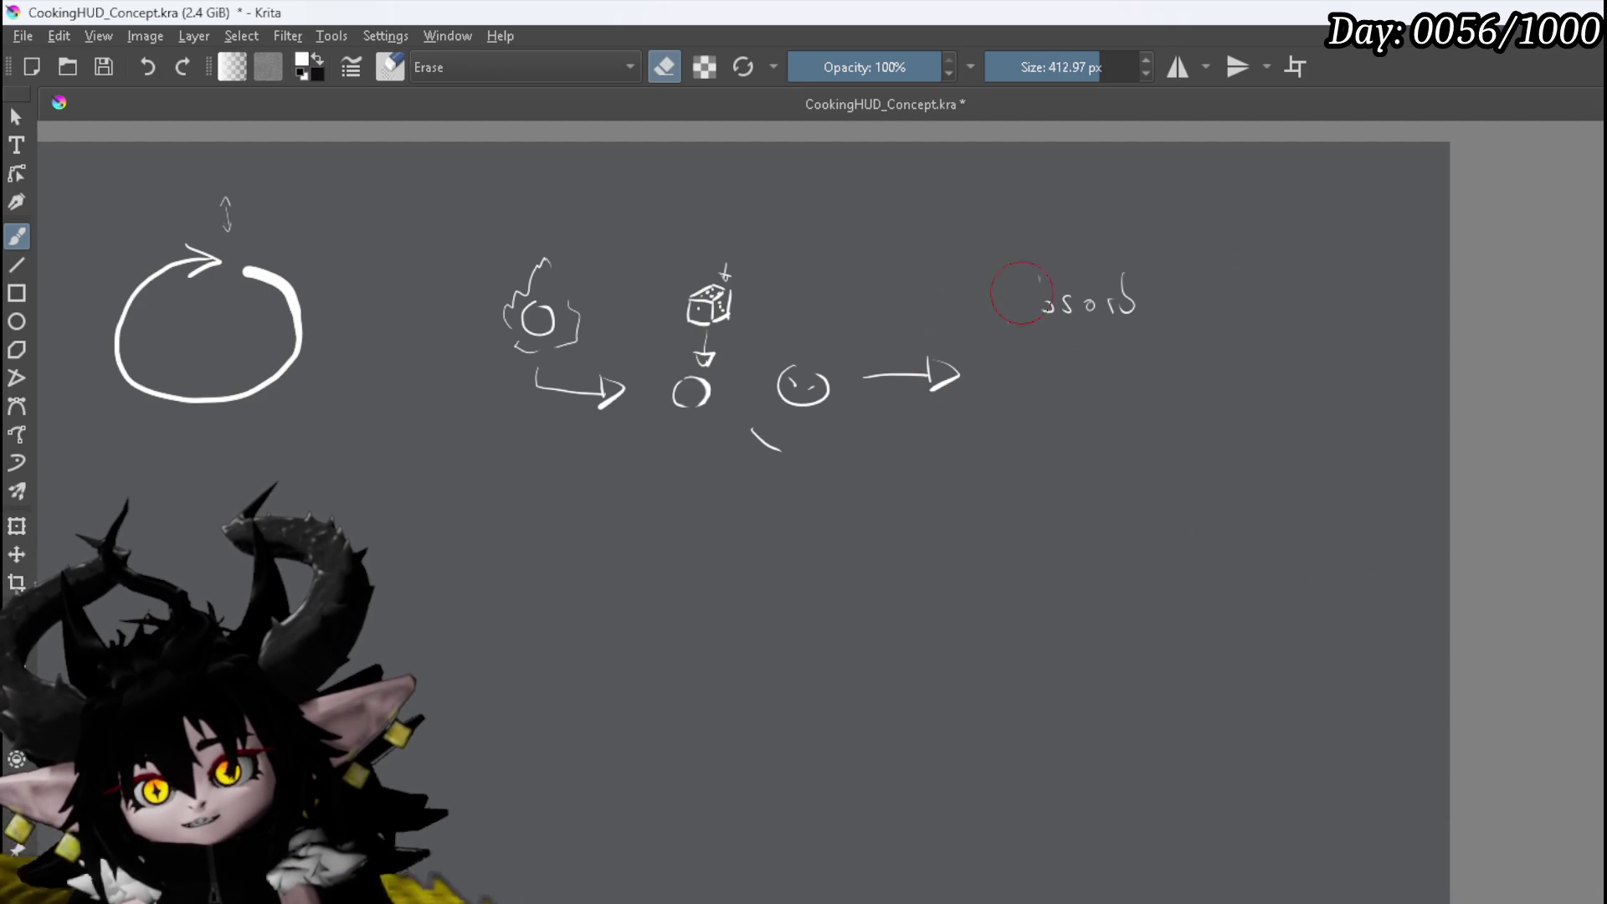
key("e")
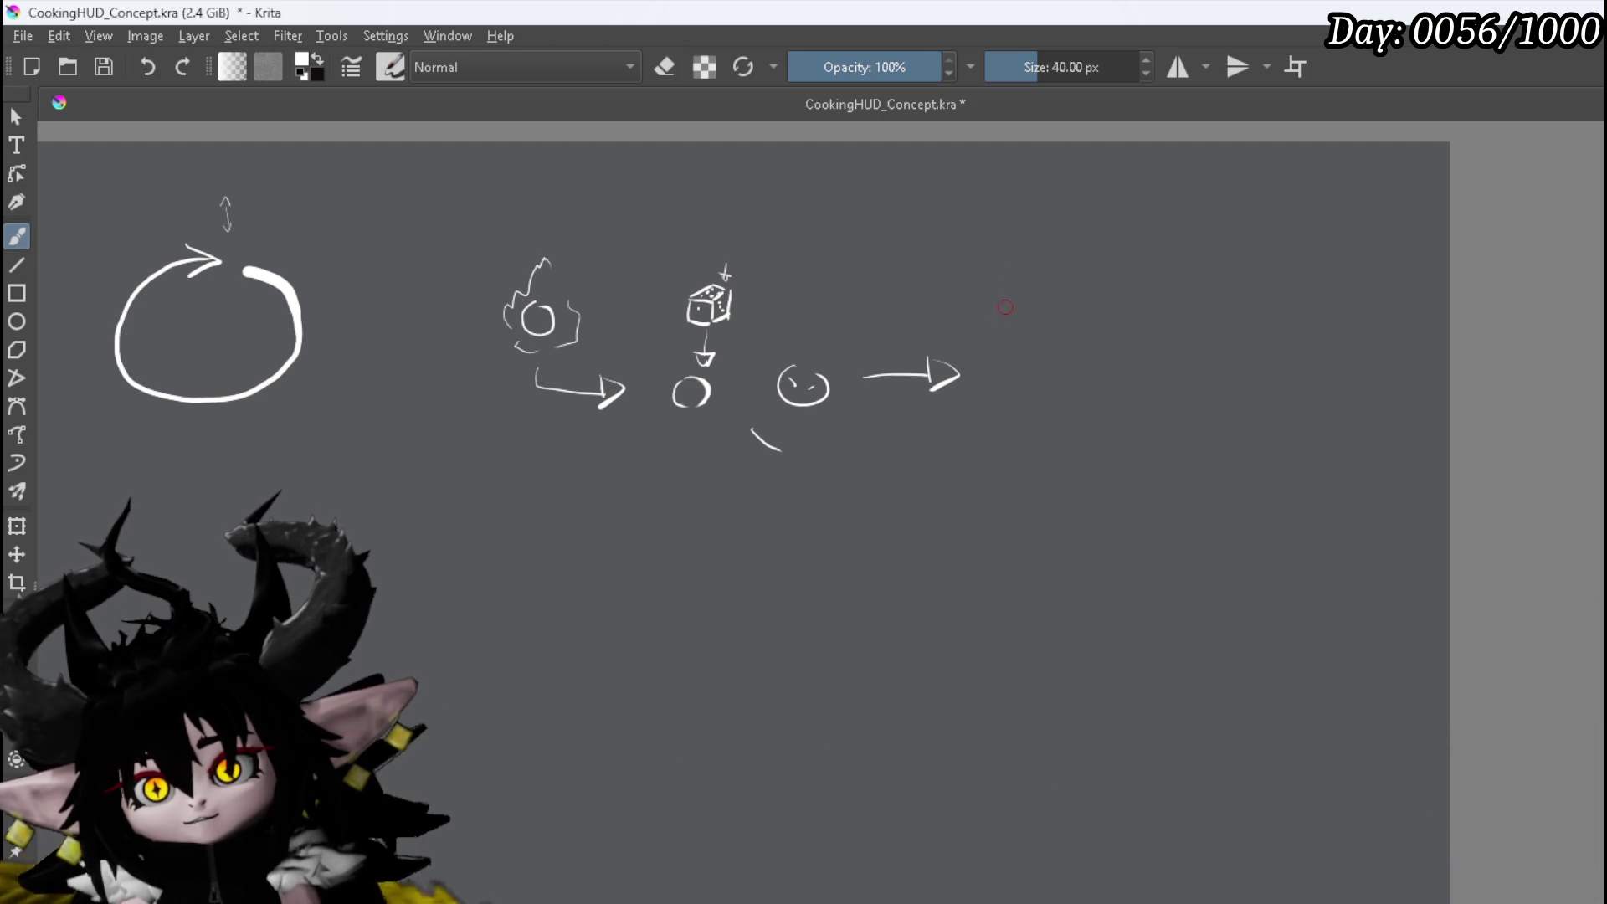
left_click_drag(1013, 267, 1012, 300)
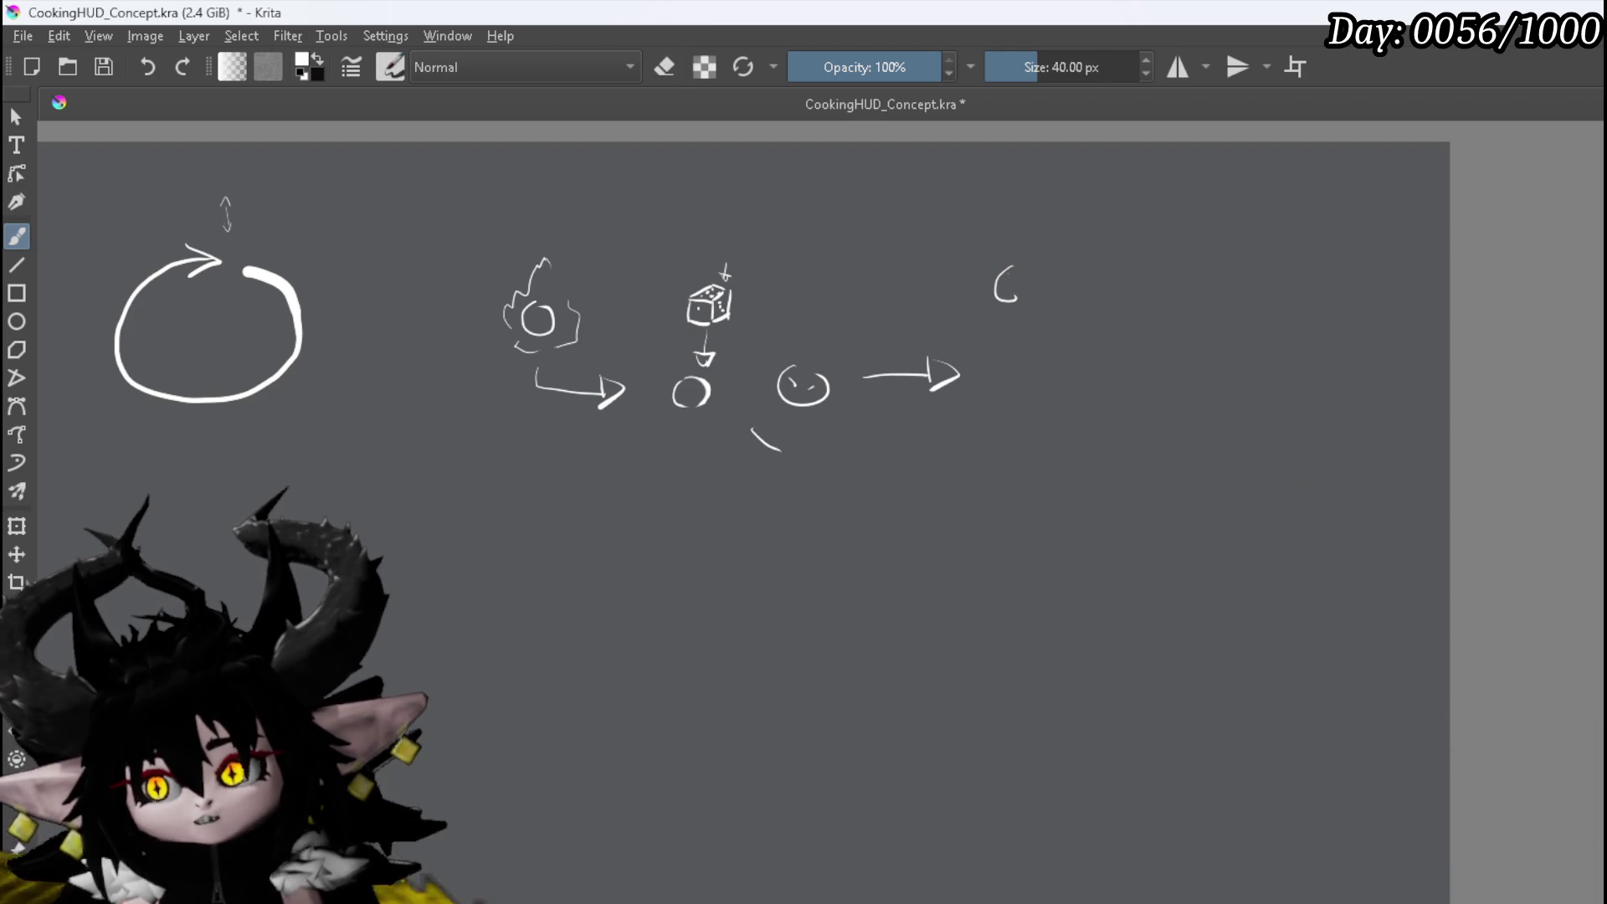
left_click(1005, 272)
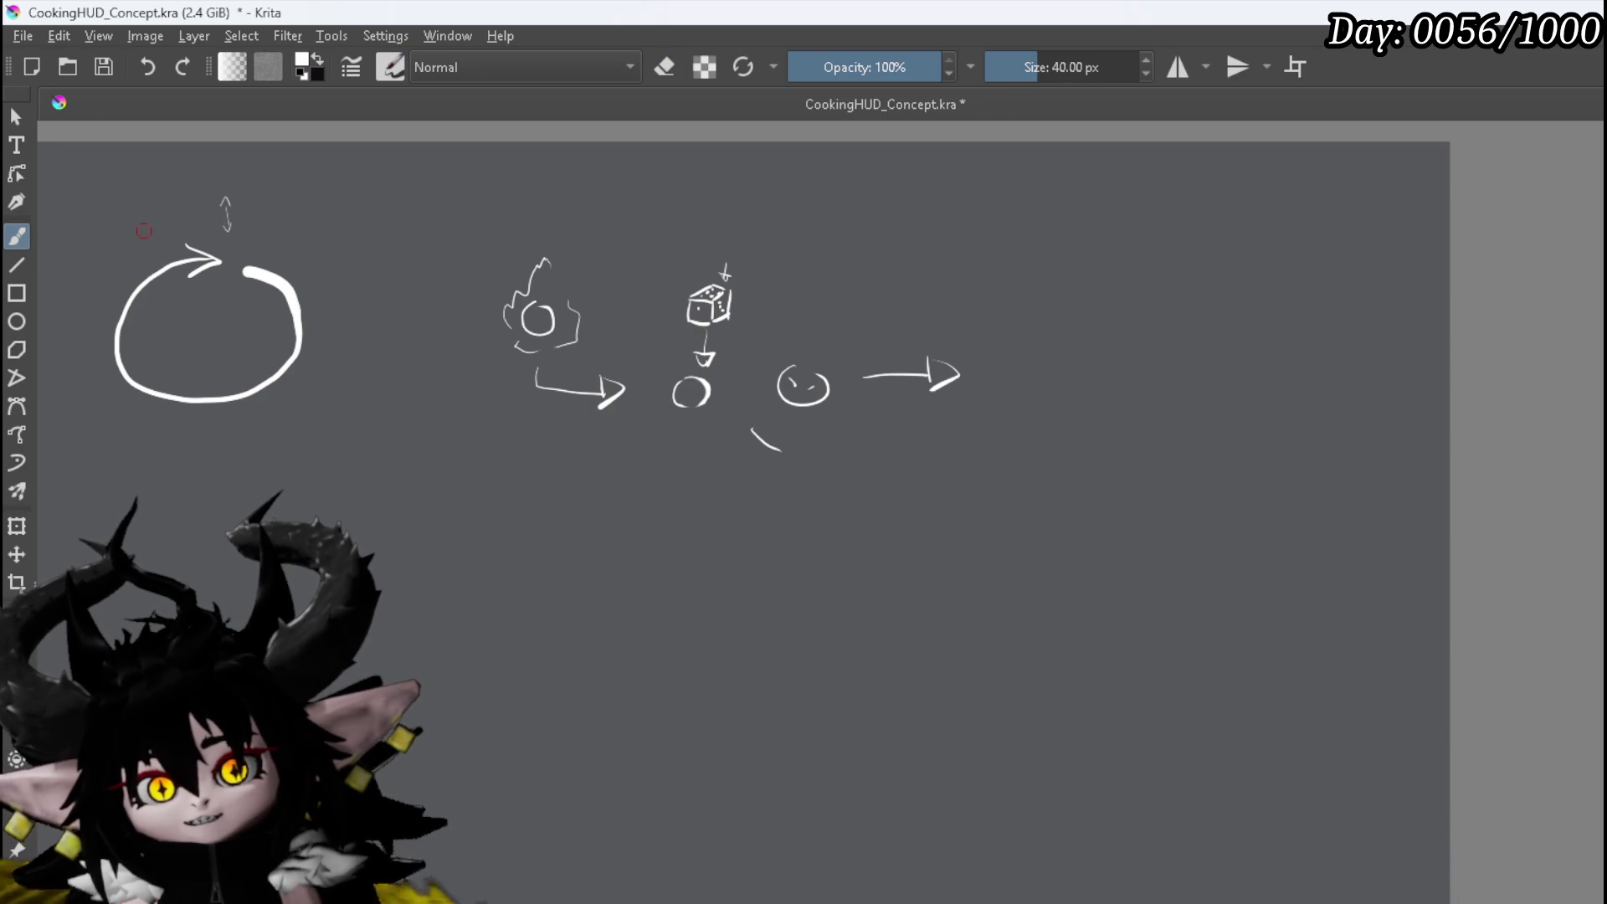
Sketch a wavy outline around the left circle and extend its arrowhead with a curving stroke
mouse_move(186, 241)
left_mouse_down()
mouse_move(211, 247)
mouse_move(107, 298)
left_mouse_up()
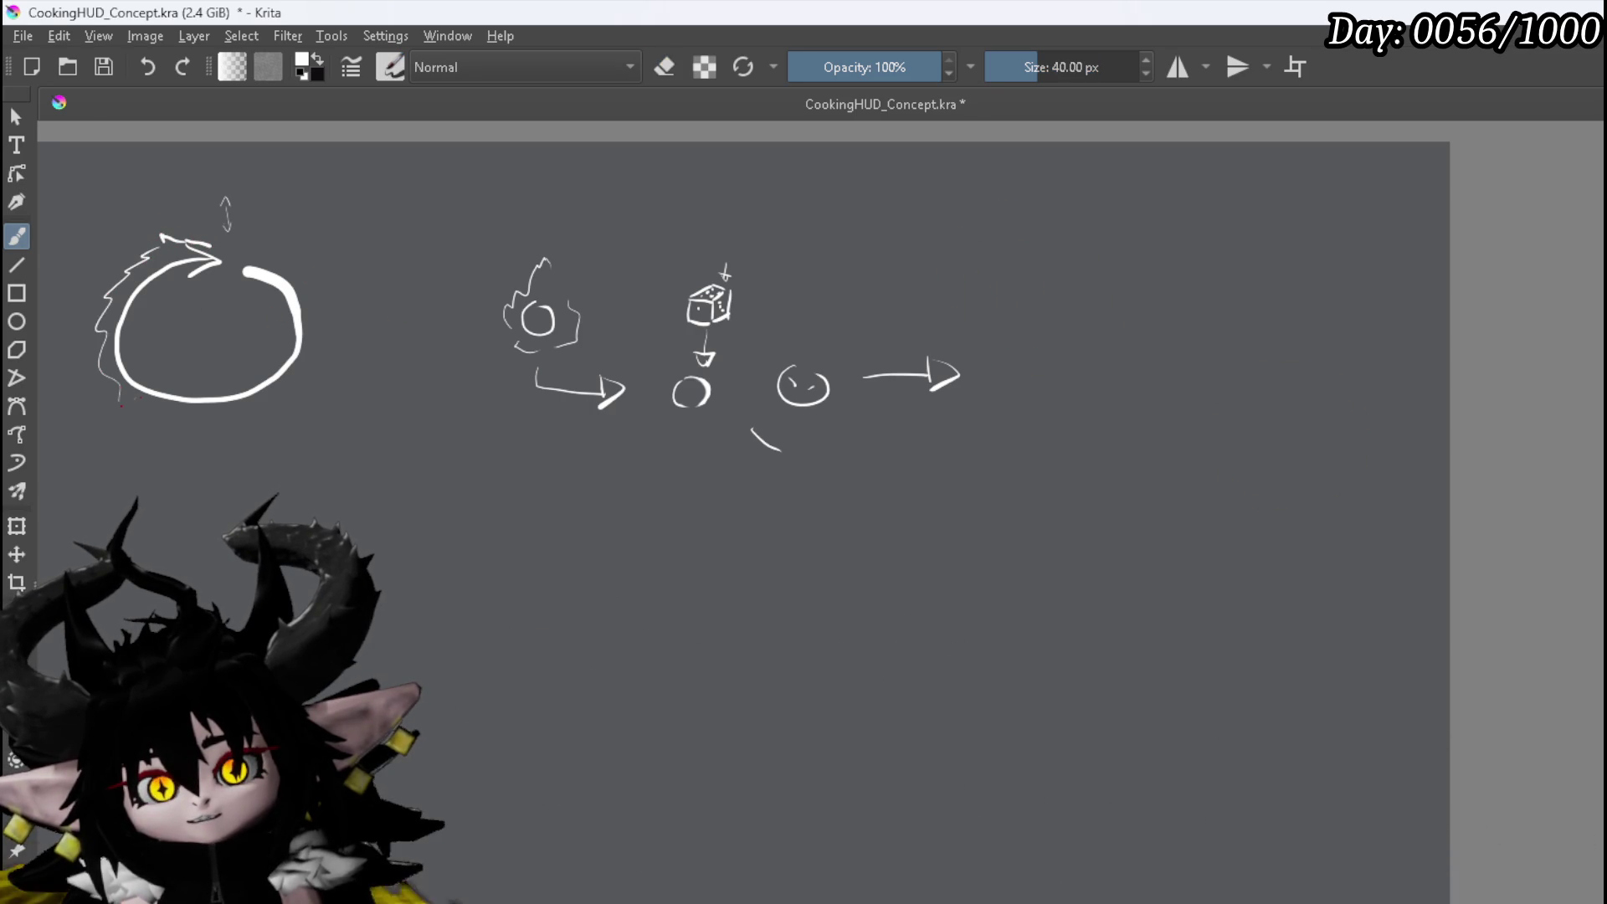
left_click_drag(211, 408, 313, 318)
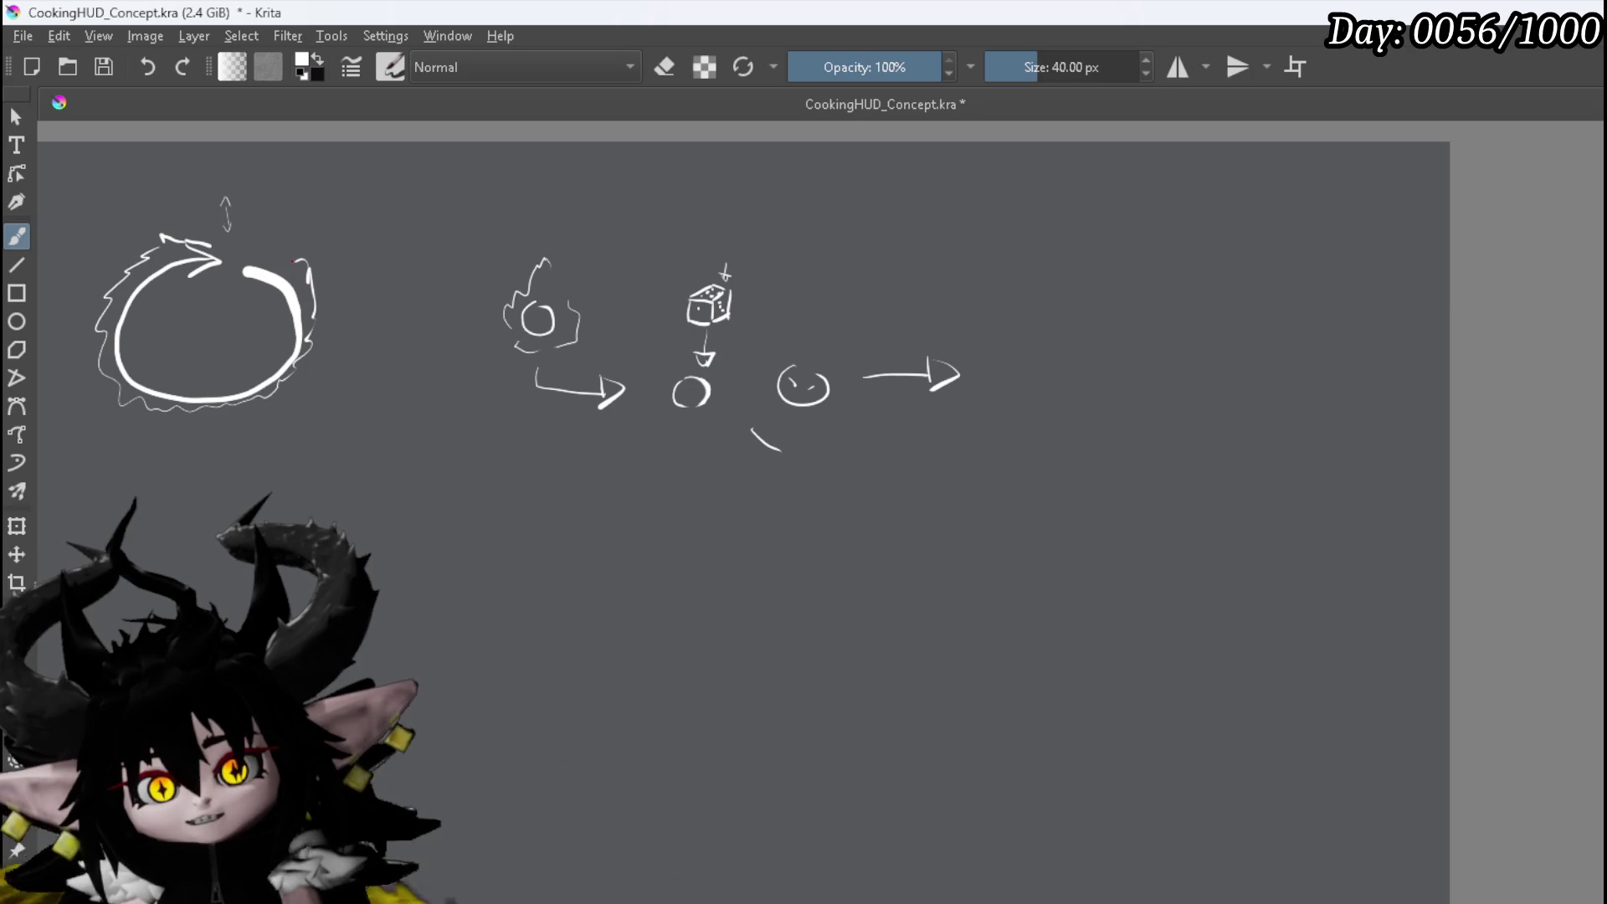
mouse_move(211, 248)
left_mouse_down()
mouse_move(237, 263)
mouse_move(146, 339)
mouse_move(306, 260)
left_mouse_up()
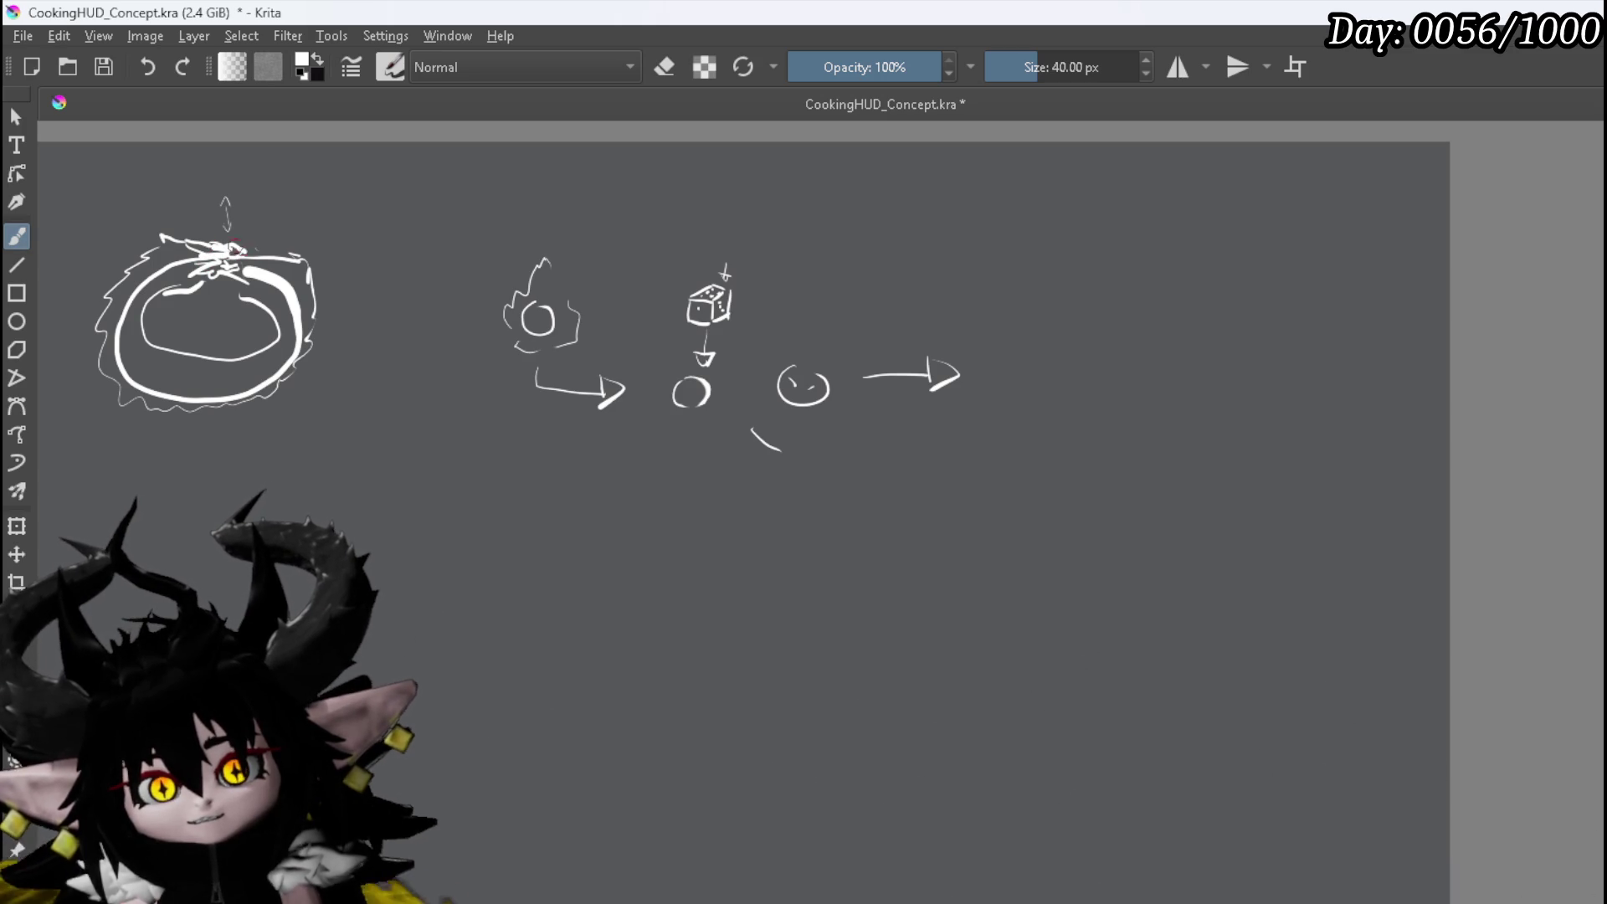
Erase the top-left strokes of the ring and the lower-right of its inner ellipse
key("e")
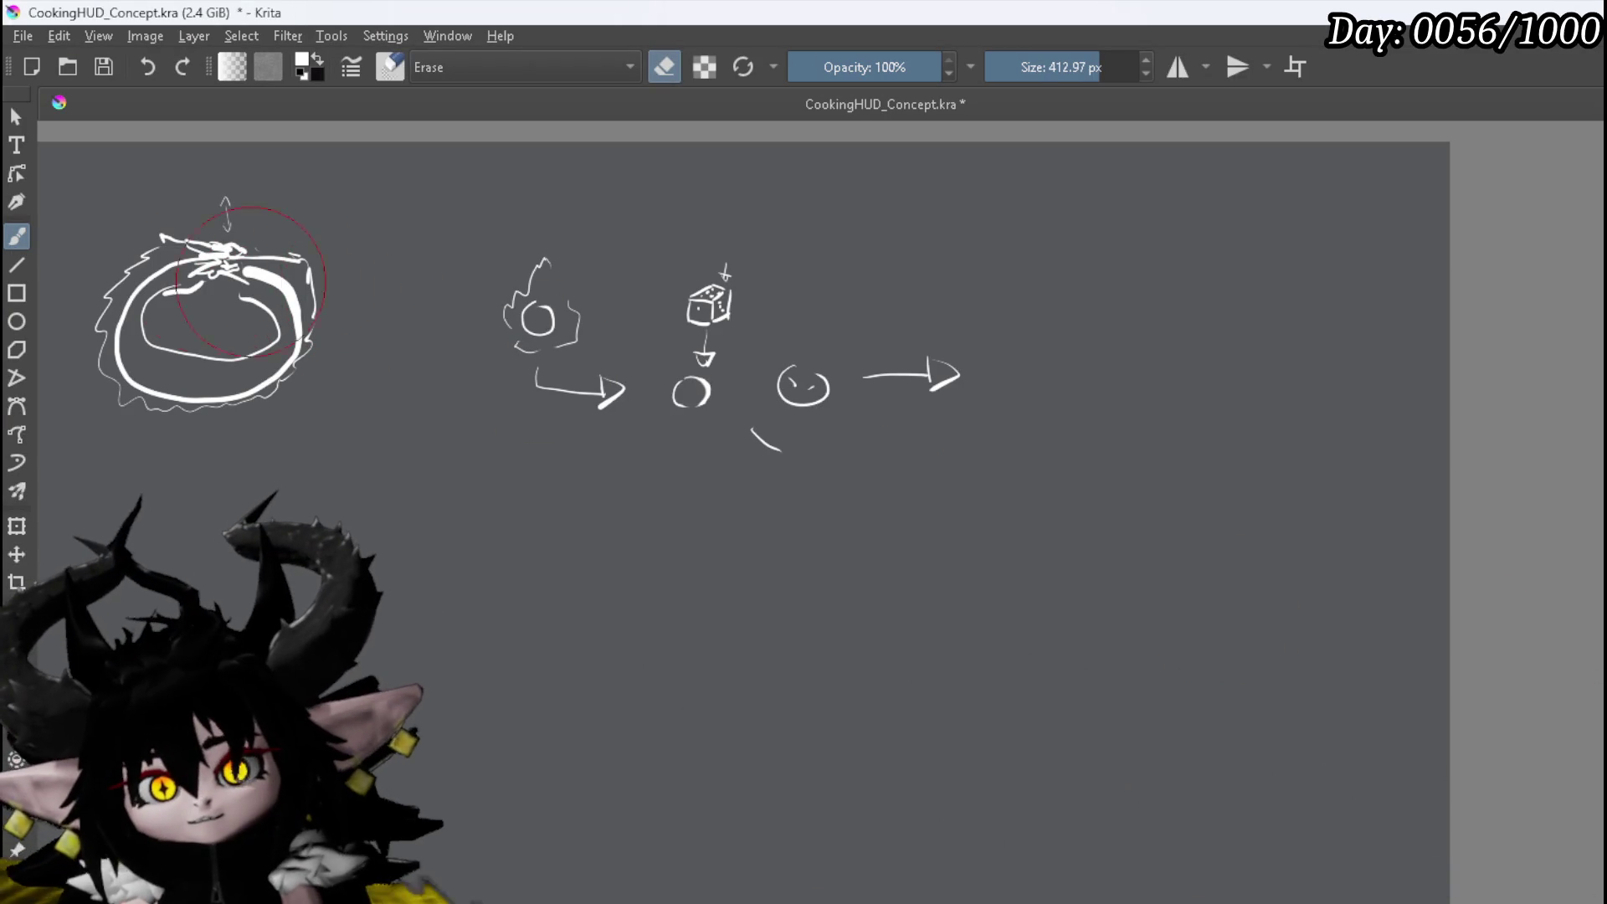
left_click_drag(195, 253, 147, 285)
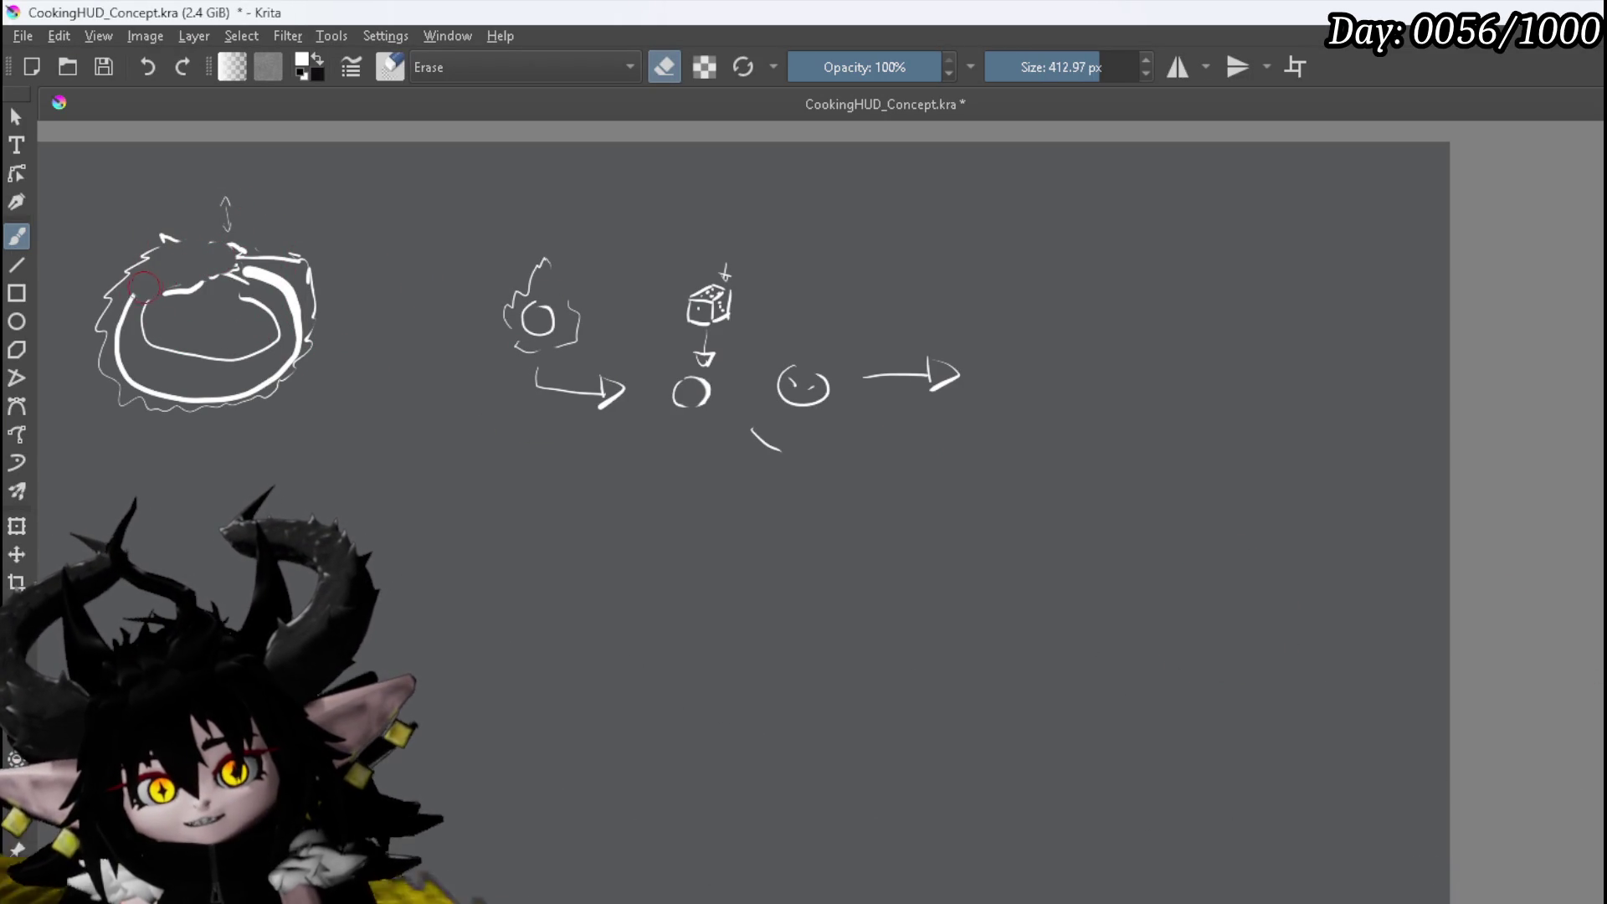
left_click_drag(222, 358, 292, 314)
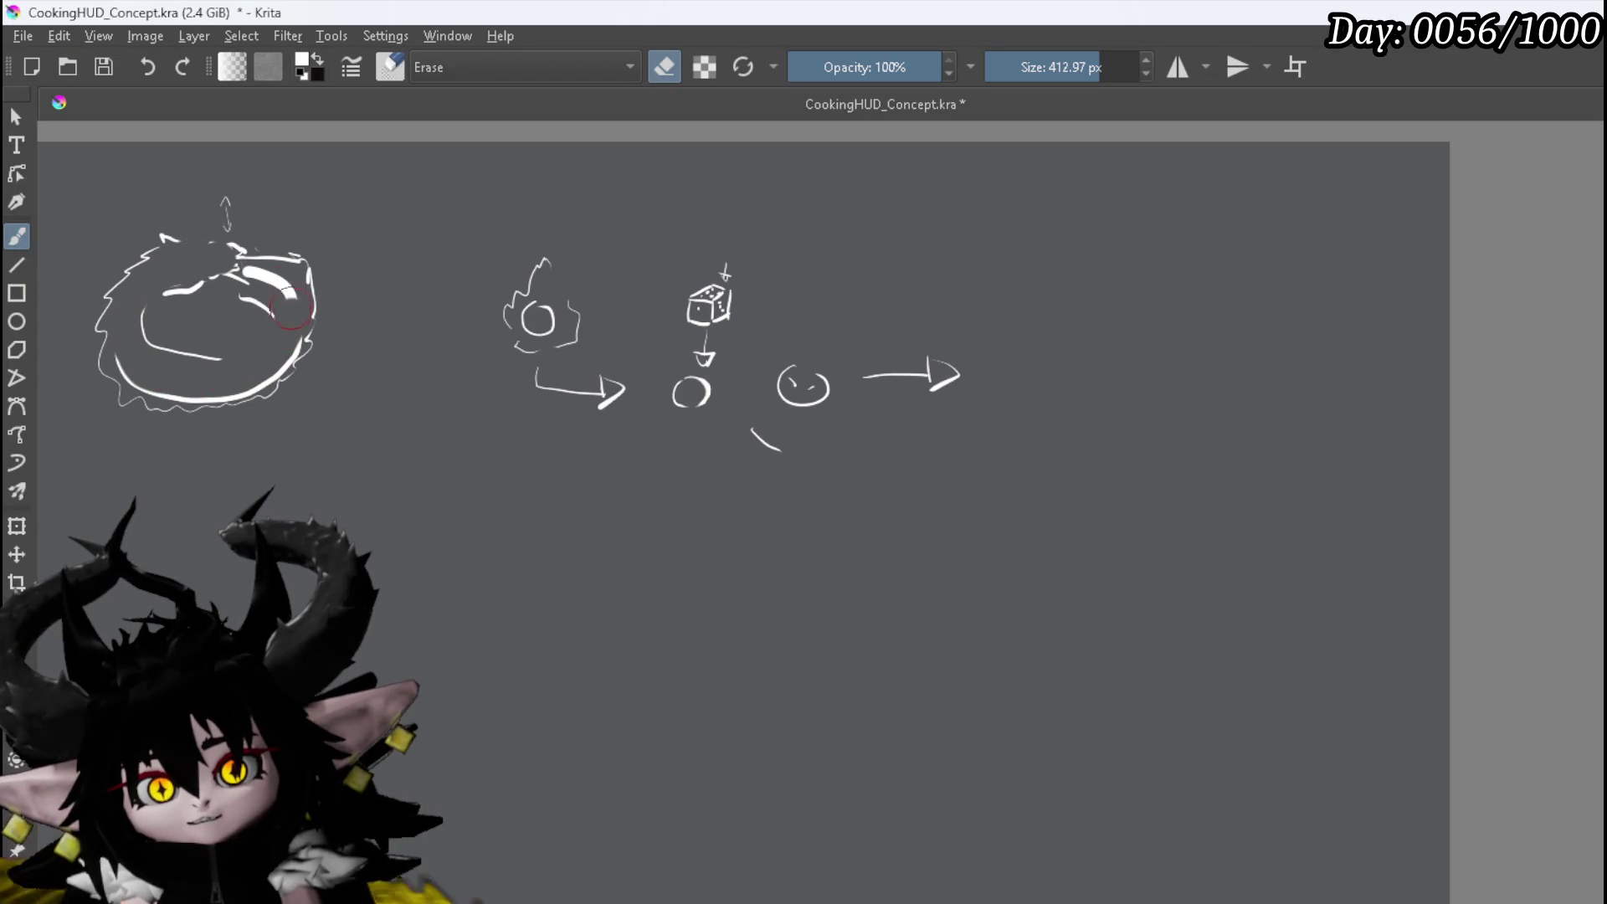
key("e")
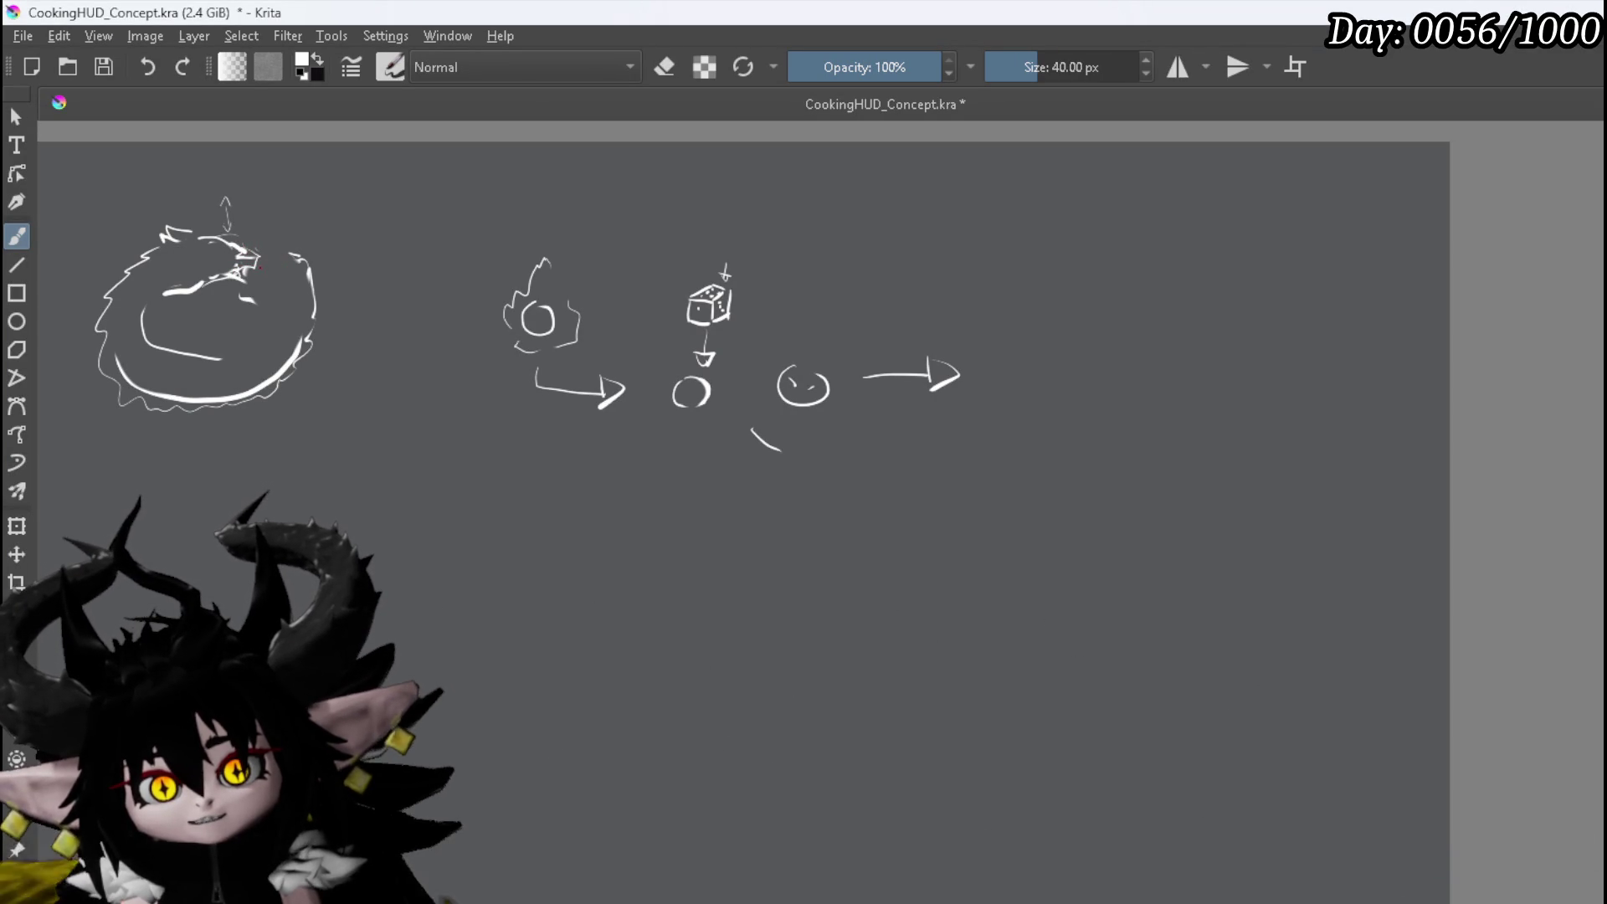
Repaint the inner ring with a curved stroke and a redrawn bottom of the ellipse
left_click_drag(287, 319, 257, 369)
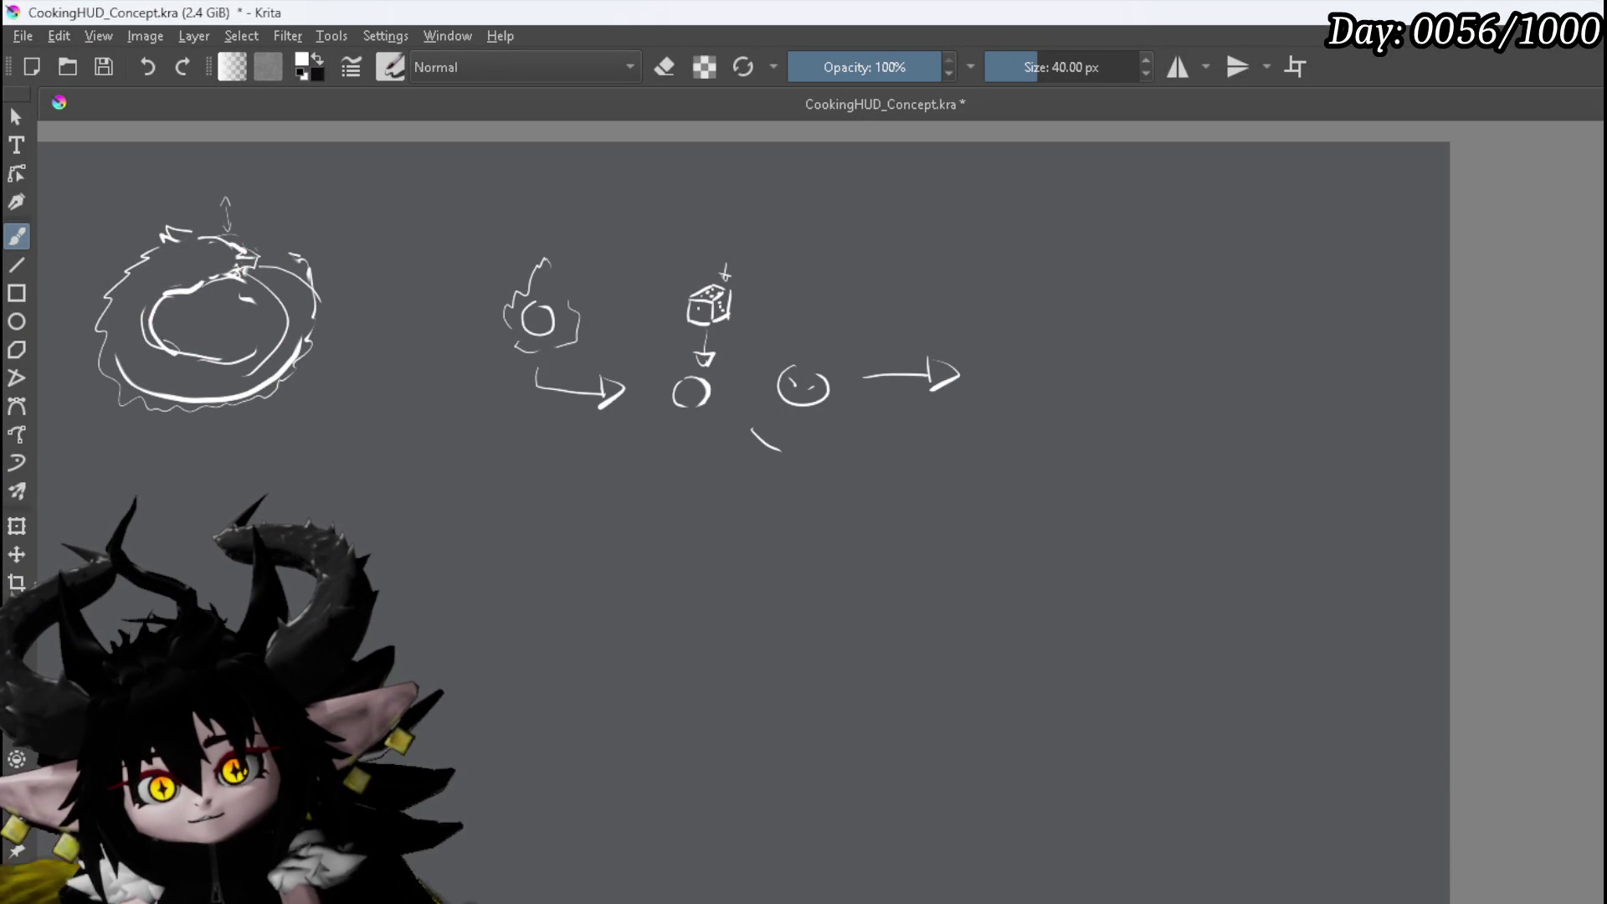
left_click_drag(186, 367, 256, 359)
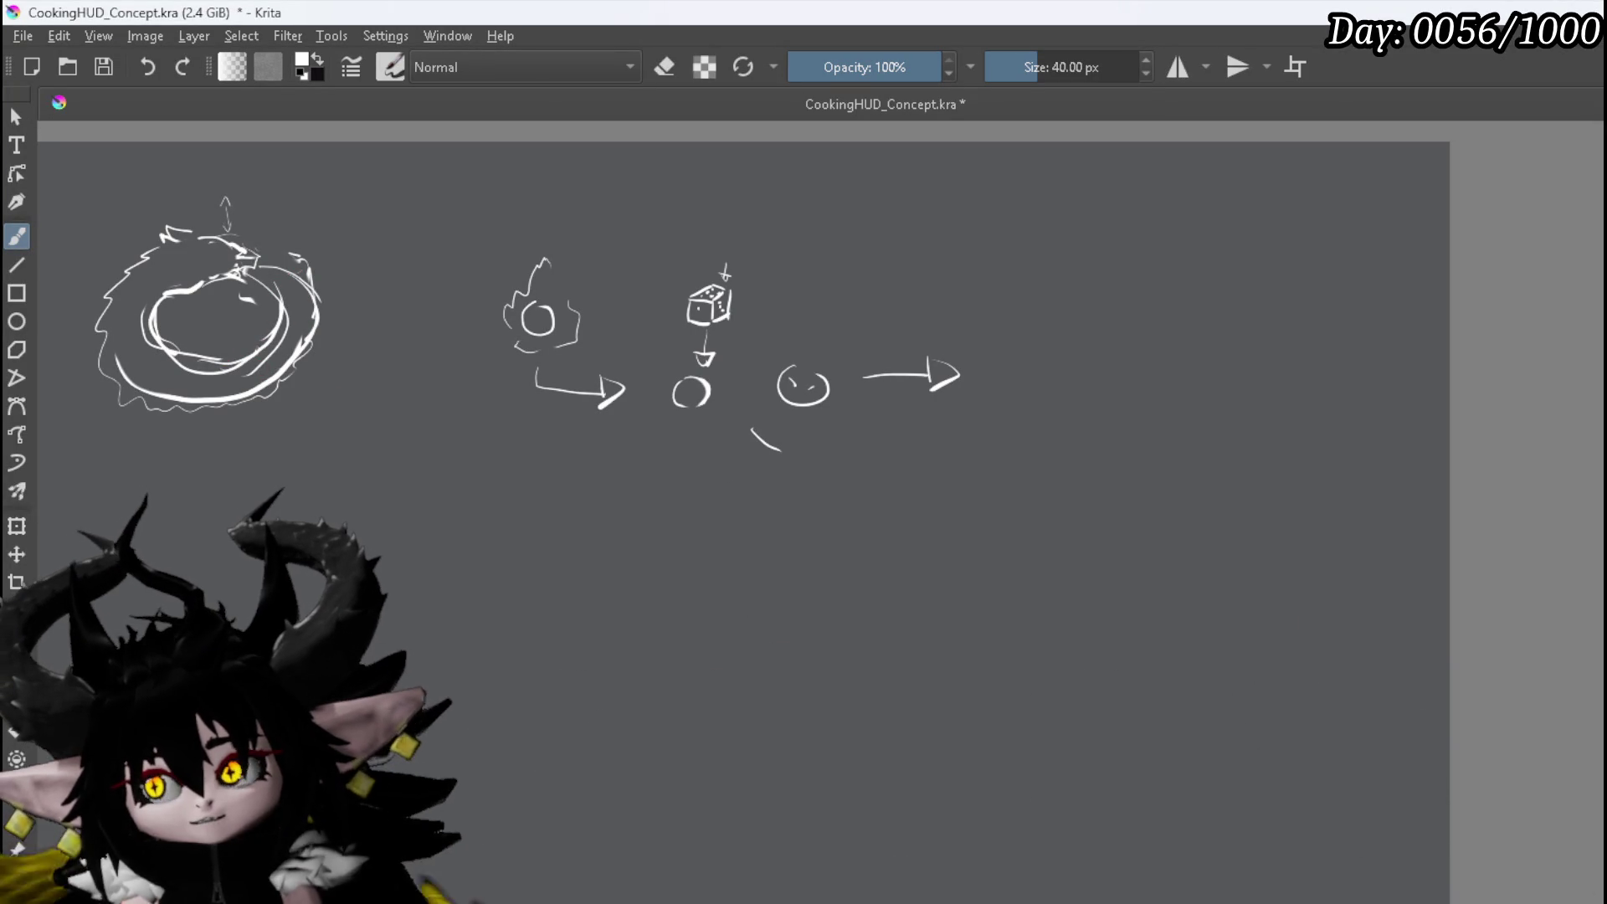
key("e")
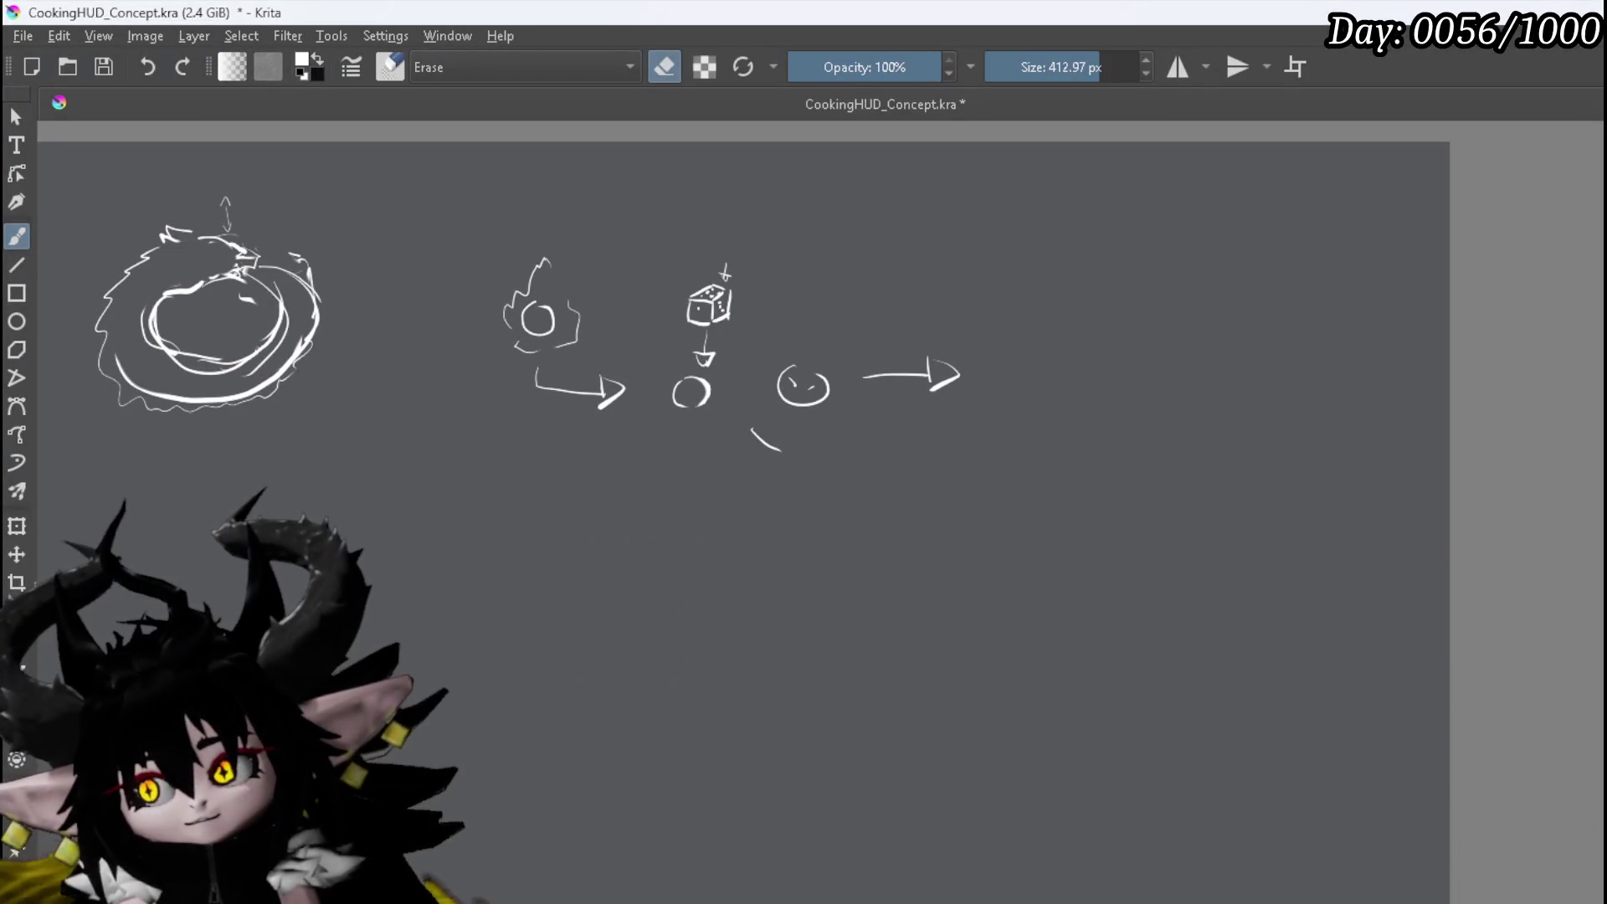
key("e")
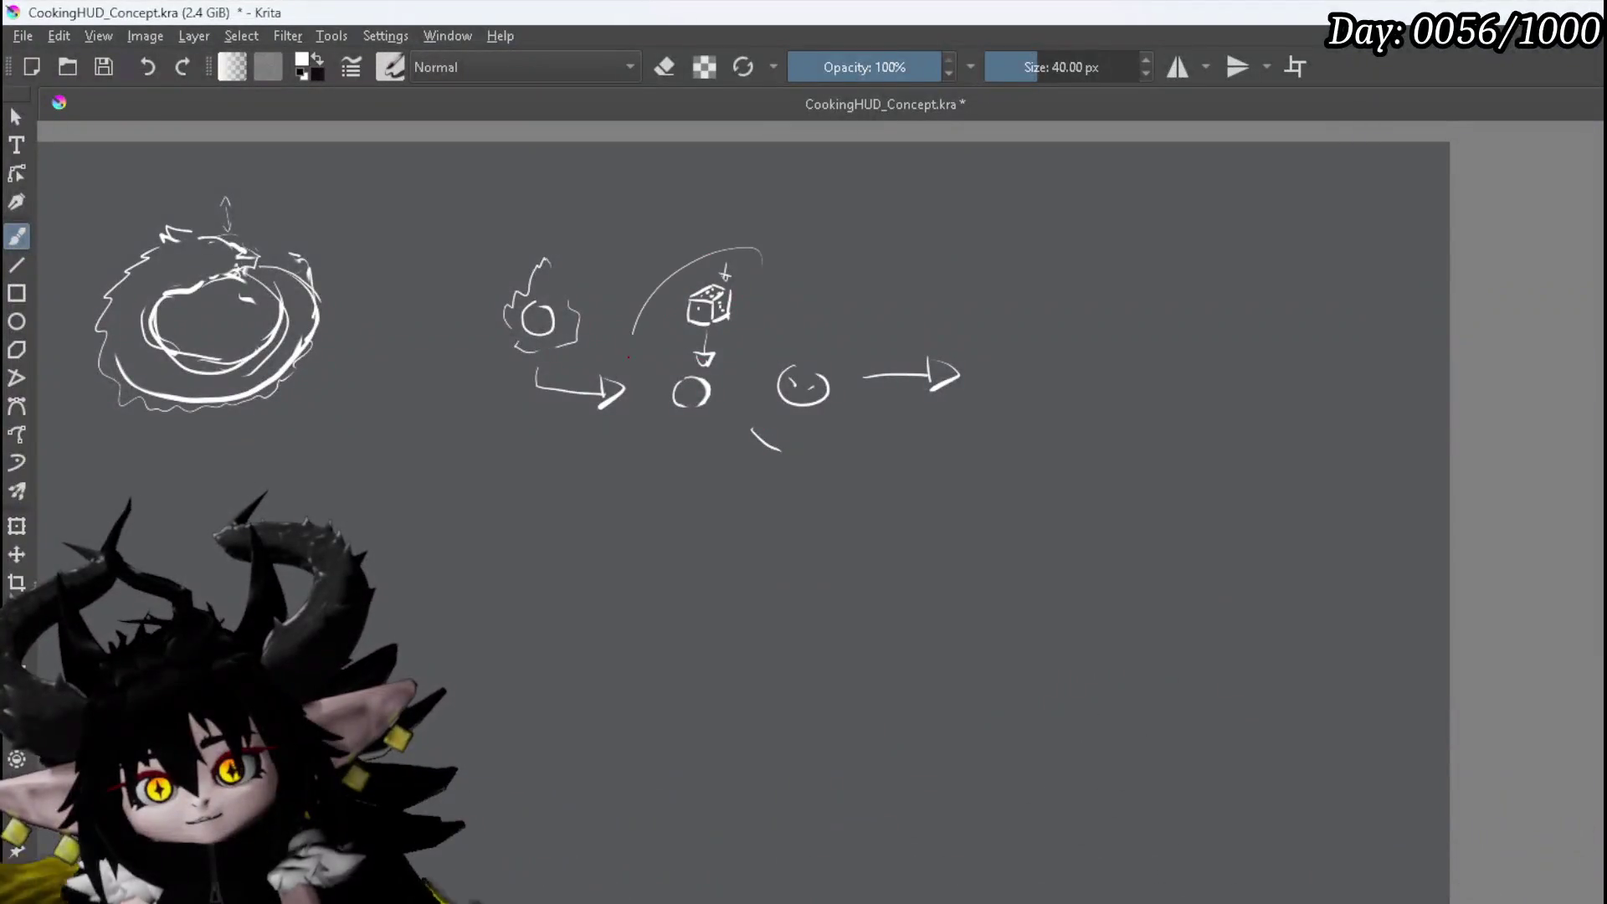
Draw a diagonal line across the dice circle and give the left sketch's arrow a pointed tip
left_click_drag(613, 310, 790, 442)
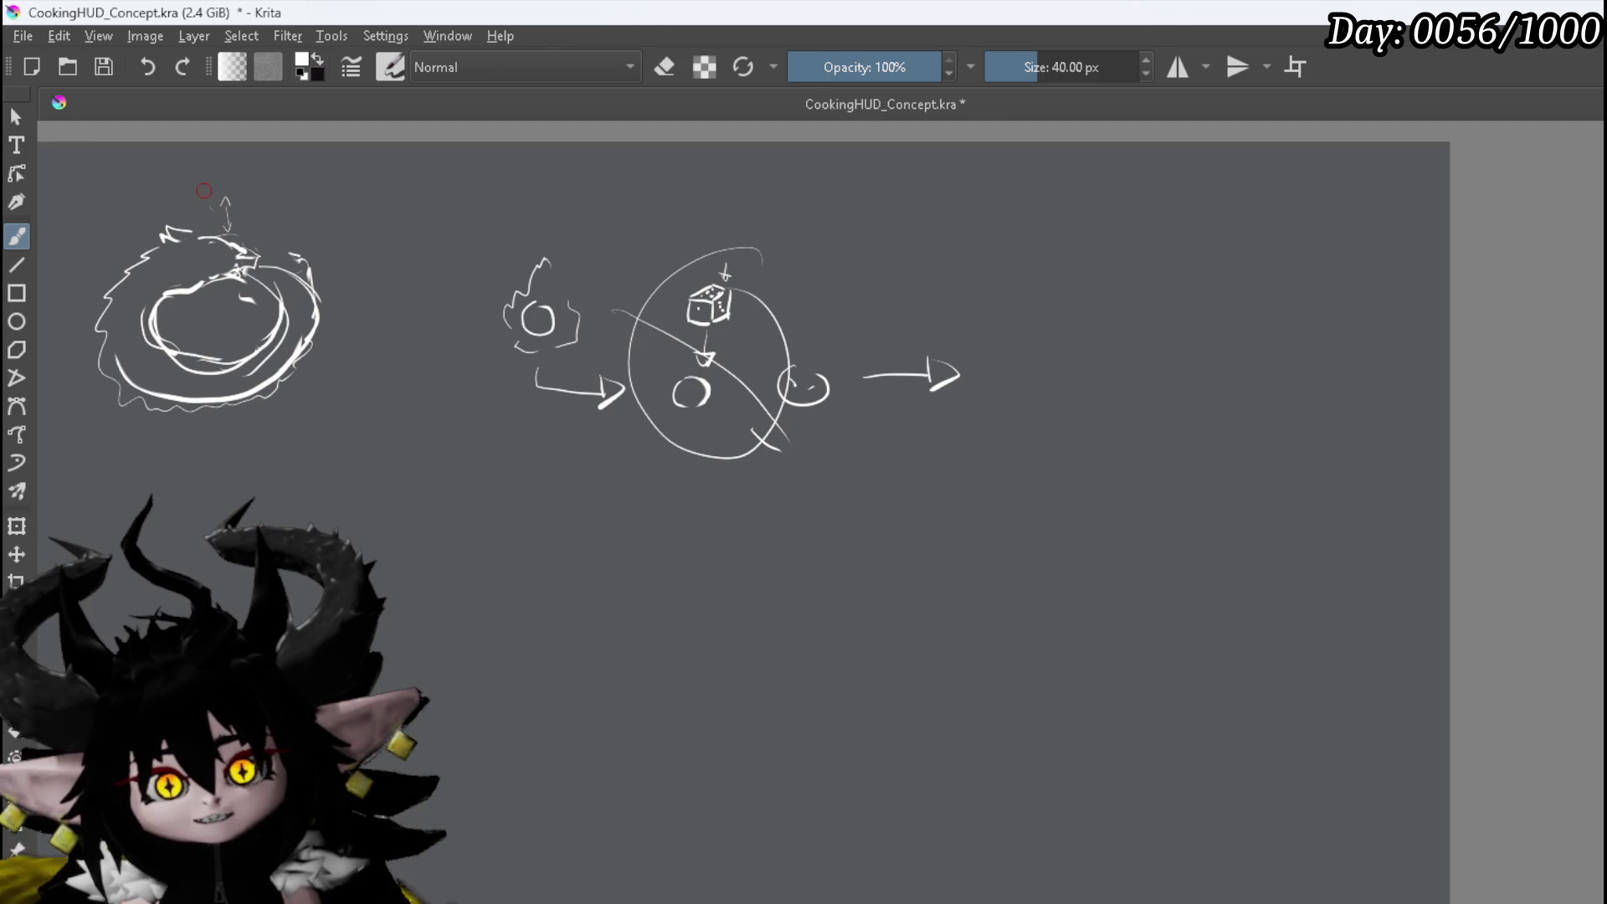
left_click_drag(209, 180, 219, 214)
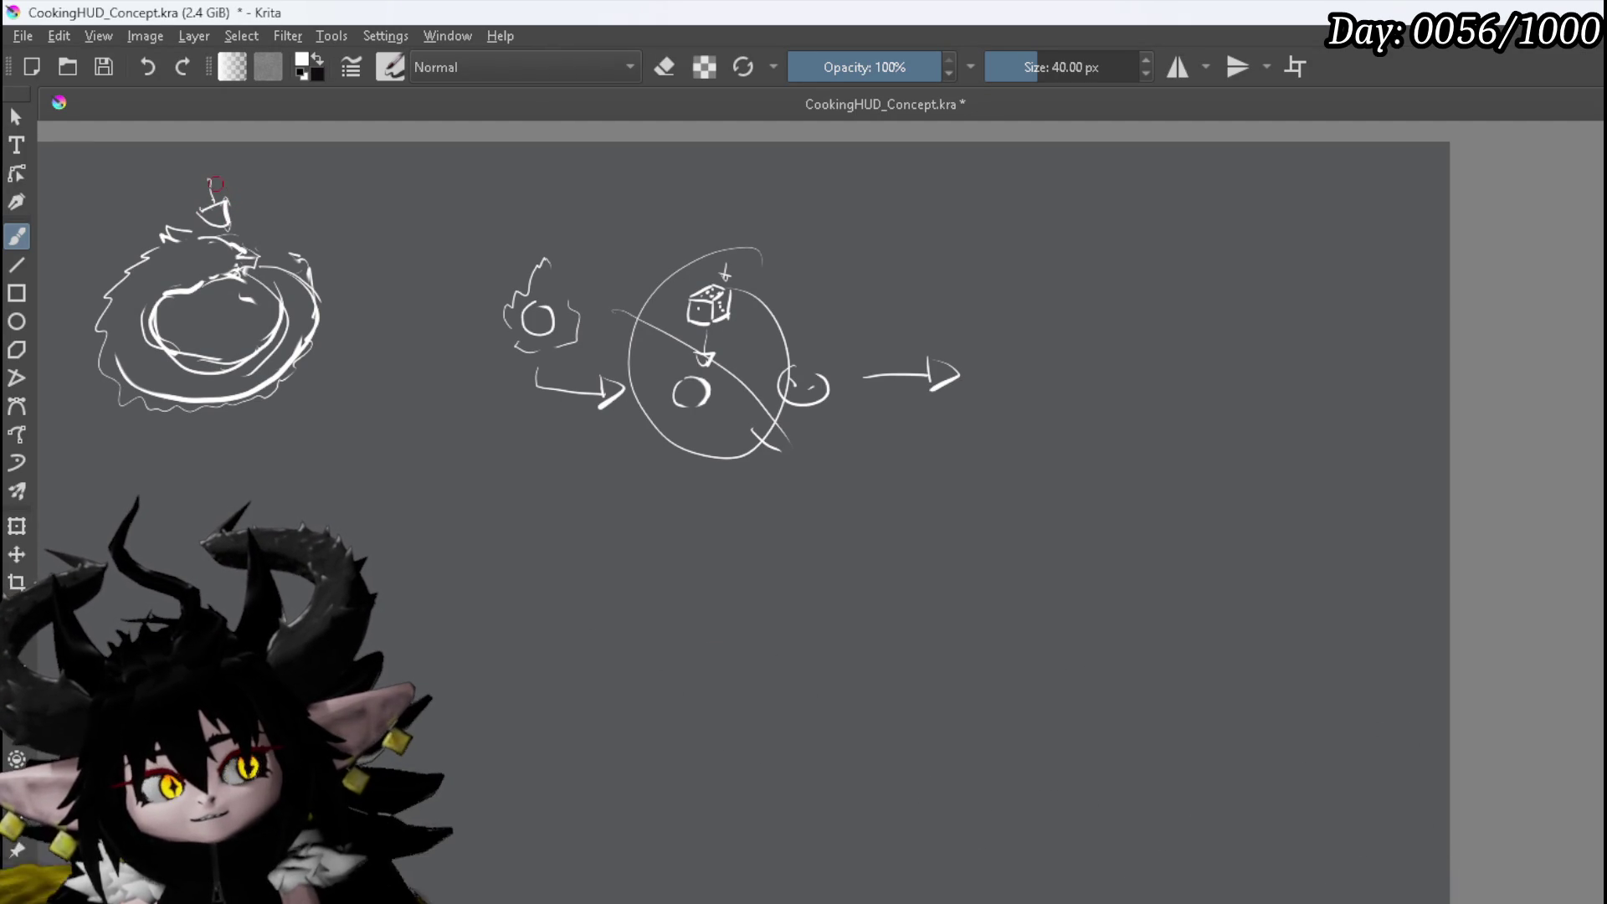
left_click_drag(201, 178, 203, 198)
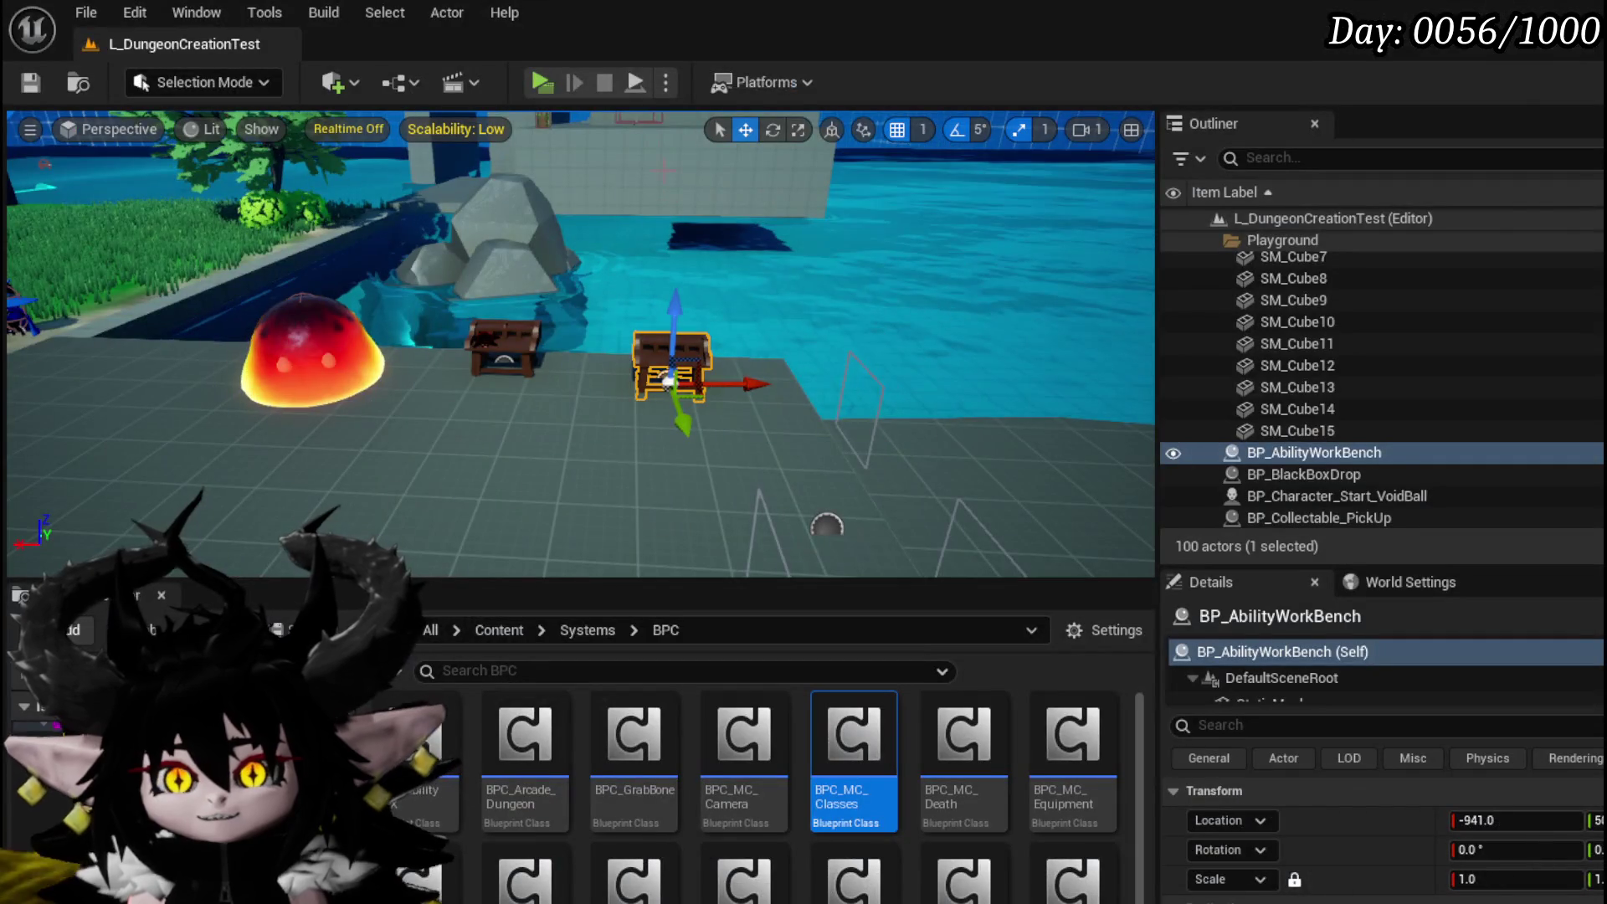
Start play mode and run the character past the grass edge and stone area to the boxes and slimes
left_click(529, 84)
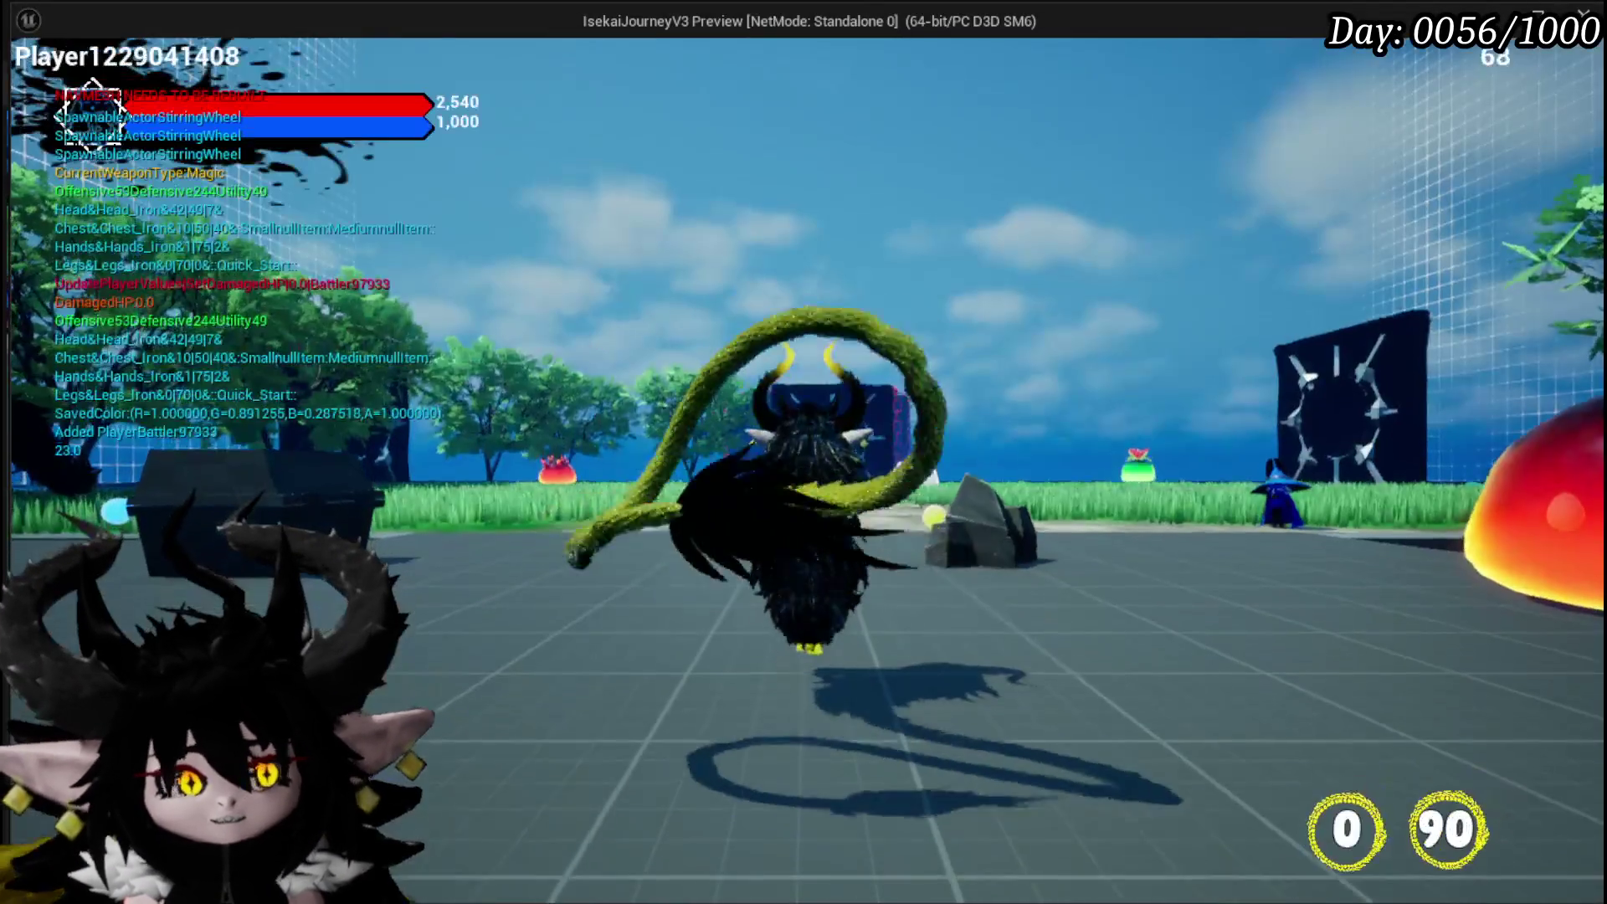
key("w")
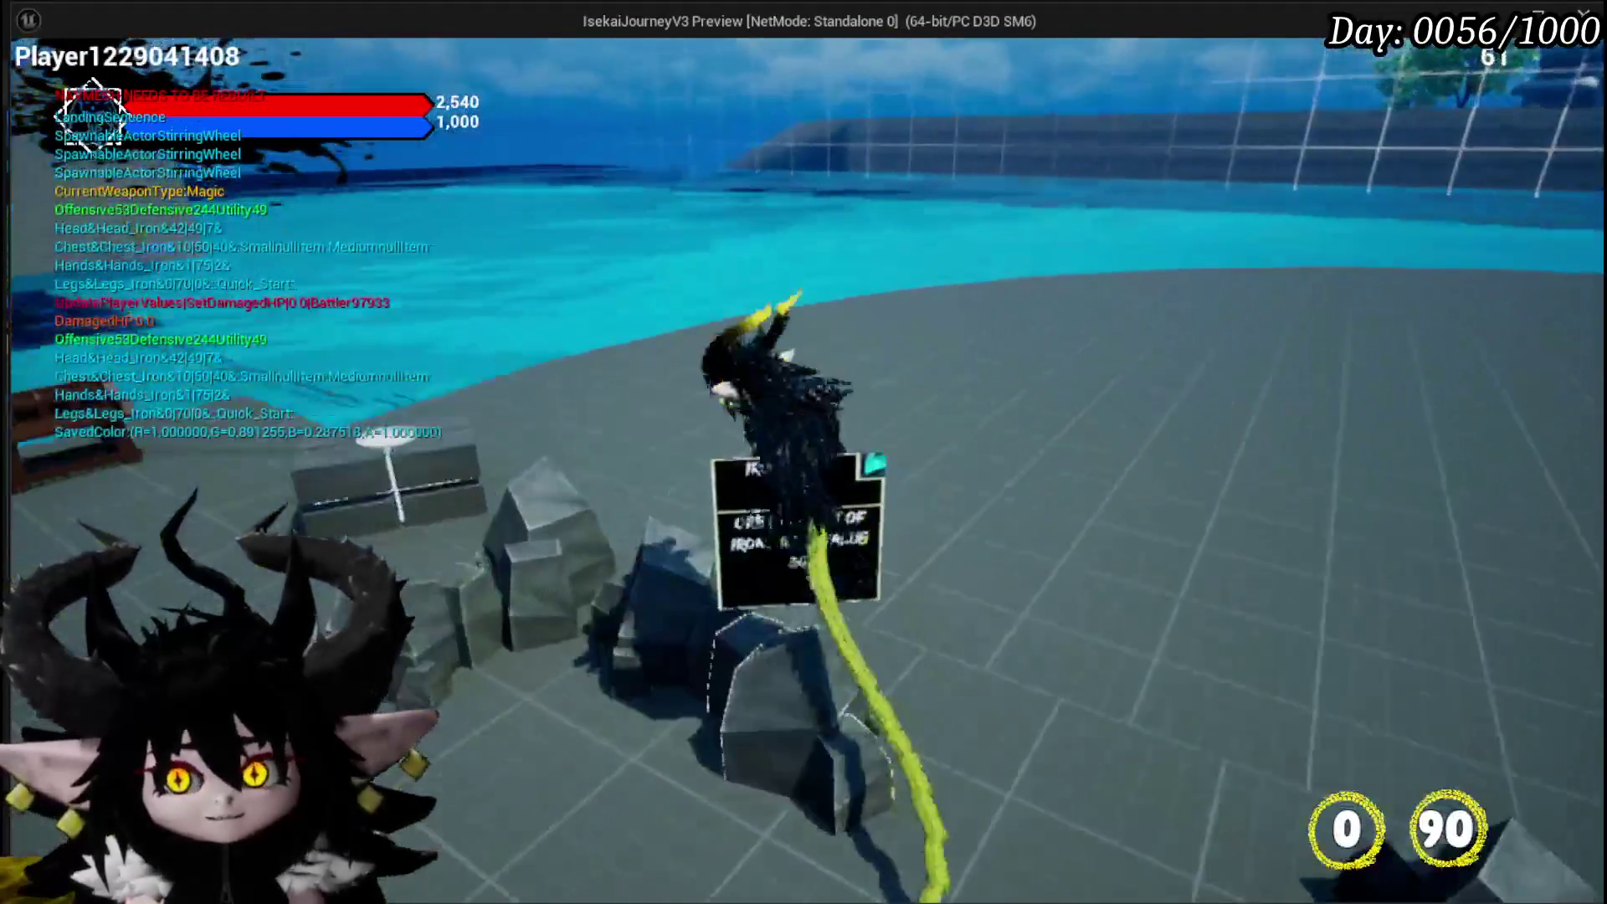
key("w")
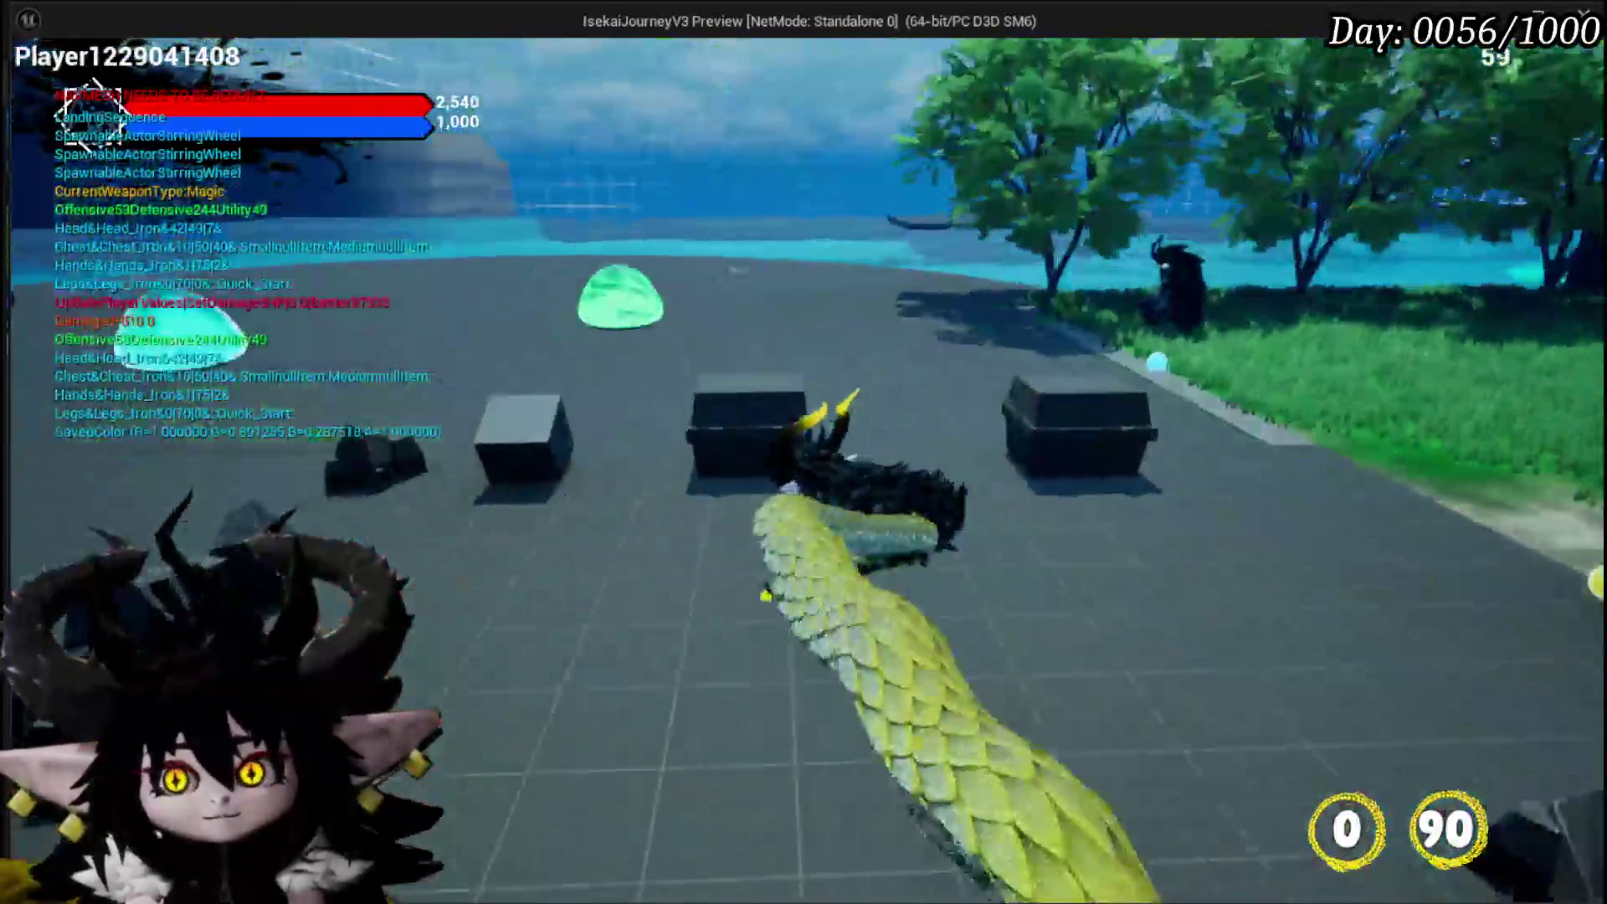
key("w")
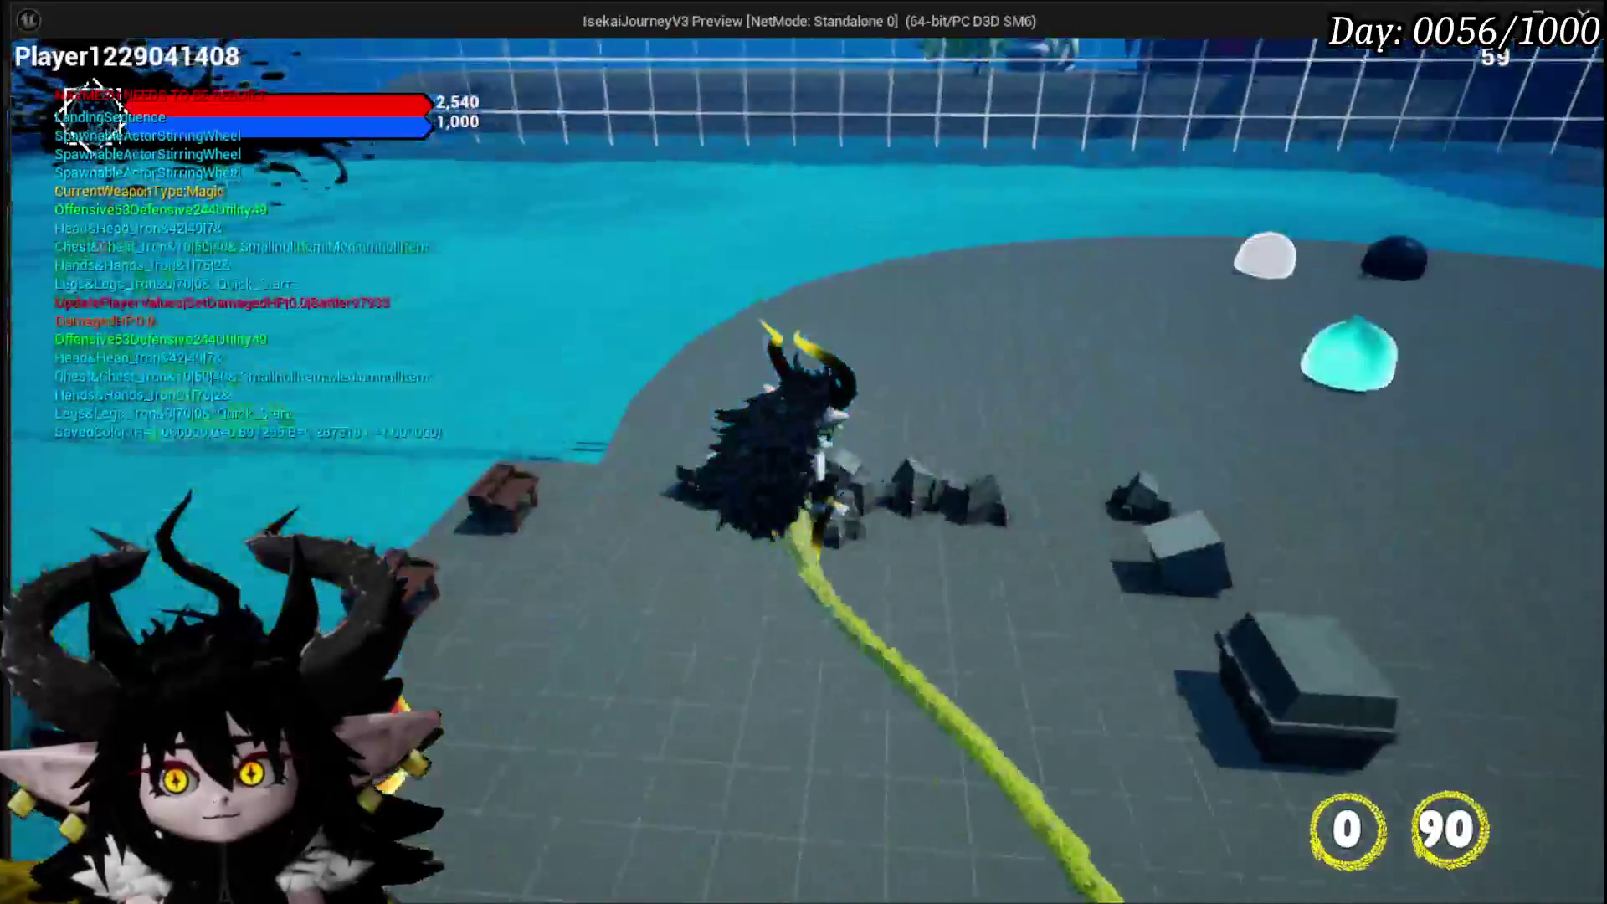
key("w")
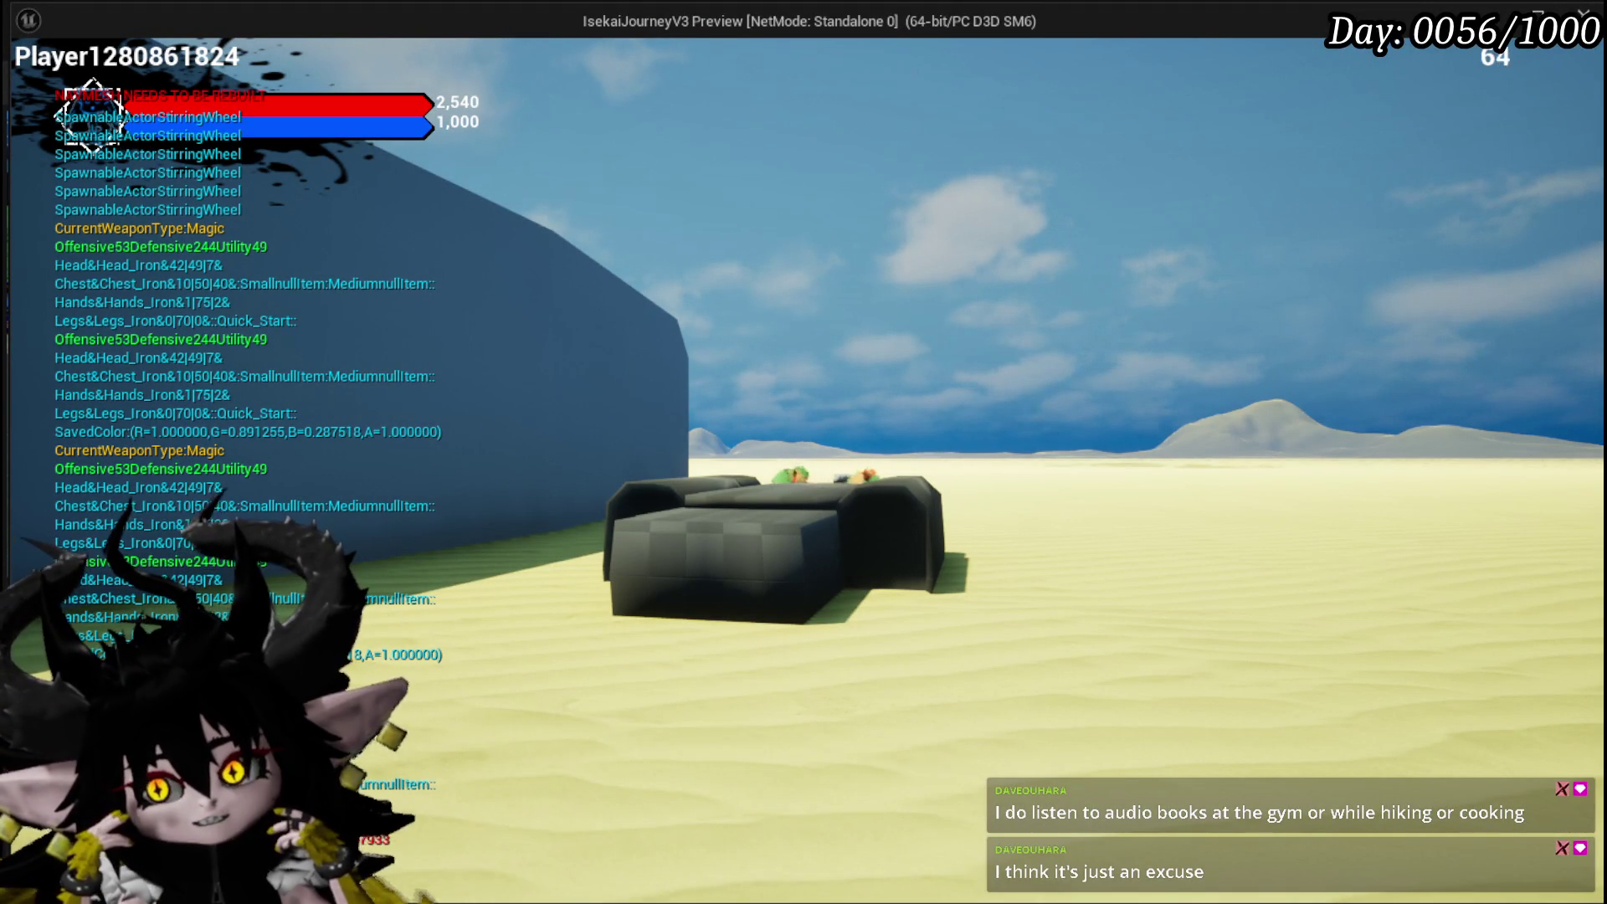
Drive the vehicle up onto the curved arena wall and steer it left and right along the top
key("w")
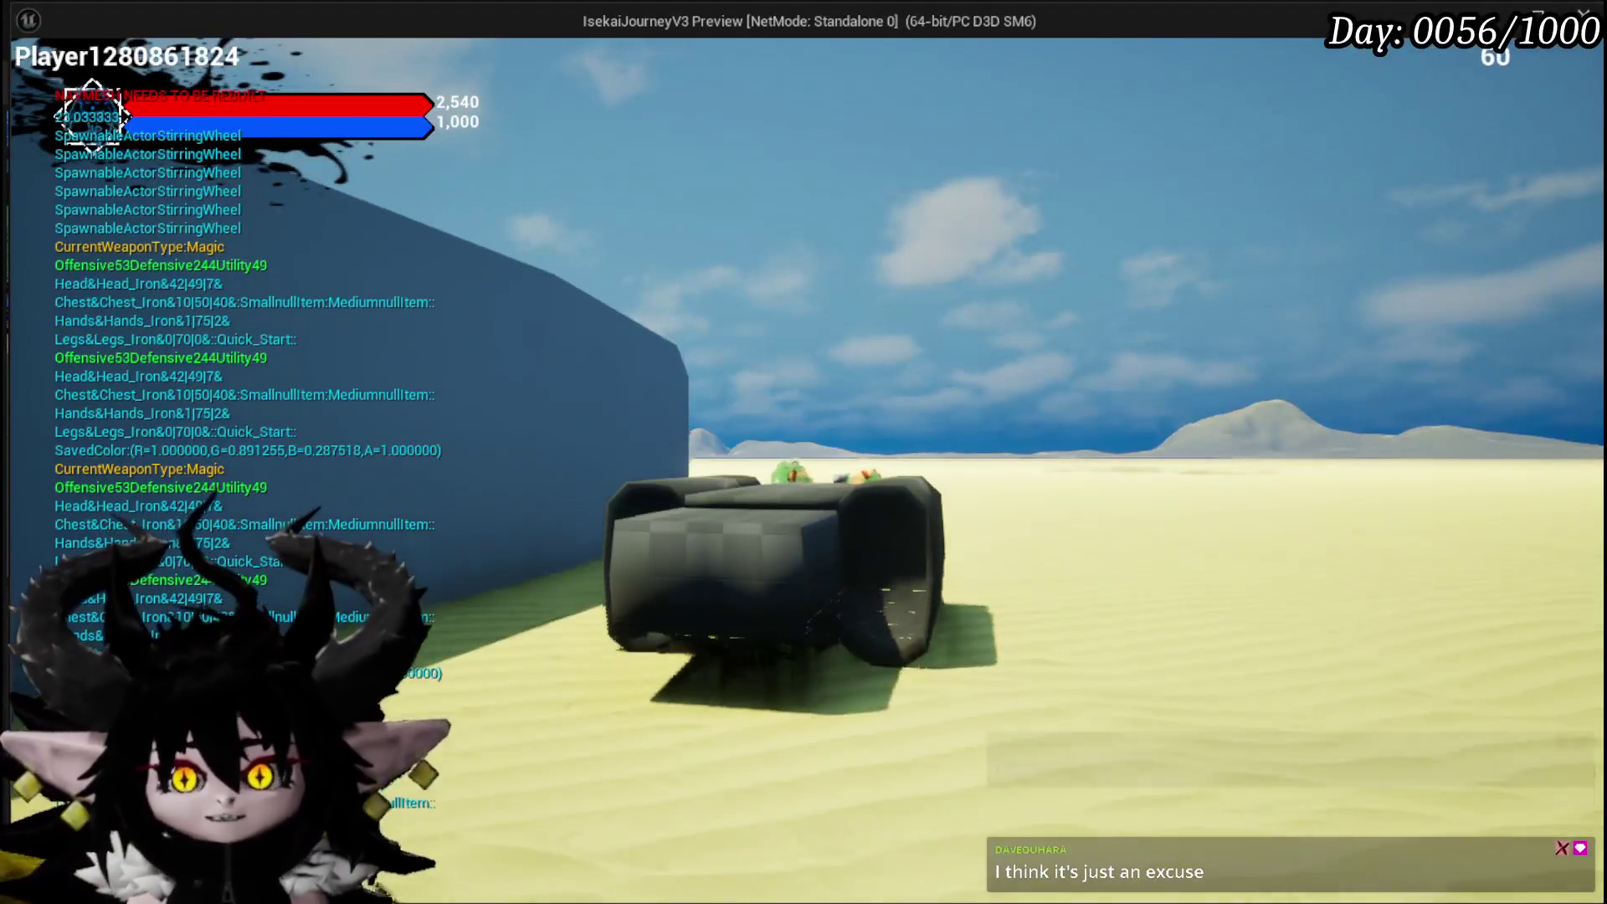
key("w")
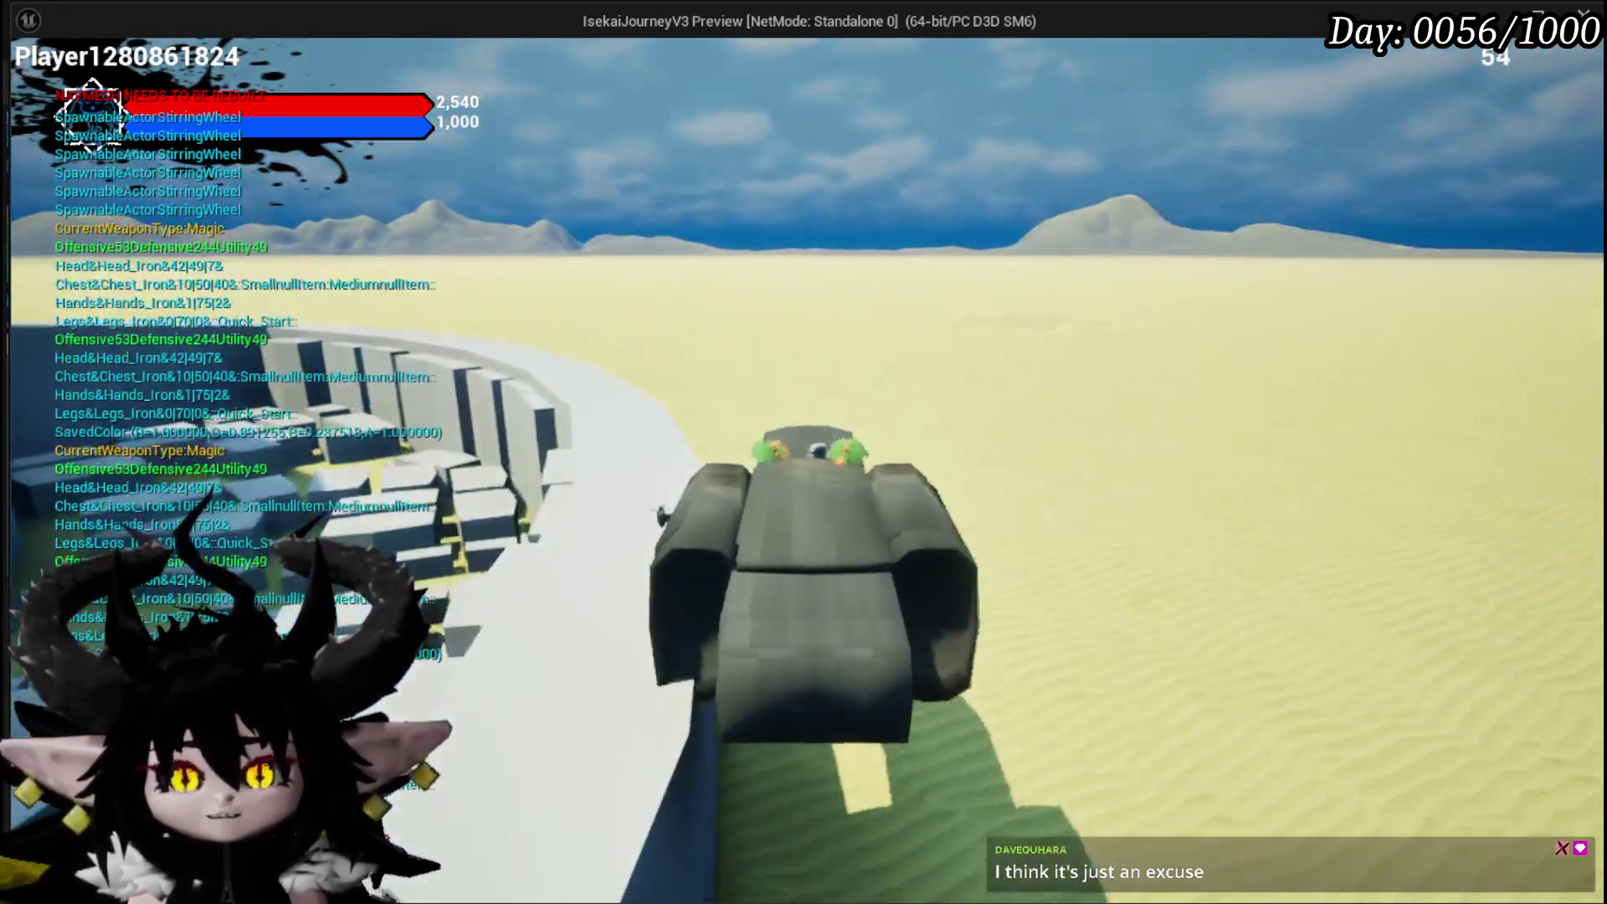
key("w")
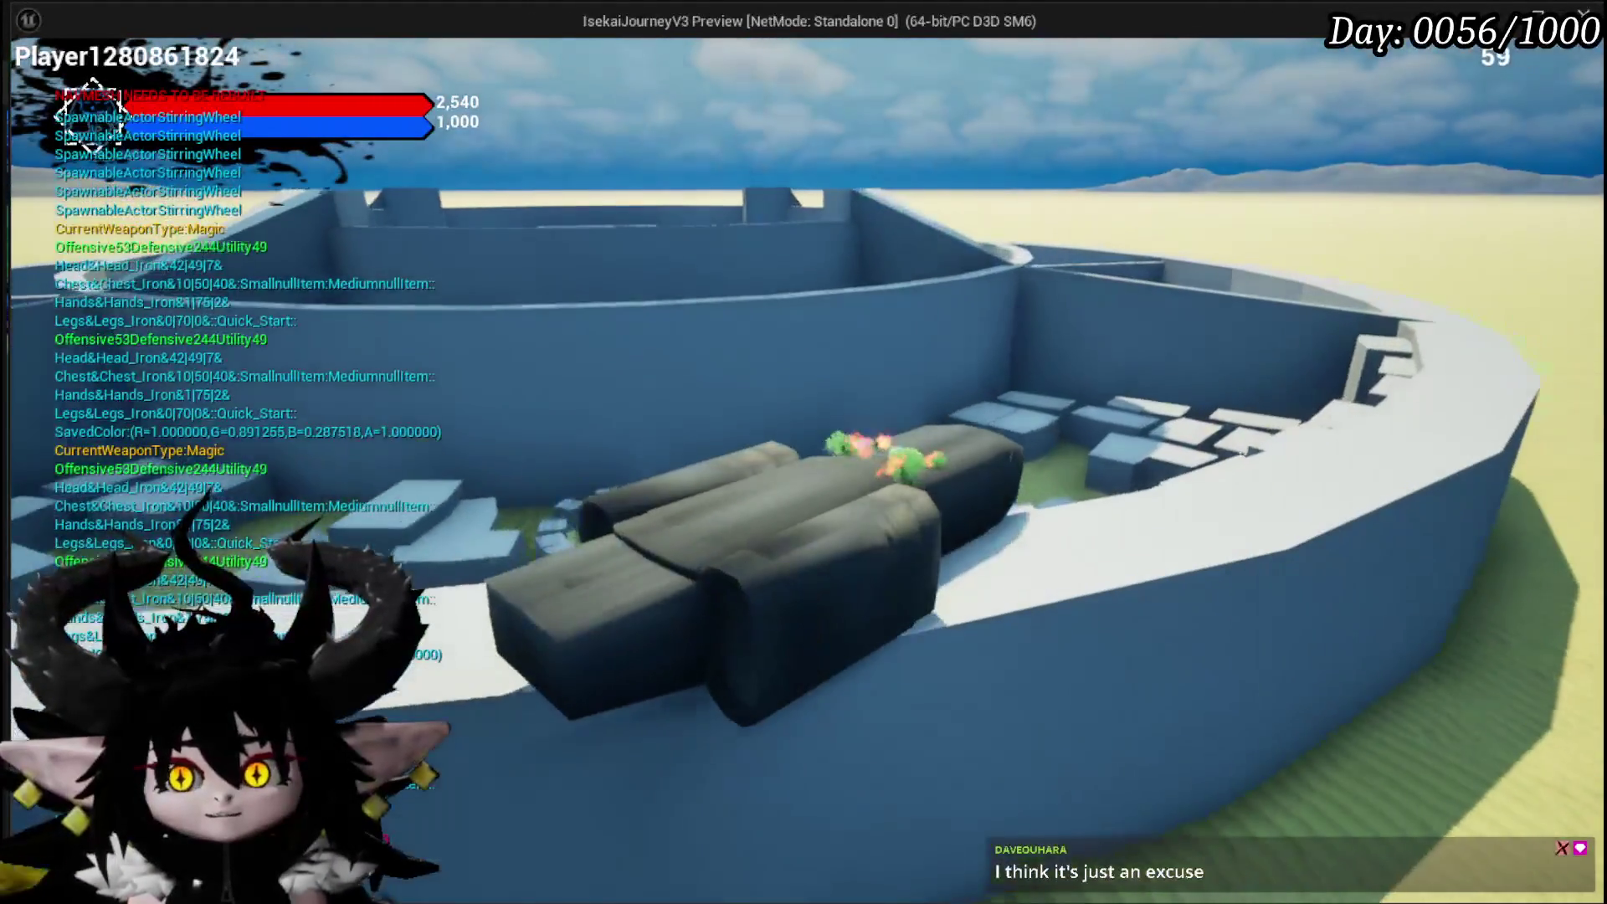
key("a")
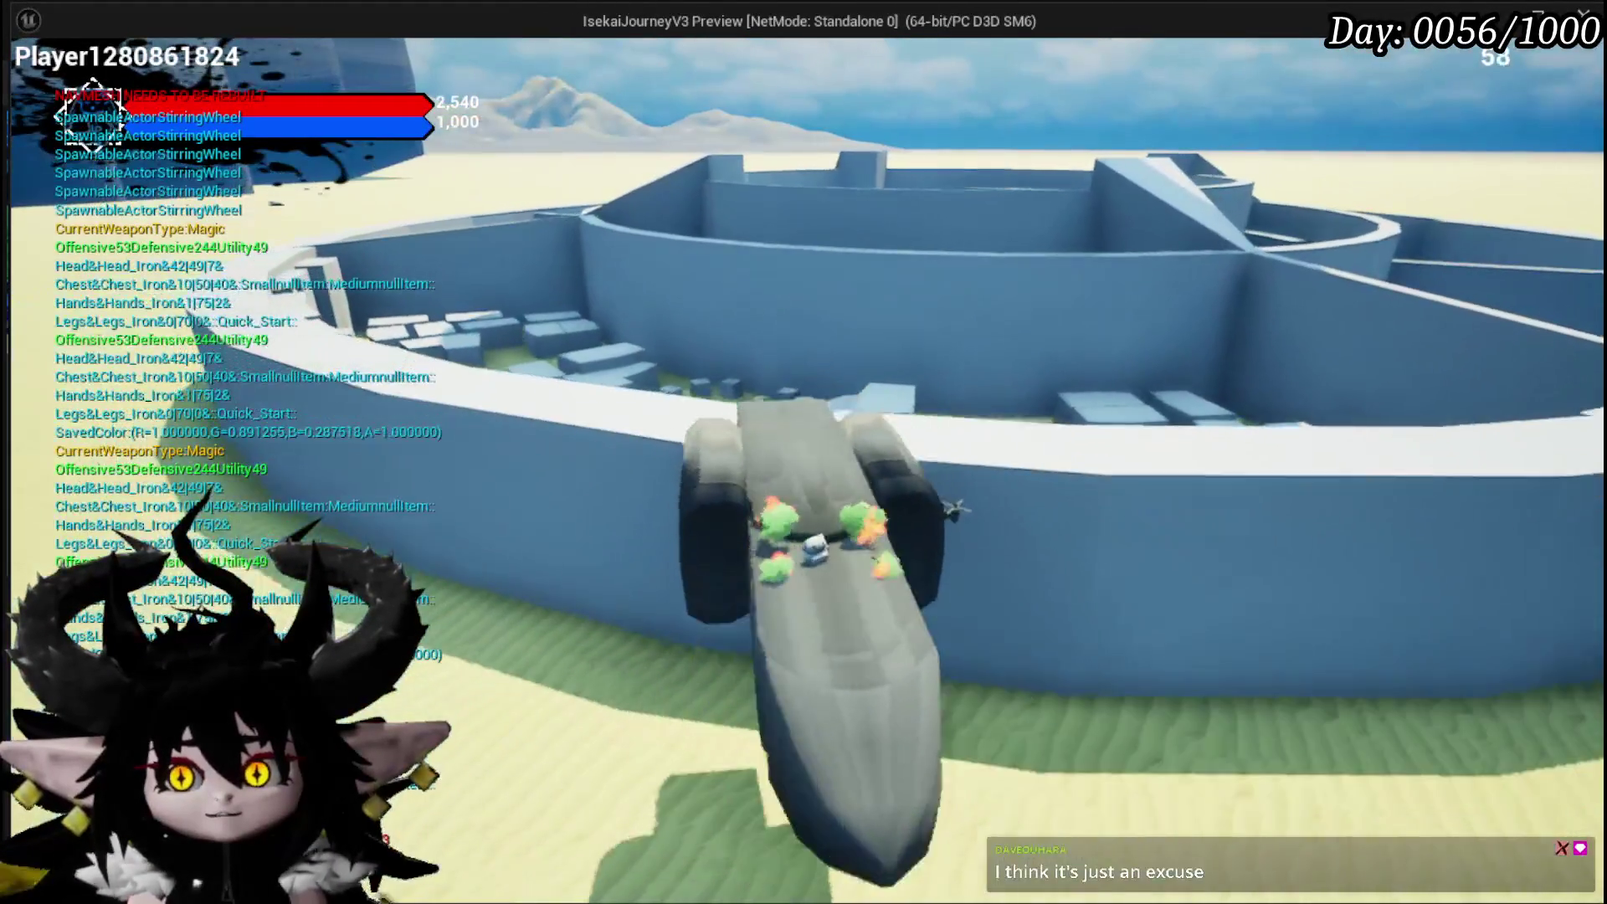
key("w")
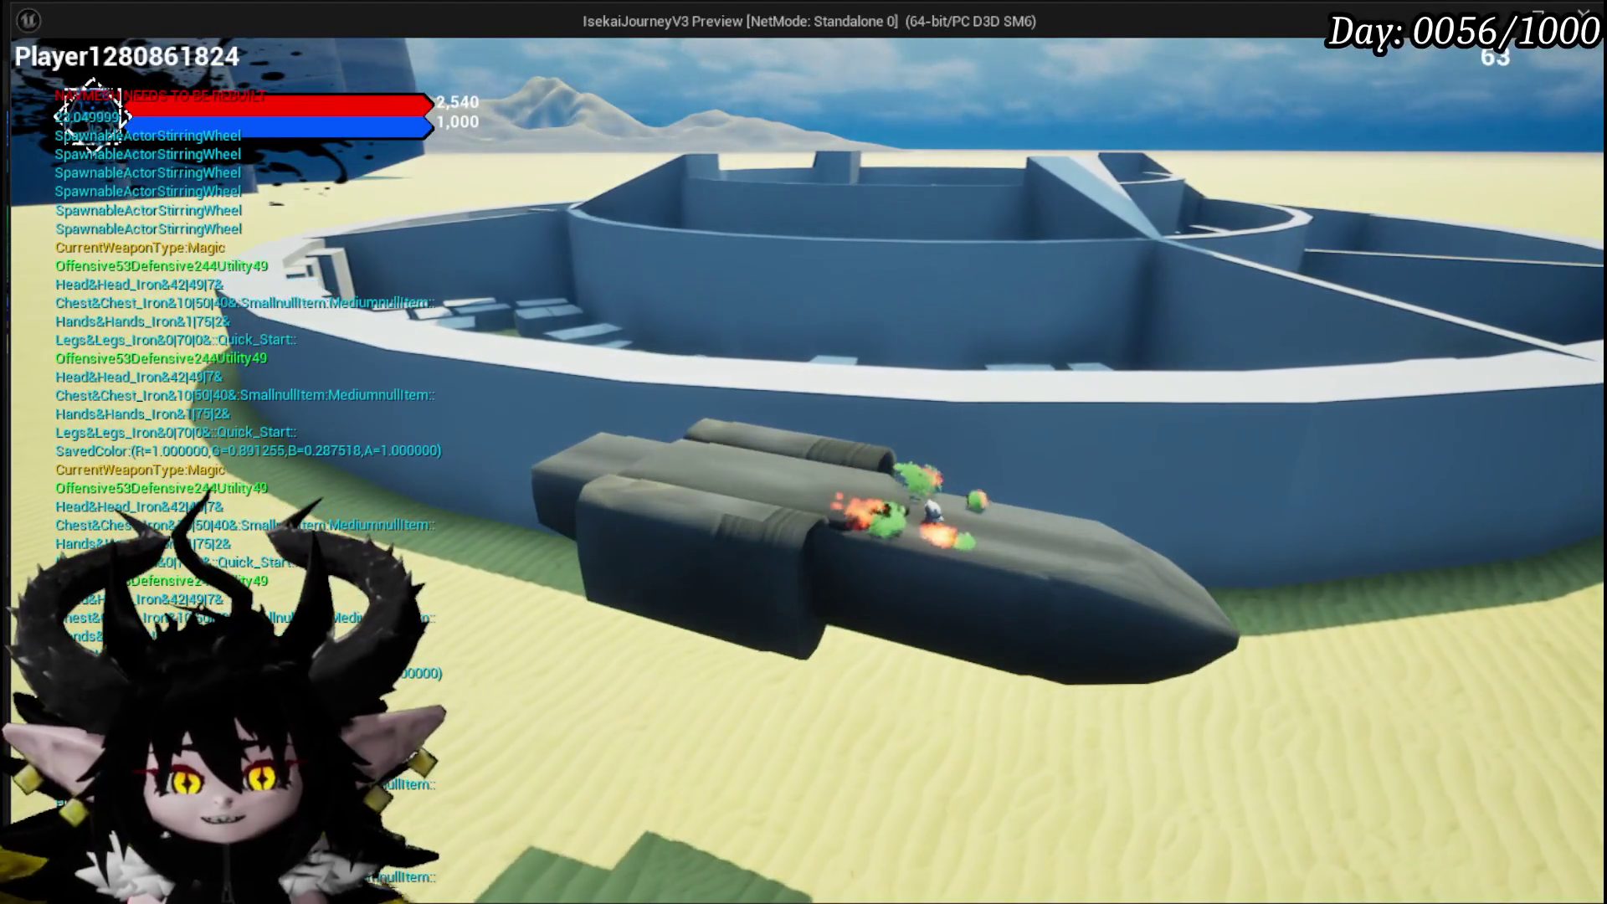
key("a")
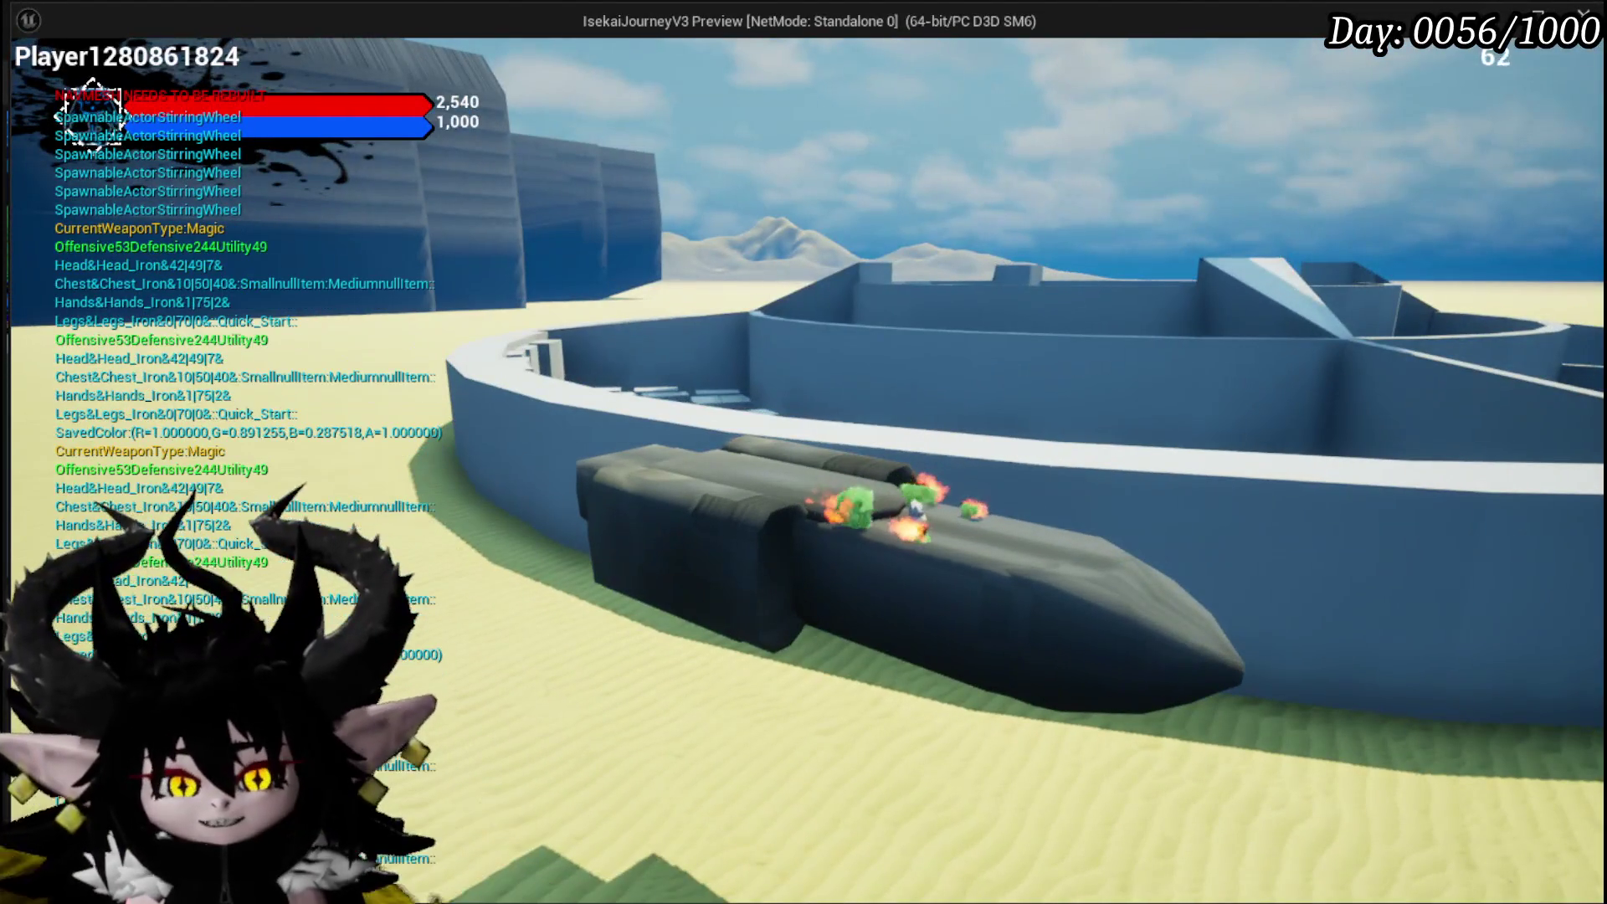
key("d")
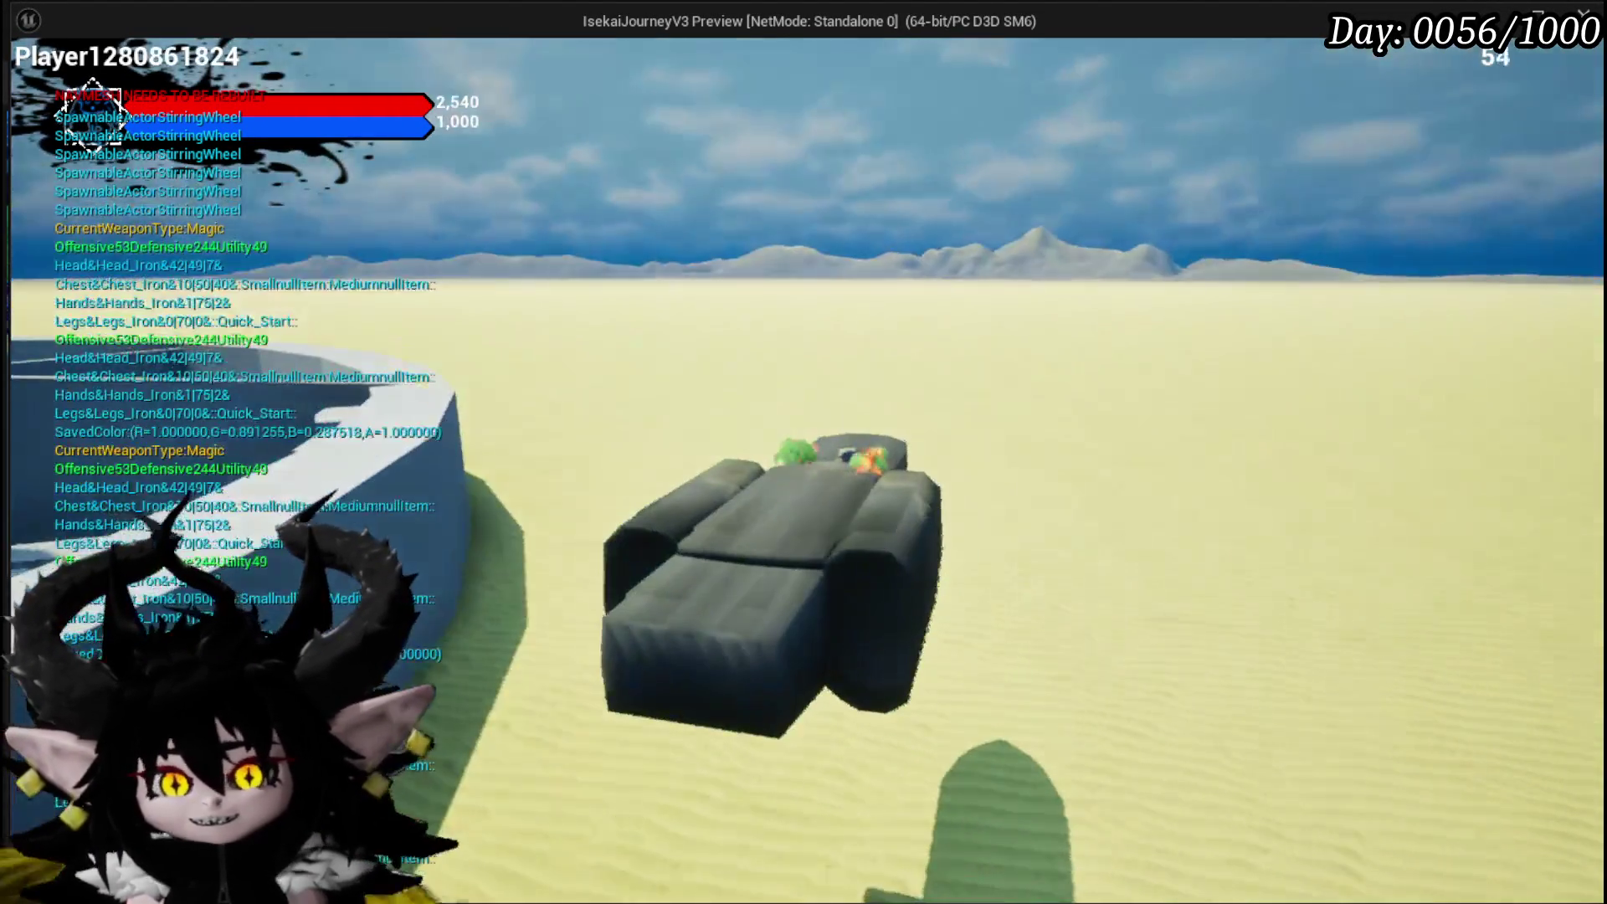
key("a")
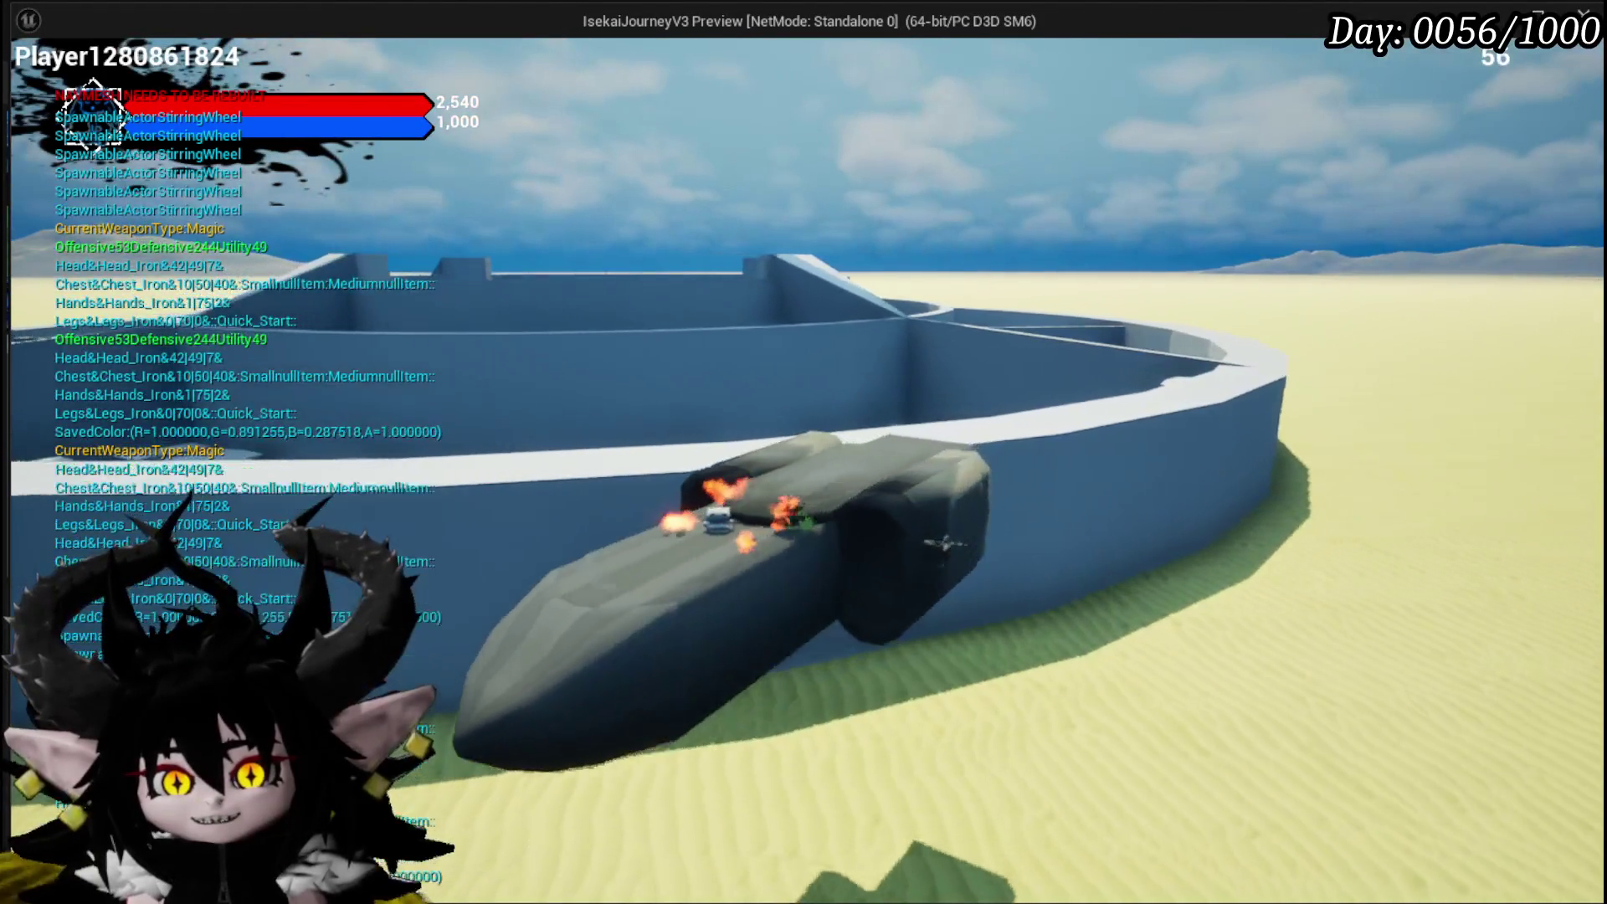
key("a")
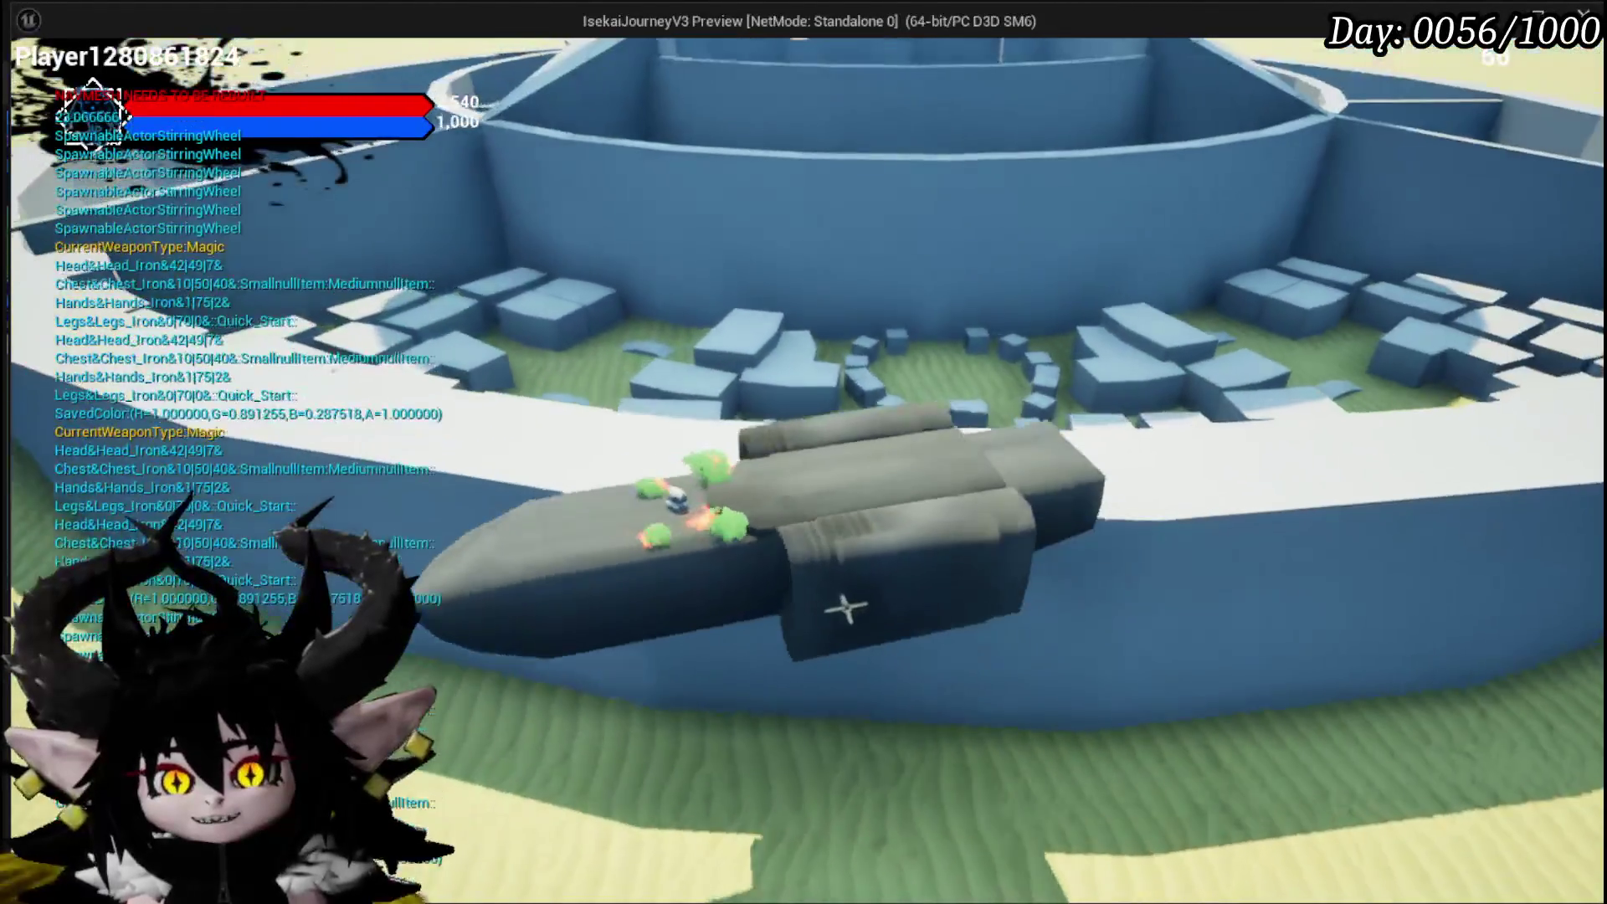
key("a")
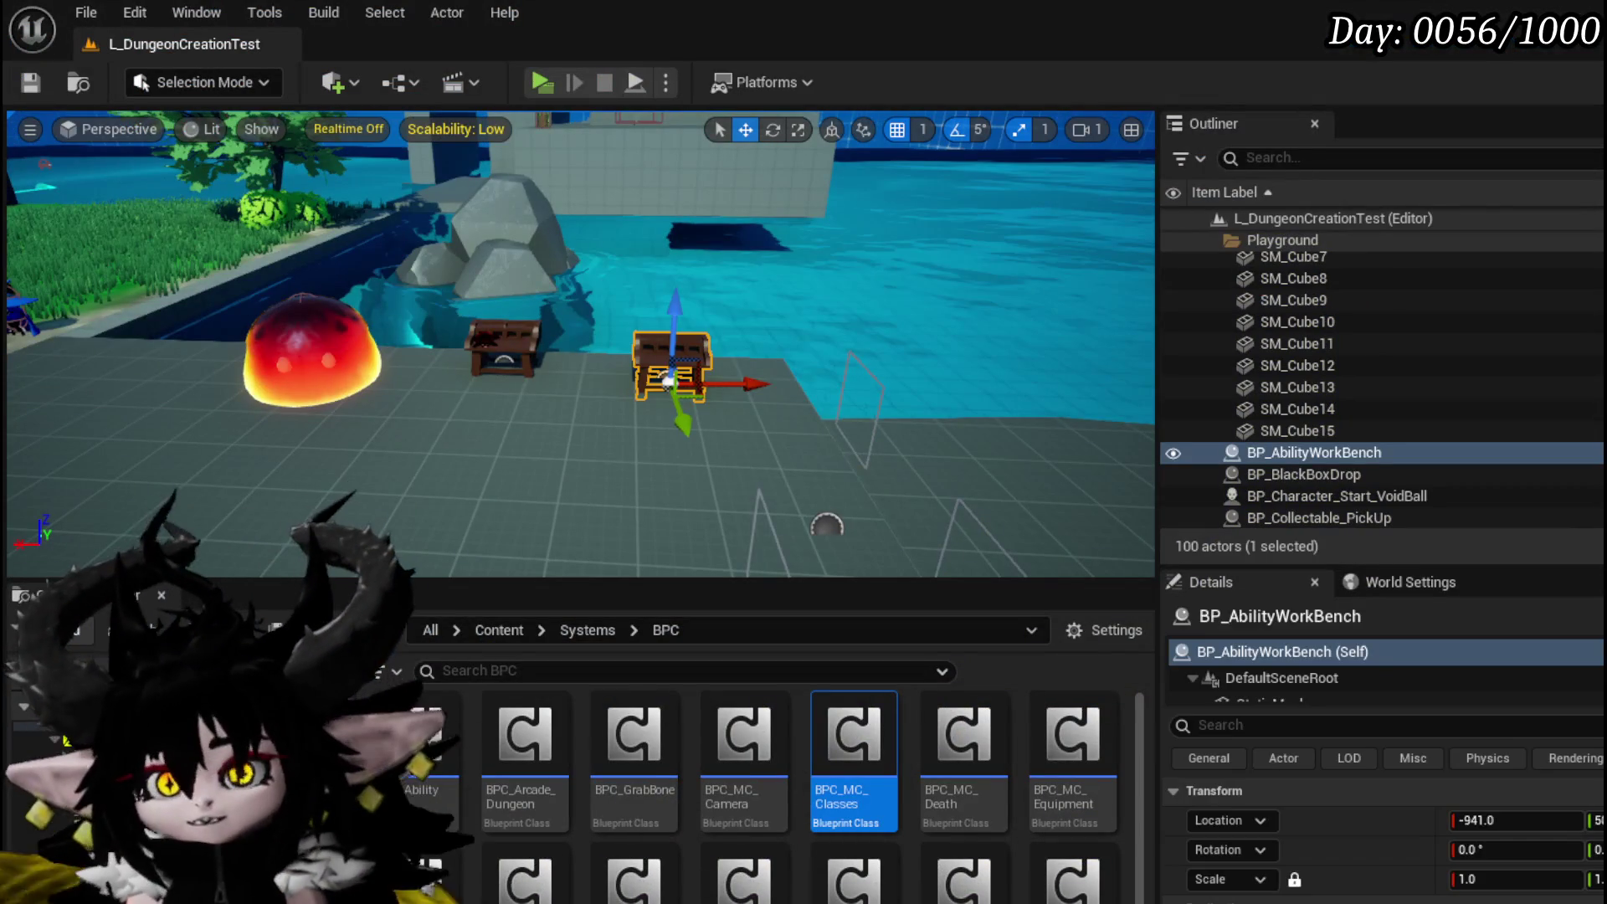
Save the level and all modified packages
left_click(30, 82)
left_click_drag(444, 350, 268, 359)
key("ctrl+s")
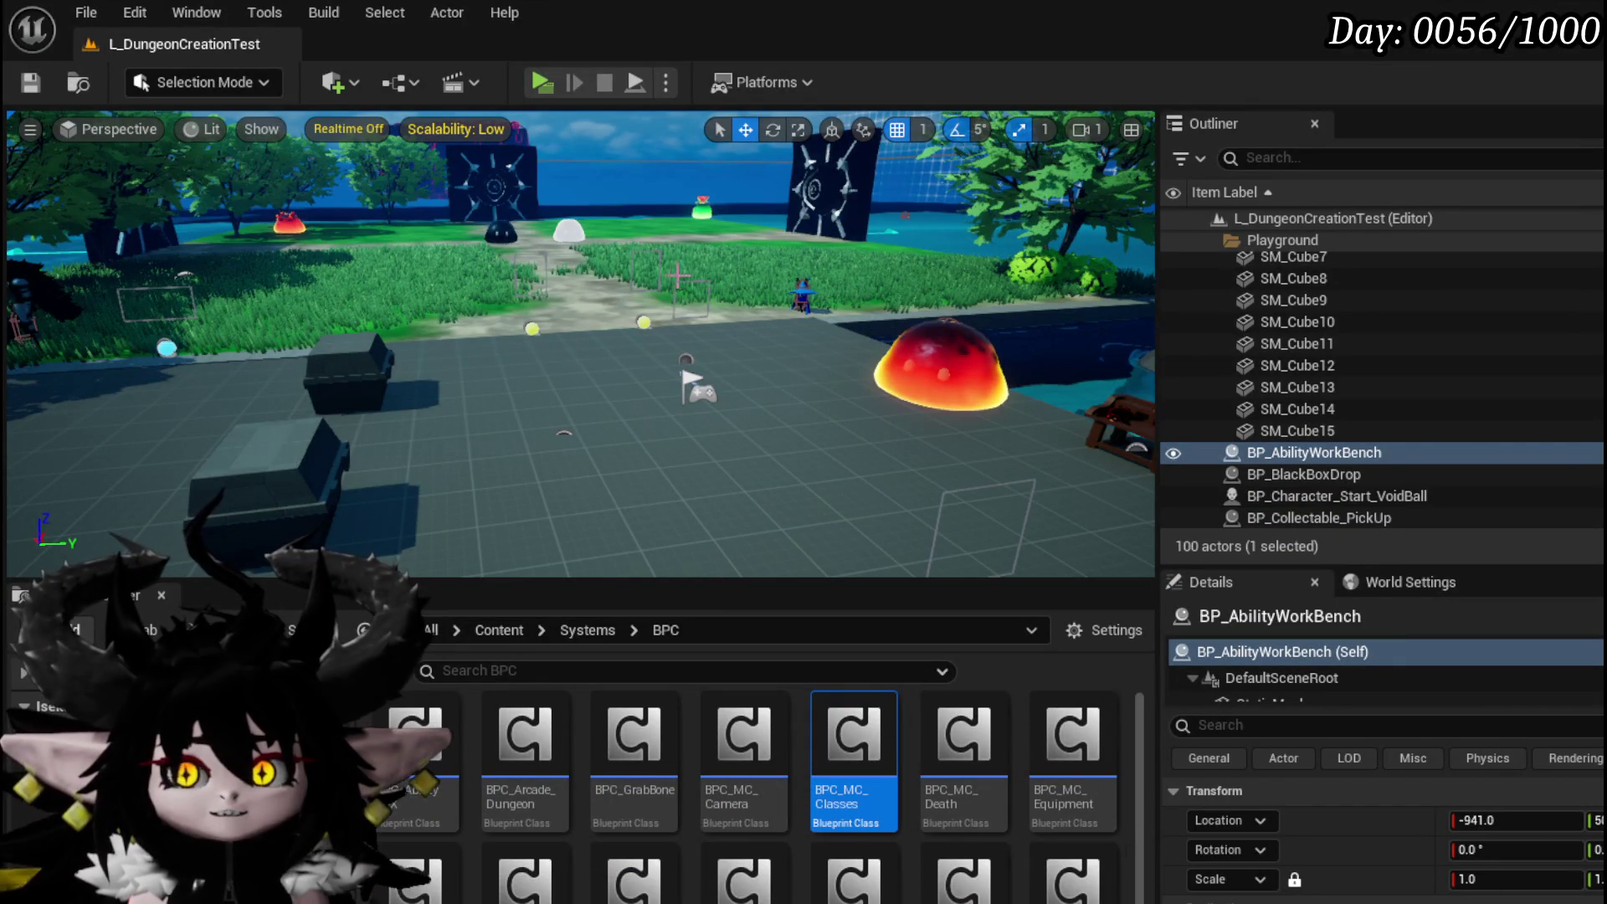
Frame the ability workbench in the viewport and launch a standalone play preview
key("f")
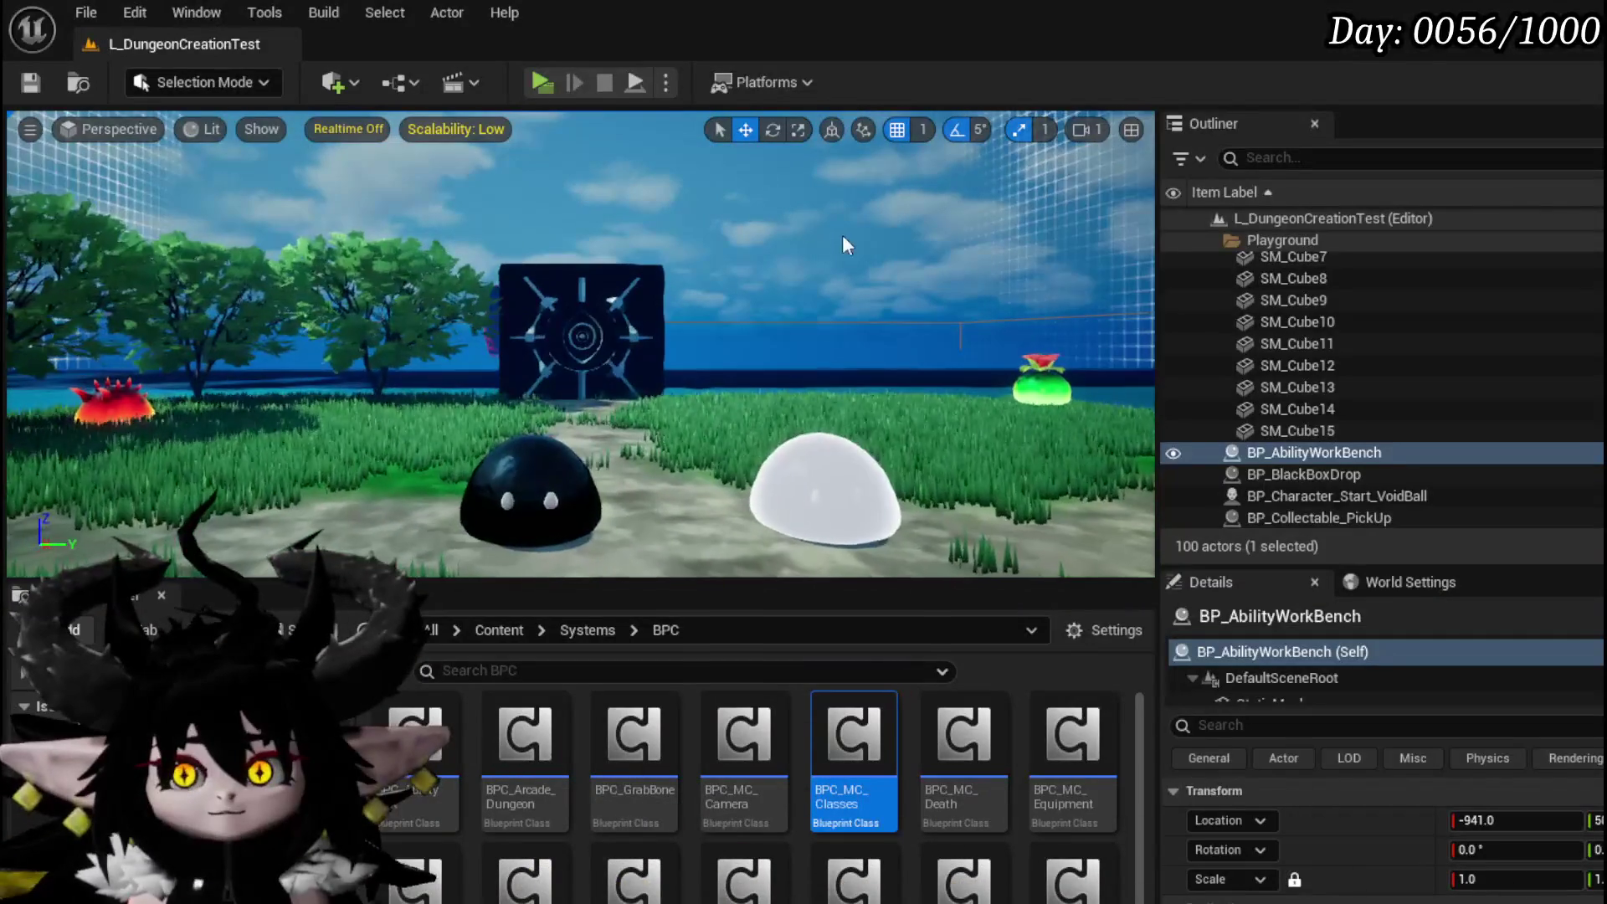
left_click(530, 494)
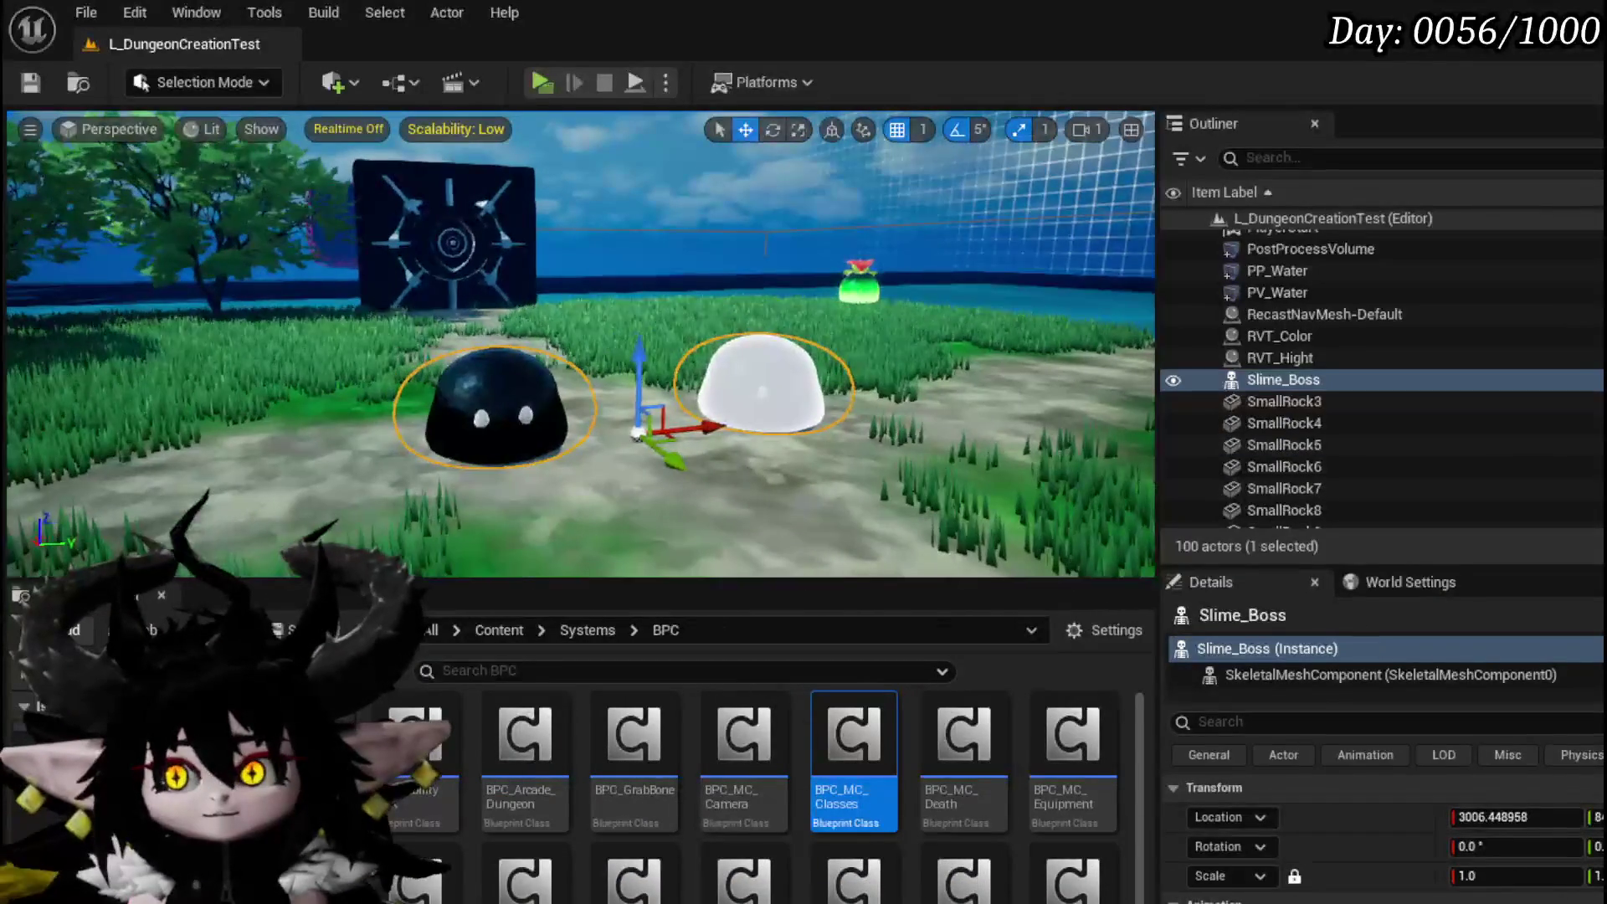
left_click(527, 84)
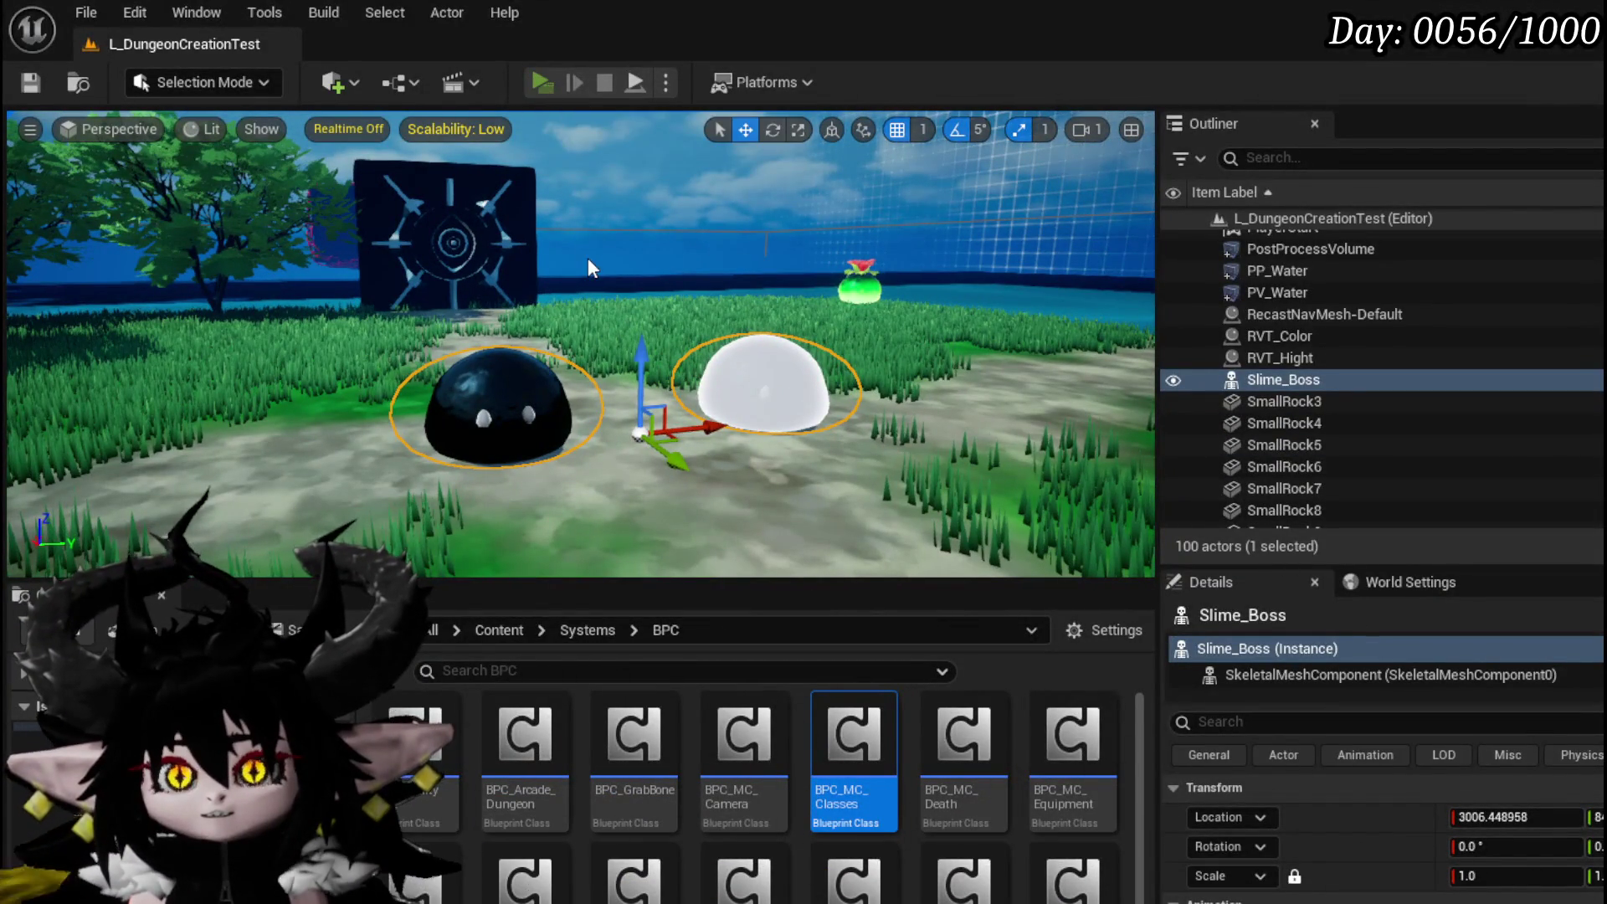
Open the workbench's ABILITY page, close and reopen it to show NEW/EDIT, then stop and save
key("w")
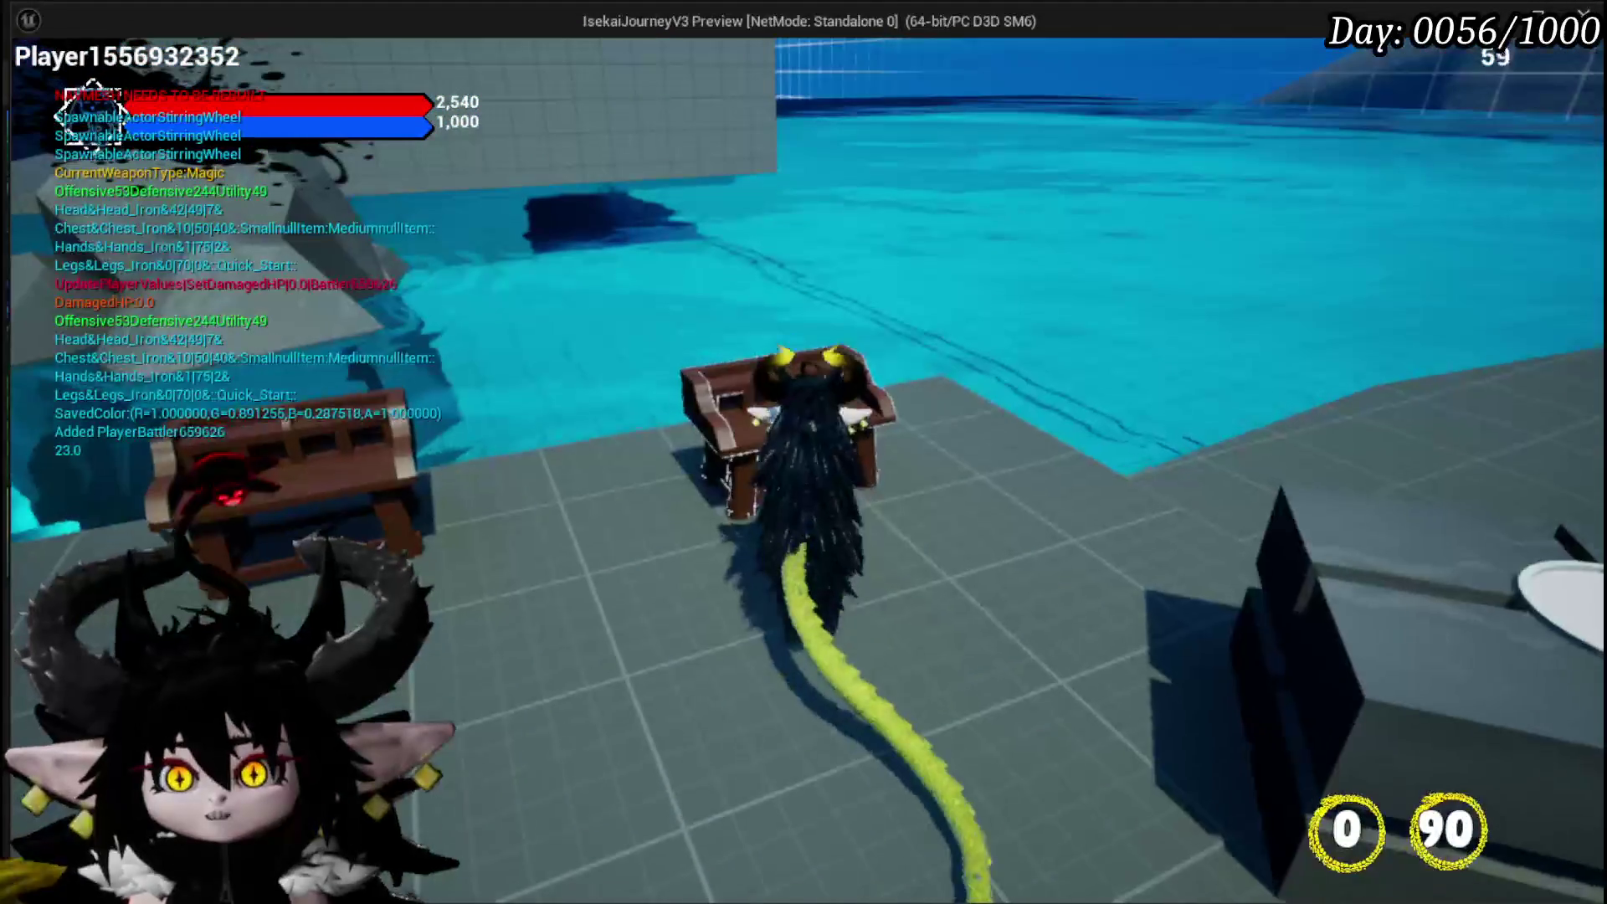
key("e")
left_click(159, 55)
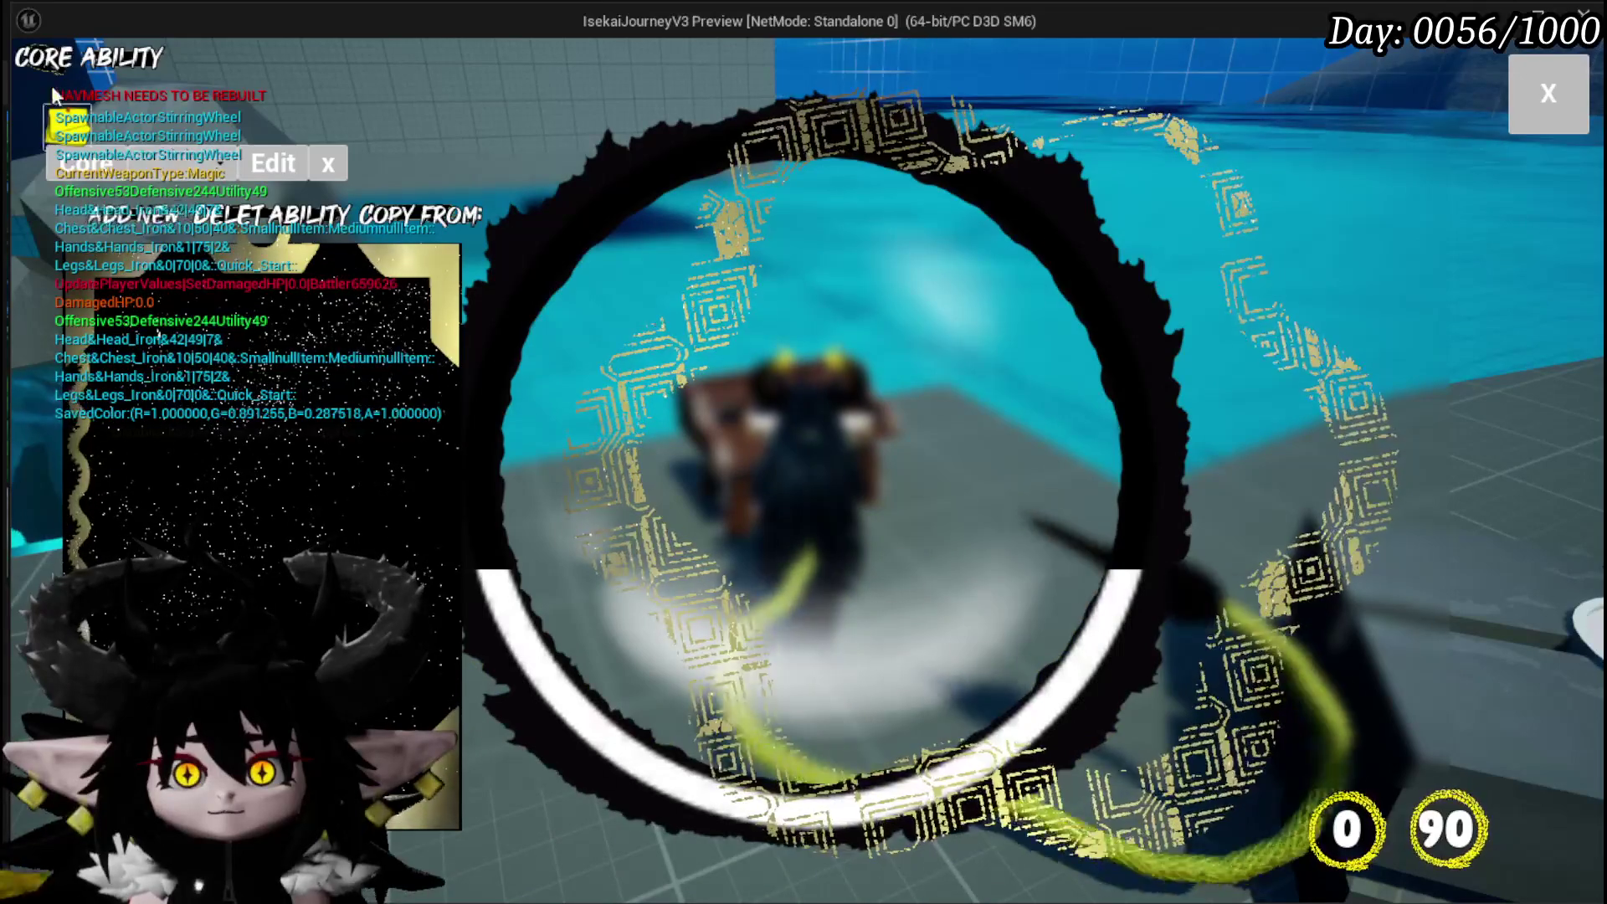
left_click(1512, 106)
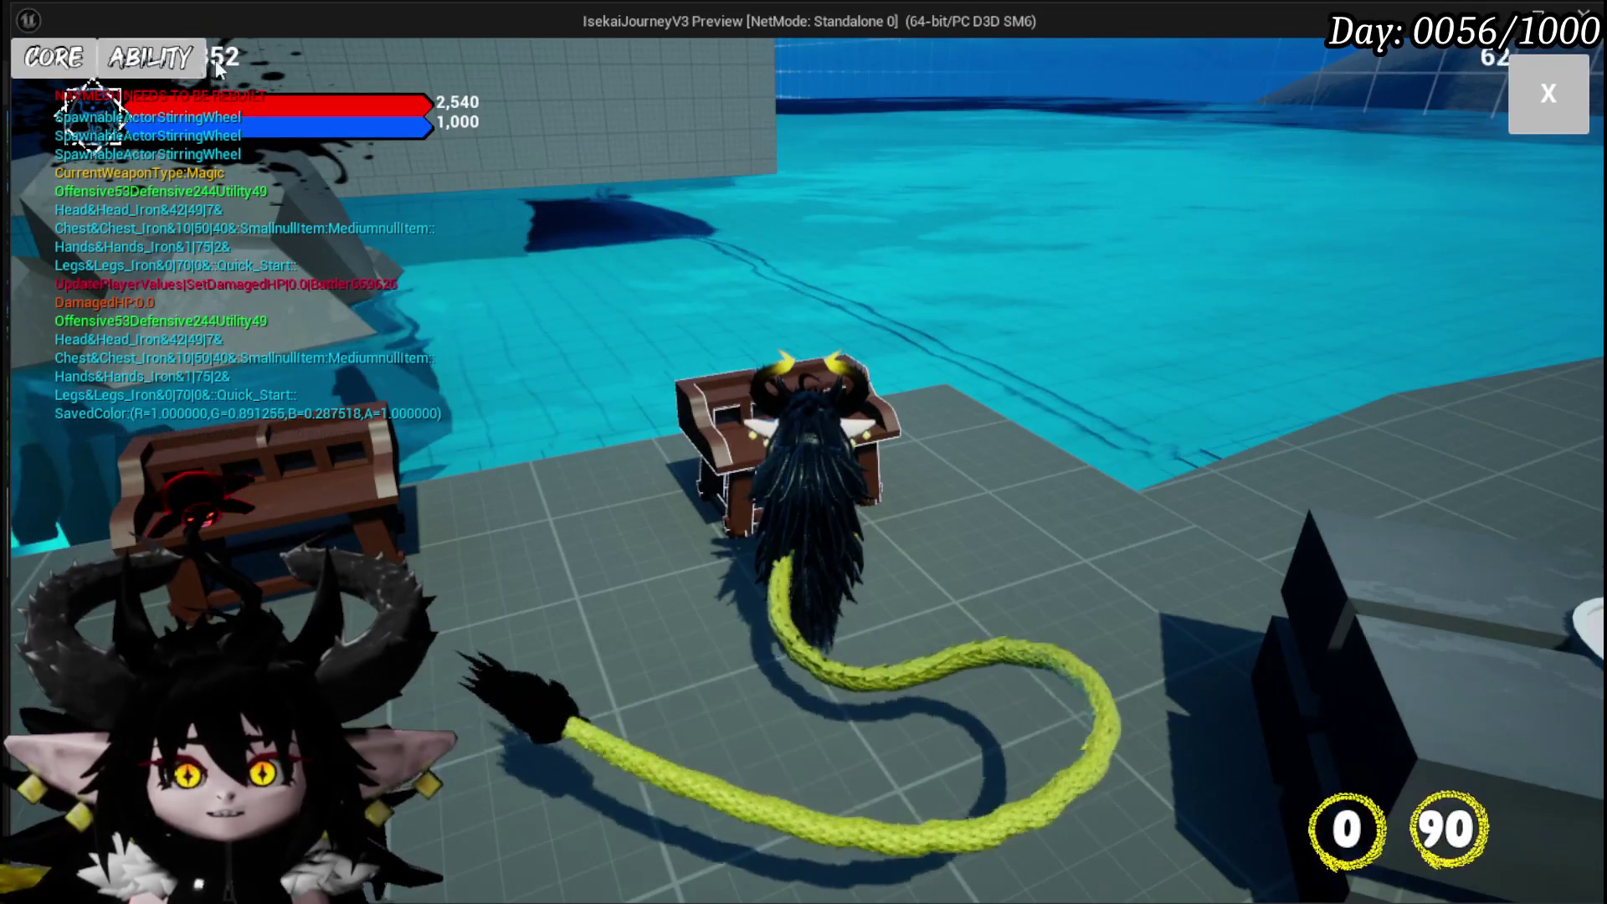
left_click(151, 57)
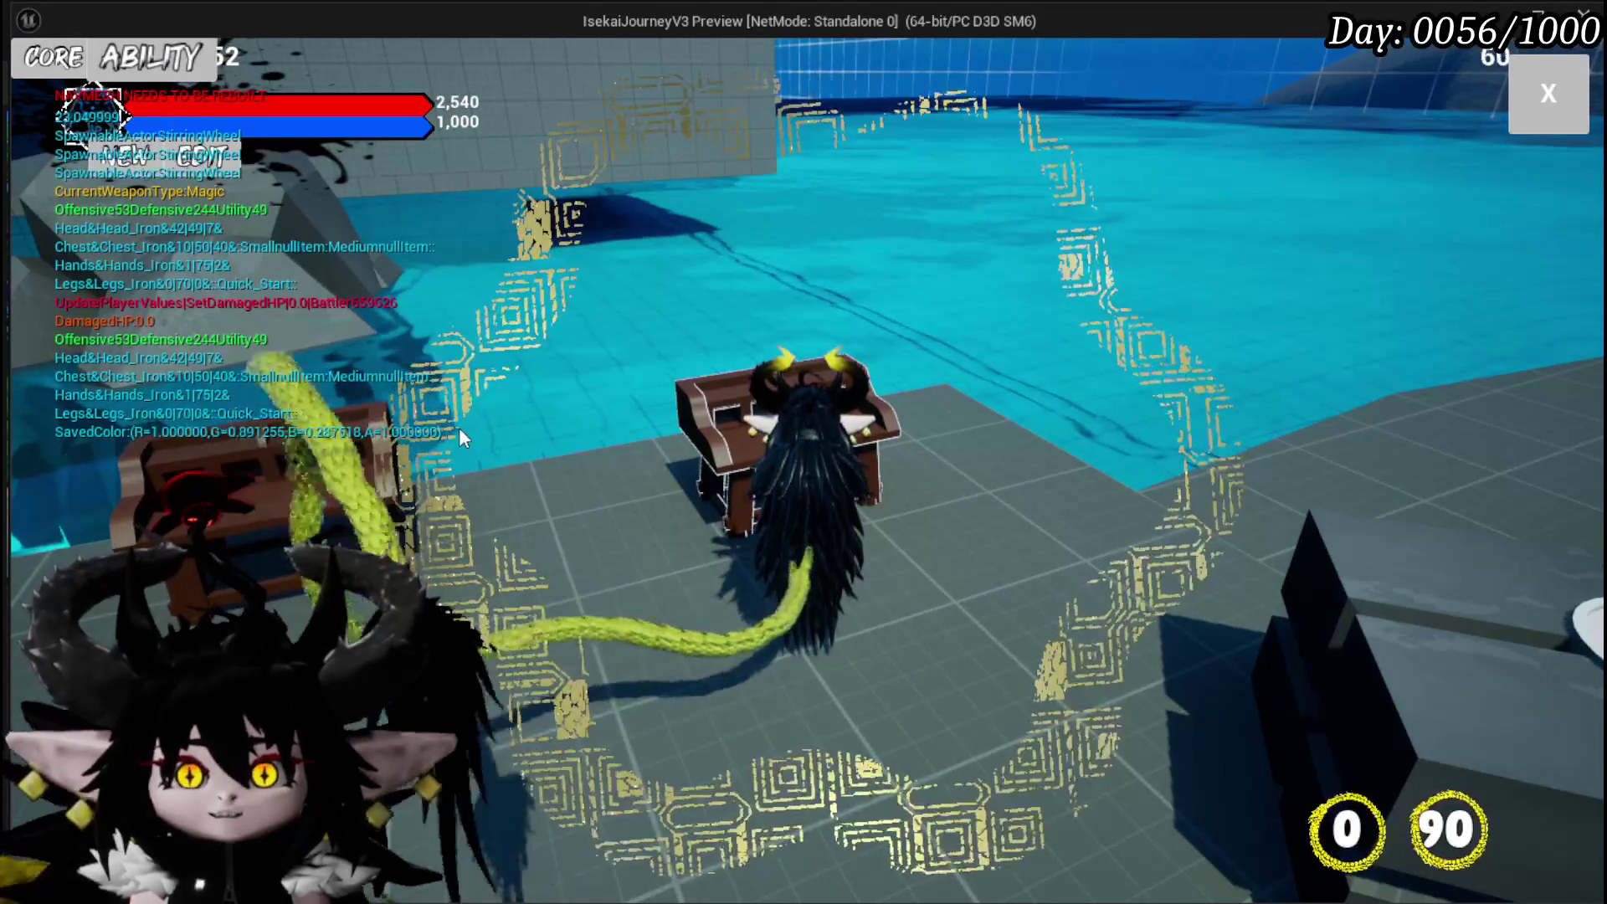
key("Escape")
key("ctrl+s")
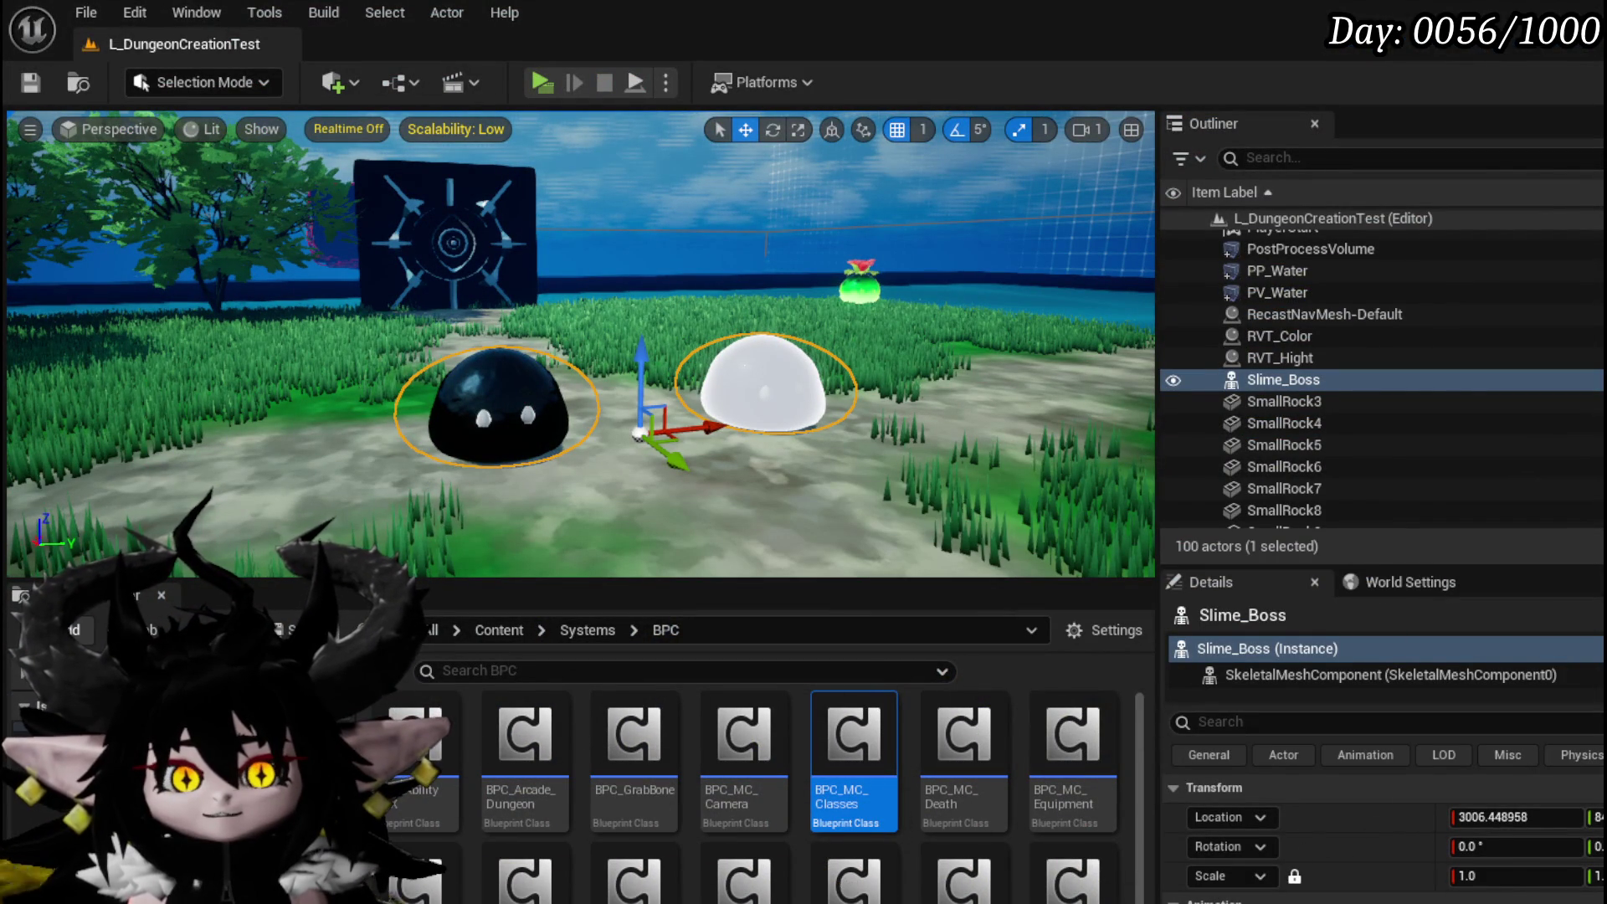
In BPC_MC_Classes SetColorFromCore, move the stray reroute node beside Make Linear Color and save the blueprint
key("alt+Tab")
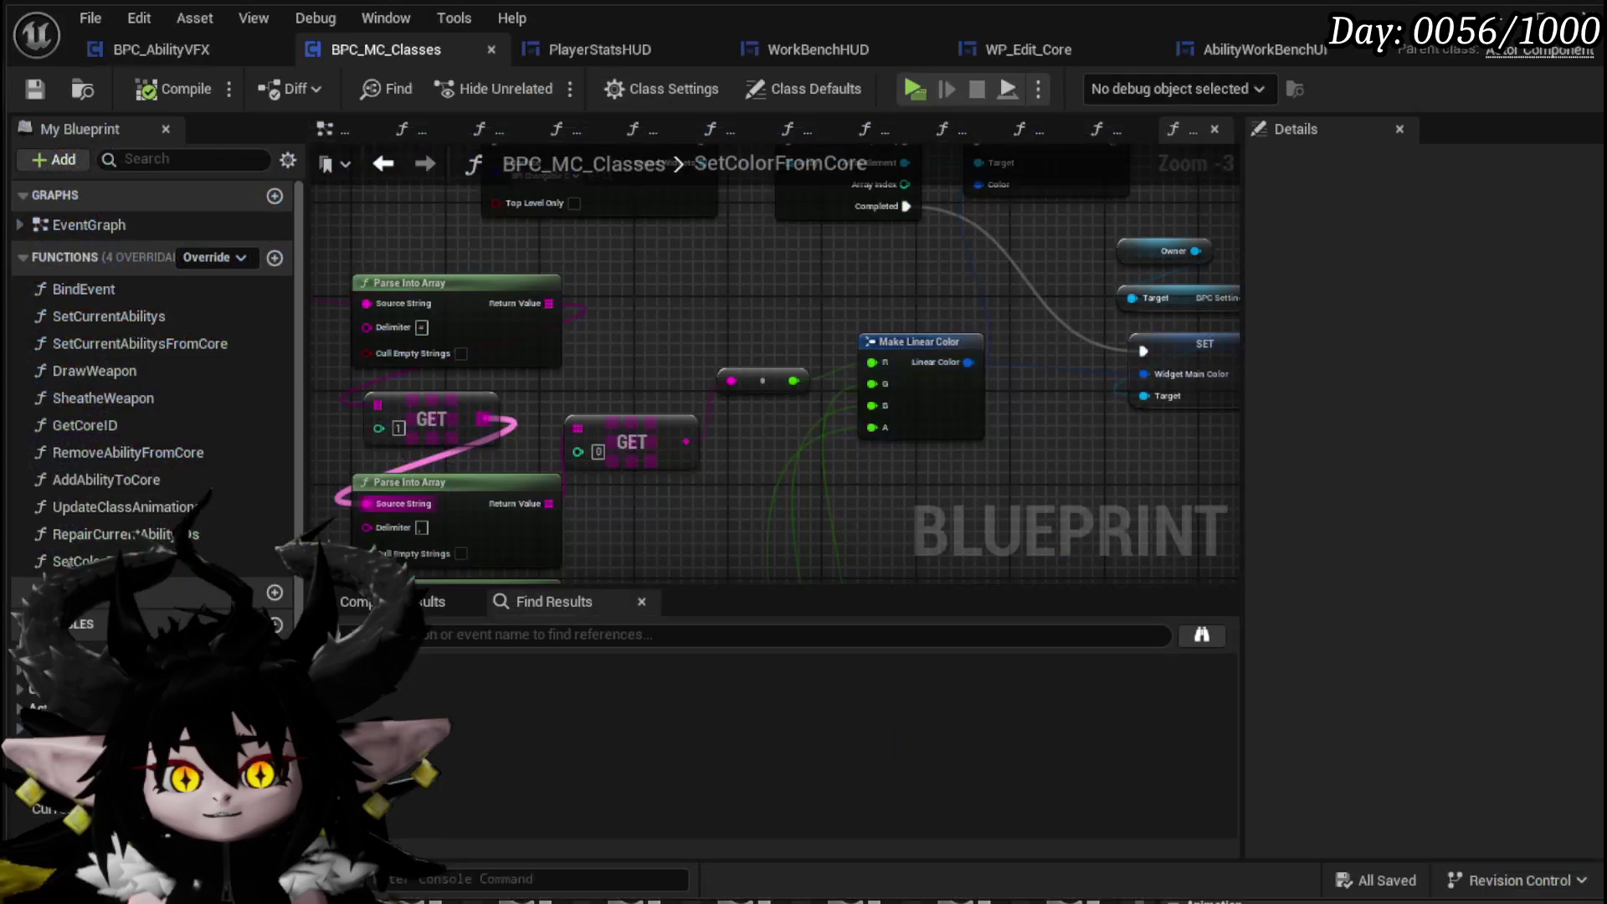
mouse_move(691, 718)
left_mouse_down()
mouse_move(591, 502)
mouse_move(961, 251)
mouse_move(675, 424)
mouse_move(766, 451)
mouse_move(656, 302)
mouse_move(574, 567)
mouse_move(650, 551)
left_mouse_up()
left_click(583, 431)
left_click_drag(583, 432, 584, 262)
scroll(686, 389, "down", 3)
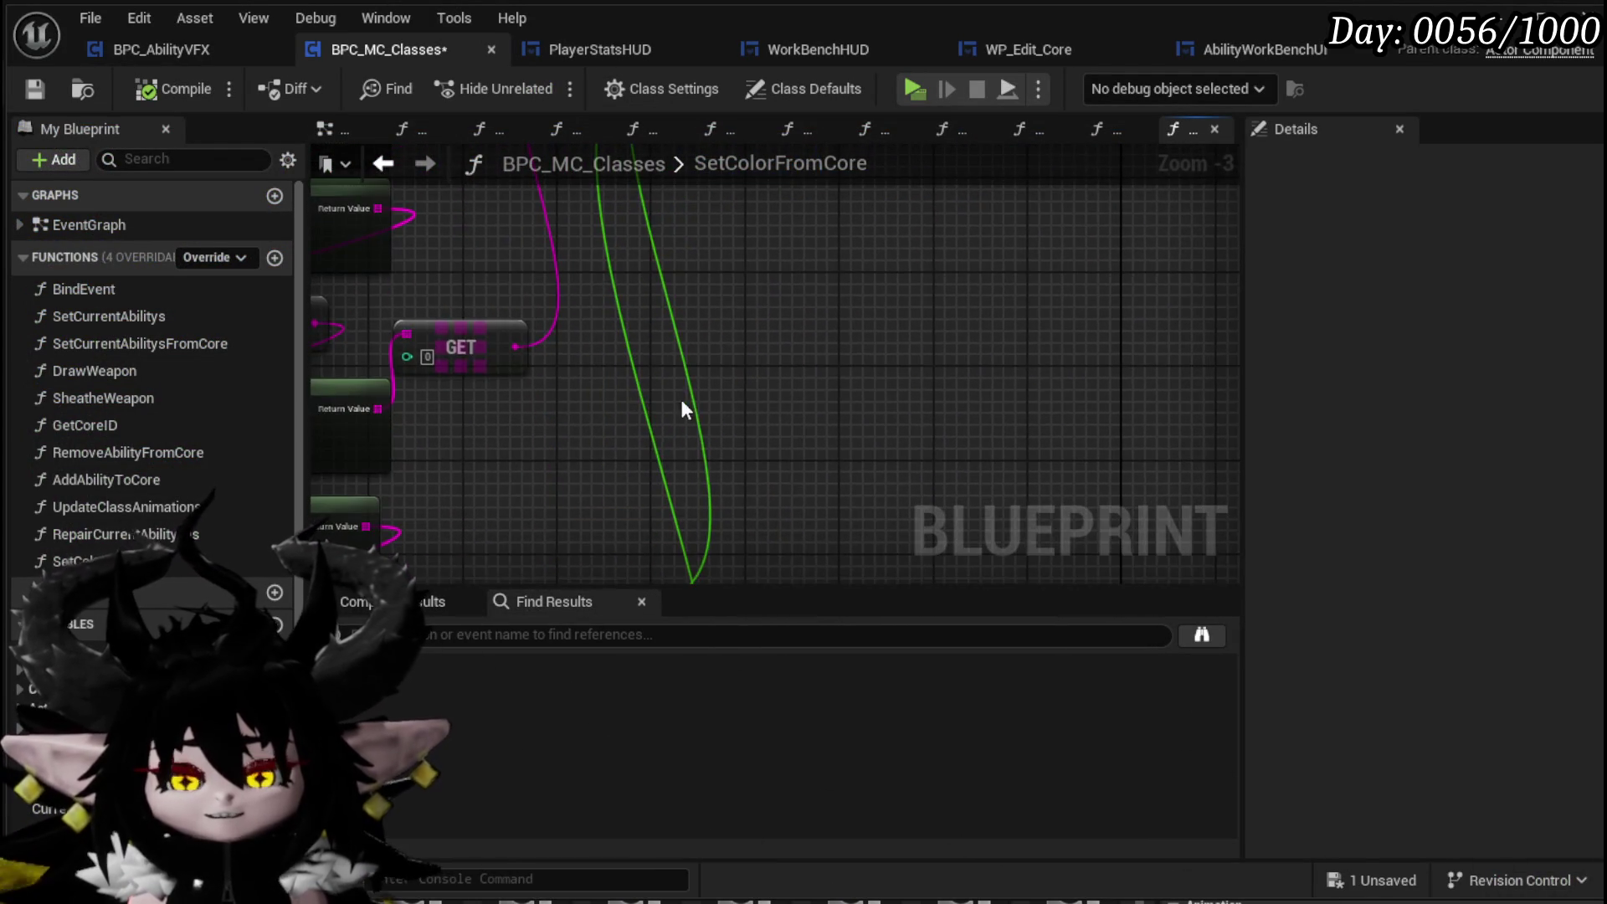
mouse_move(693, 456)
left_mouse_down()
mouse_move(575, 413)
mouse_move(545, 477)
left_mouse_up()
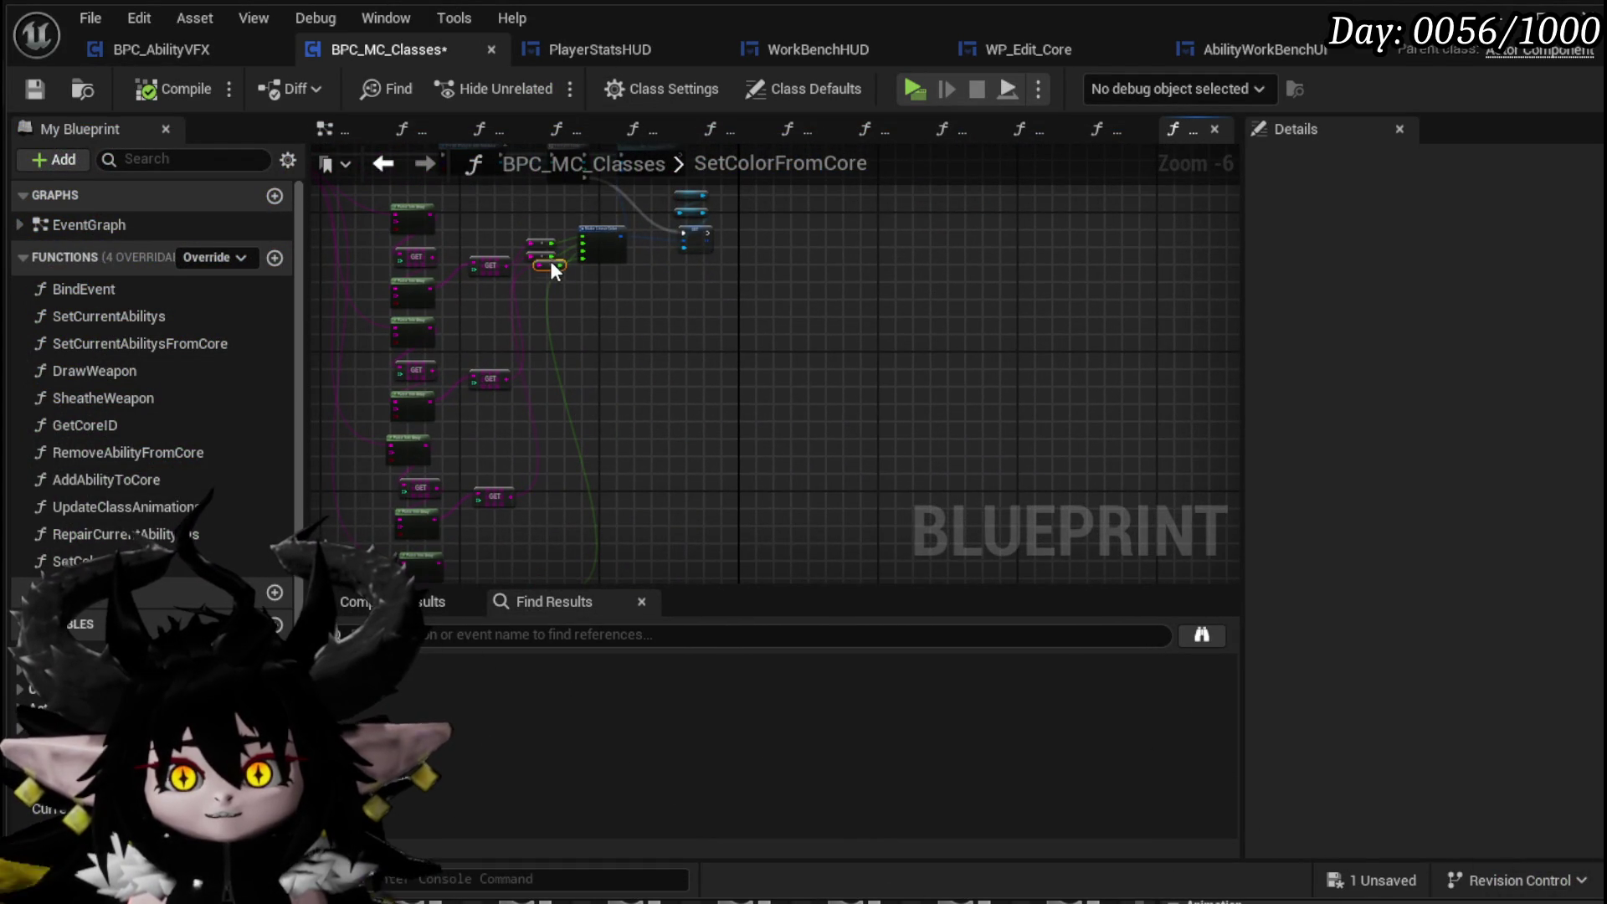
mouse_move(541, 264)
left_mouse_down()
mouse_move(603, 312)
mouse_move(559, 477)
mouse_move(596, 109)
mouse_move(596, 208)
left_mouse_up()
left_click(549, 394)
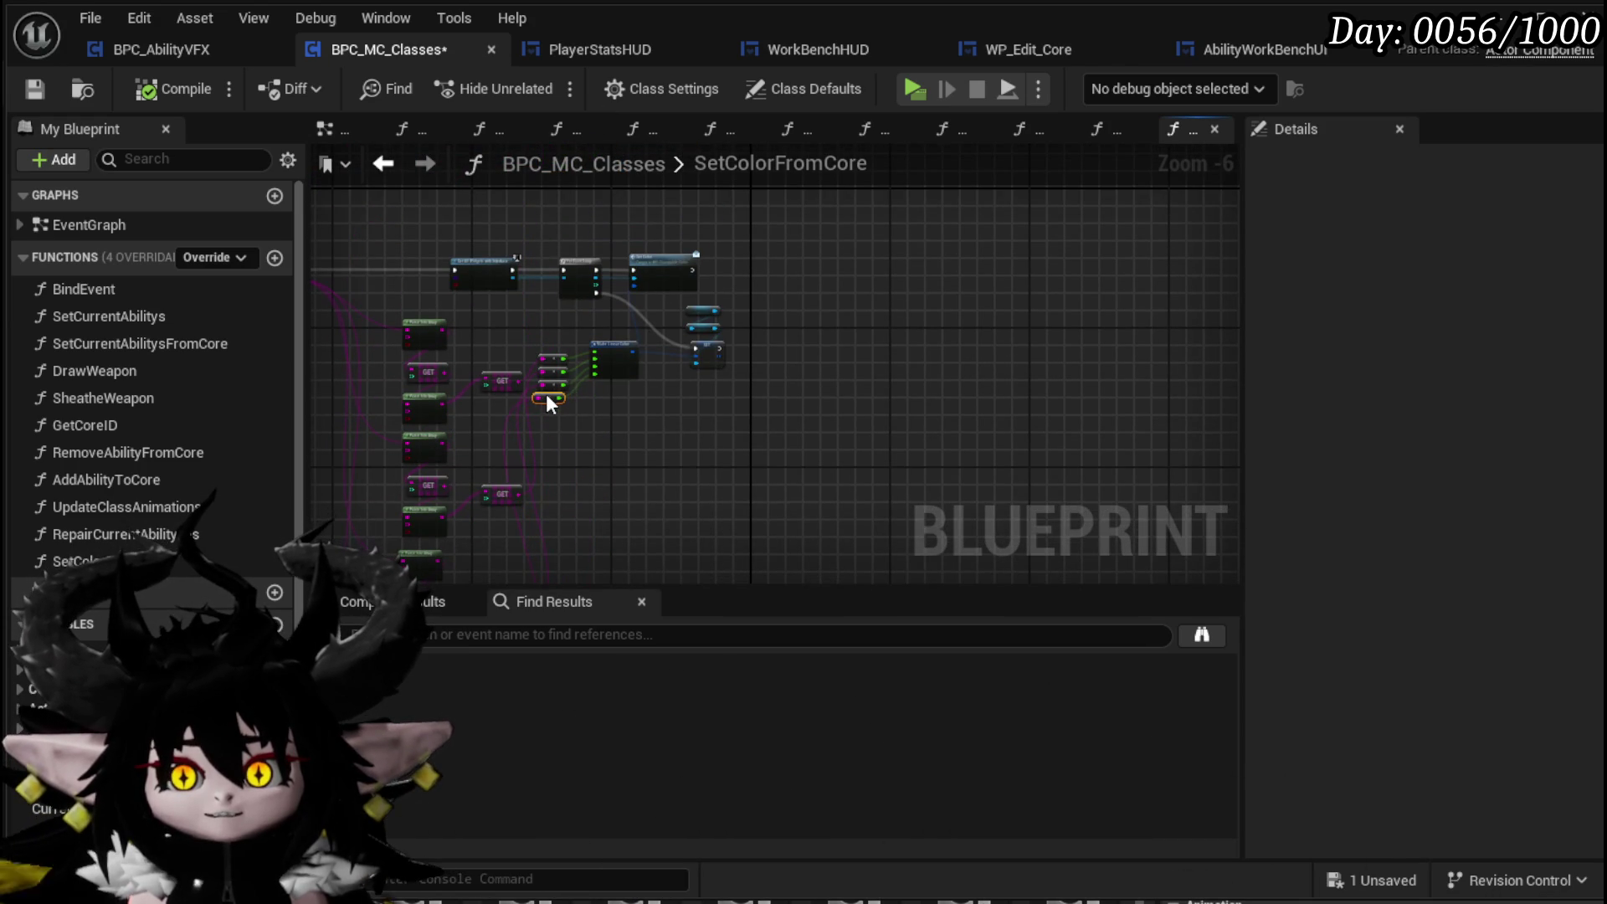
scroll(617, 418, "up", 3)
left_click_drag(620, 413, 730, 460)
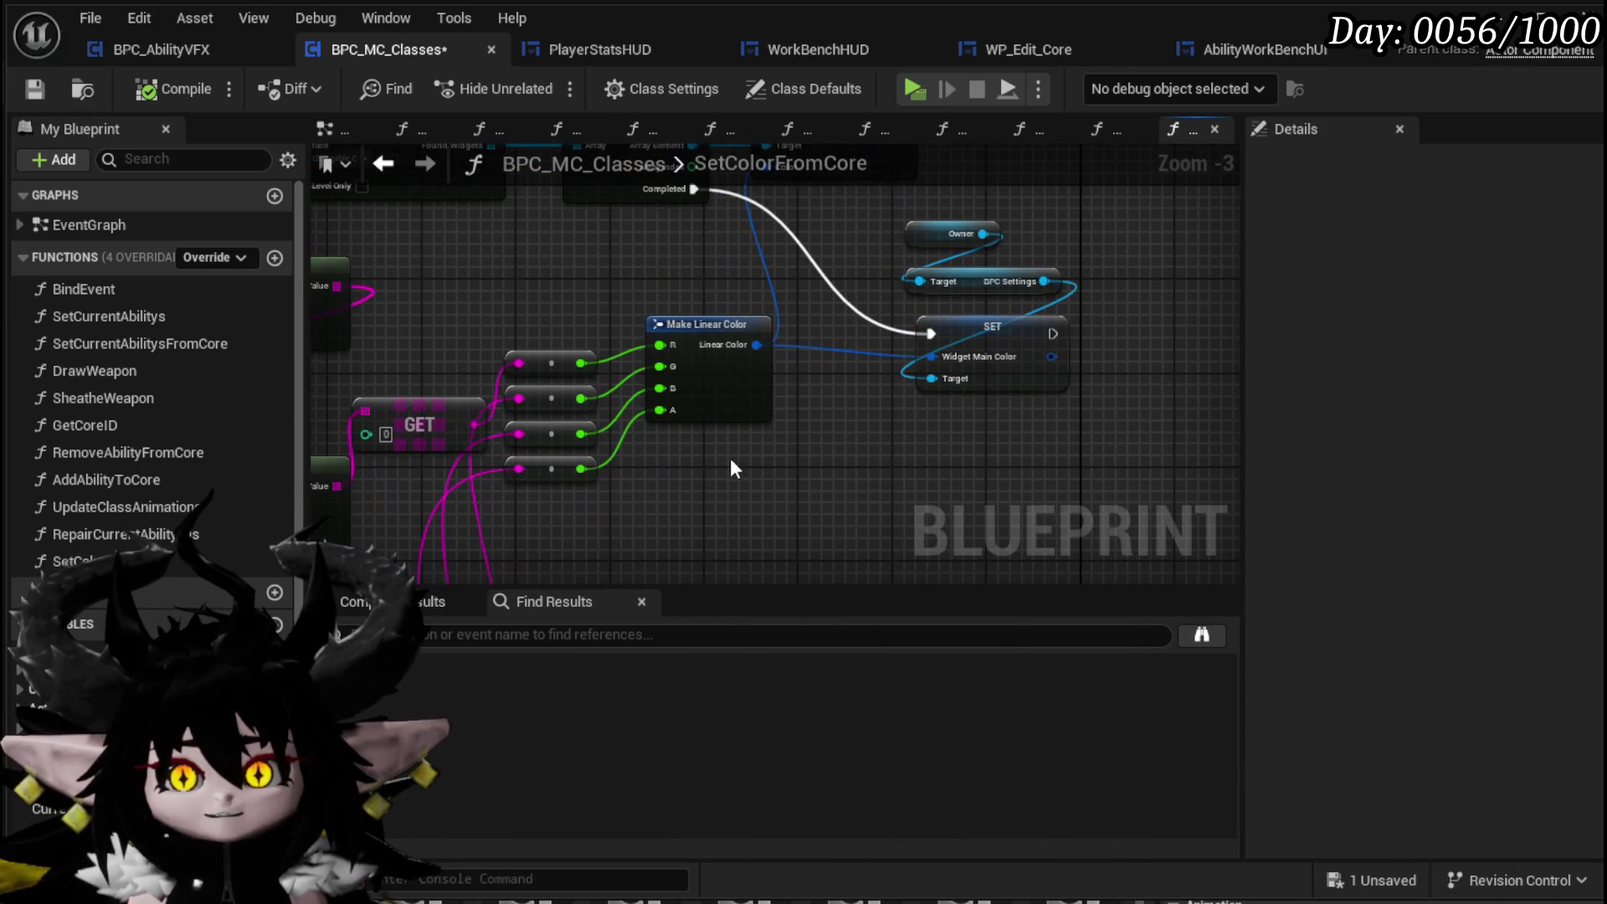
left_click(39, 89)
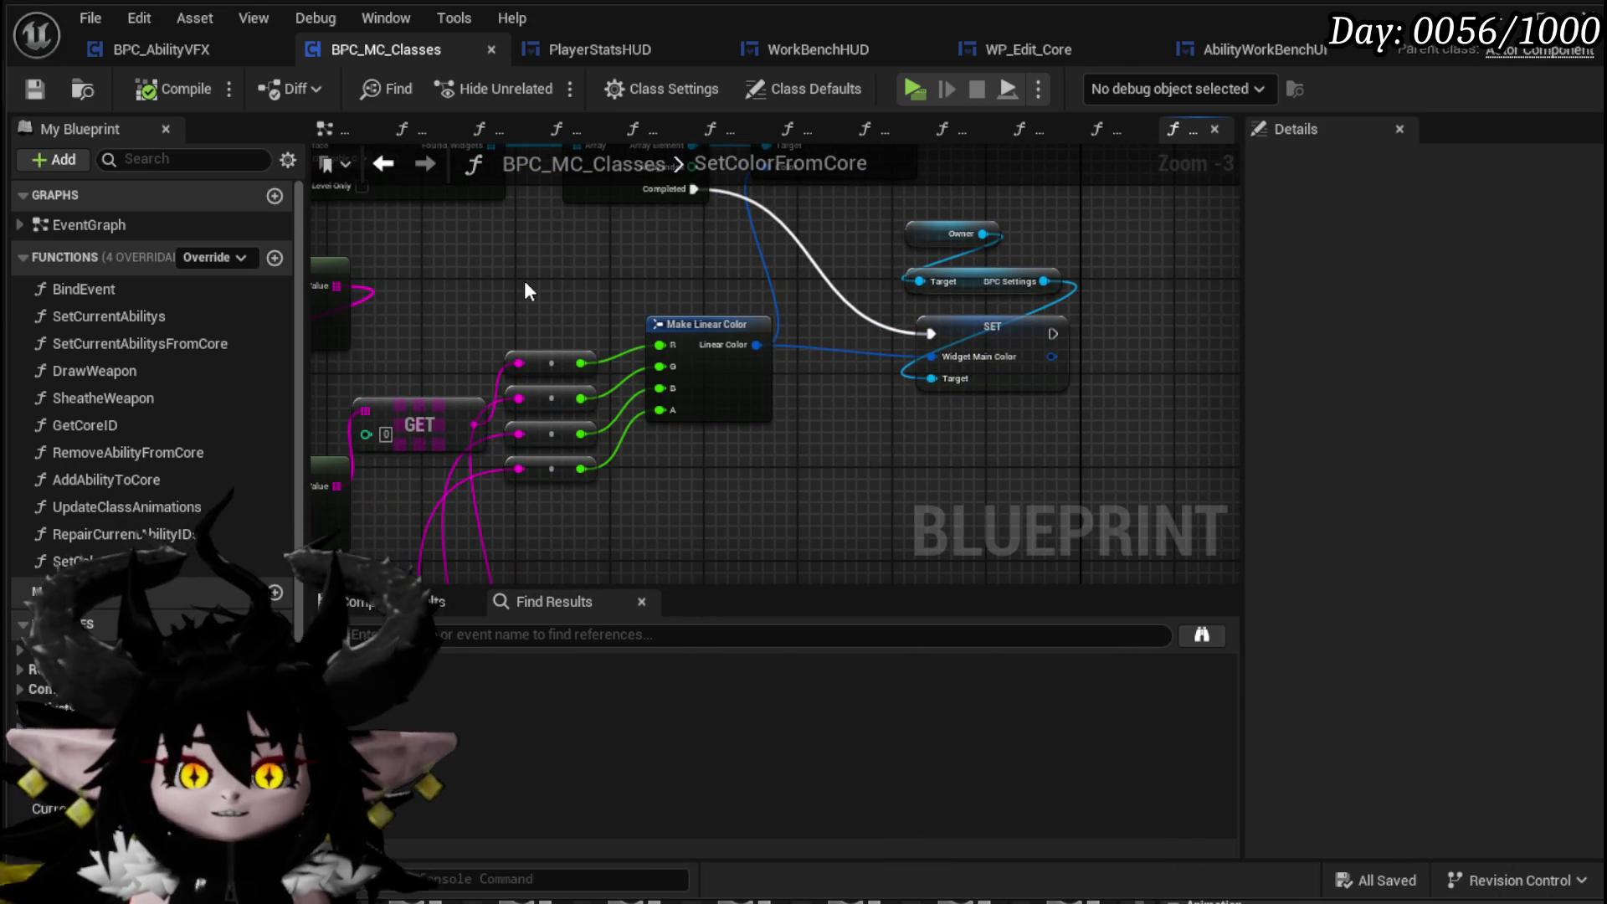
left_click_drag(527, 289, 527, 400)
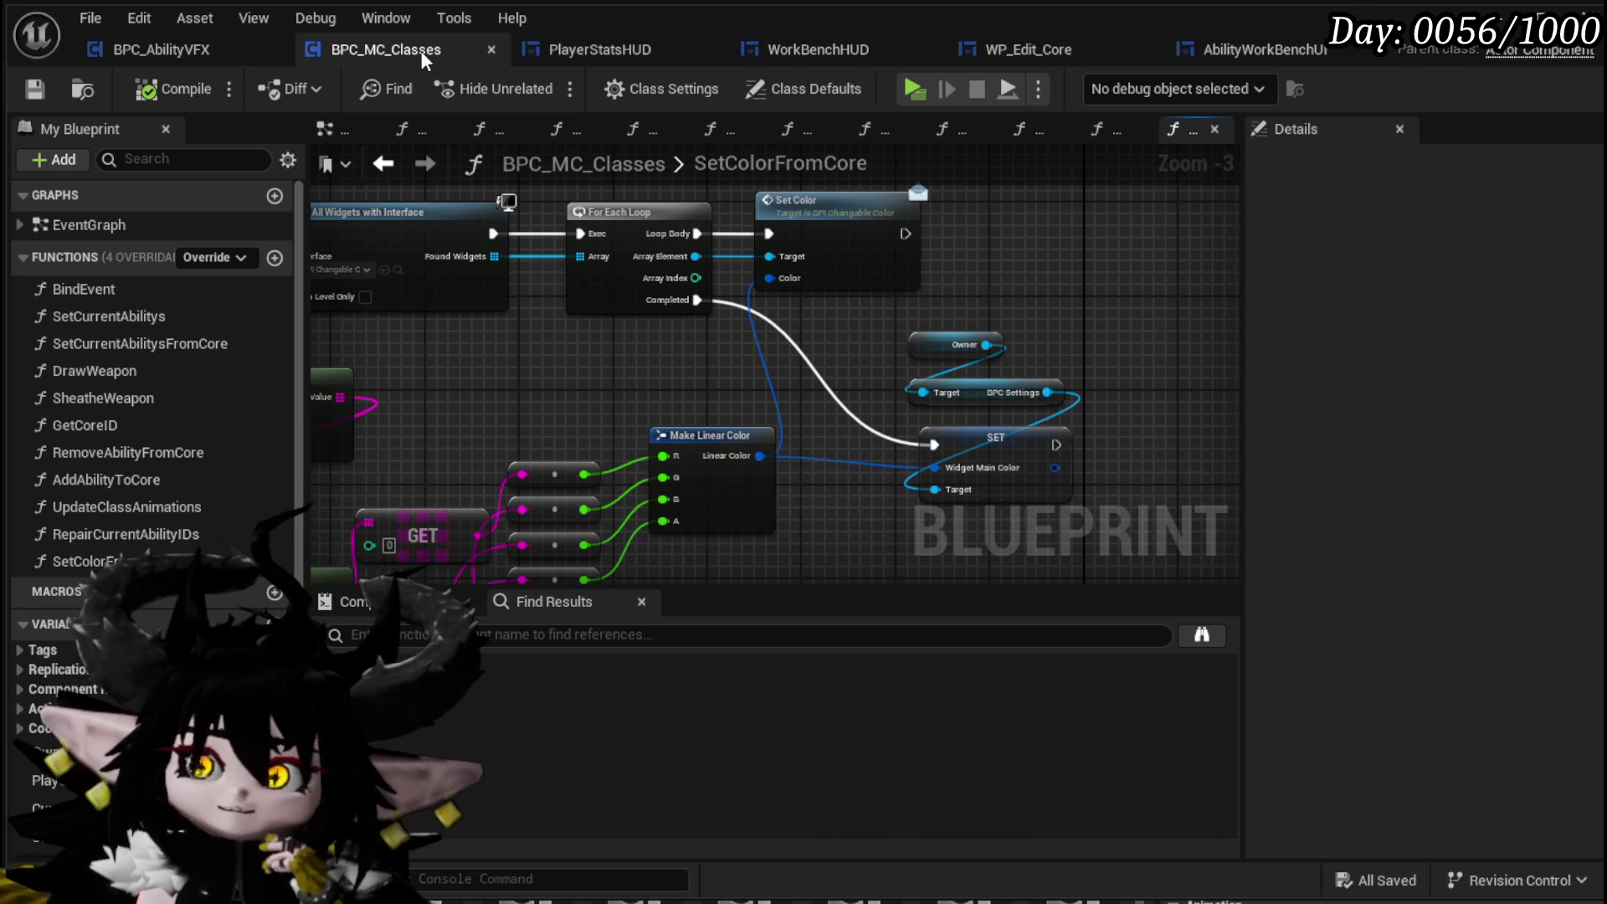
In the WP_Edit_Core designer, select MW_Button_NewCore and add its On Pressed event
left_click(1051, 55)
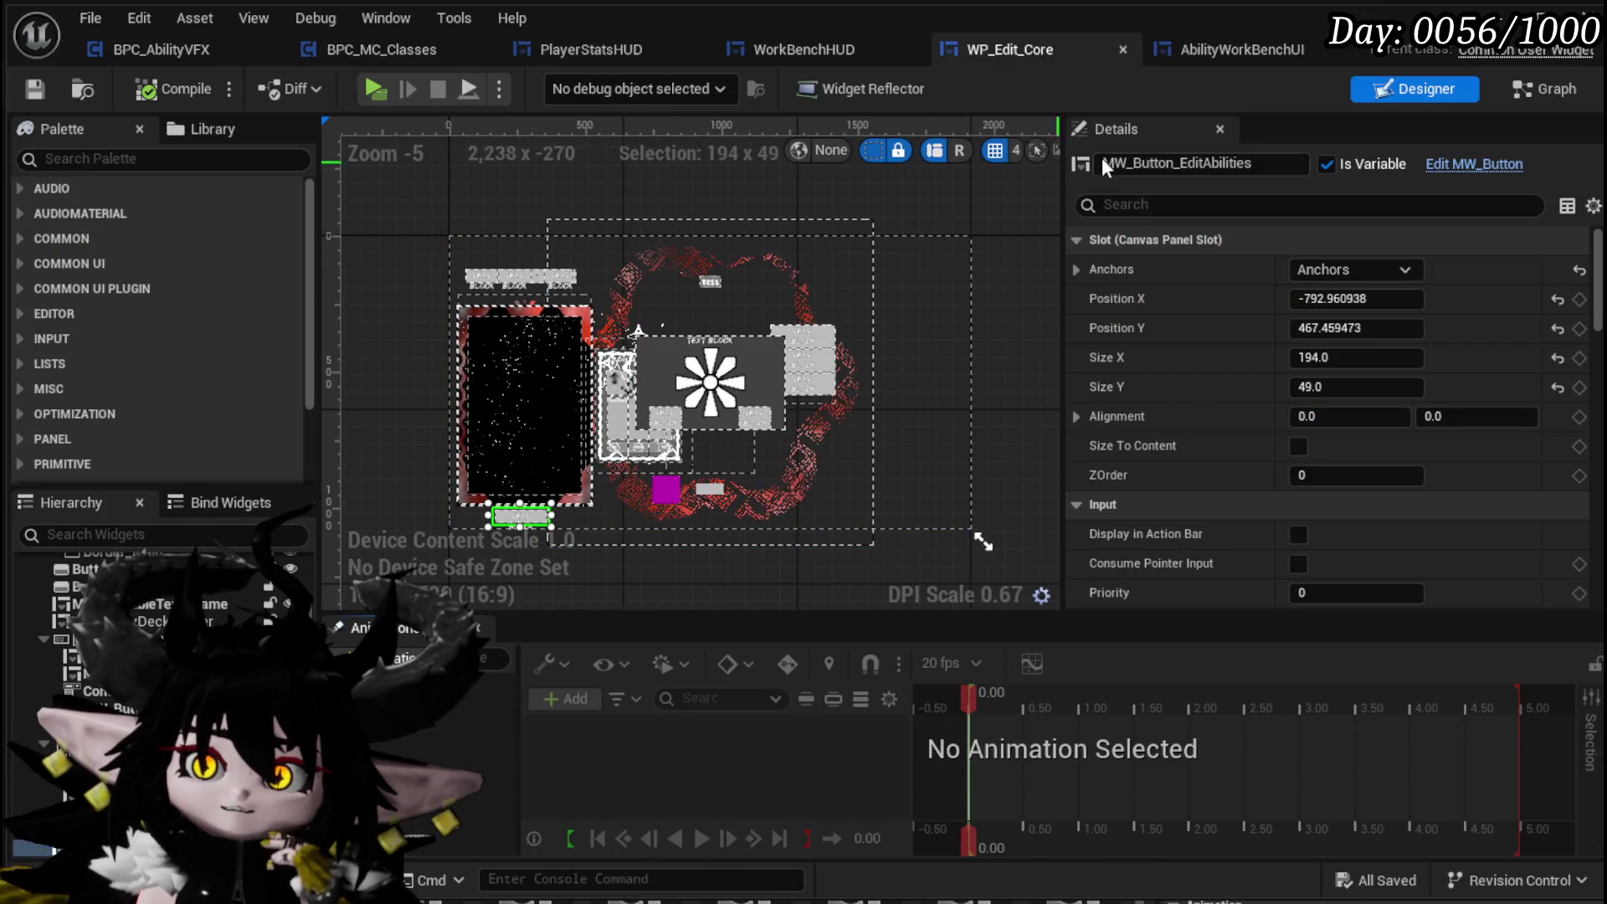
left_click(487, 284)
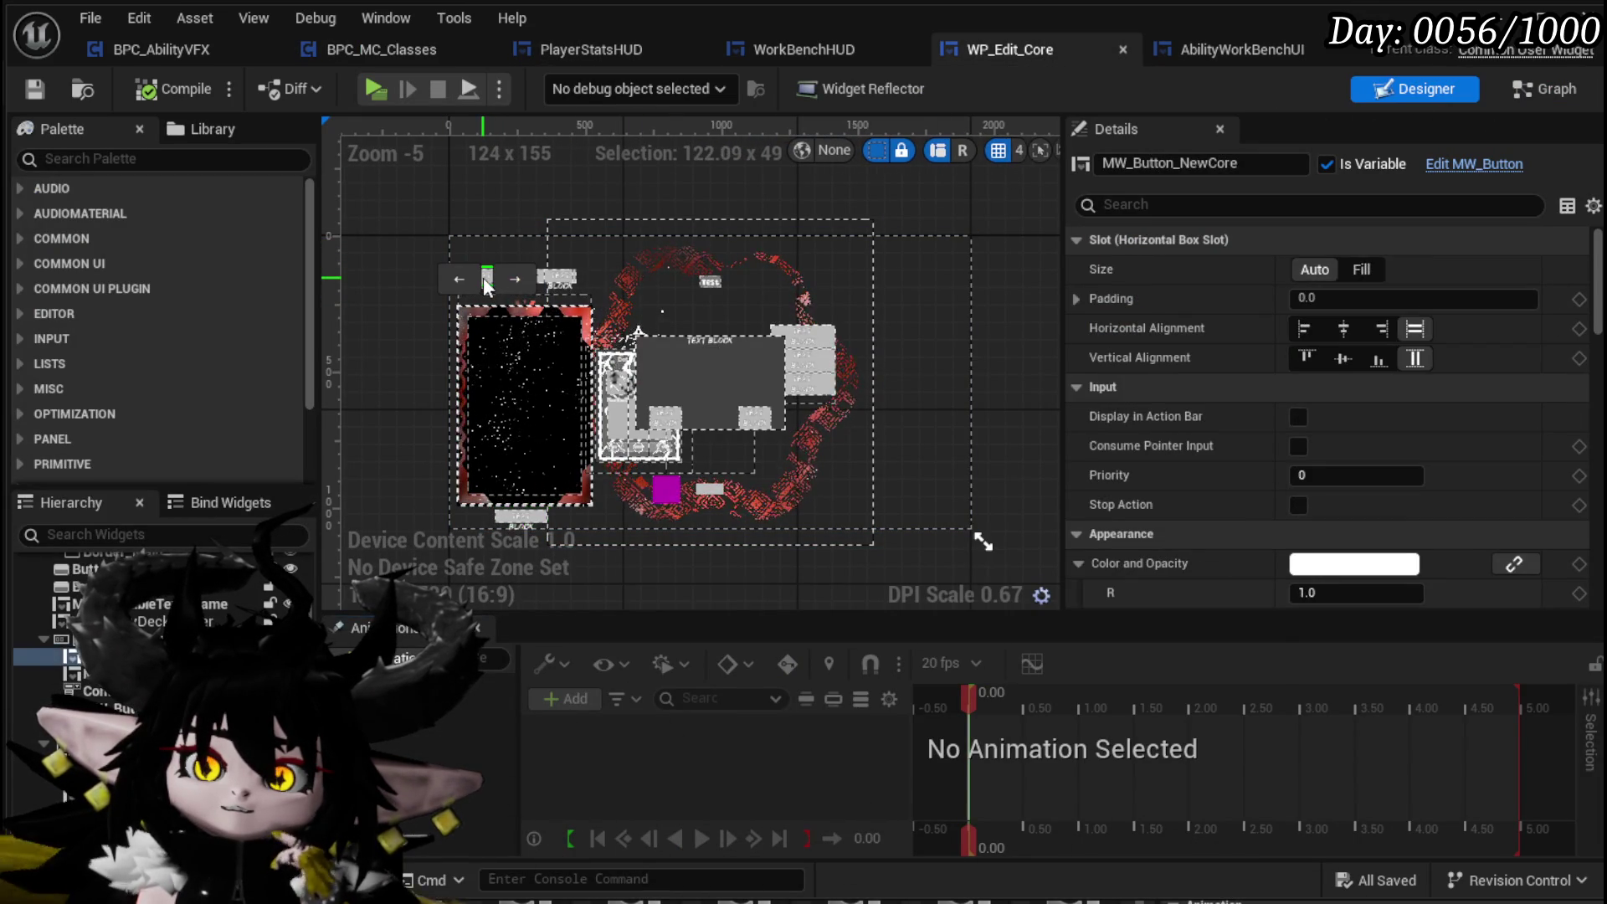
left_click(1503, 167)
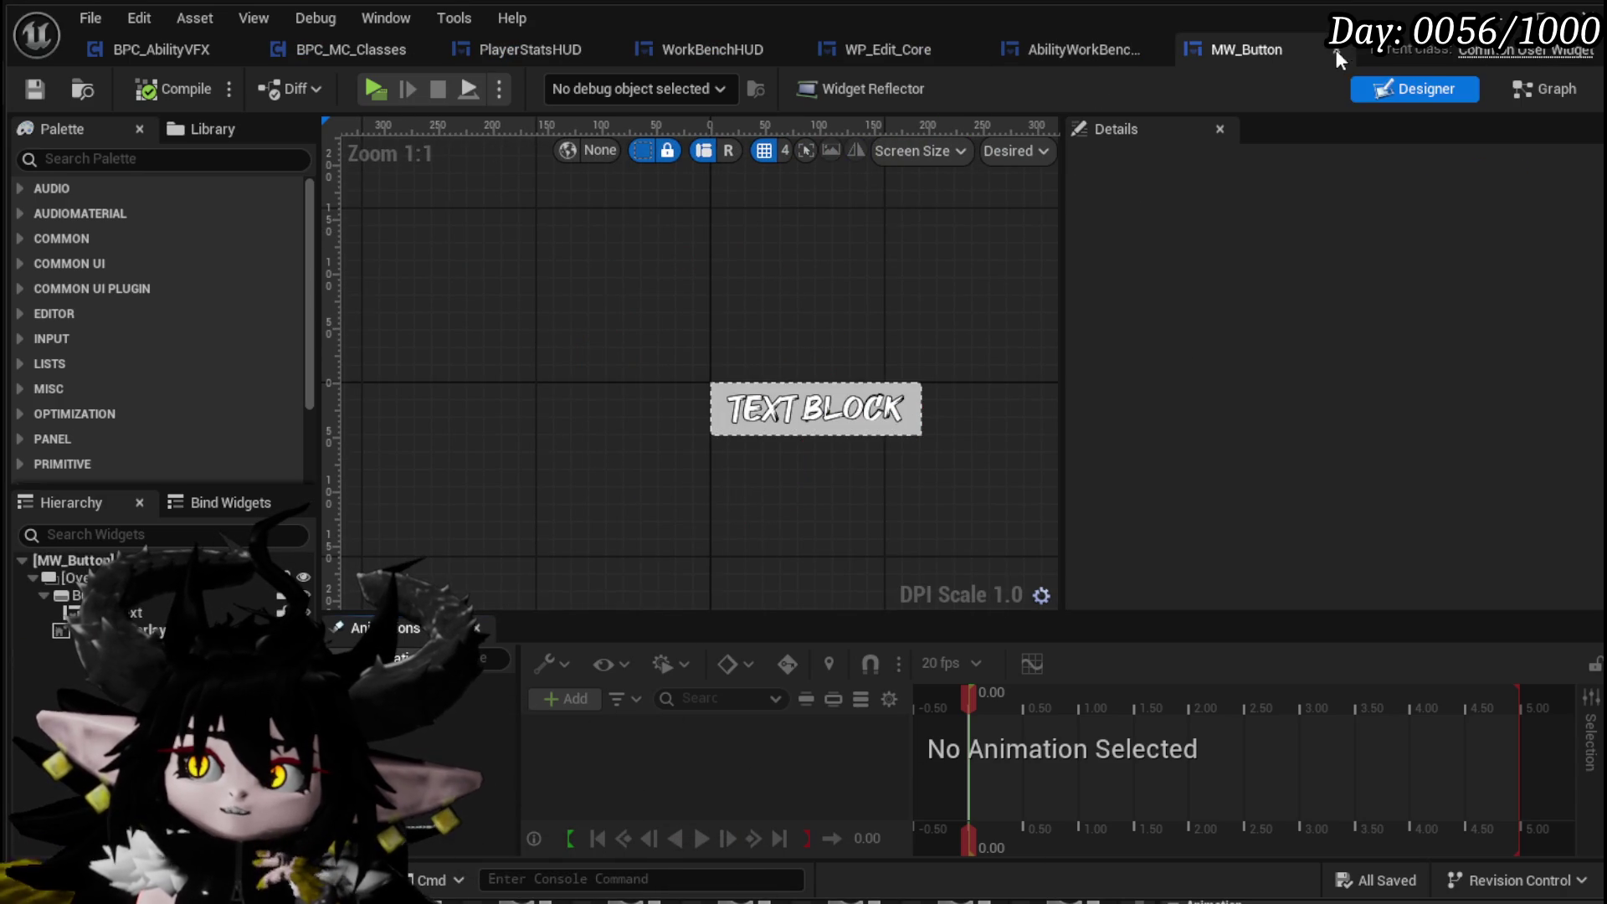
left_click(1073, 50)
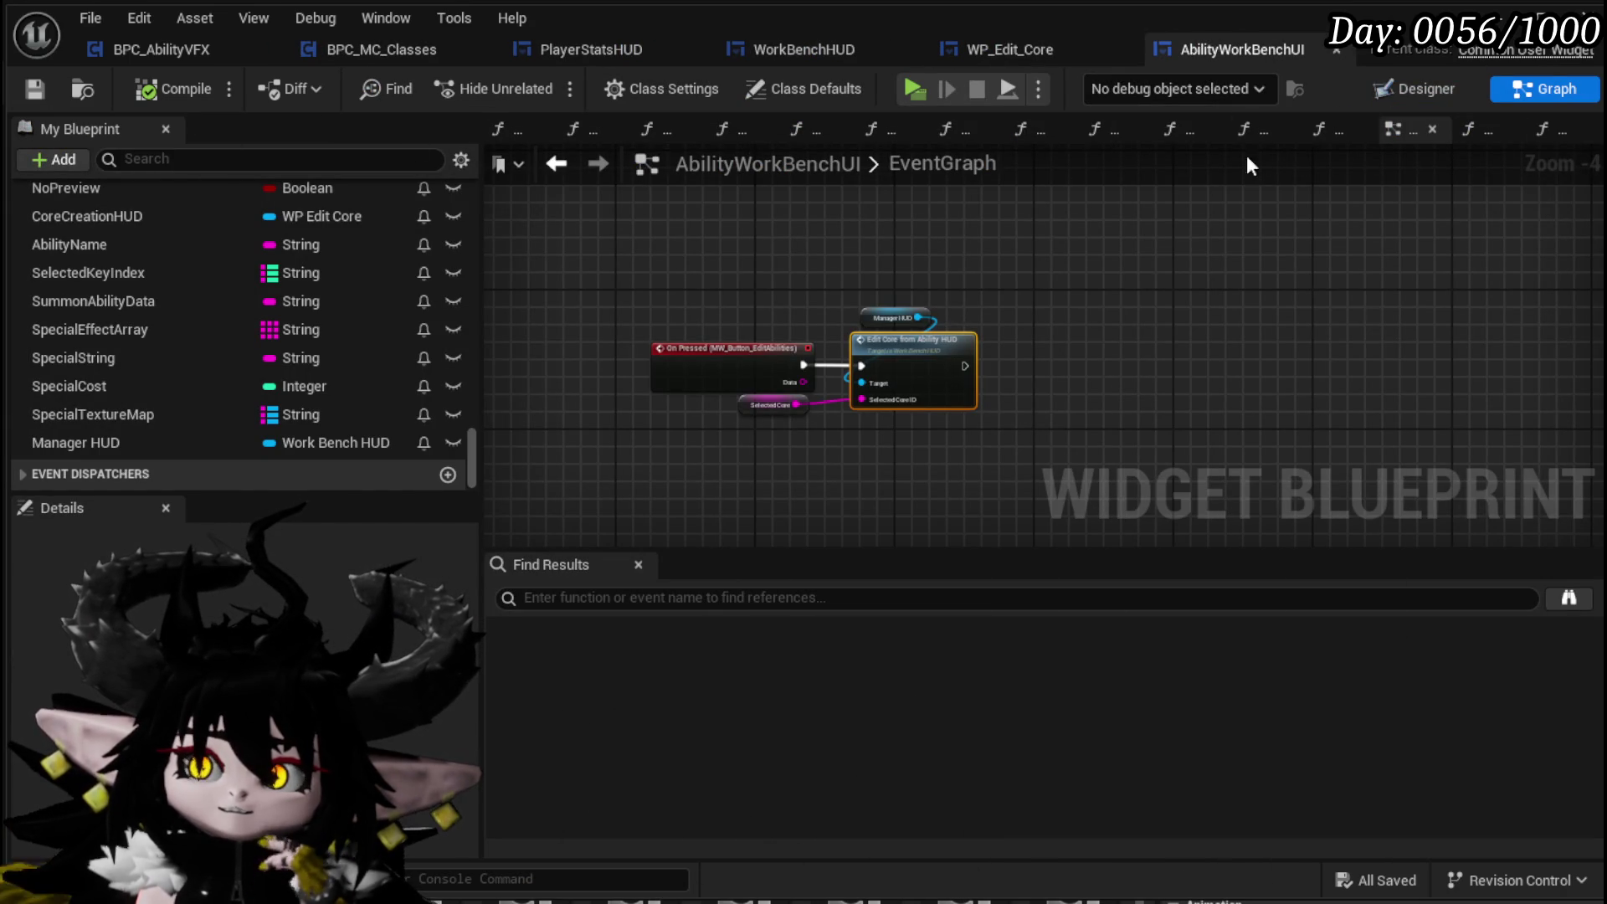
left_click(1018, 51)
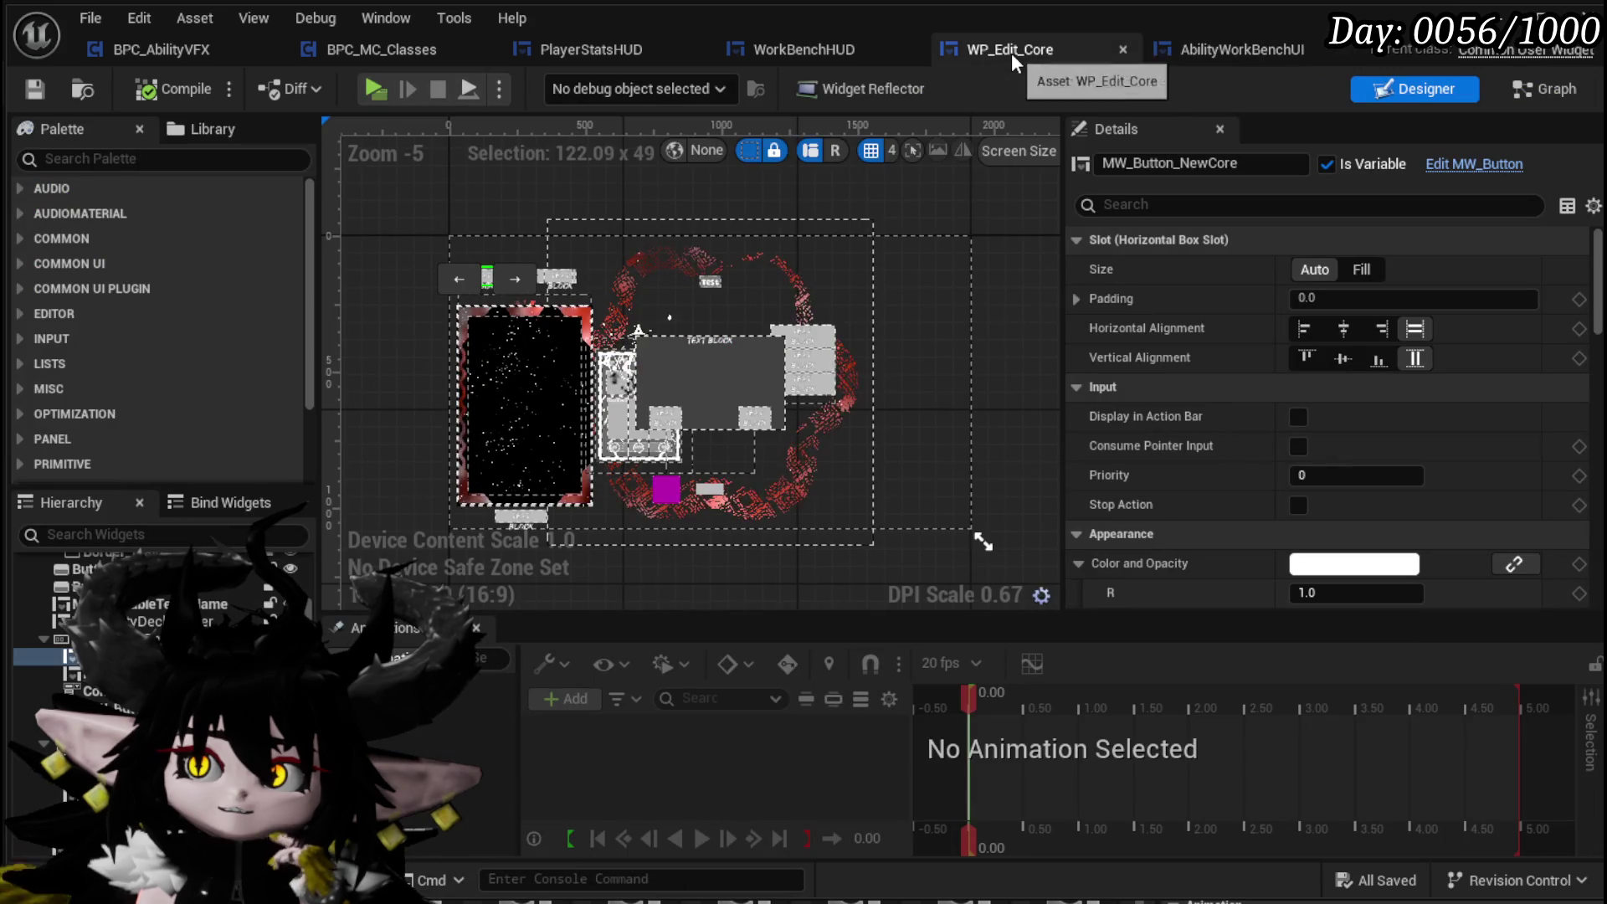
scroll(1363, 534, "down", 15)
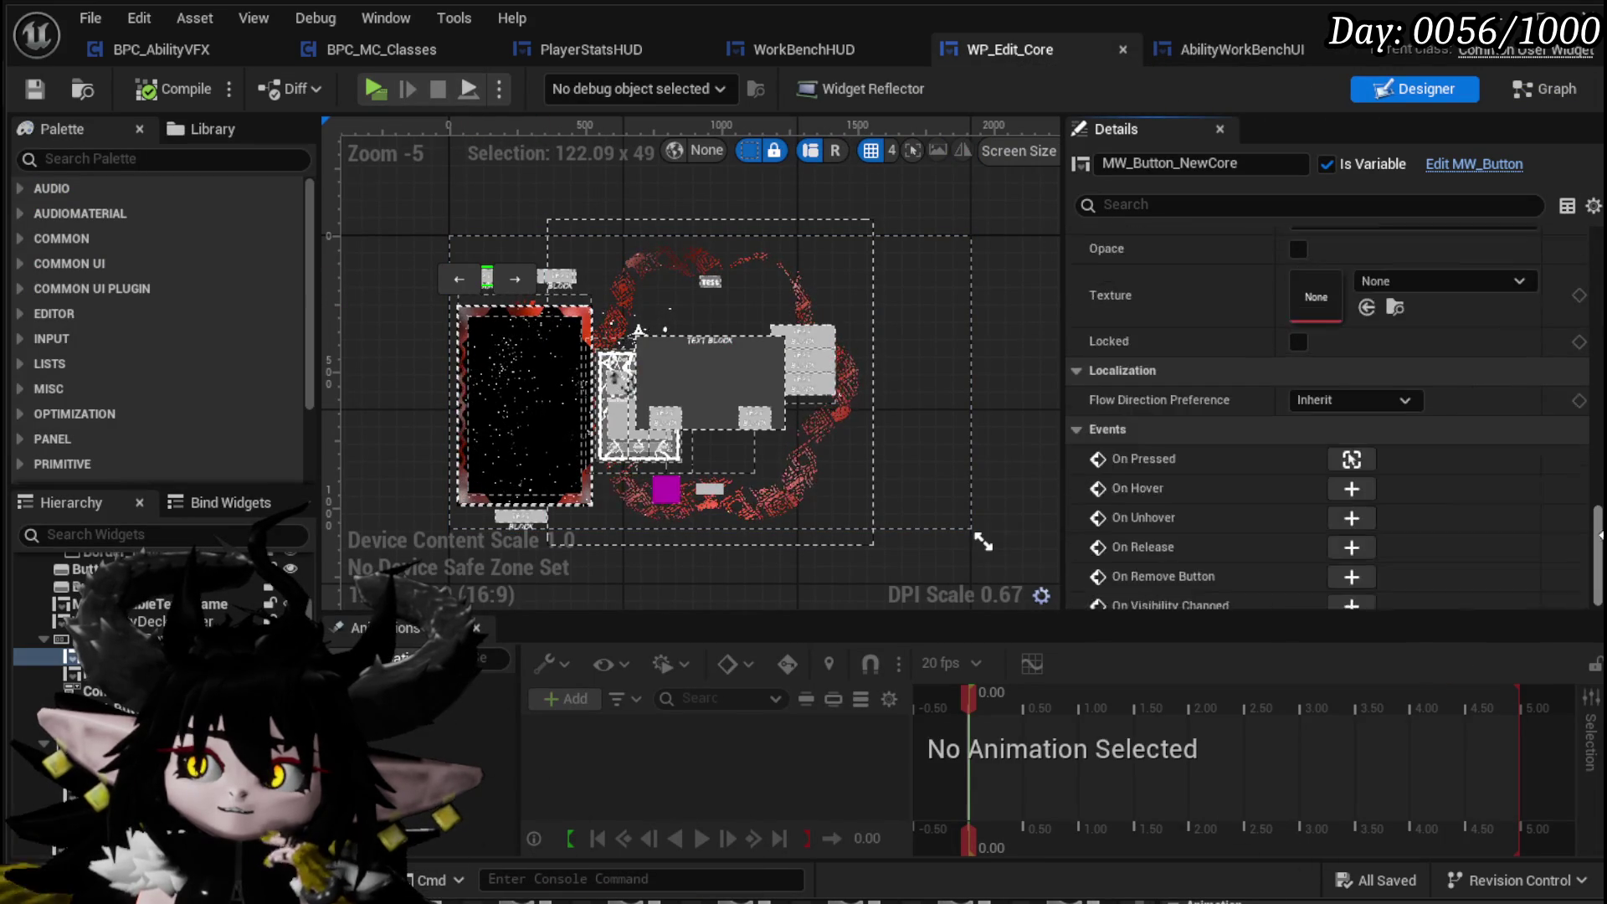
left_click(1350, 448)
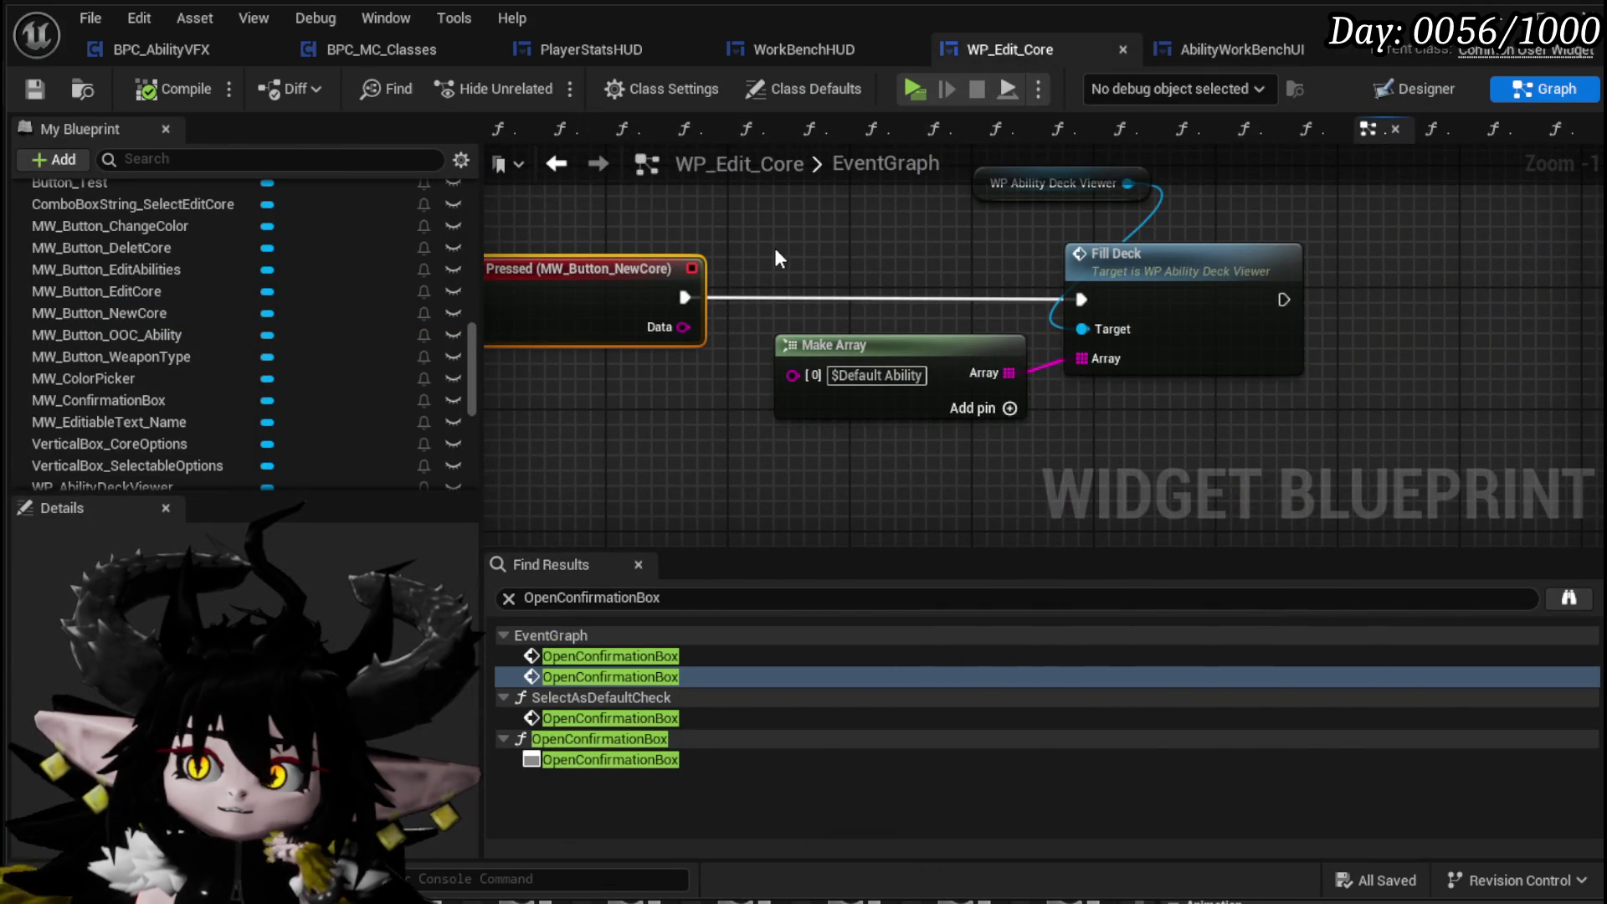
Move the WP Ability Deck Viewer node left and the Make Array node beside Fill Deck
left_click_drag(945, 266, 755, 266)
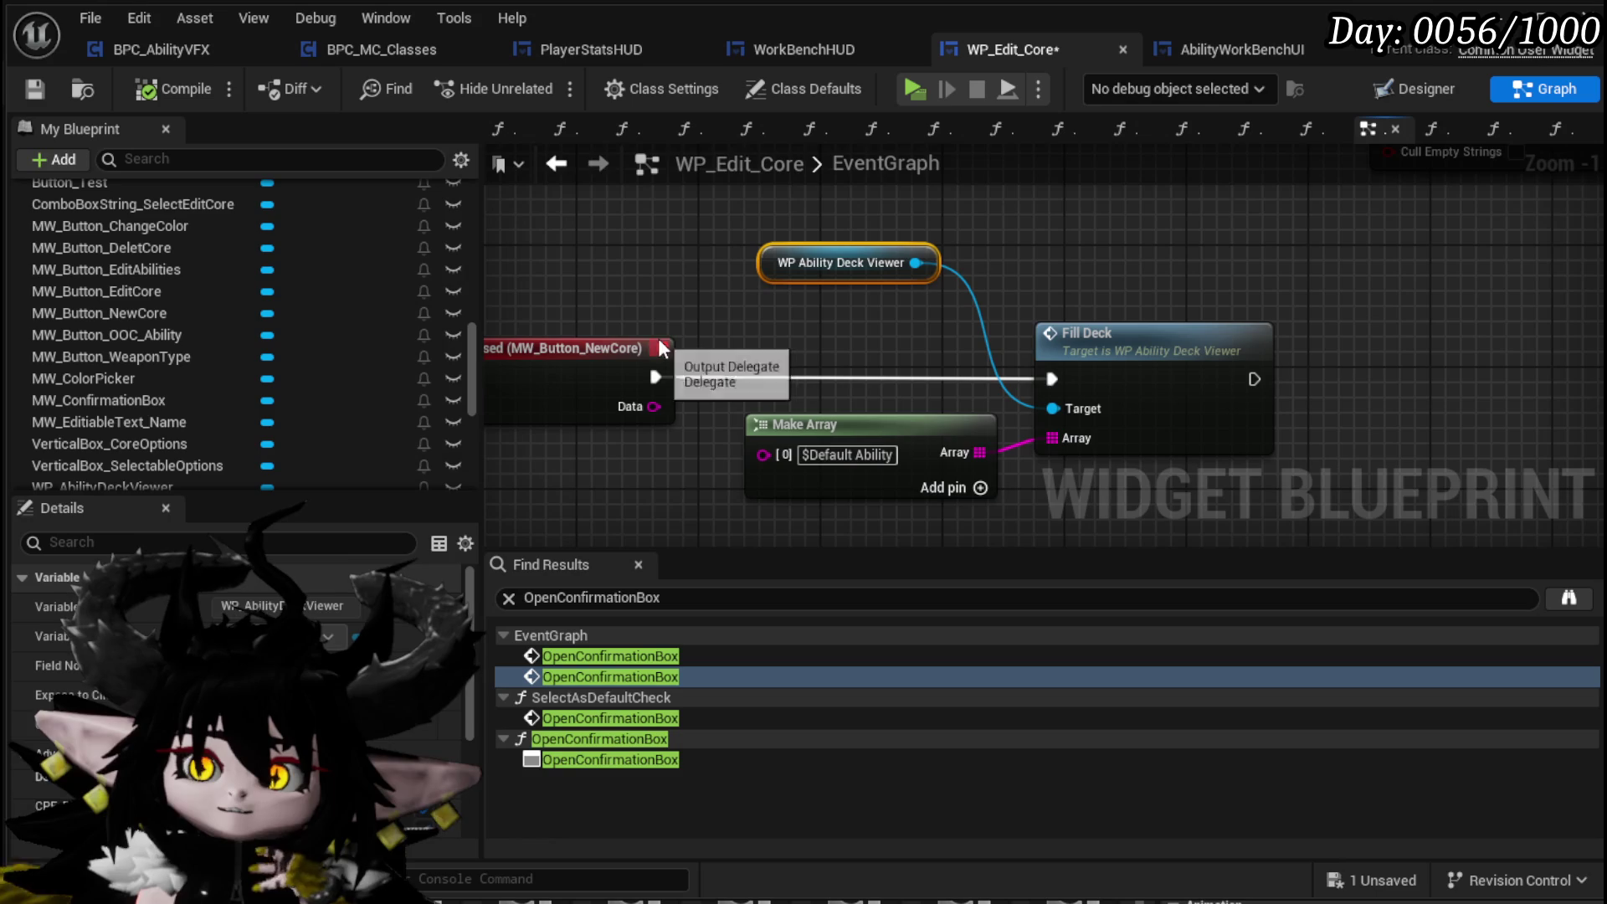
mouse_move(800, 427)
left_mouse_down()
mouse_move(1053, 512)
mouse_move(1070, 444)
mouse_move(1075, 501)
left_mouse_up()
left_click_drag(757, 298, 737, 289)
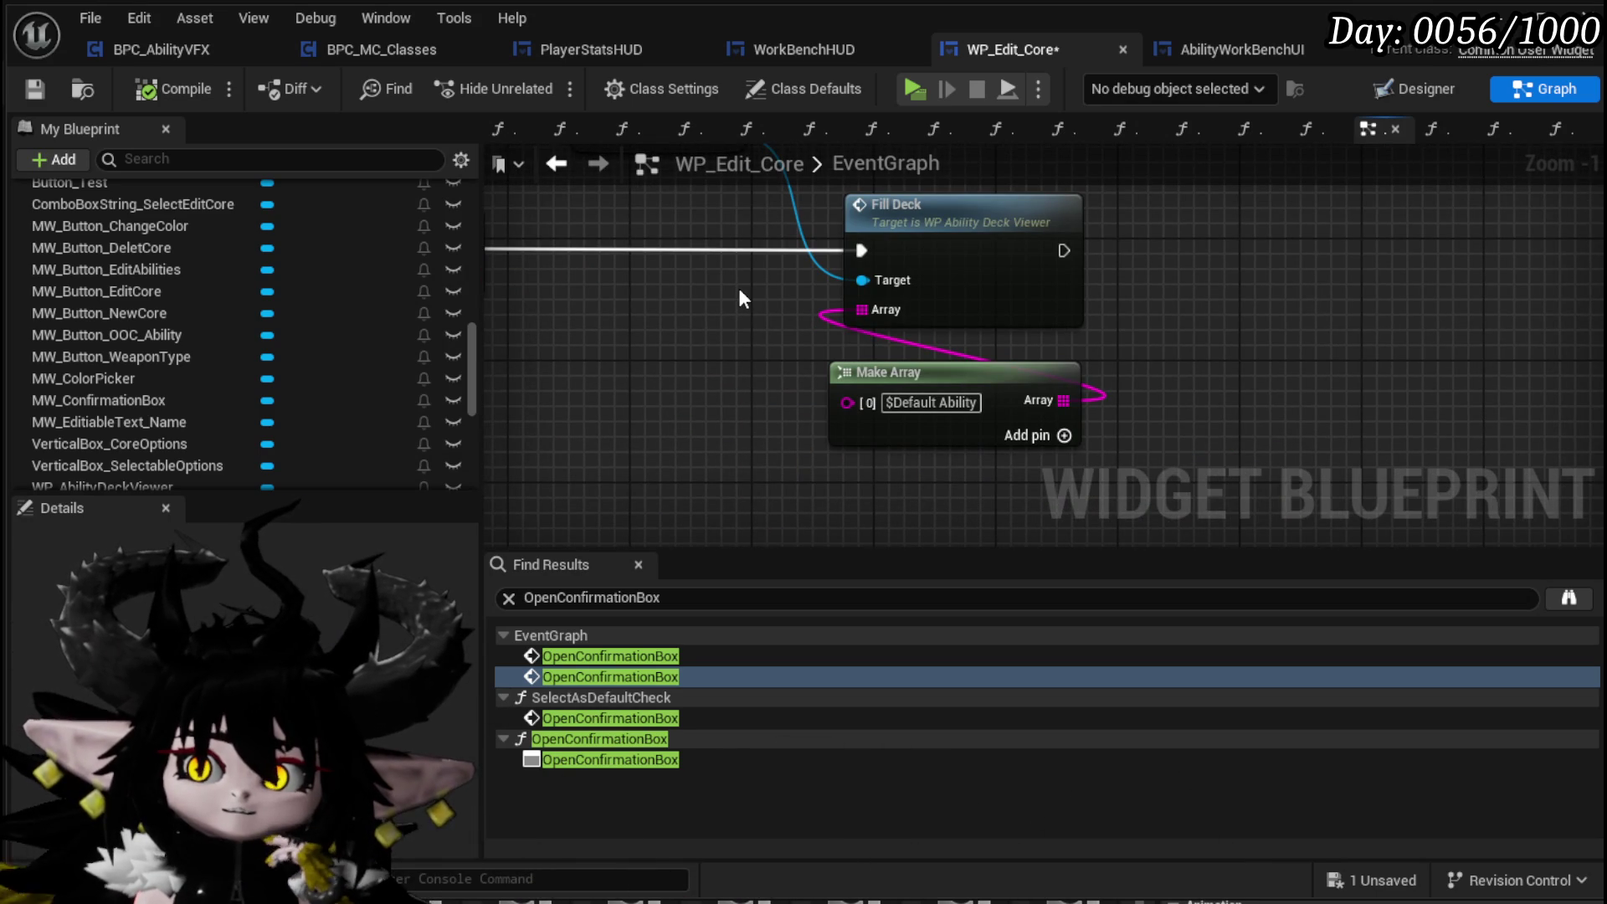
scroll(744, 298, "down", 2)
left_click_drag(744, 290, 795, 452)
scroll(927, 359, "down", 3)
left_click_drag(927, 360, 927, 271)
scroll(327, 303, "up", 10)
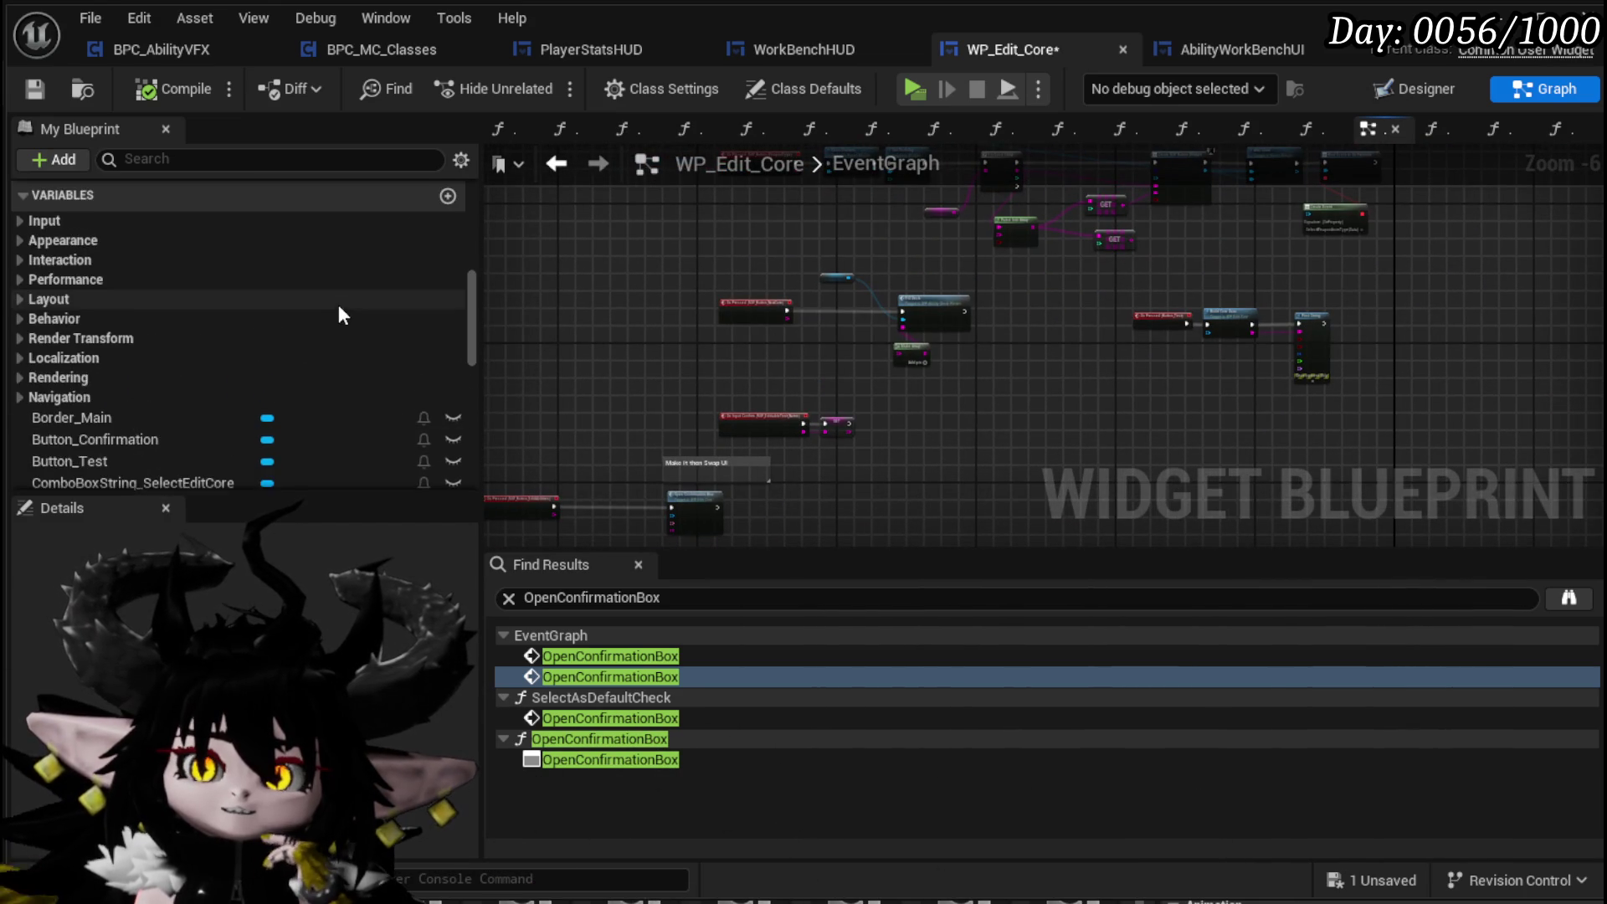
scroll(209, 333, "up", 3)
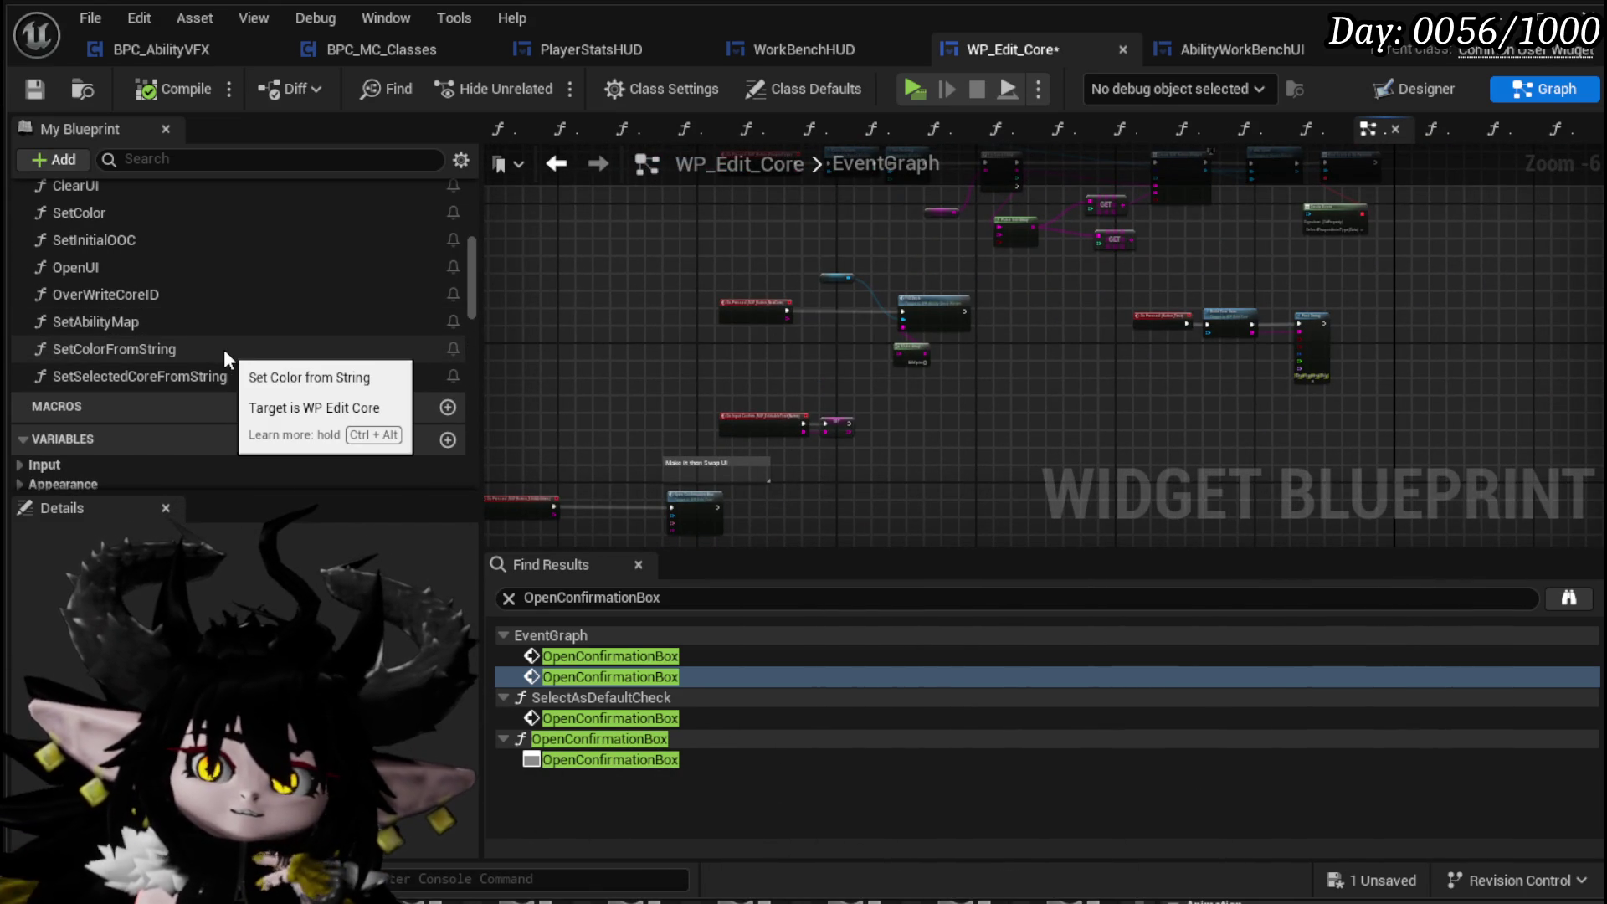
Place a Set Selected Core from String call after the New Core pressed event and search 'make' for its string input
mouse_move(139, 375)
left_mouse_down()
mouse_move(829, 425)
mouse_move(781, 349)
left_mouse_up()
scroll(840, 389, "up", 4)
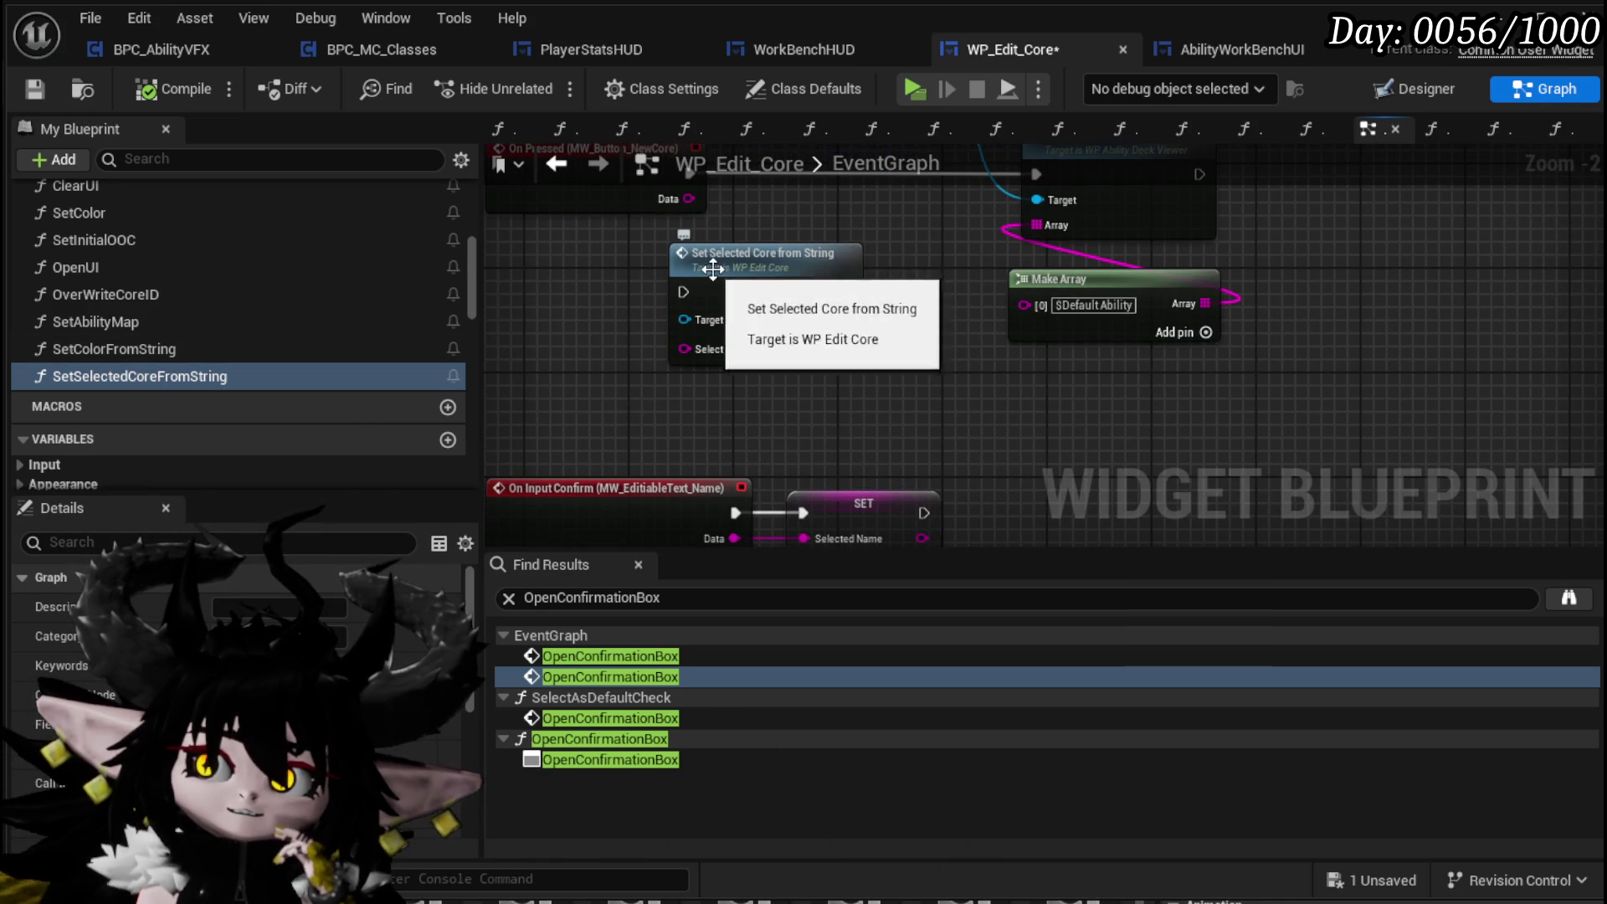
left_click_drag(763, 283, 817, 181)
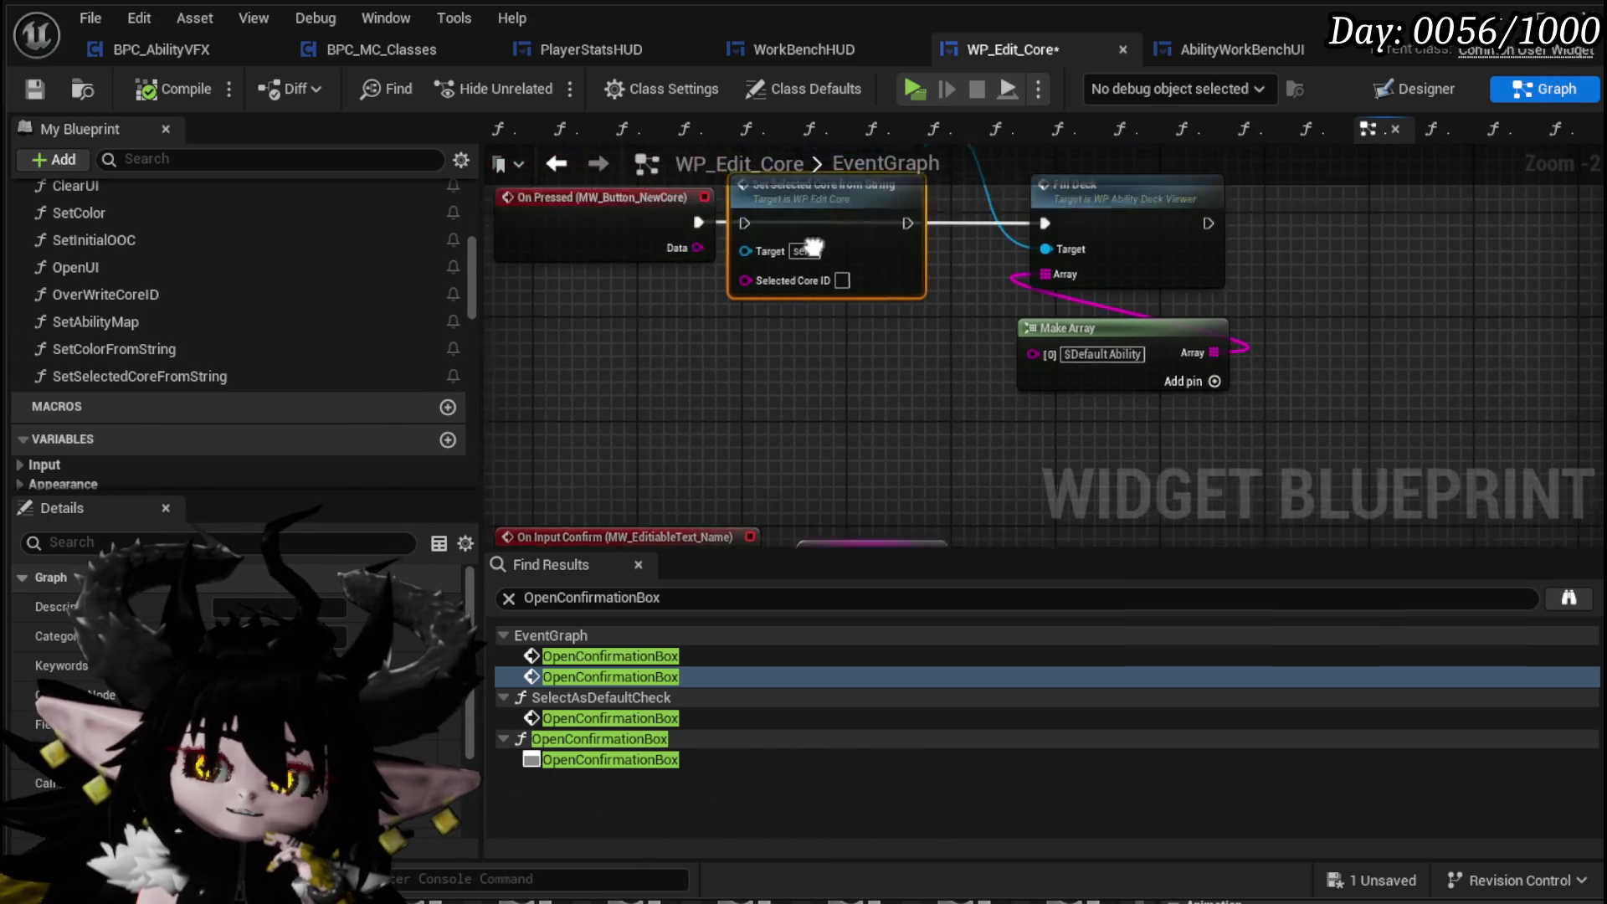
mouse_move(696, 280)
left_mouse_down()
mouse_move(756, 279)
mouse_move(742, 282)
left_mouse_up()
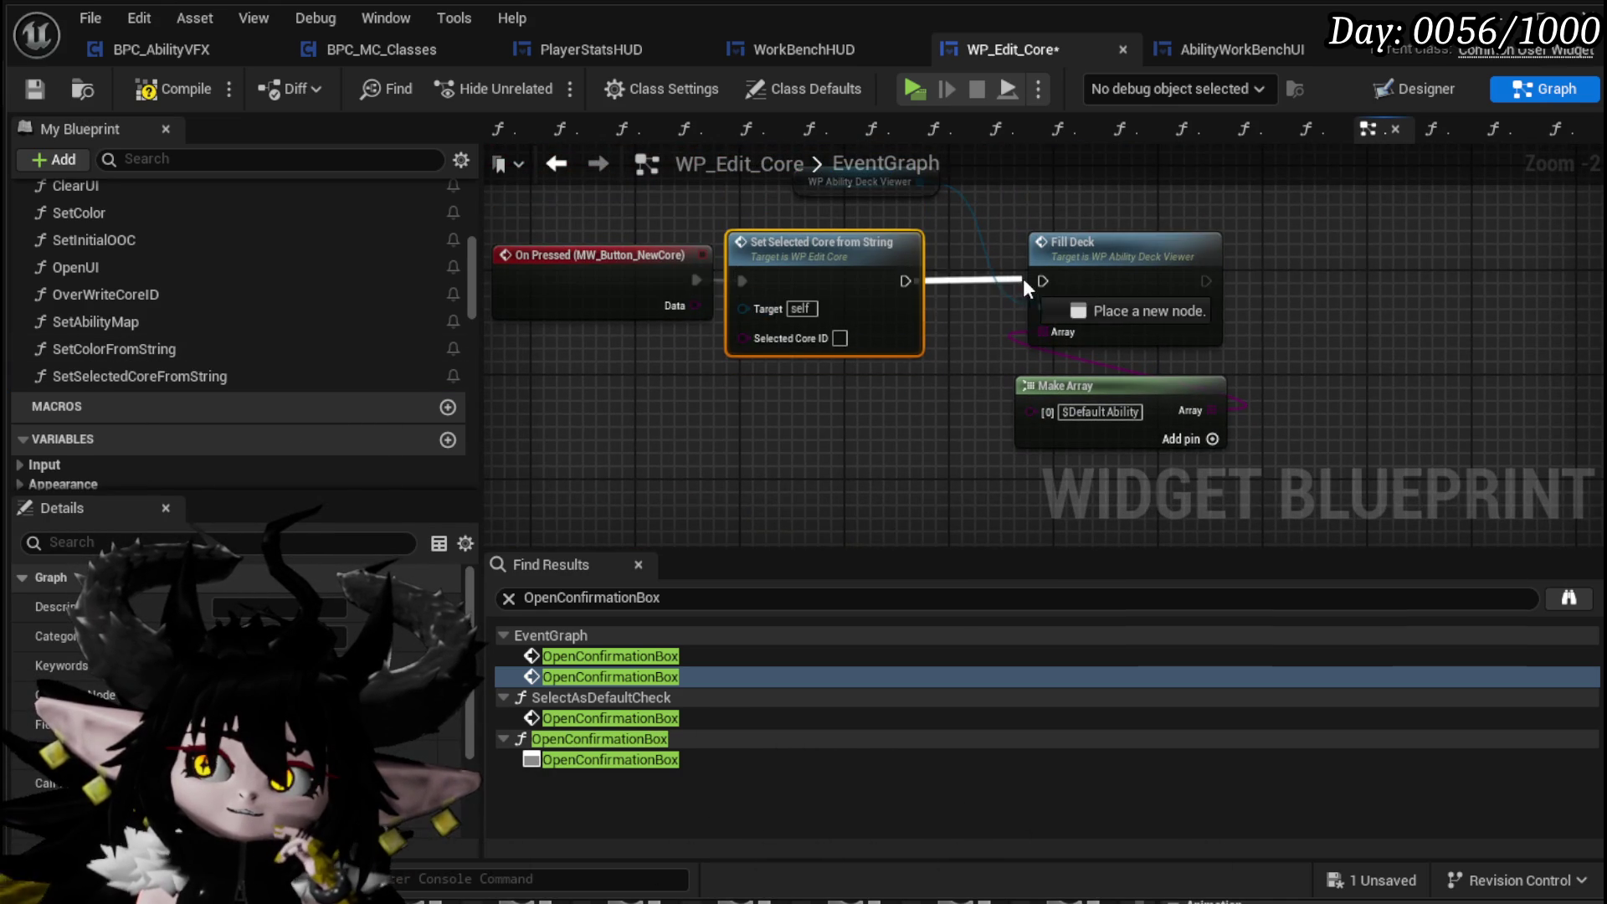
left_click_drag(878, 268, 917, 269)
left_click_drag(830, 338, 715, 400)
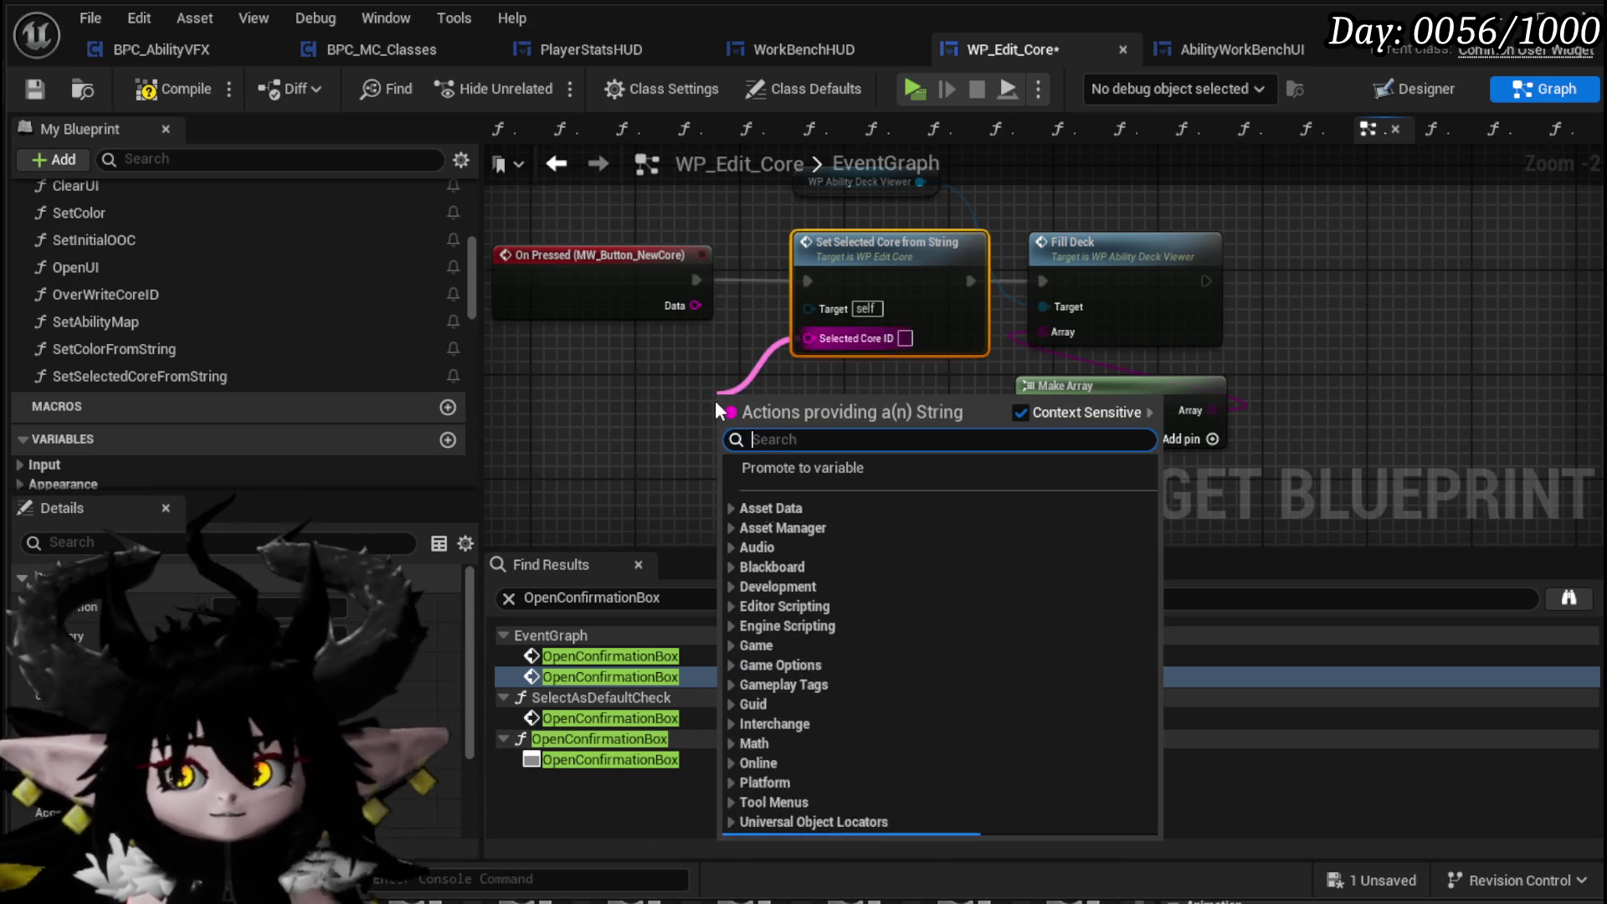
type("make")
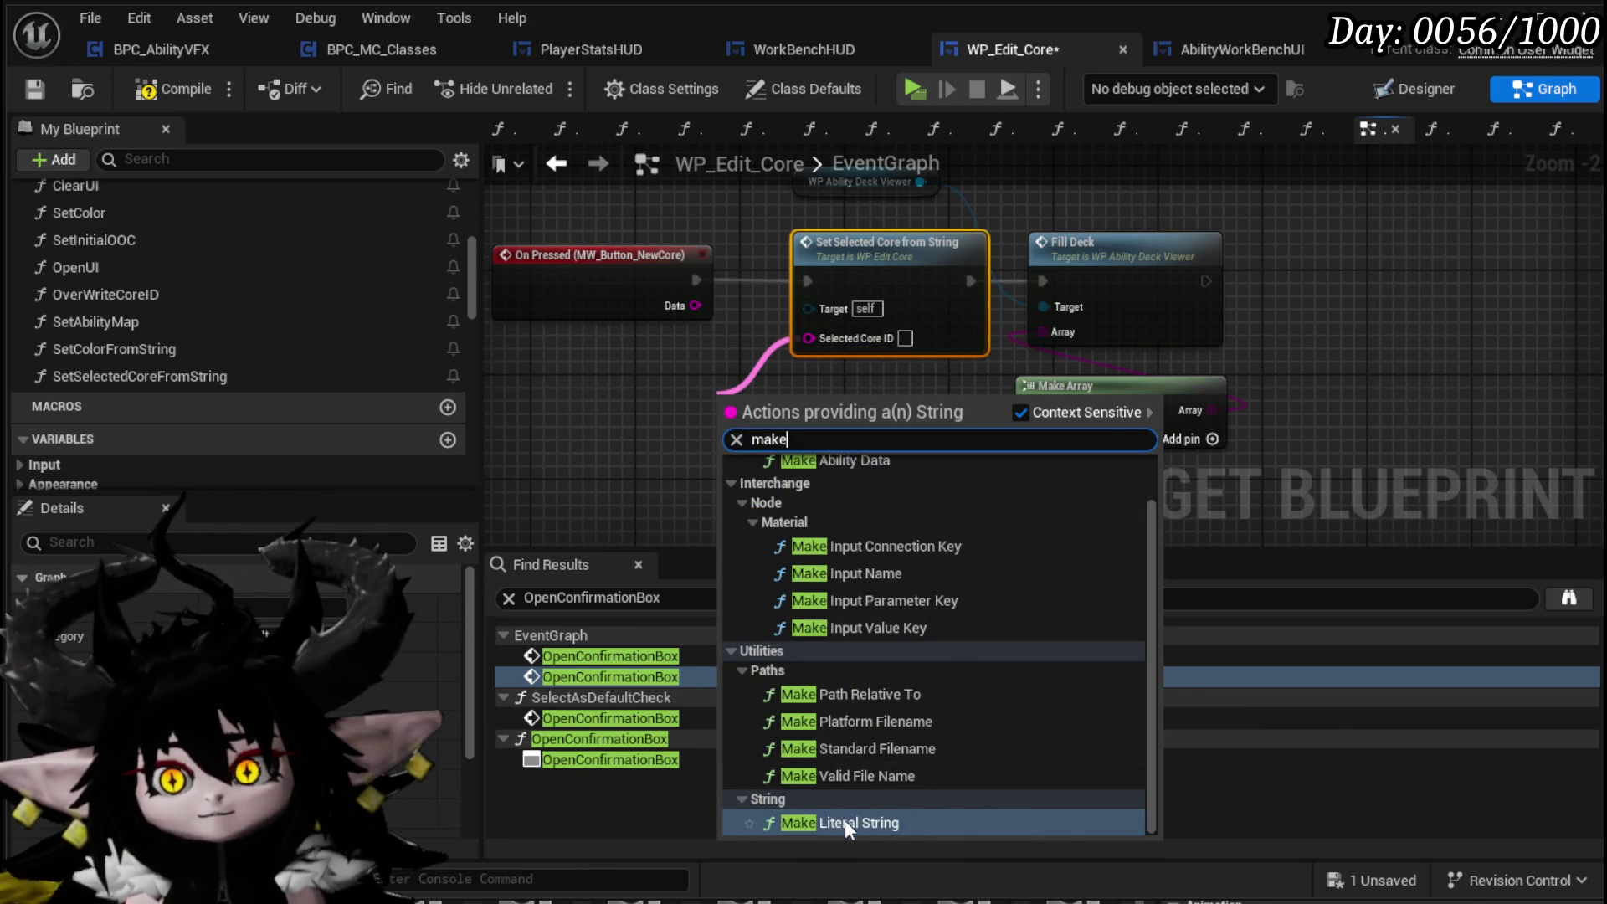
Feed Selected Core ID a Make Literal String reading 'Magic|New|X|DefaultAbility' and save WP_Edit_Core
left_click(840, 822)
mouse_move(779, 401)
left_mouse_down()
mouse_move(609, 405)
mouse_move(942, 397)
left_mouse_up()
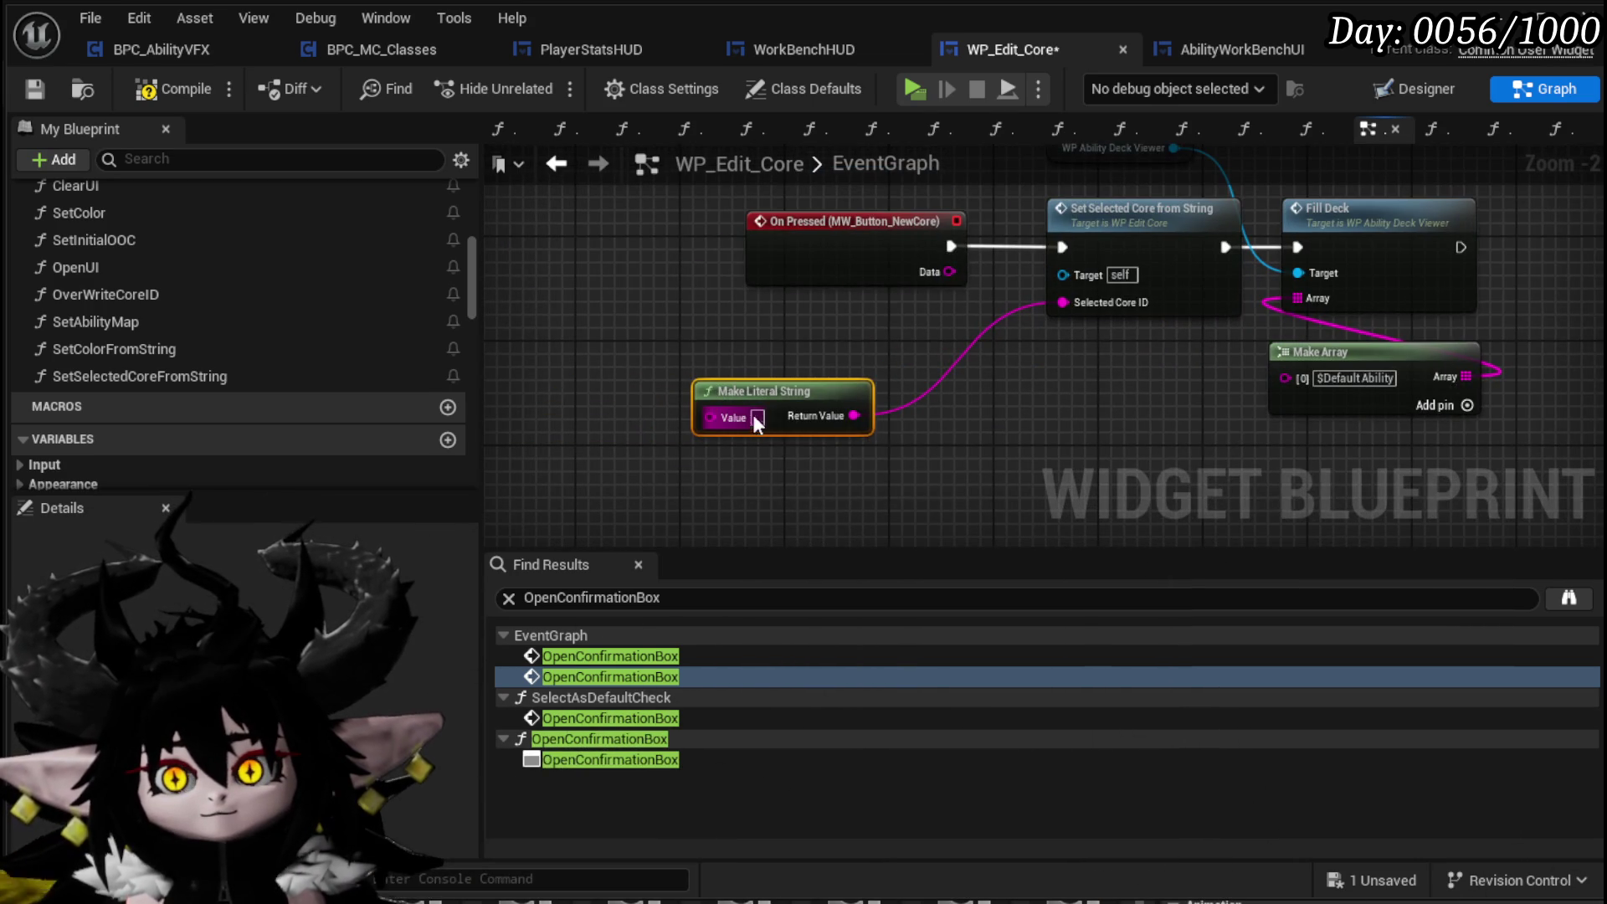
type("Magic")
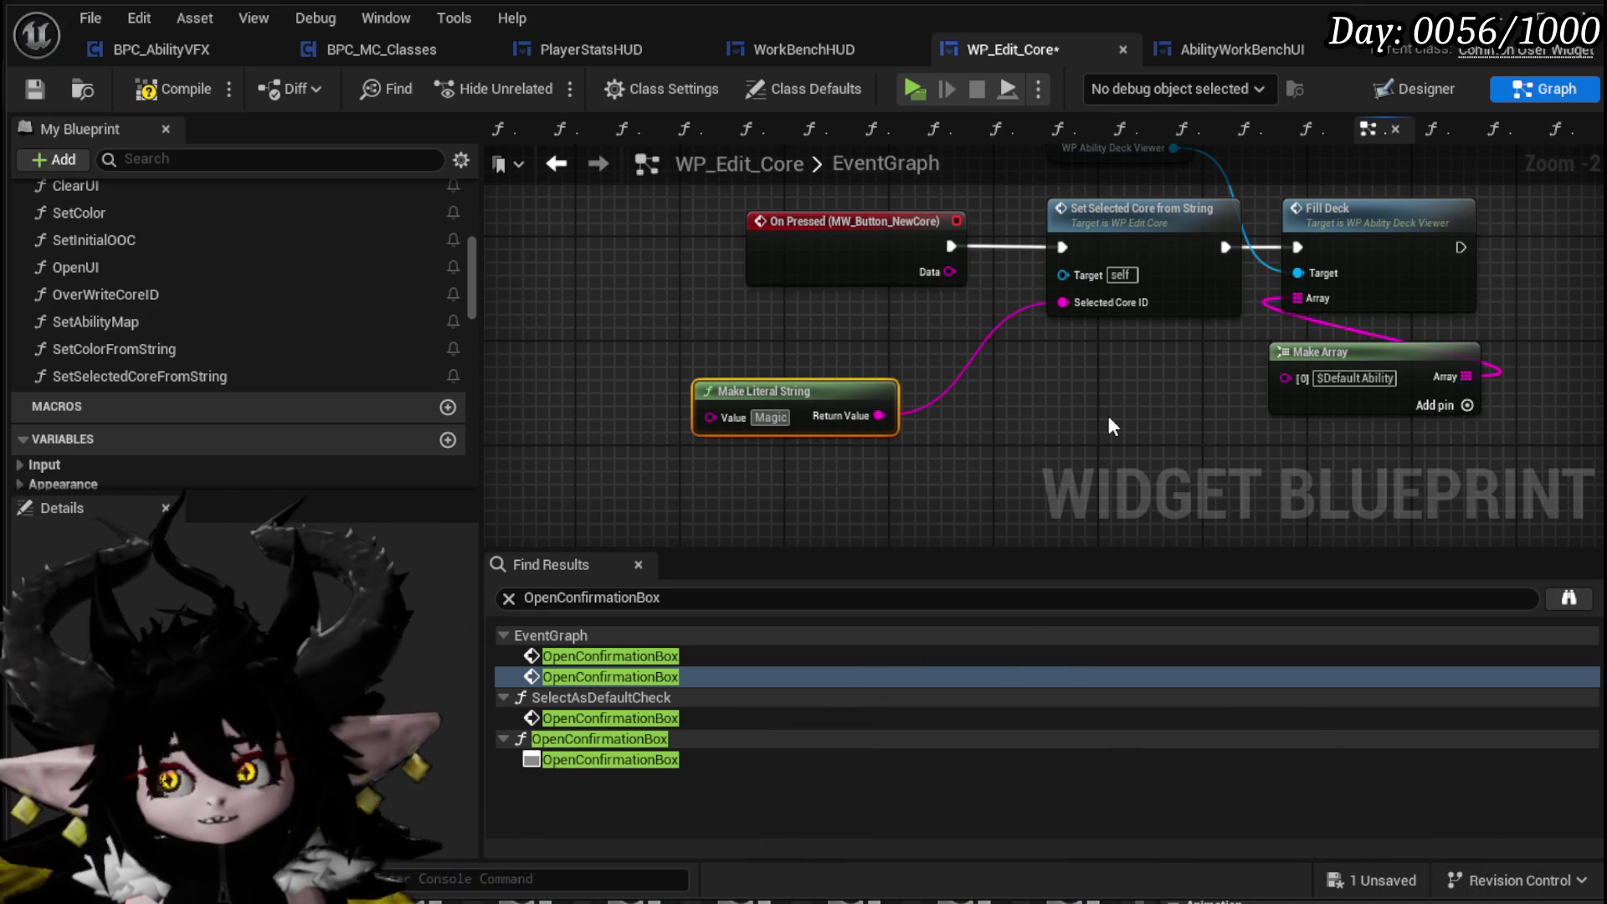
type("l")
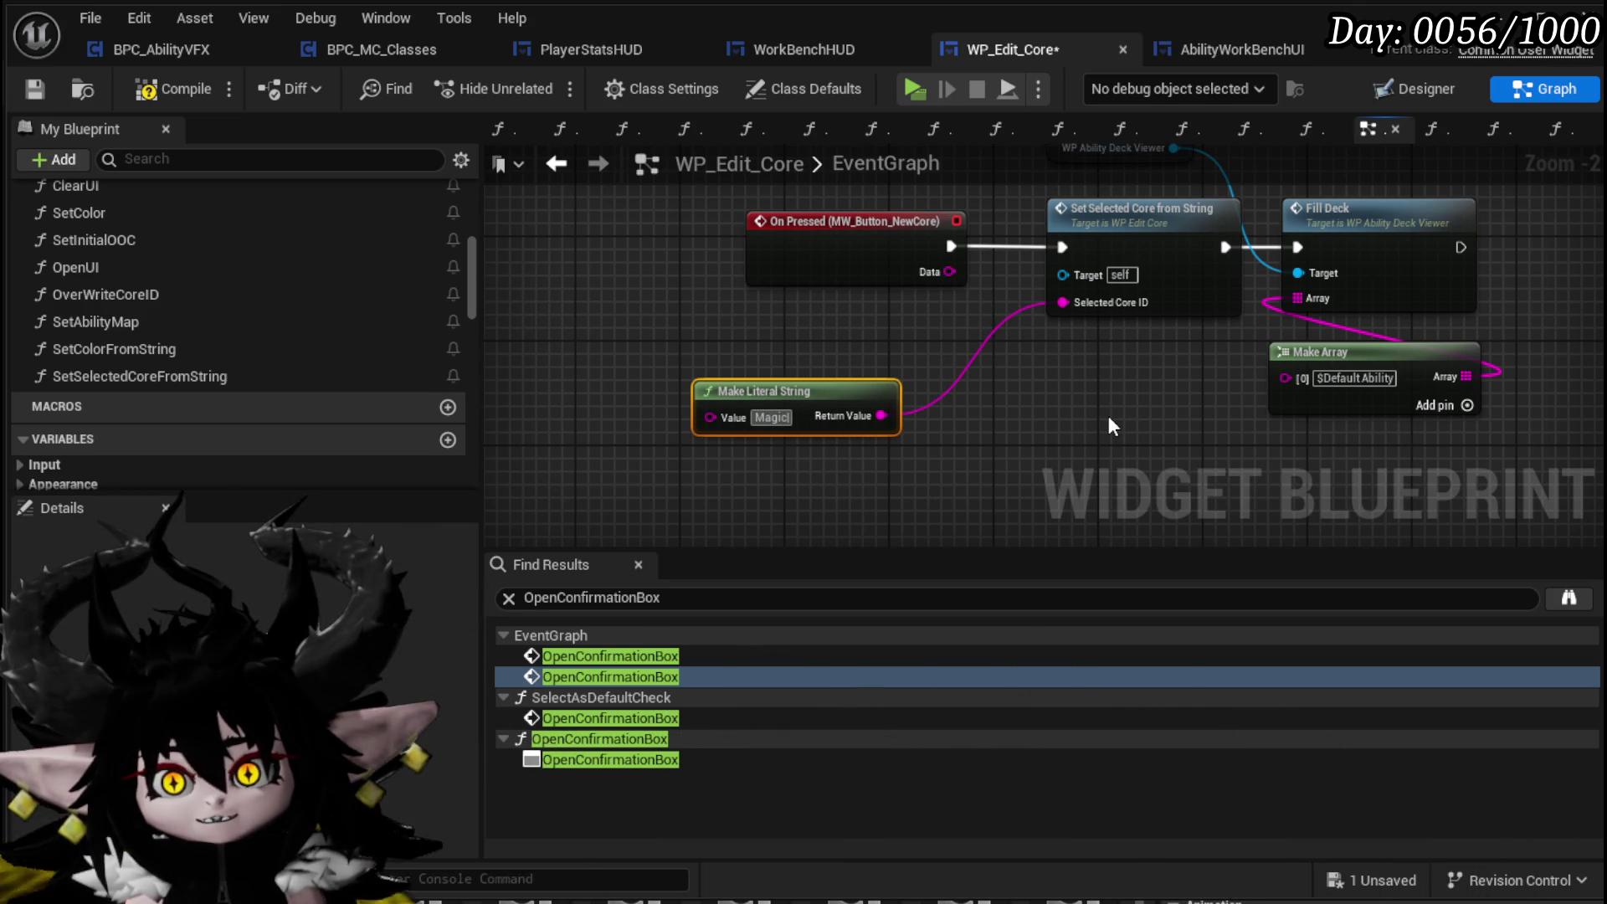
key("BackSpace")
type("Newl")
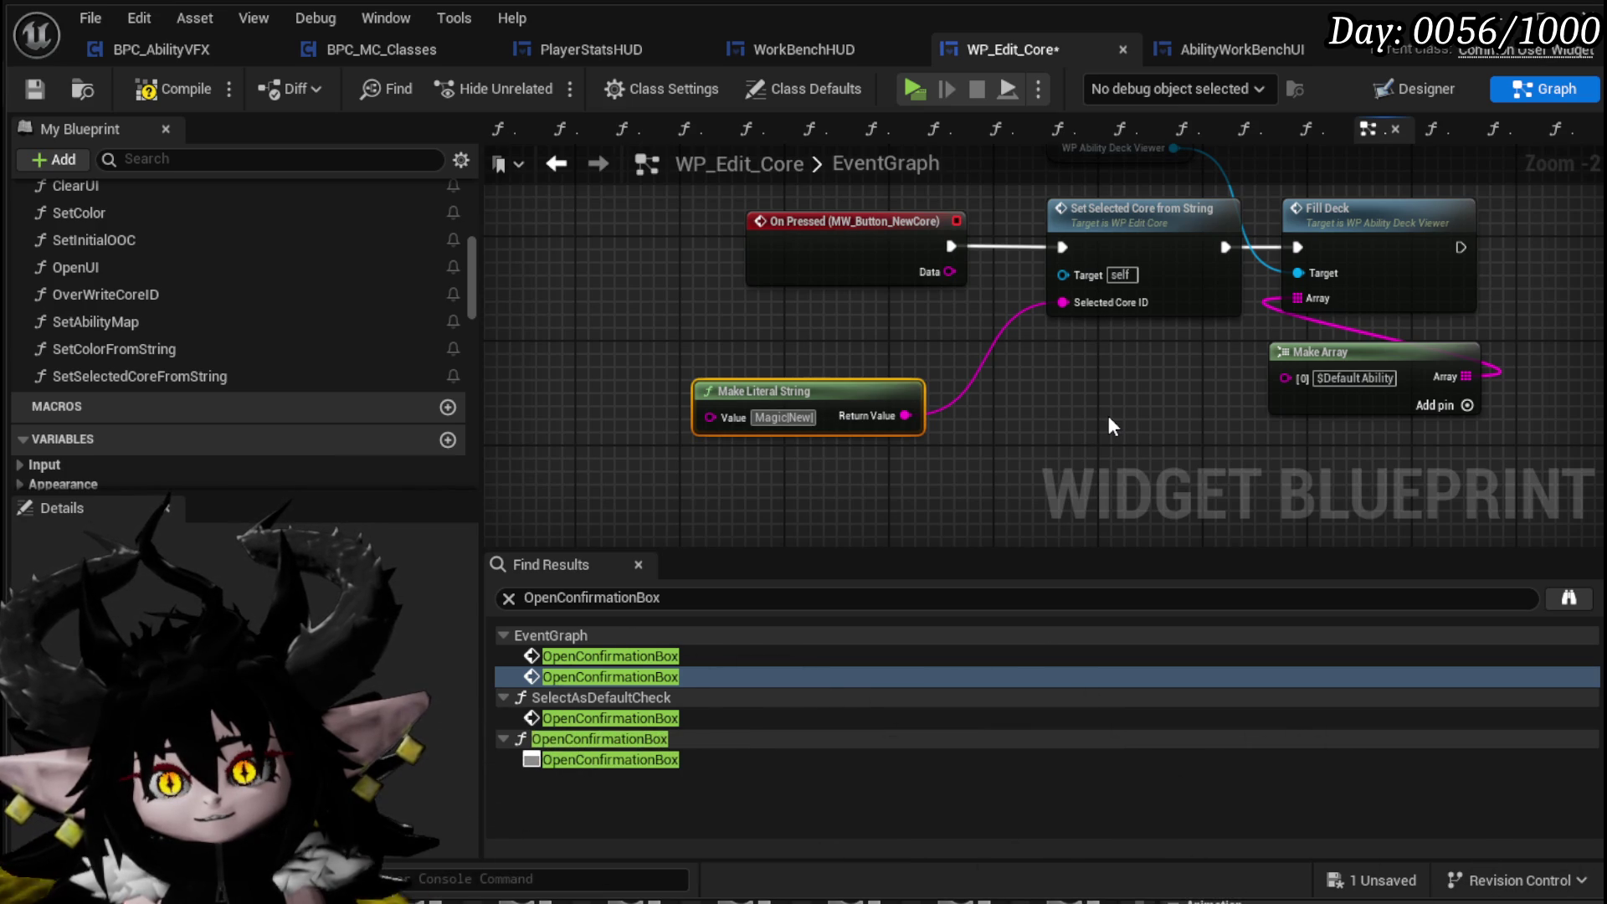
type("X")
type("I")
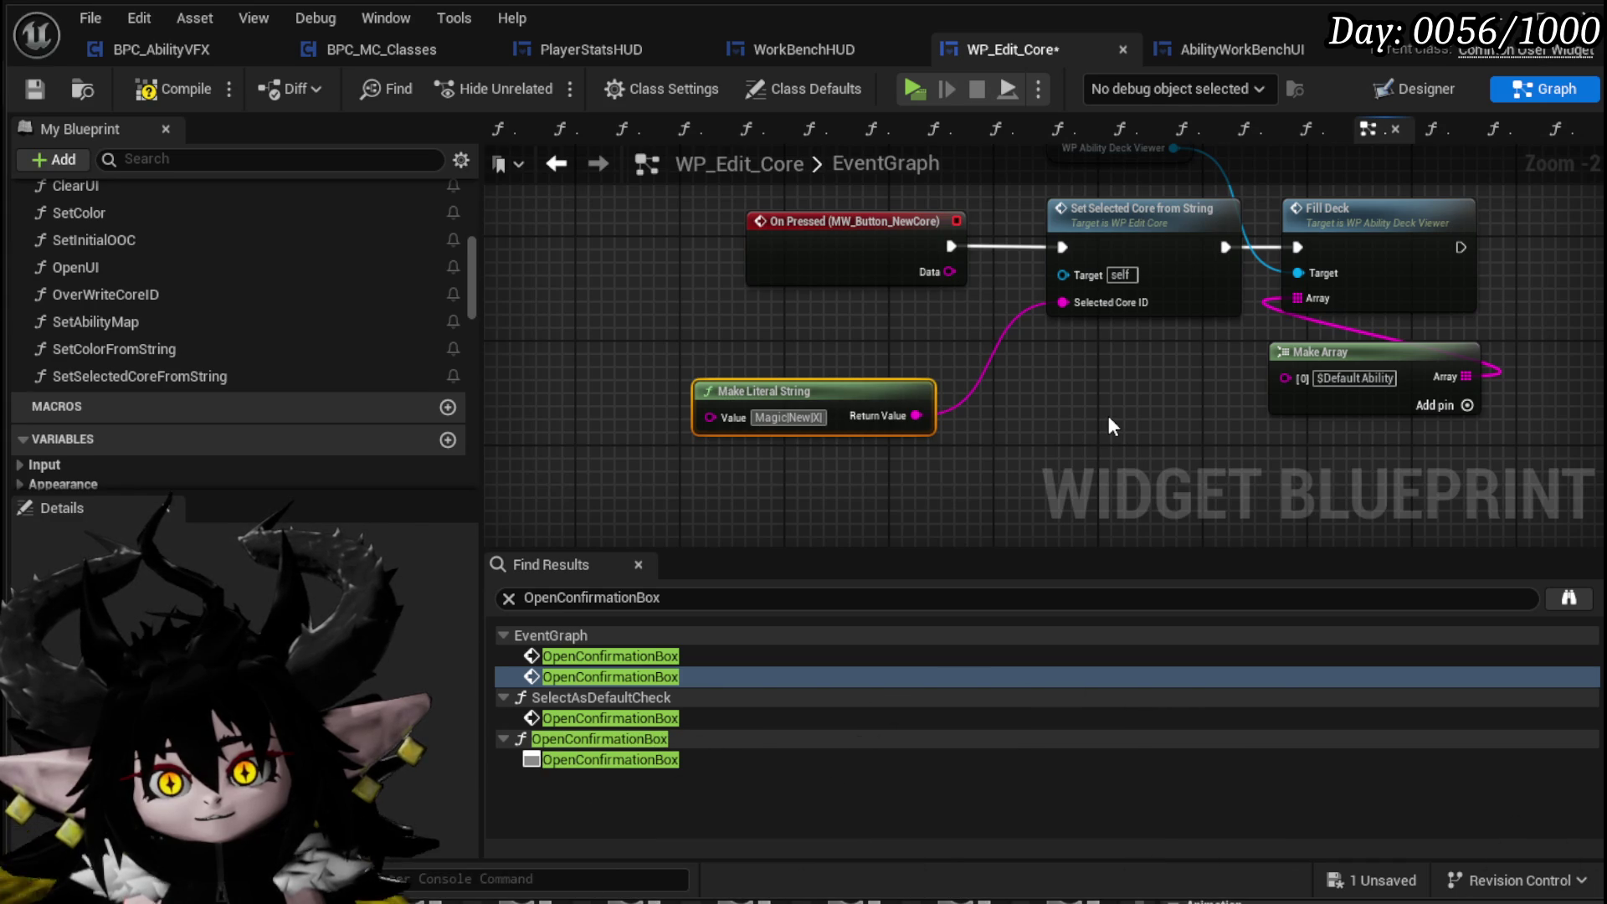
type("Def")
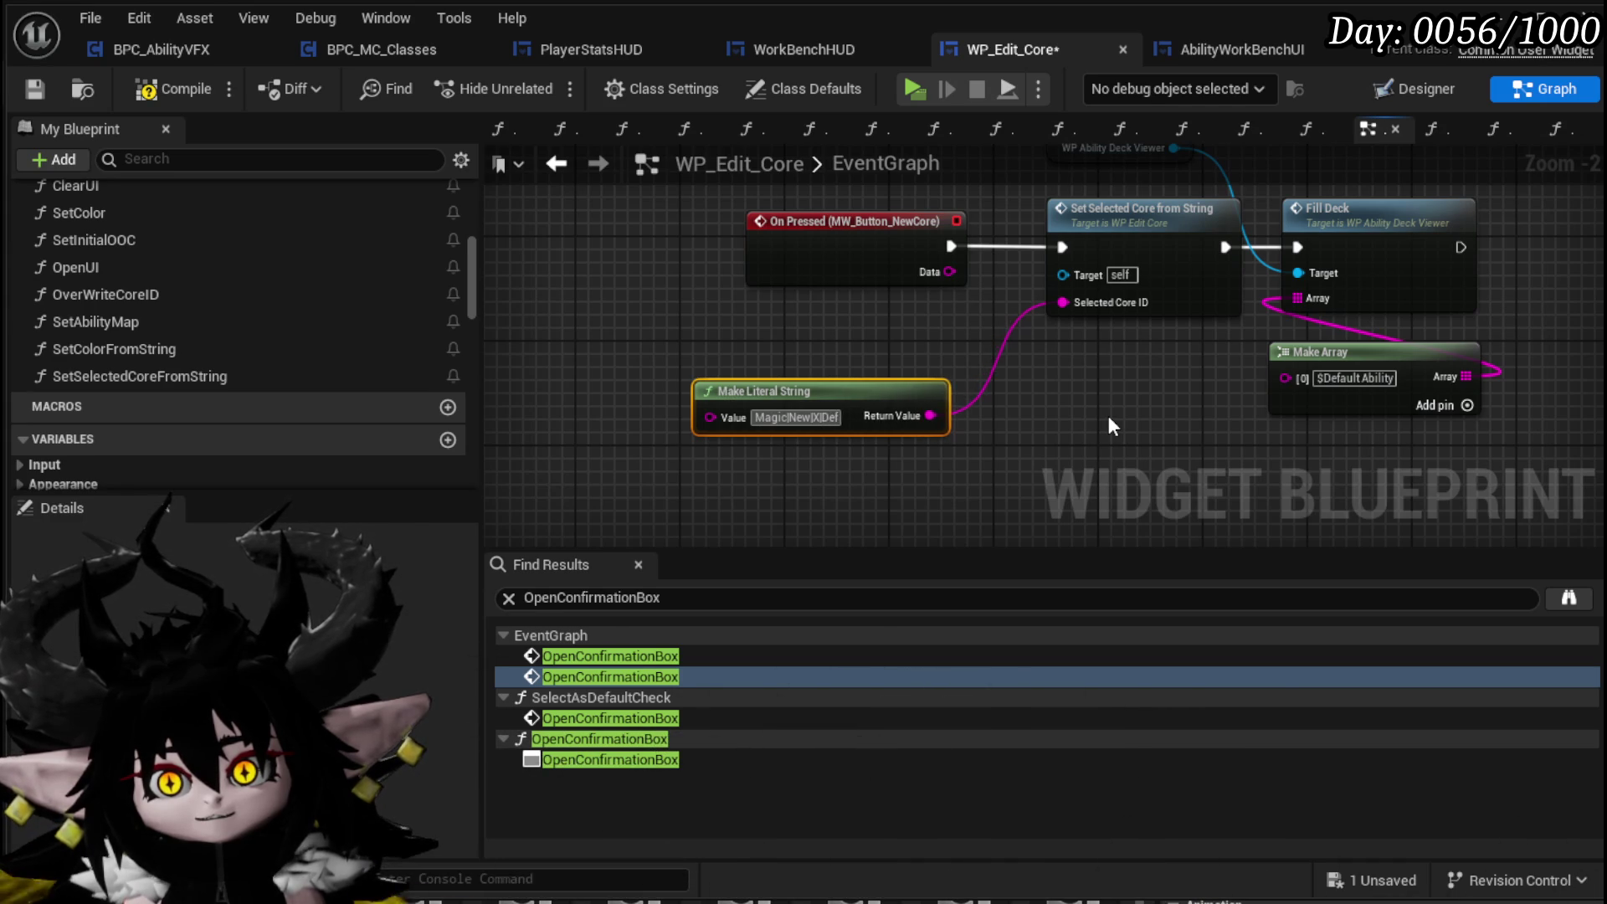
type("aultAbility")
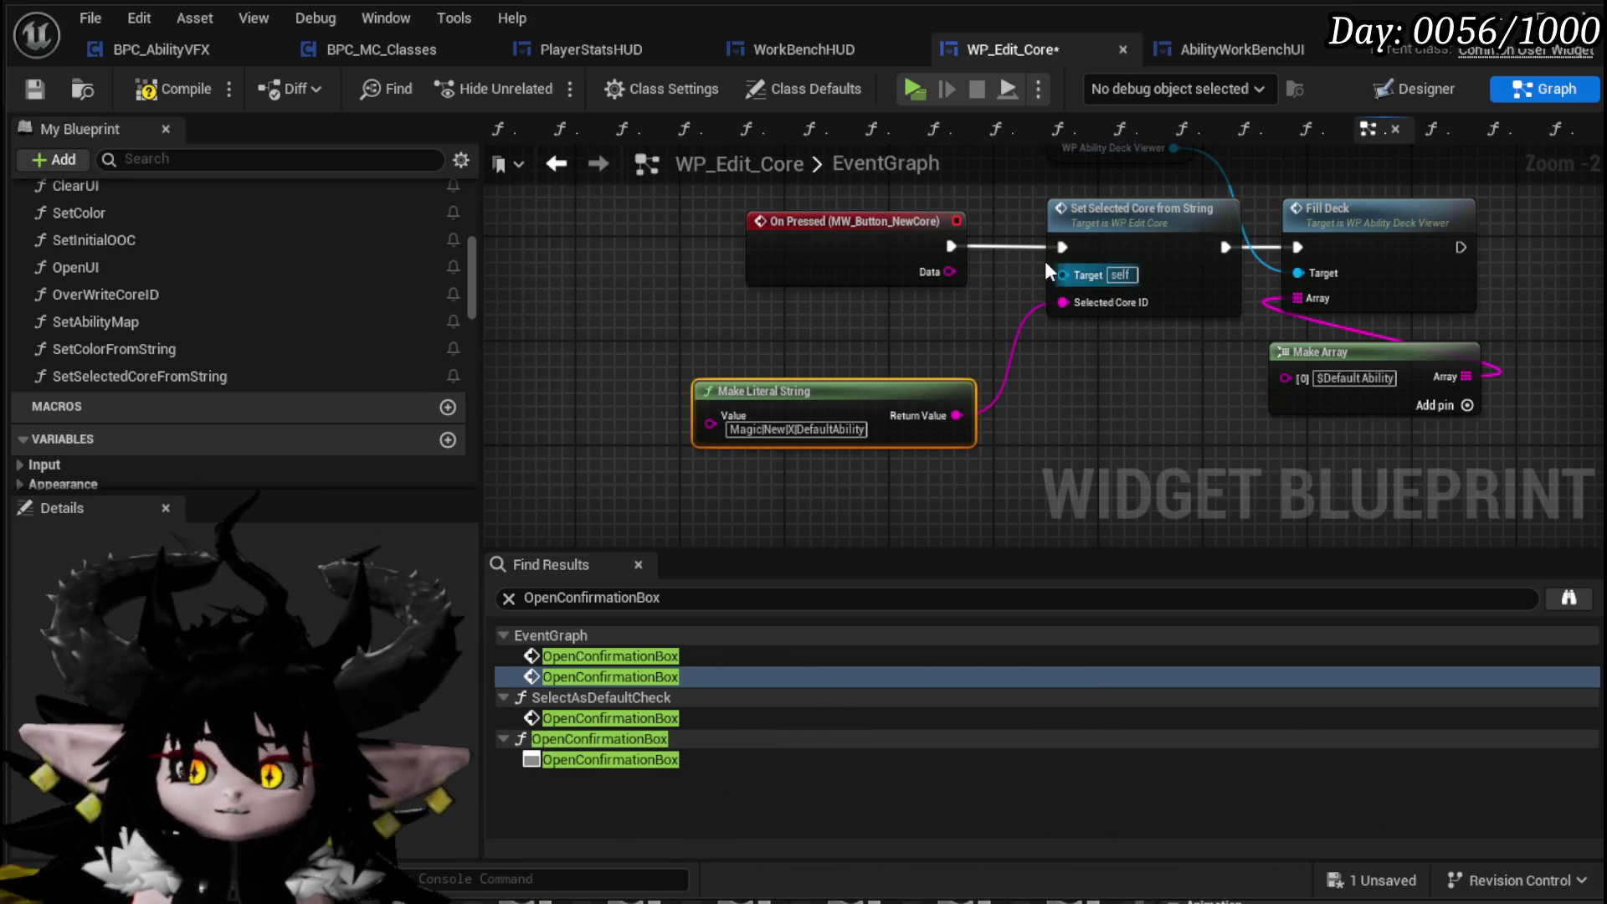
left_click(36, 90)
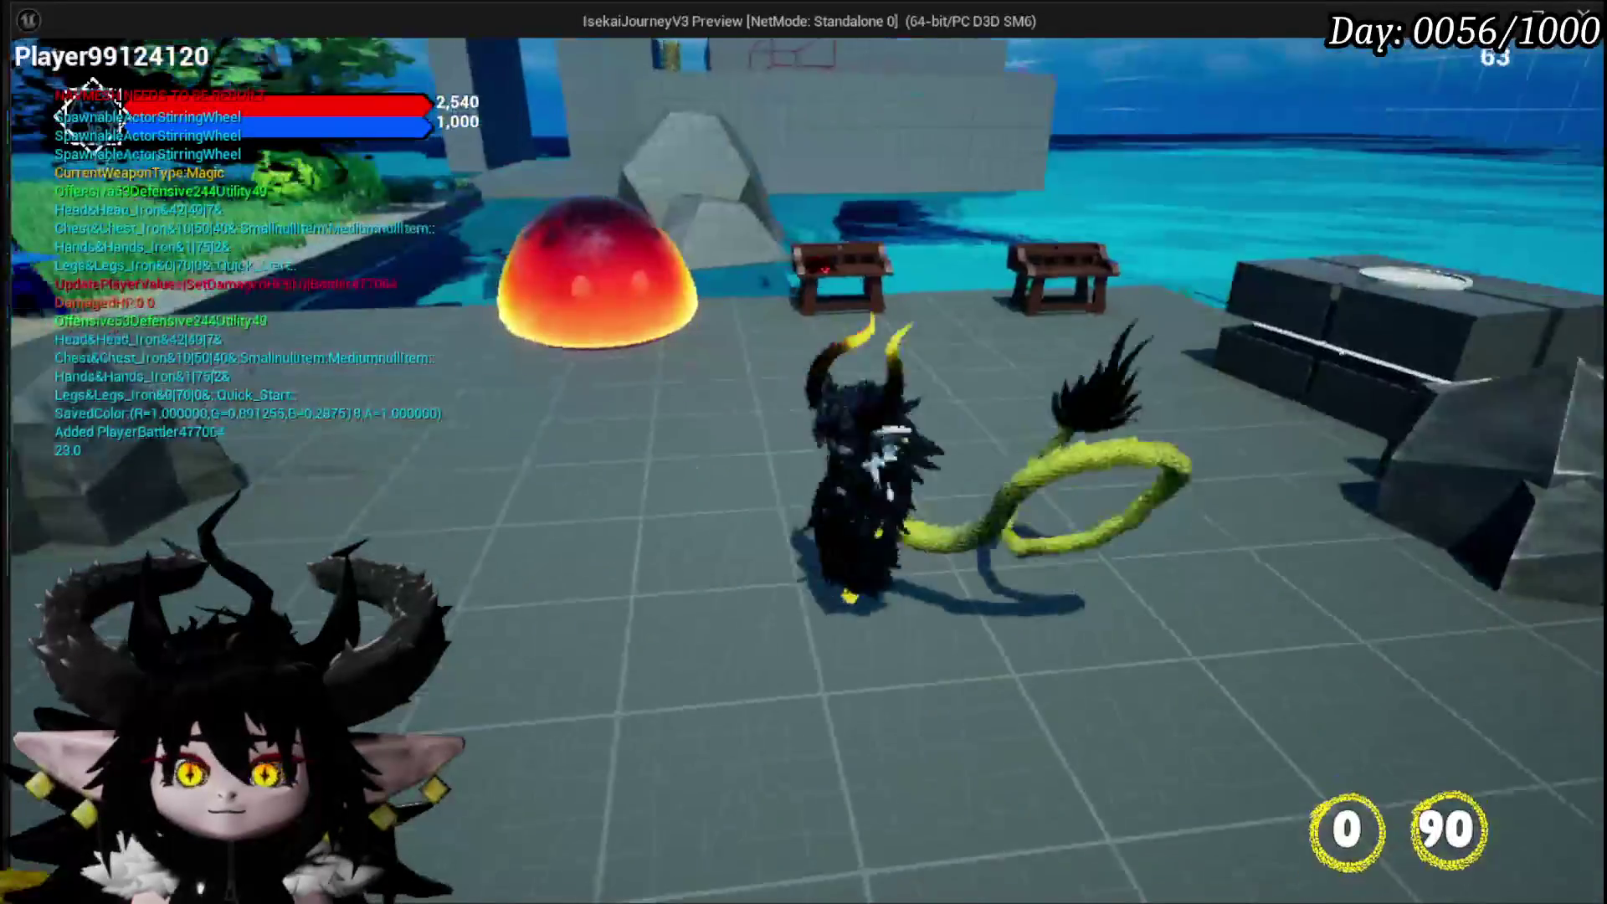
Open the in-game CORE/ABILITY menu and add a New core with Default Ability
key("Tab")
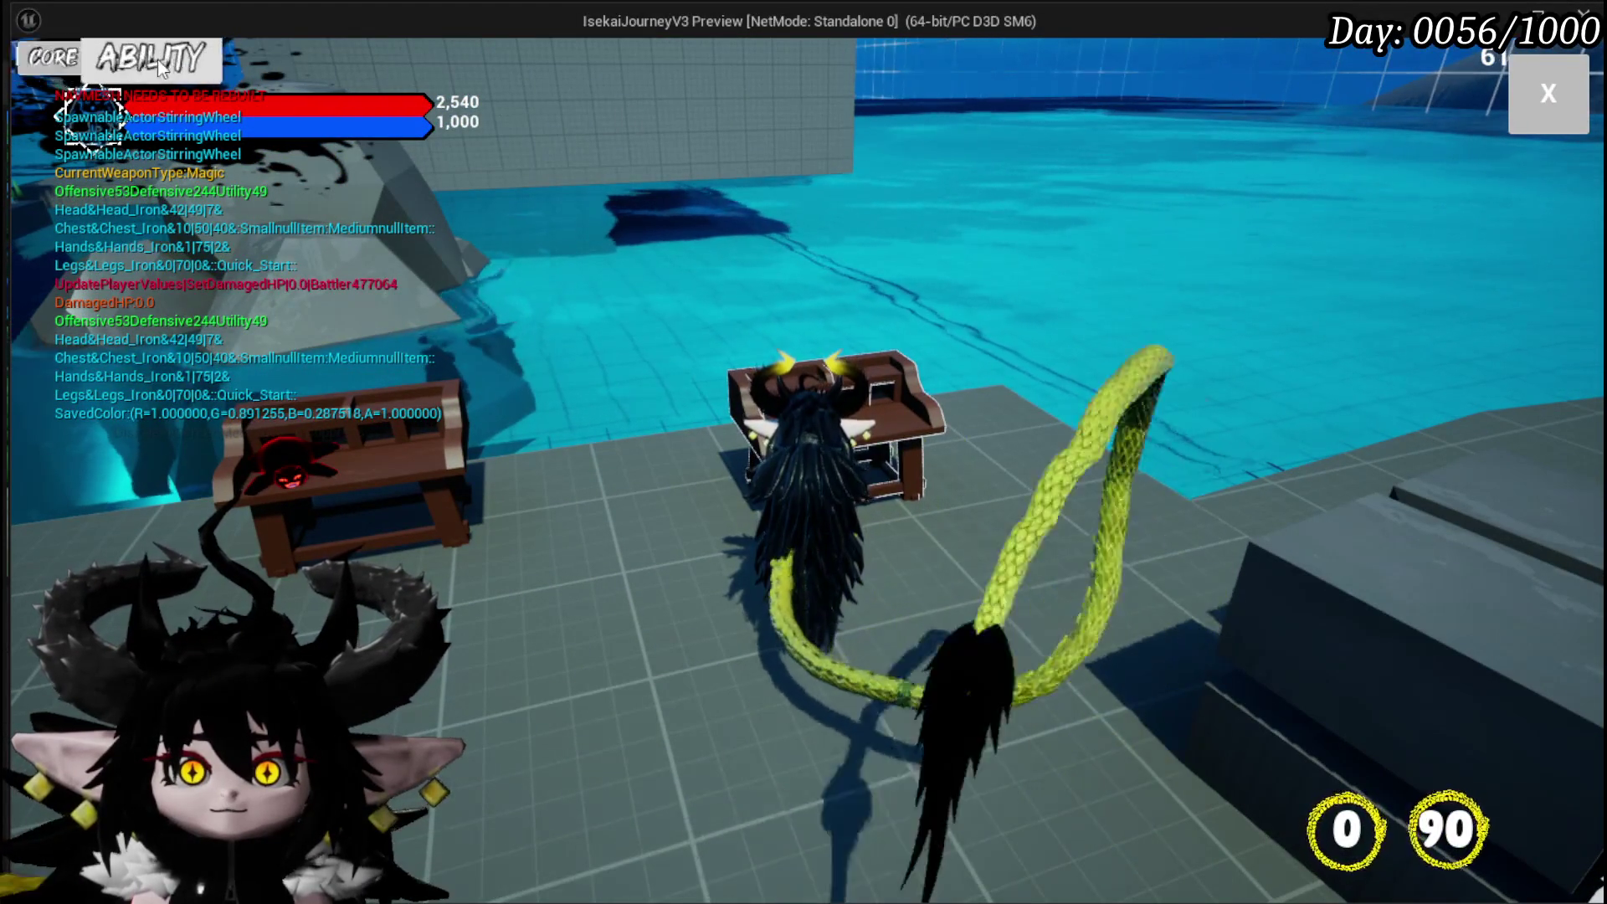
left_click(20, 61)
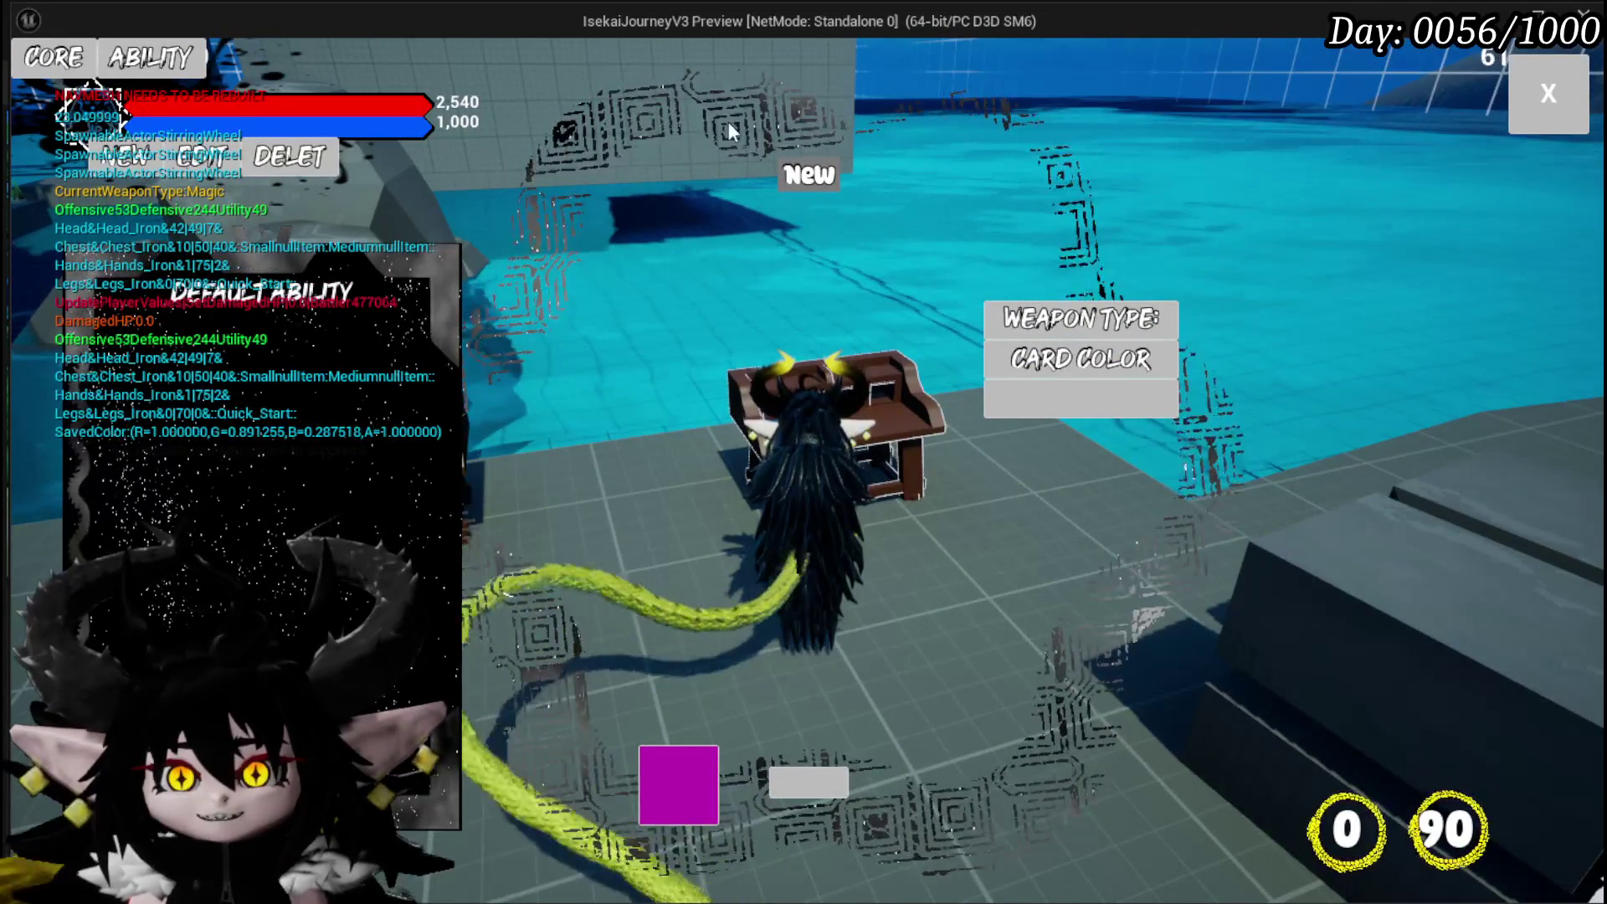
mouse_move(379, 284)
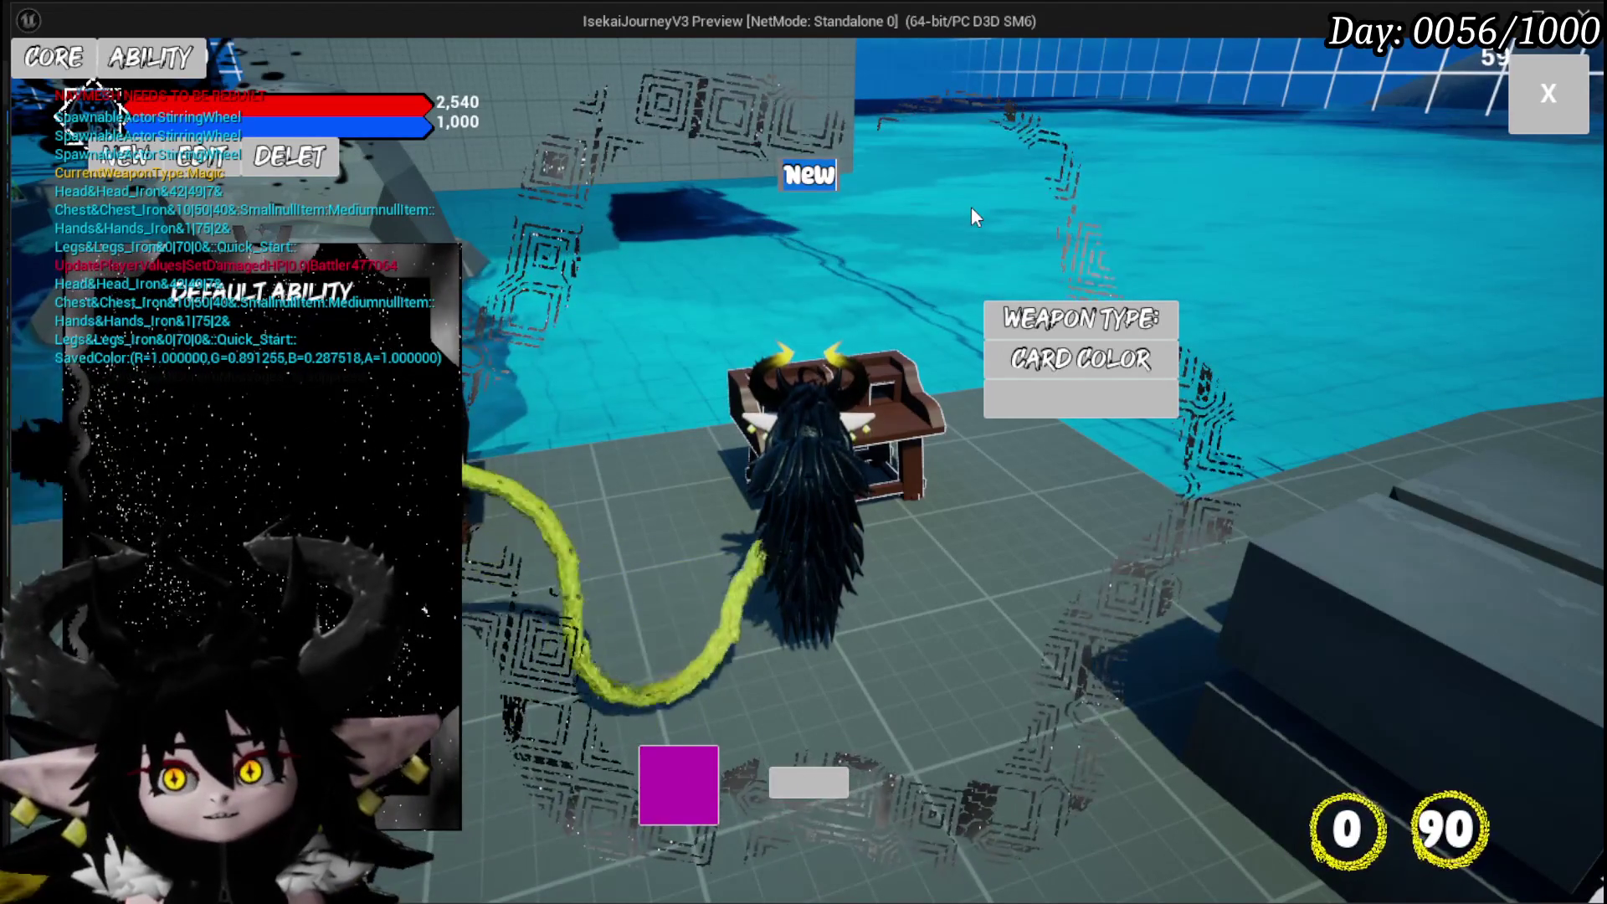
Name the new core 'Test_Loadout' and give it a cyan card colour
type("Test")
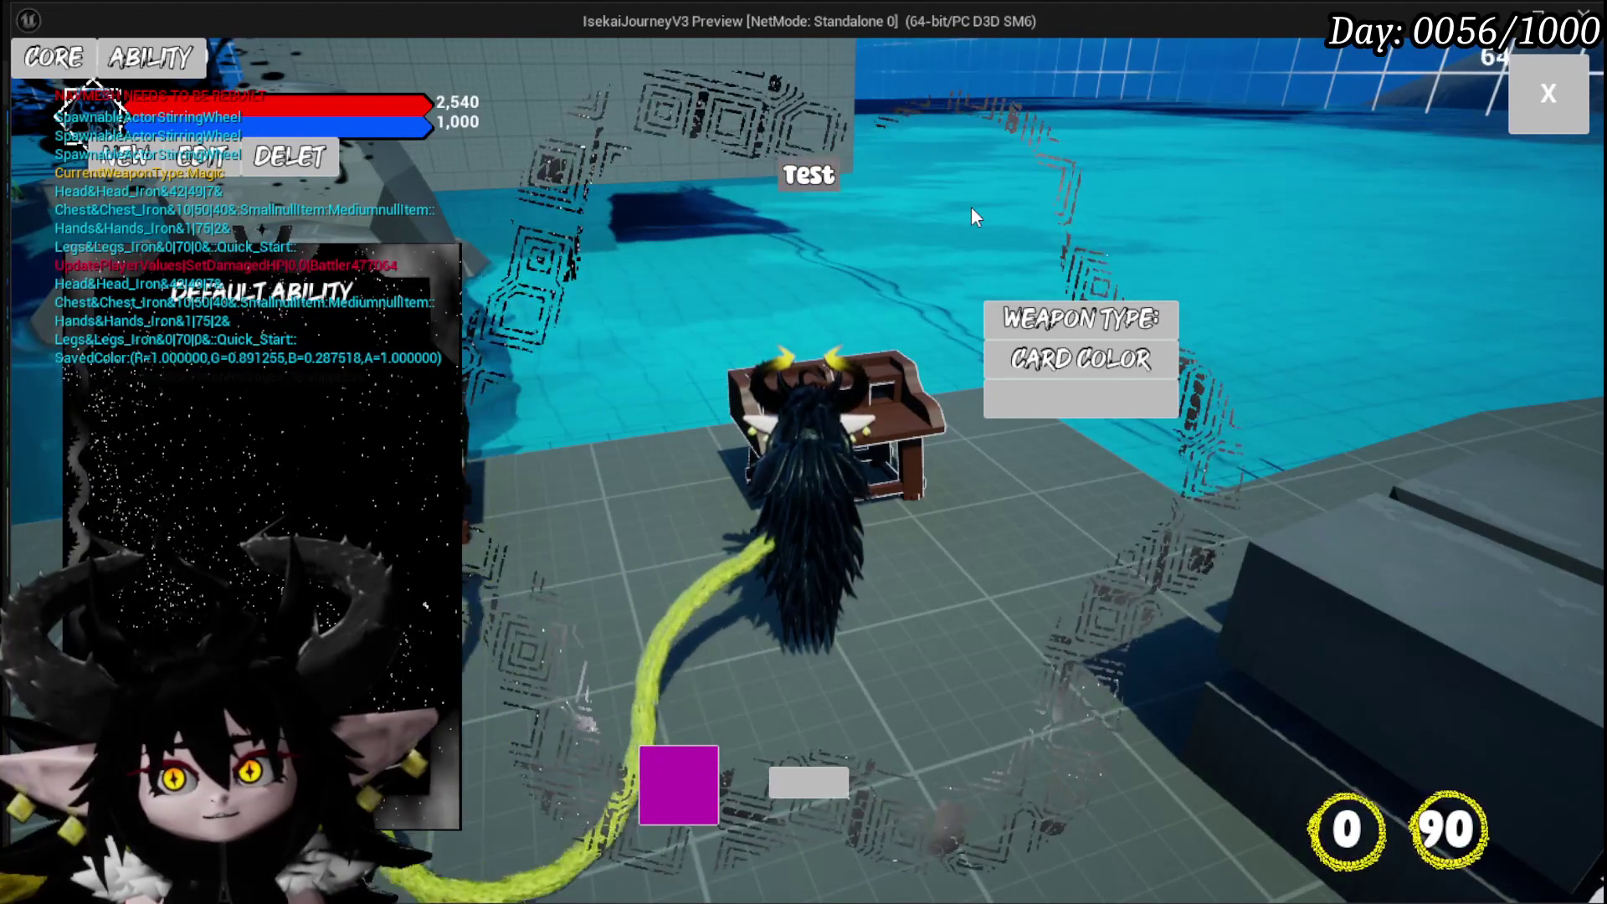
type("_LoadLo")
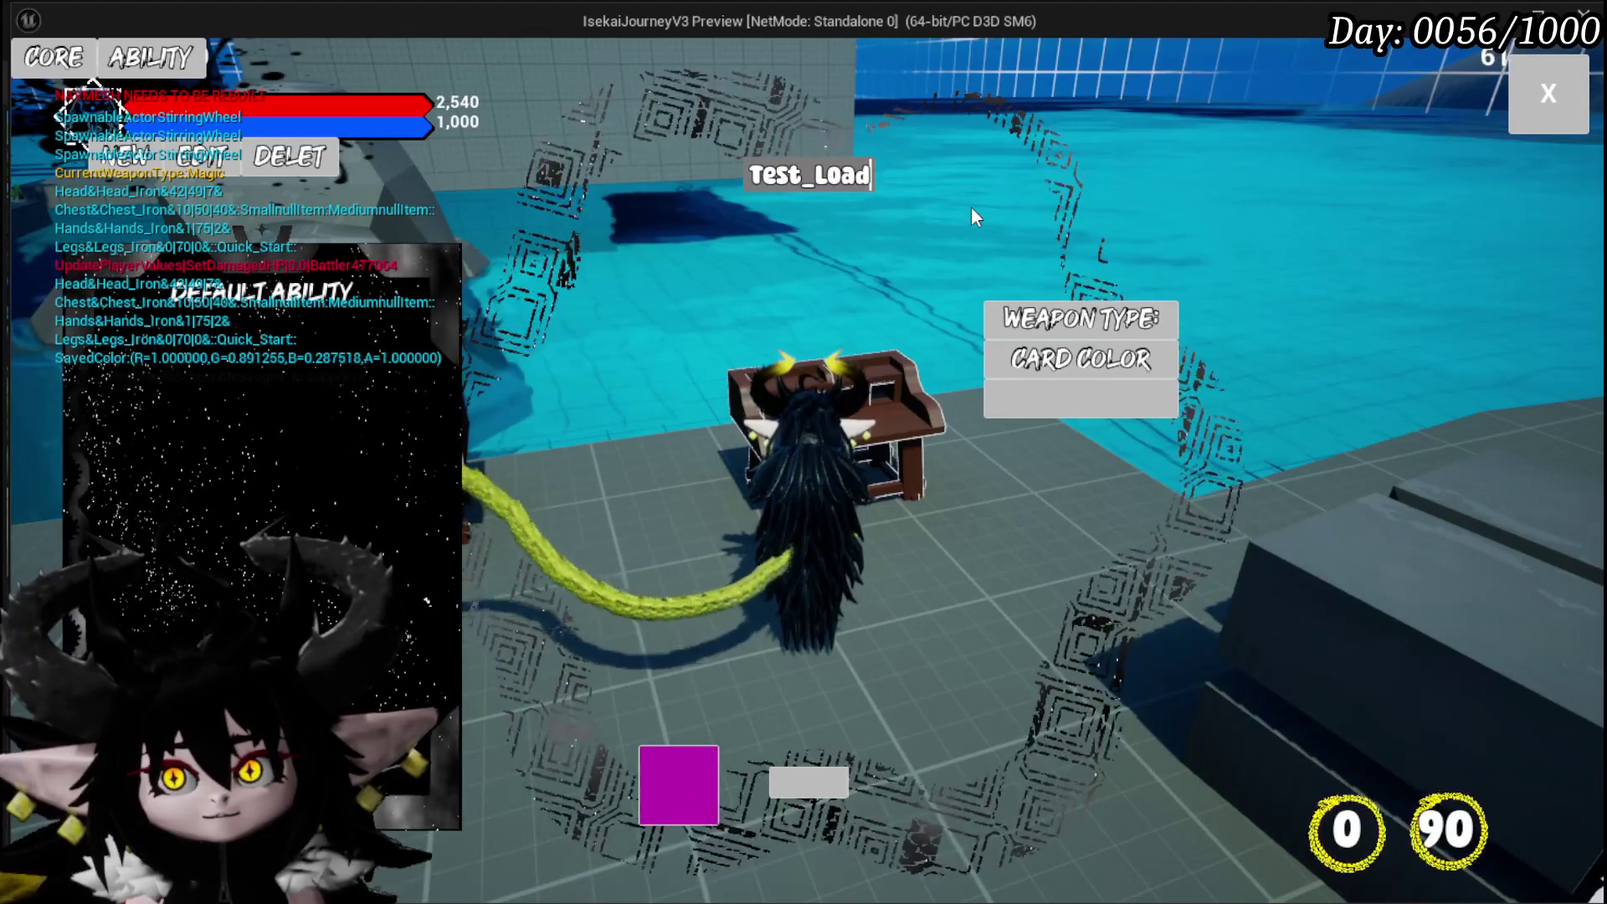
key("BackSpace")
key("BackSpace")
type("out")
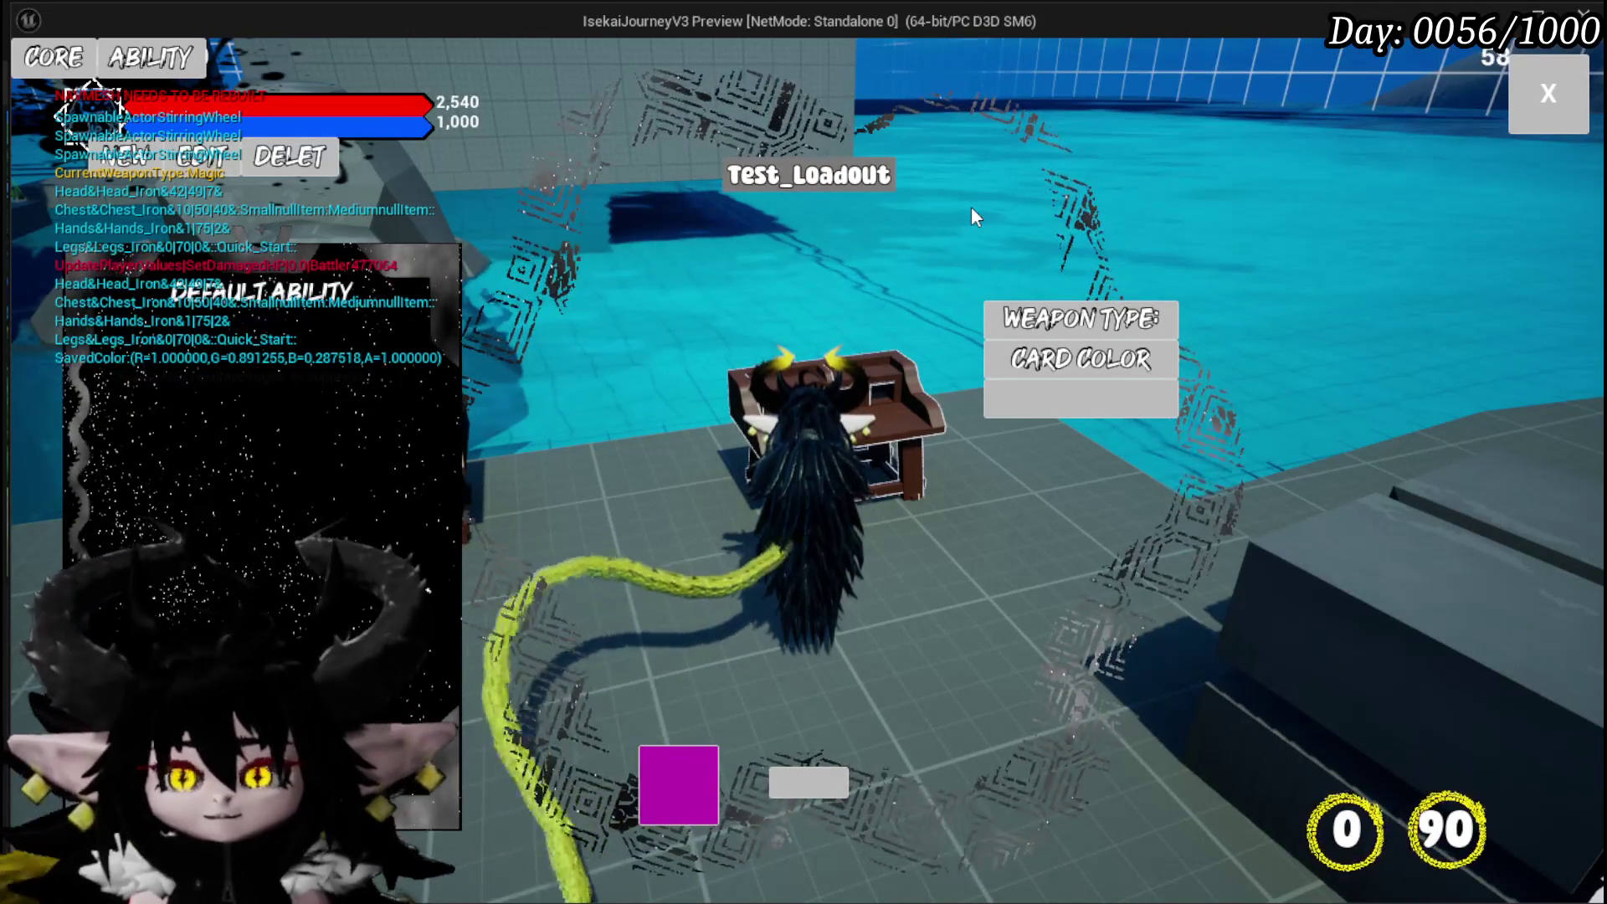
left_click(1038, 356)
left_click(151, 370)
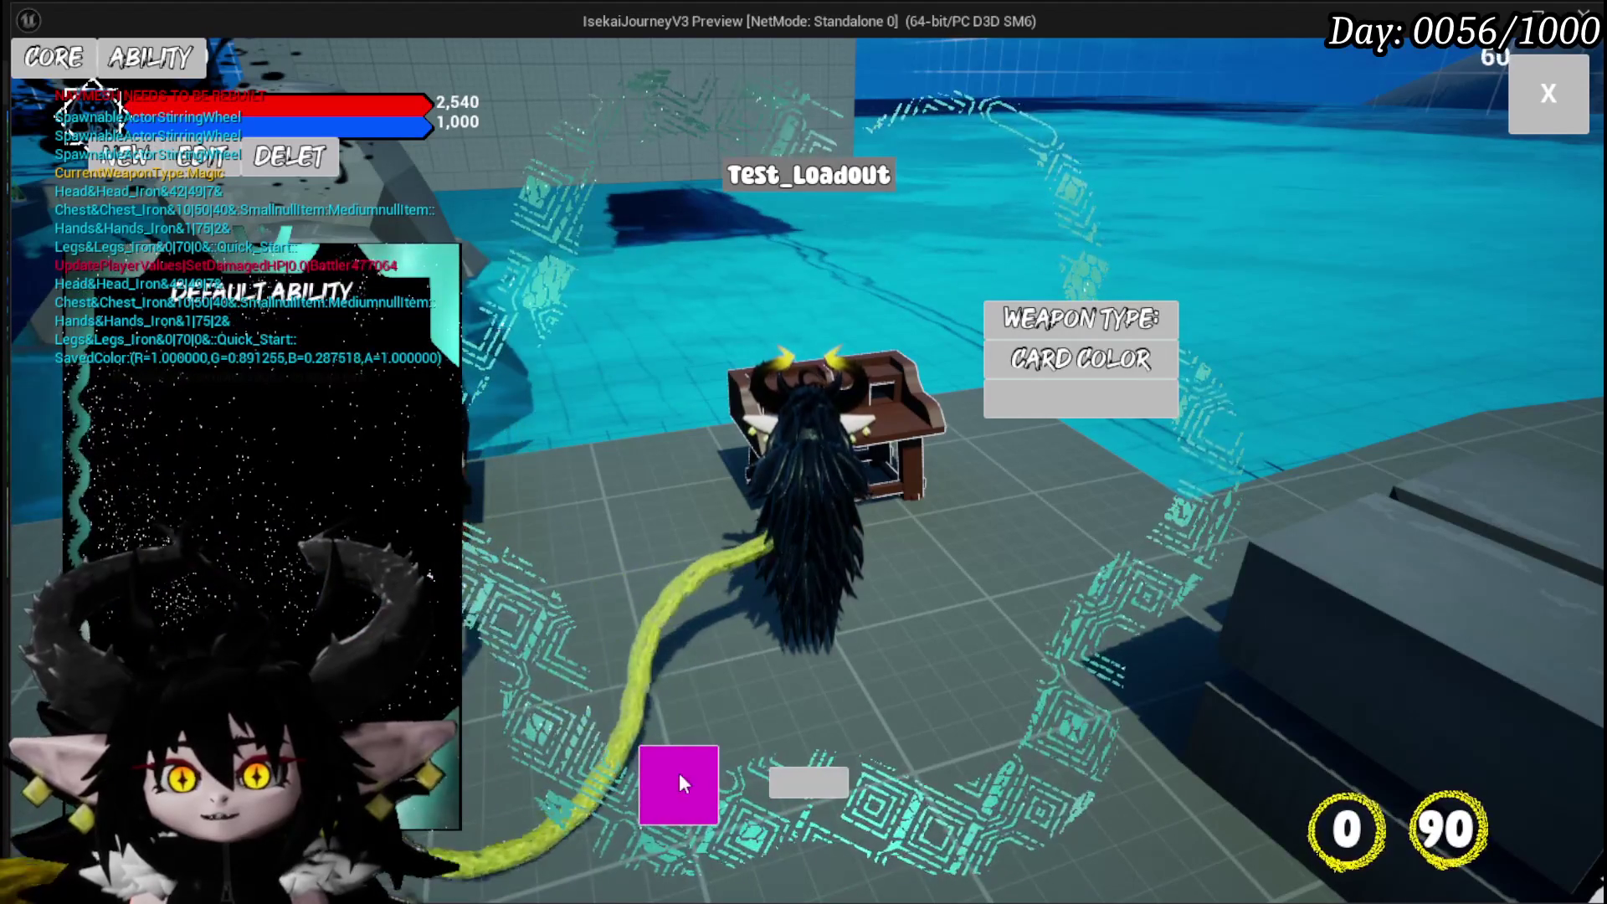
Use the Default Ability visuals for the core, then create the new ability card New_0
mouse_move(264, 297)
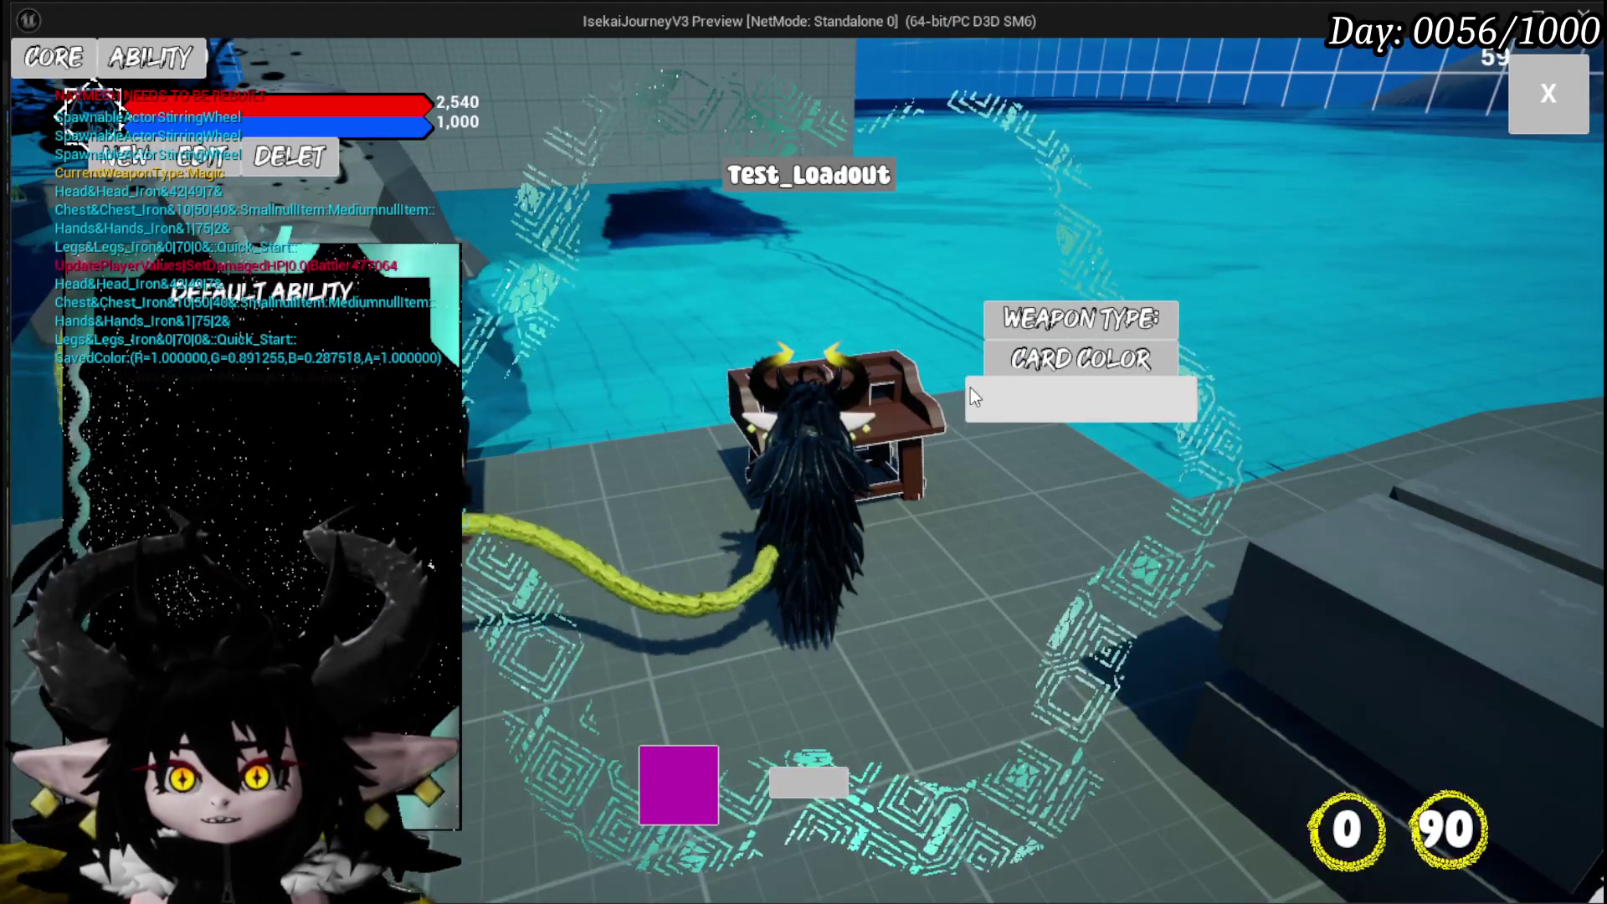
left_click(599, 416)
left_click(689, 590)
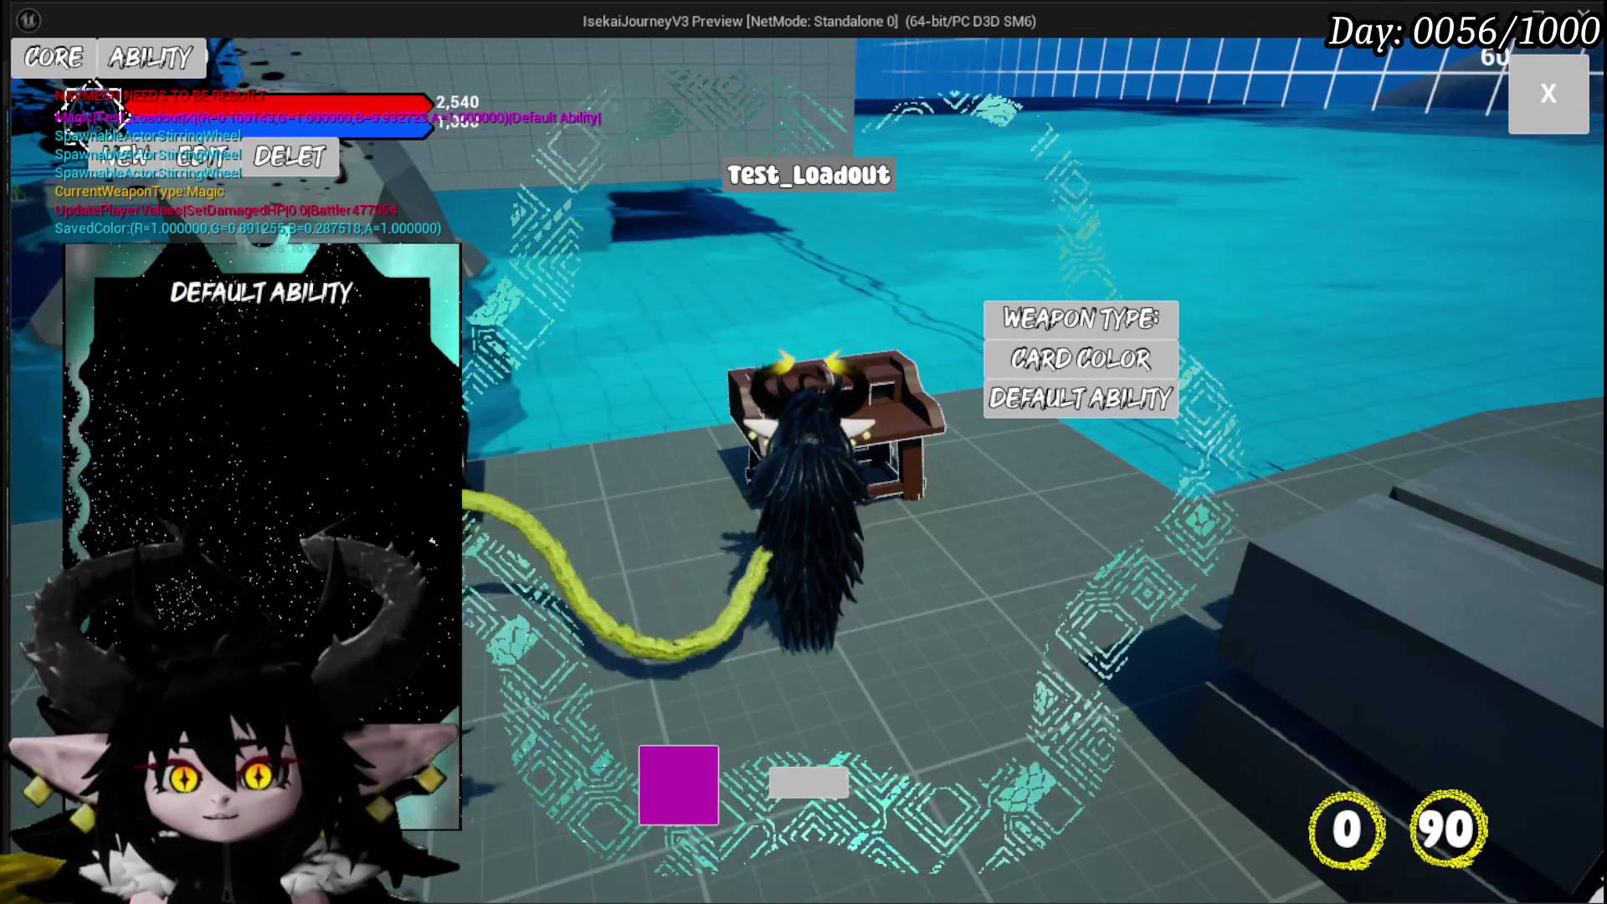
left_click(201, 157)
left_click(708, 590)
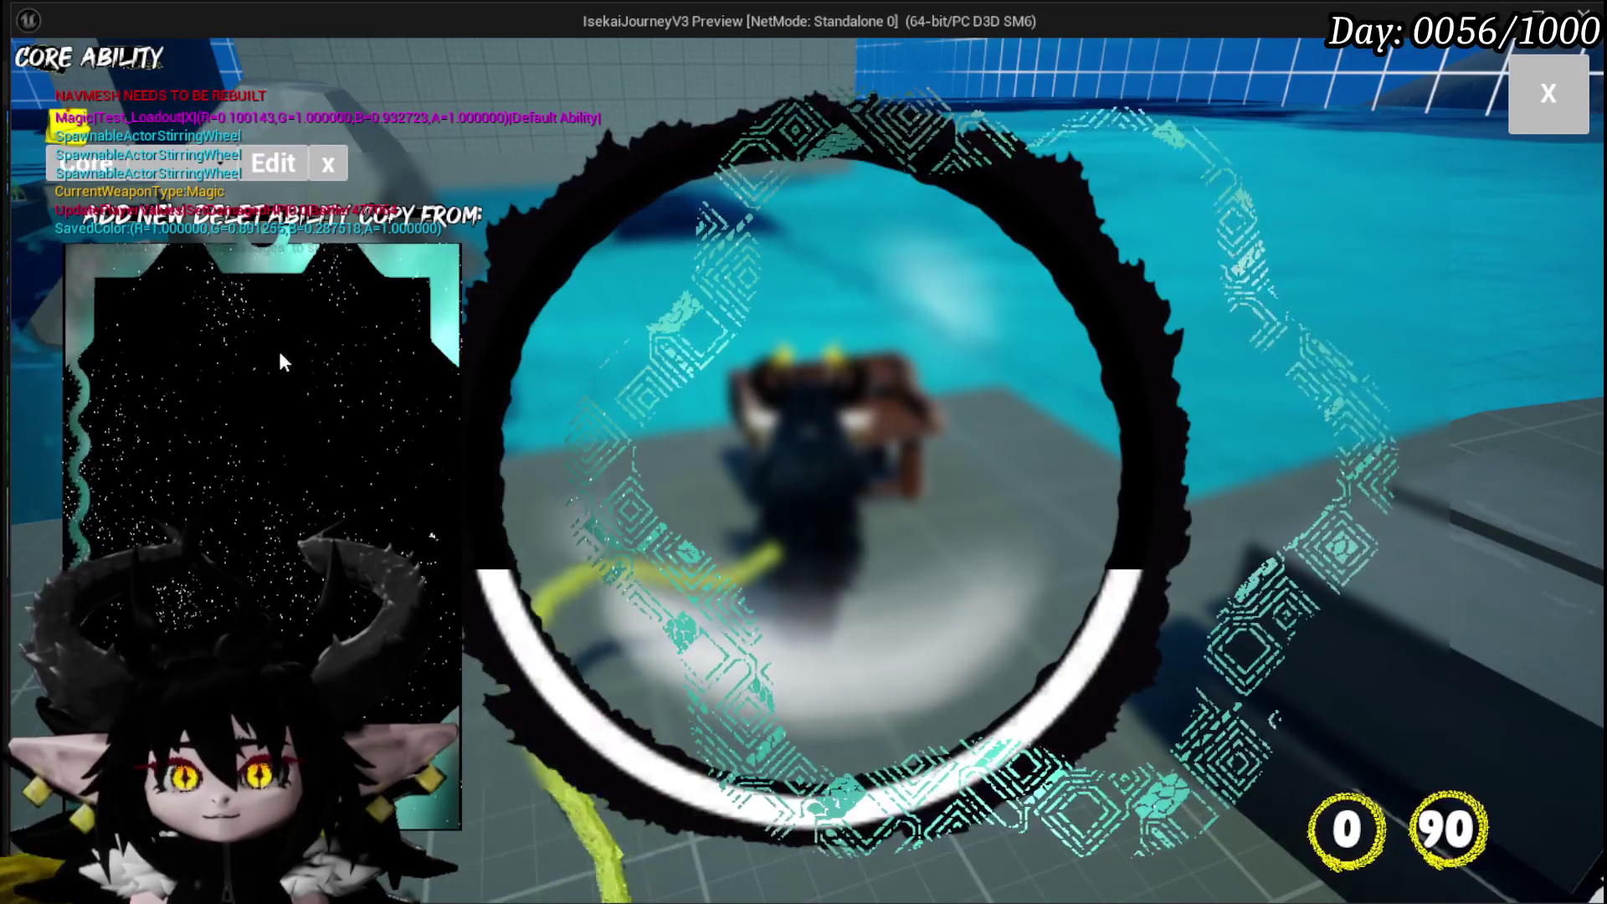
left_click(124, 218)
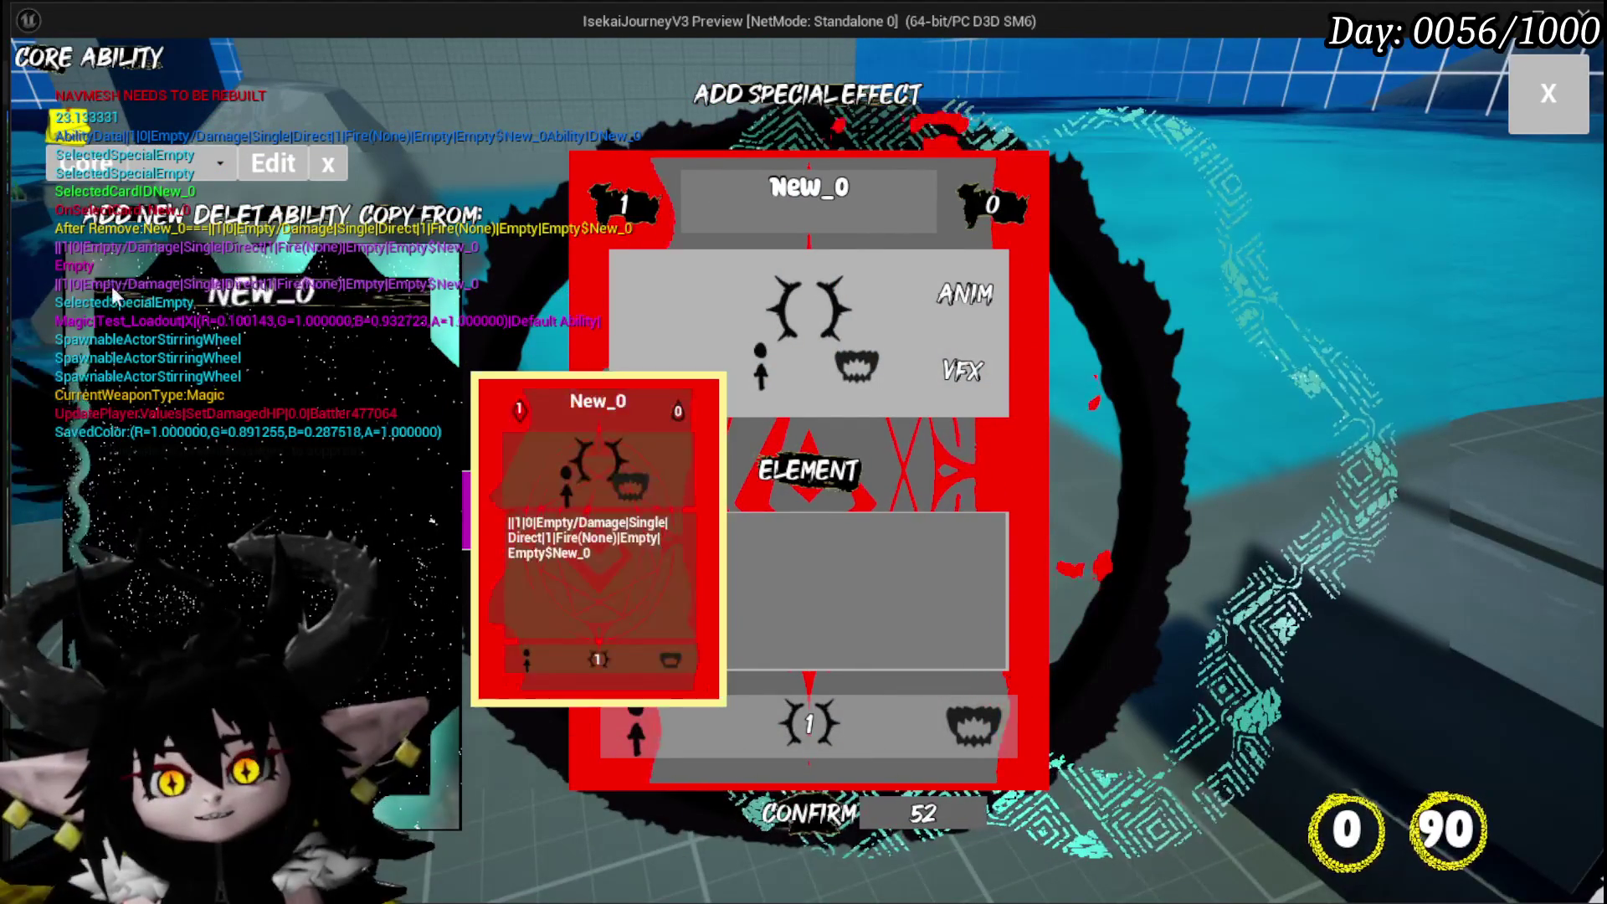
Rename the New_0 ability card to 'Ability 001' and bring up its element representation options
left_click(249, 305)
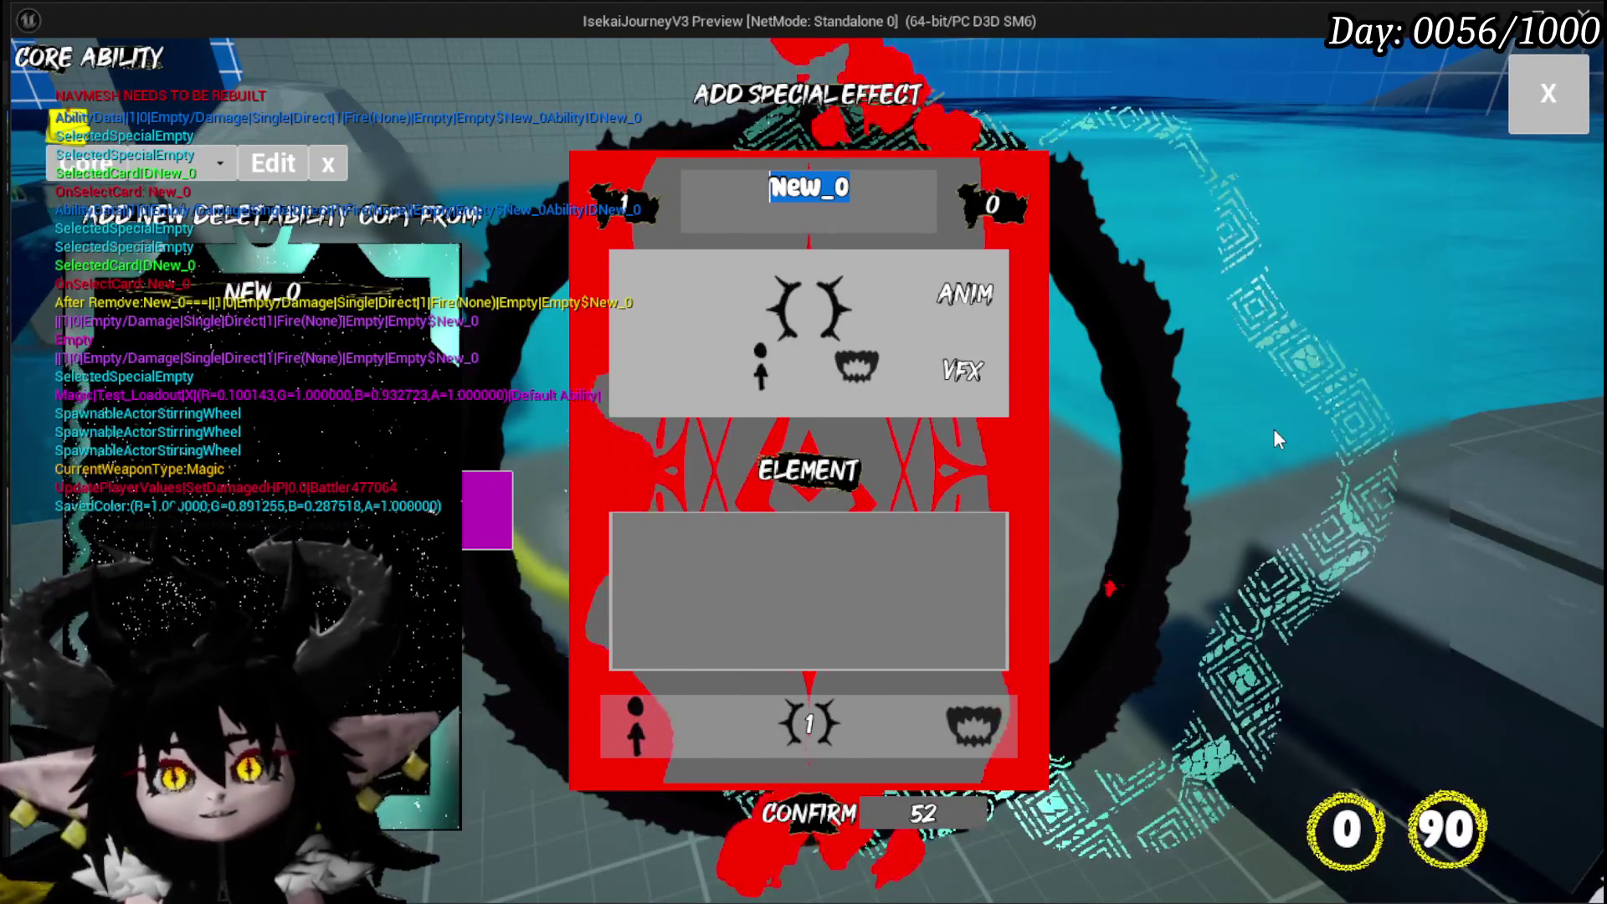
type("Ability")
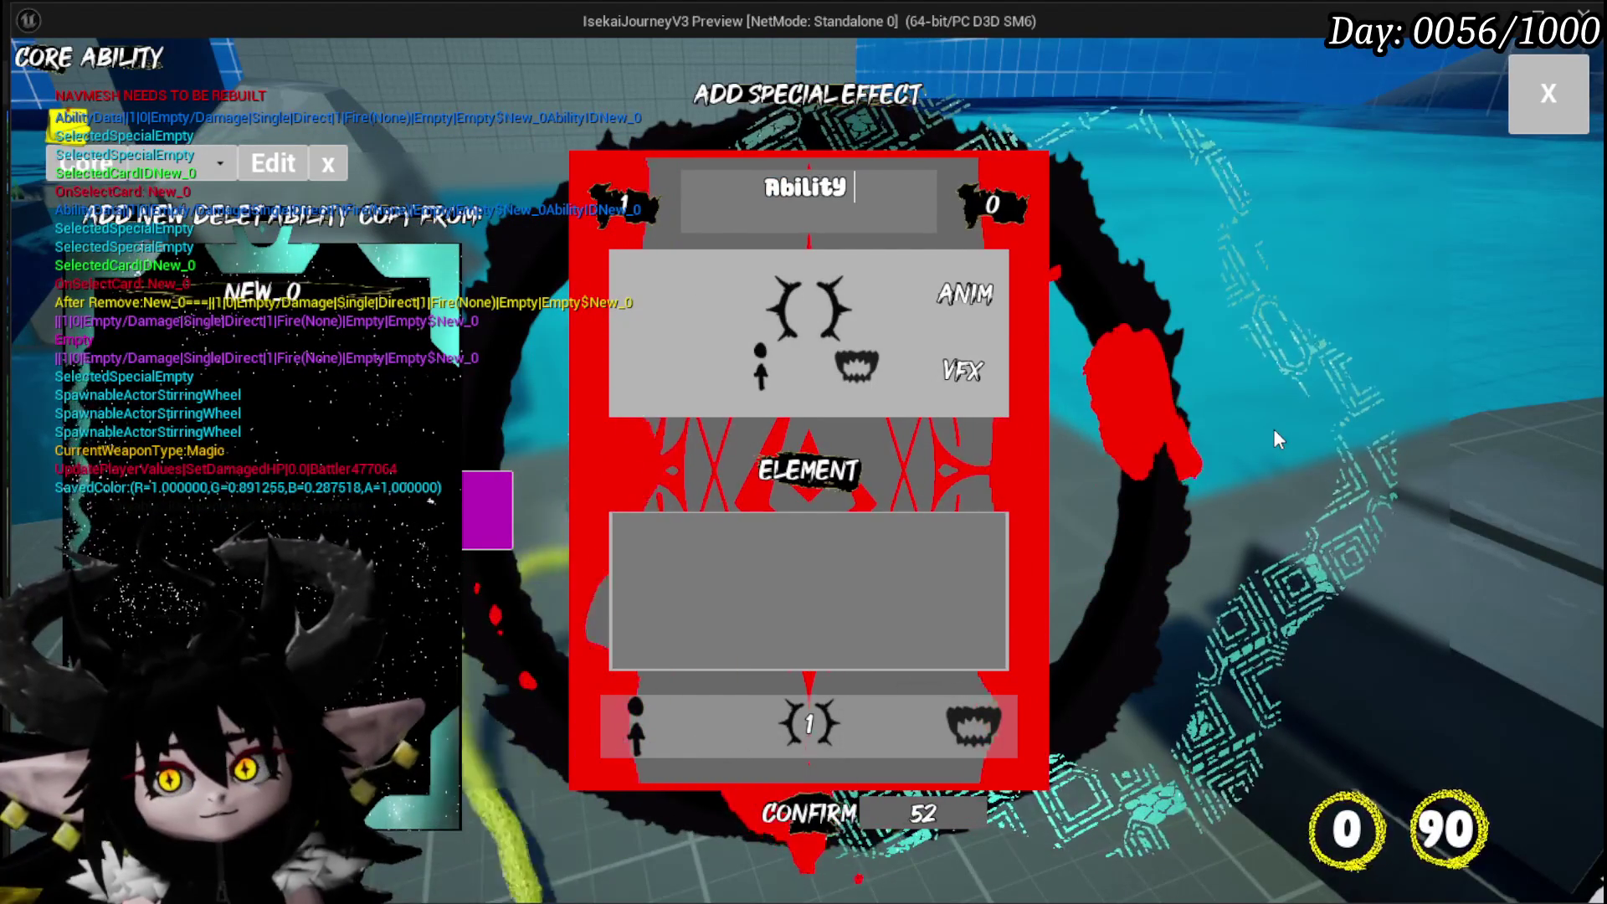
type(" 001")
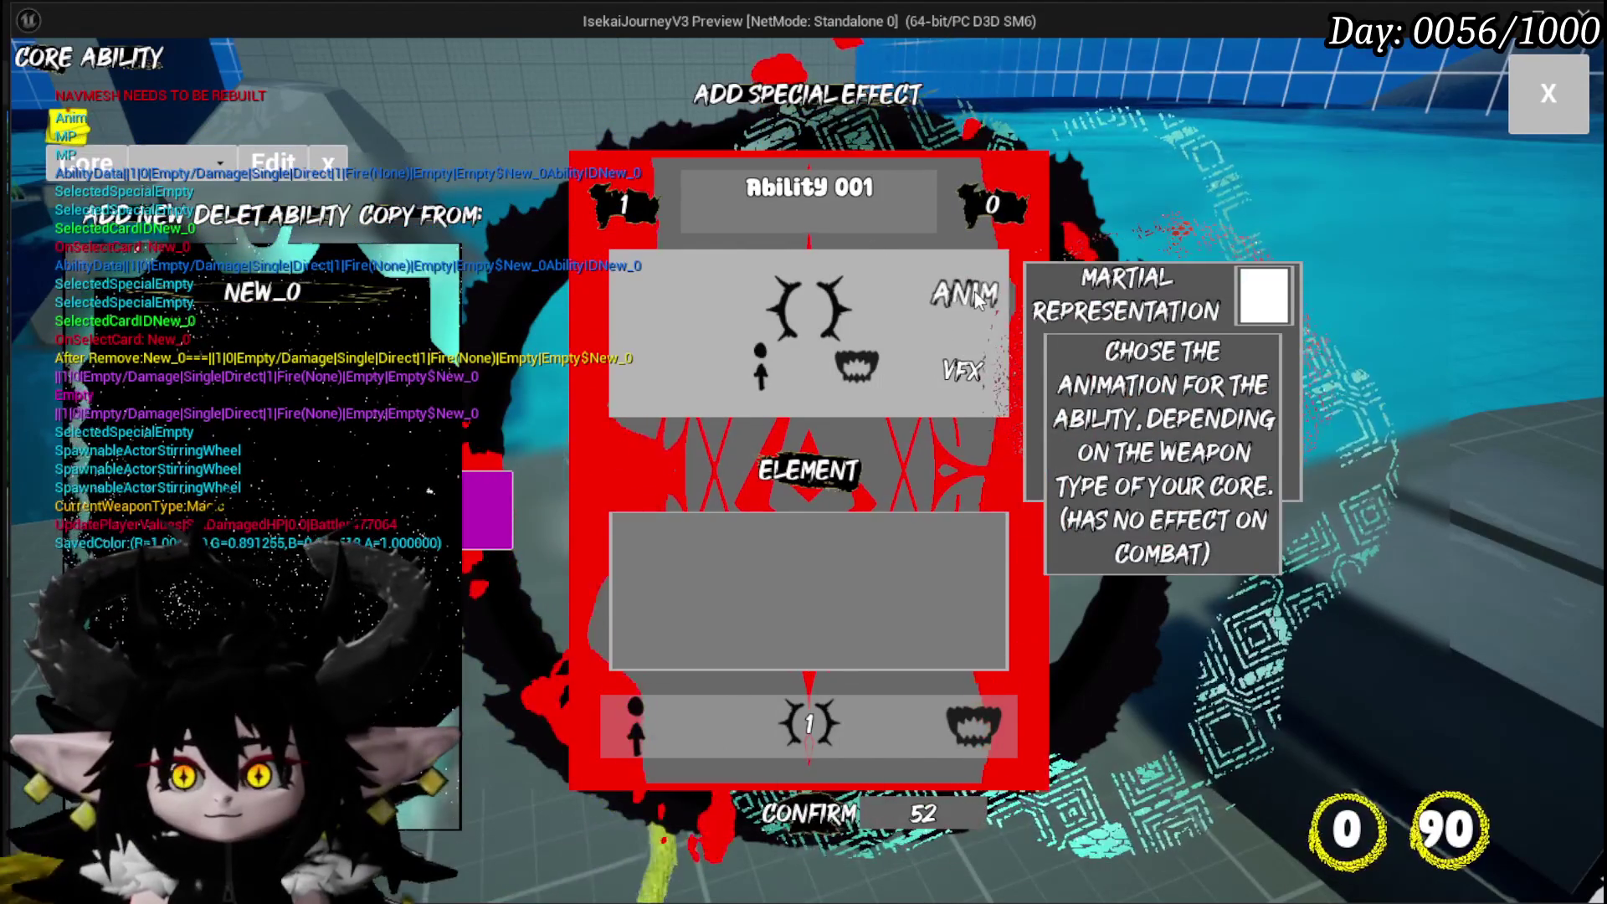
left_click(805, 730)
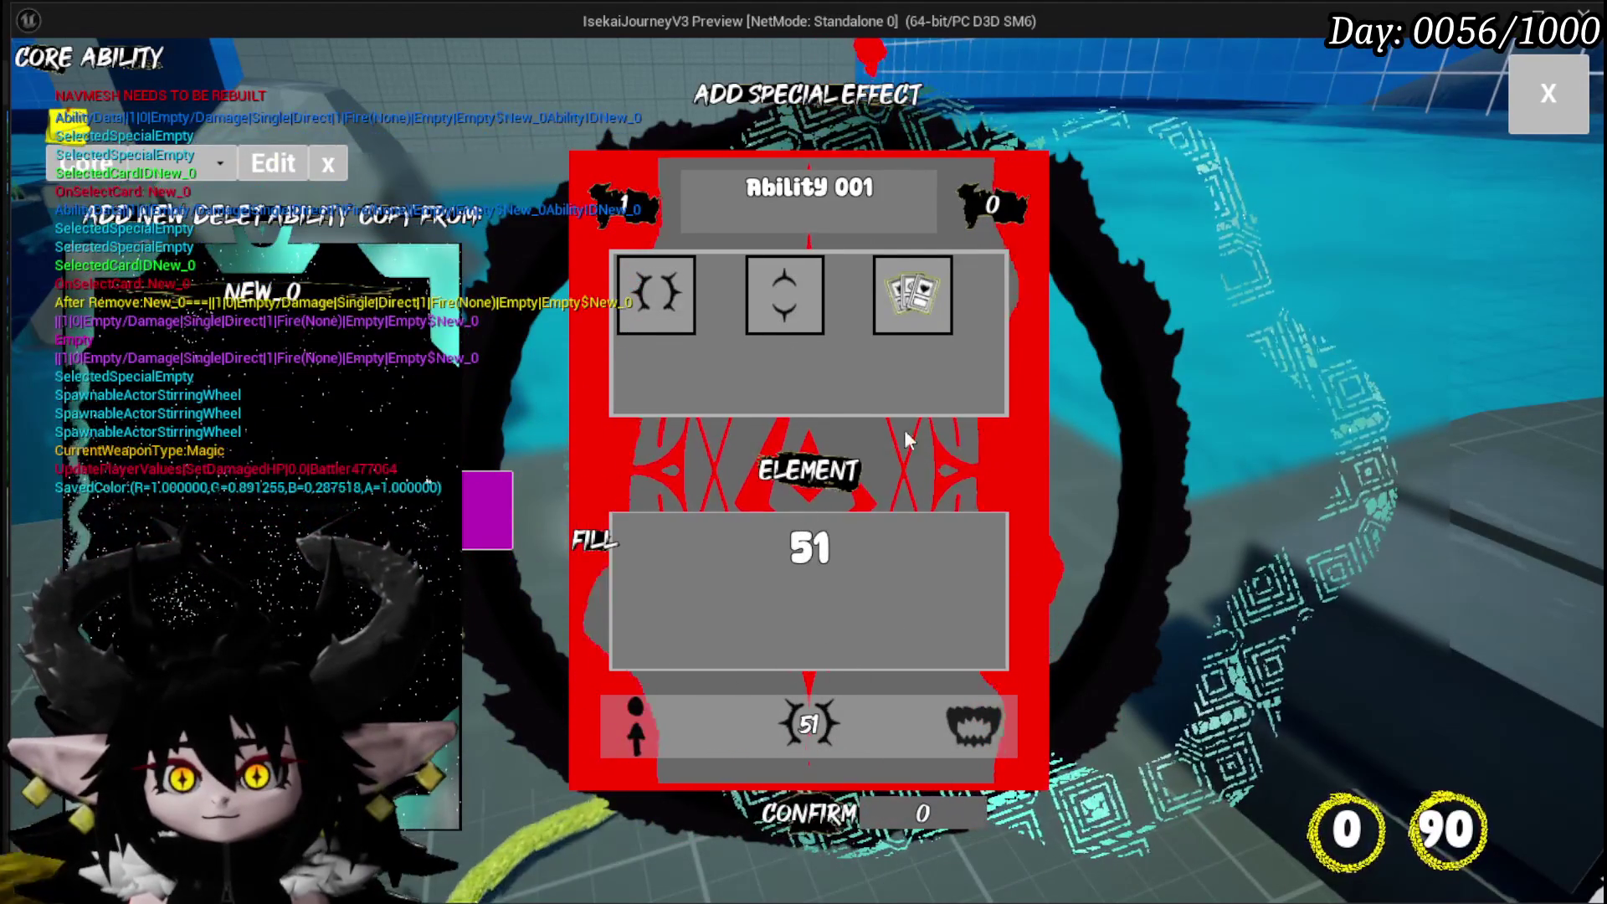
left_click(921, 453)
left_click(962, 318)
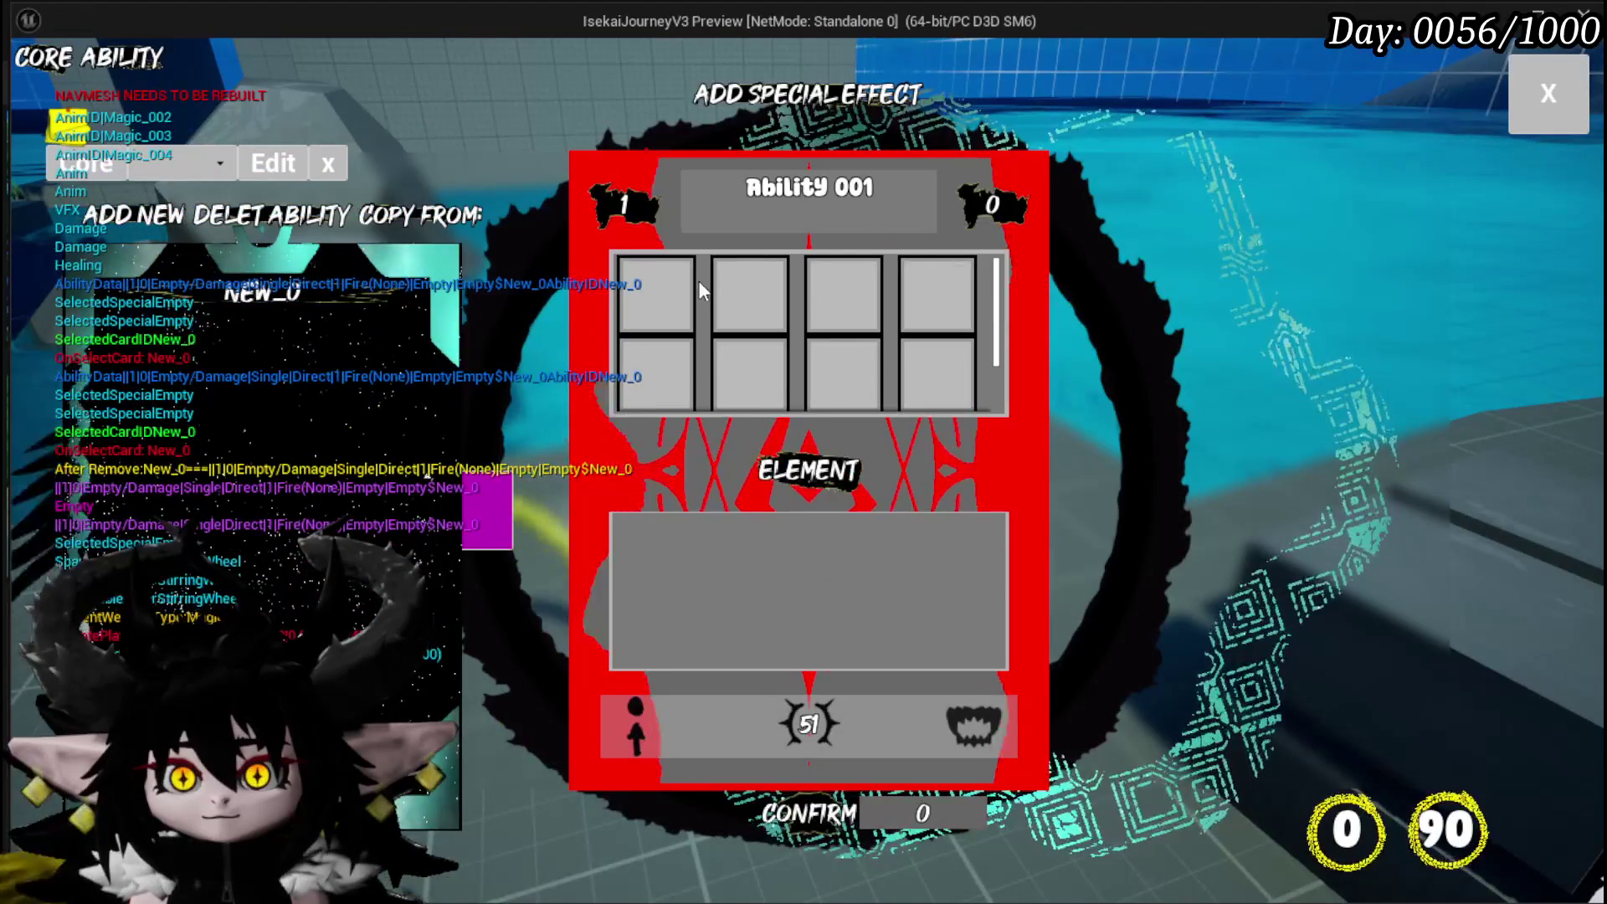
Give Ability 001 the fire cast visual effect, confirm it, and close the ability editor
left_click(700, 288)
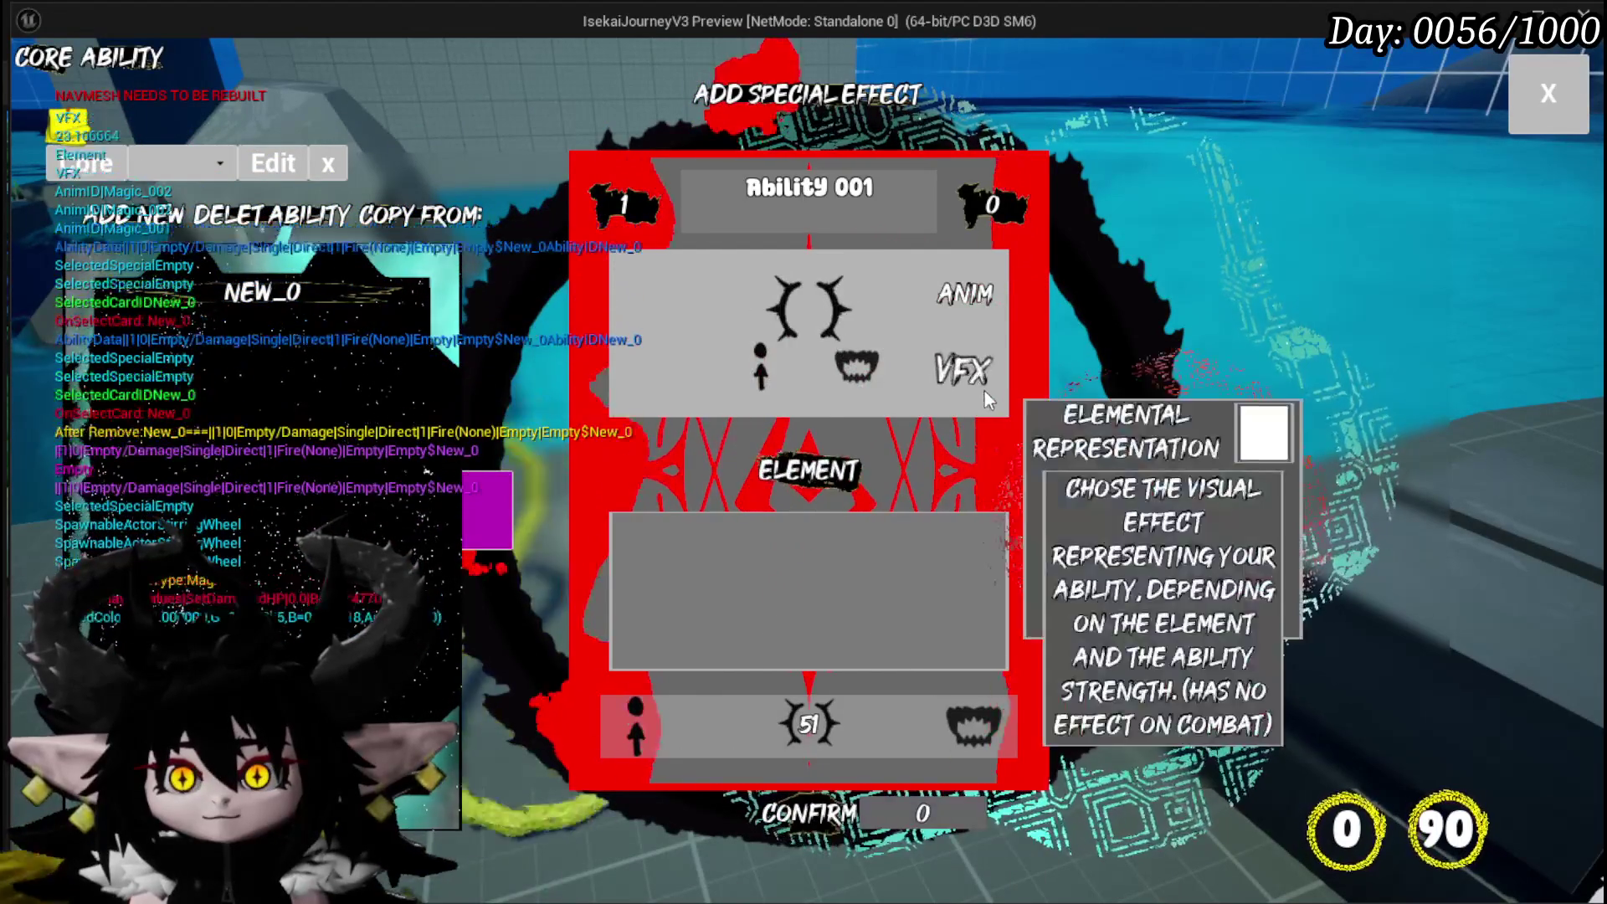
left_click(988, 398)
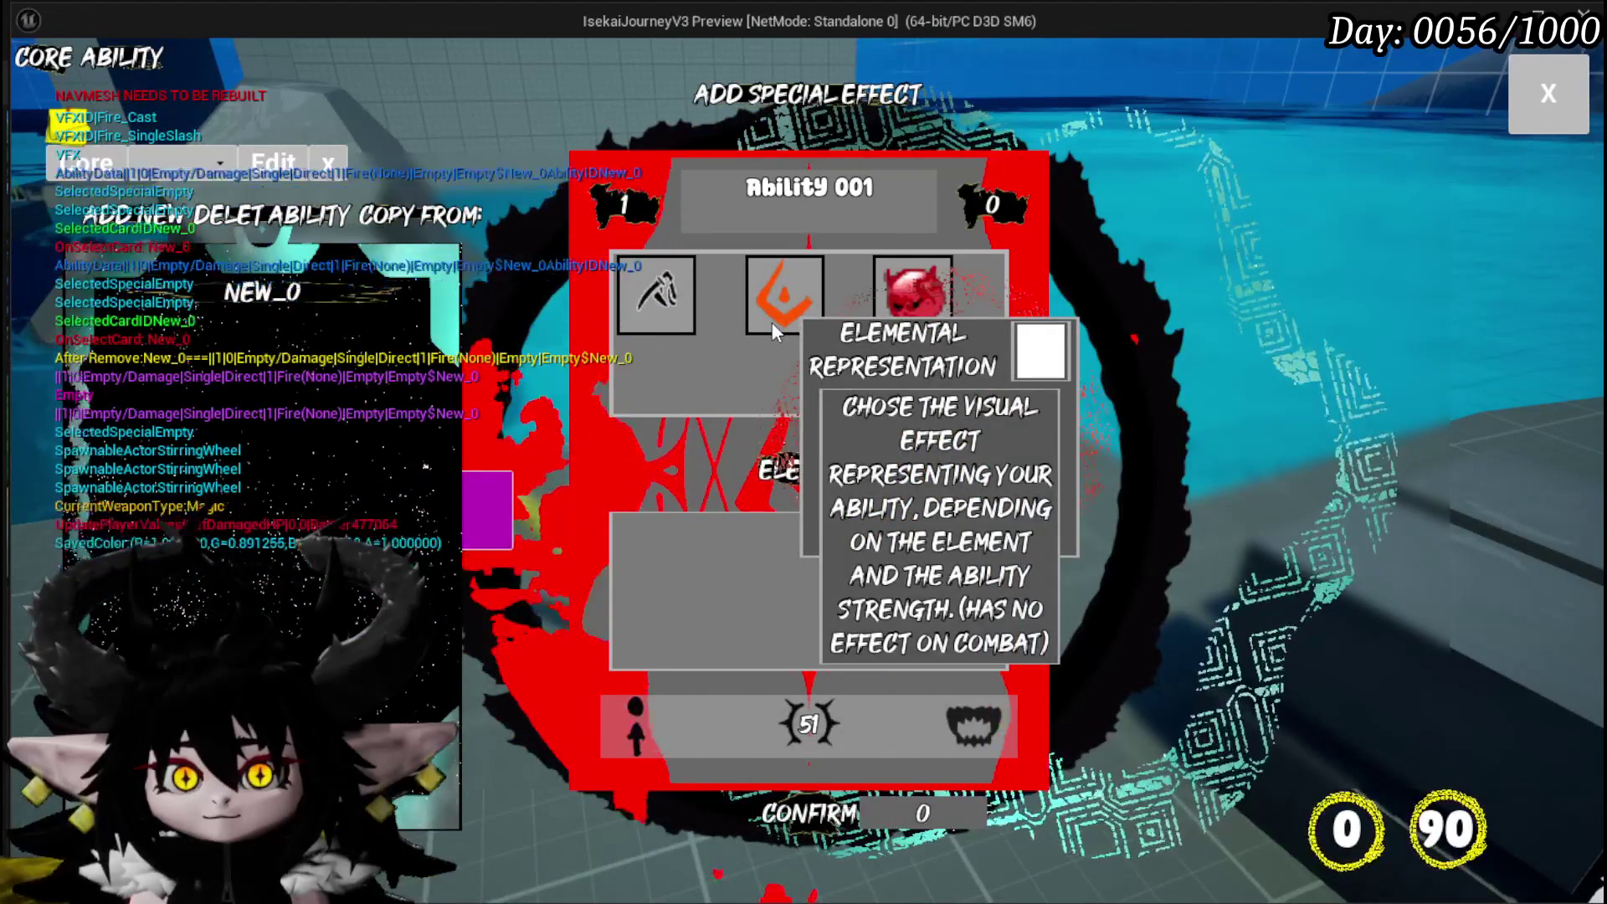
left_click(774, 316)
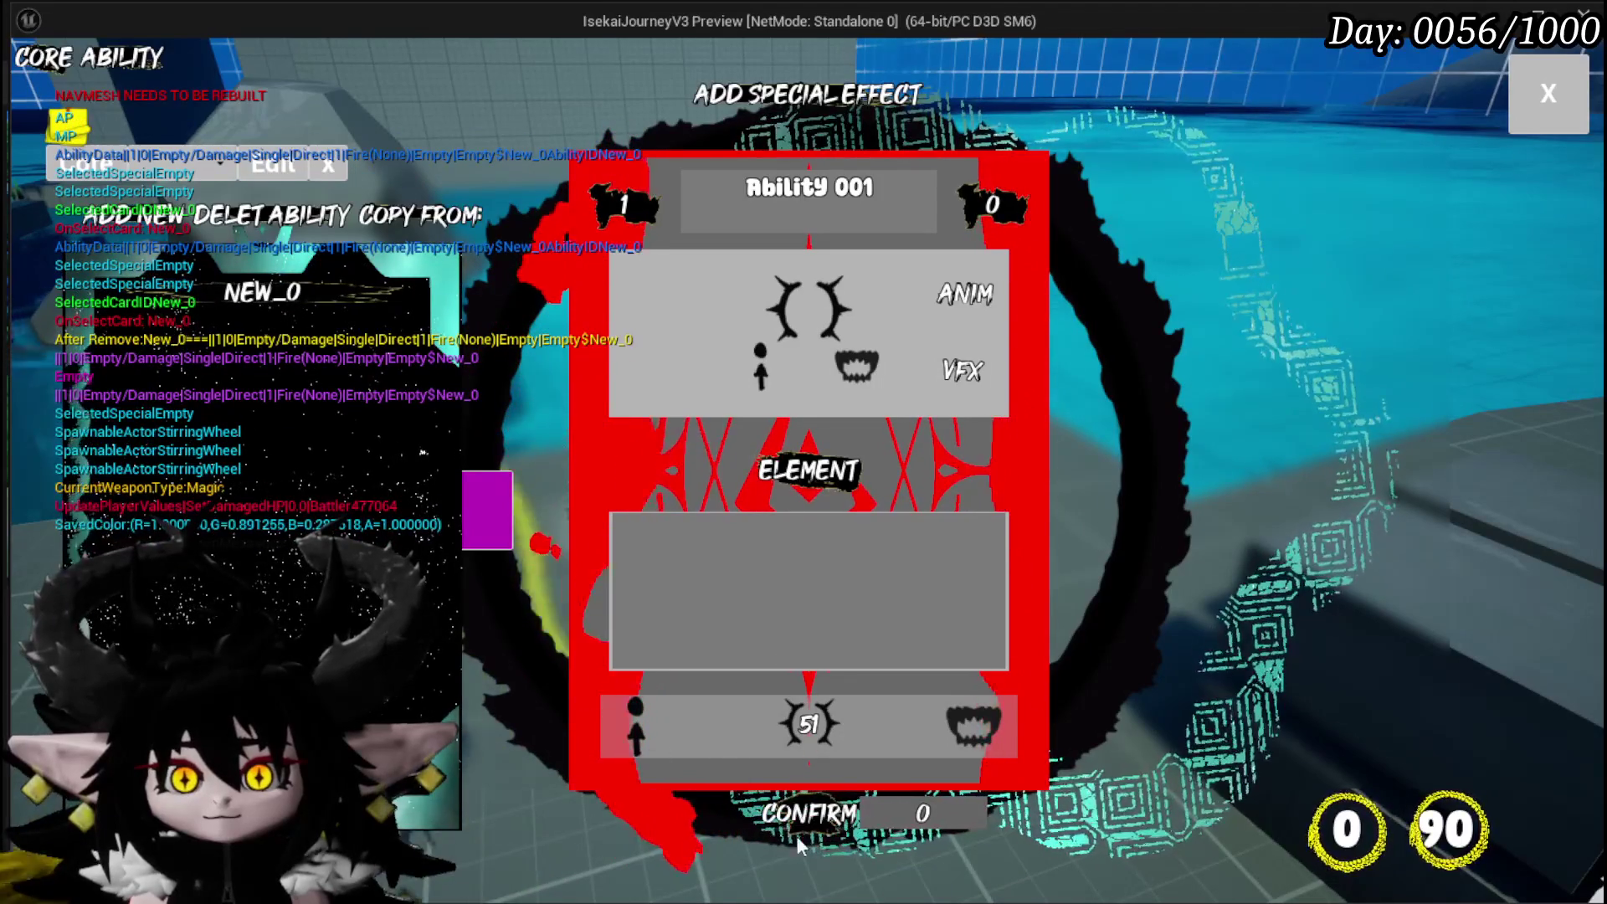
left_click(827, 825)
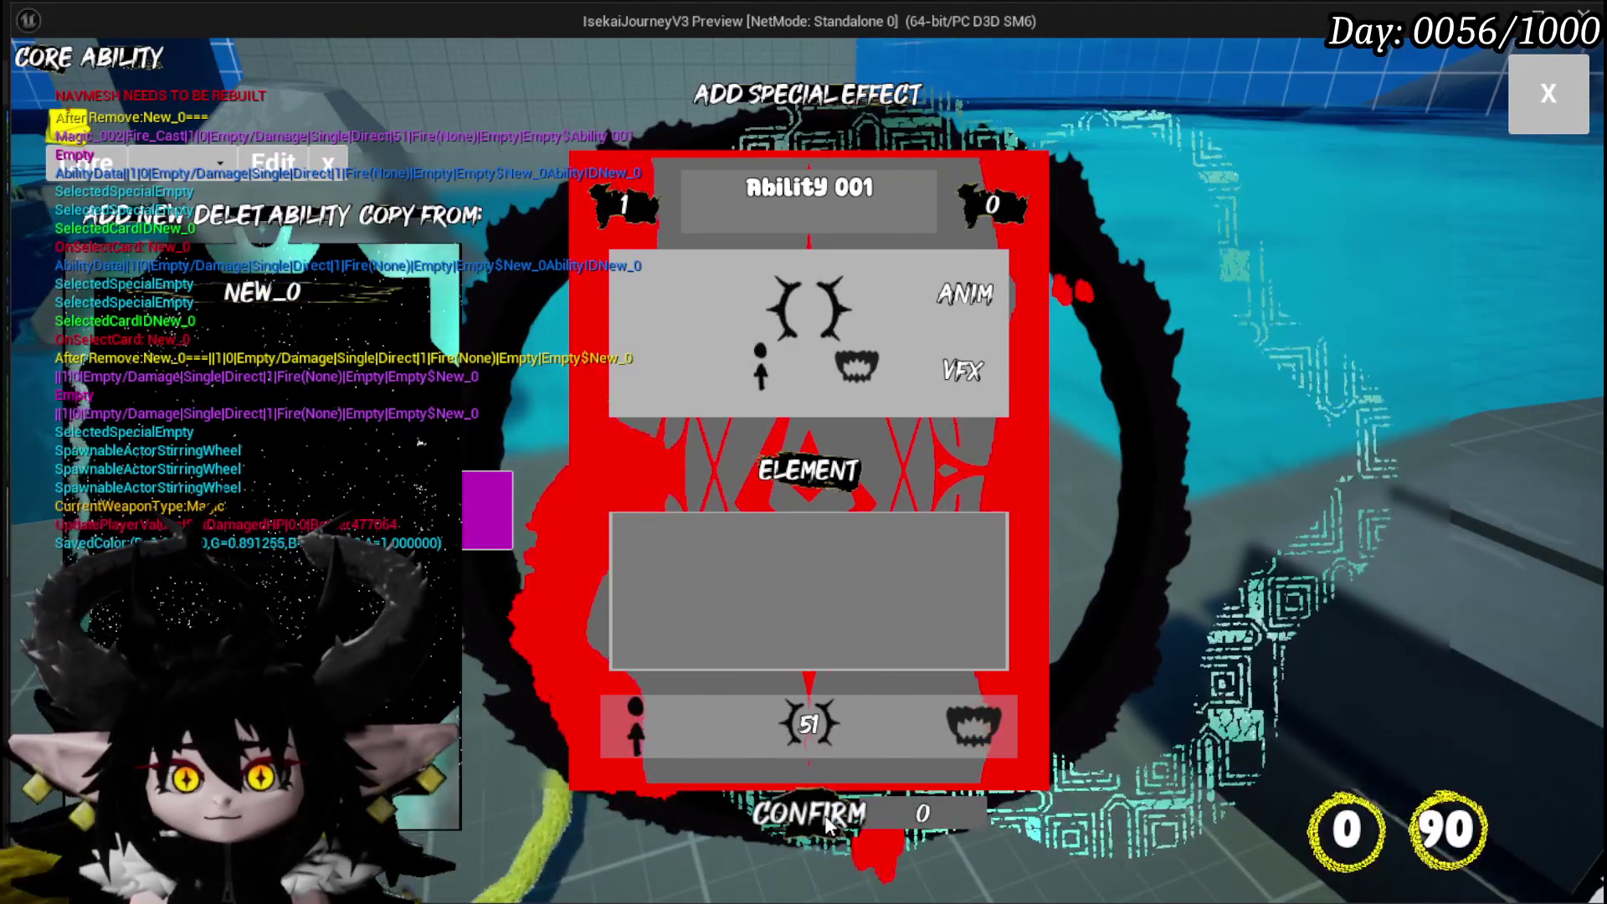
mouse_move(328, 303)
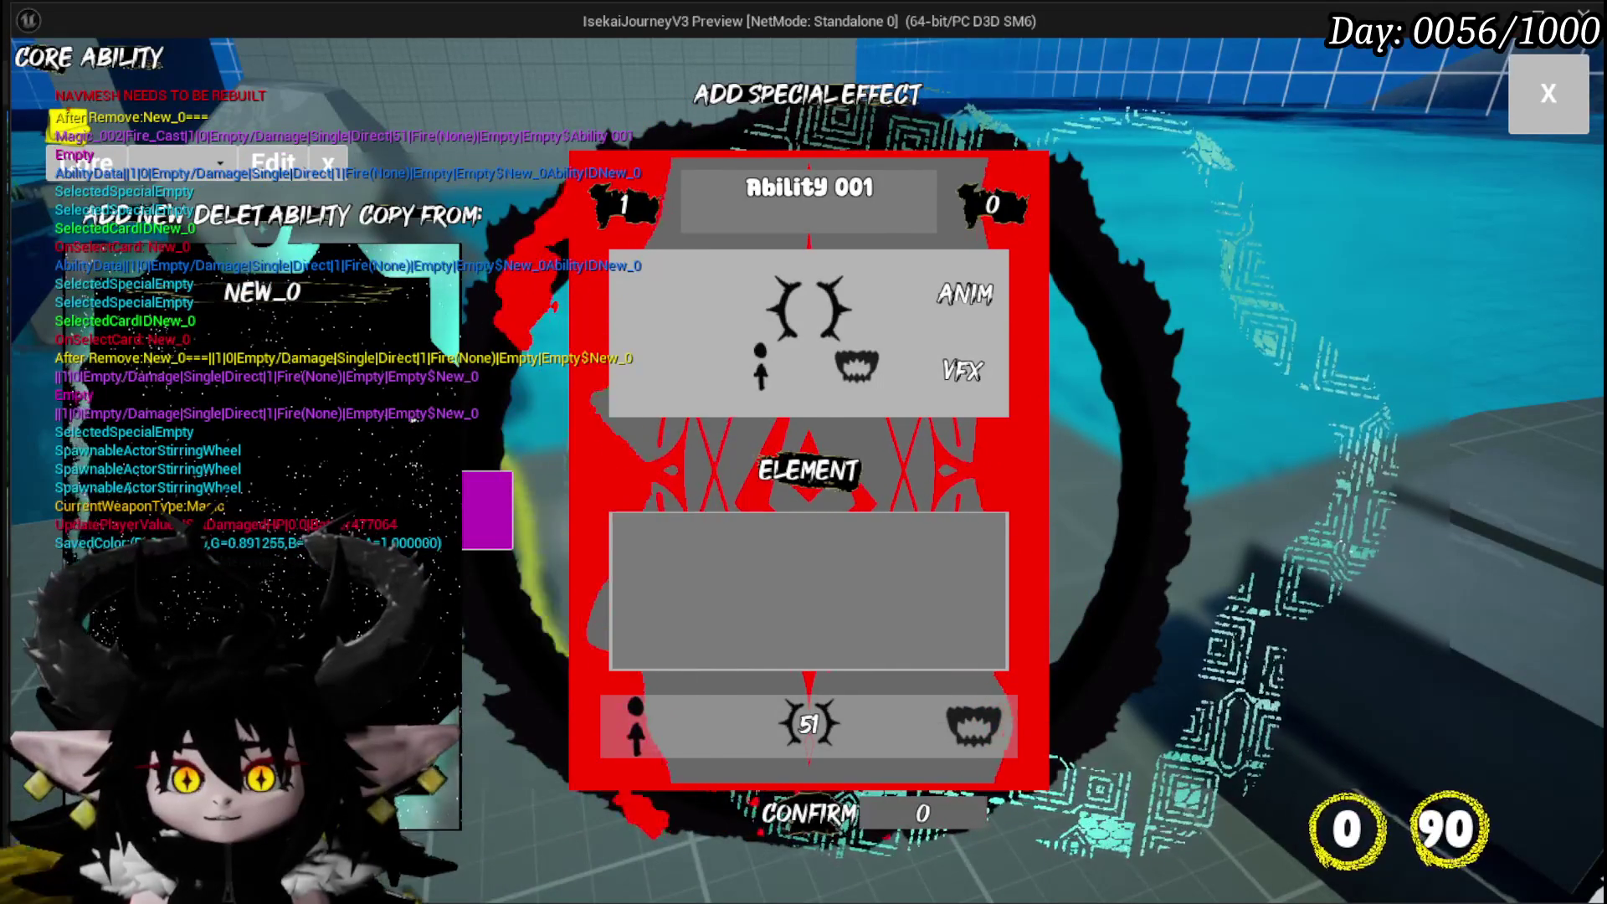
key("Escape")
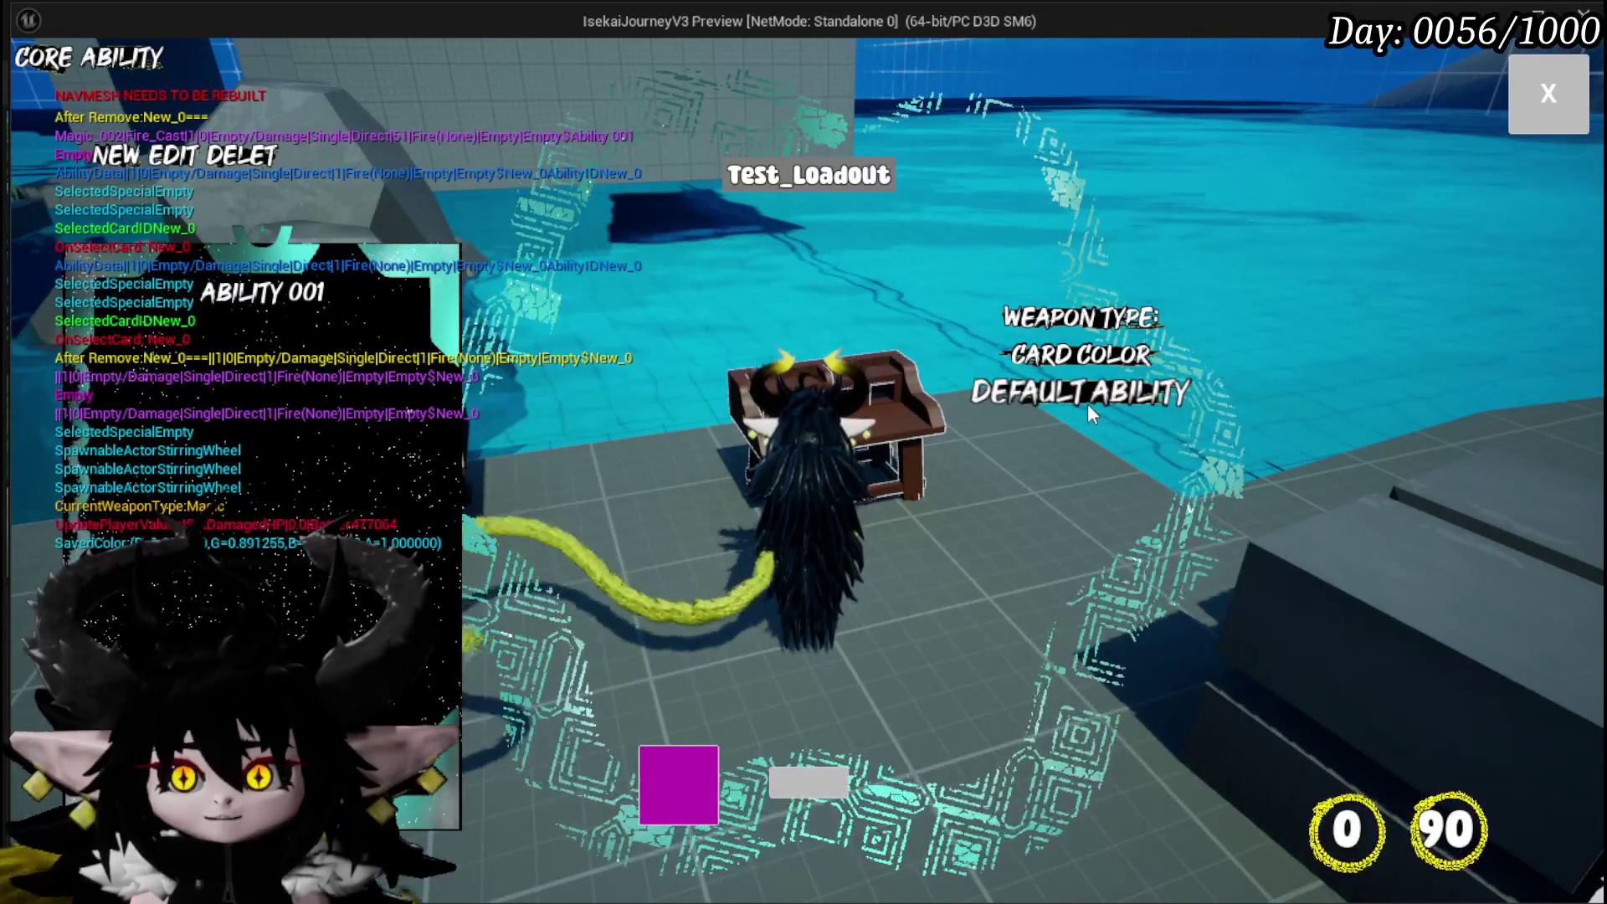
Save Test_Loadout with Ability 001 as its default ability, overwriting the old core, and leave the workbench
left_click(443, 369)
left_click(711, 599)
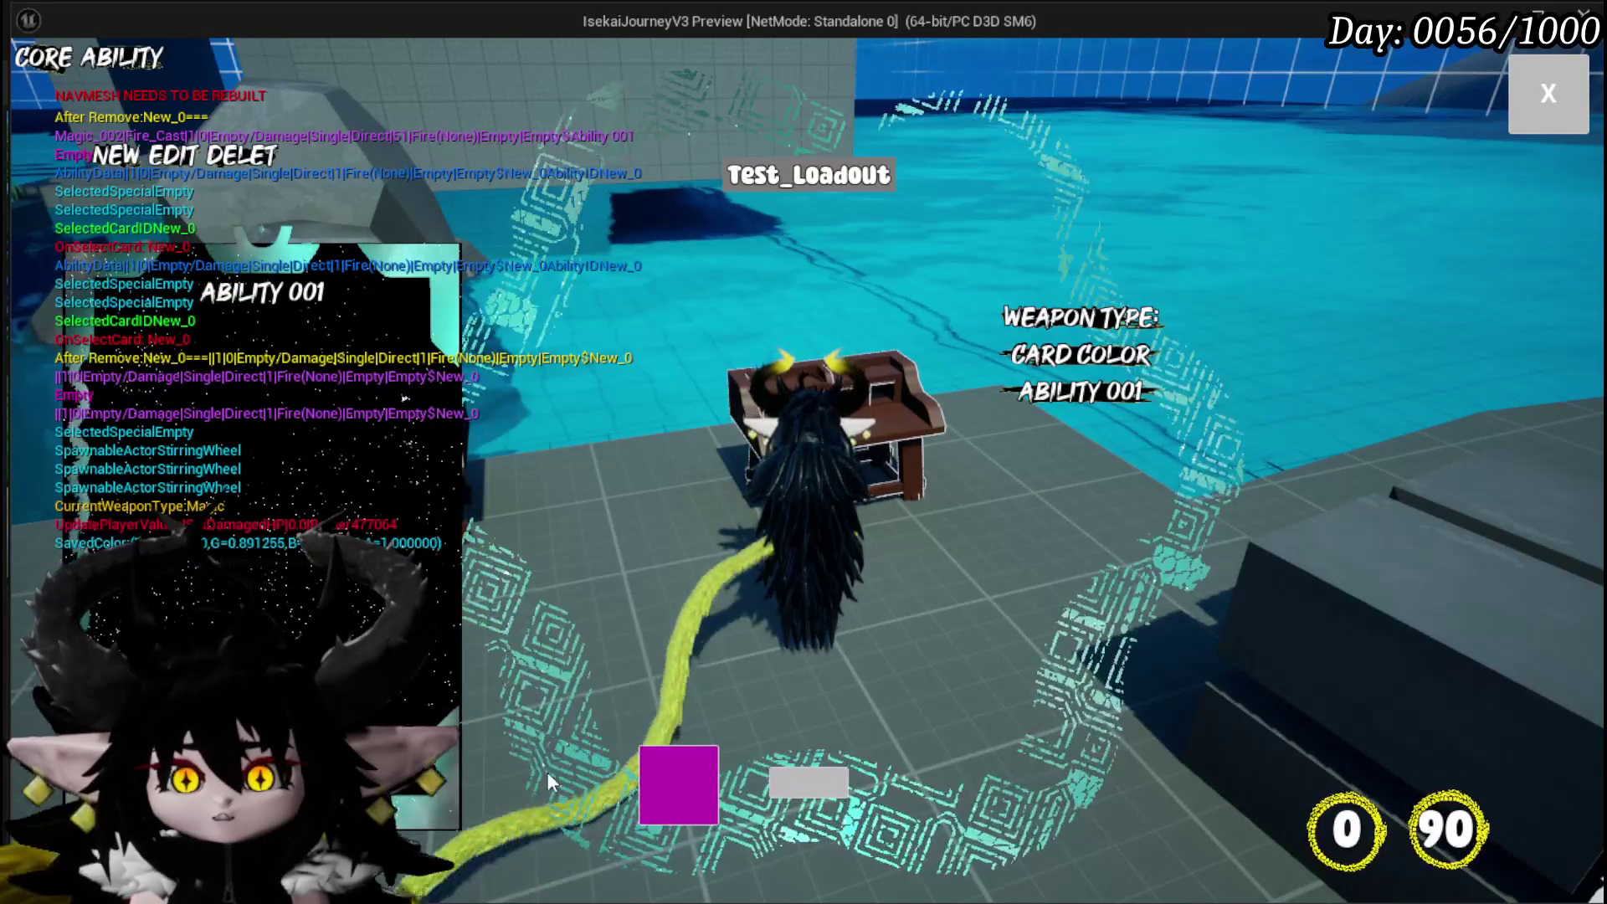
left_click(840, 777)
left_click(698, 591)
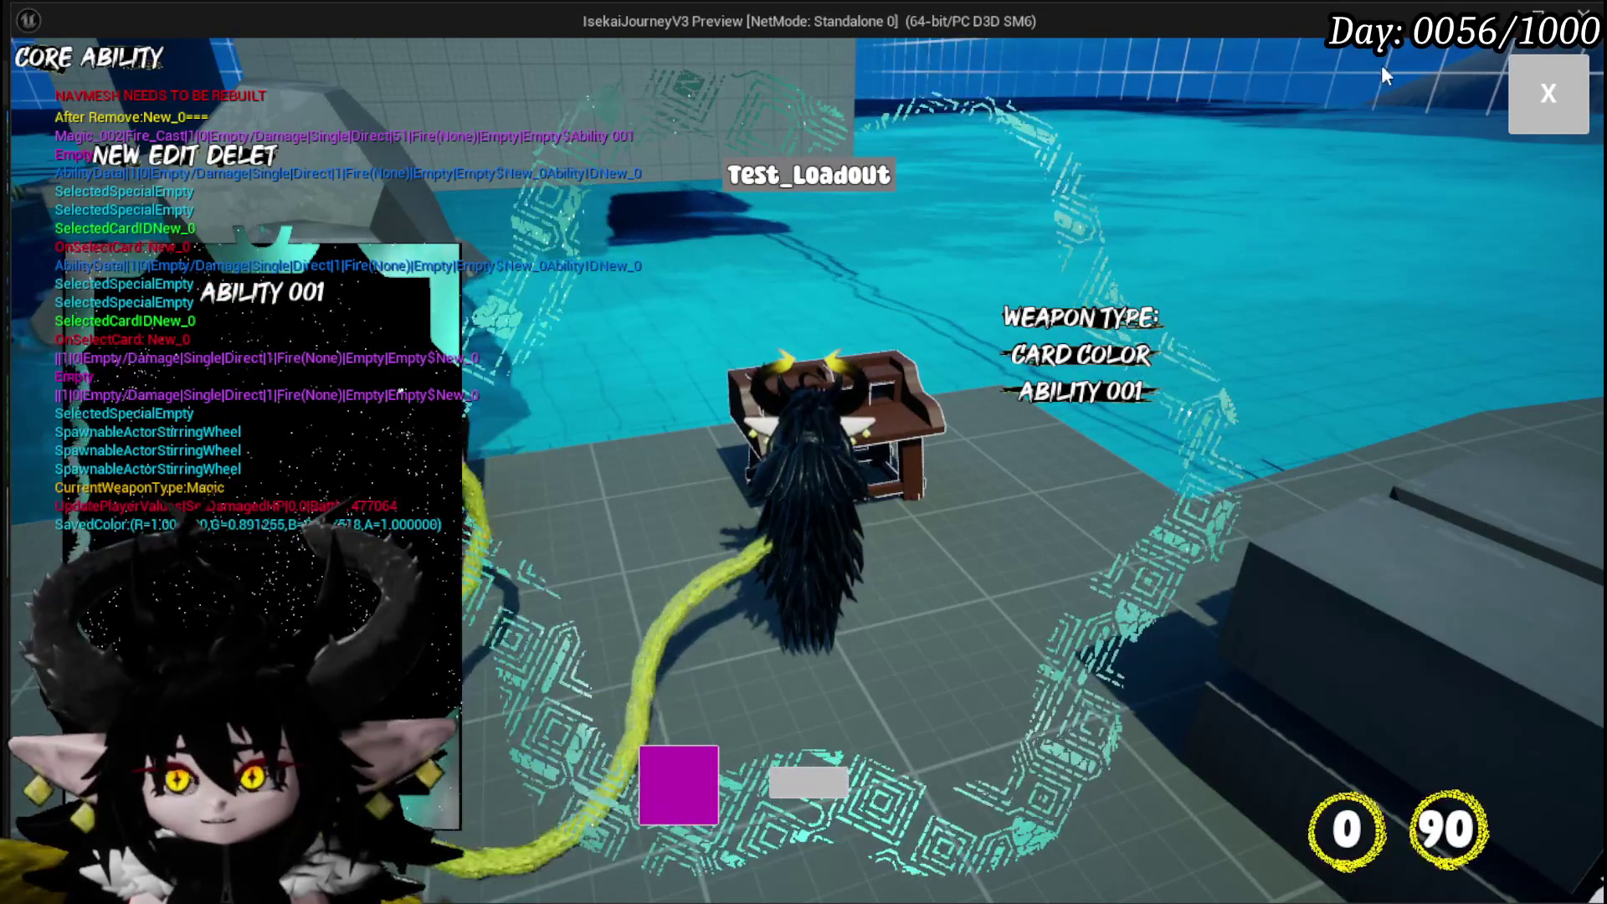
left_click(1540, 88)
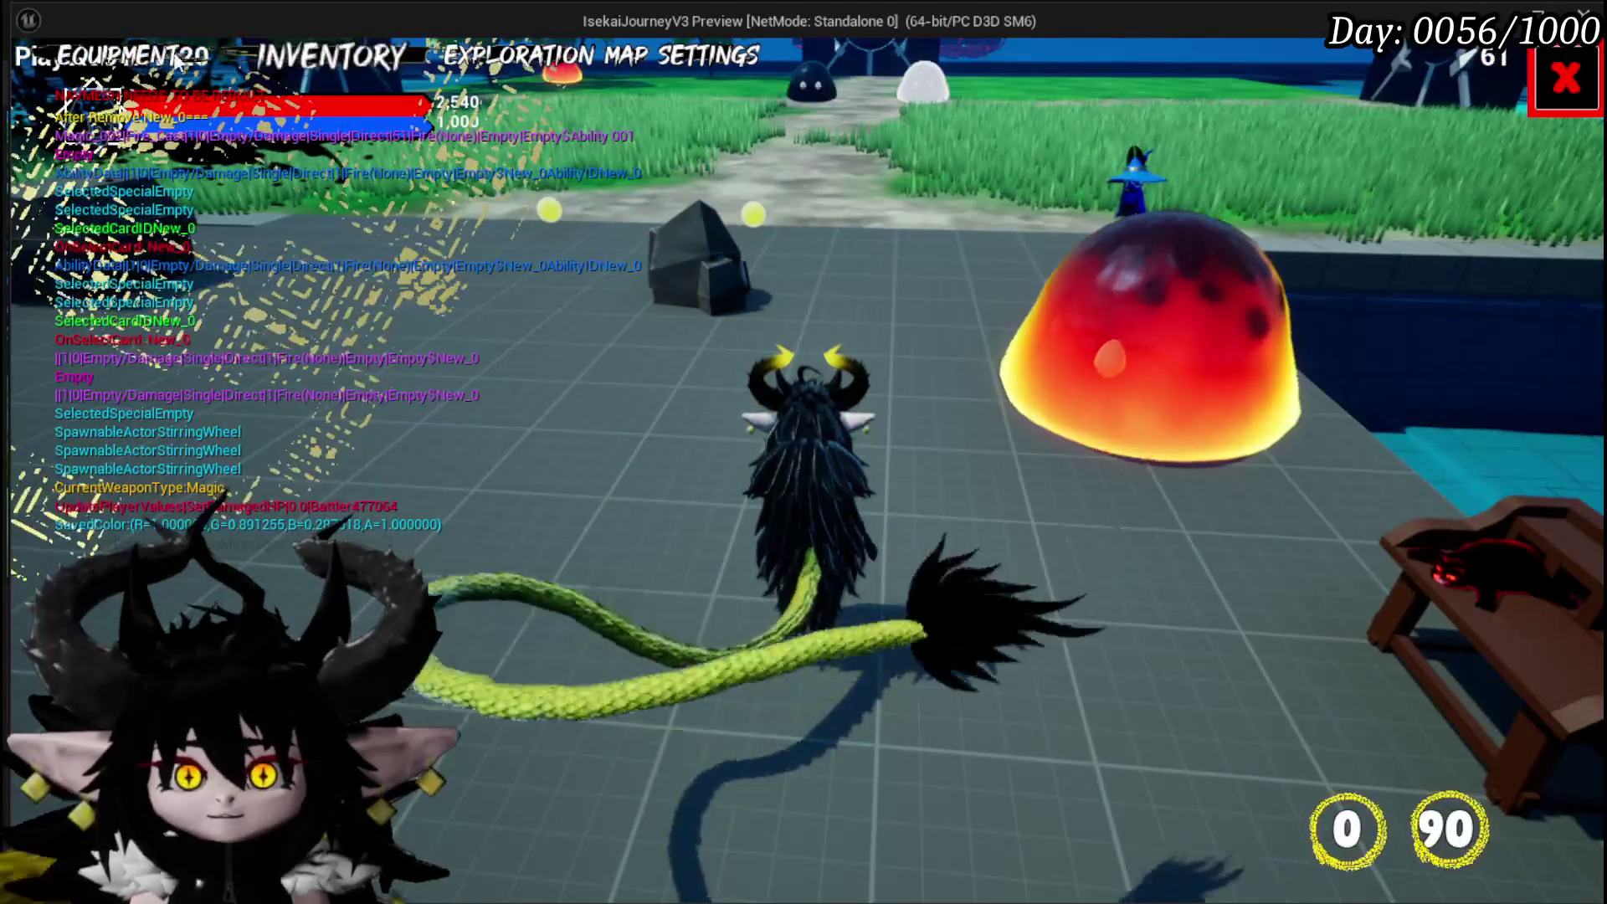
In the inventory, cycle the equipment wheel through the Status, Just Booom and Chura Main cores, then close it
key("i")
left_click(1185, 623)
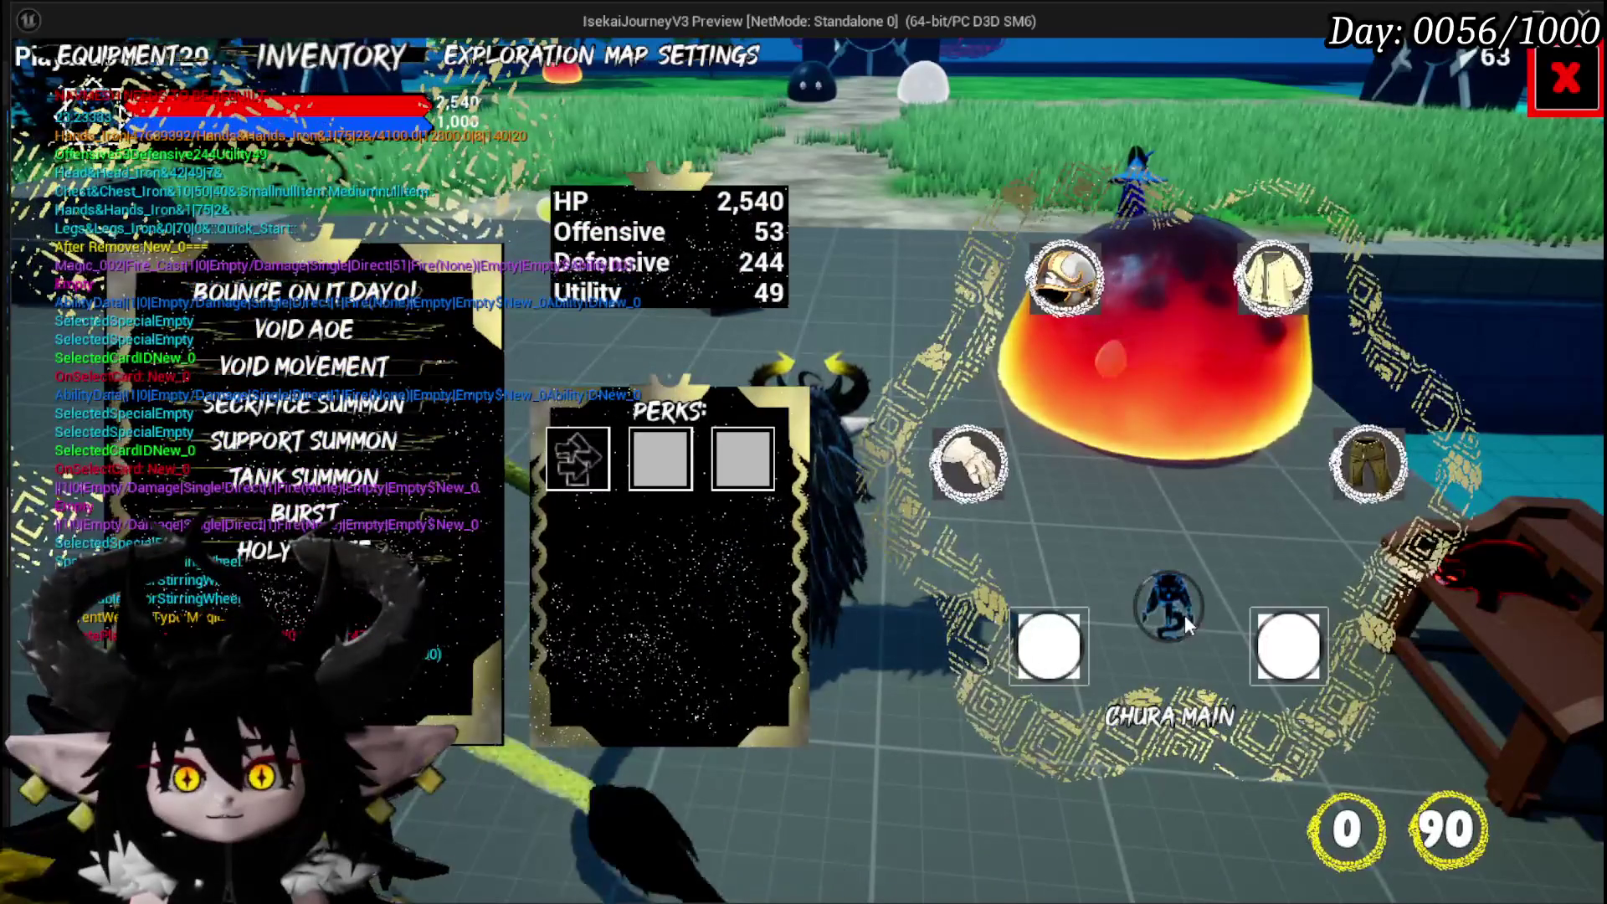
left_click(356, 340)
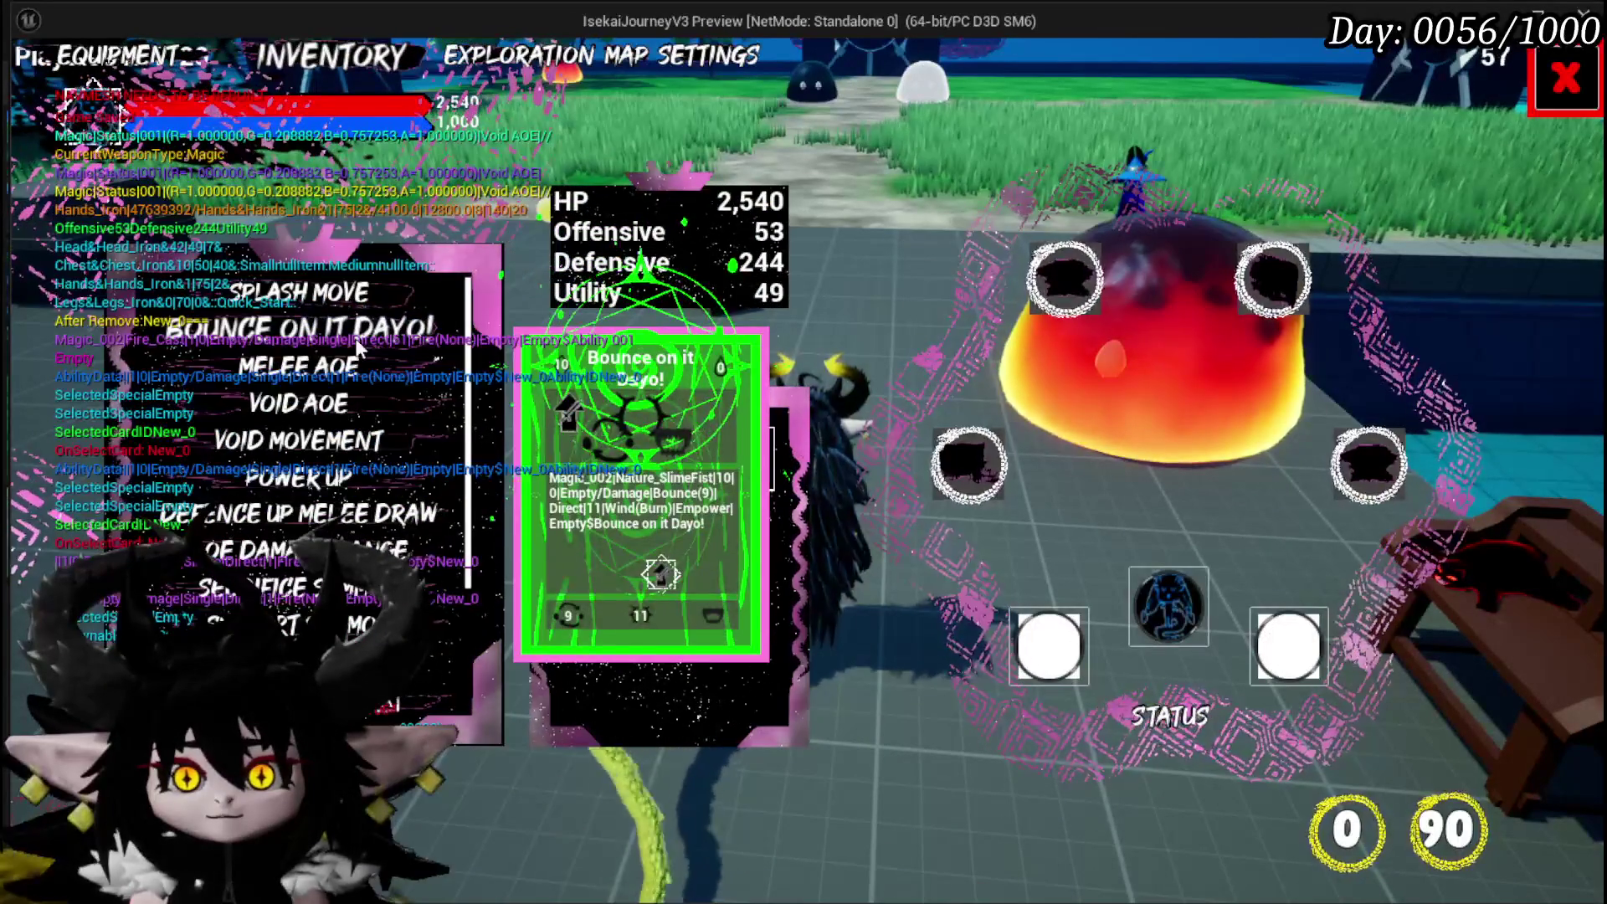
left_click(540, 379)
left_click(1094, 573)
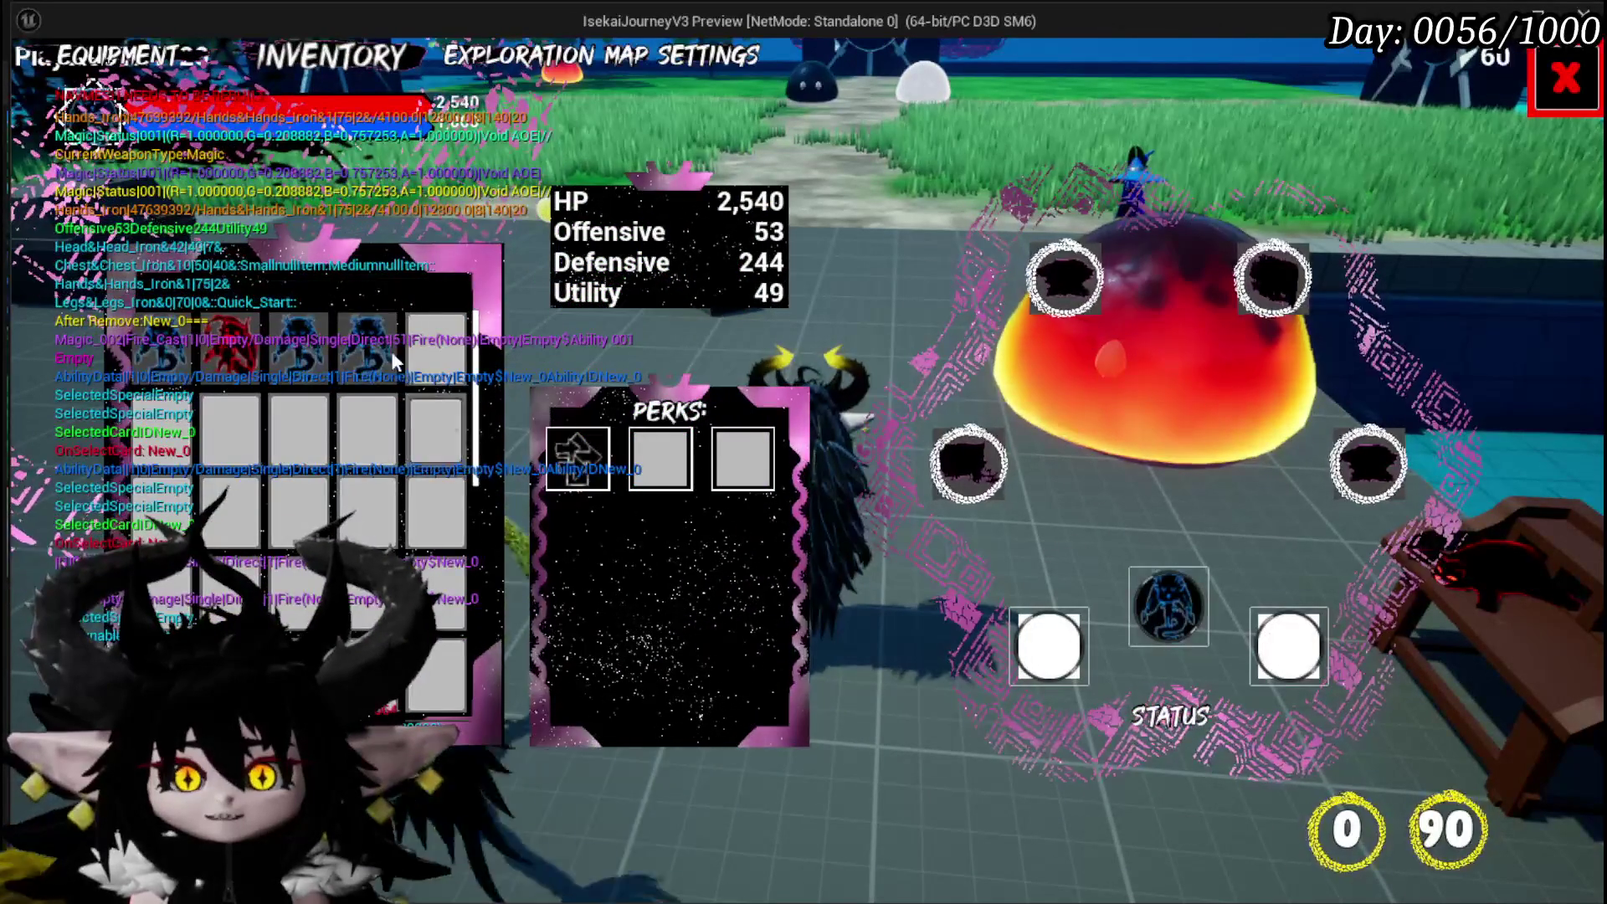
left_click(395, 360)
left_click(984, 583)
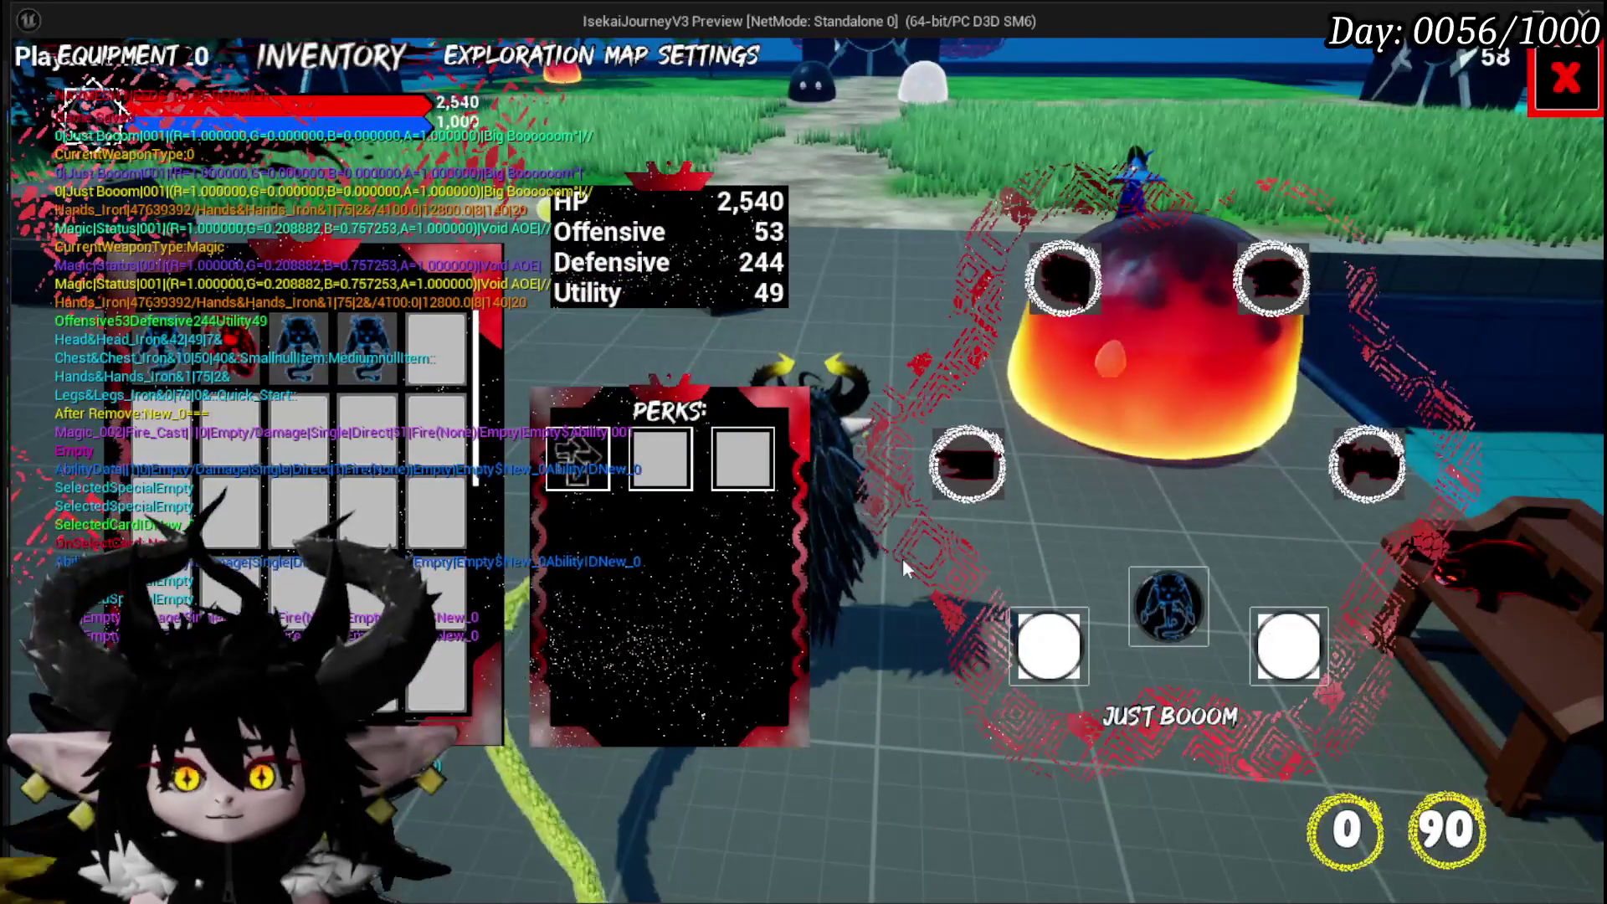
left_click(299, 347)
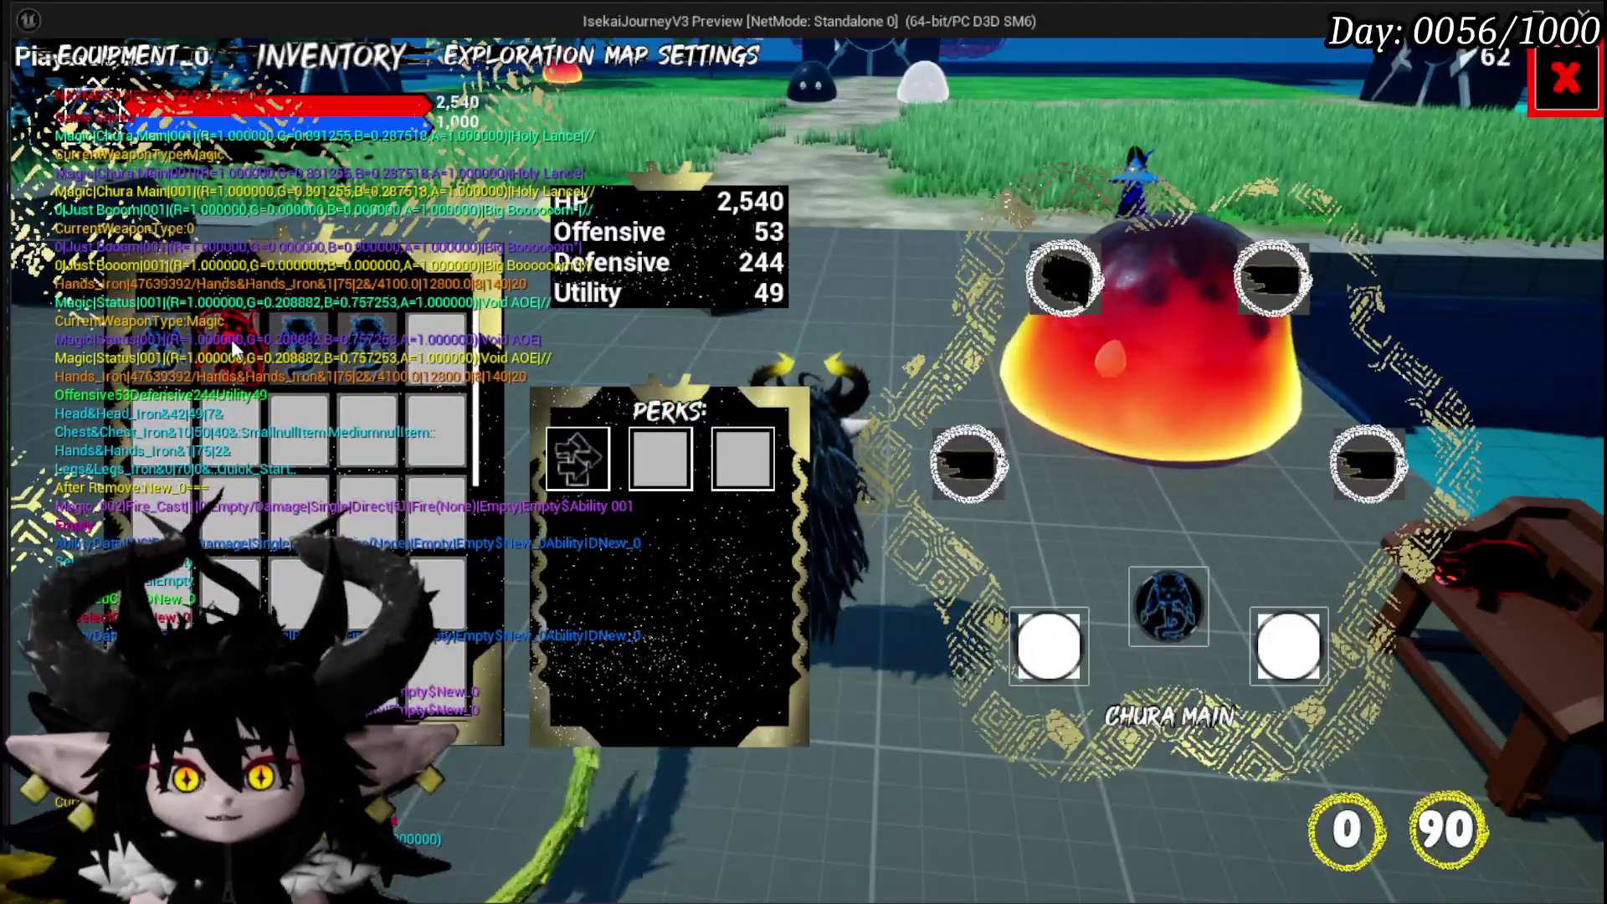
left_click(1158, 617)
left_click(932, 484)
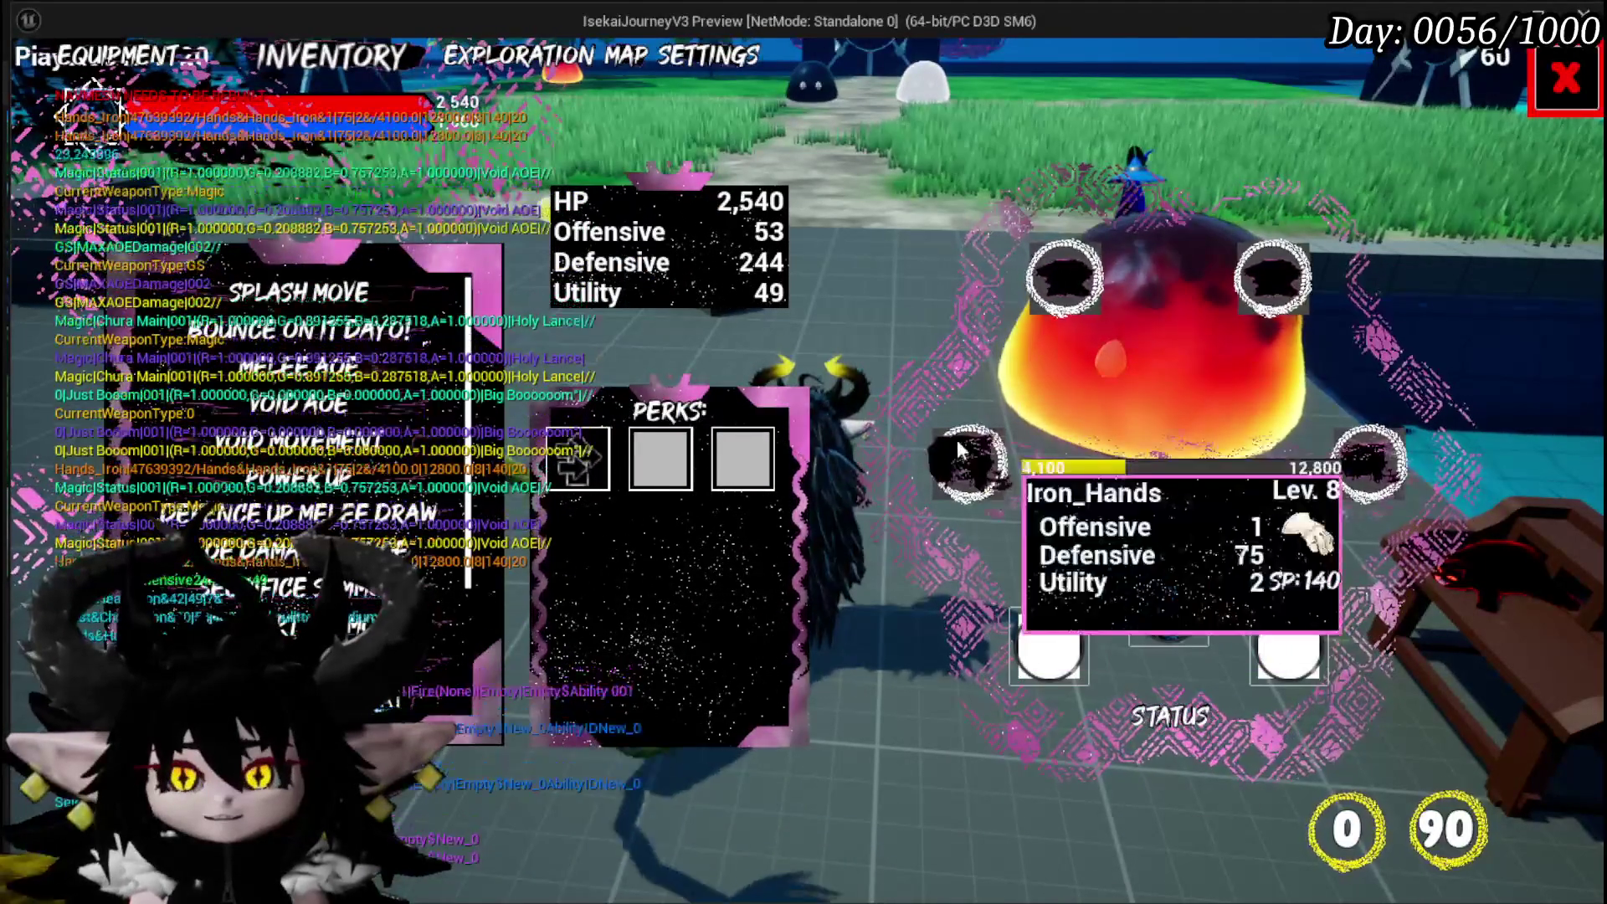
left_click(1567, 78)
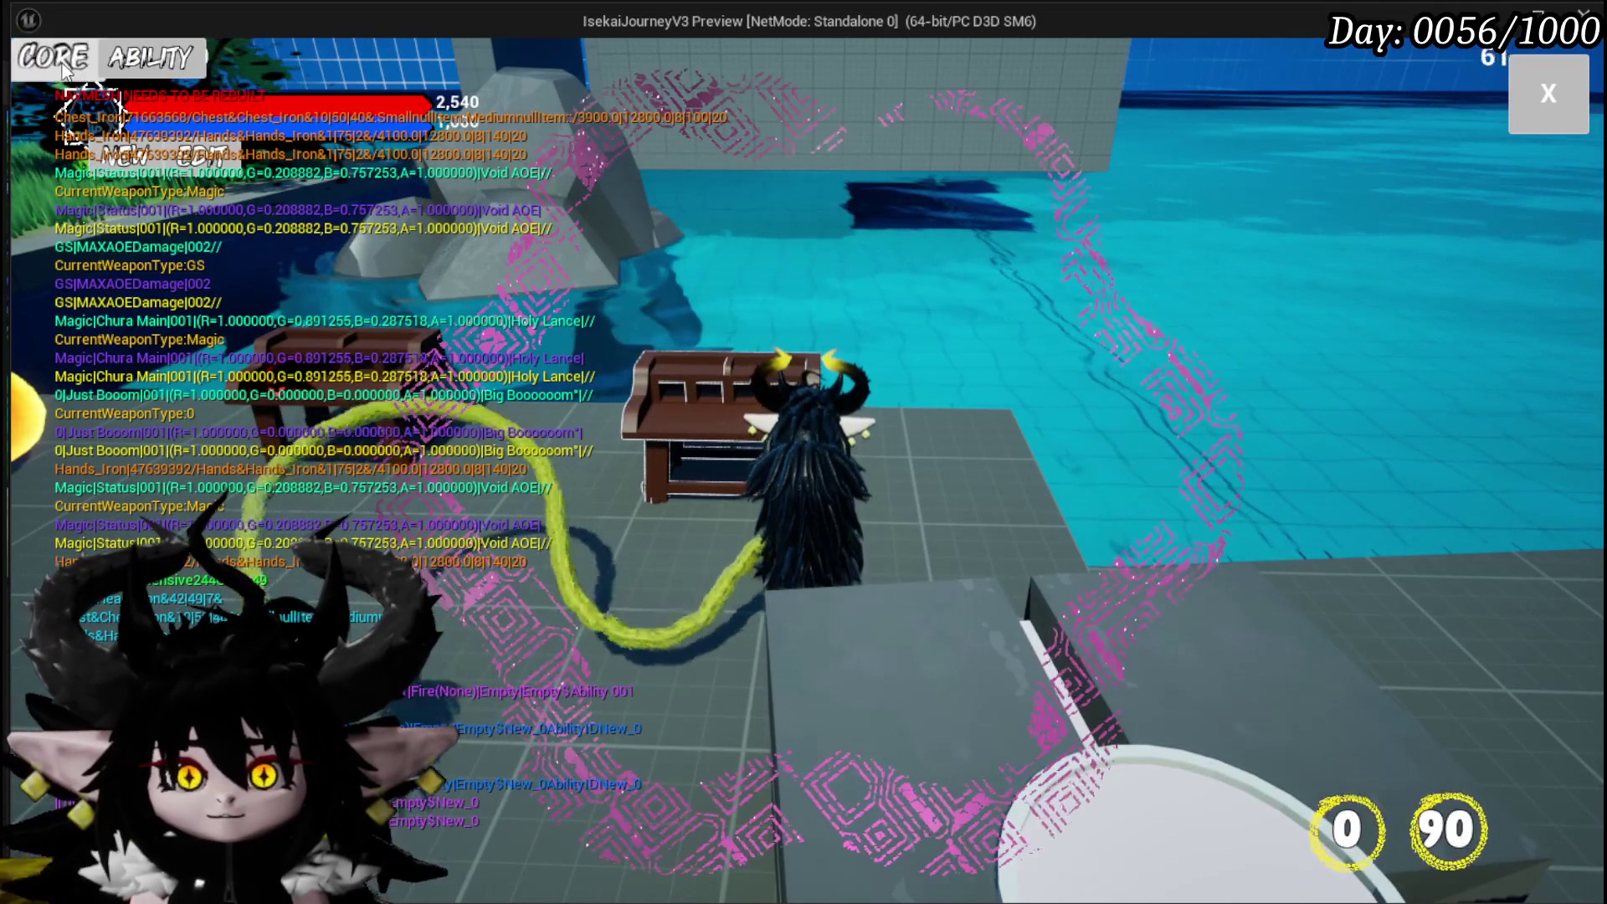
Create a new core named 'Test core' with a yellow card colour
left_click(192, 155)
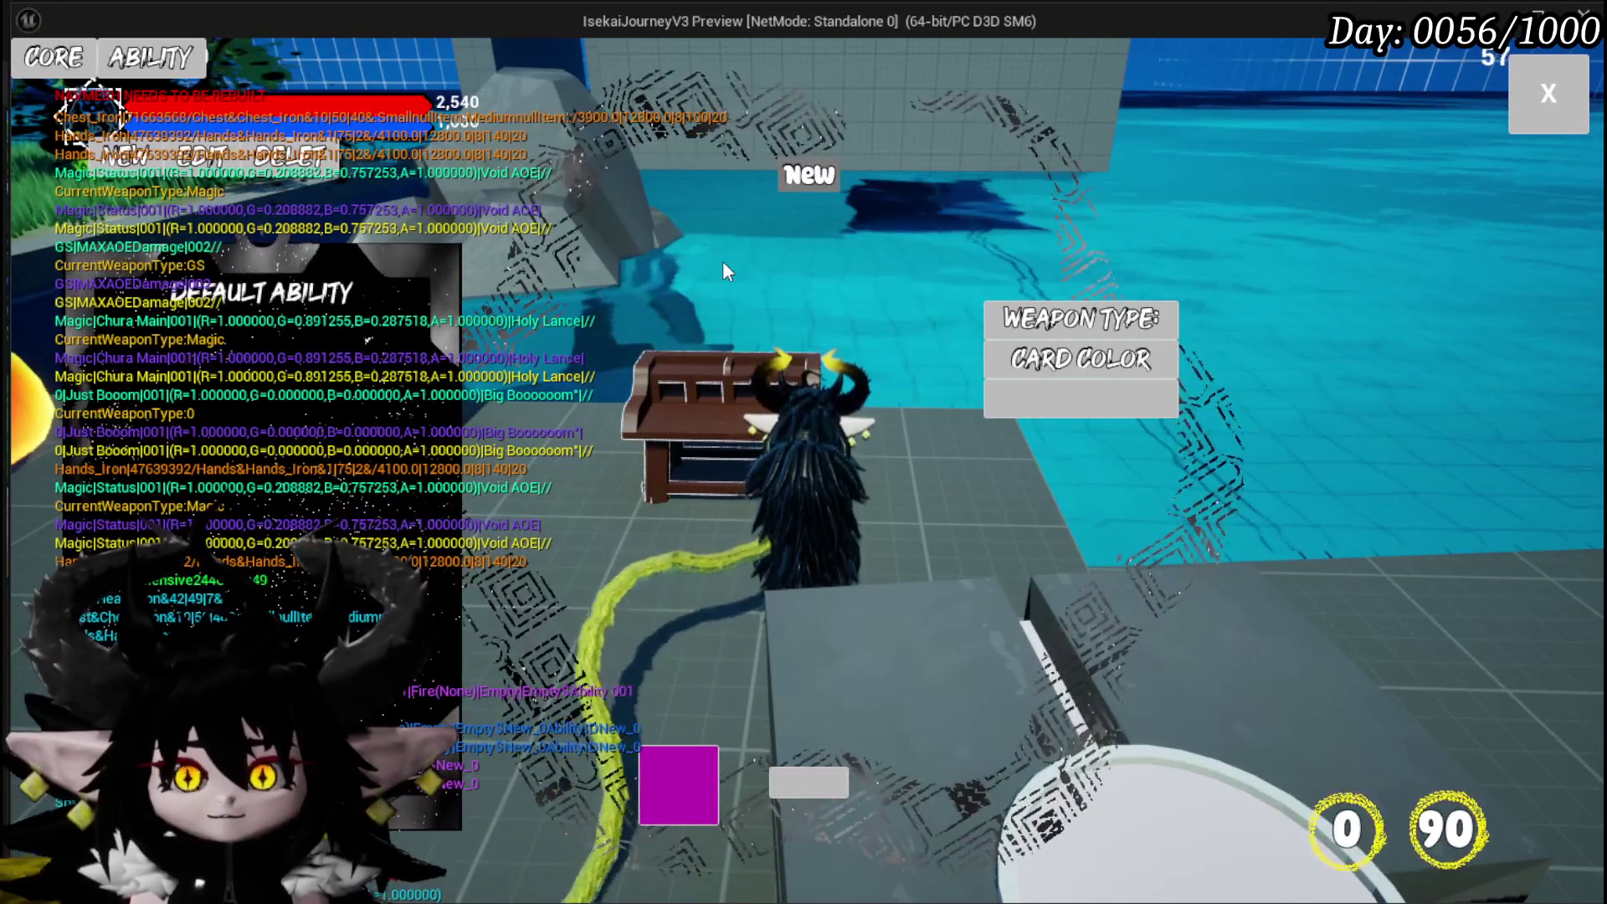
left_click(795, 181)
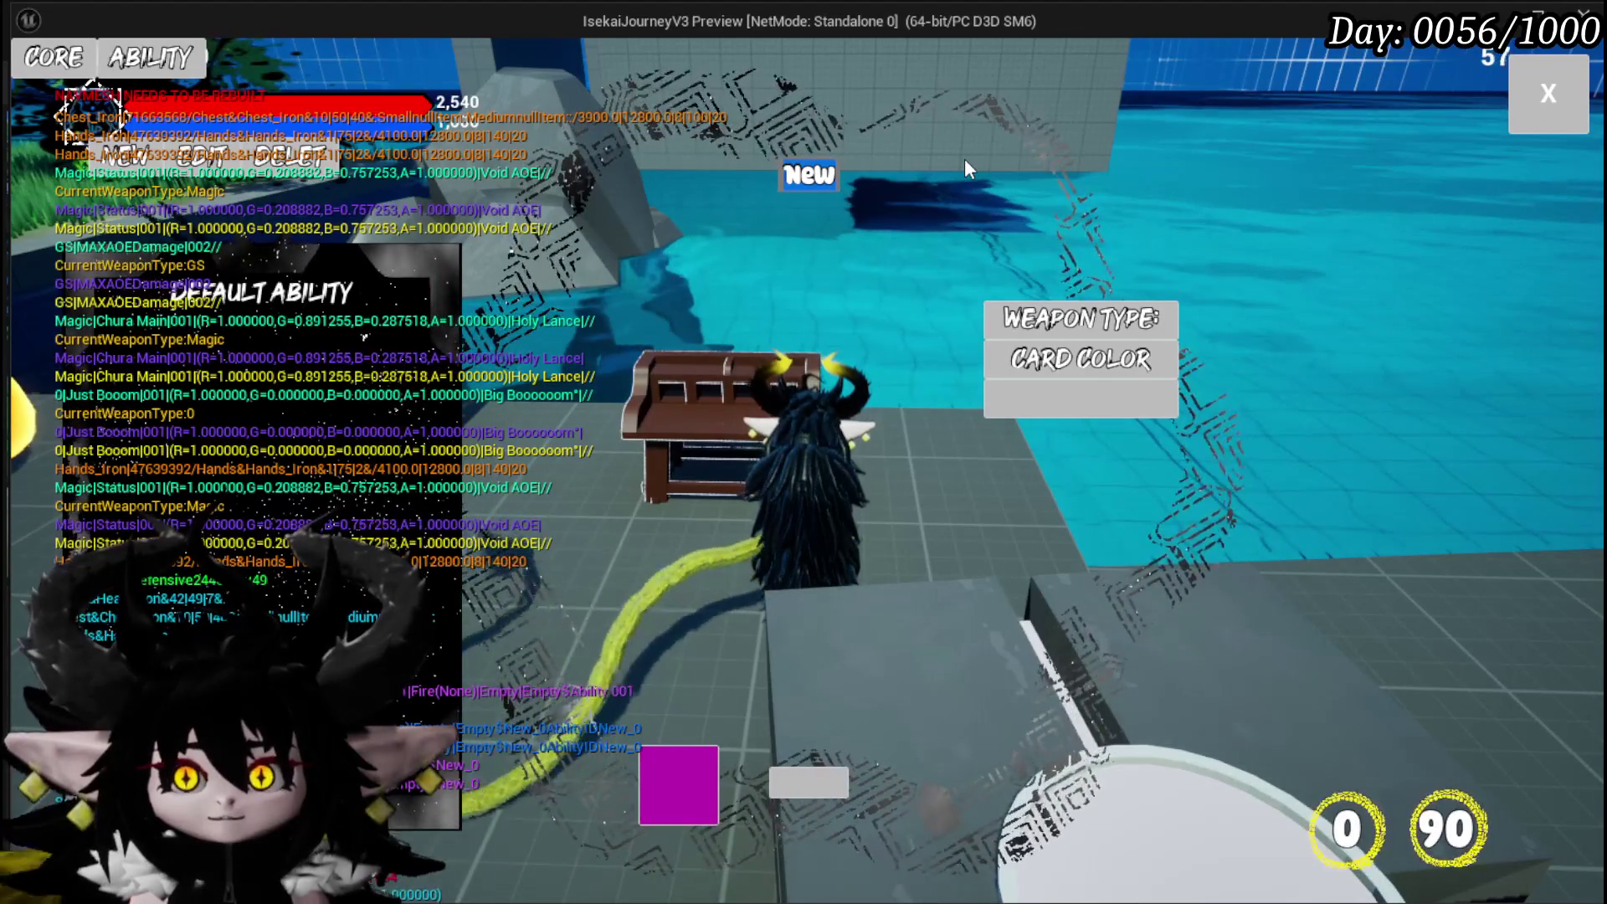
type("Test core")
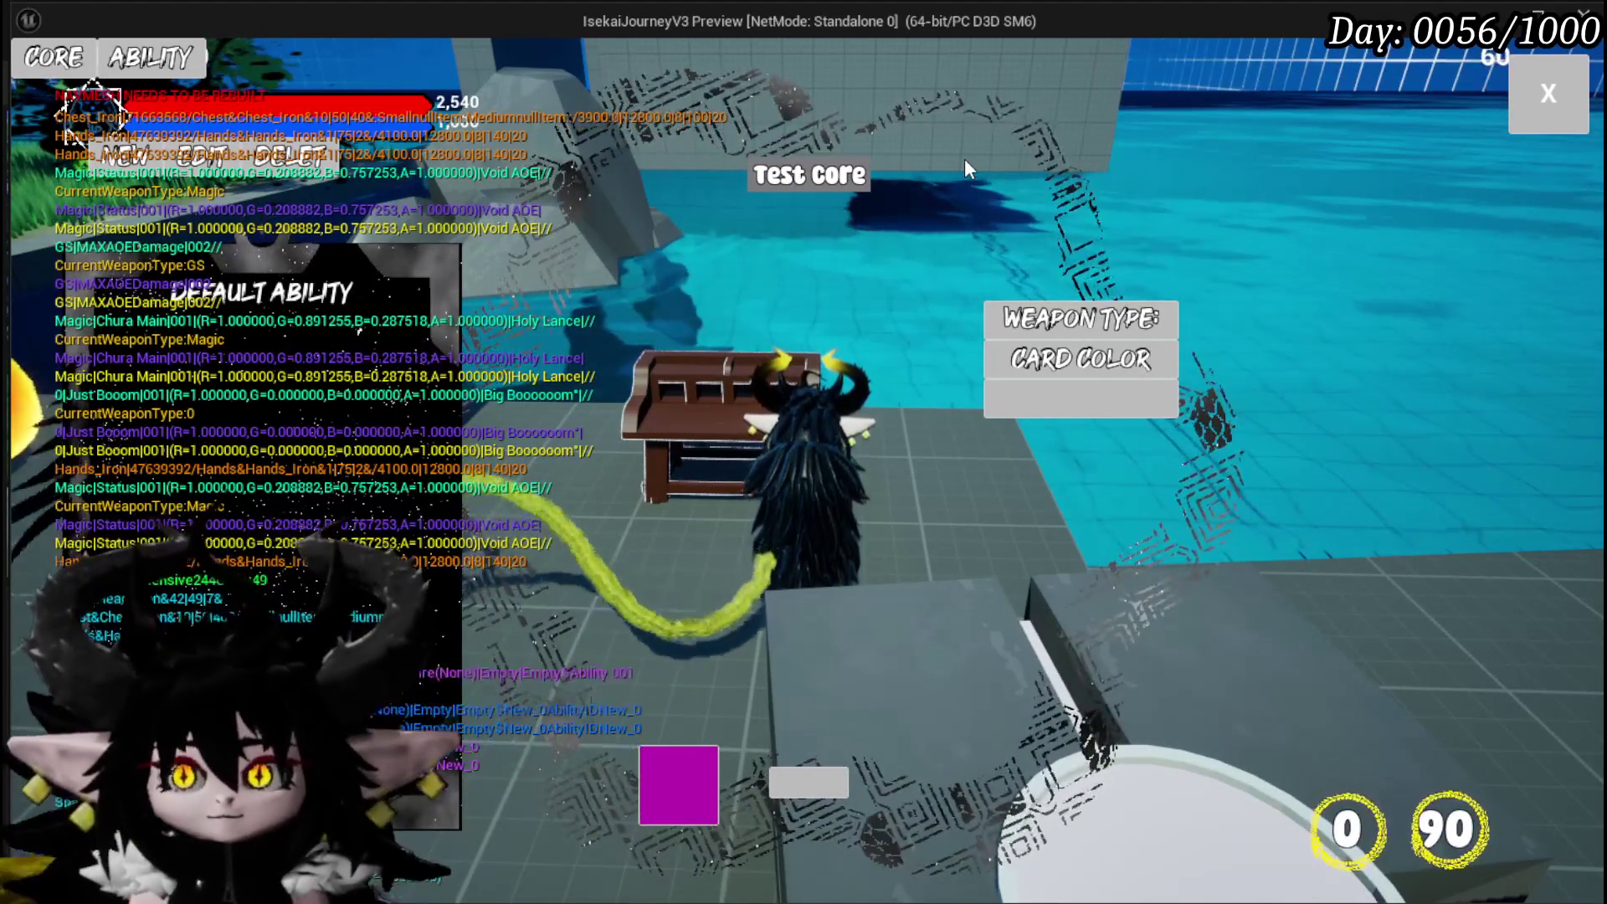
left_click(1017, 375)
left_click(264, 400)
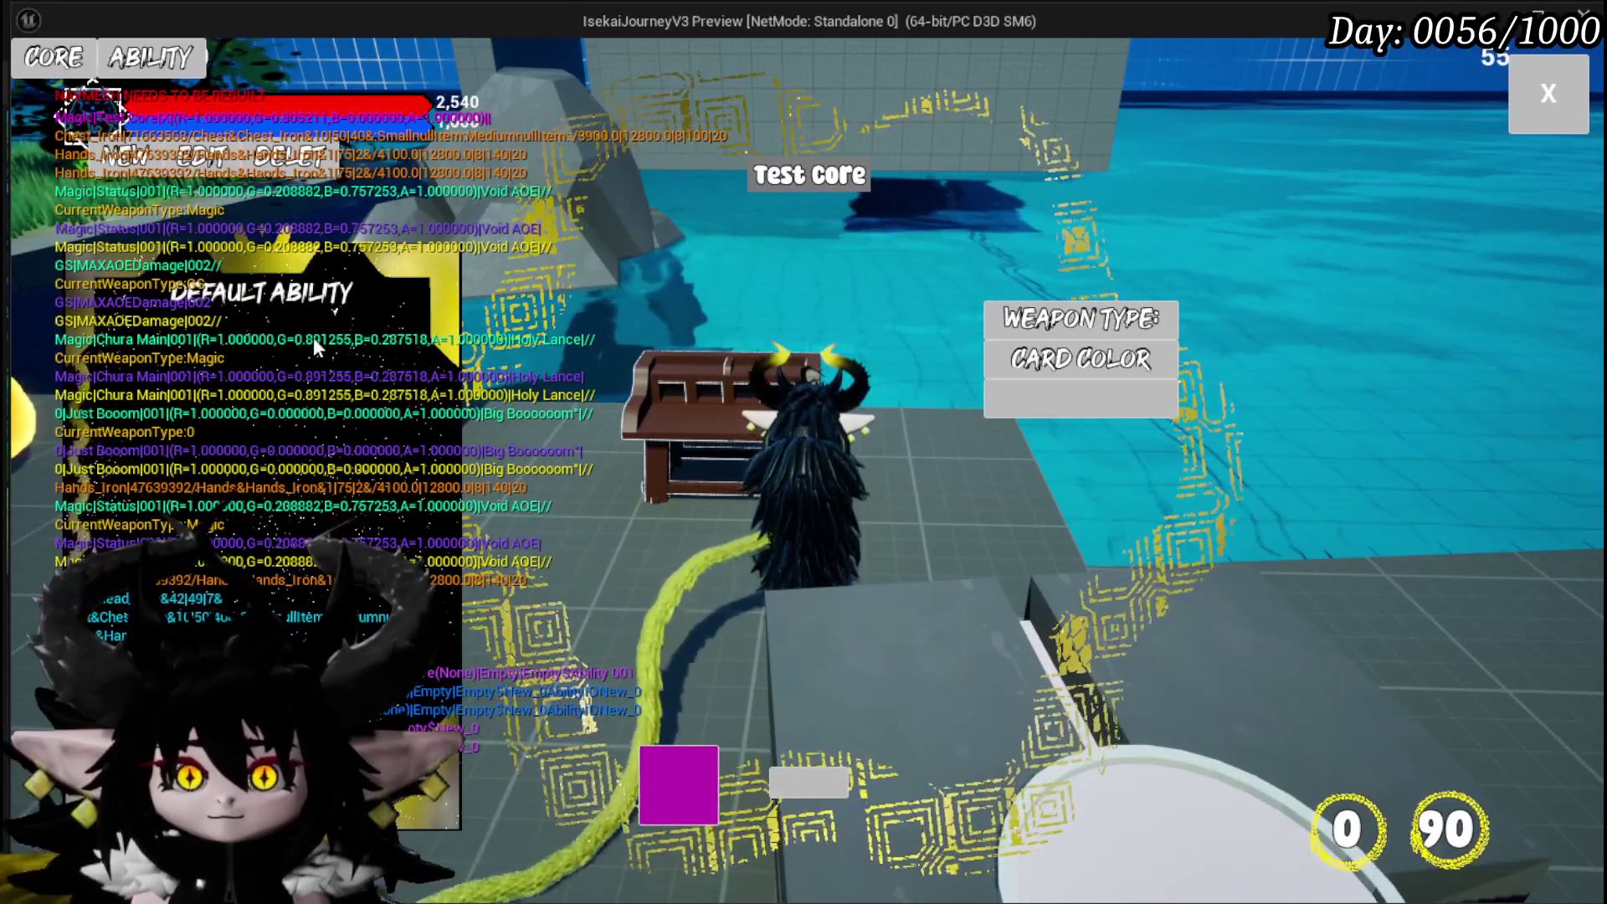
Assign Default Ability to Test core, accept its combat visuals, and save the core
left_click(1080, 398)
left_click(610, 531)
left_click(705, 576)
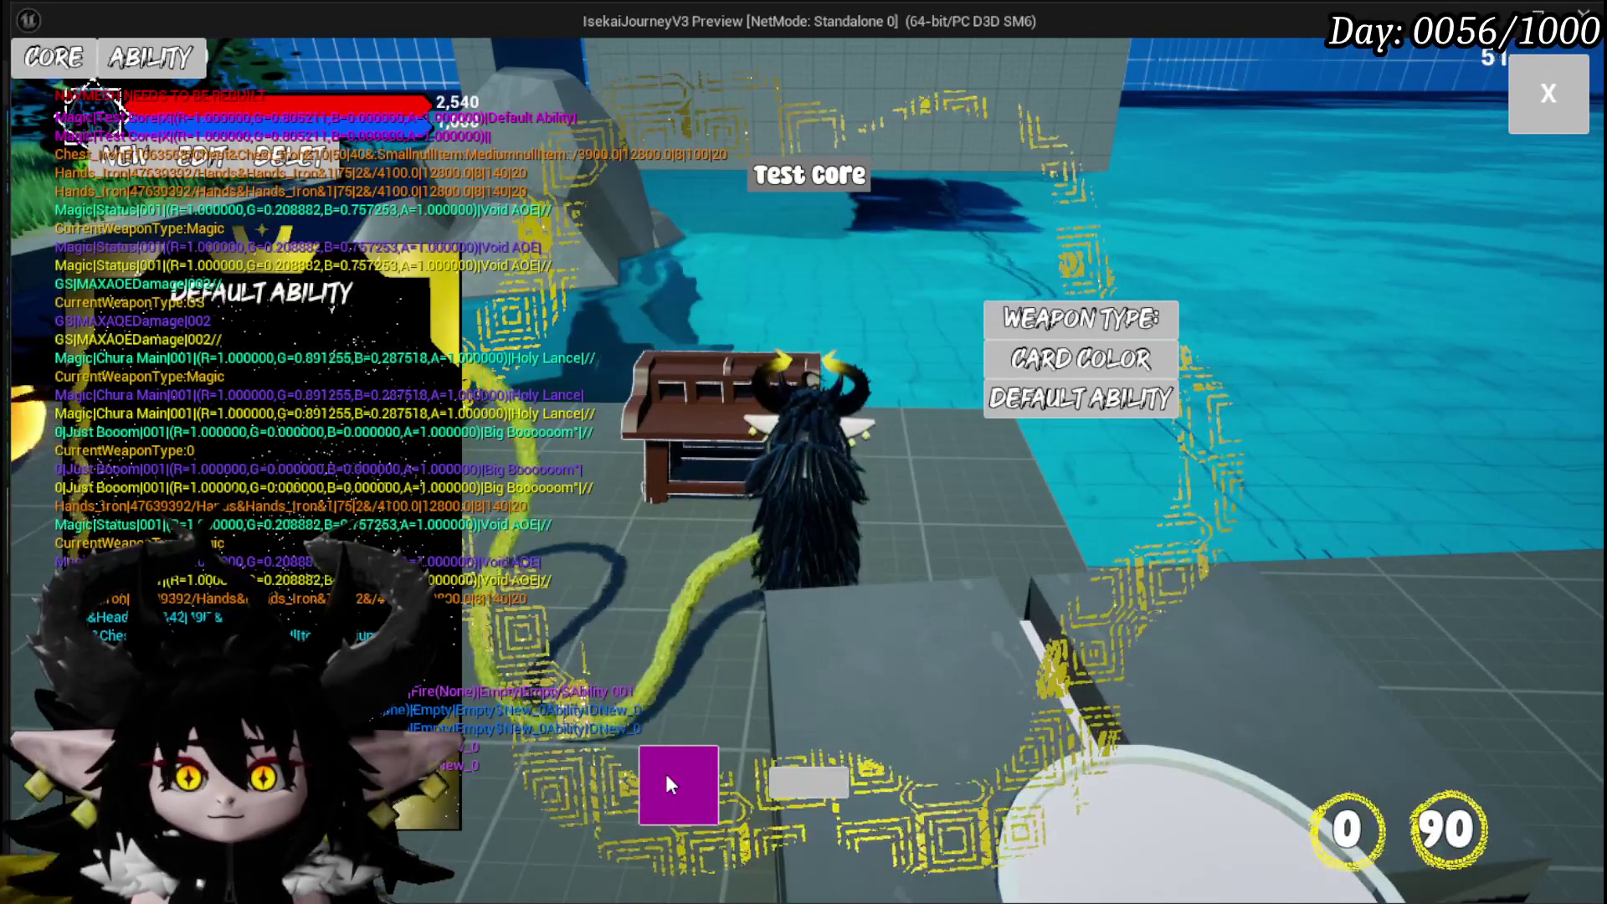
left_click(676, 745)
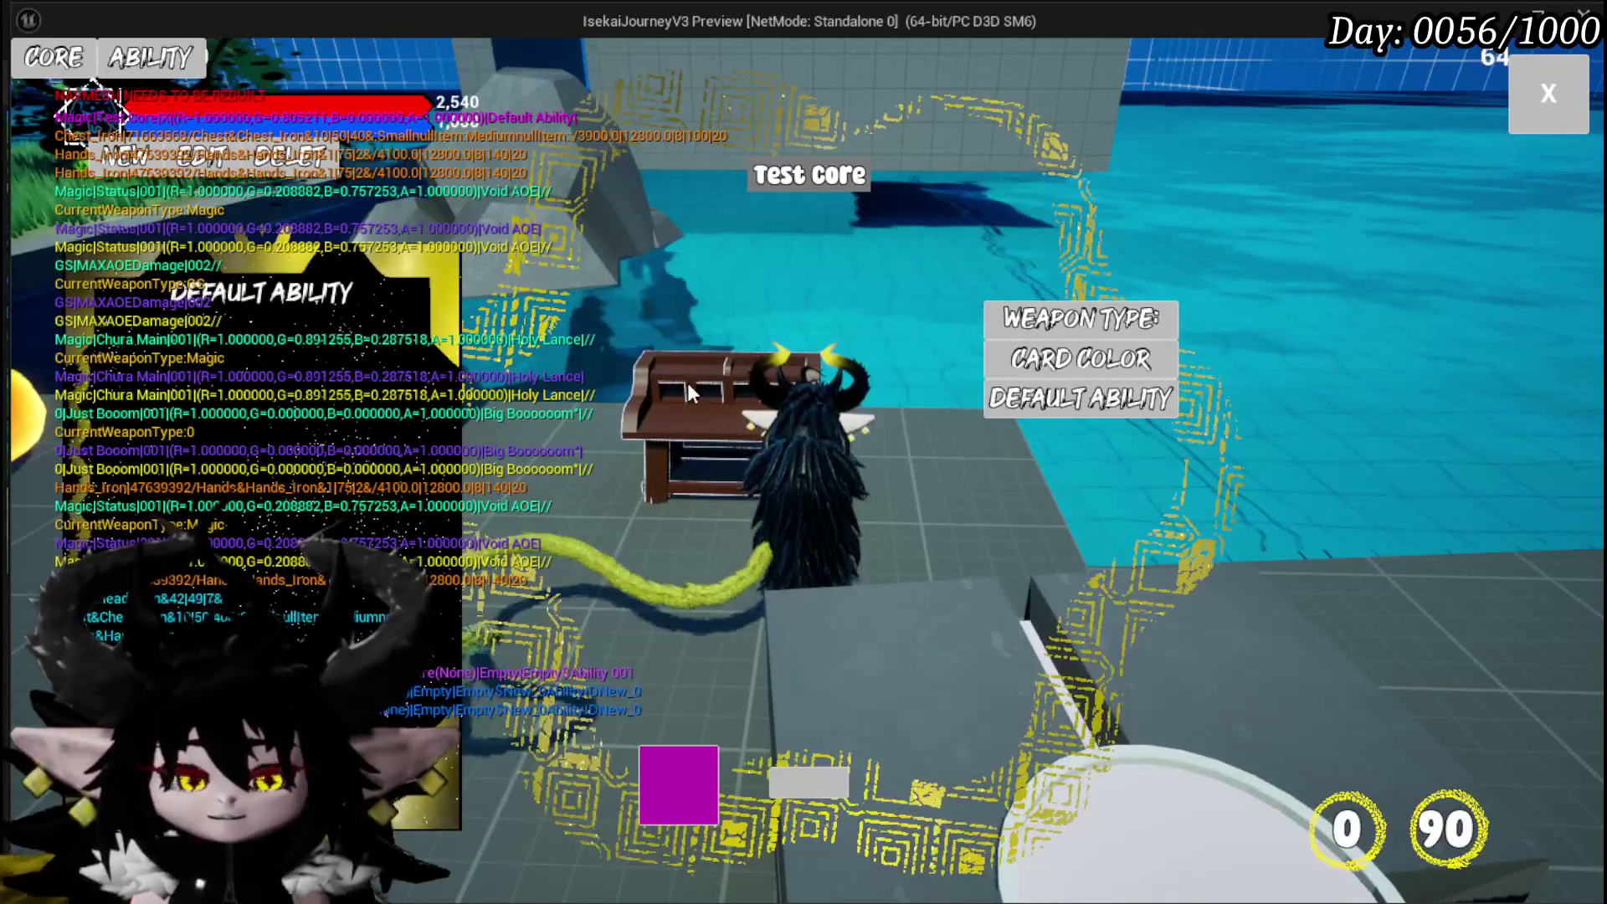
Stop the play session and save the L_DungeonCreationTest level
key("alt+Tab")
key("Escape")
left_click(28, 87)
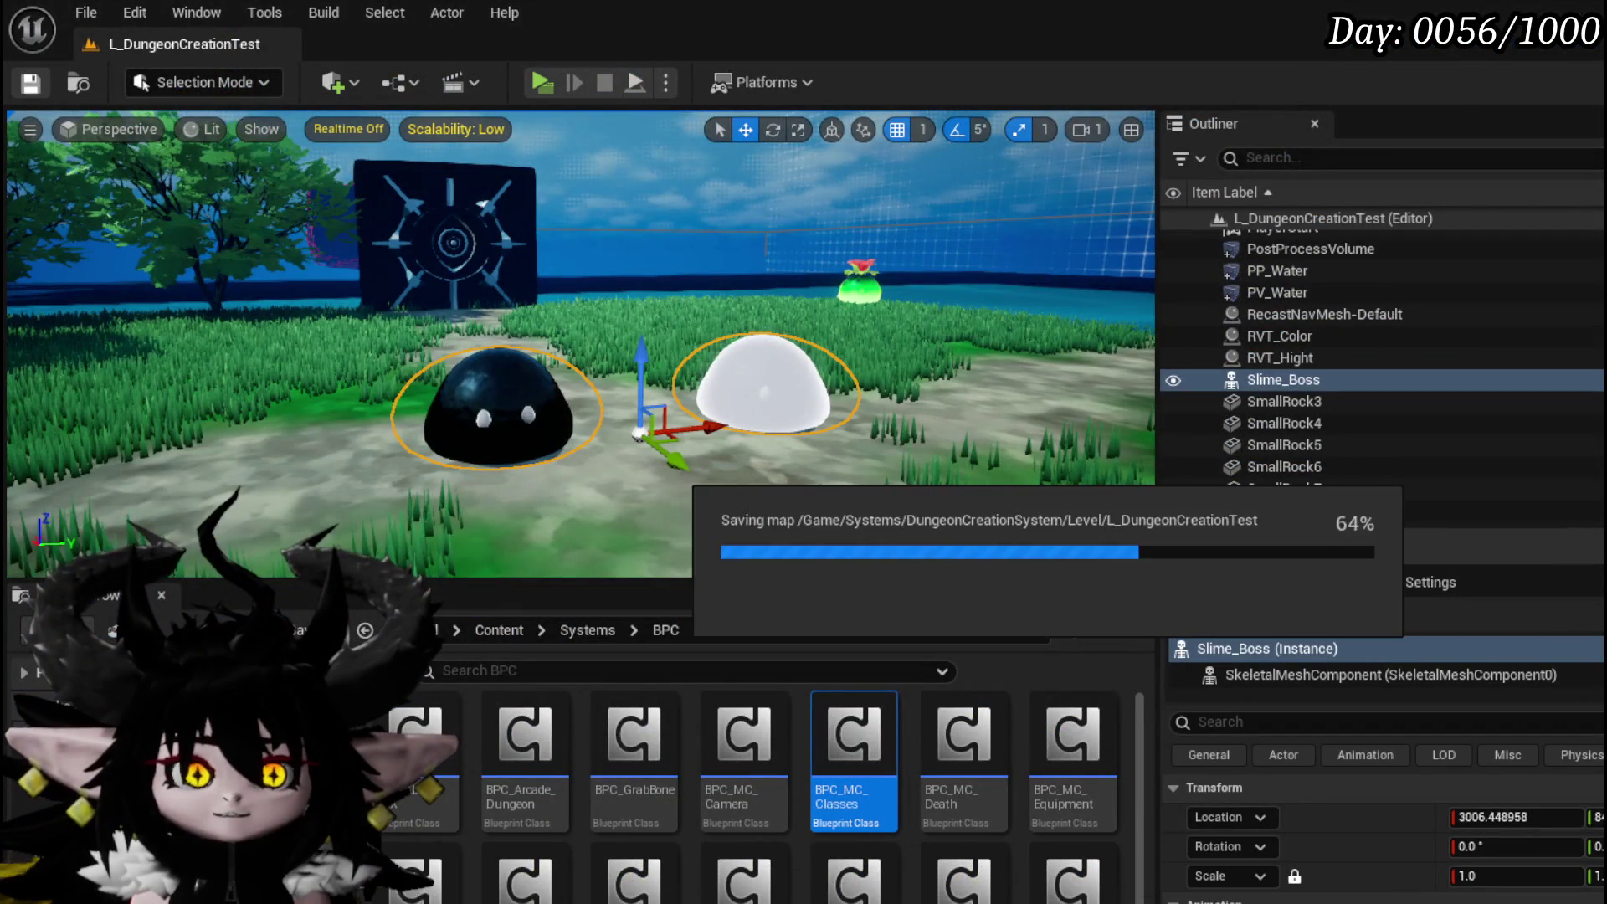
Replace the X placeholder in the core literal string with 001
key("alt+Tab")
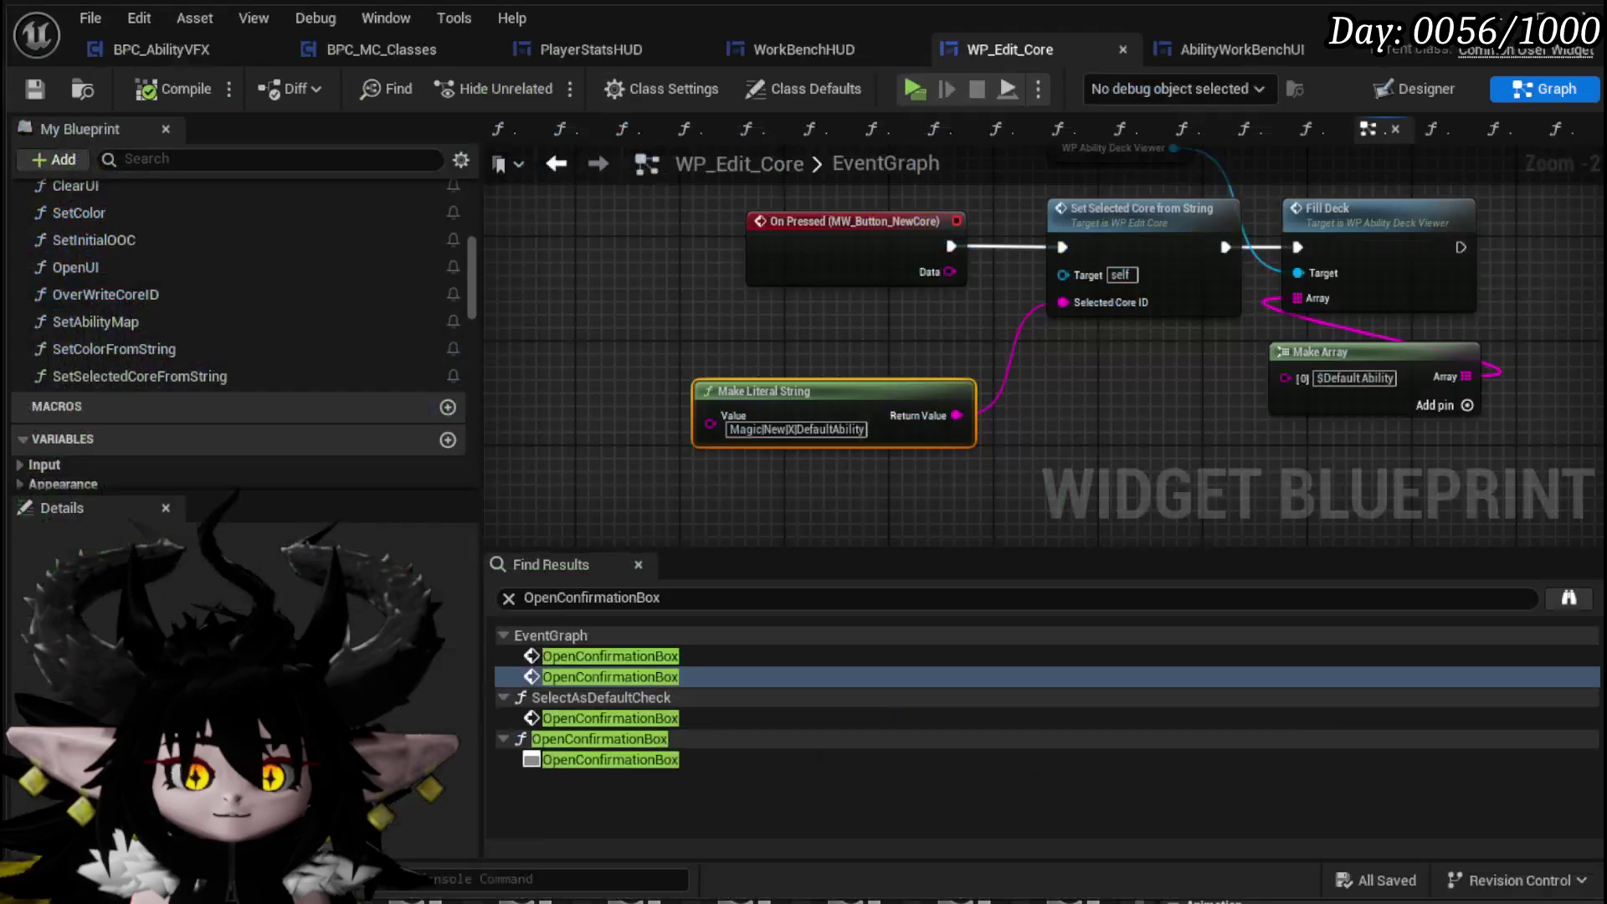
double_click(786, 434)
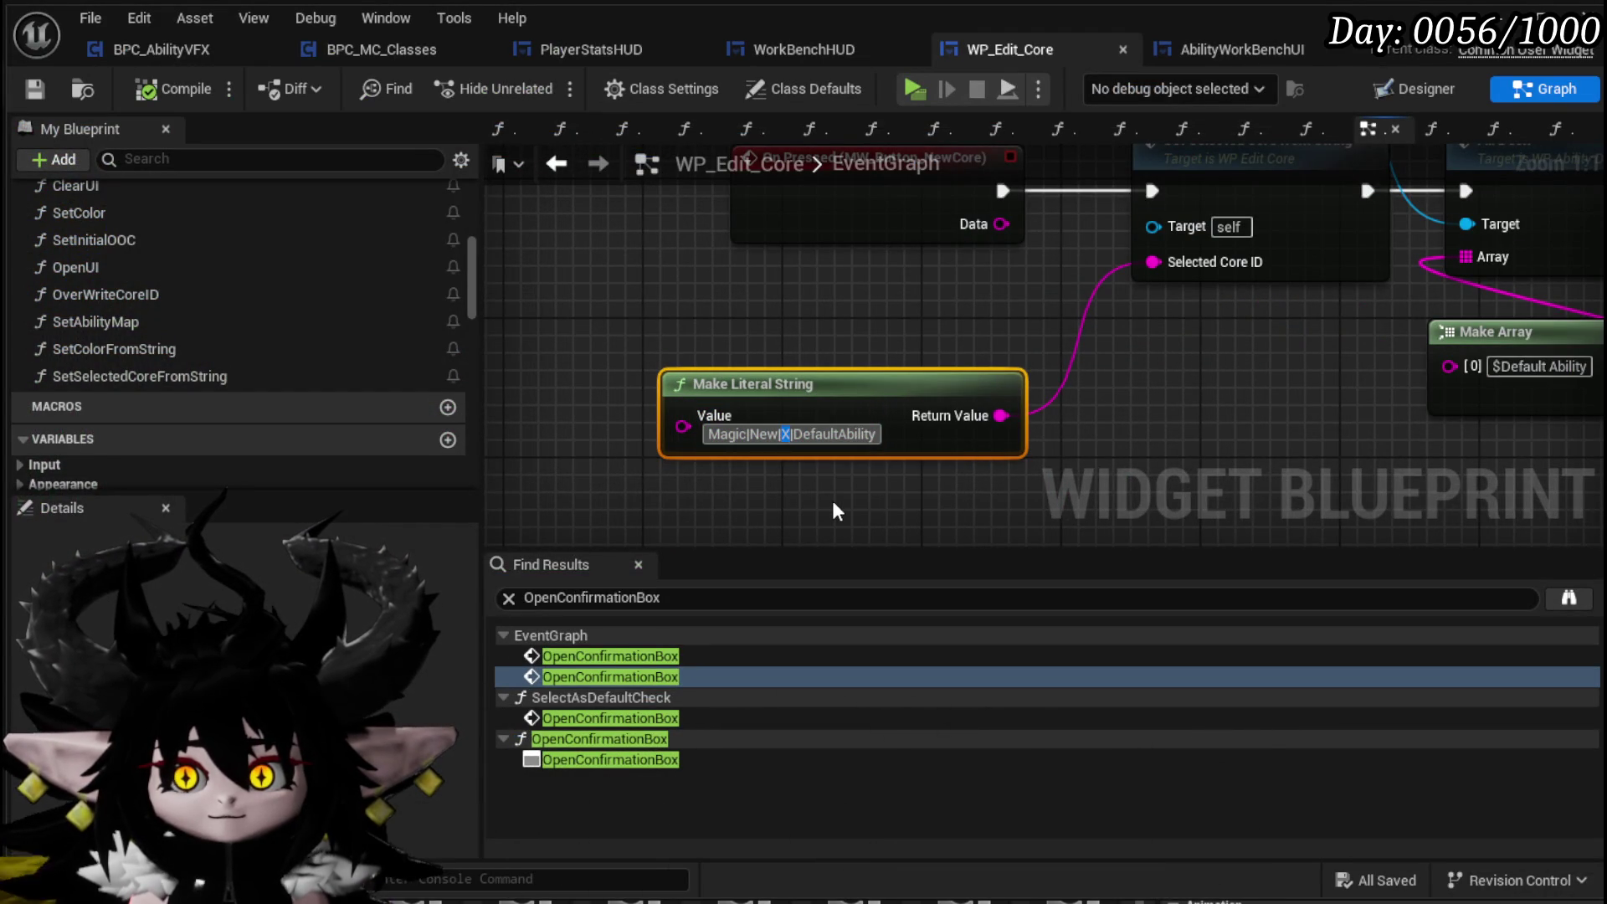
type("001")
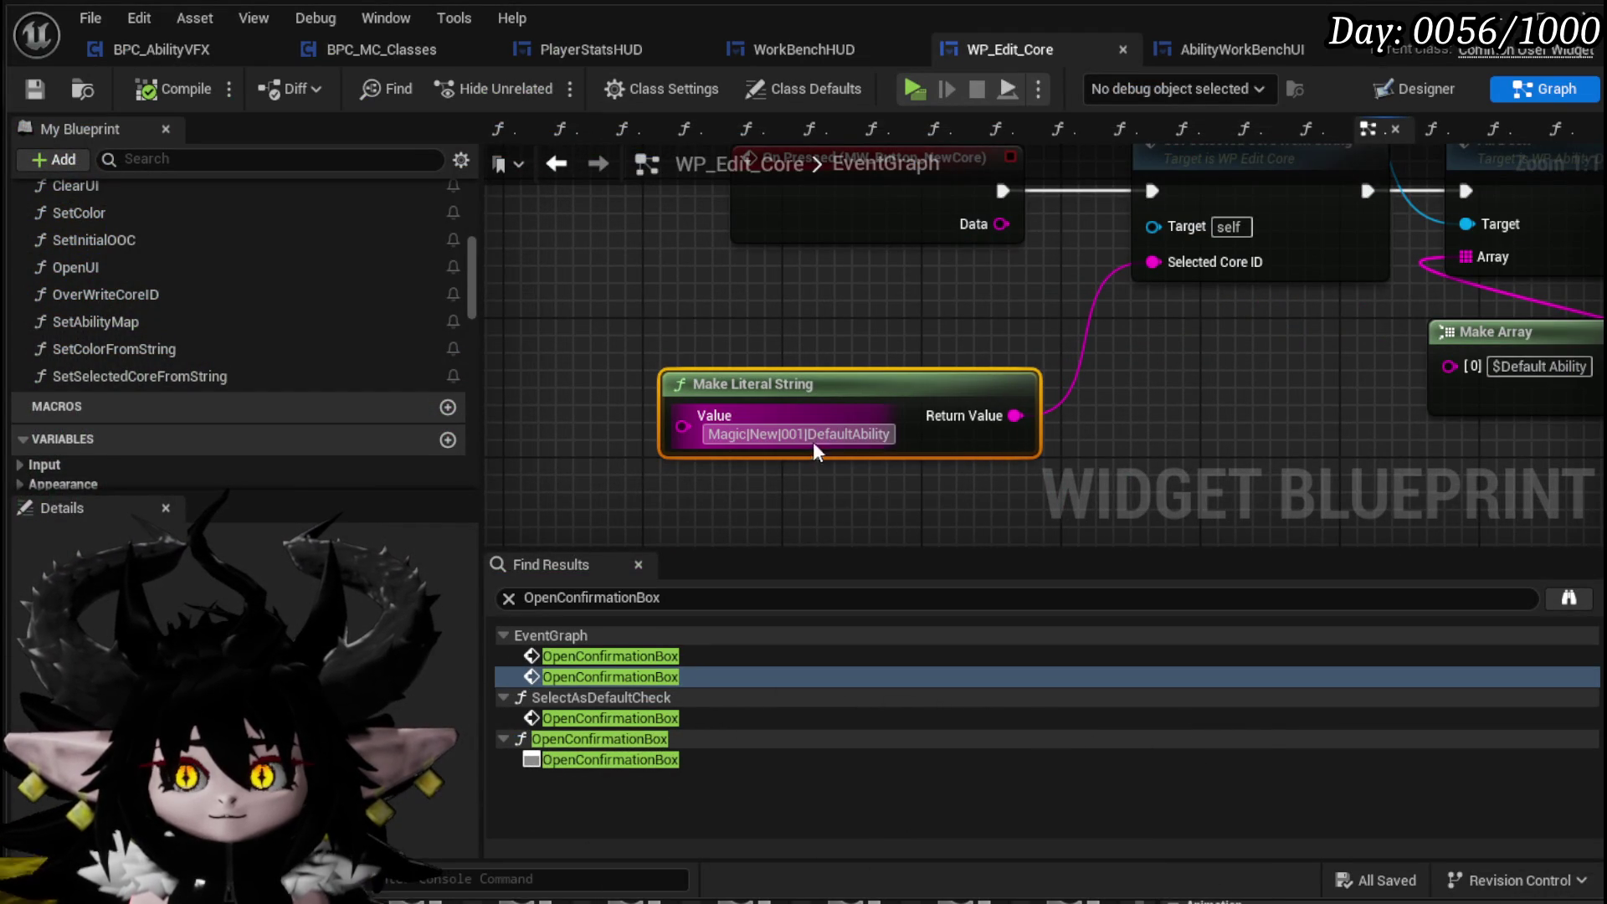
Inspect the SetSelectedCoreFromString and SetInitialData graphs and their GET nodes, then save
left_click_drag(1242, 215, 1070, 290)
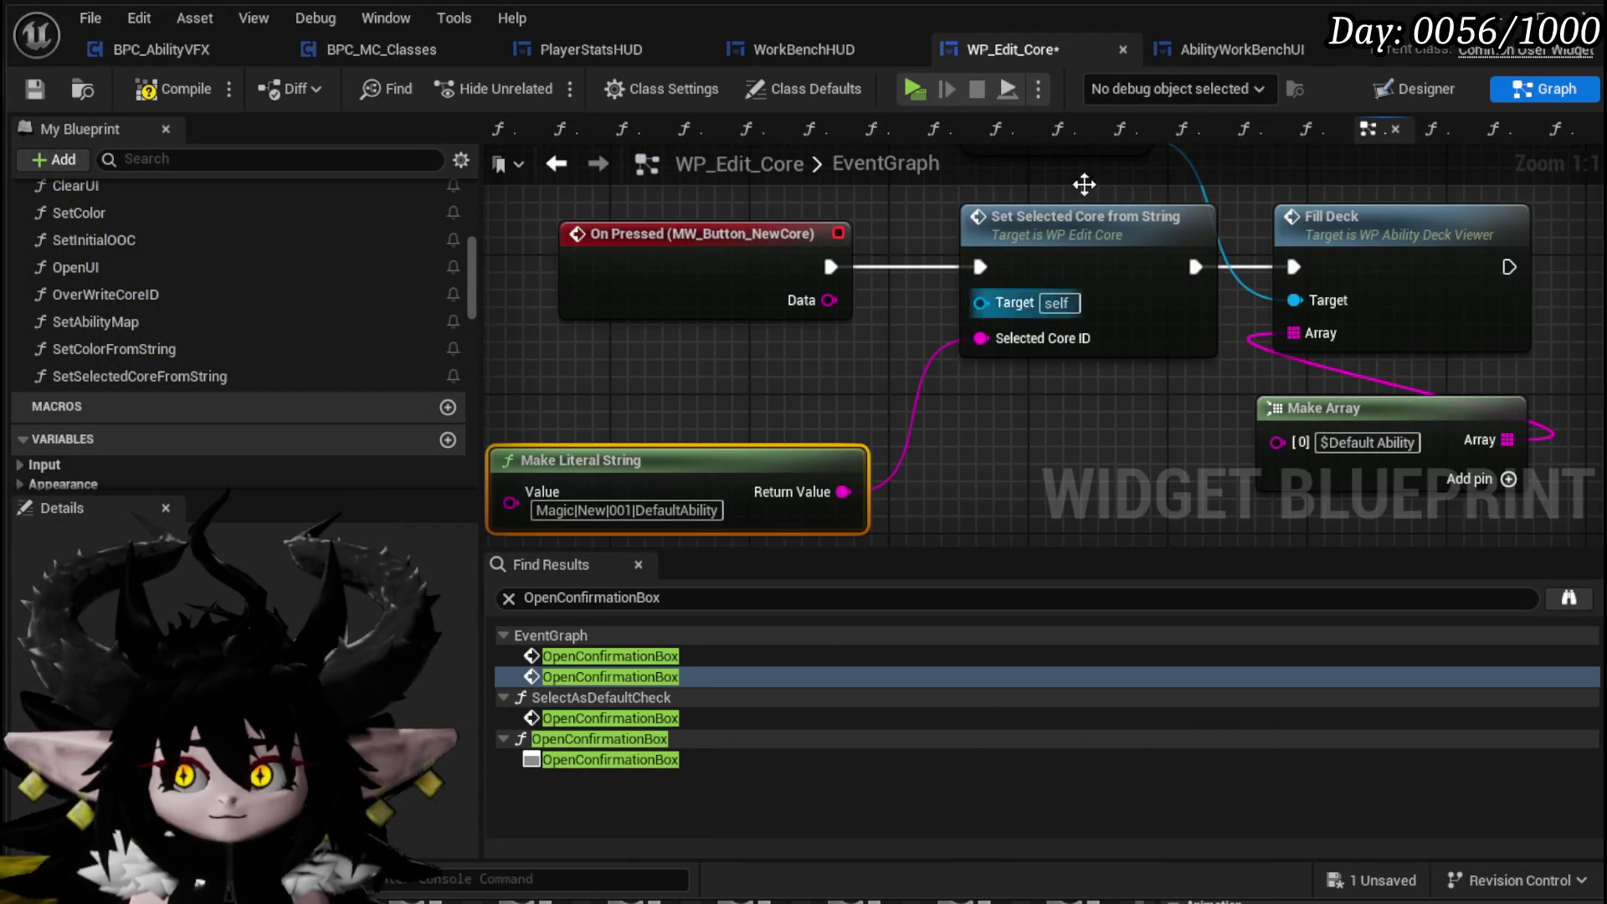
double_click(1070, 216)
left_click_drag(942, 423, 751, 400)
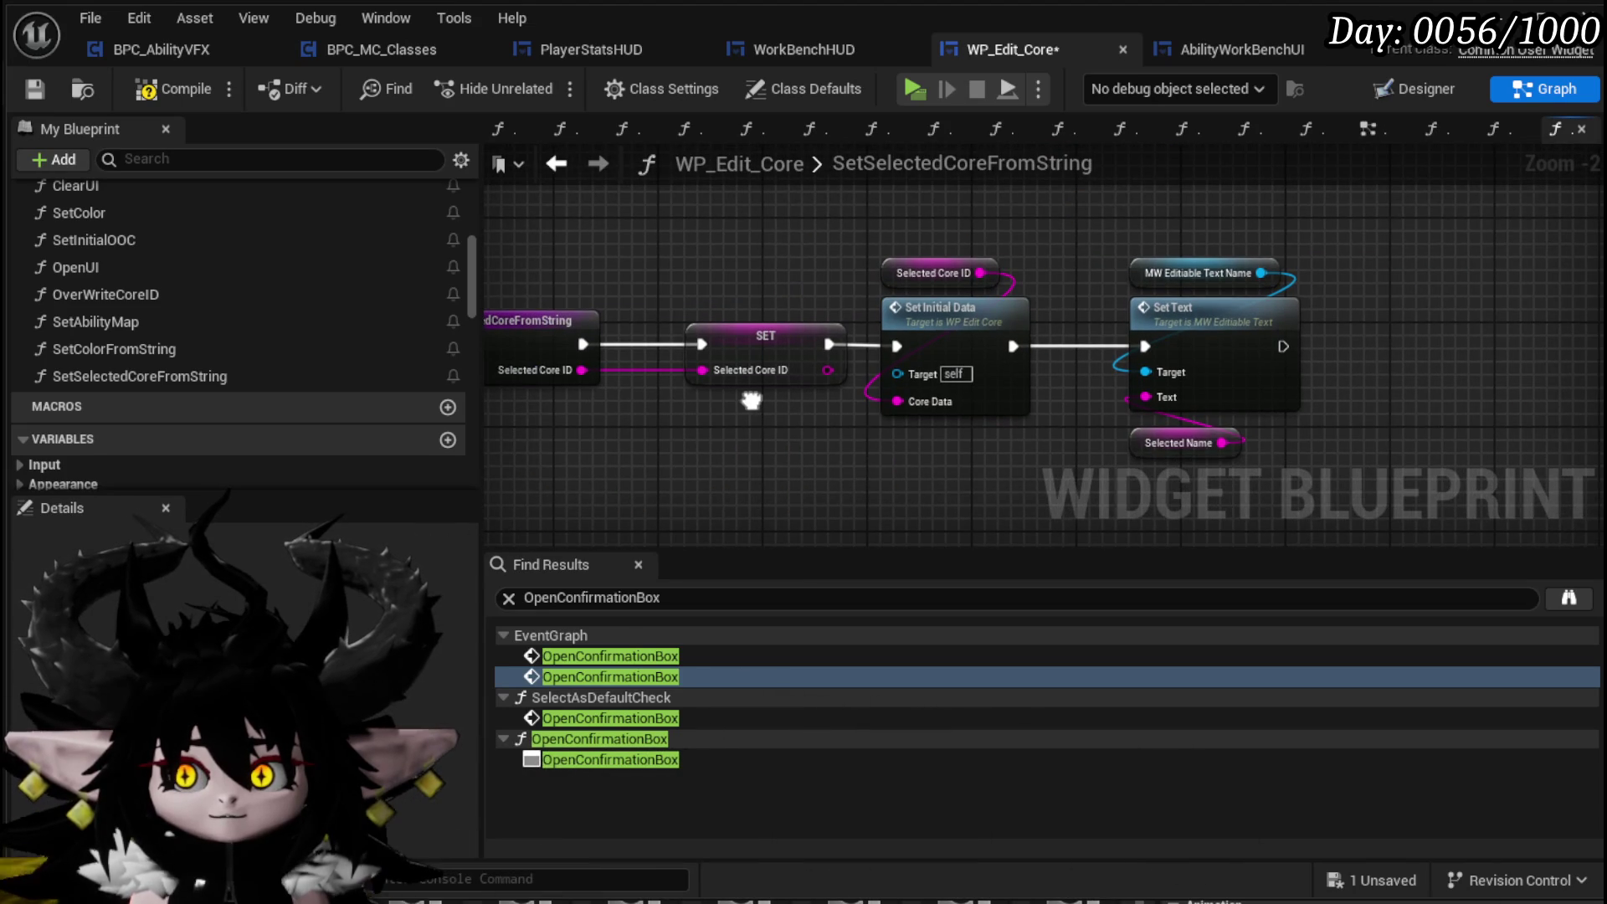
double_click(894, 327)
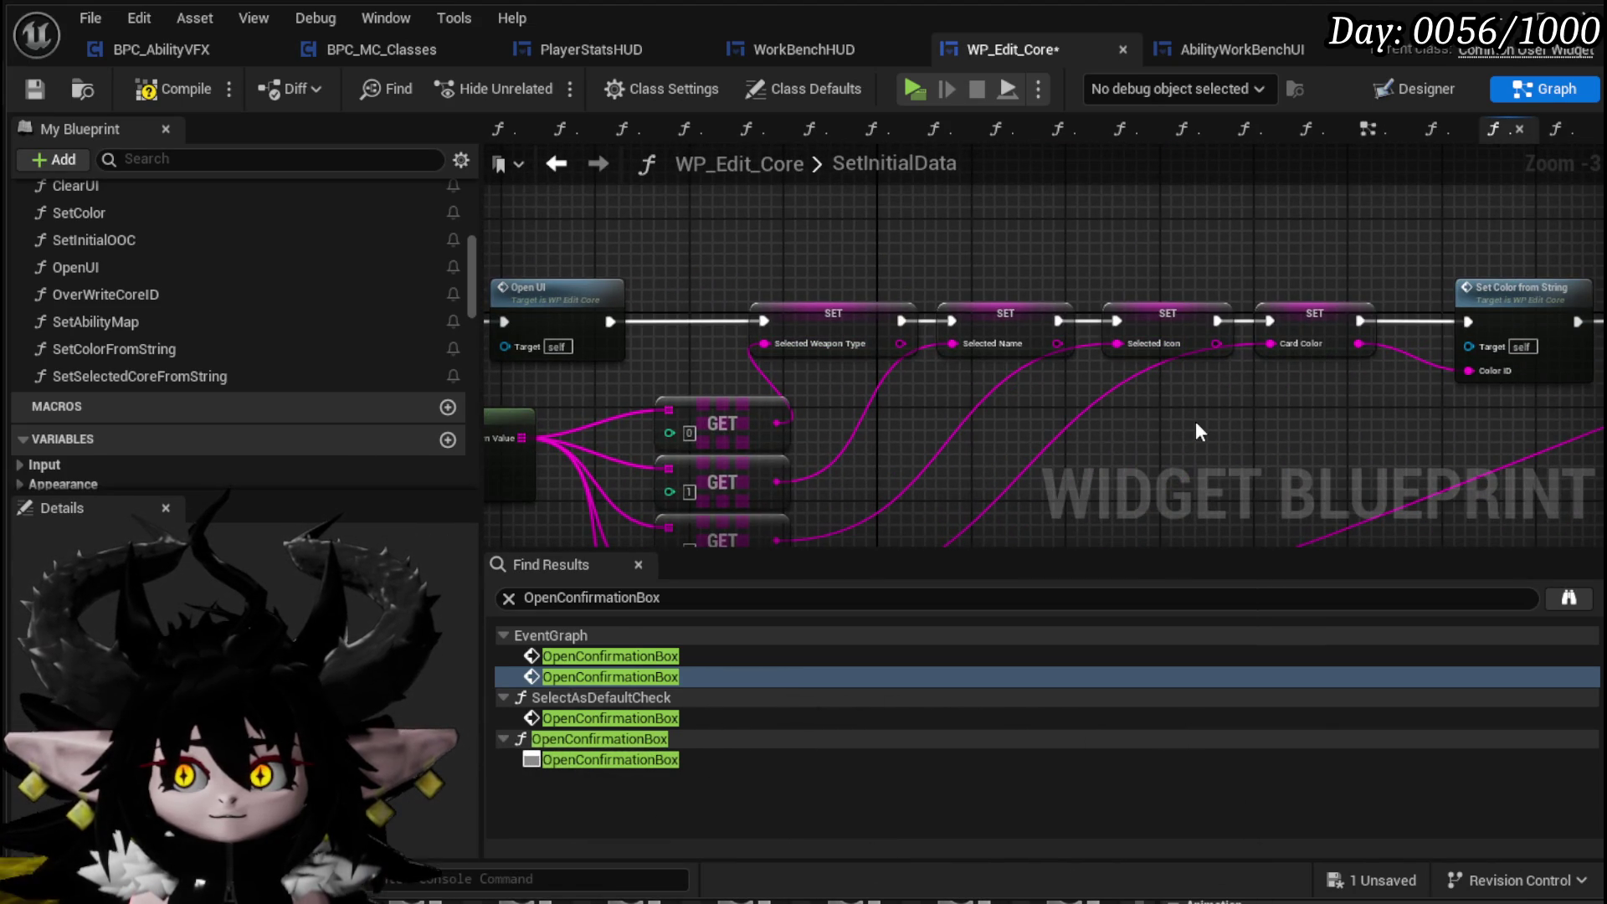
left_click(1168, 314)
left_click_drag(1074, 424, 1052, 373)
left_click(717, 476)
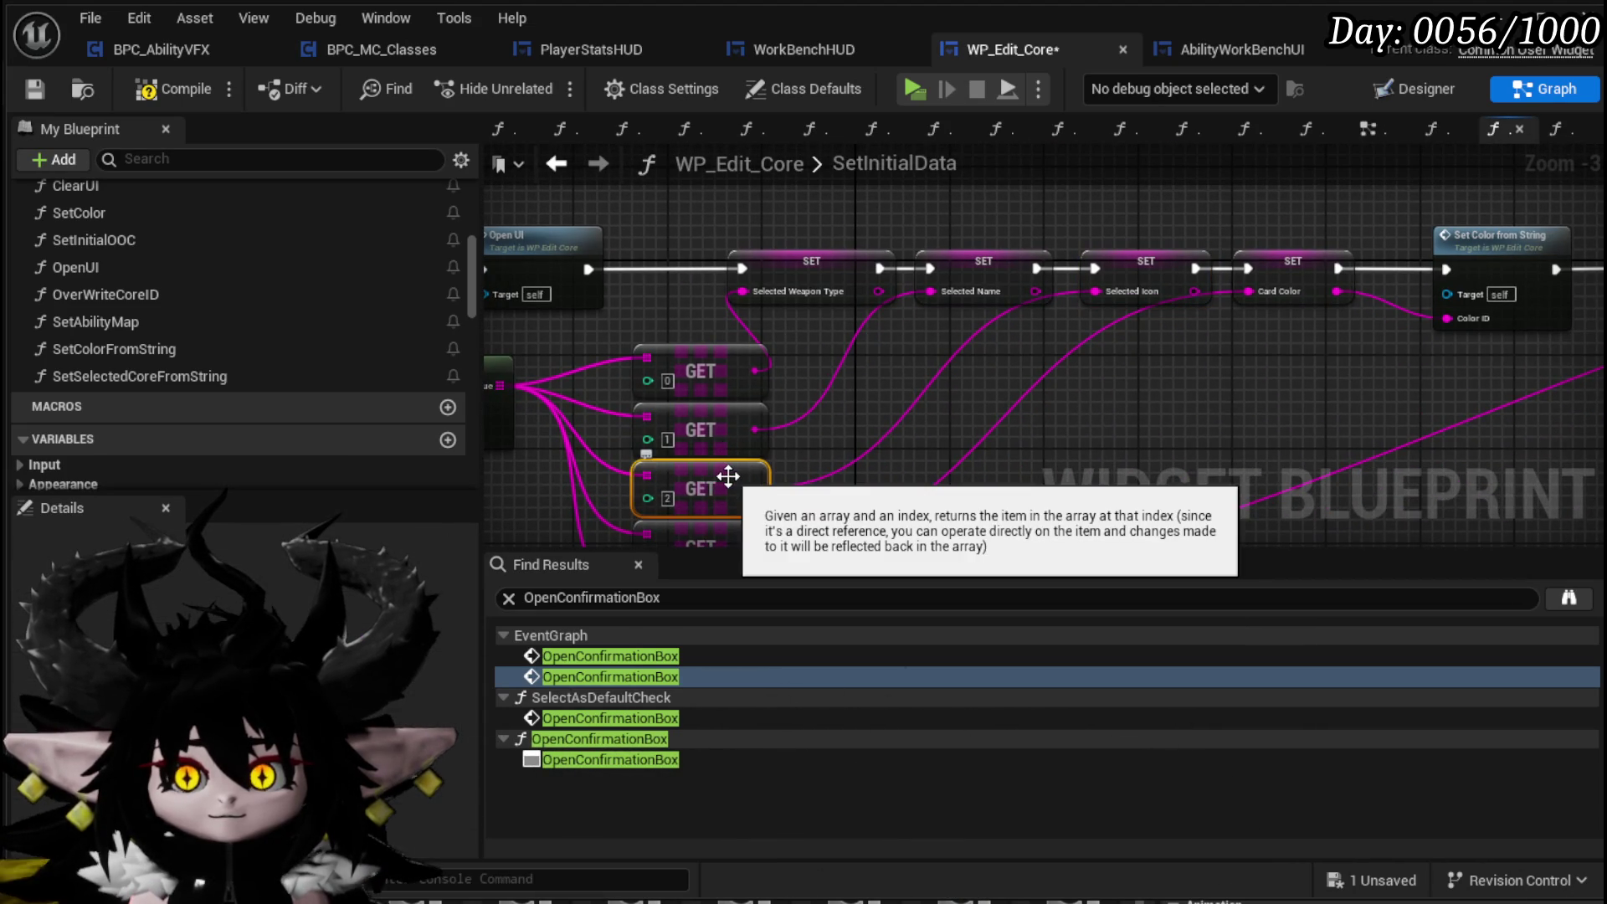
mouse_move(894, 473)
left_mouse_down()
mouse_move(883, 326)
mouse_move(877, 377)
mouse_move(784, 530)
left_mouse_up()
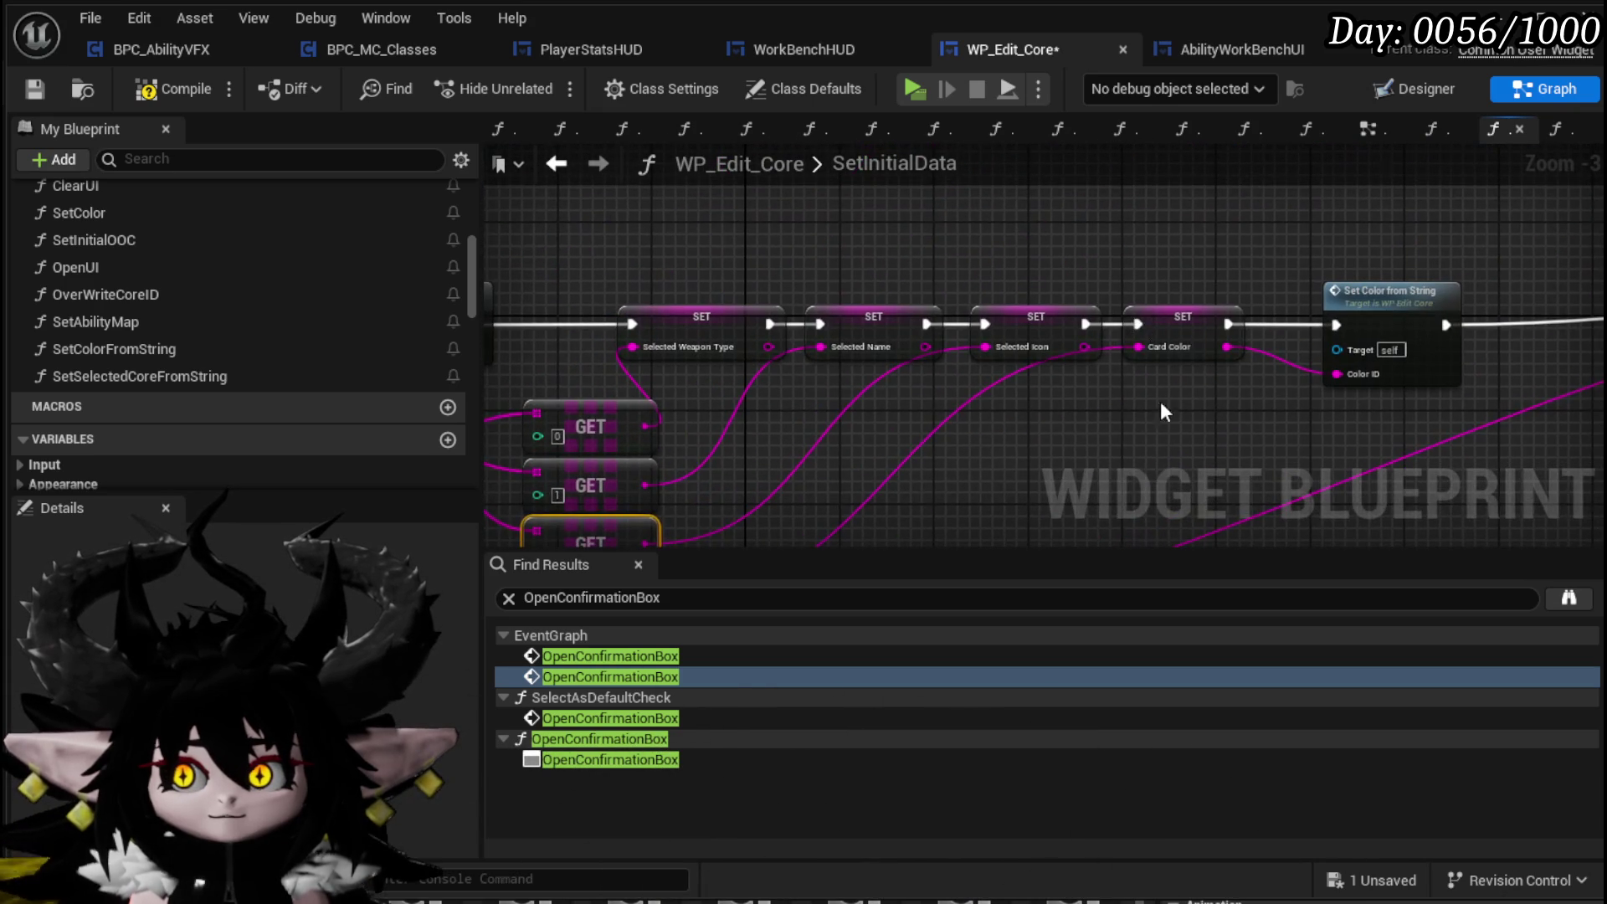
left_click_drag(1162, 368, 1242, 220)
left_click(670, 500)
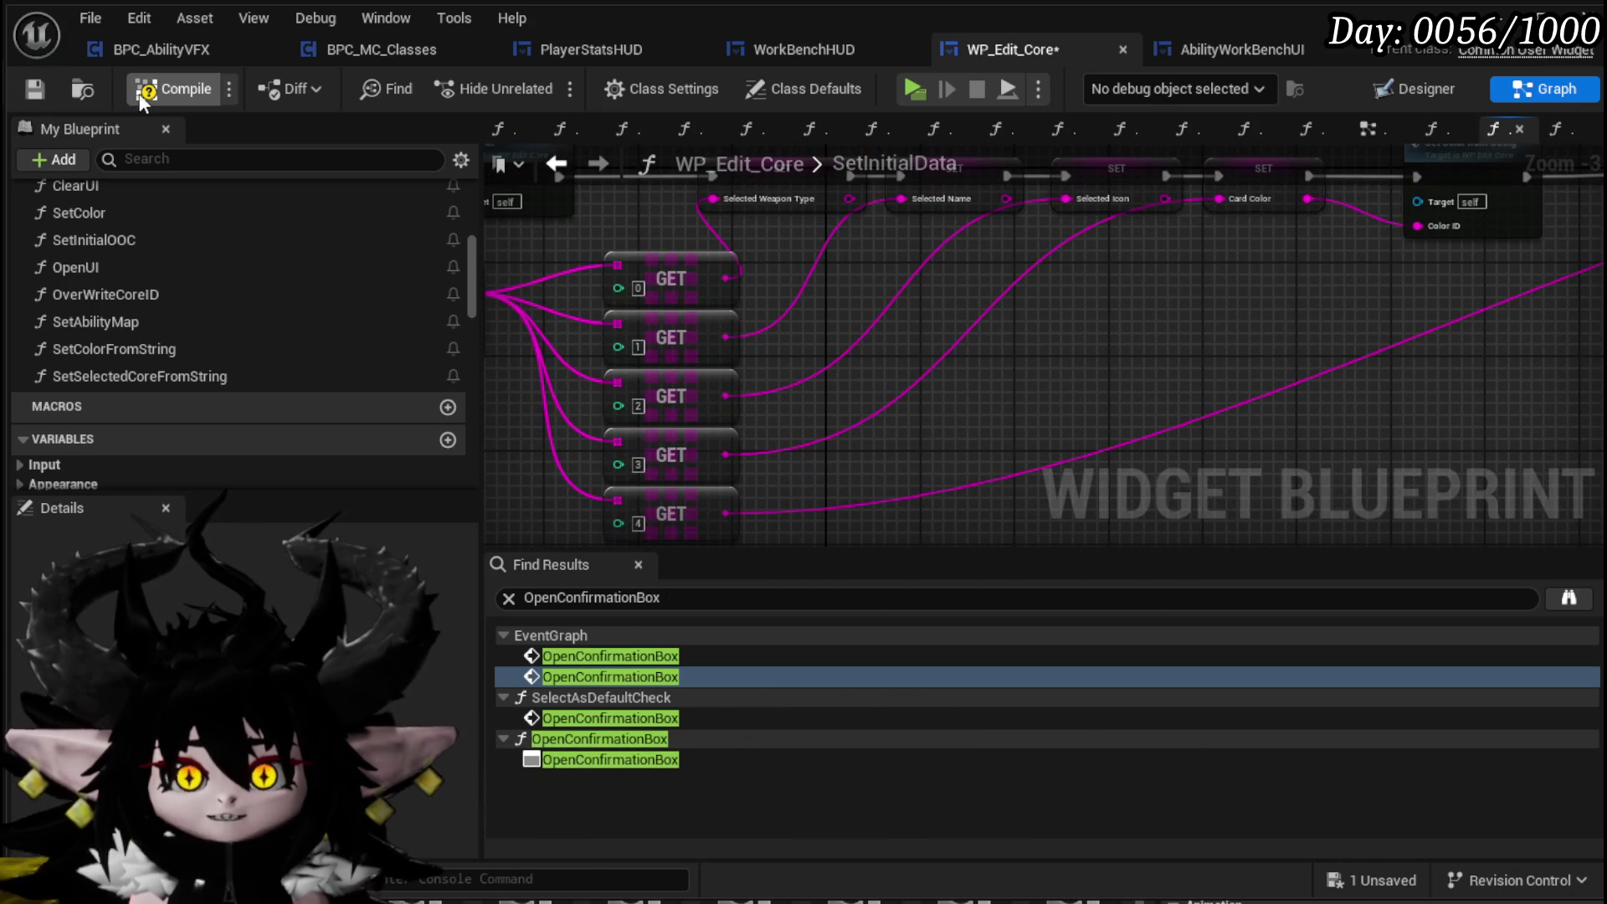
left_click(44, 87)
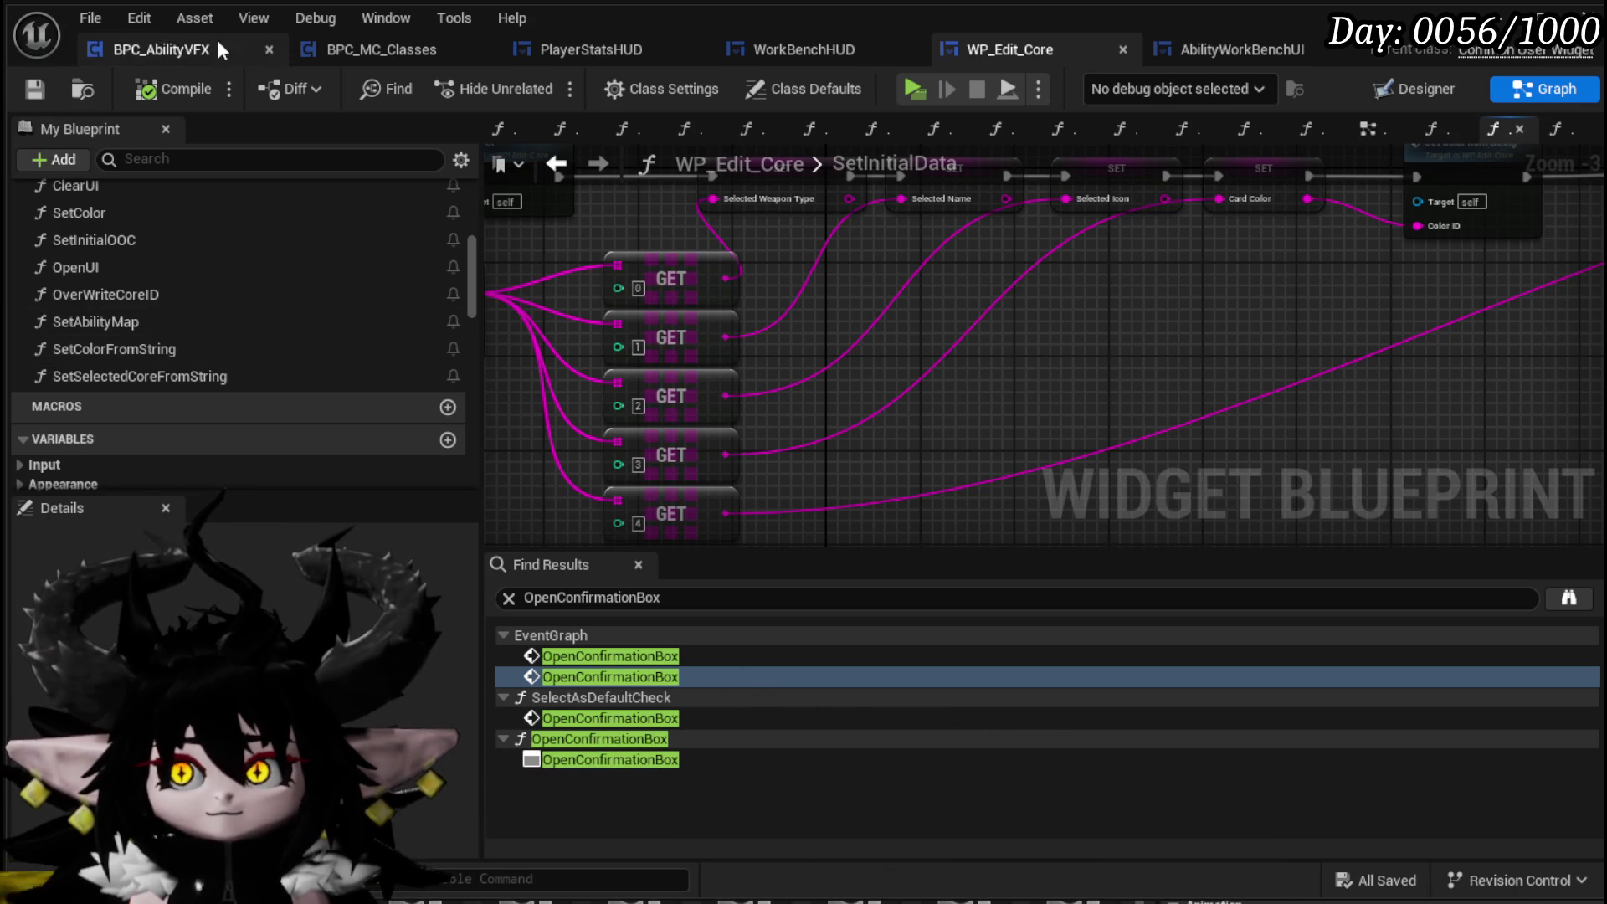
Append '|DefaultAbility' to the EventGraph literal string, then compile and save WP_Edit_Core
left_click(1373, 132)
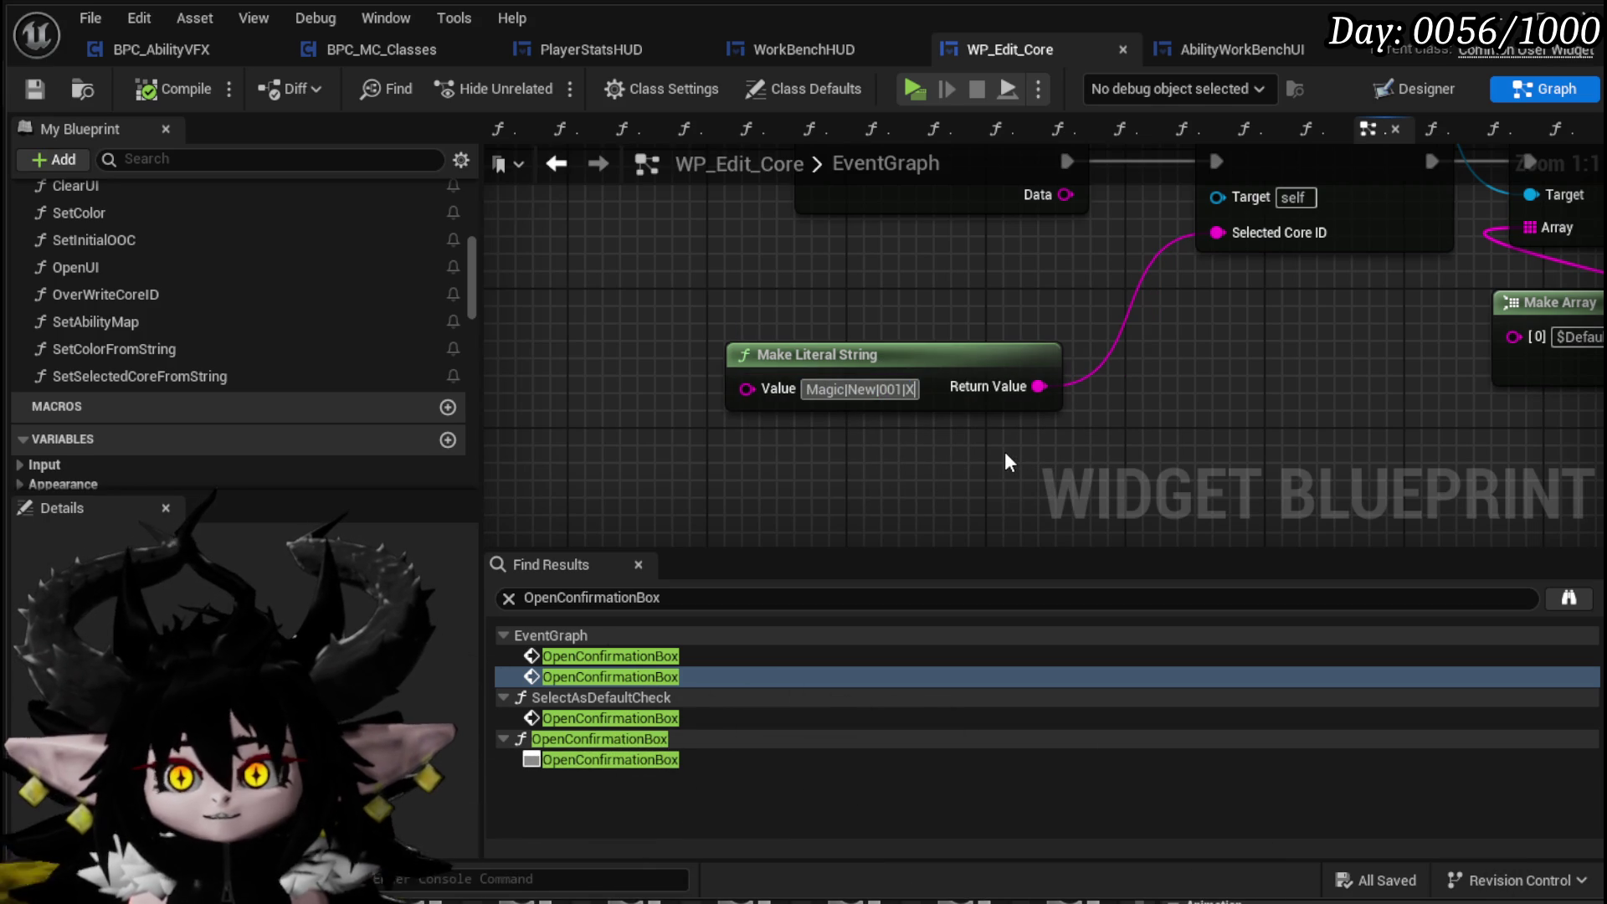
type("|")
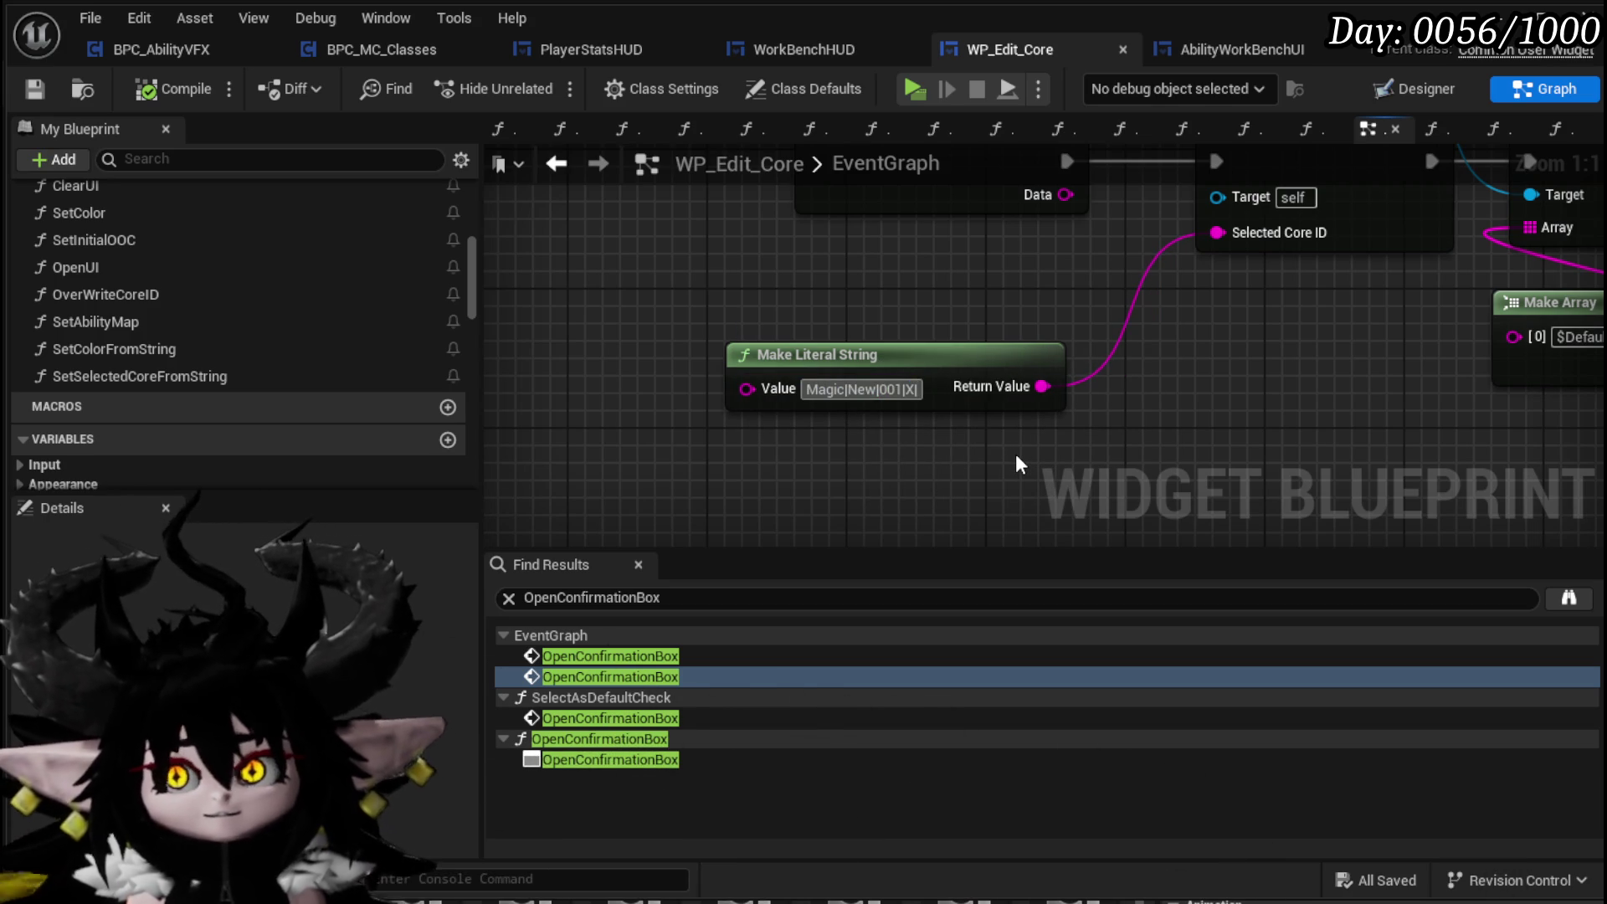
type("DefaultAbility")
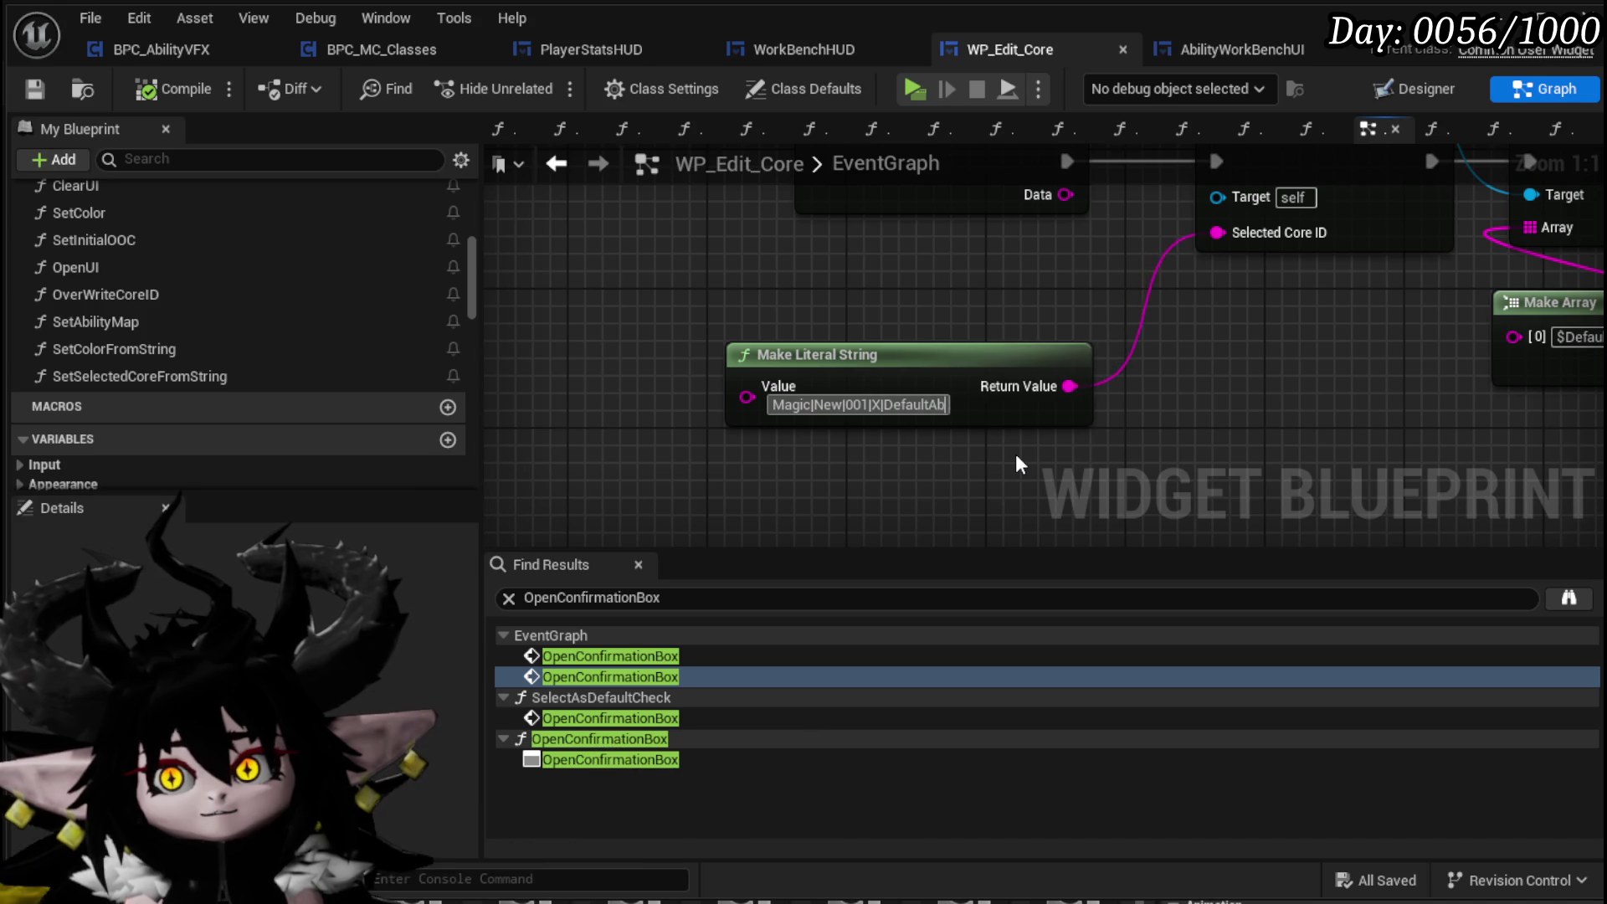
key("Return")
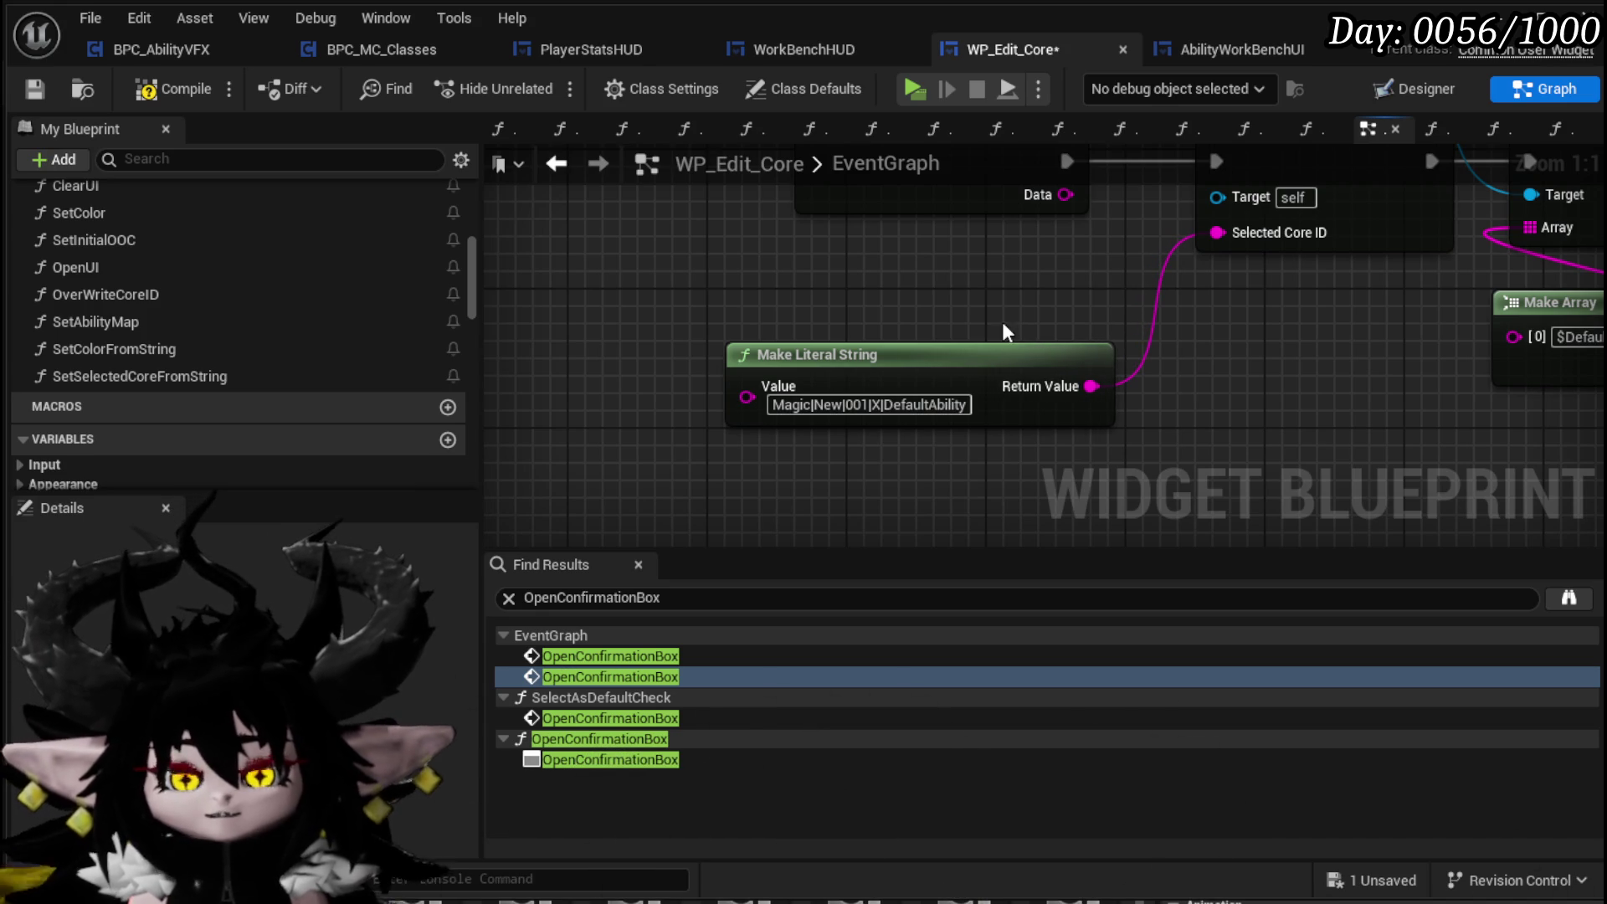
left_click(127, 93)
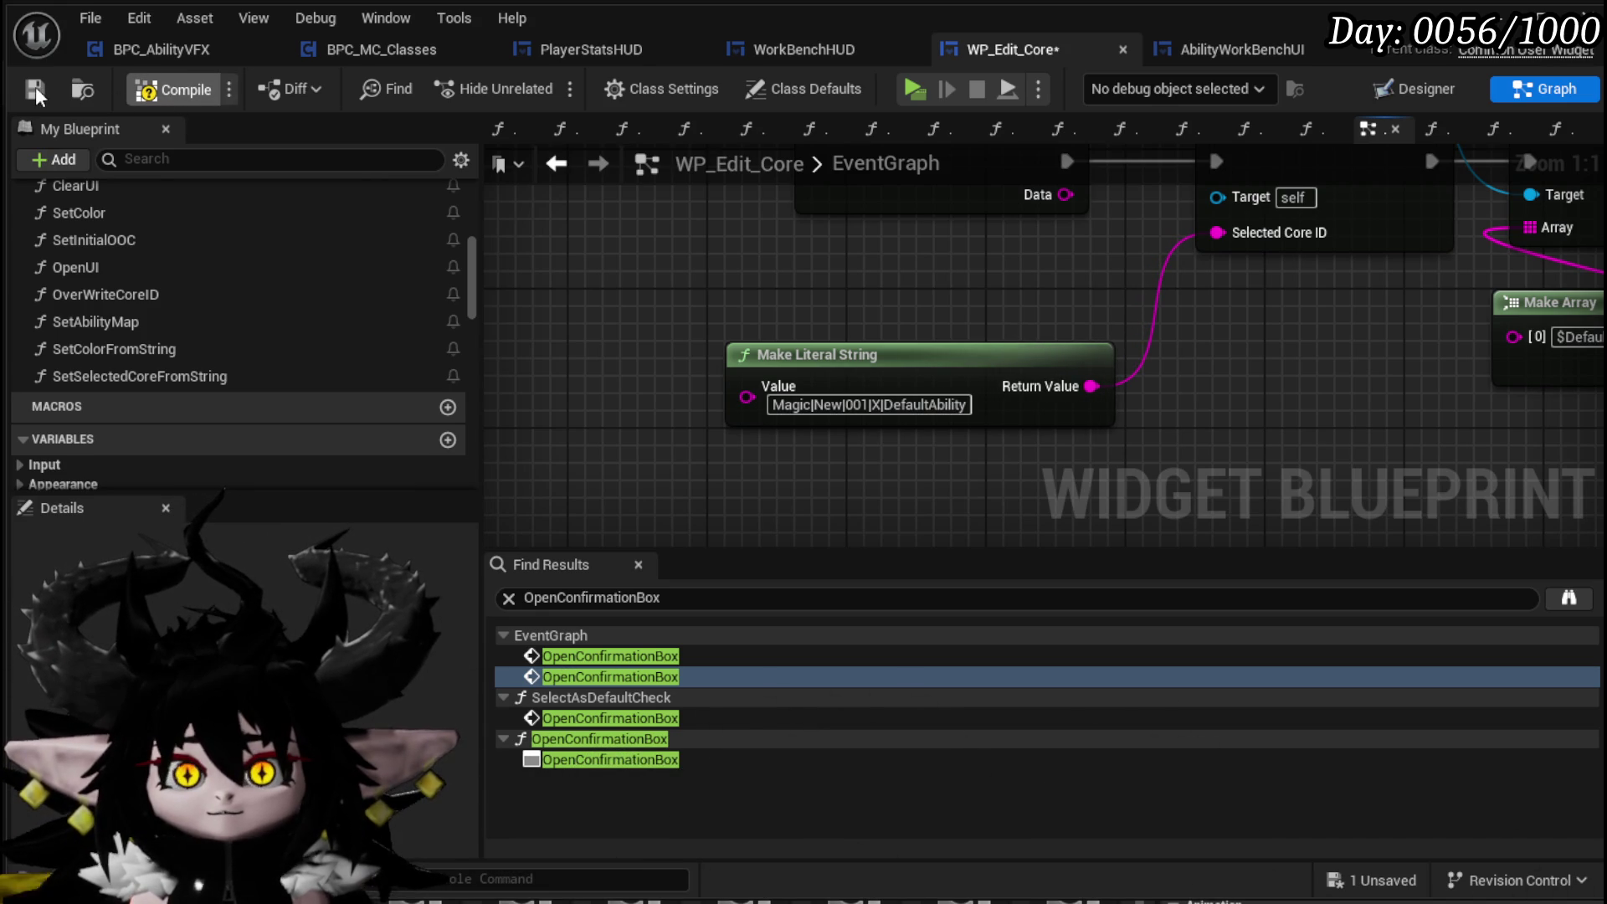
left_click(39, 87)
mouse_move(981, 285)
left_mouse_down()
mouse_move(678, 288)
mouse_move(769, 292)
left_mouse_up()
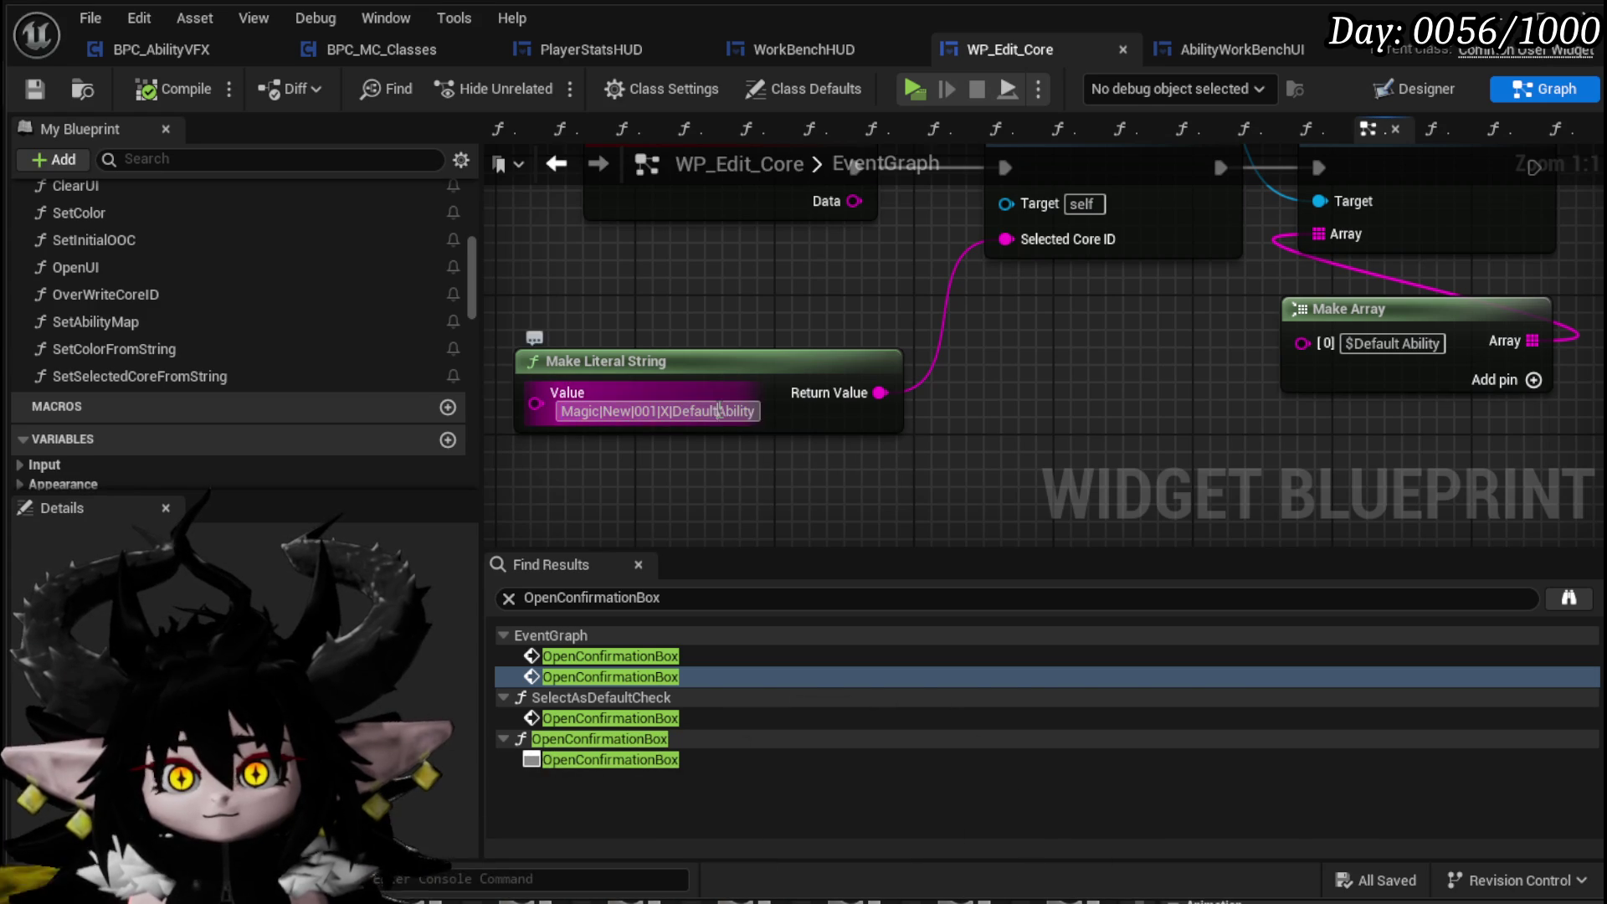
left_click(29, 83)
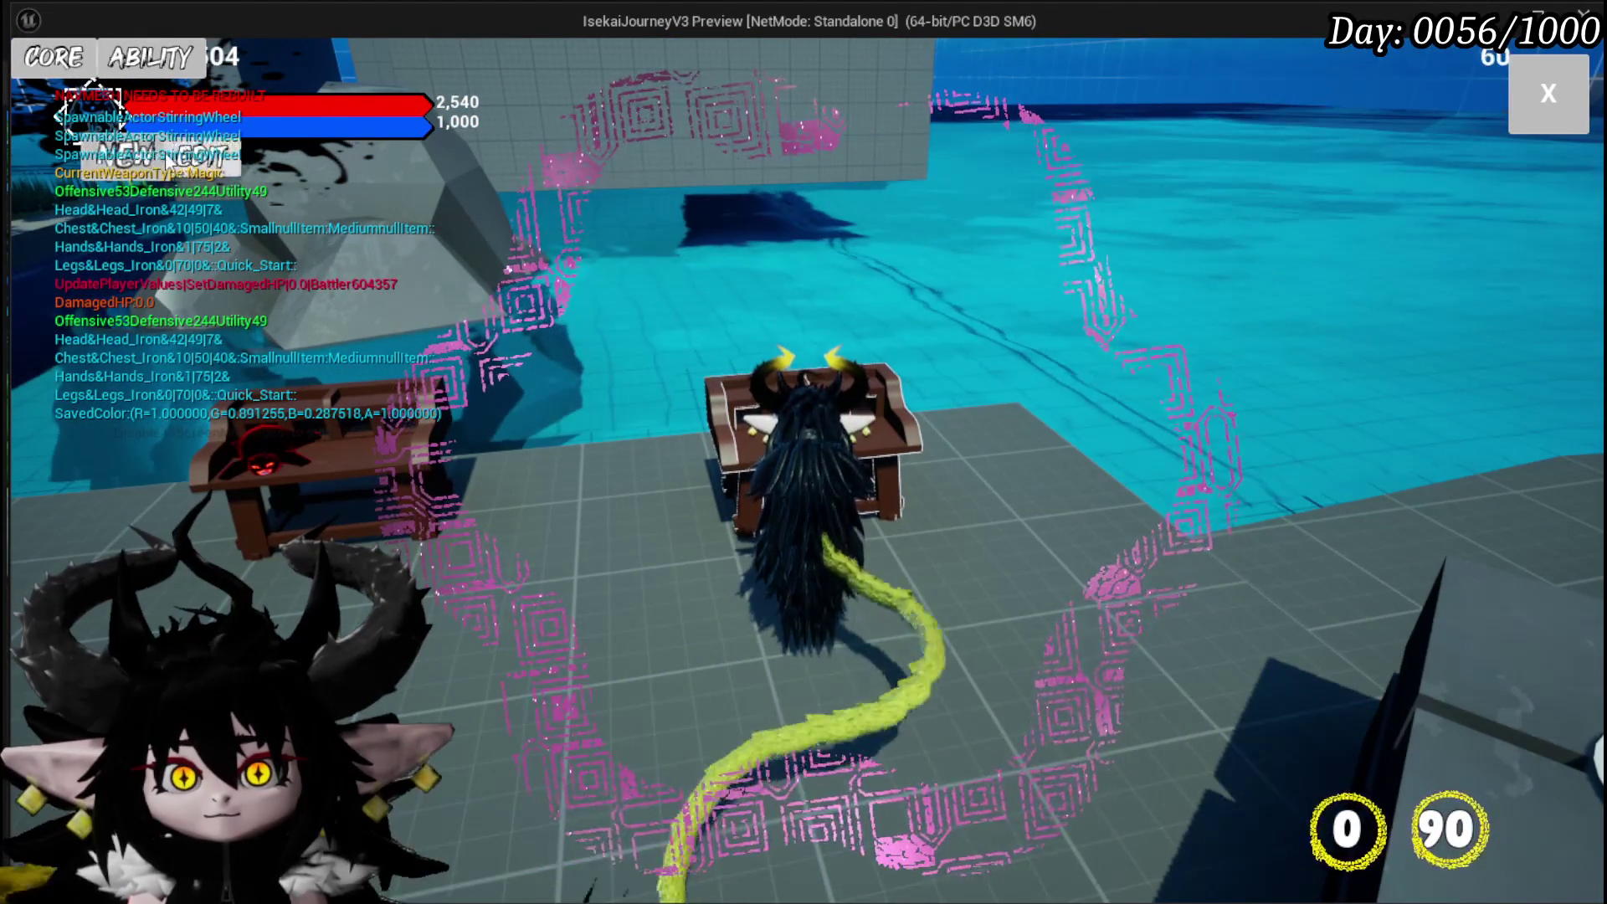
Load the Test_Loadout core from the saved-core list and check it in the equipment menu
left_click(256, 164)
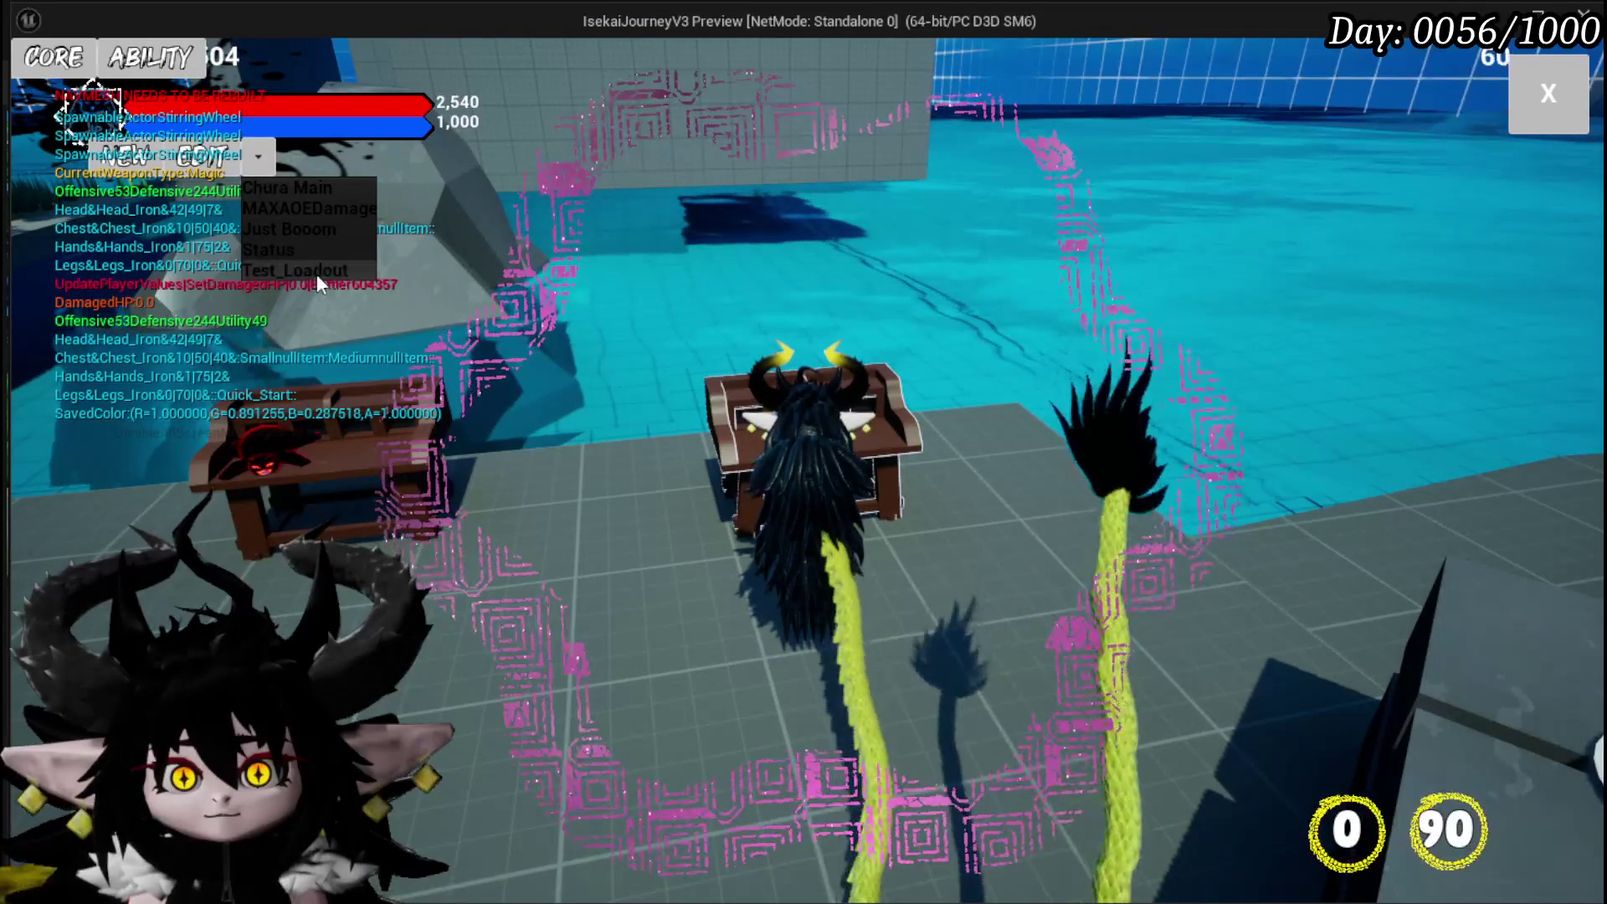
left_click(316, 273)
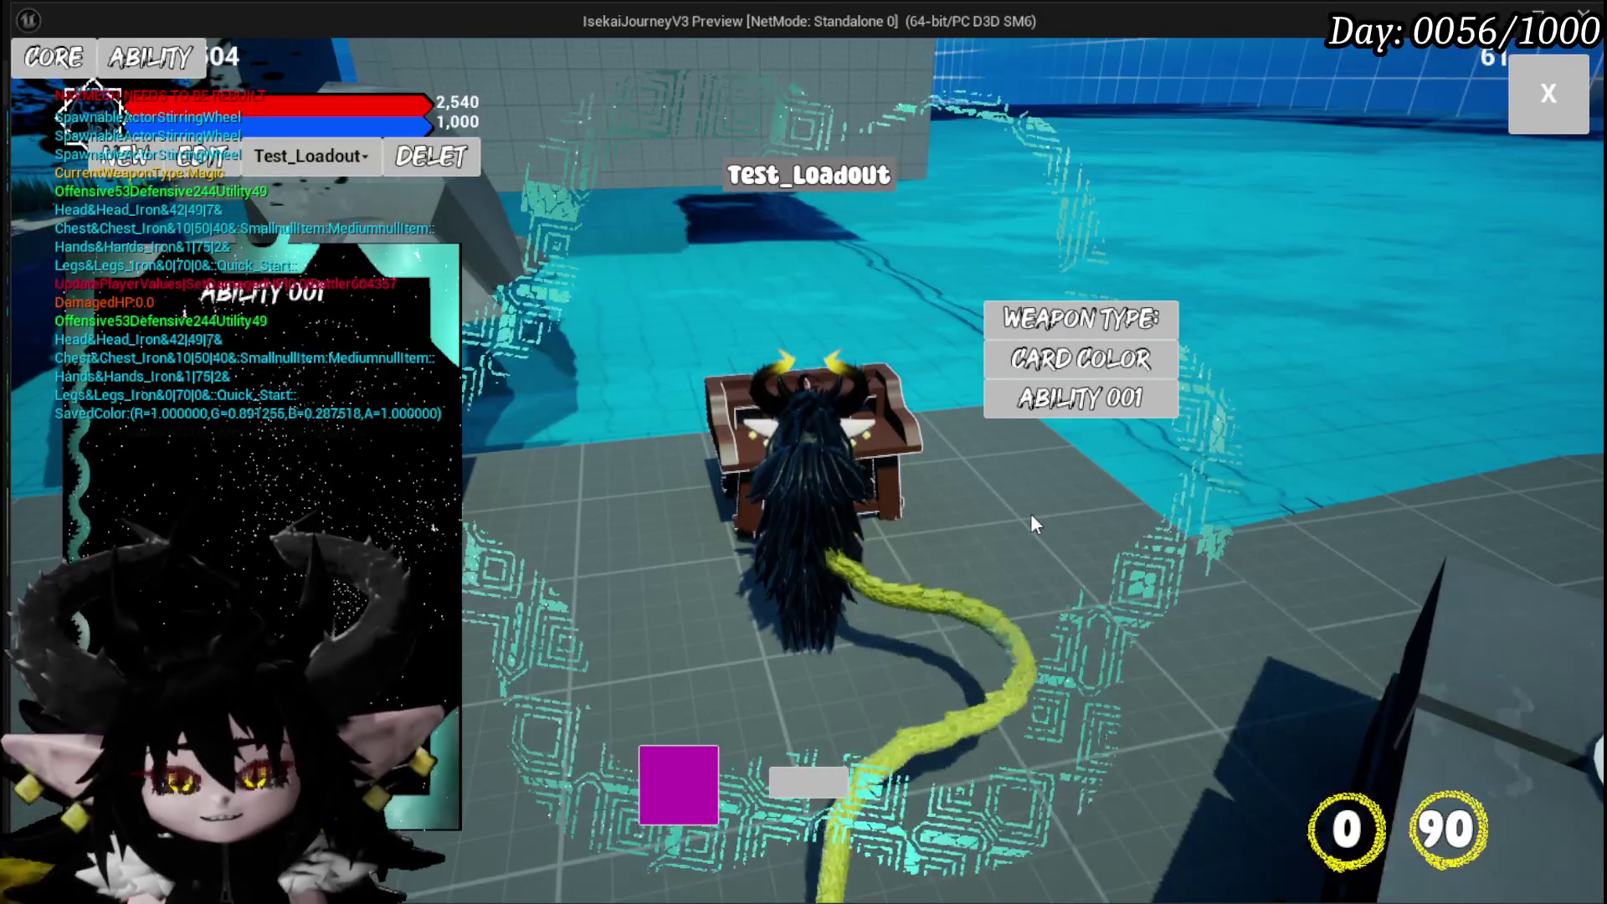
left_click(1549, 93)
key("Tab")
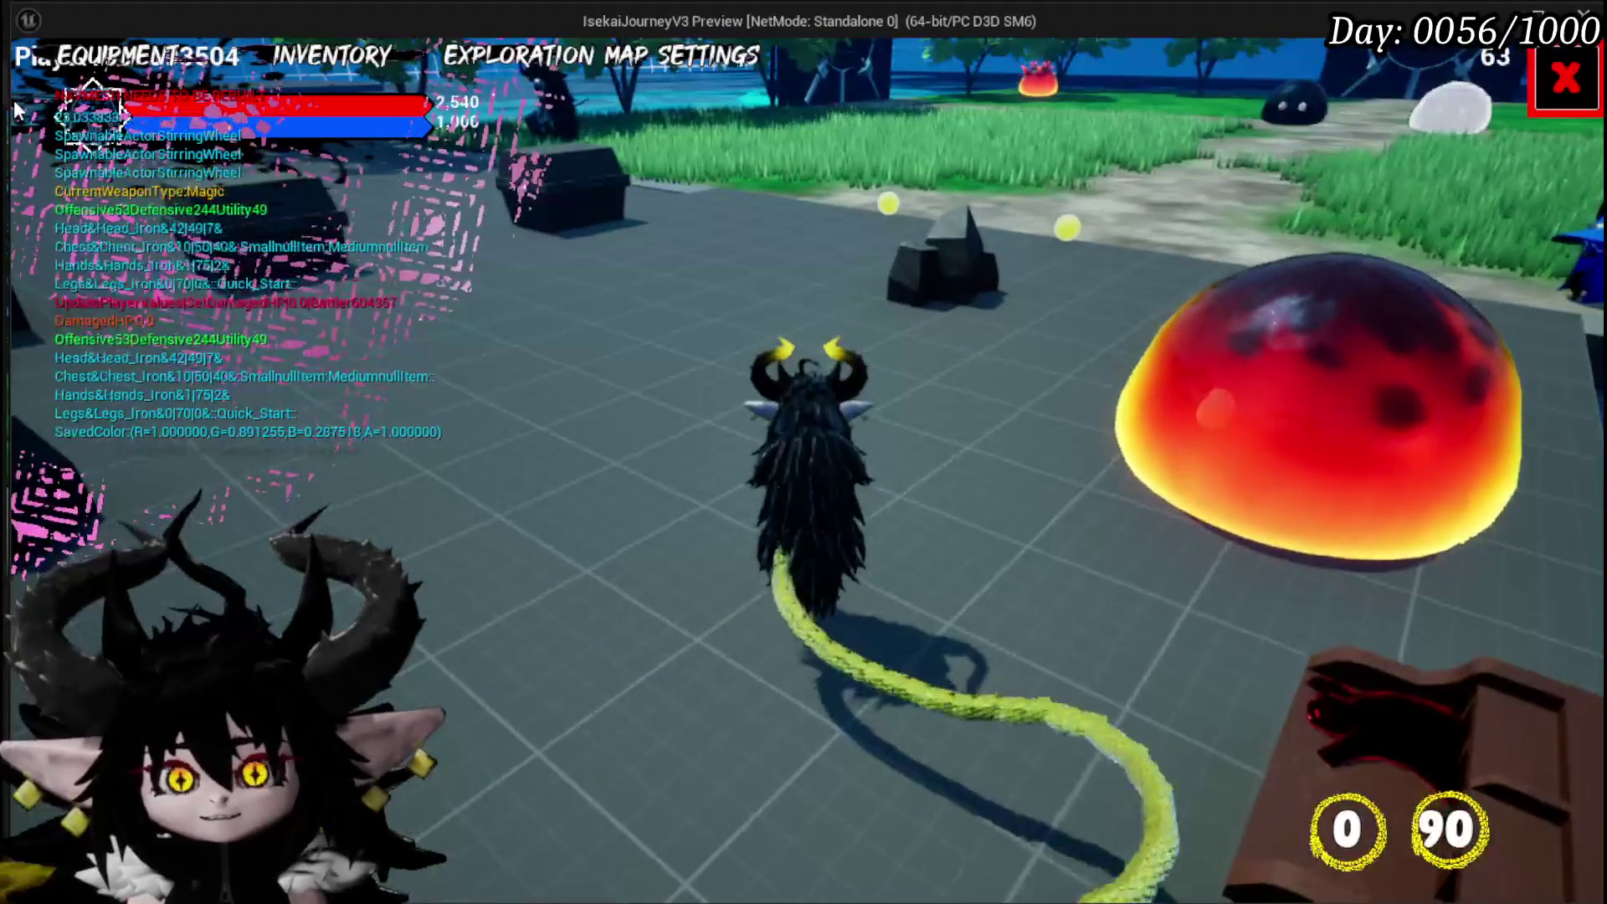
left_click(1181, 608)
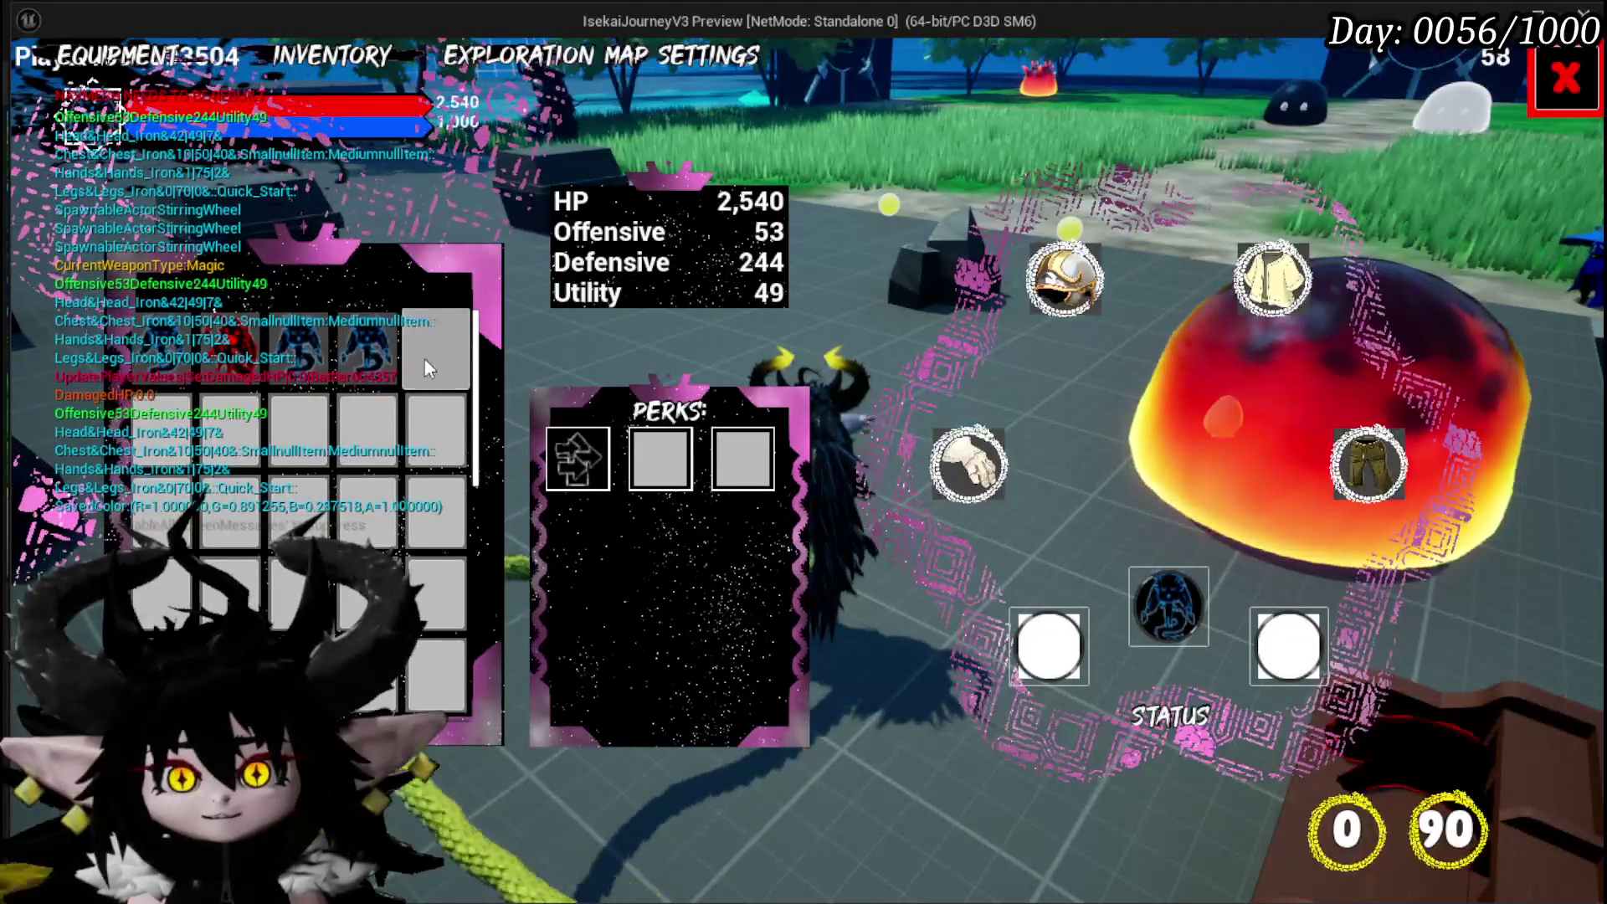
key("Tab")
Return to the workbench table and reselect the Test_Loadout core
key("e")
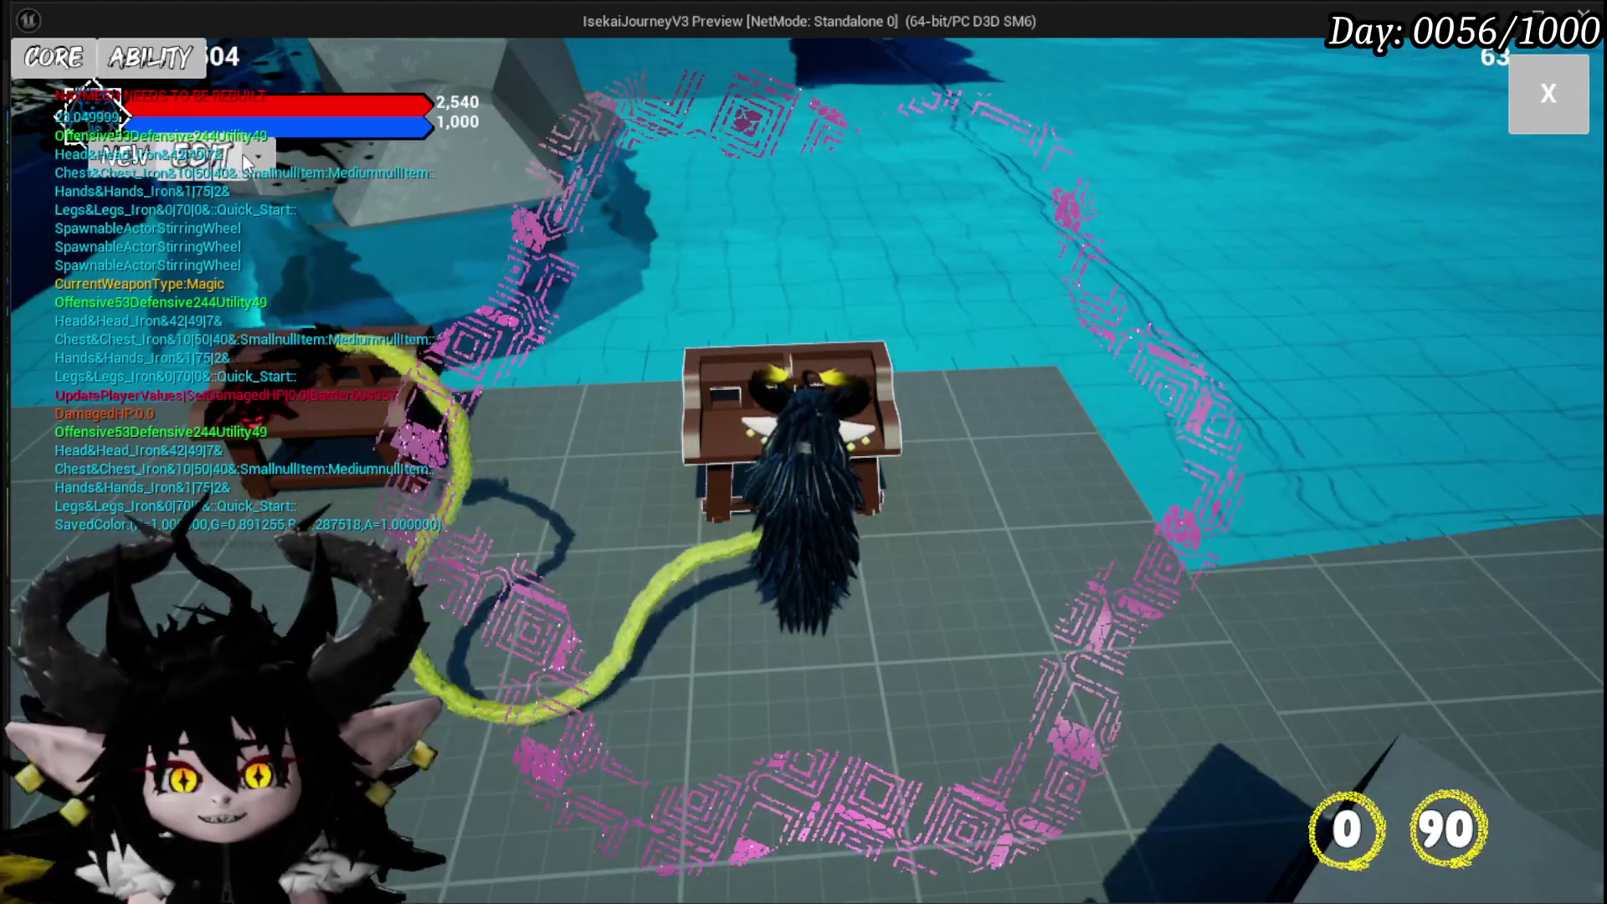
left_click(259, 156)
left_click(289, 266)
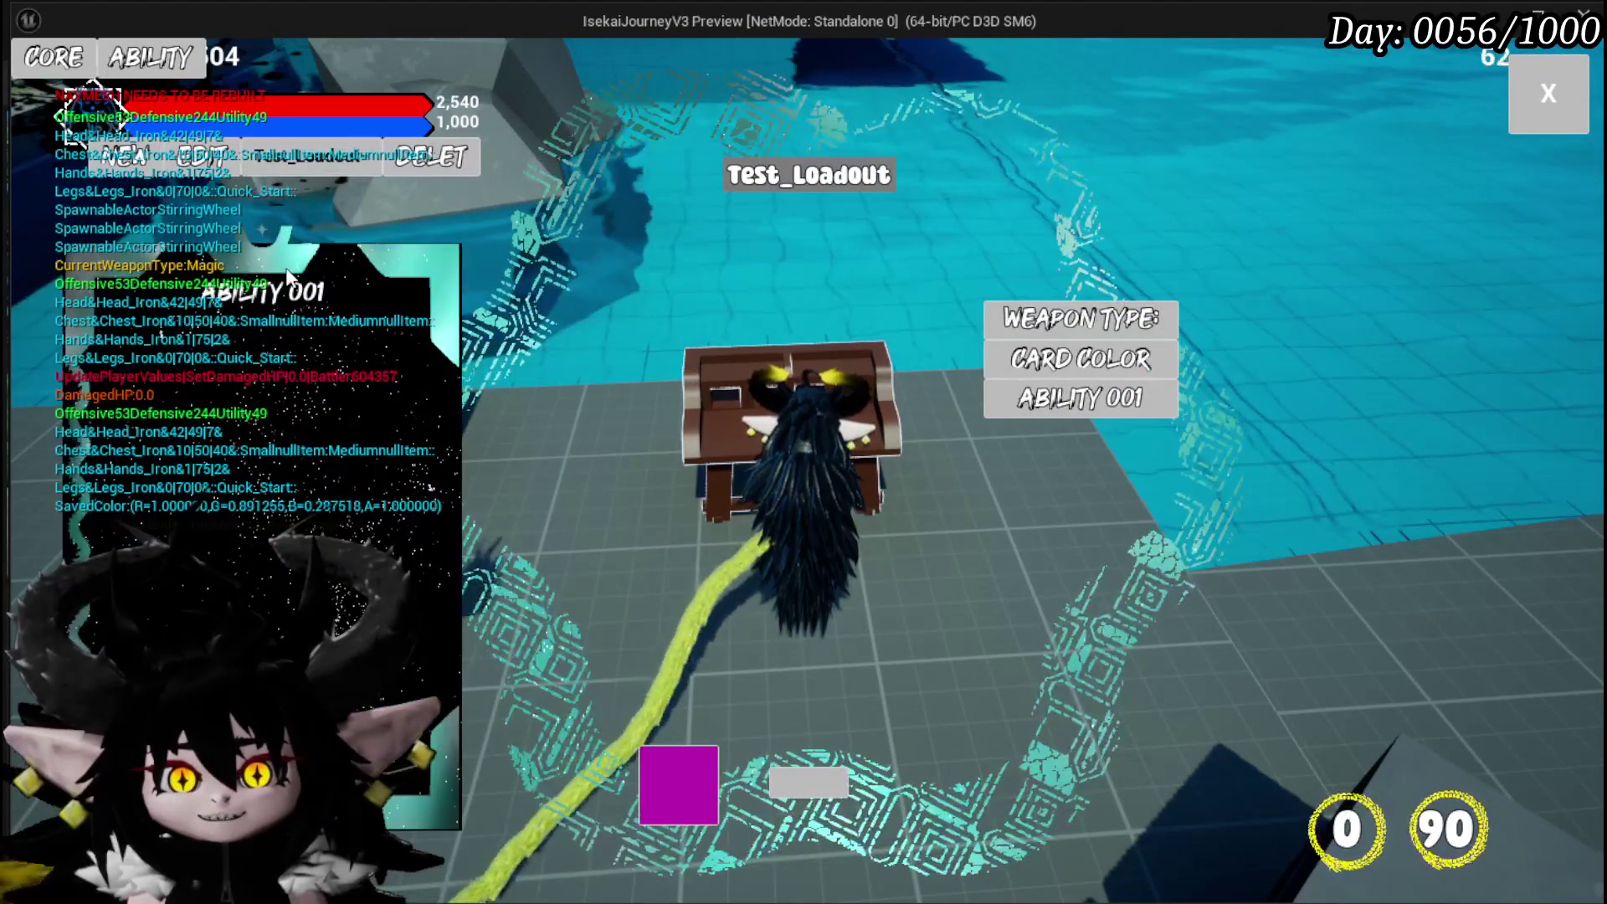
Delete Test_Loadout and save a new yellow core named 'Test' in its place
left_click(425, 156)
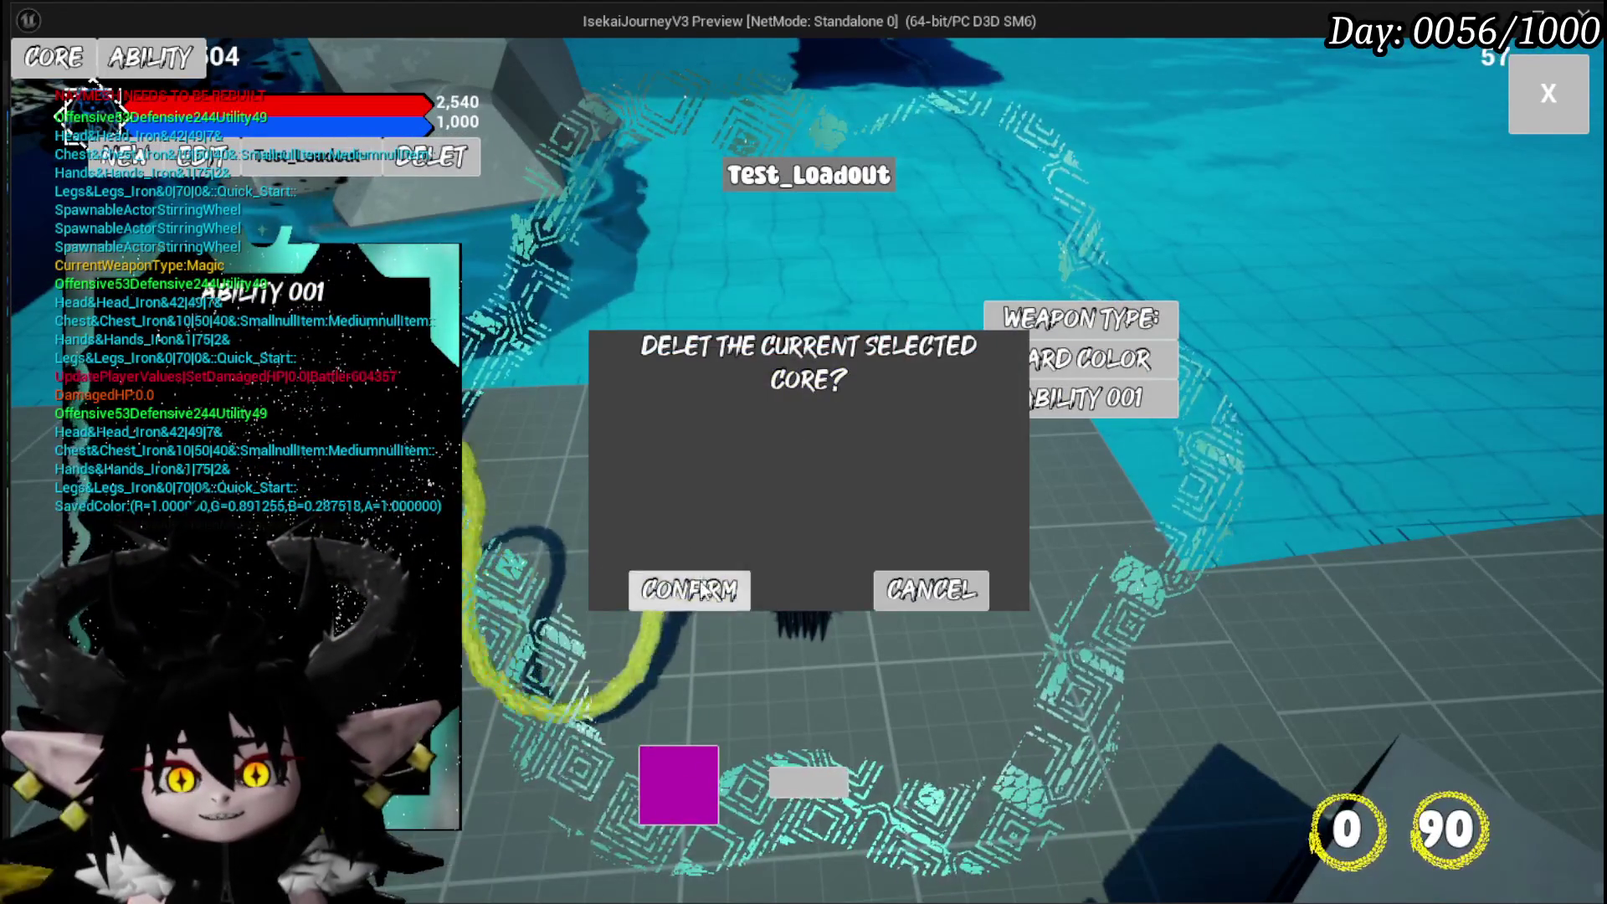
left_click(689, 590)
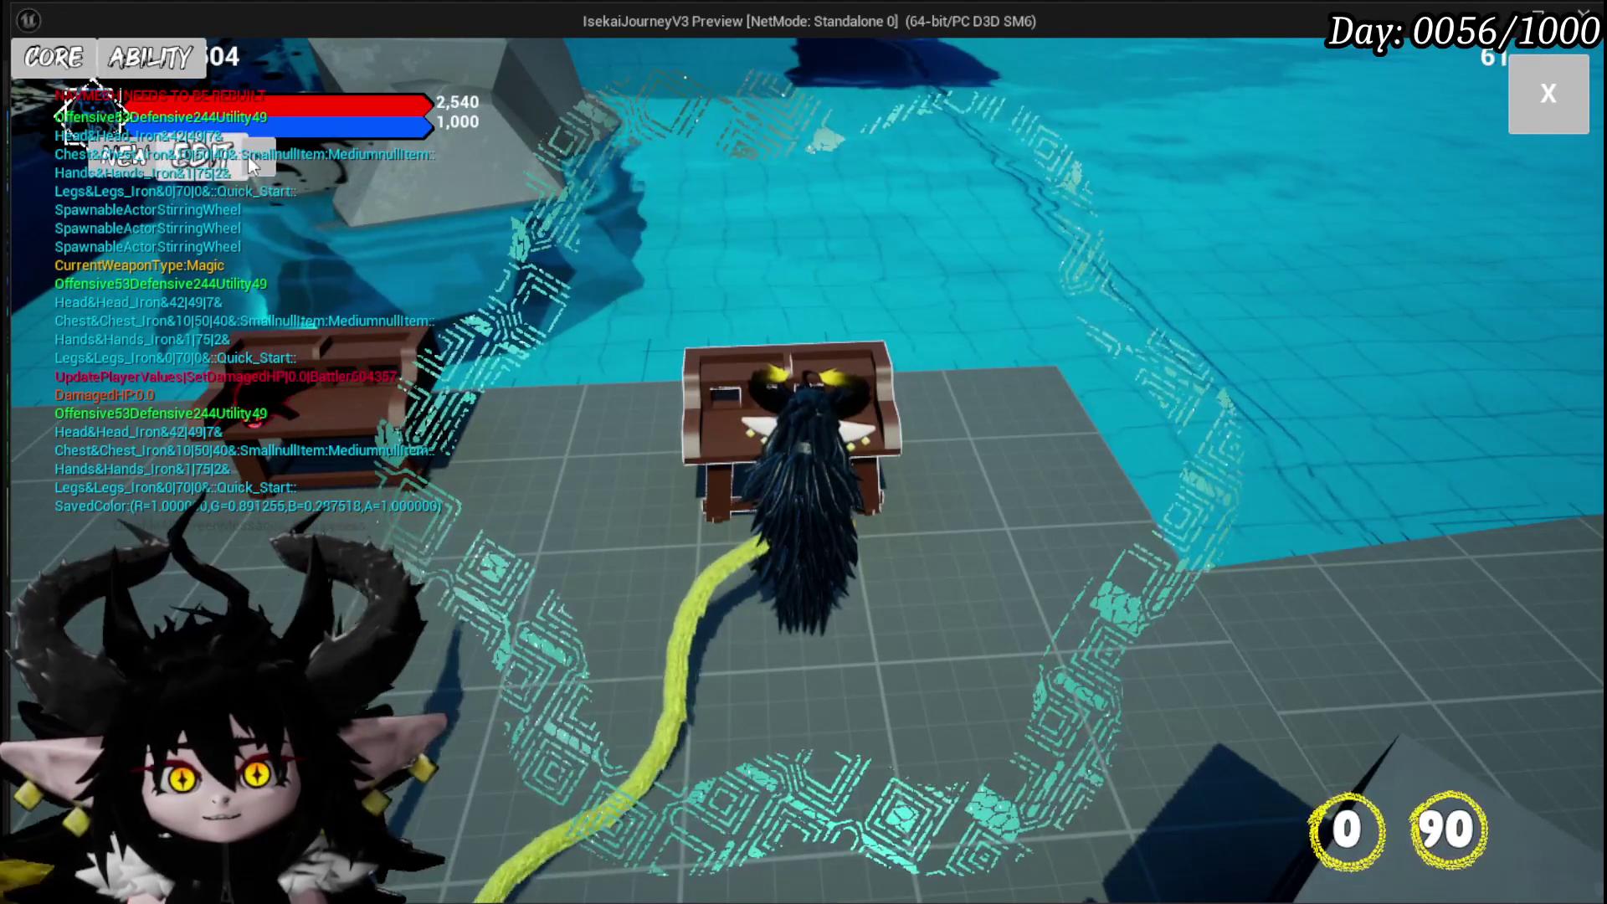
left_click(216, 167)
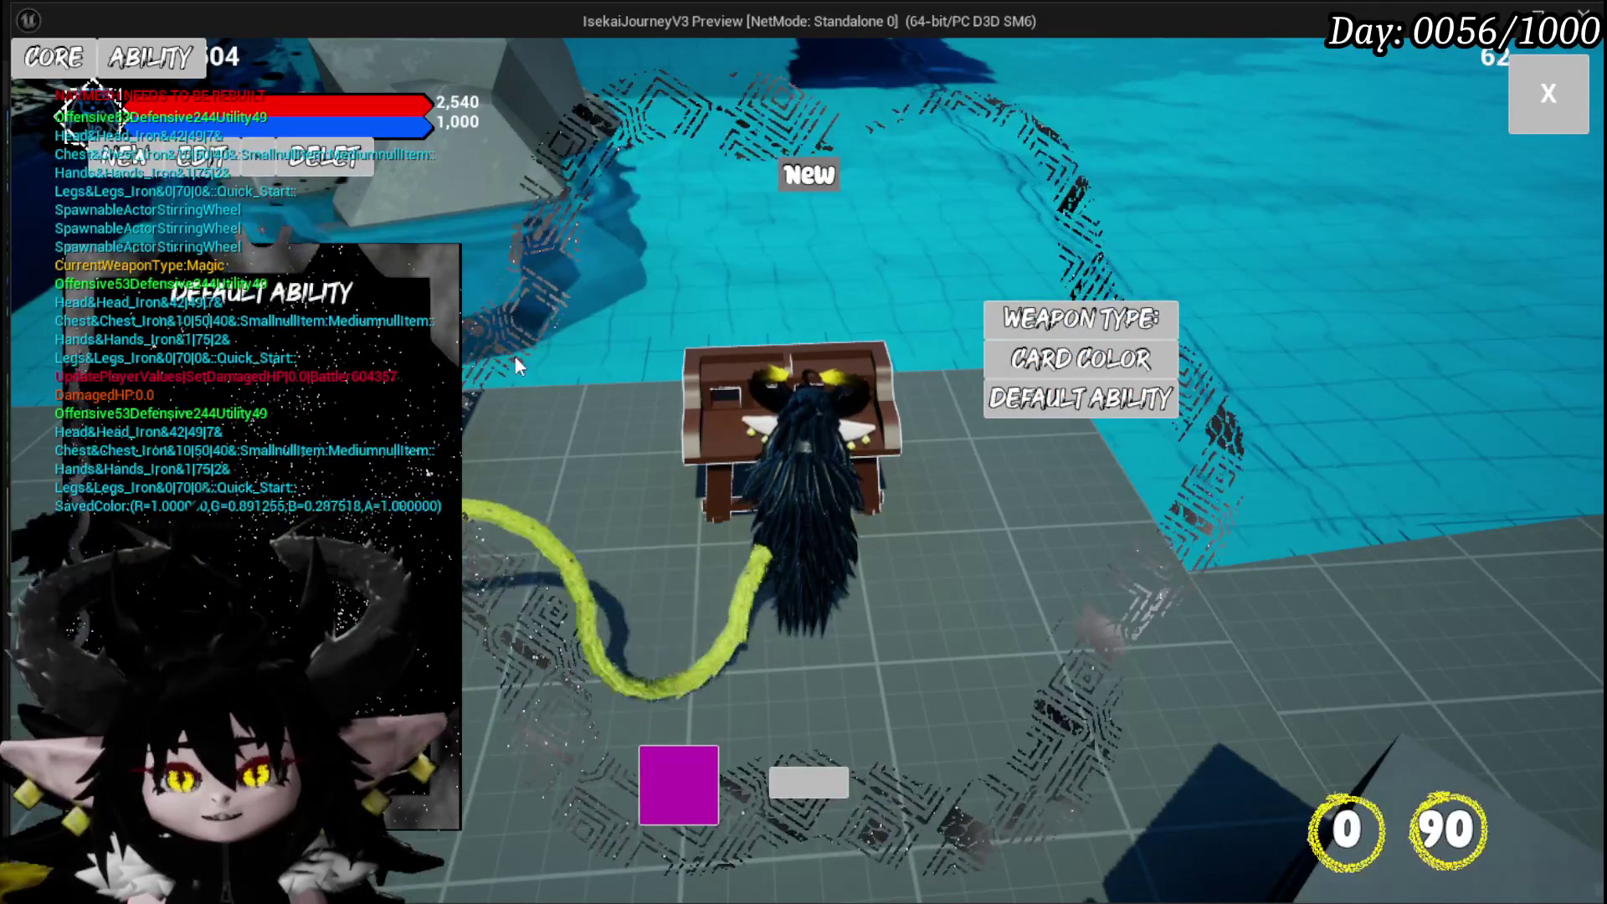
key("BackSpace")
key("BackSpace")
key("BackSpace")
type("Test")
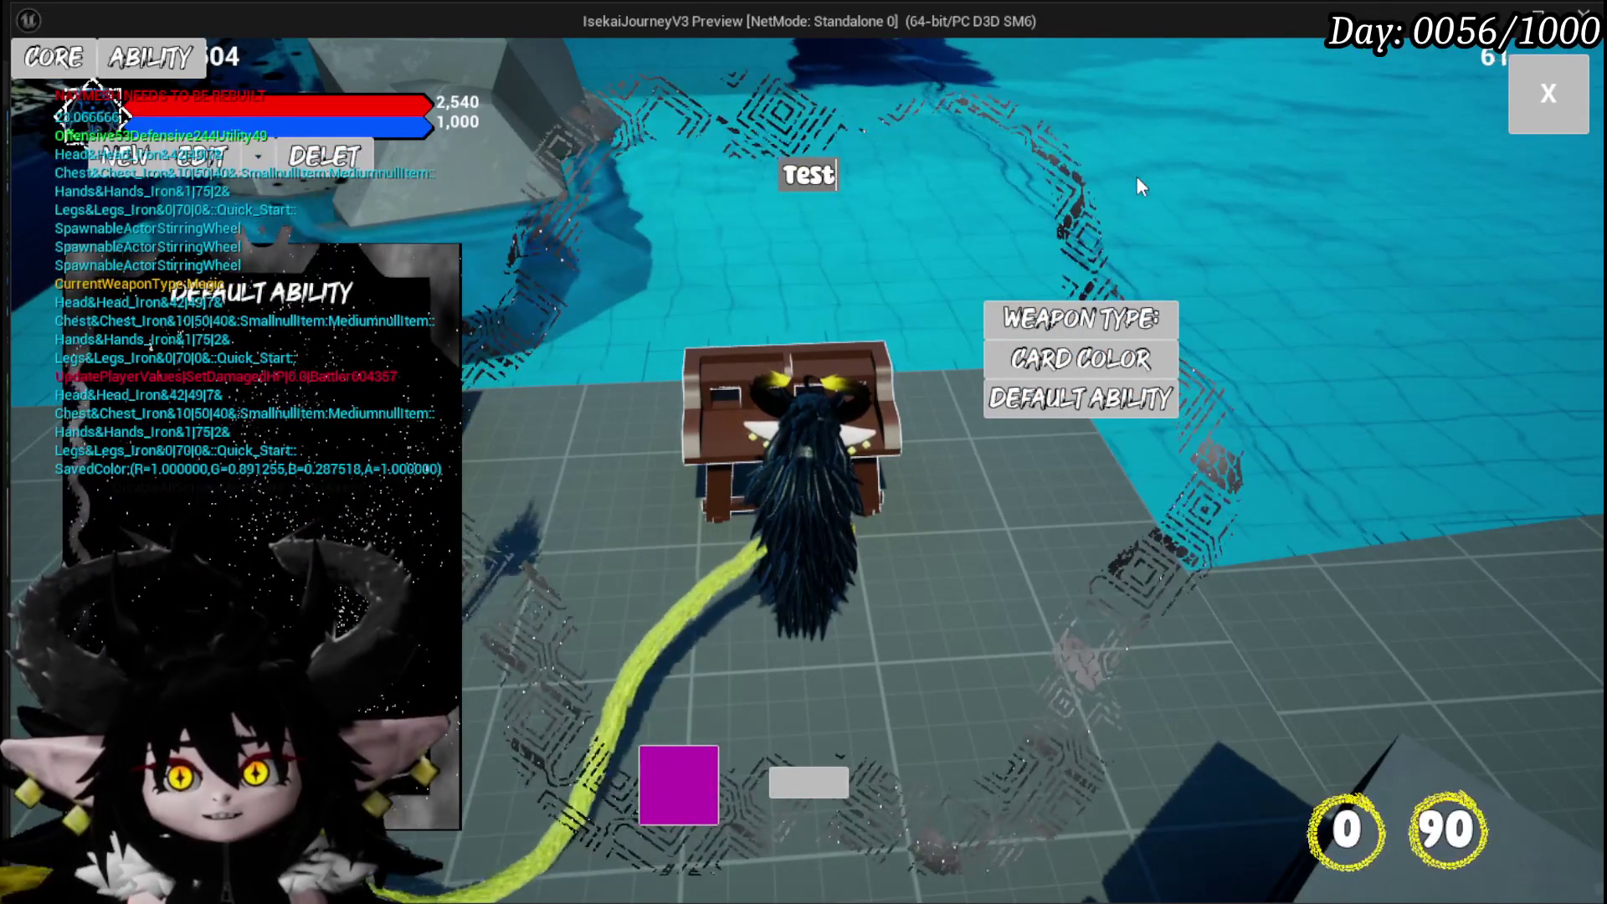
left_click(1057, 366)
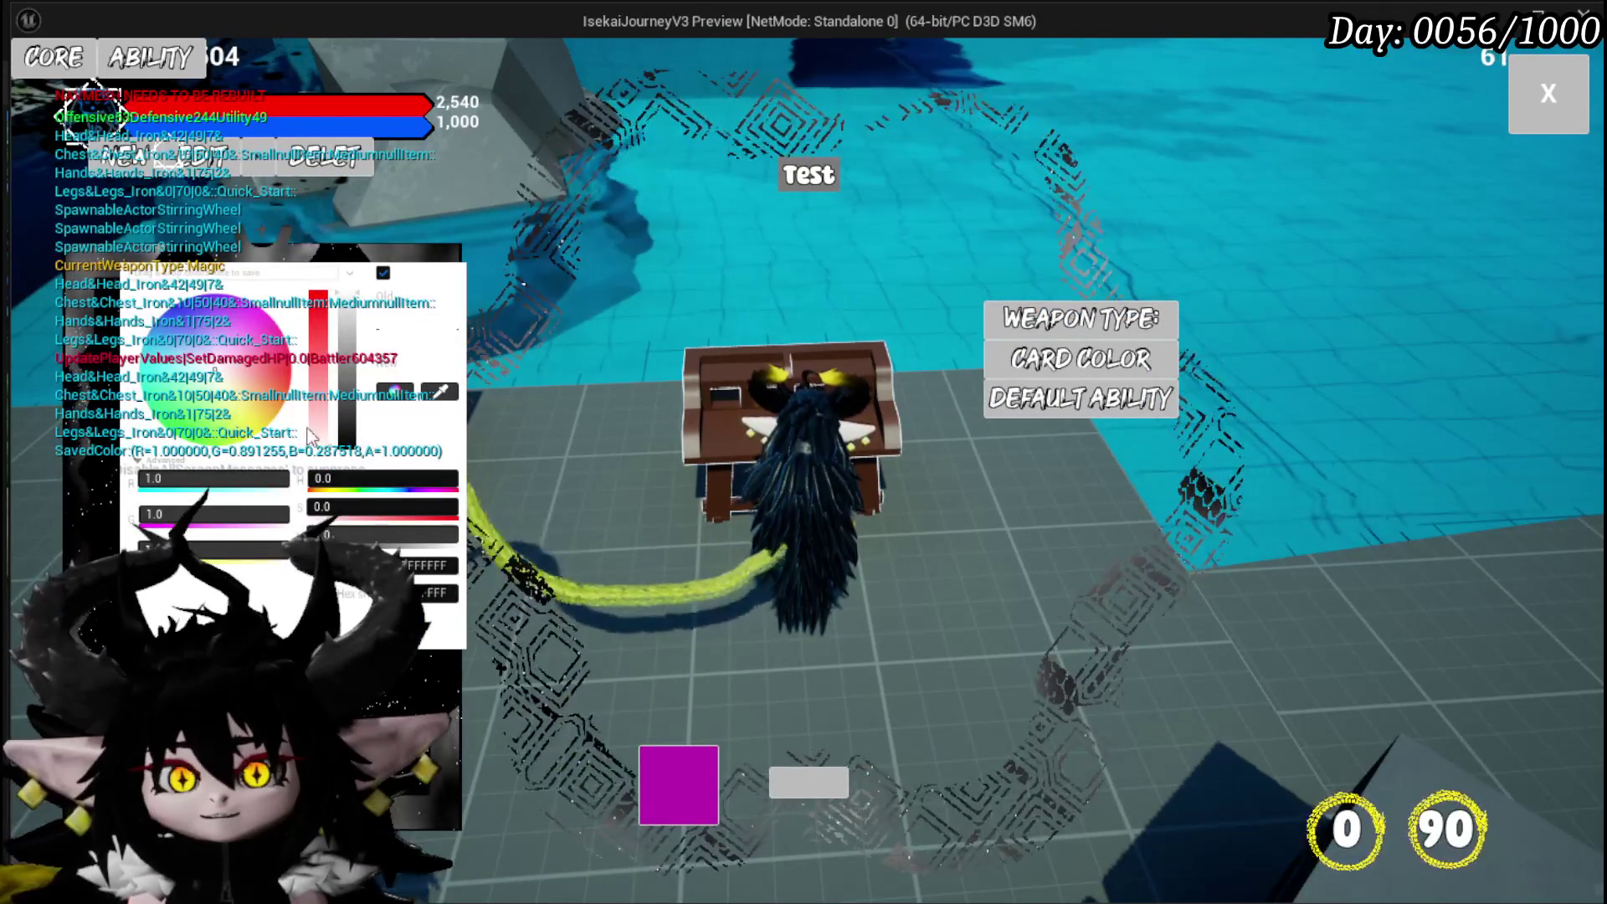
left_click(243, 415)
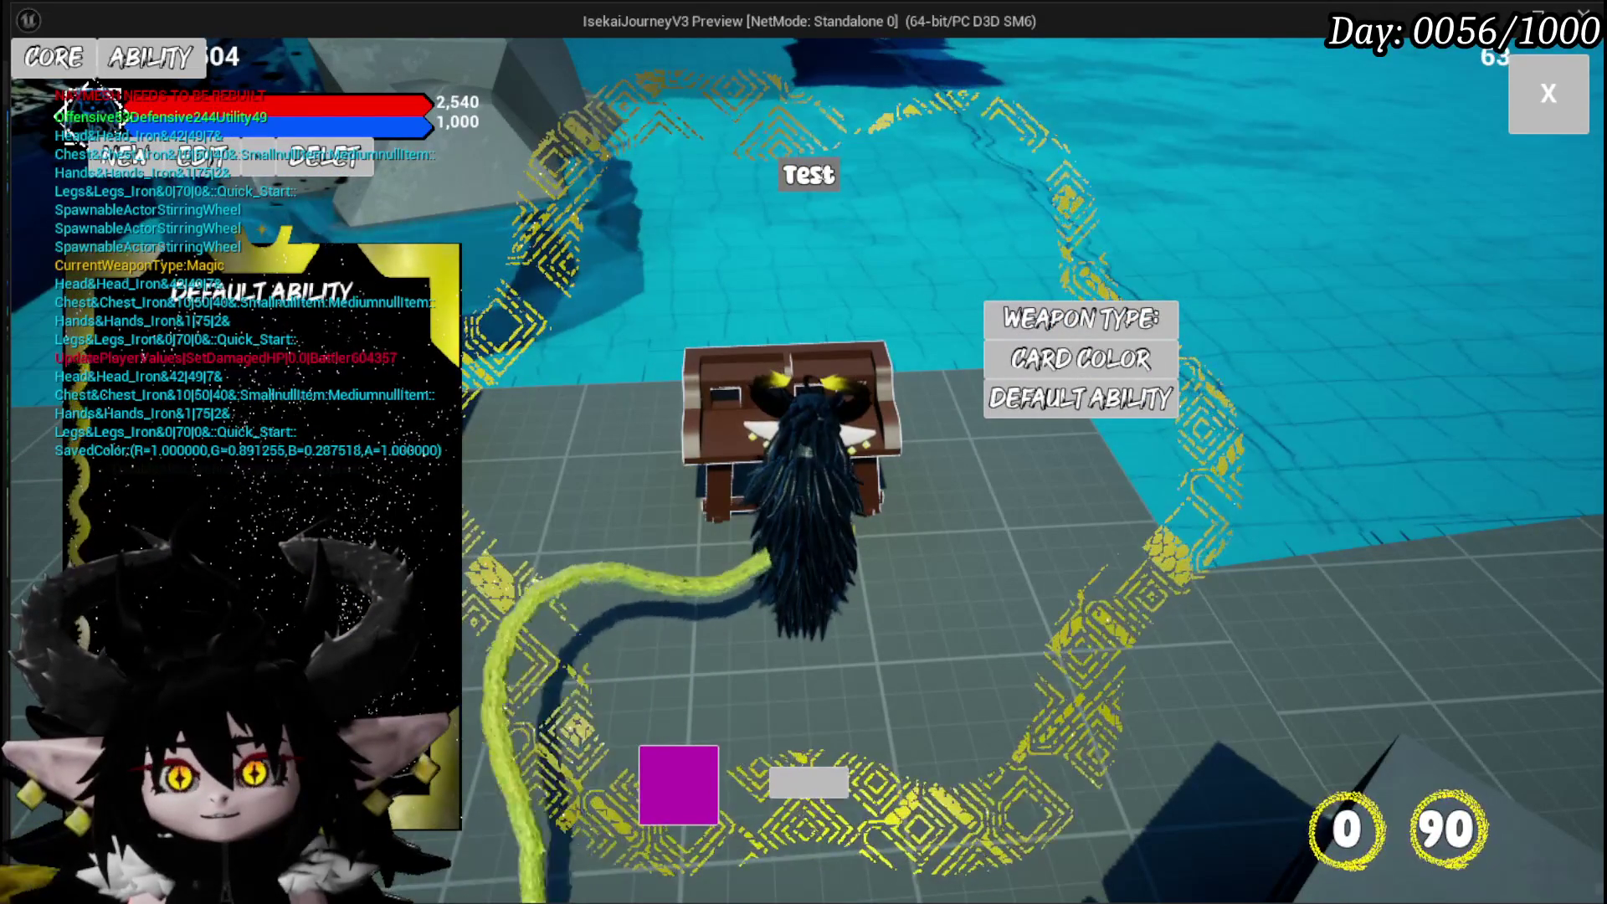
left_click(665, 777)
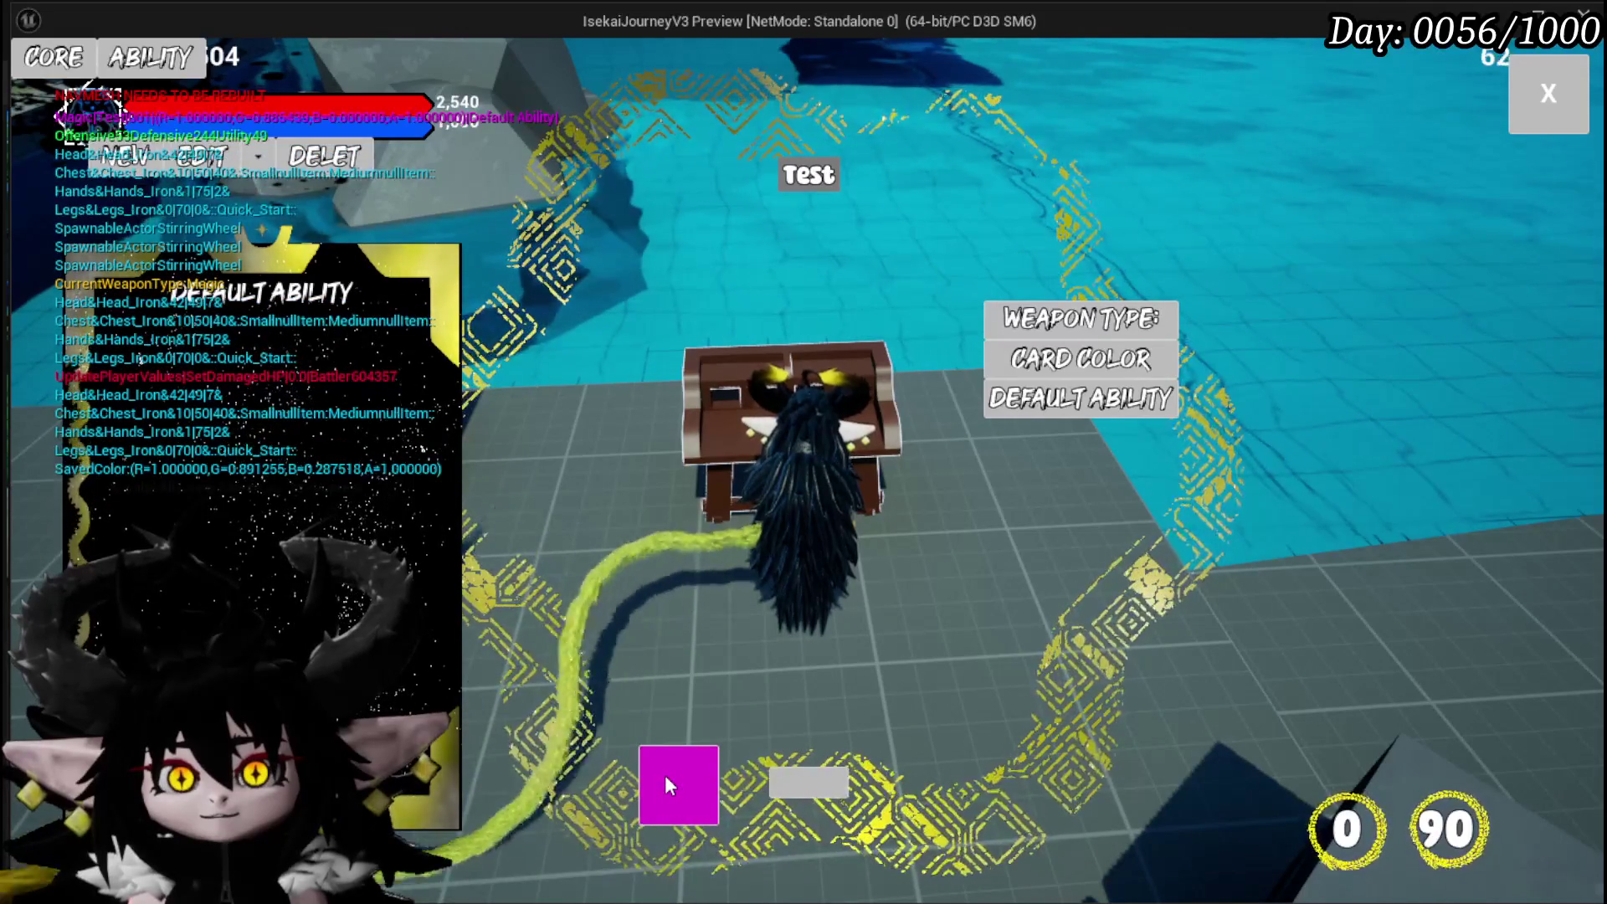
left_click(838, 789)
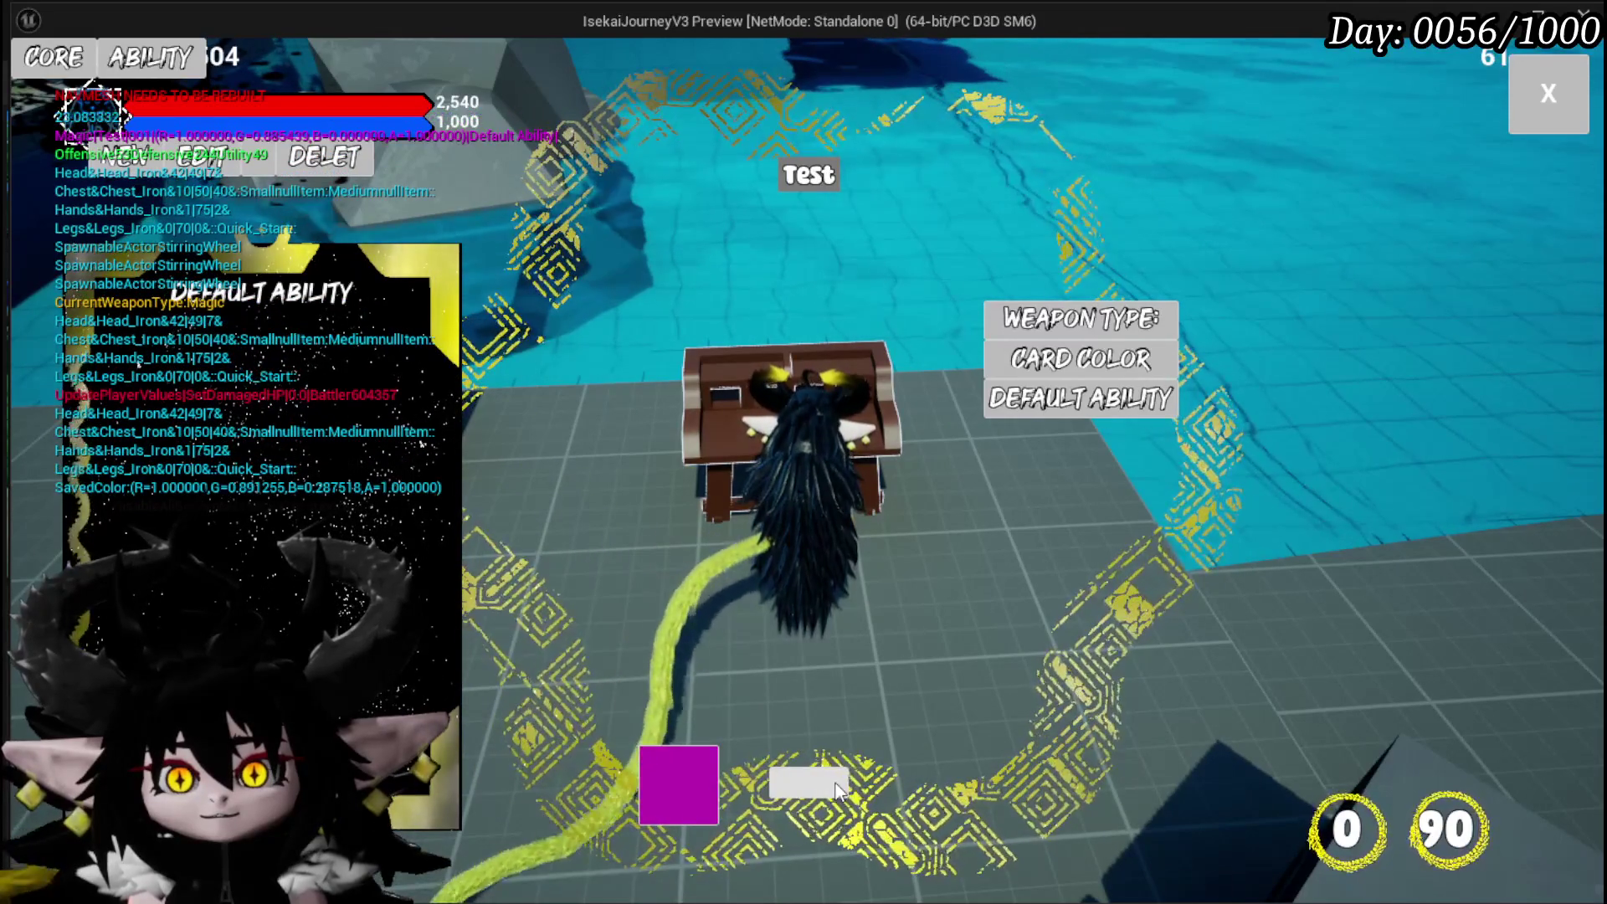
Equip the Test core on the character, then reopen the core ability workbench with C
left_click(1550, 95)
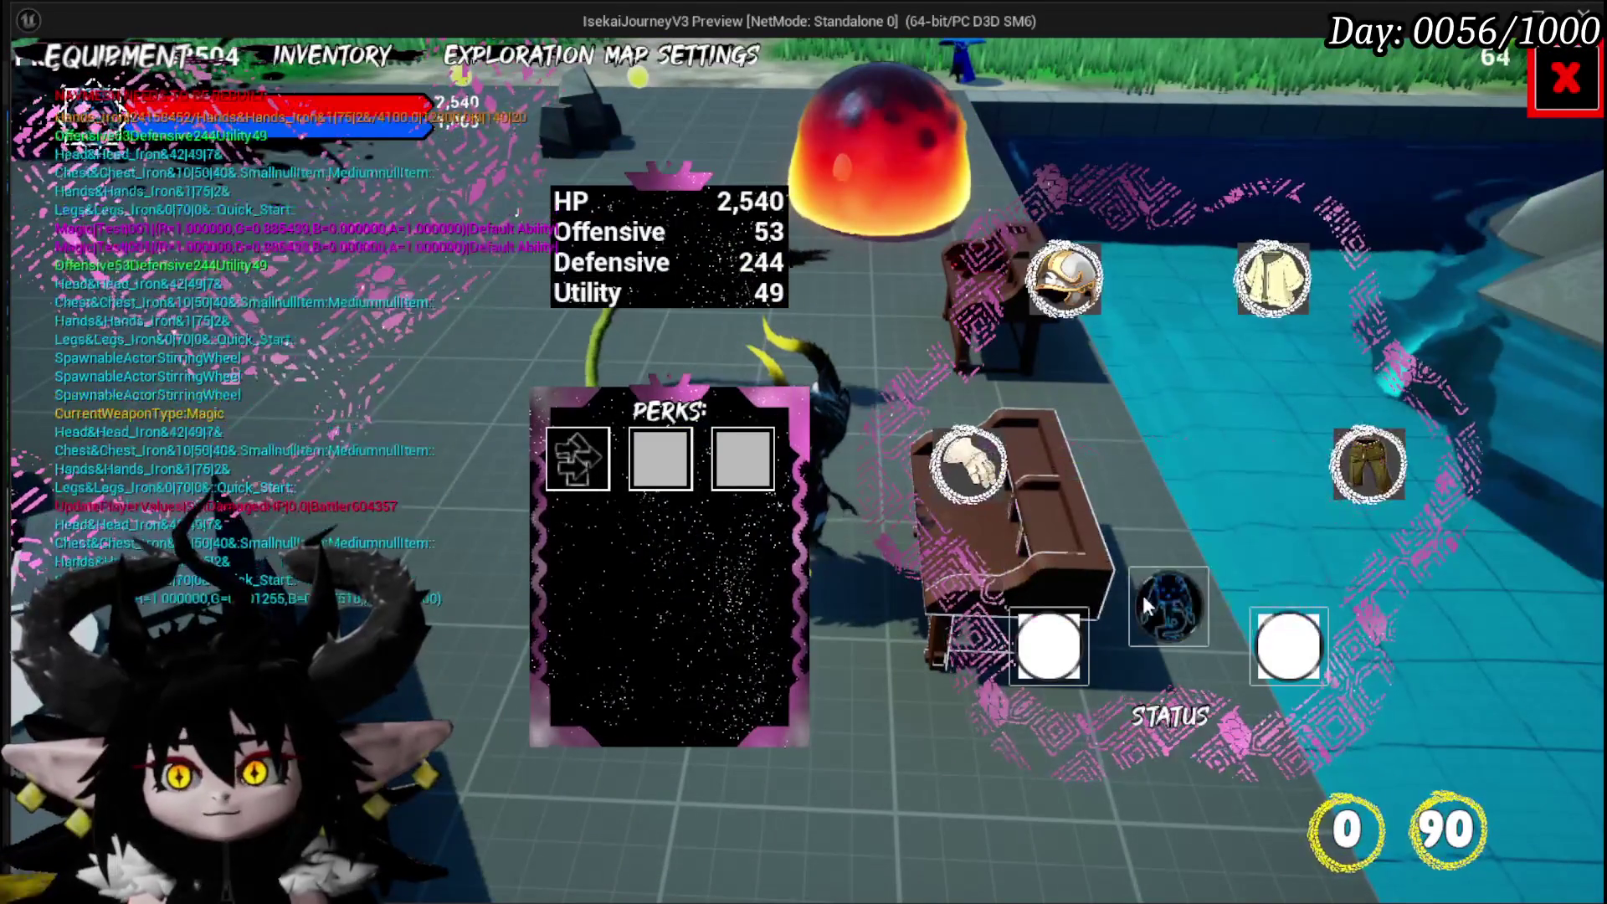
left_click(1145, 606)
left_click(453, 347)
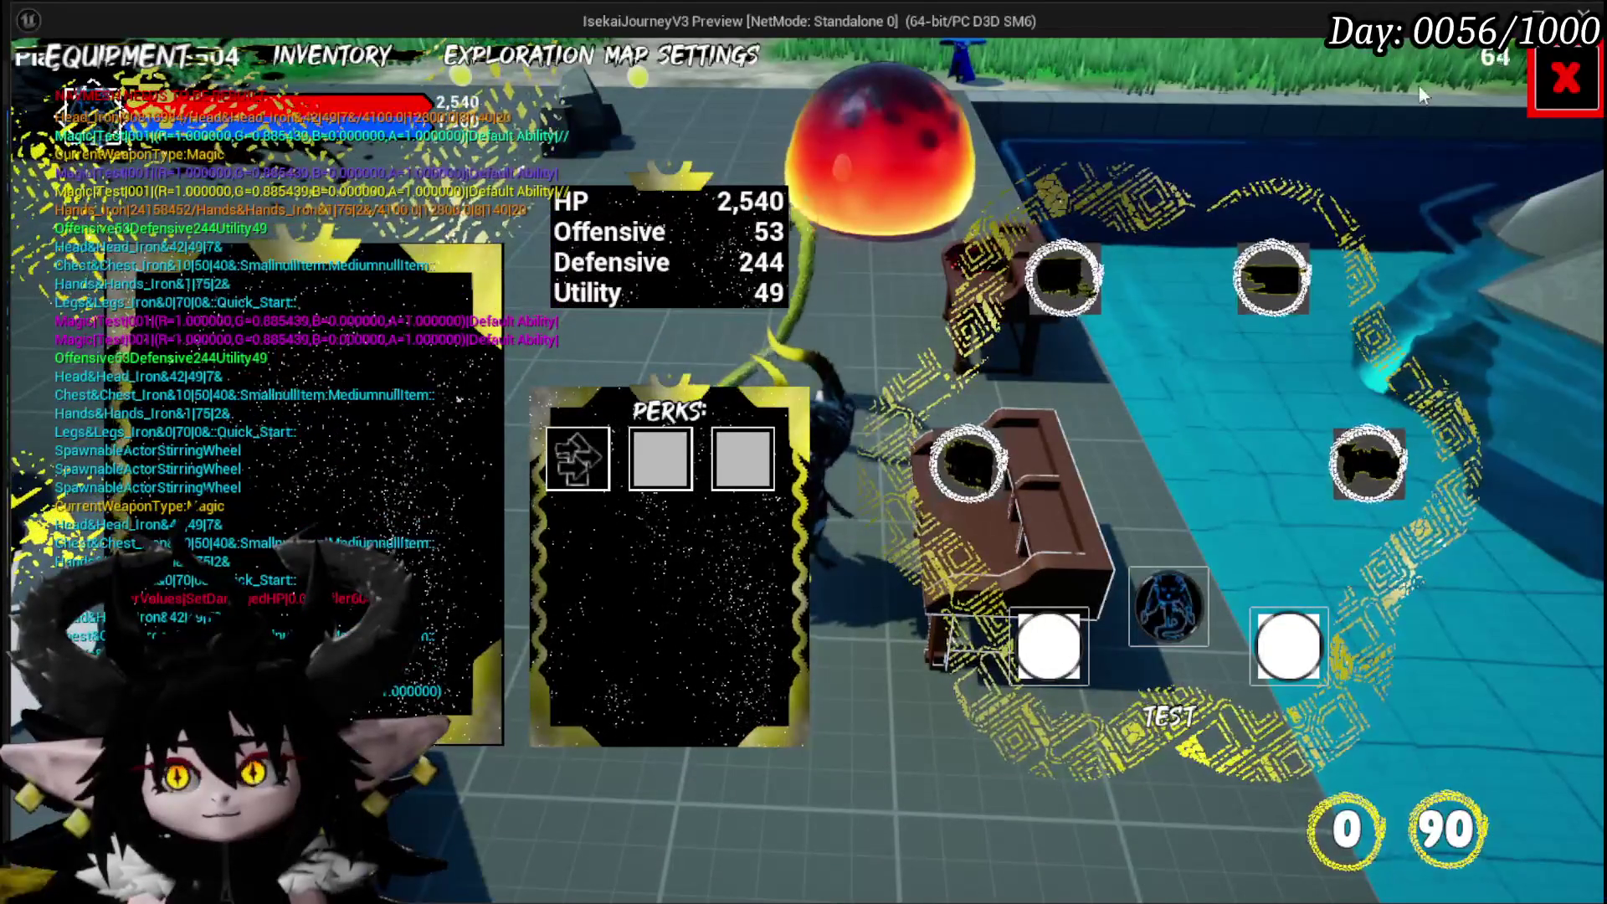
key("Escape")
key("c")
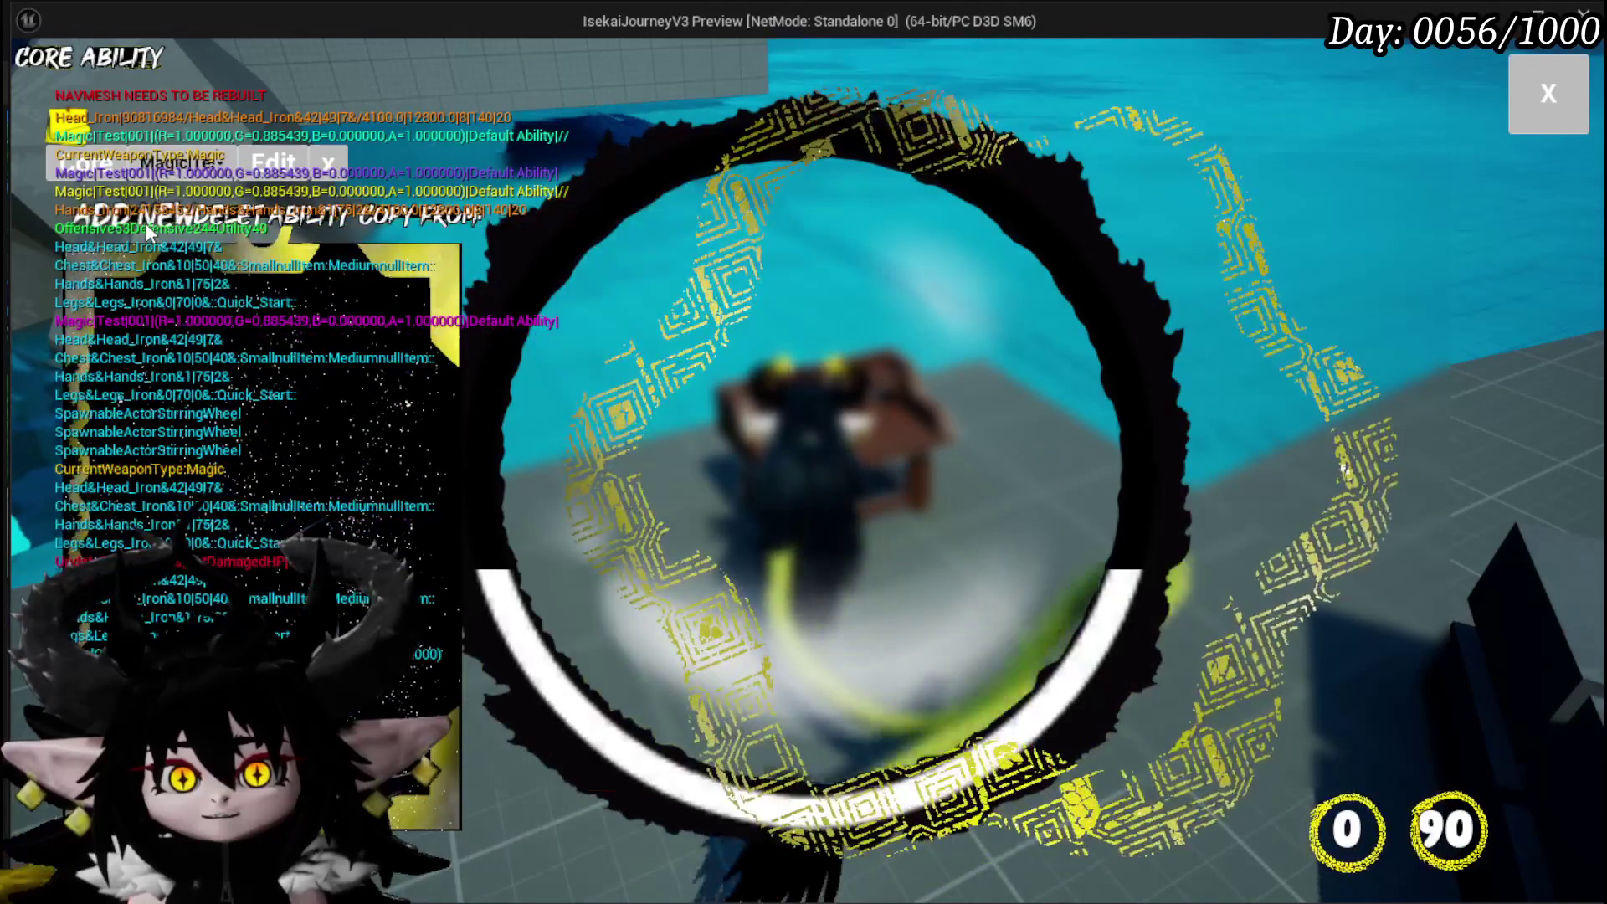
Create a new ability card named 'Default Ability' and give it the fire visual effect
left_click(144, 223)
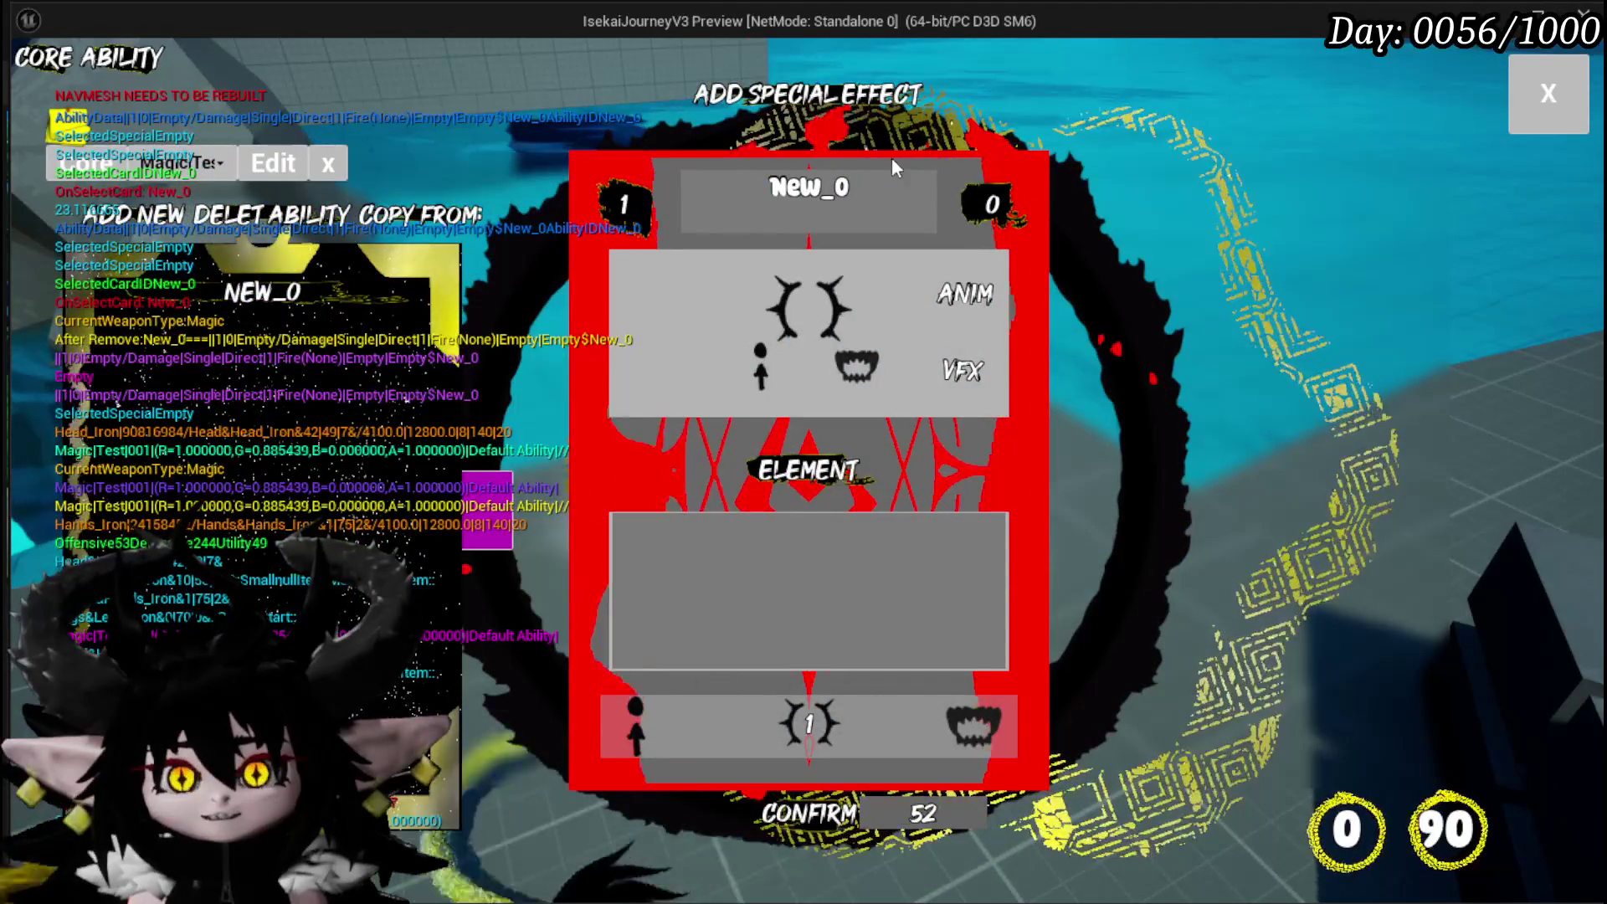
type("D")
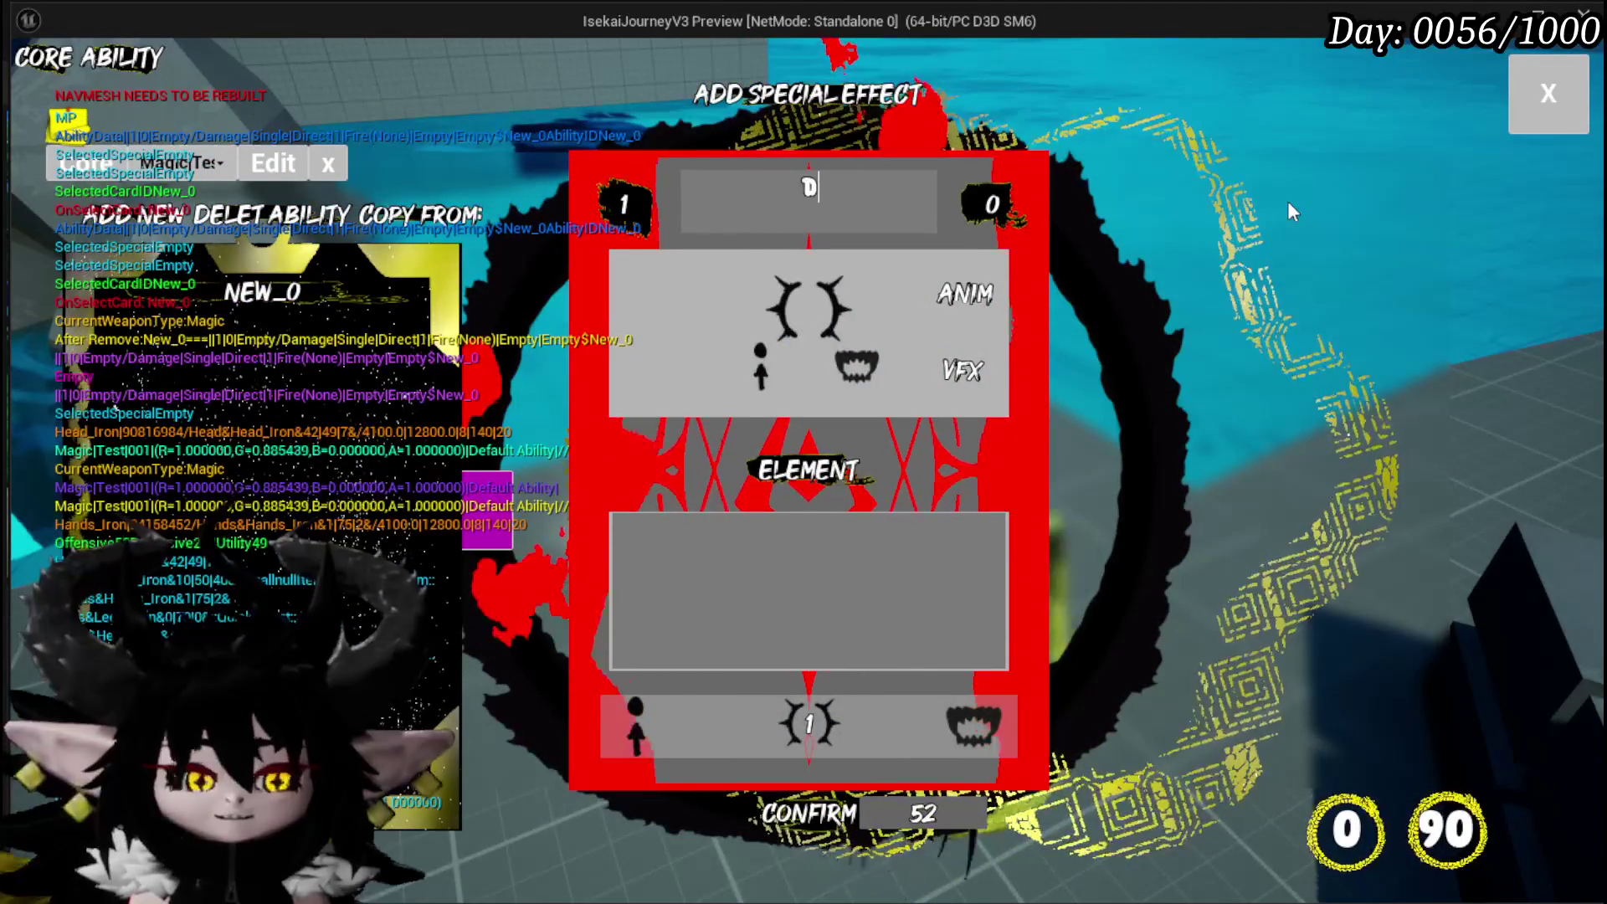
type("efault Ability")
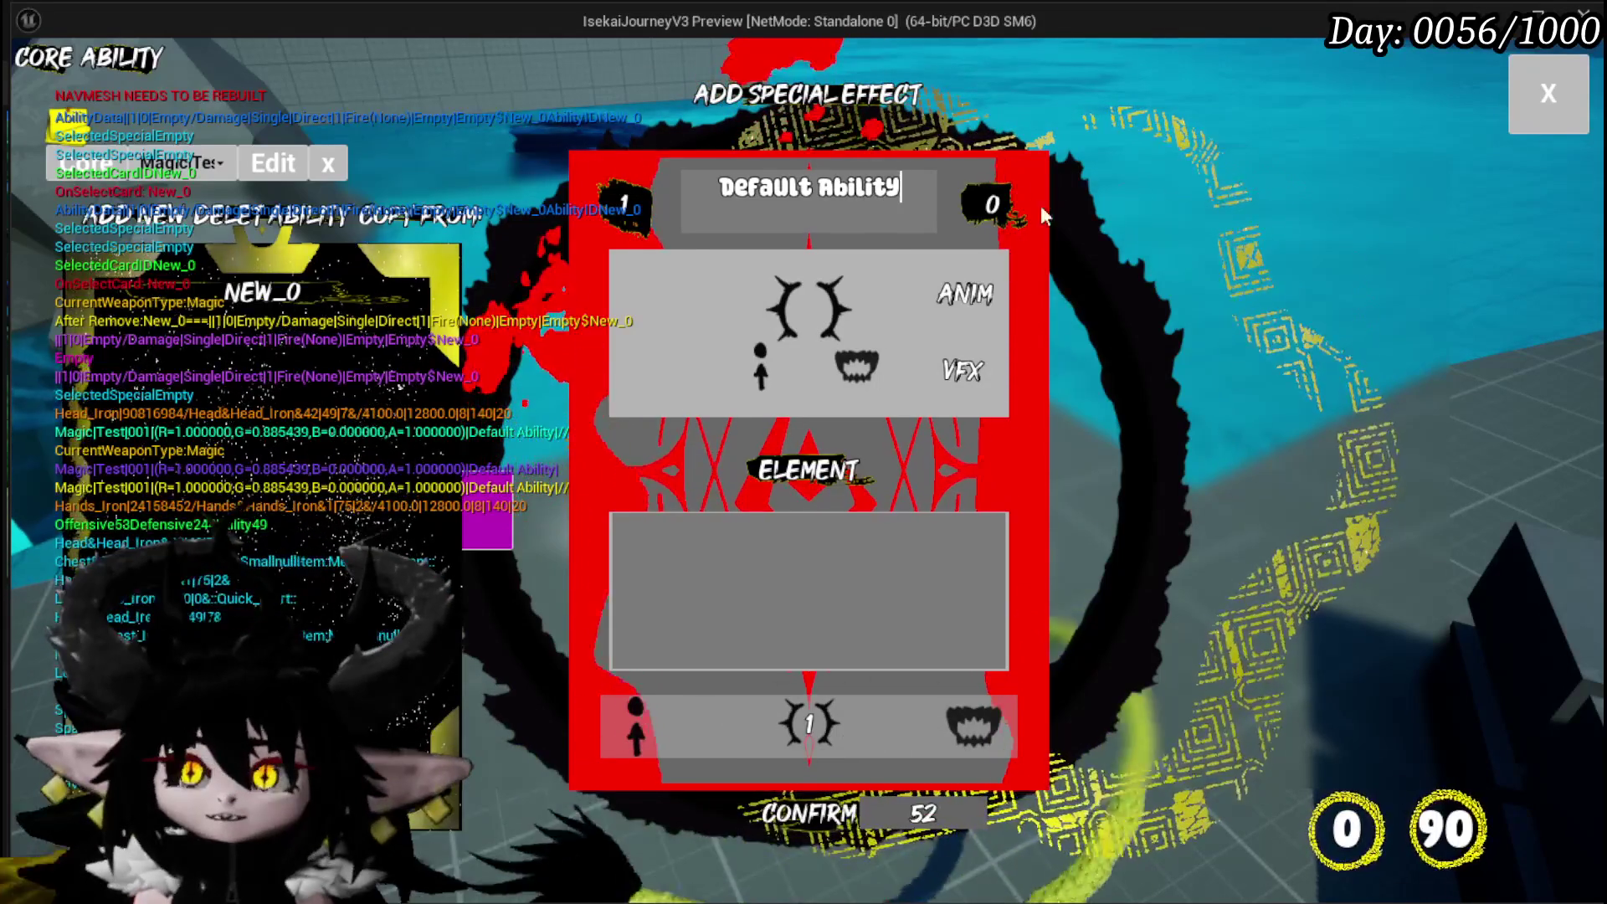
left_click(936, 301)
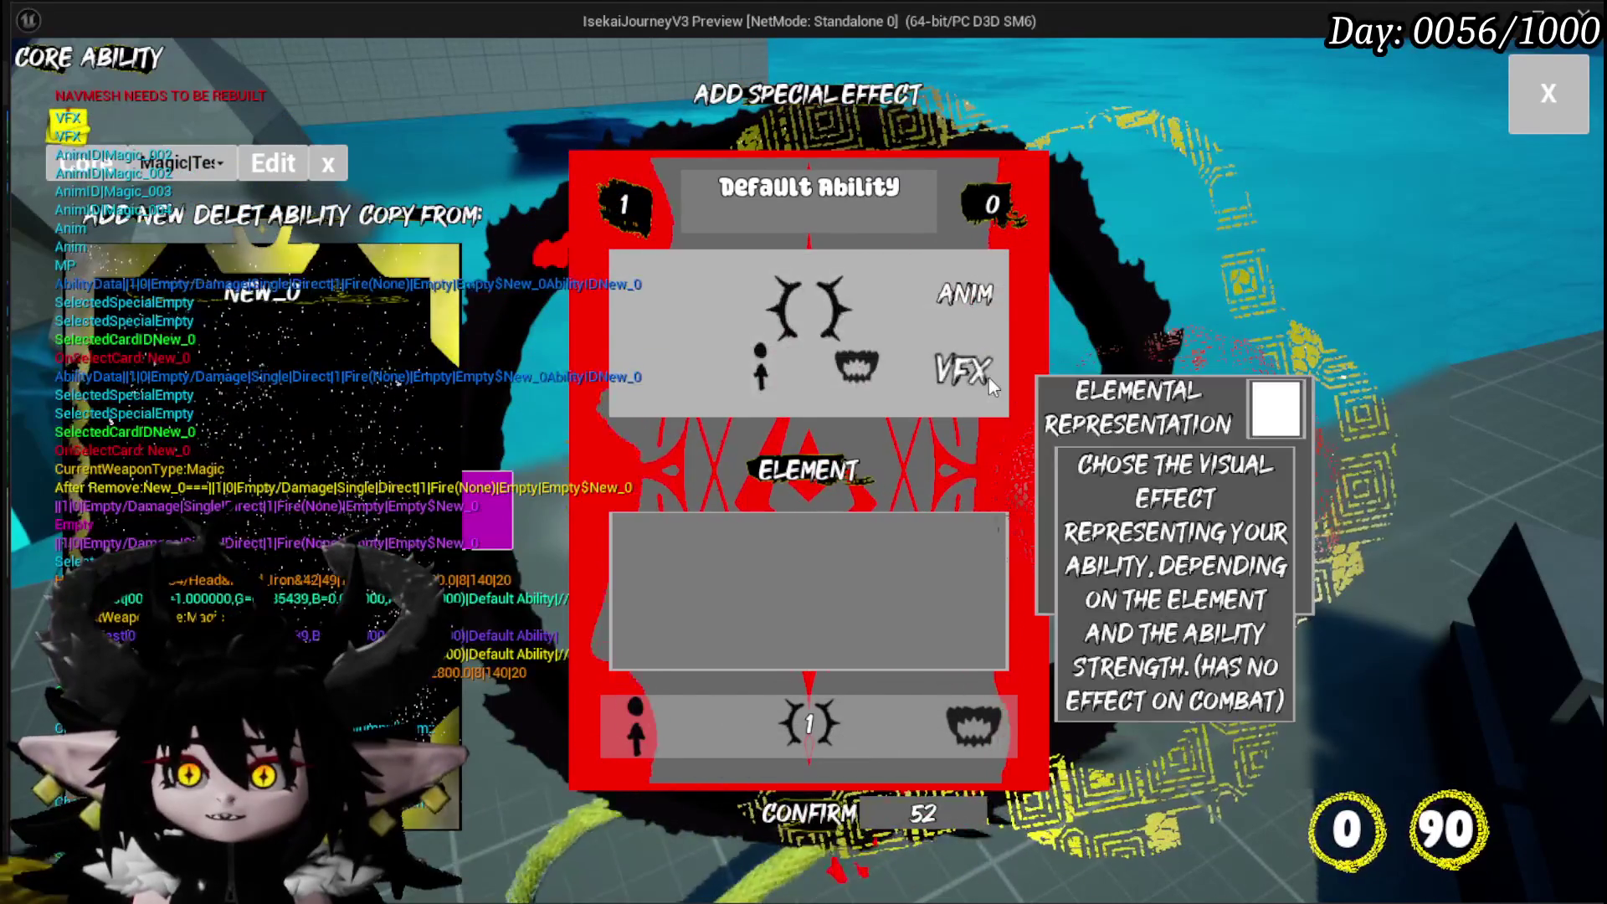
left_click(988, 373)
left_click(775, 300)
Fill the ability's element to 51, save it, and slot the card into the core
left_click(771, 665)
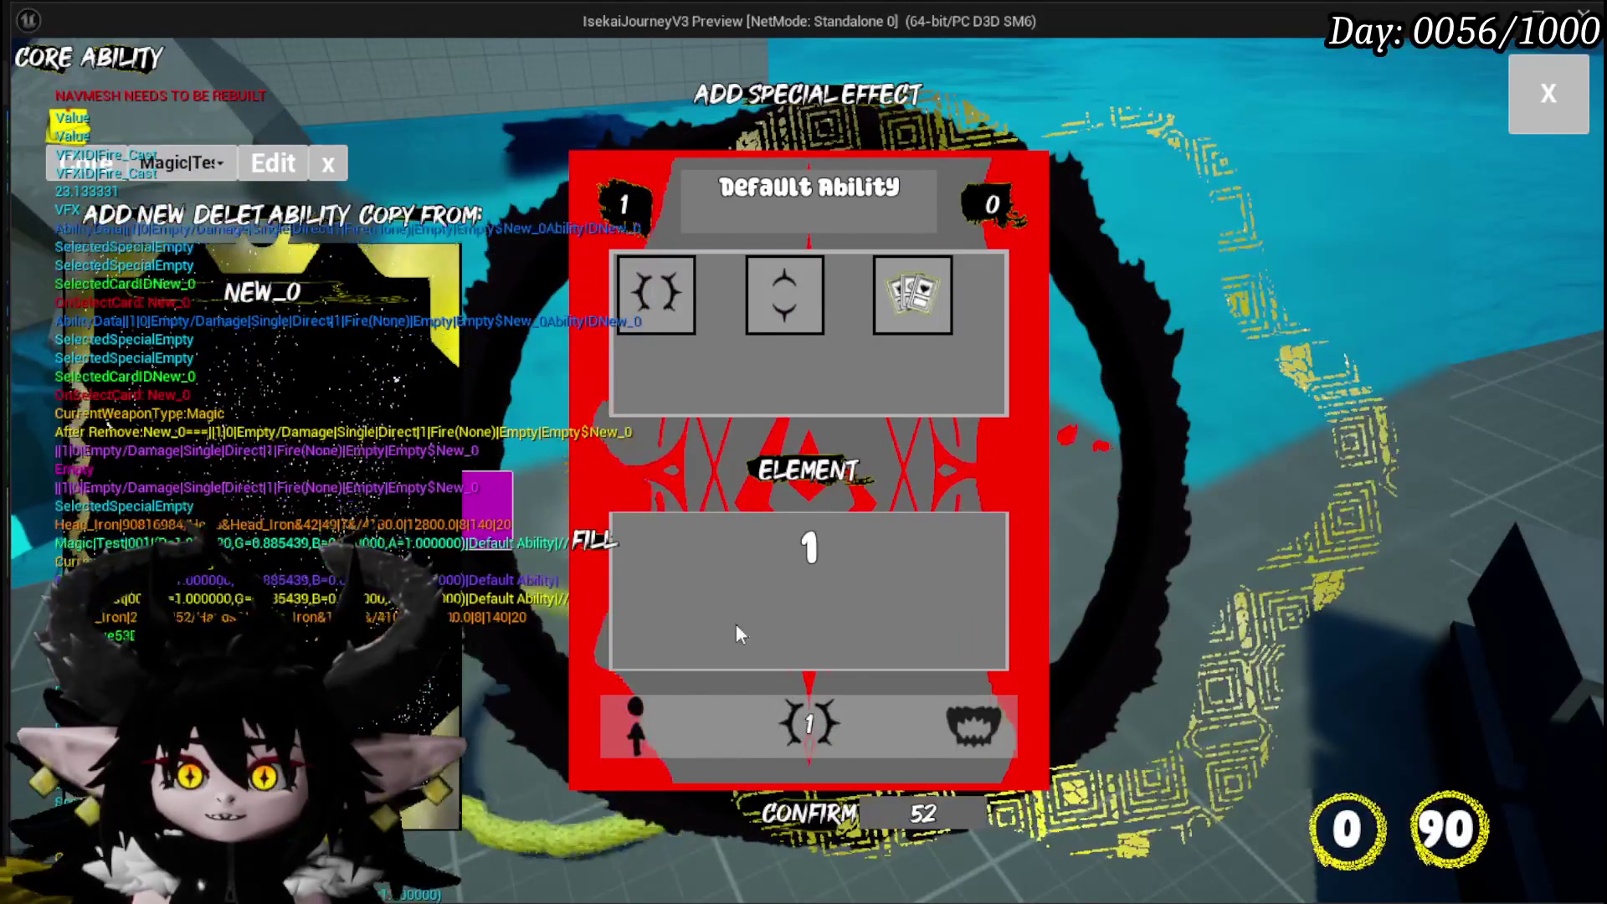
left_click(624, 563)
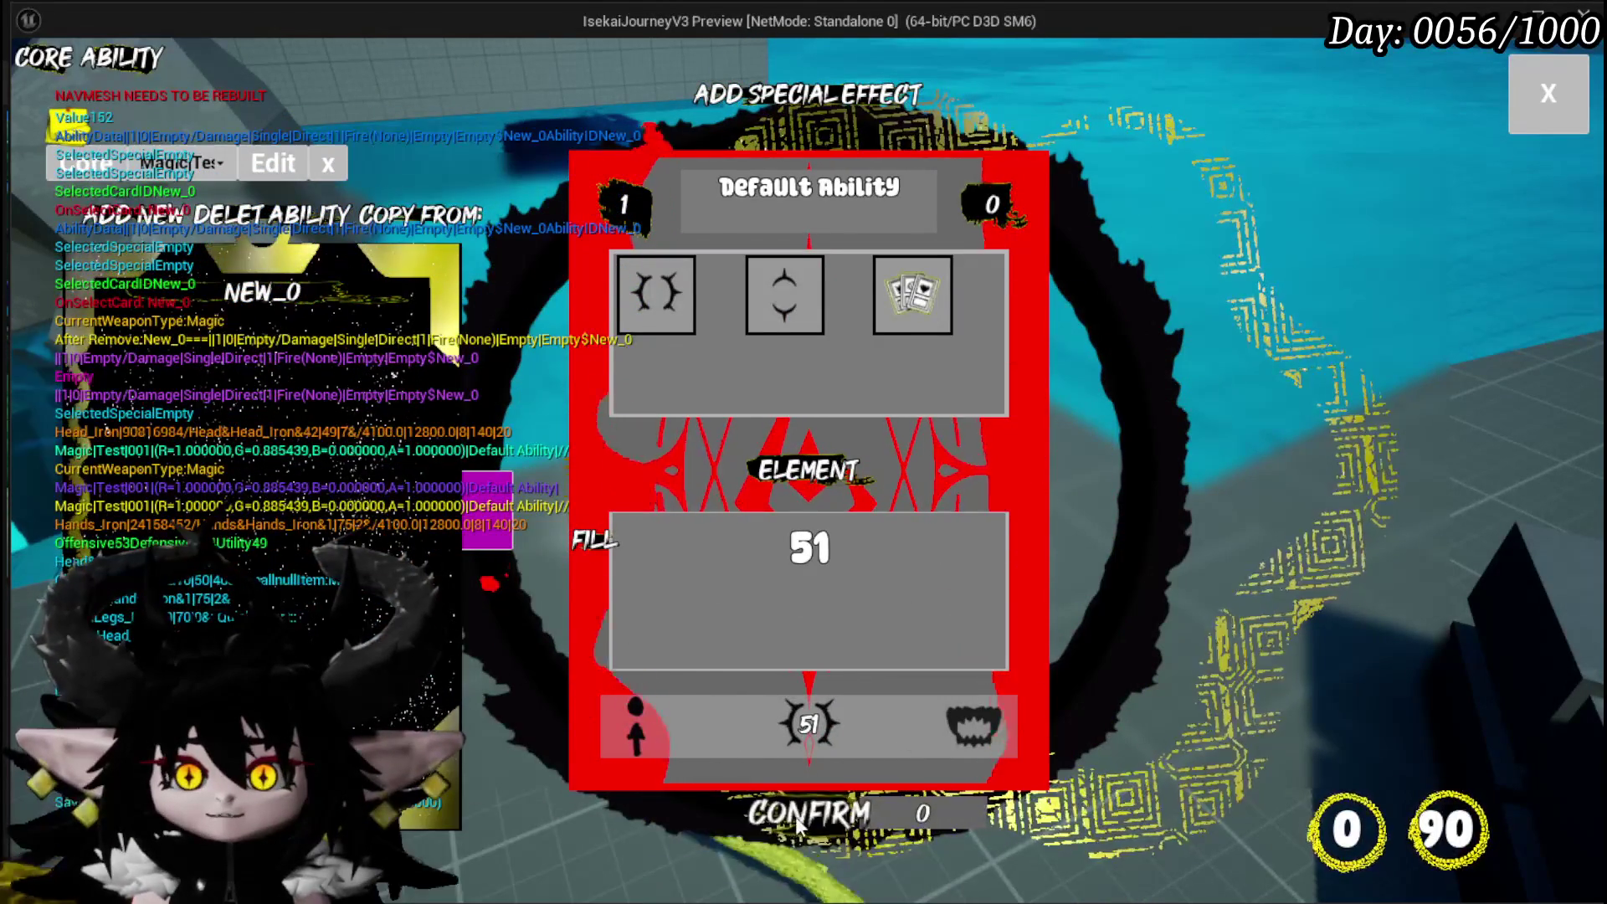
left_click(708, 805)
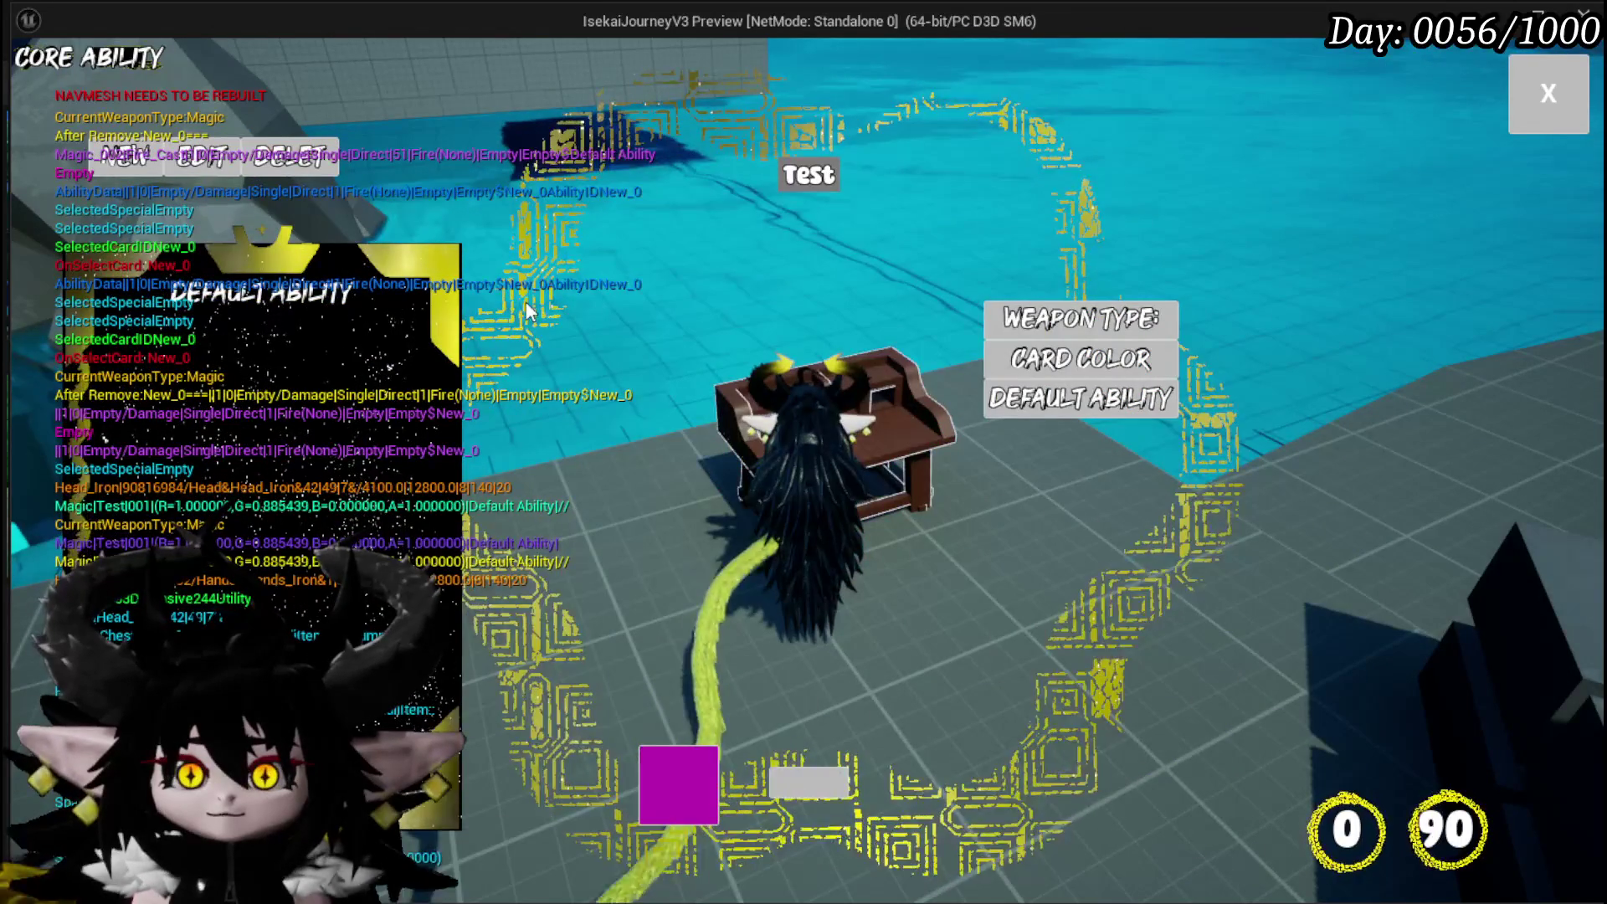
left_click_drag(260, 352, 481, 395)
left_click(690, 591)
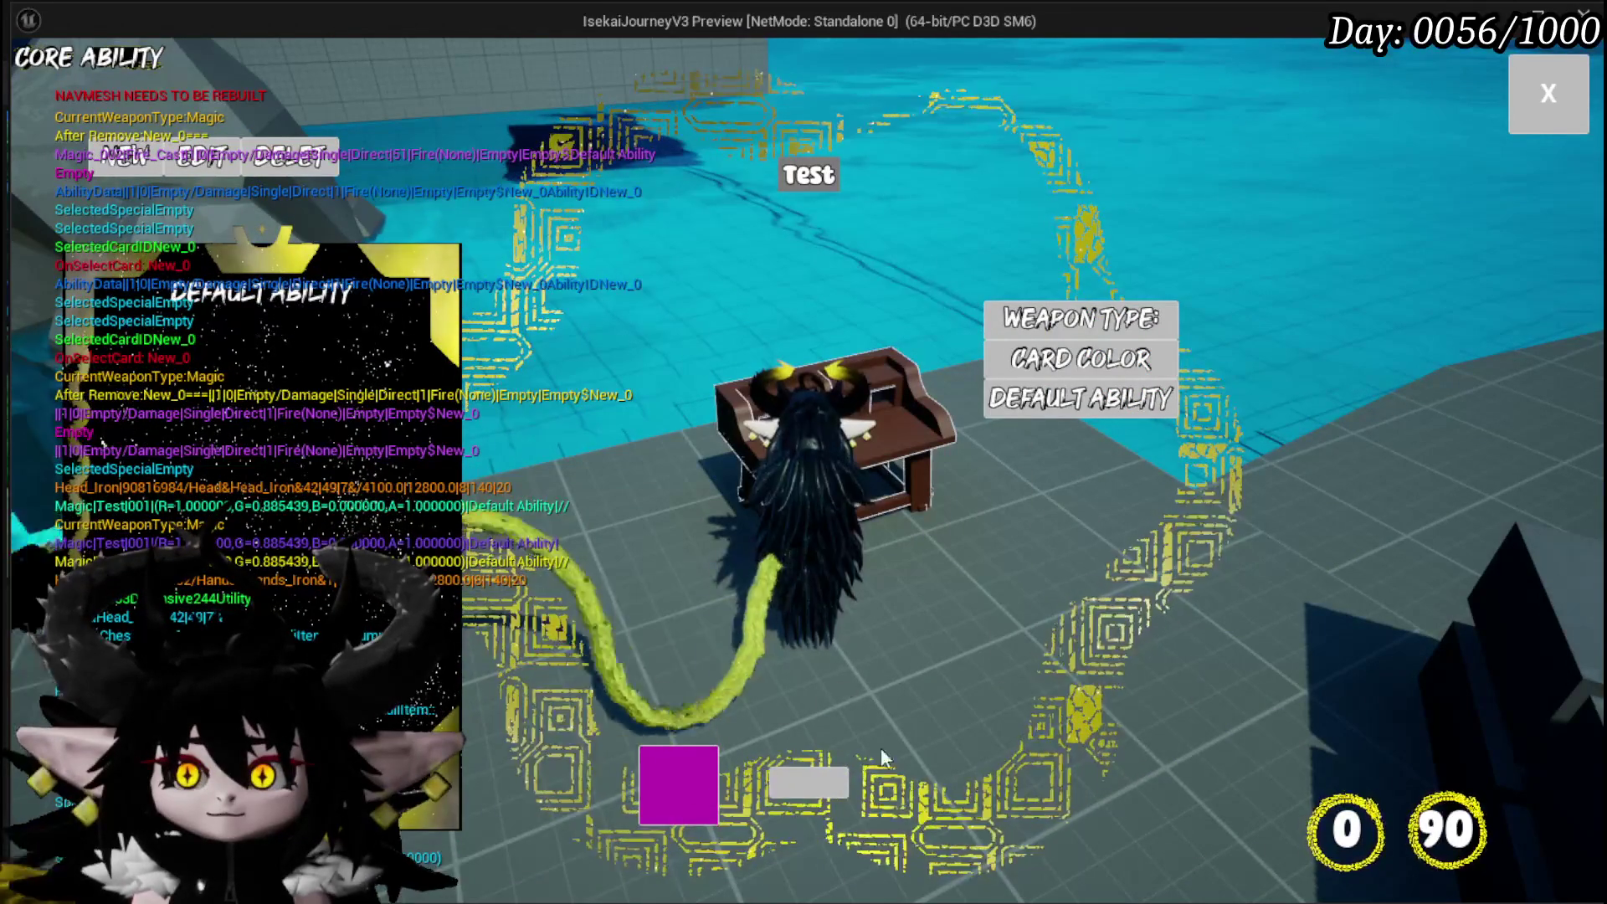
Accept overwriting the Test core with the new ability and return to play
left_click(1549, 92)
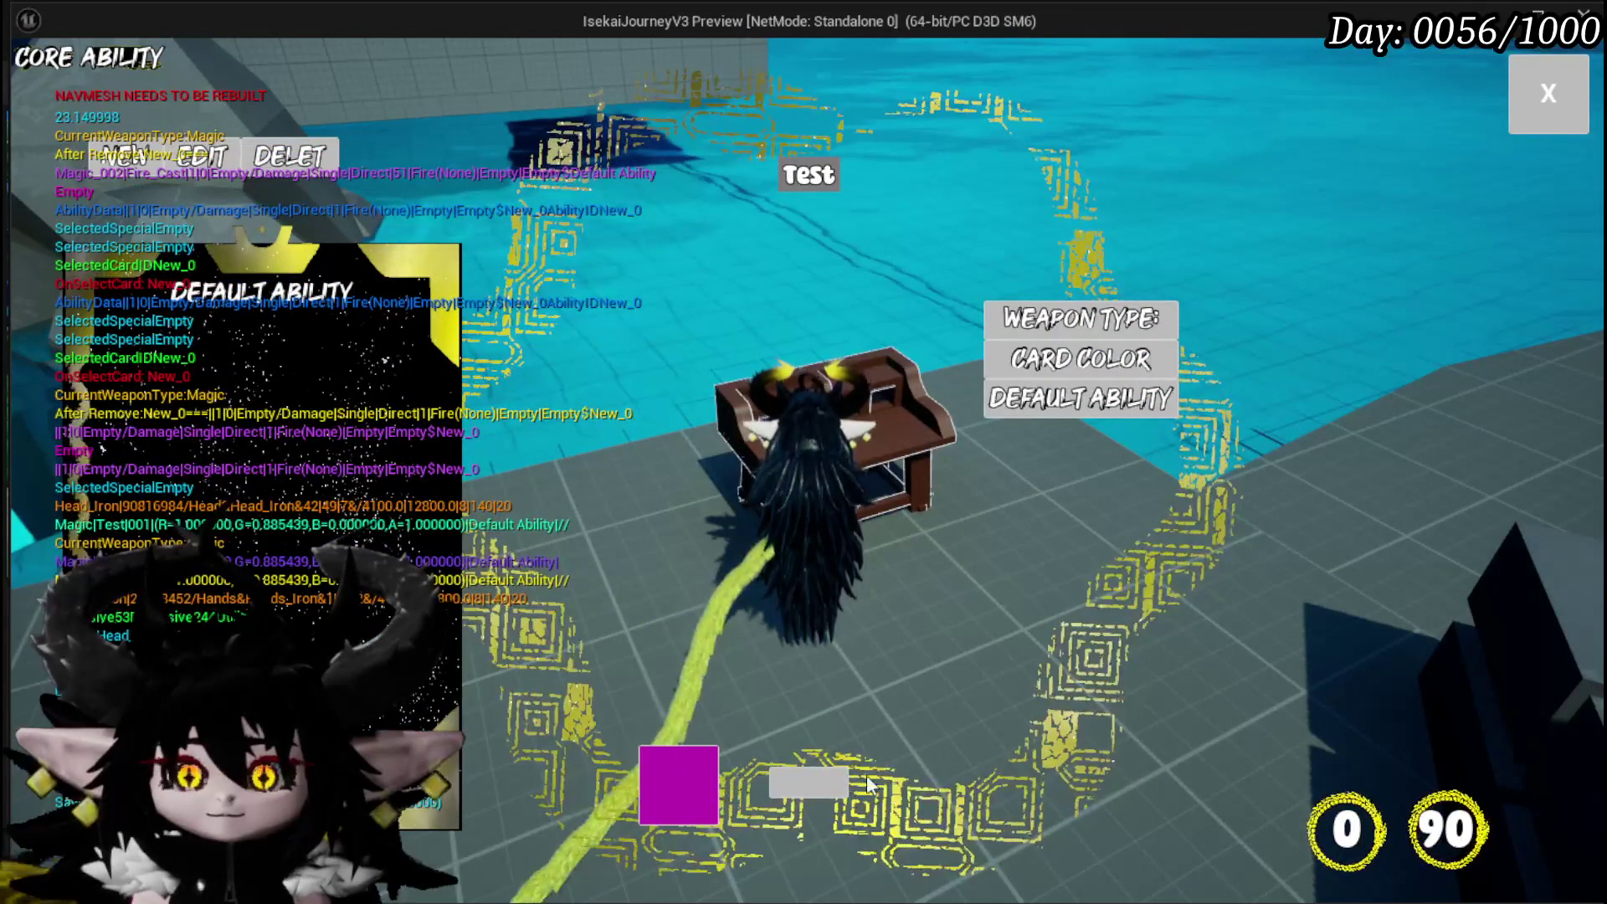
left_click(685, 588)
left_click(1540, 105)
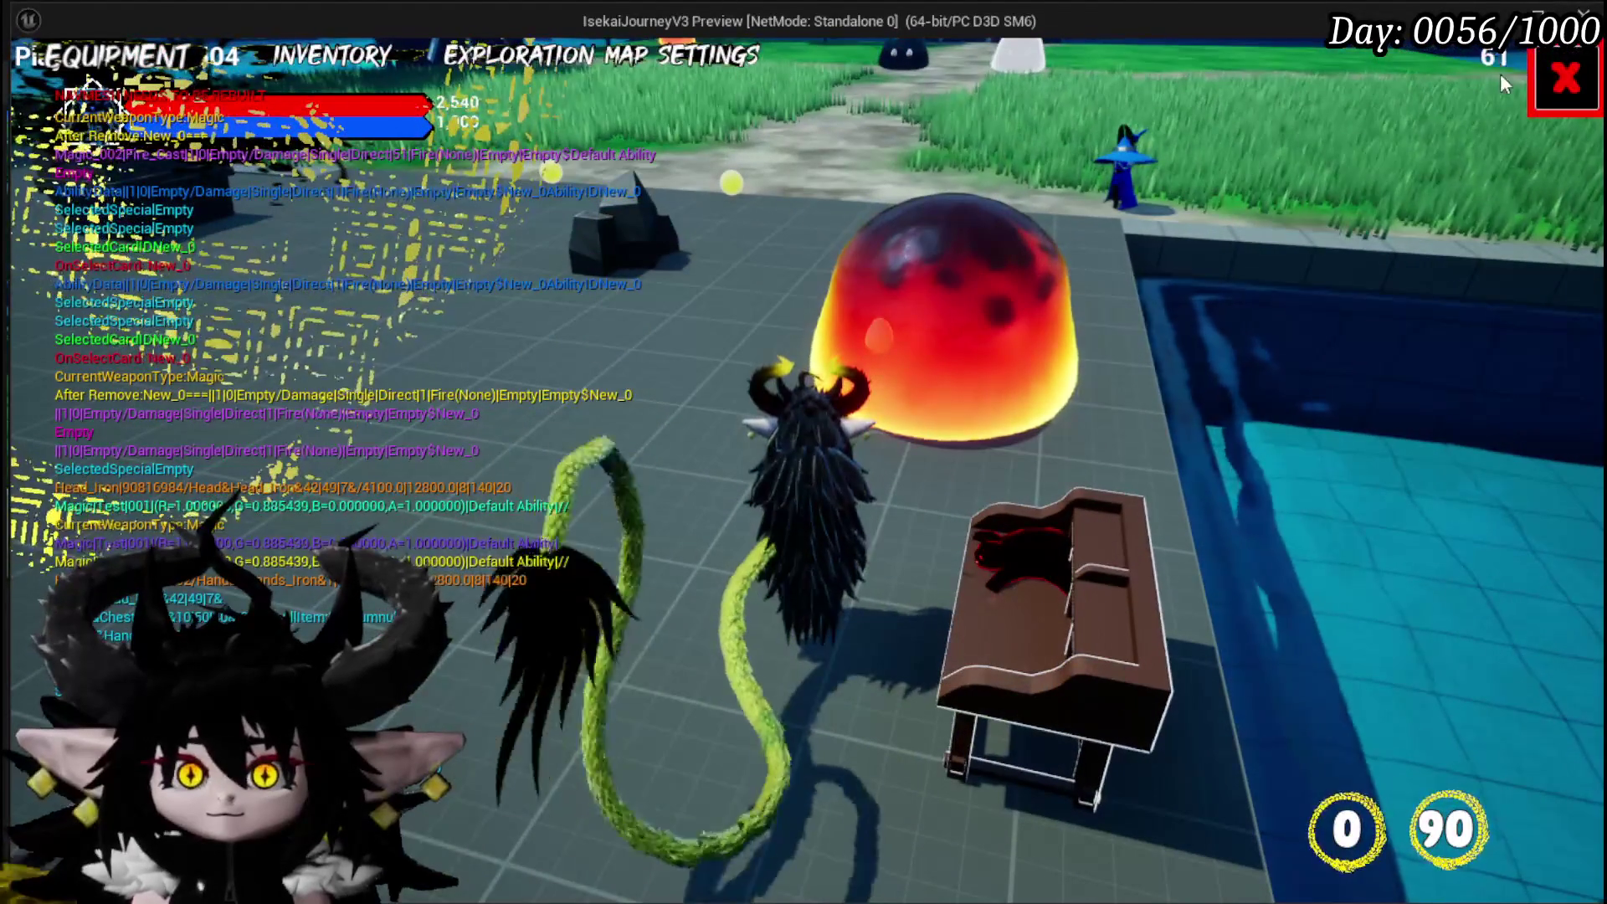
key("Escape")
Run across the platform while repeatedly casting the fire ability's magic circles
key("w")
key("1")
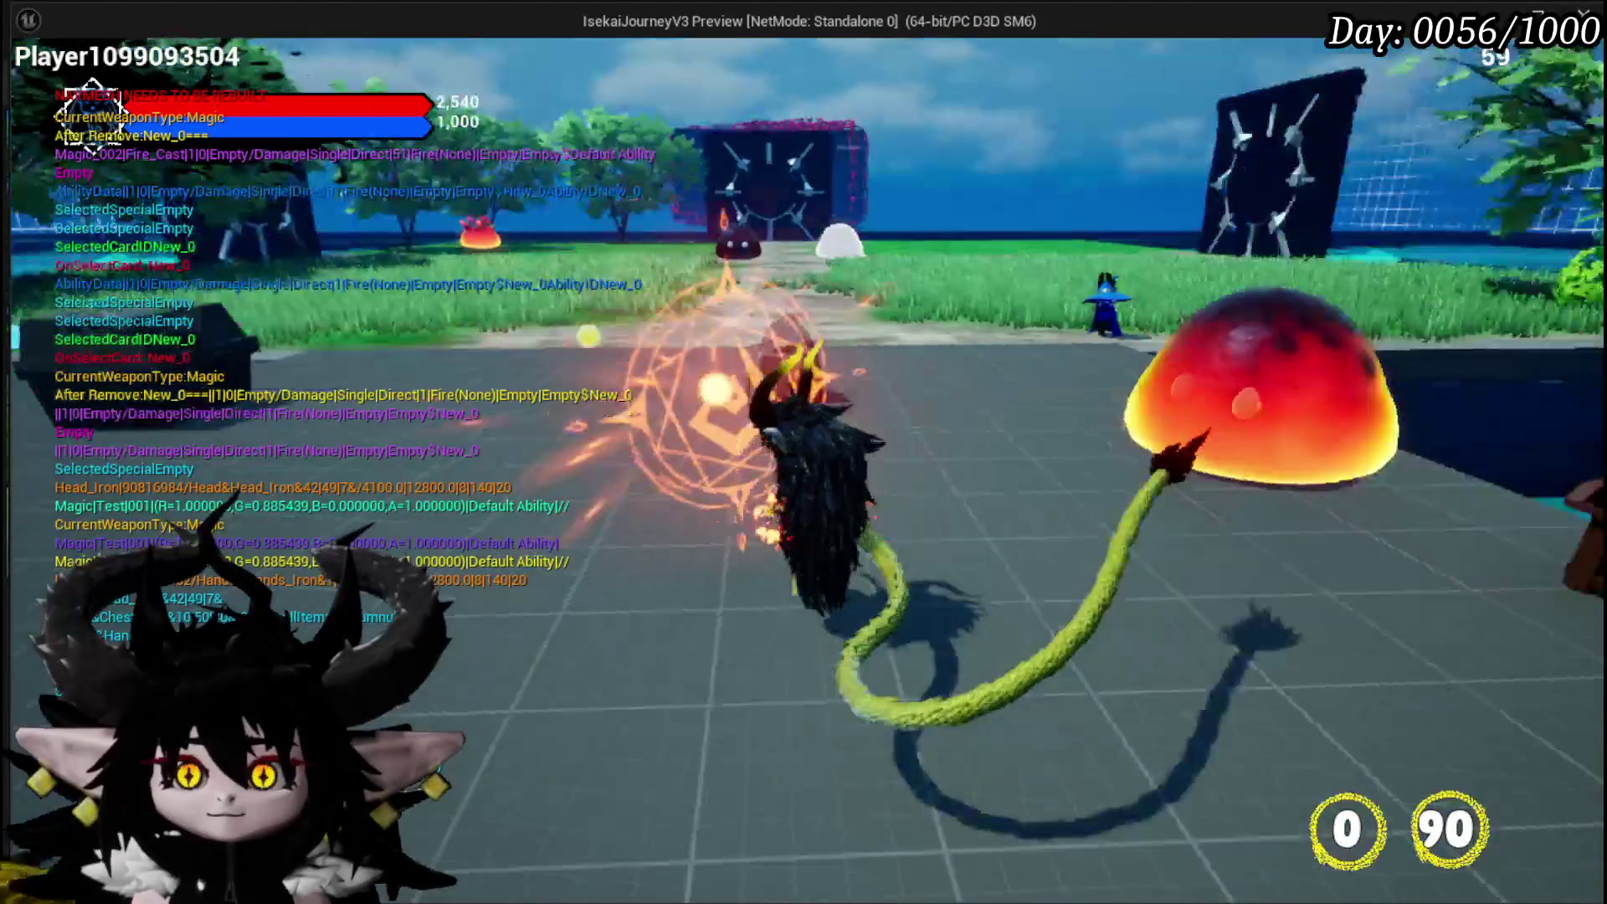
key("w")
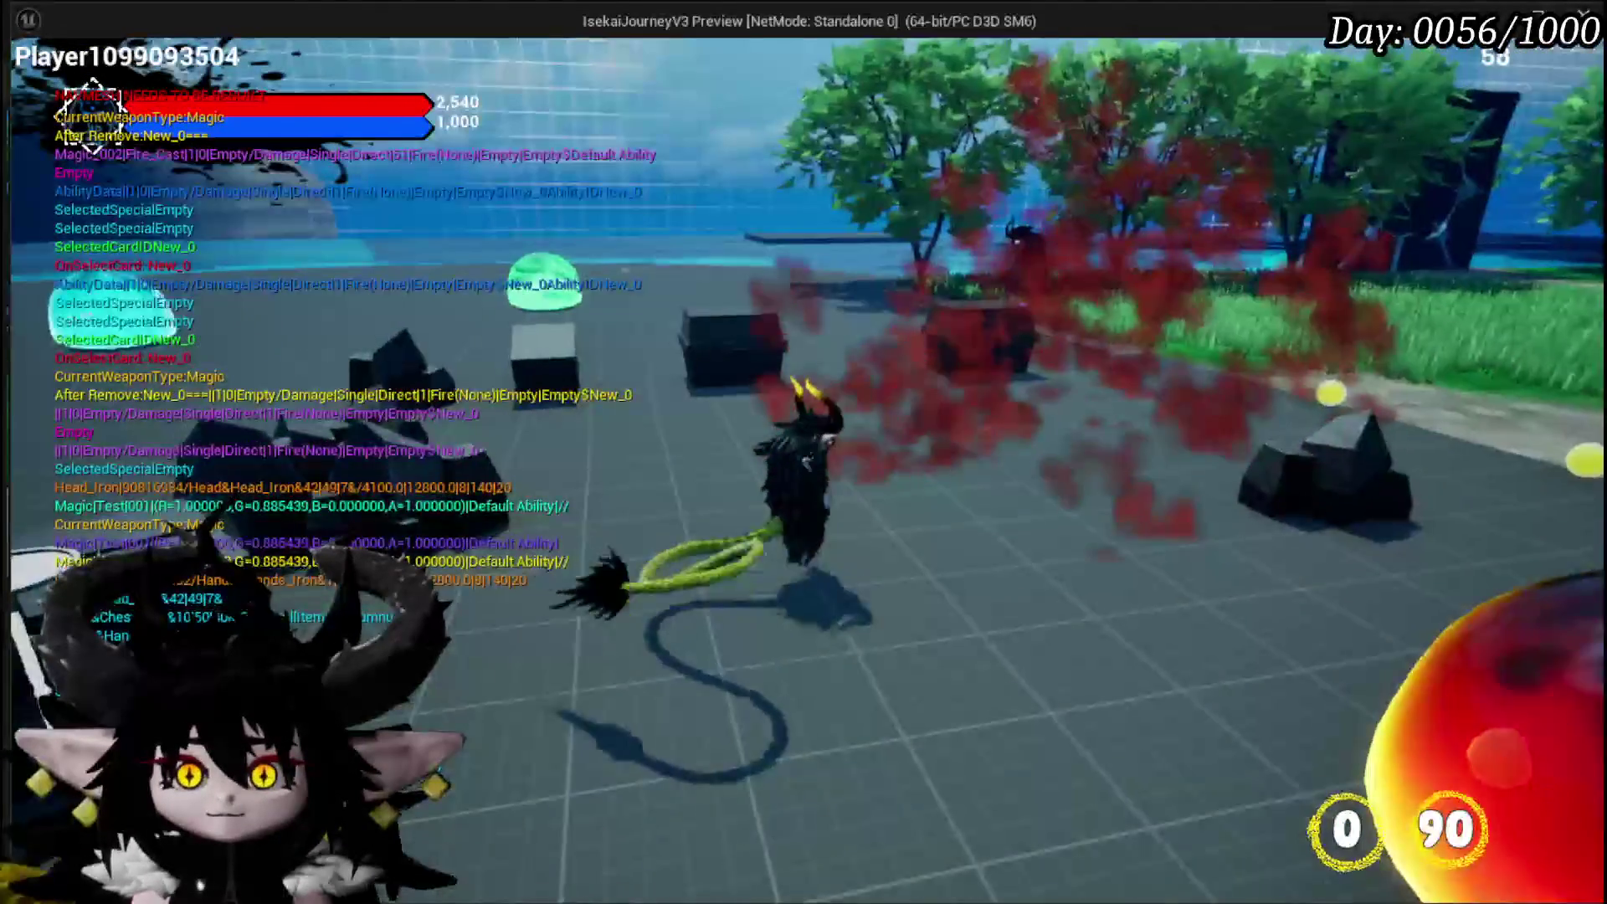
key("1")
key("w")
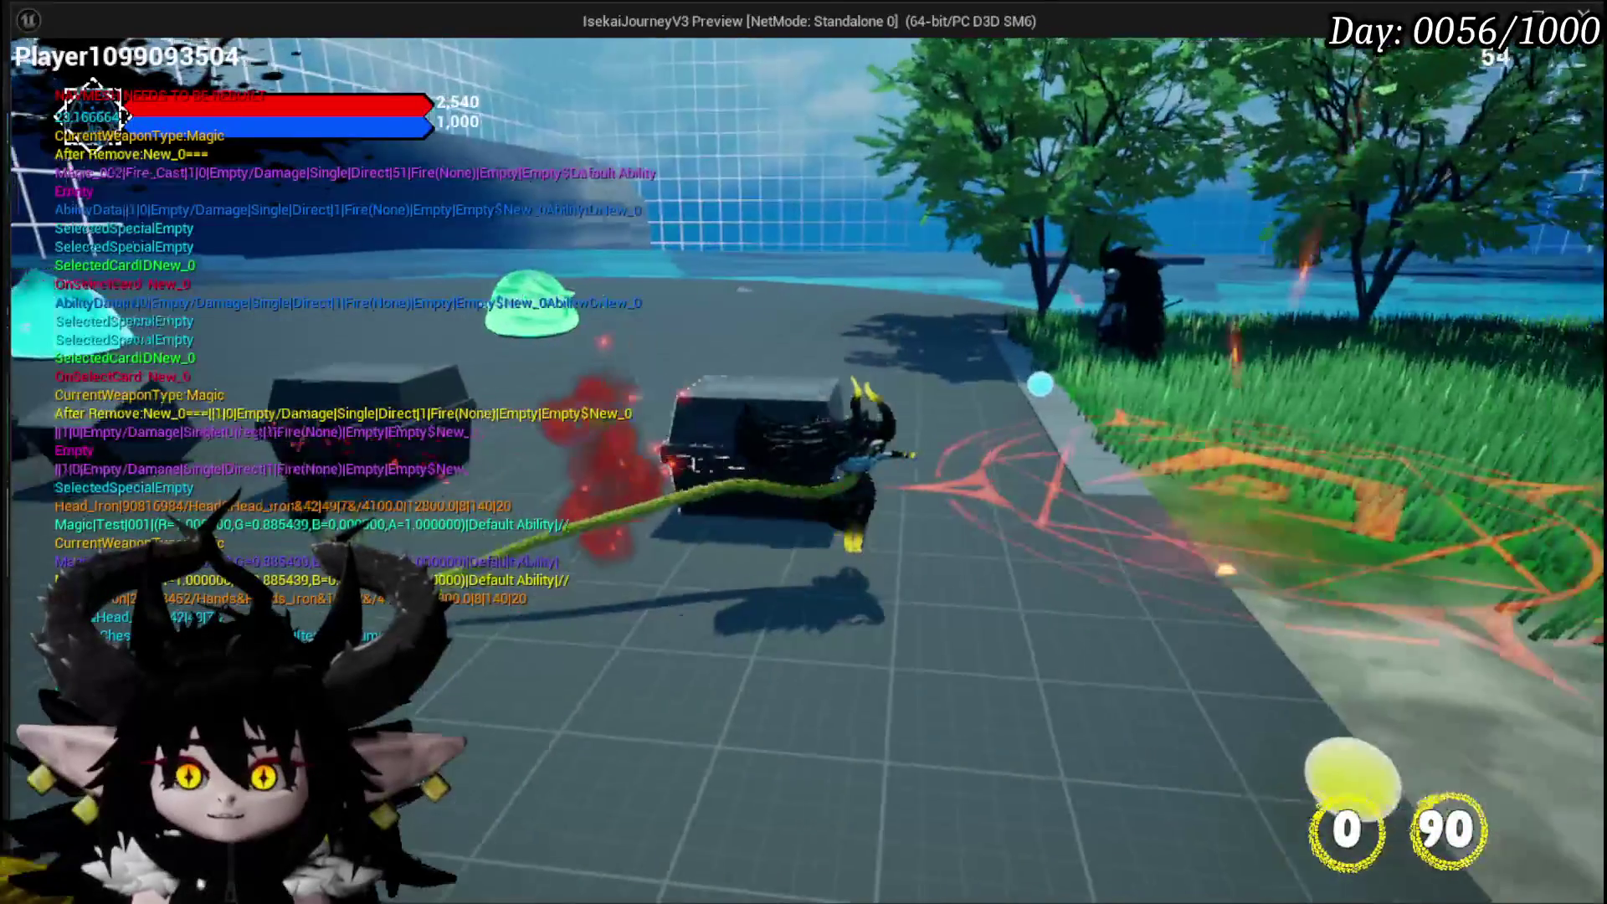
key("1")
key("w")
key("1")
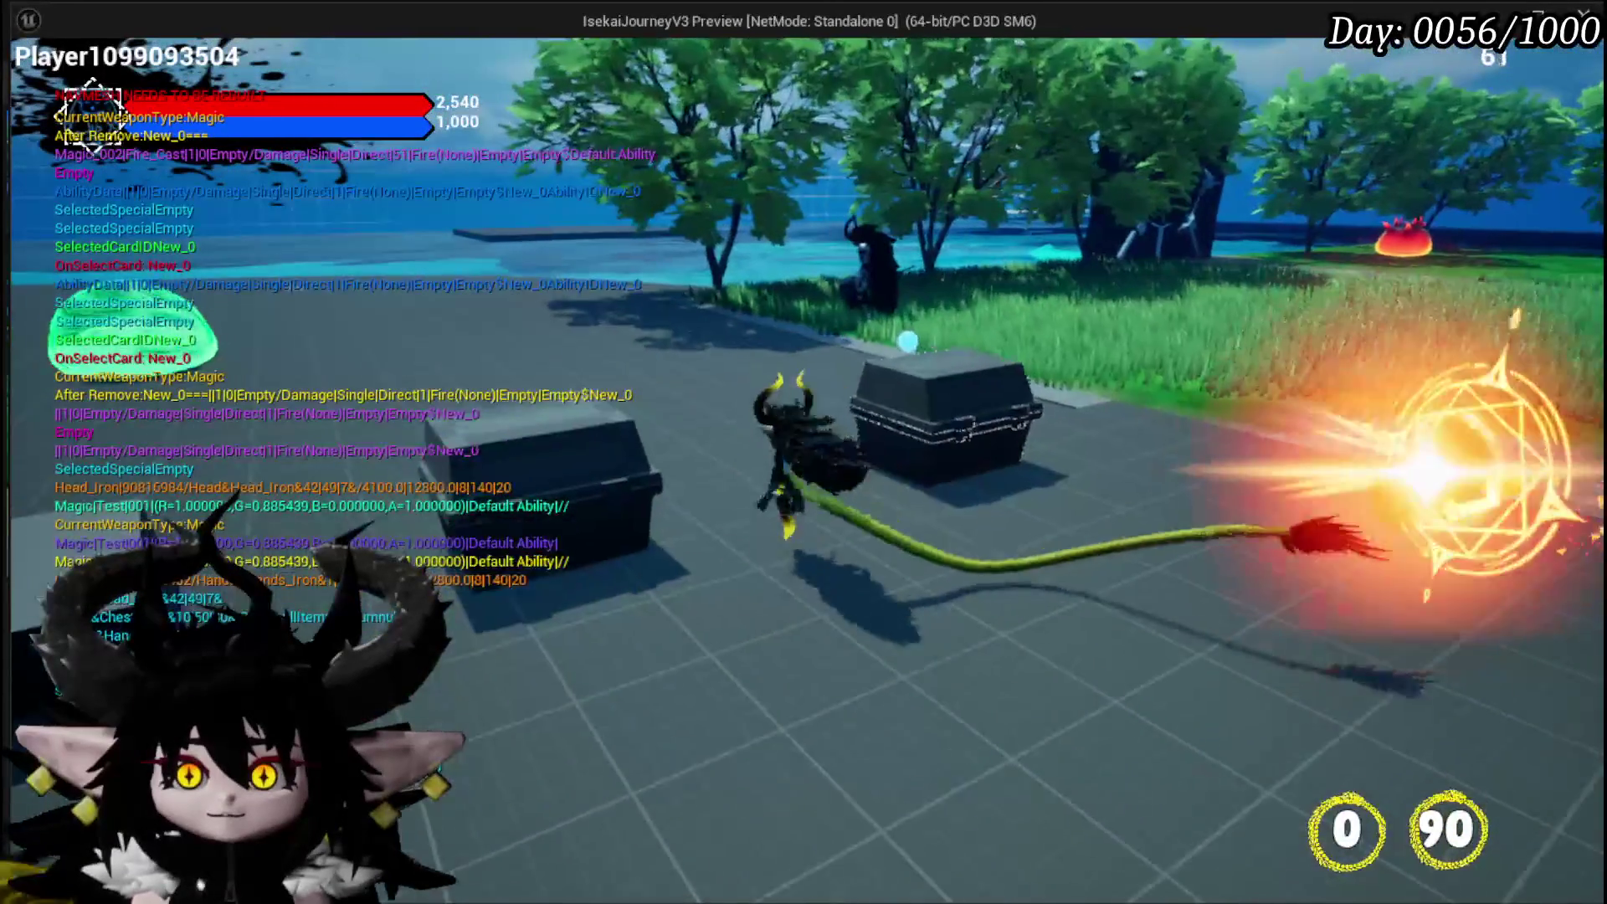
key("w")
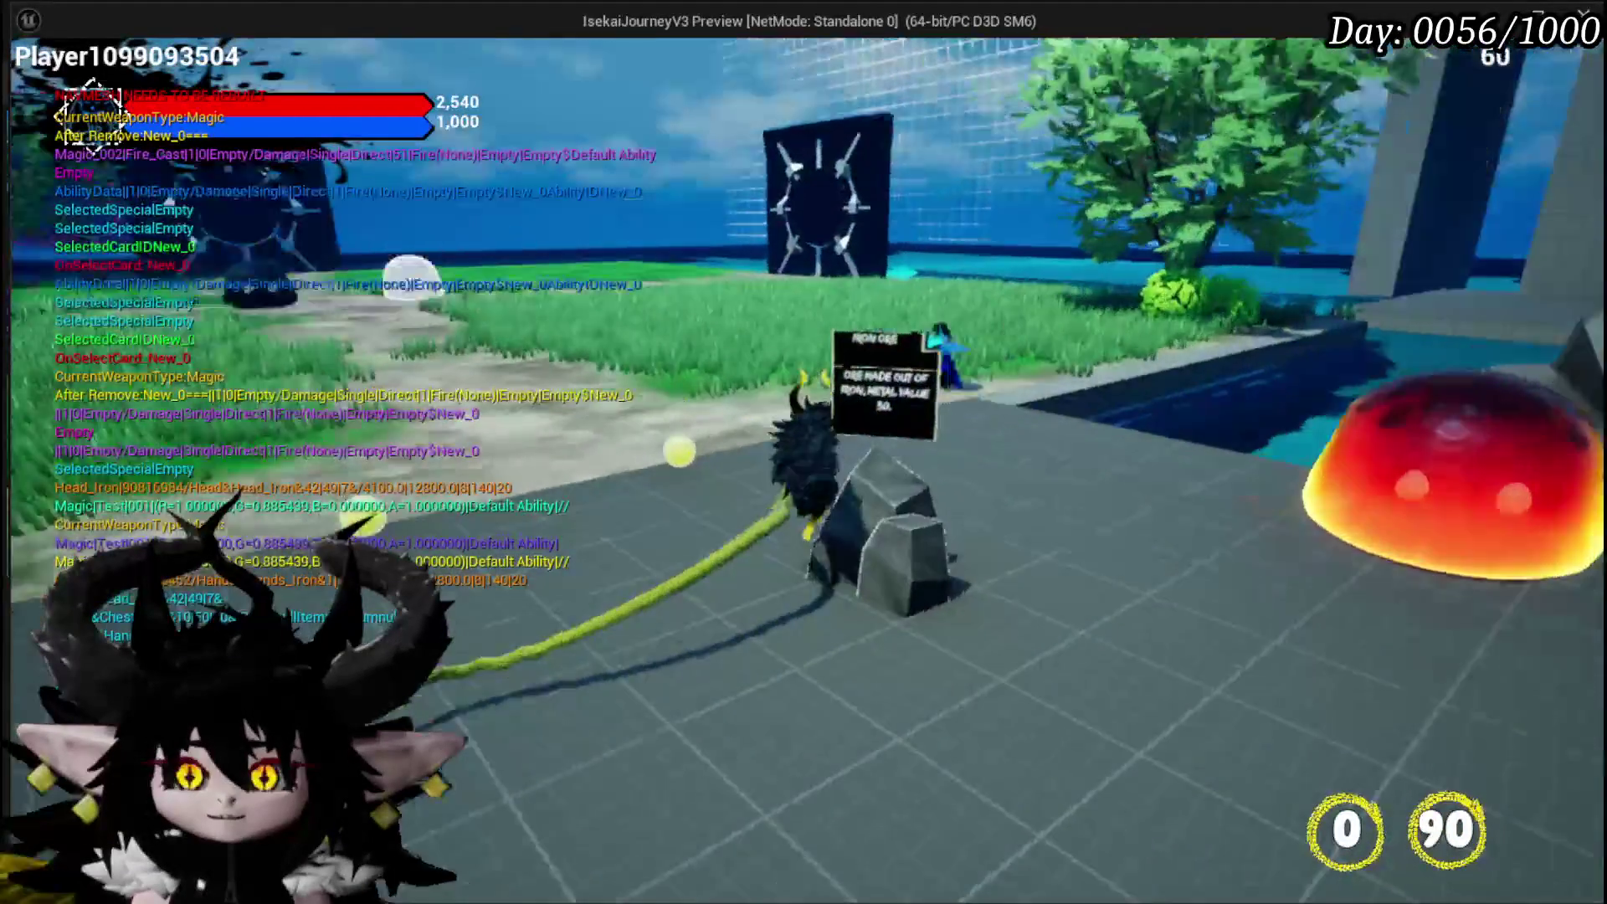
key("1")
key("w")
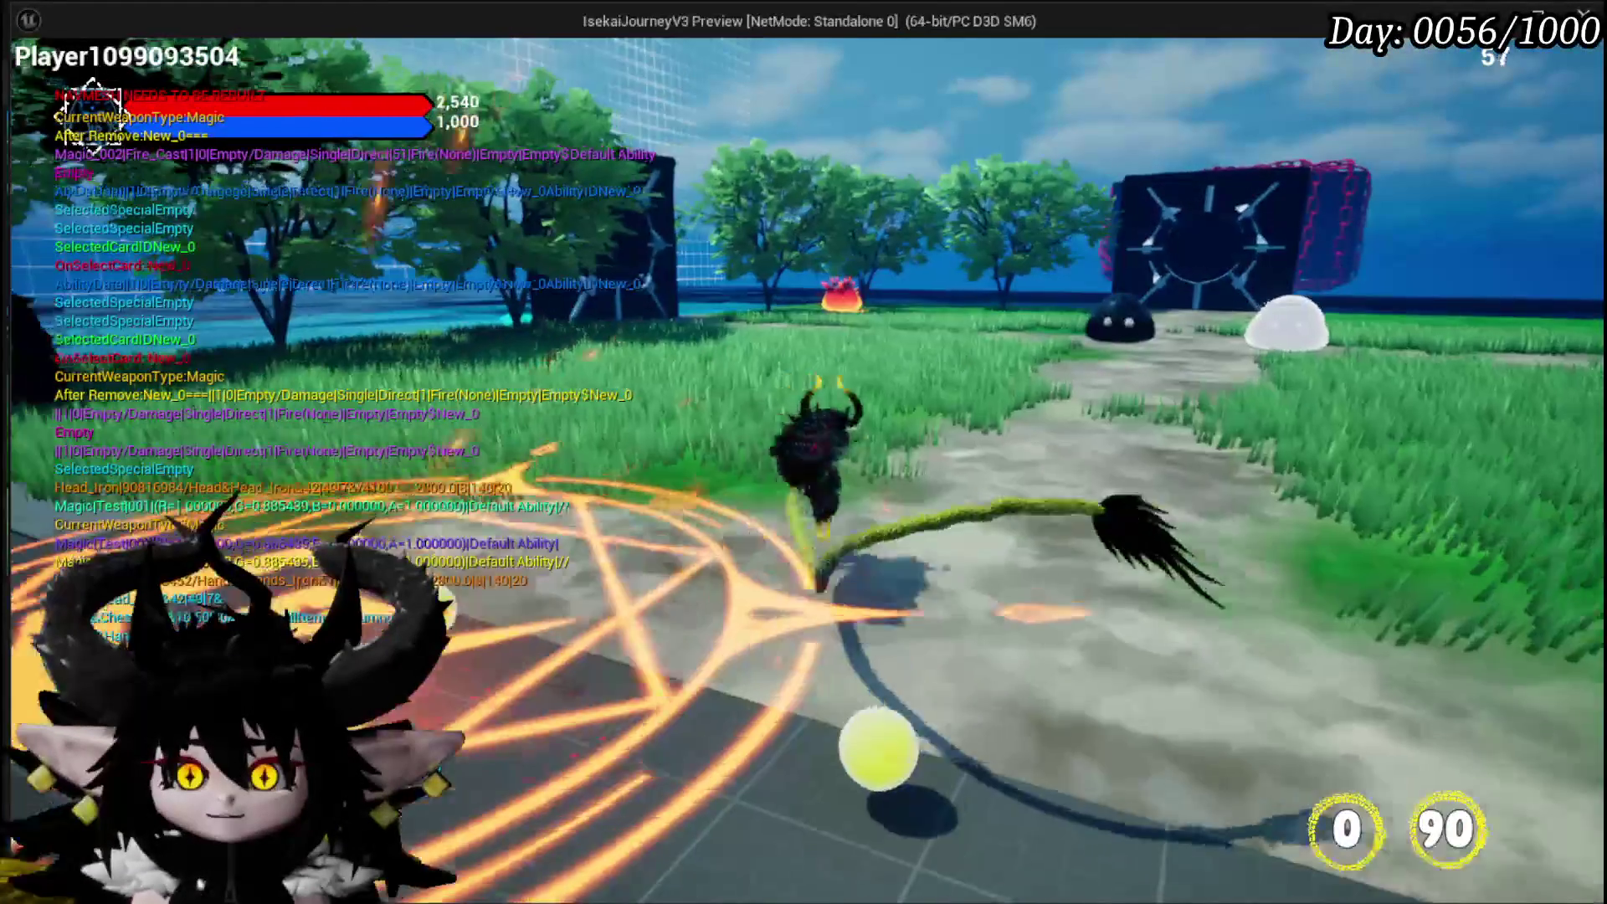
key("w")
key("1")
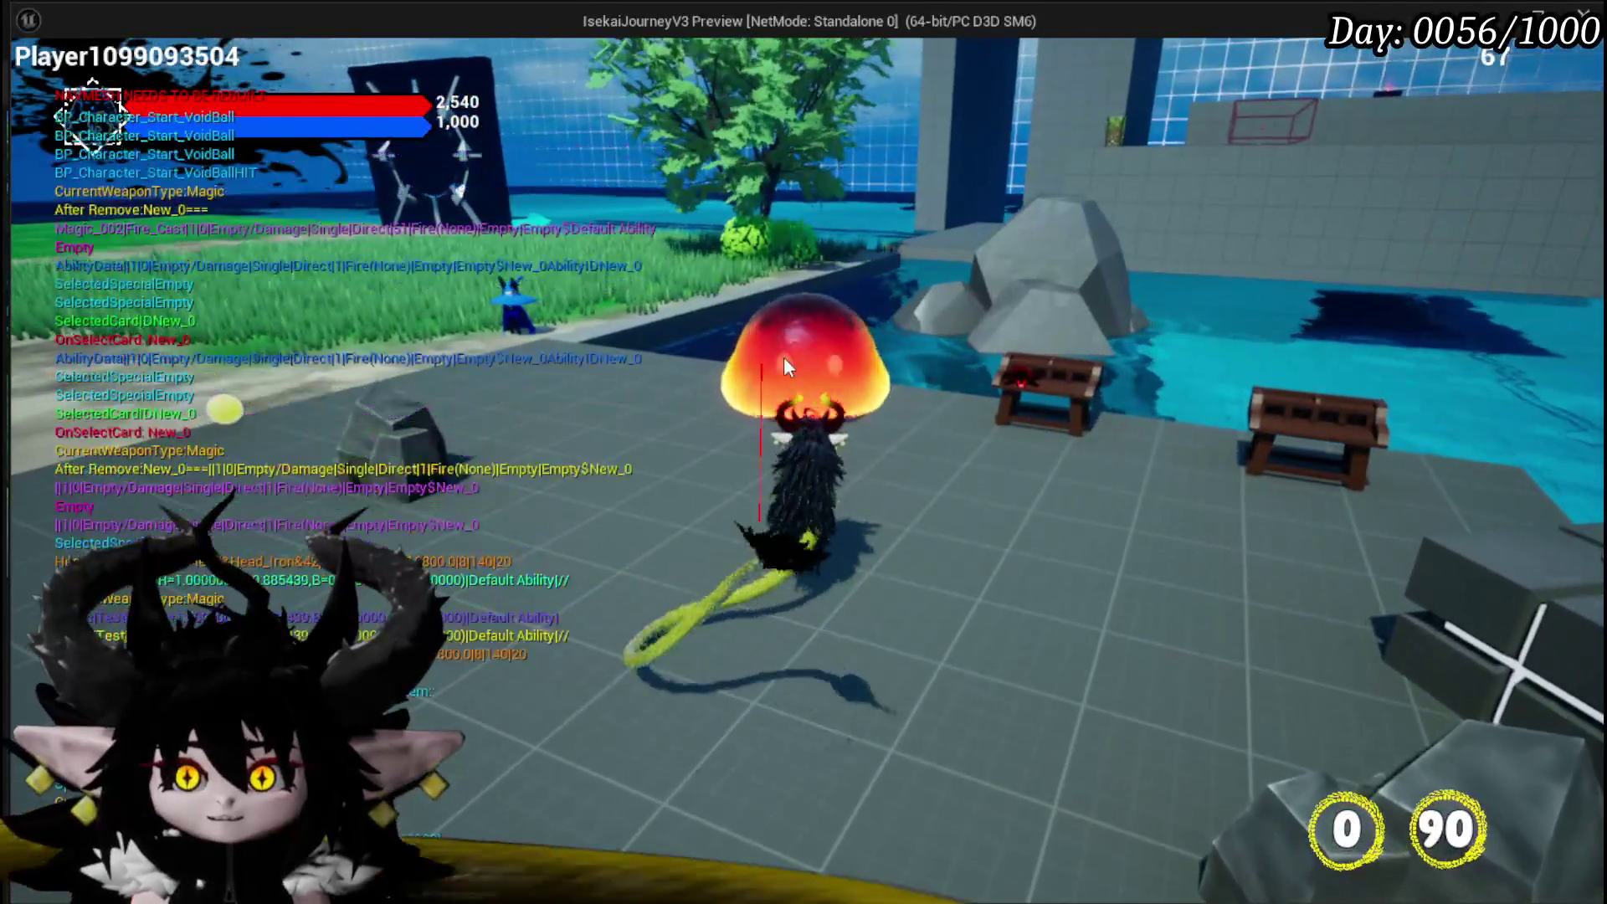
Fire a void ball, run to the chest by the water, and open the core ability menu
left_click(810, 98)
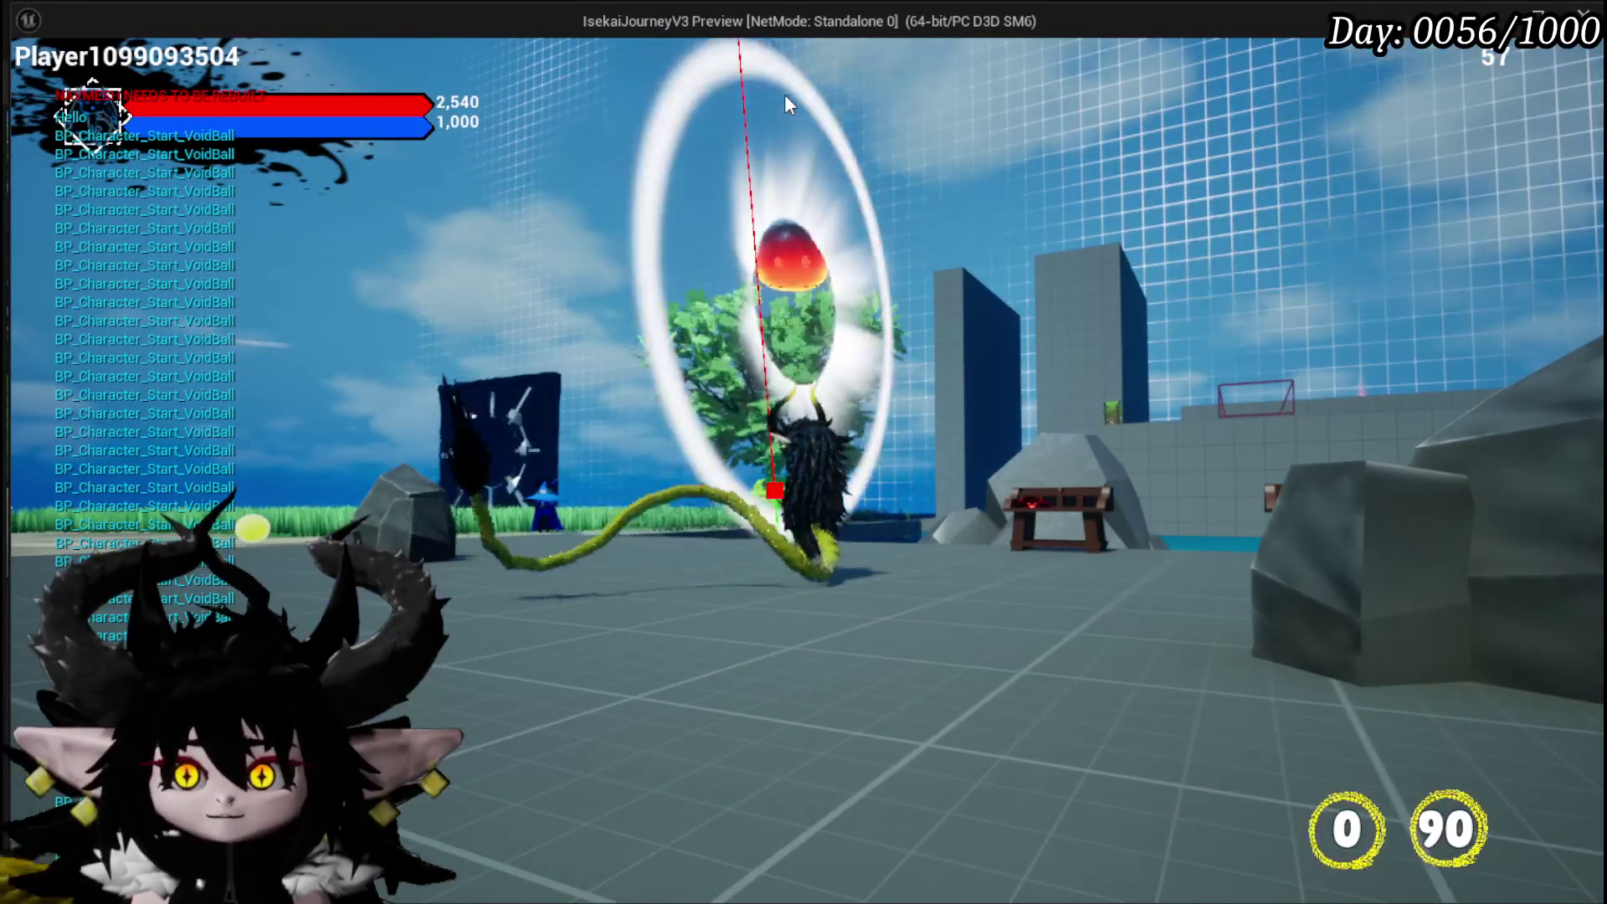
key("w")
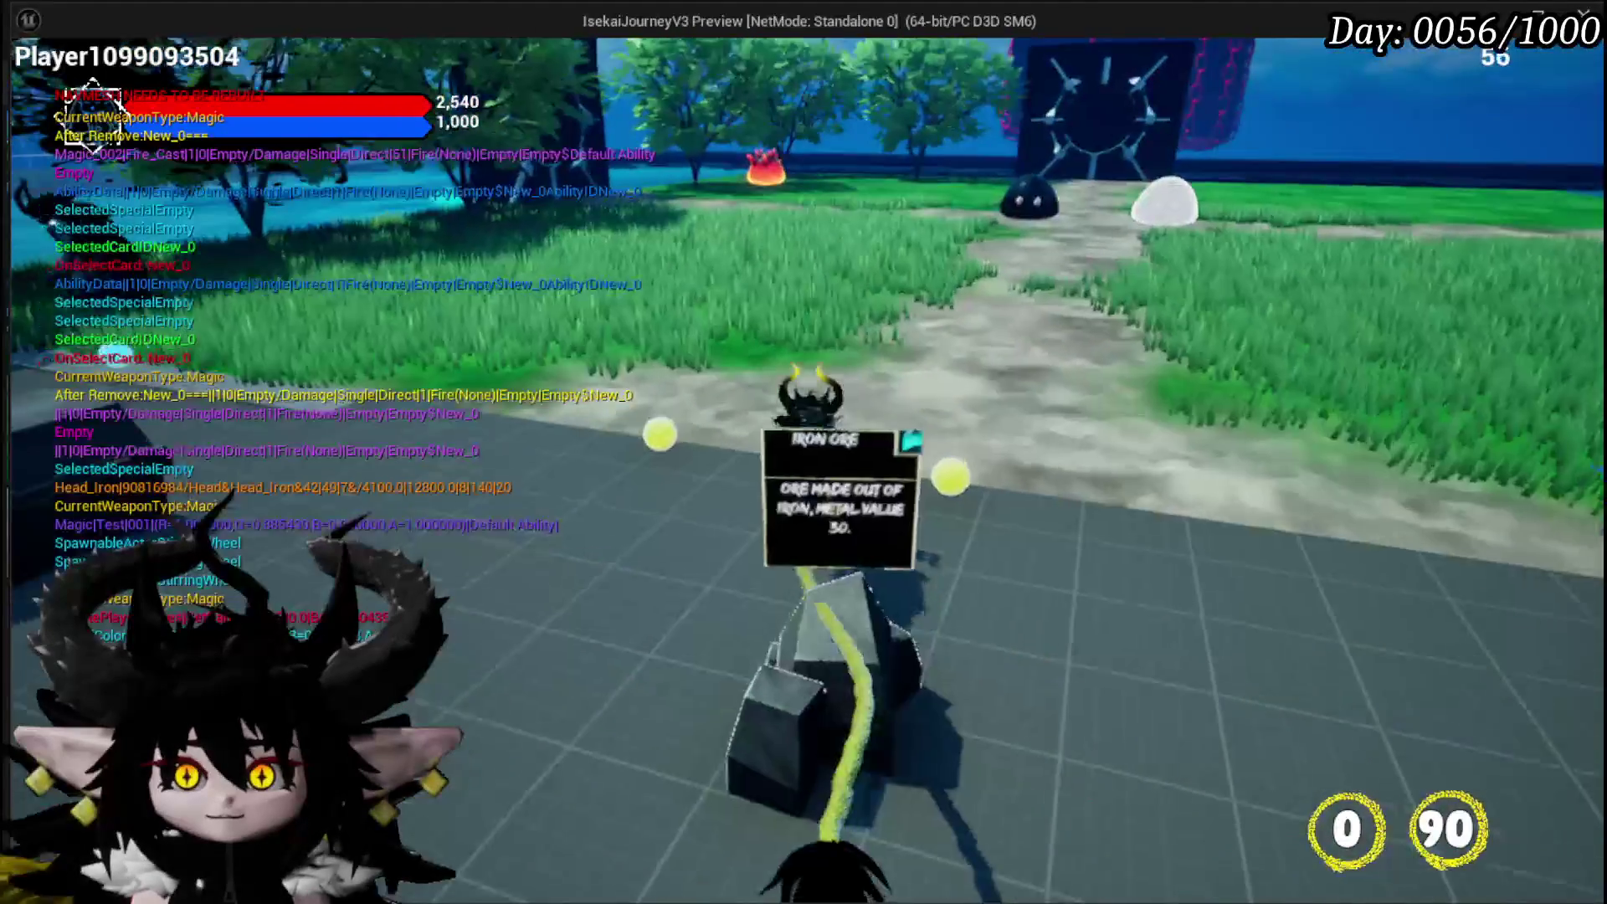
key("s")
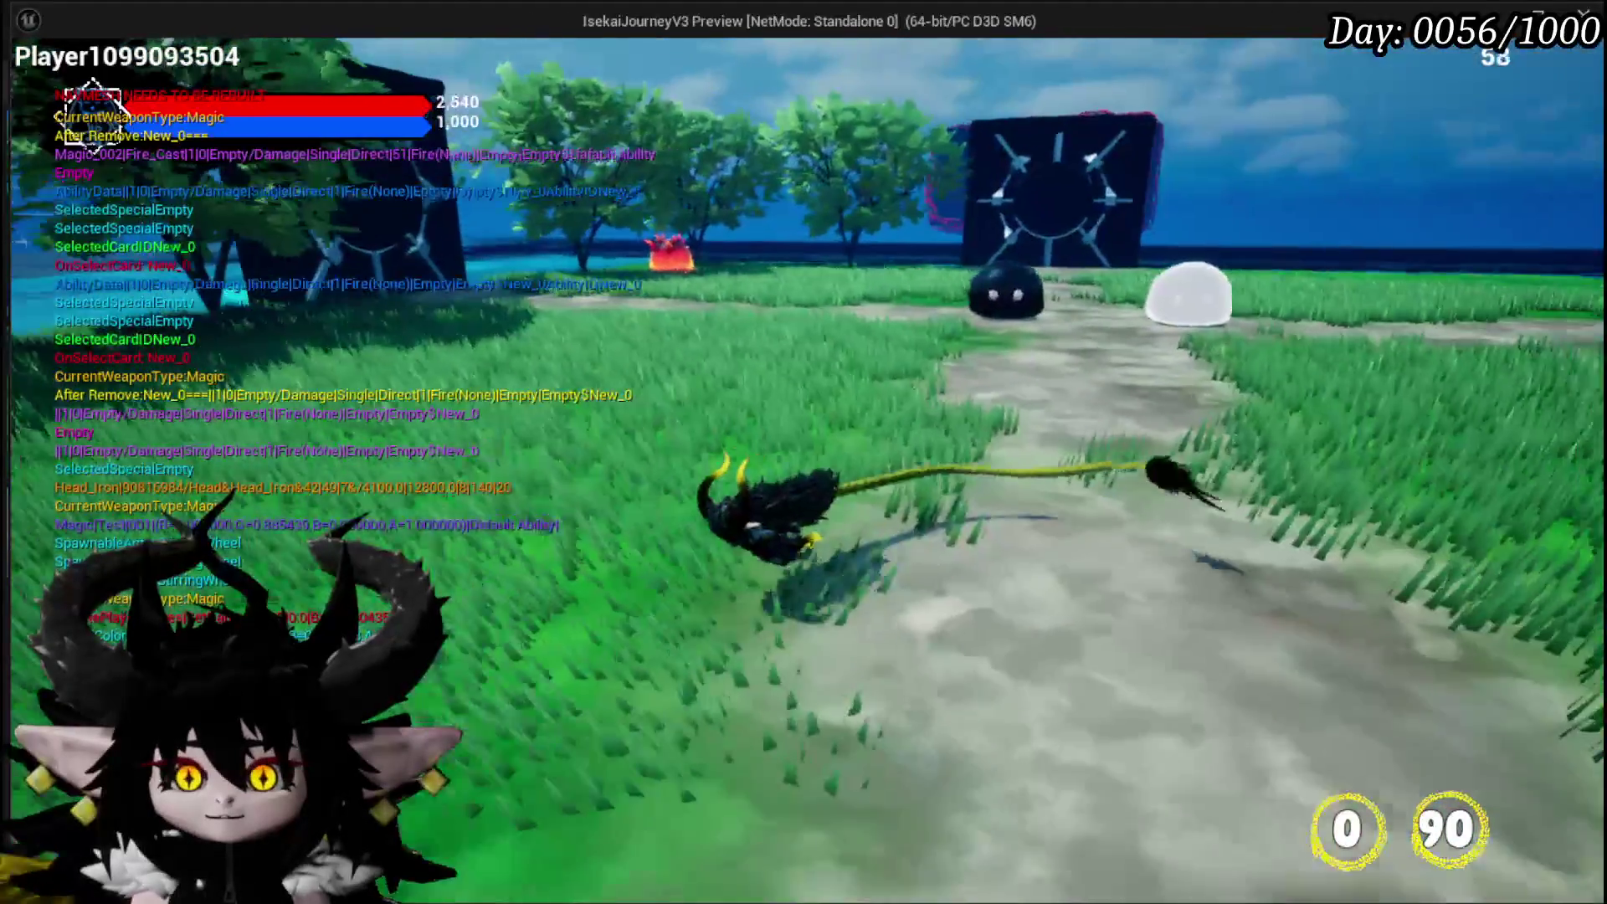
key("w")
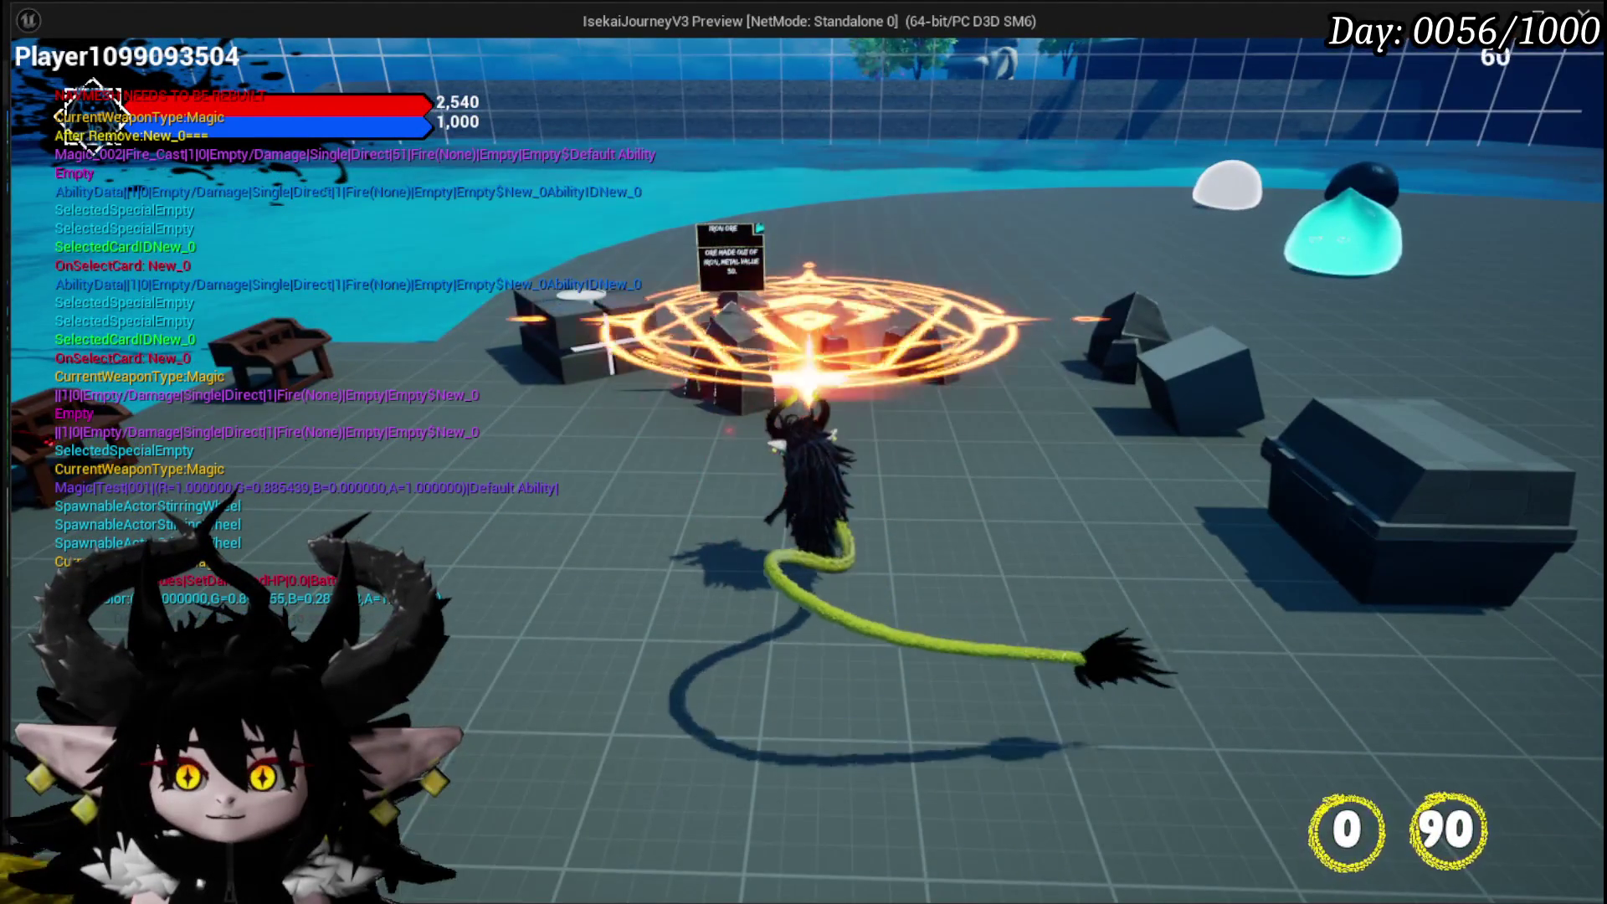
key("w")
key("e")
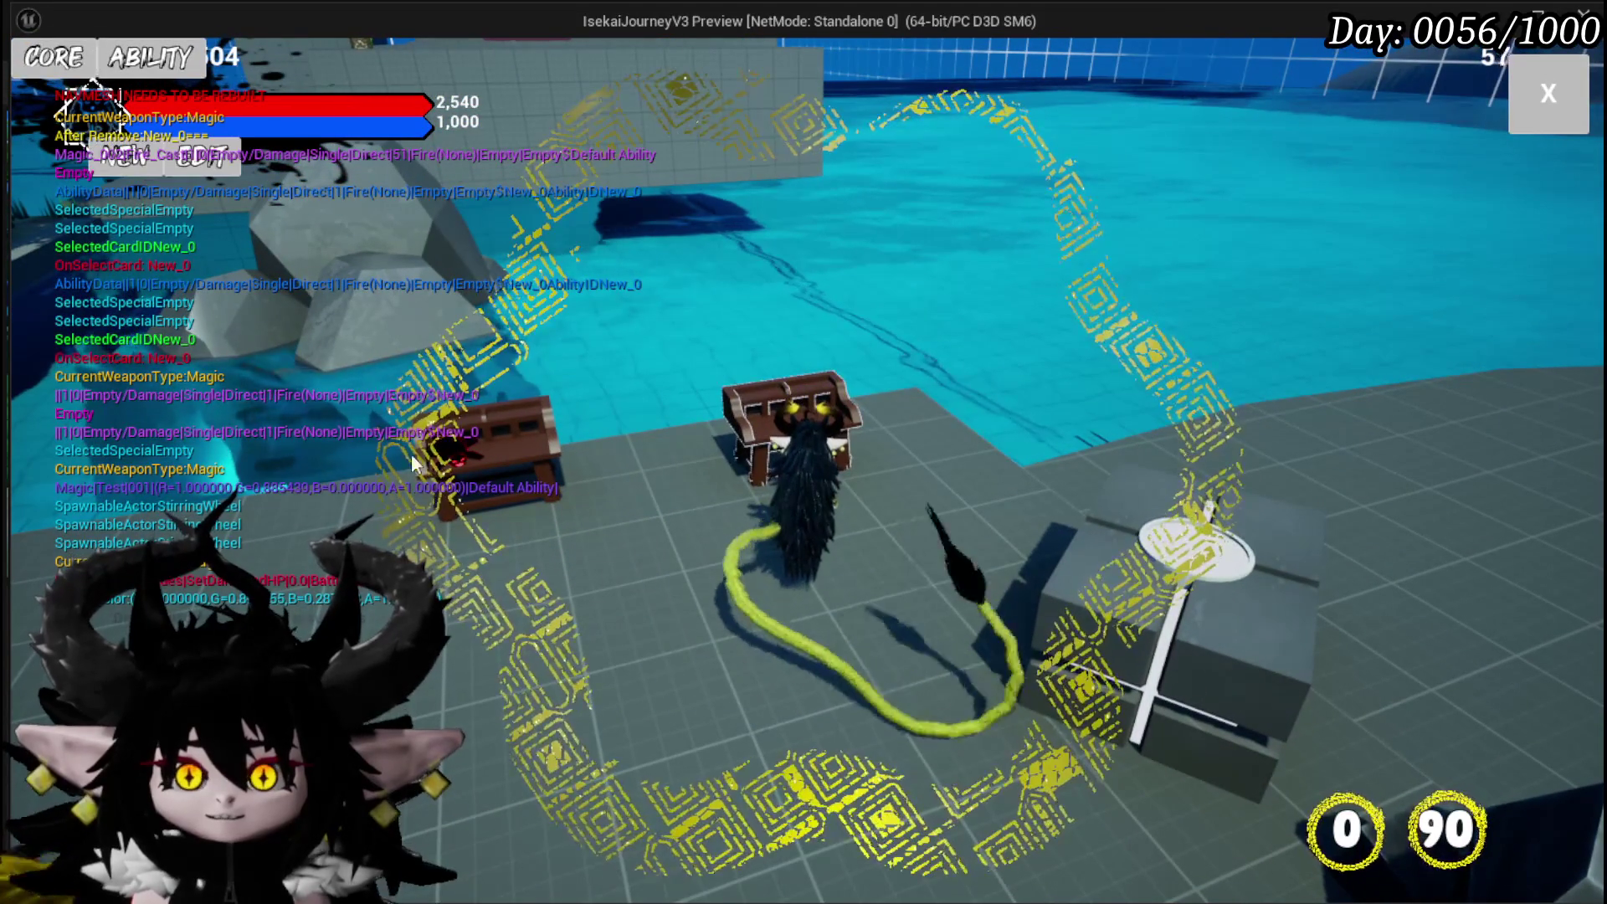
left_click(147, 69)
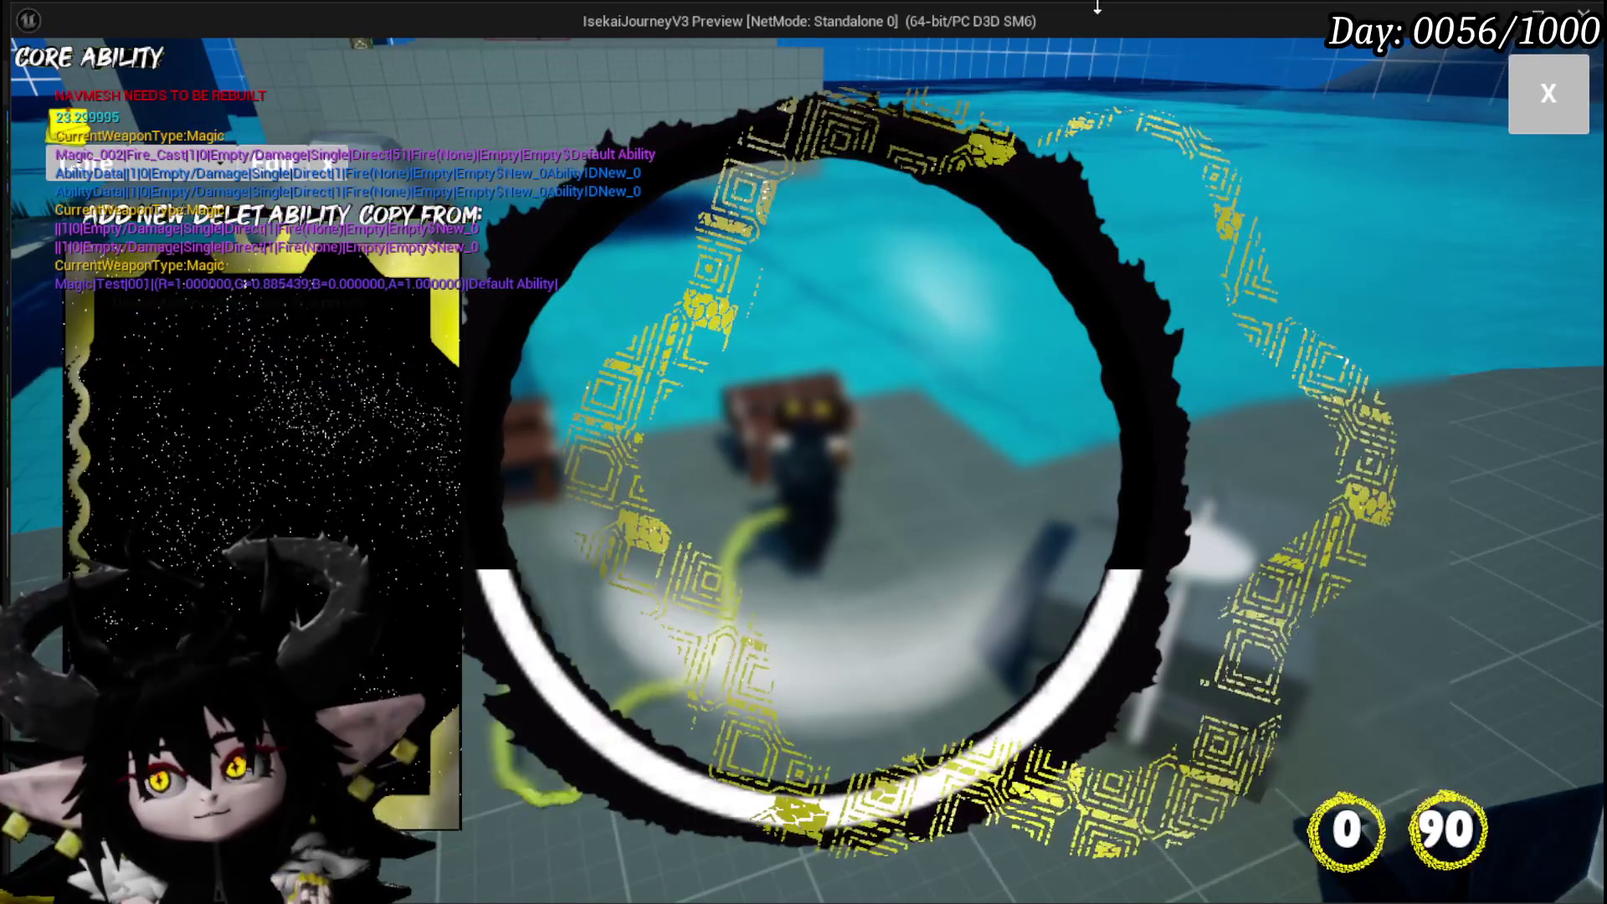
key("Escape")
key("w")
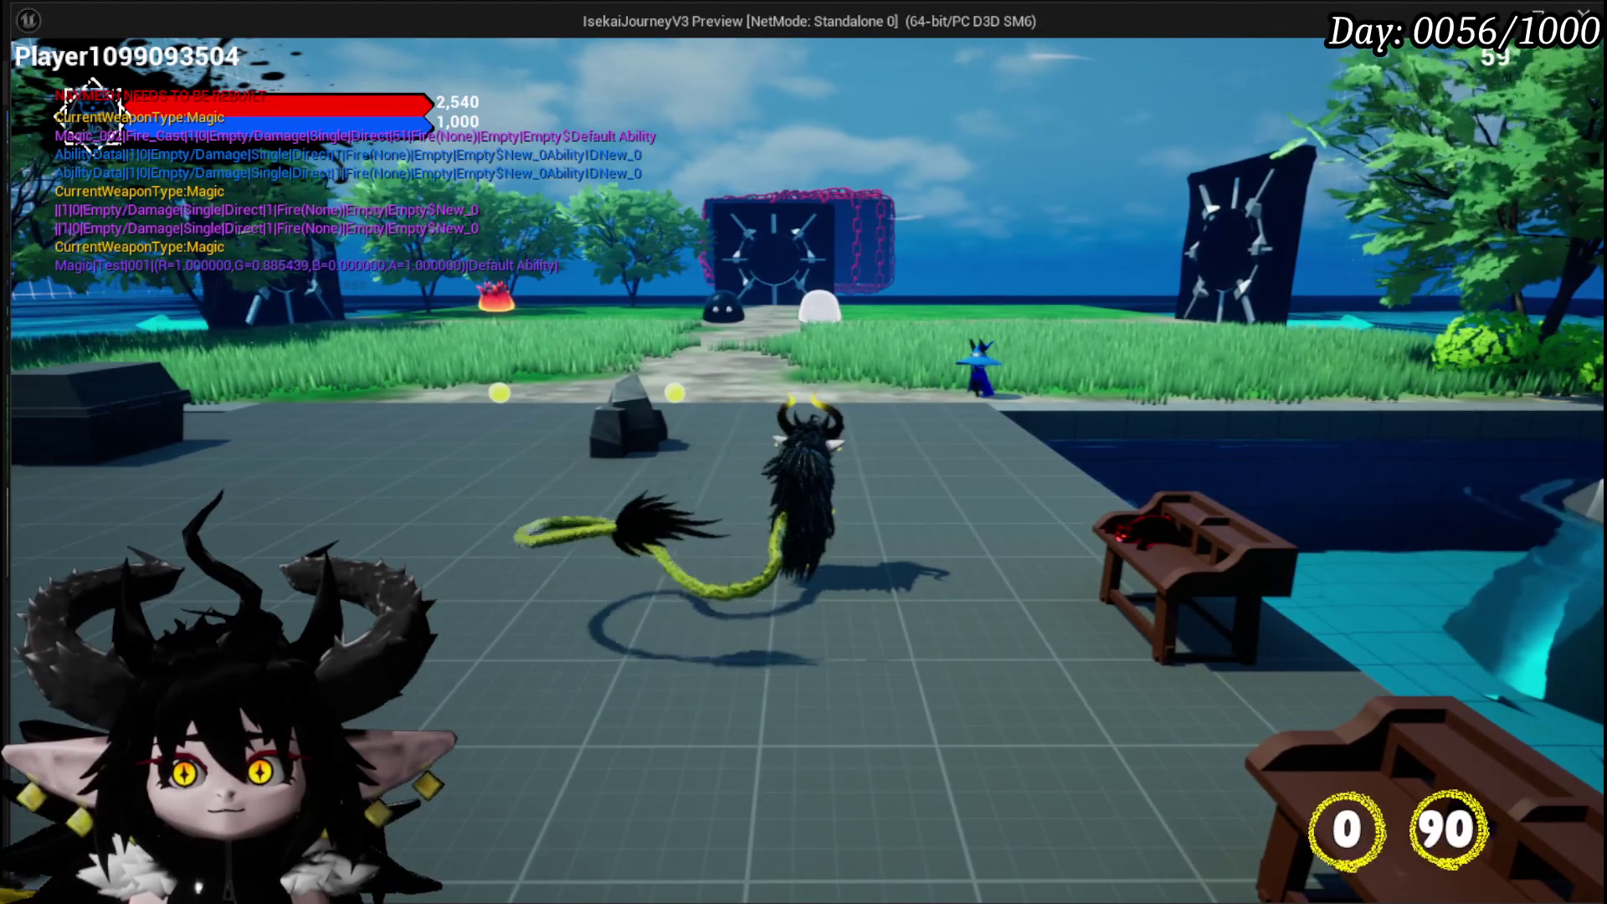
Jump and cast two more fire magic circles, then stop the game preview
key("space")
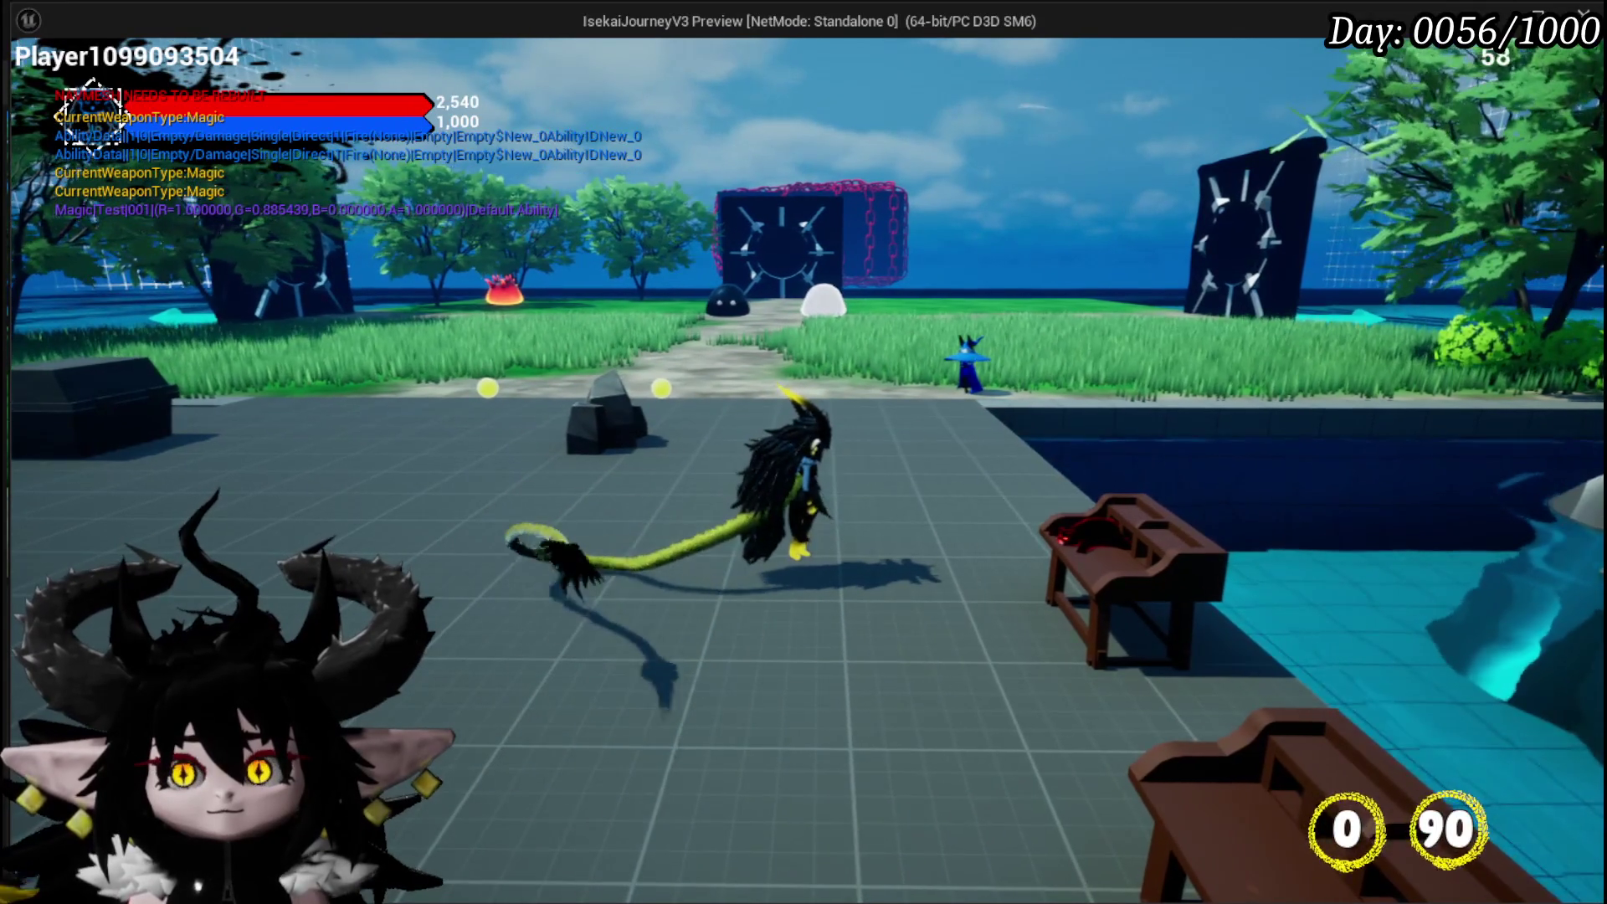
key("space")
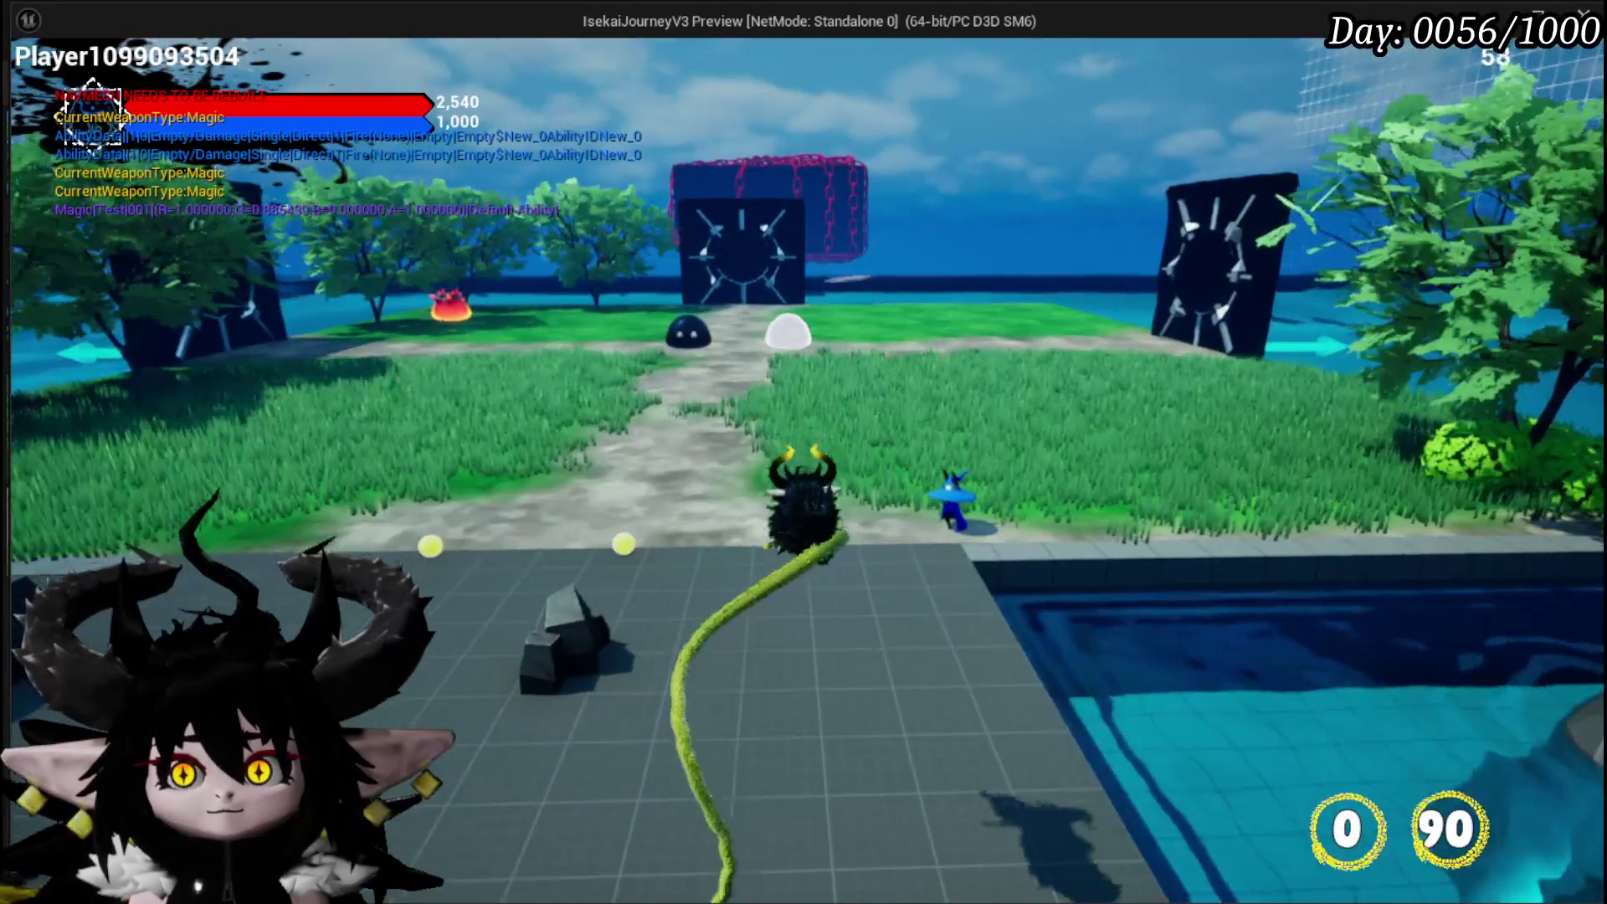
key("e")
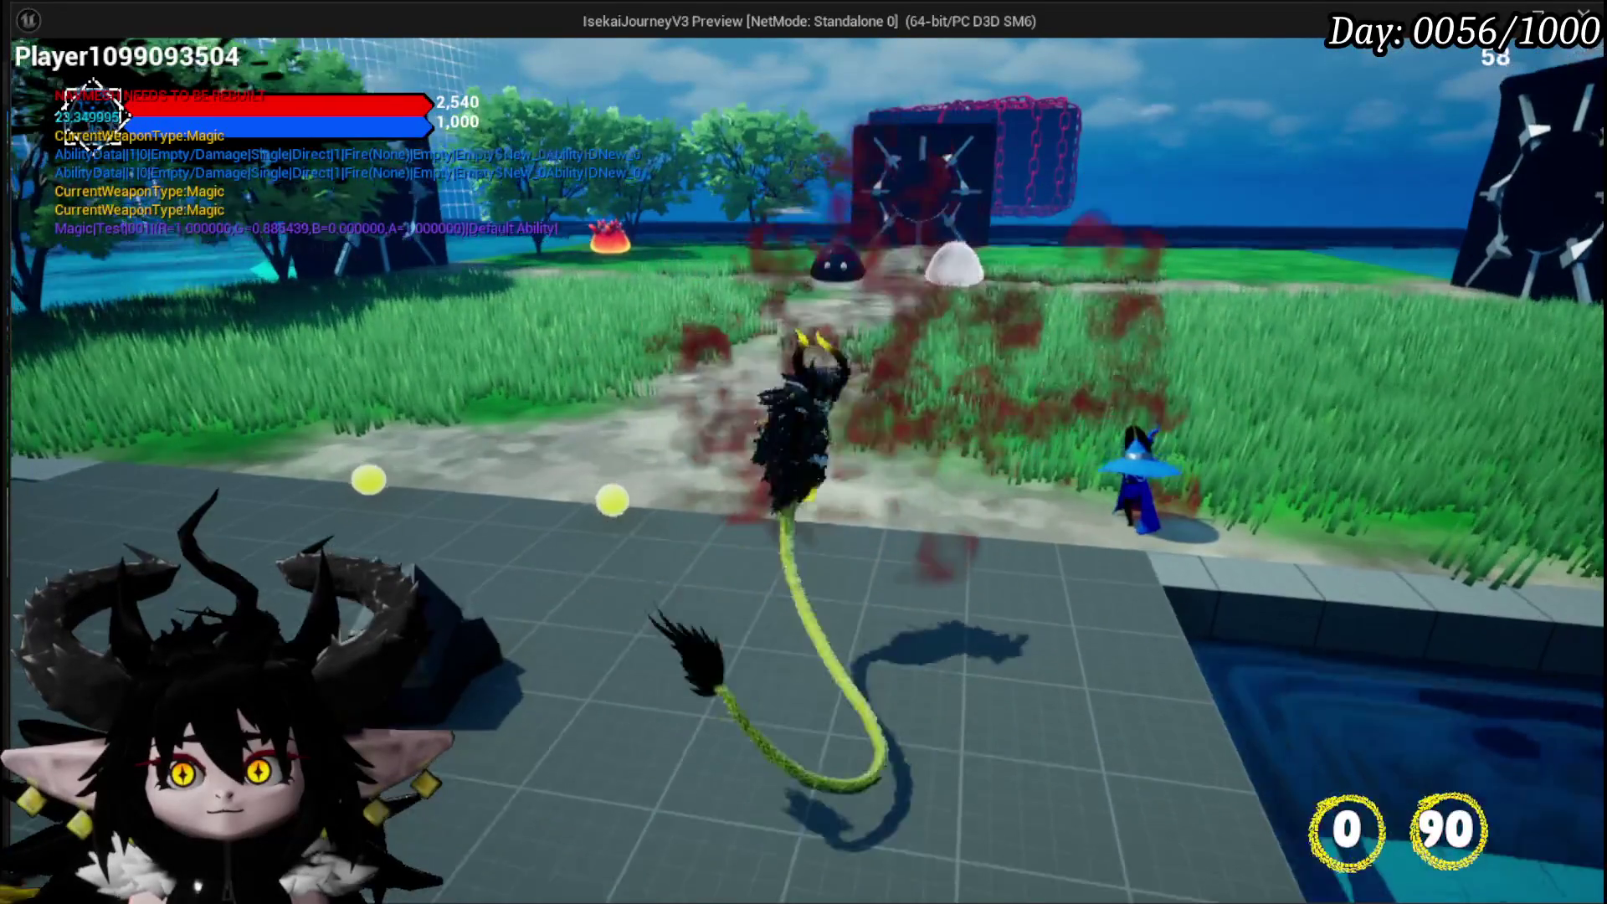
key("space")
key("e")
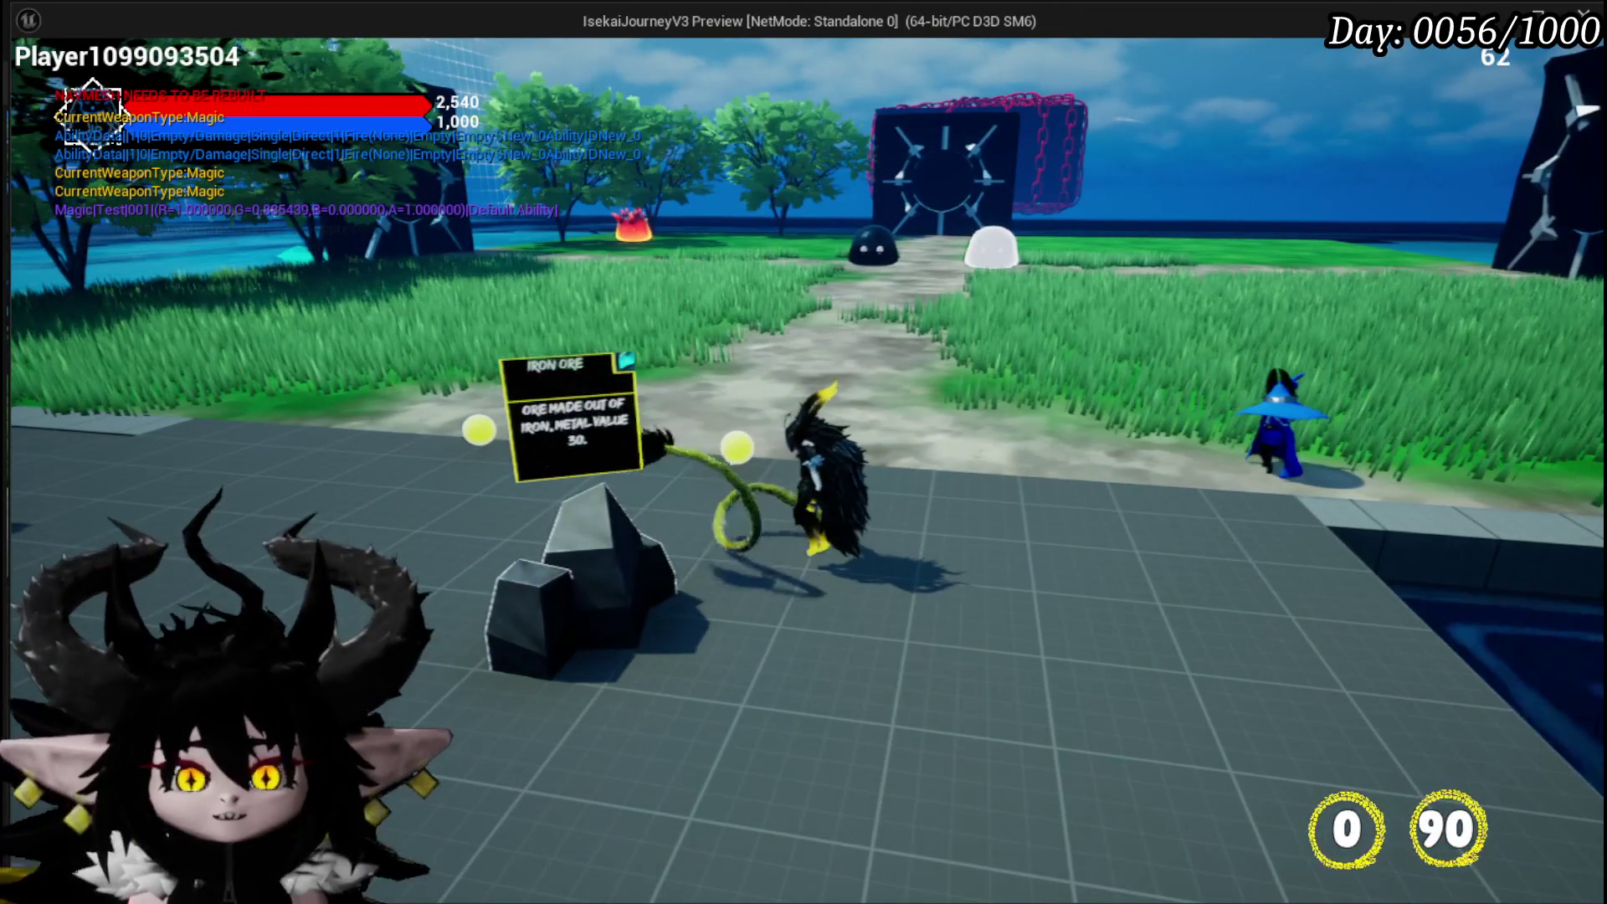
key("Escape")
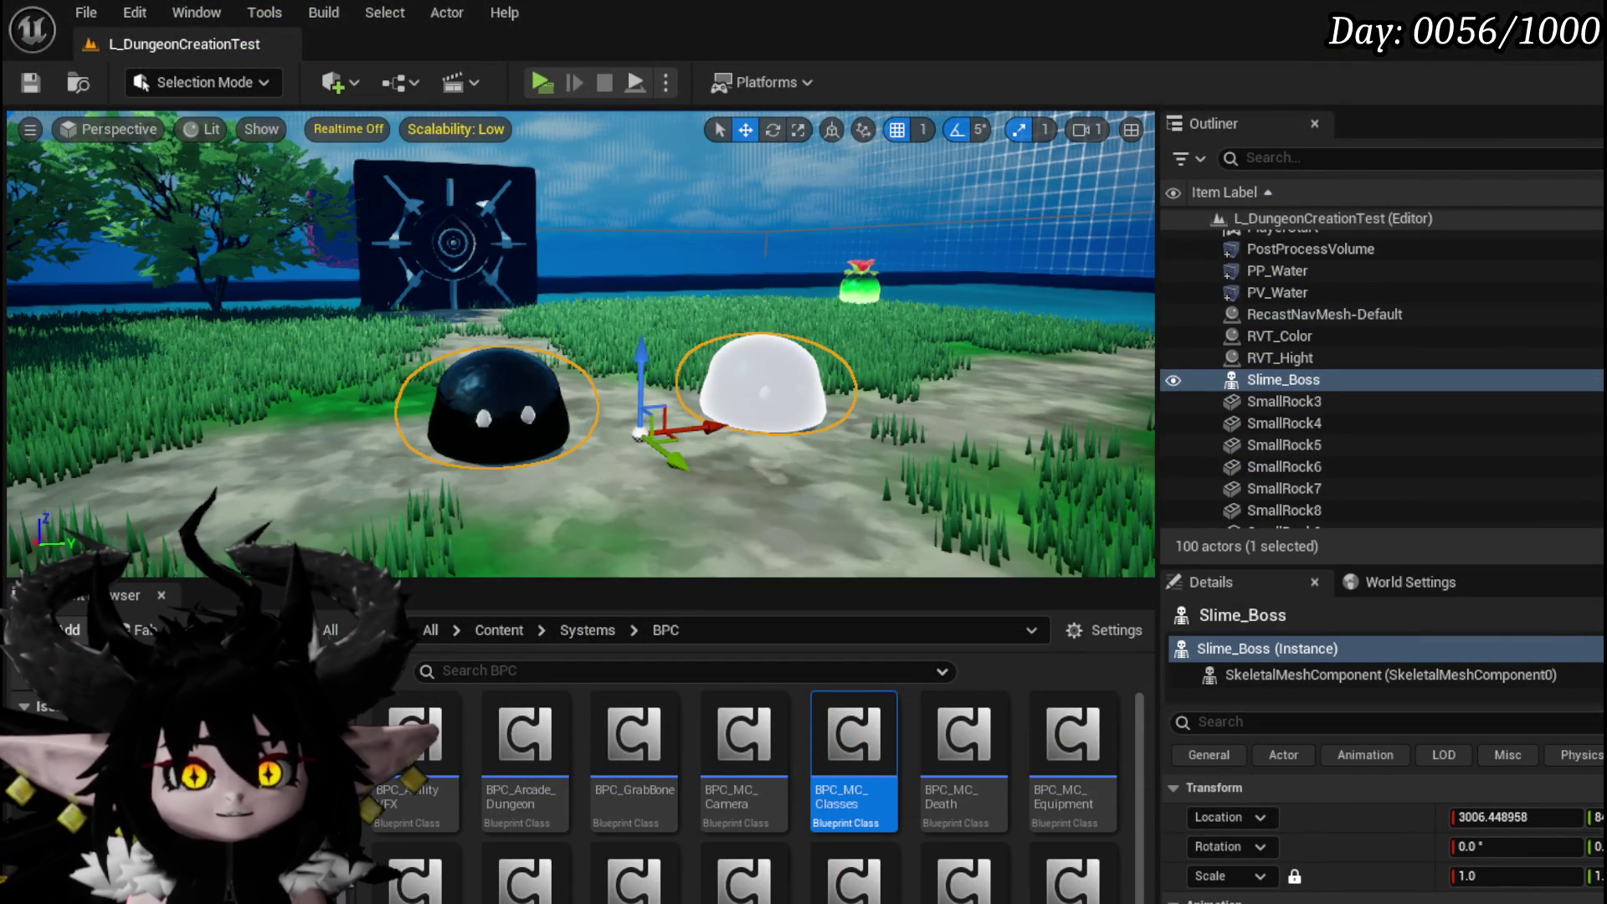
Look over the arena, select BP_EnemyActor2, and save the L_DungeonCreationTest level
mouse_move(534, 248)
left_mouse_down()
mouse_move(586, 360)
mouse_move(628, 376)
mouse_move(502, 383)
left_mouse_up()
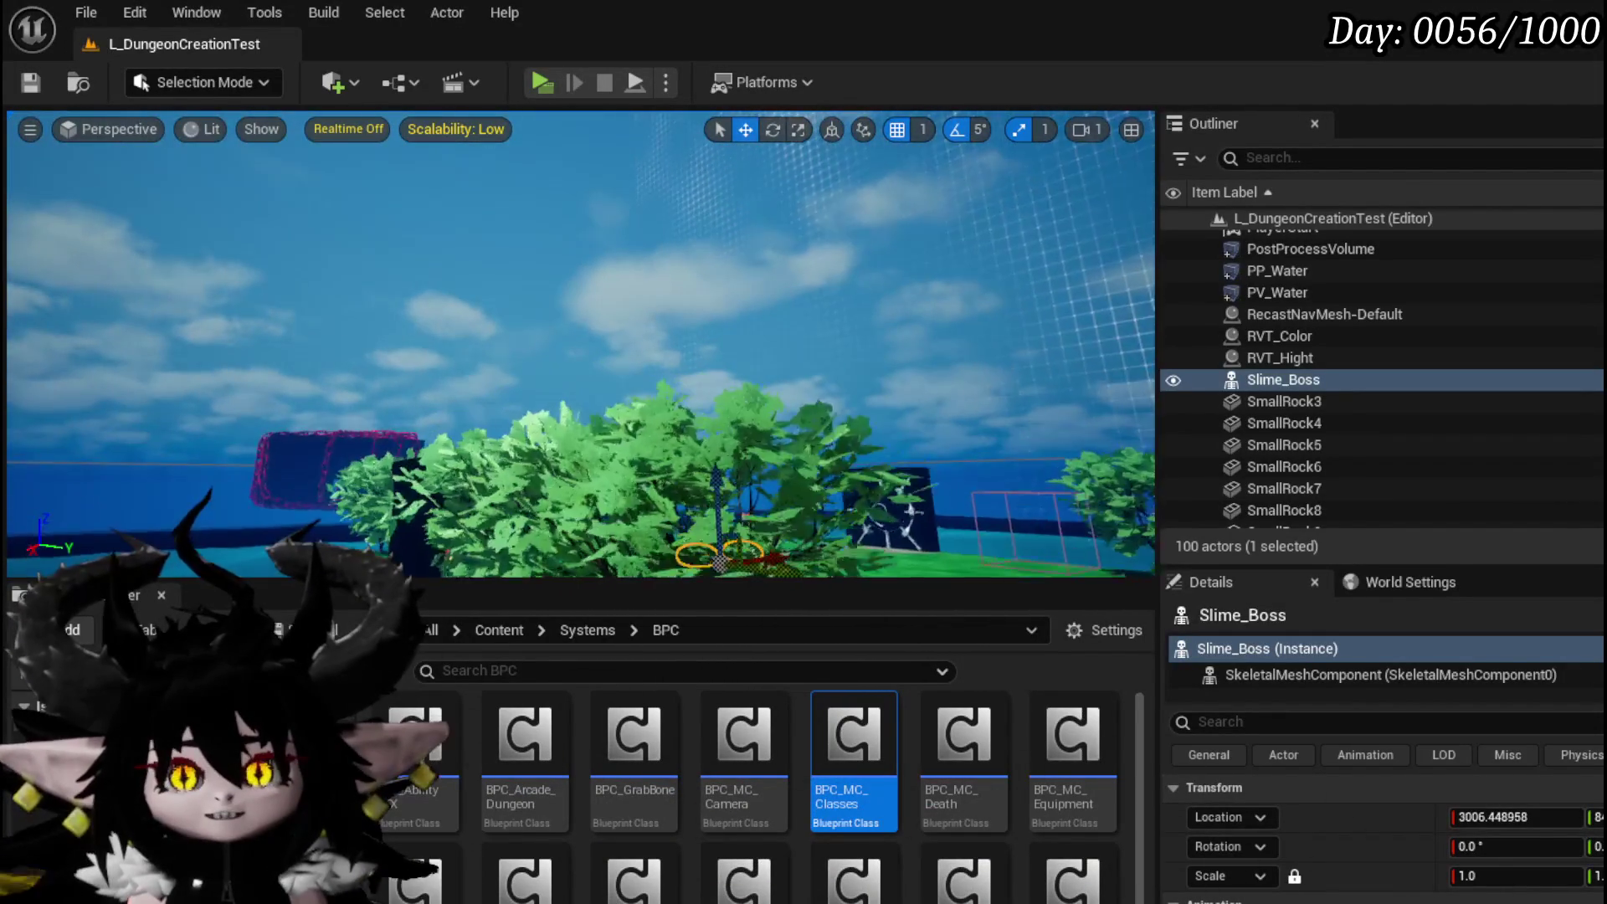
mouse_move(502, 383)
left_mouse_down()
mouse_move(393, 365)
mouse_move(507, 371)
left_mouse_up()
left_click(648, 383)
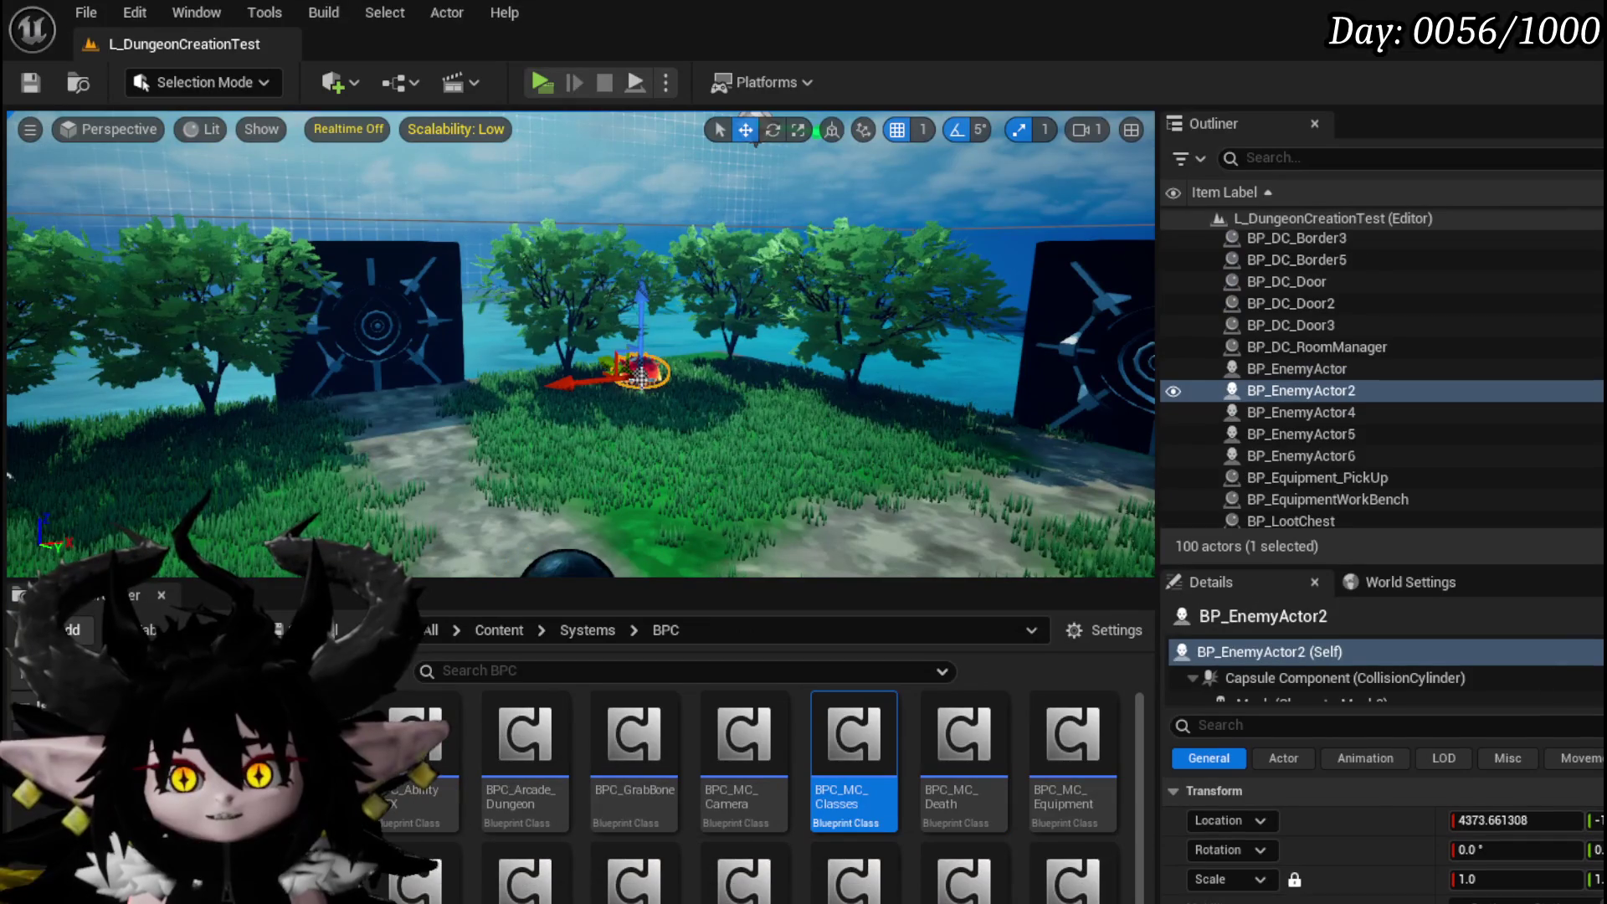
left_click_drag(690, 381, 620, 358)
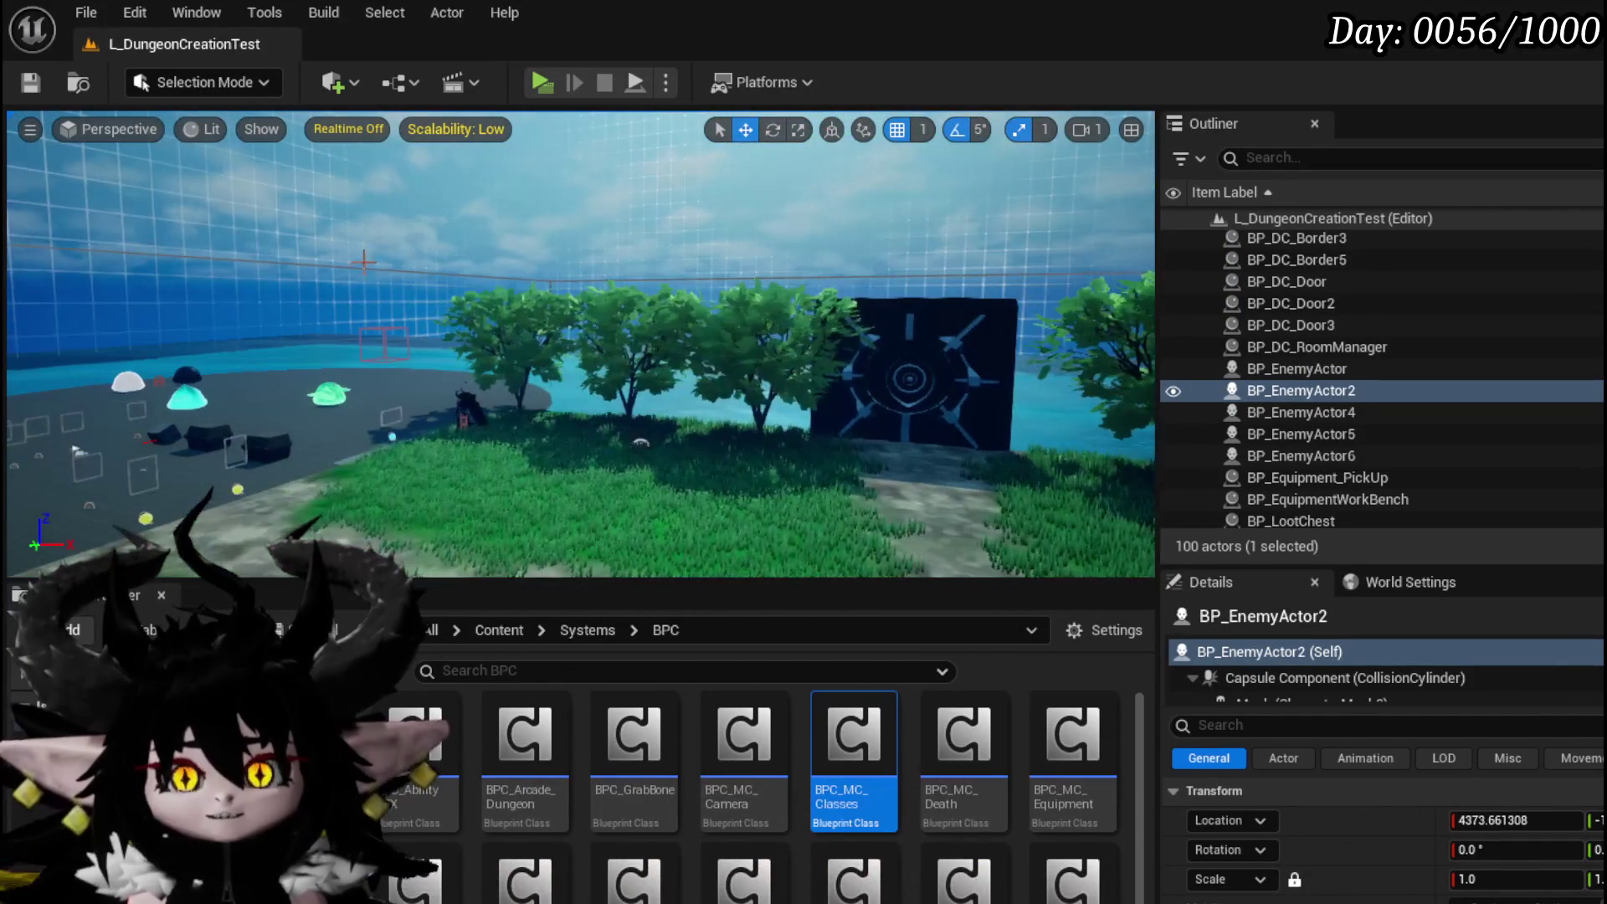
left_click(30, 82)
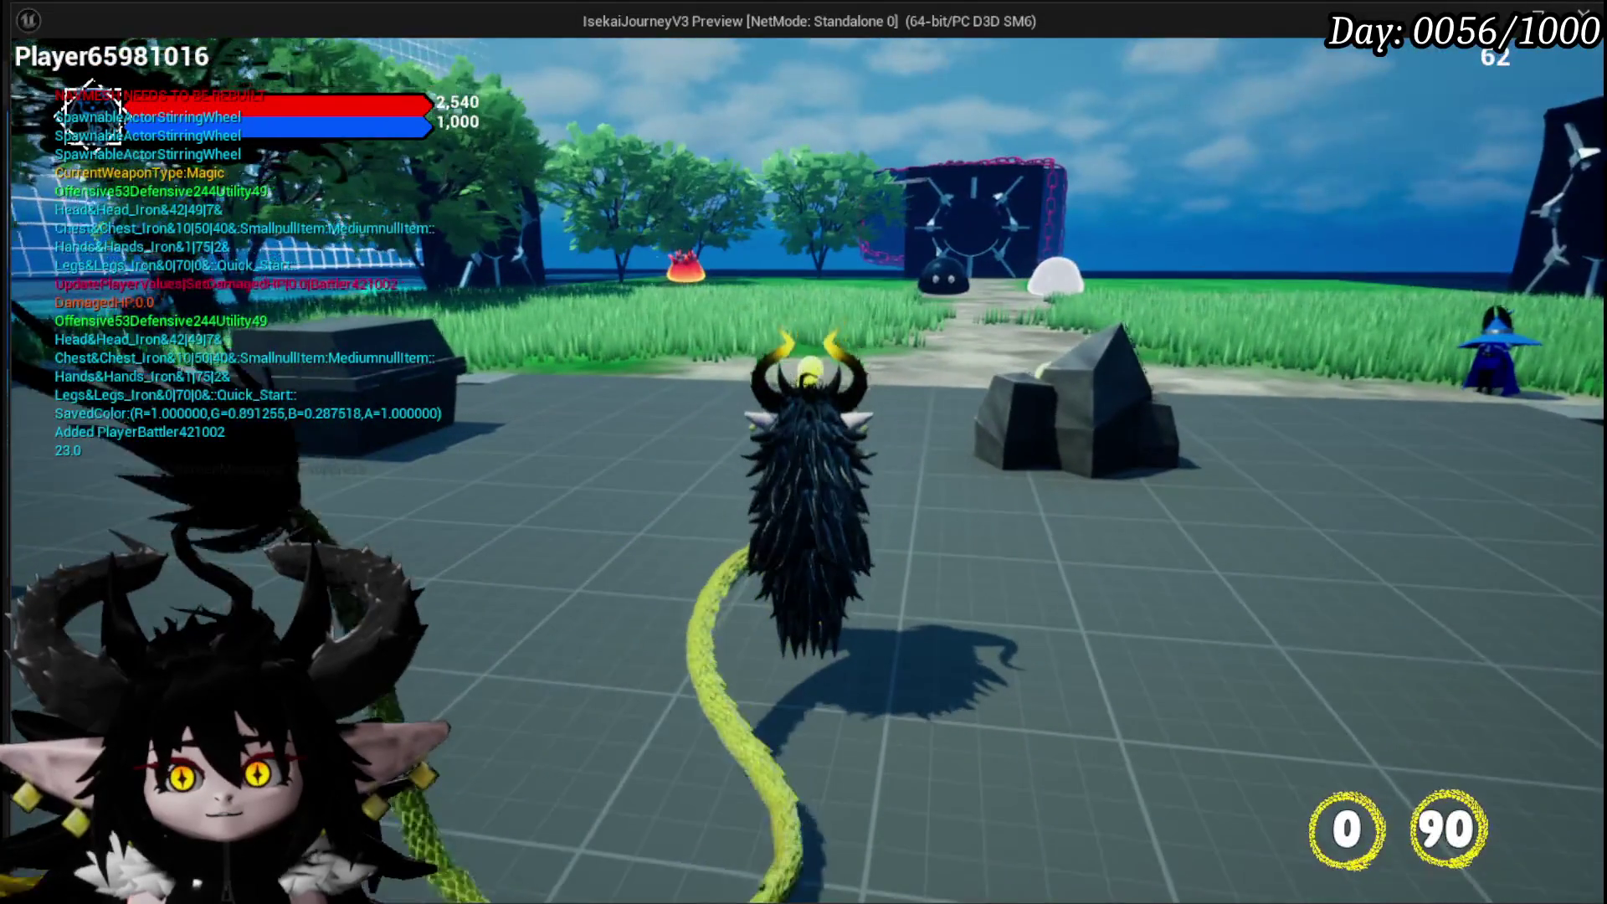
Equip the Chura Main core from the inventory in the equipment screen
key("Tab")
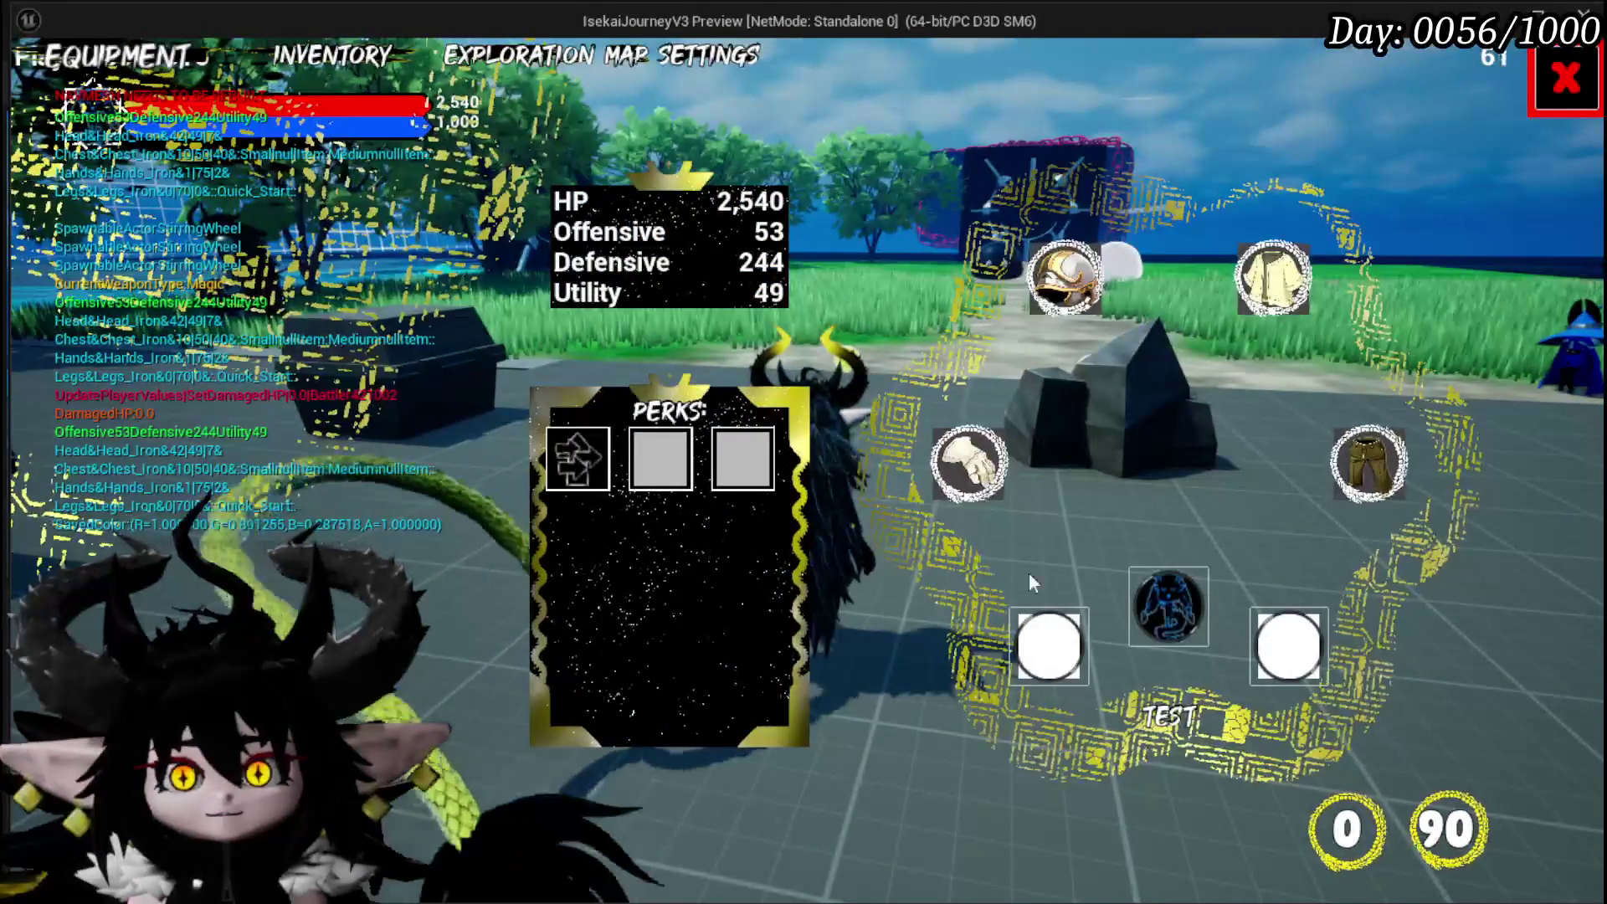
left_click(1164, 605)
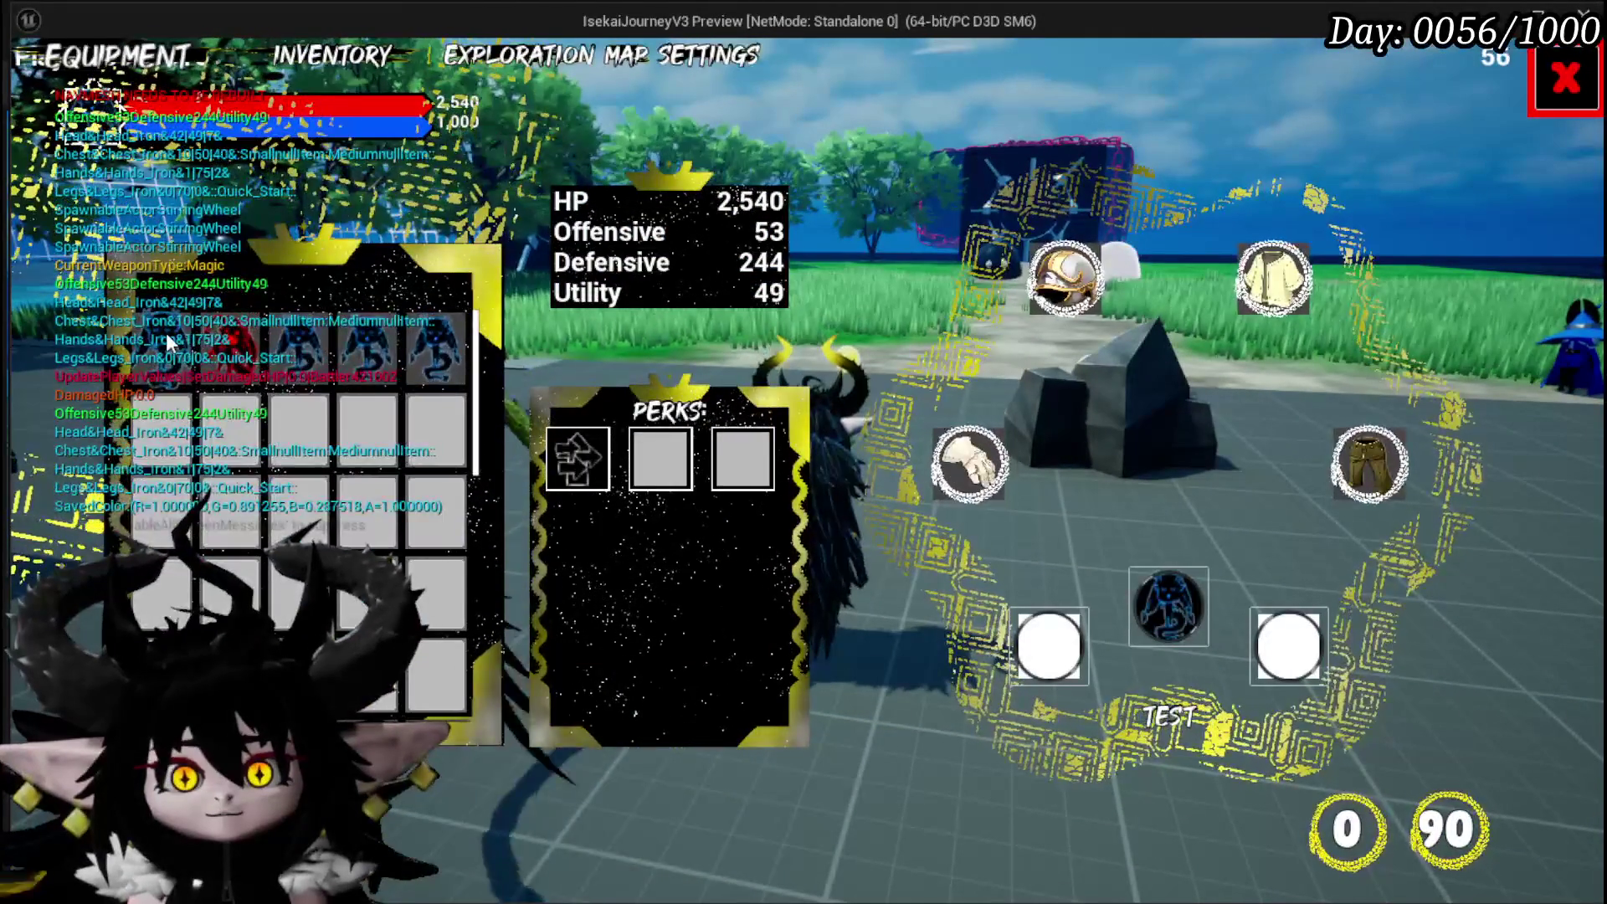
left_click(168, 340)
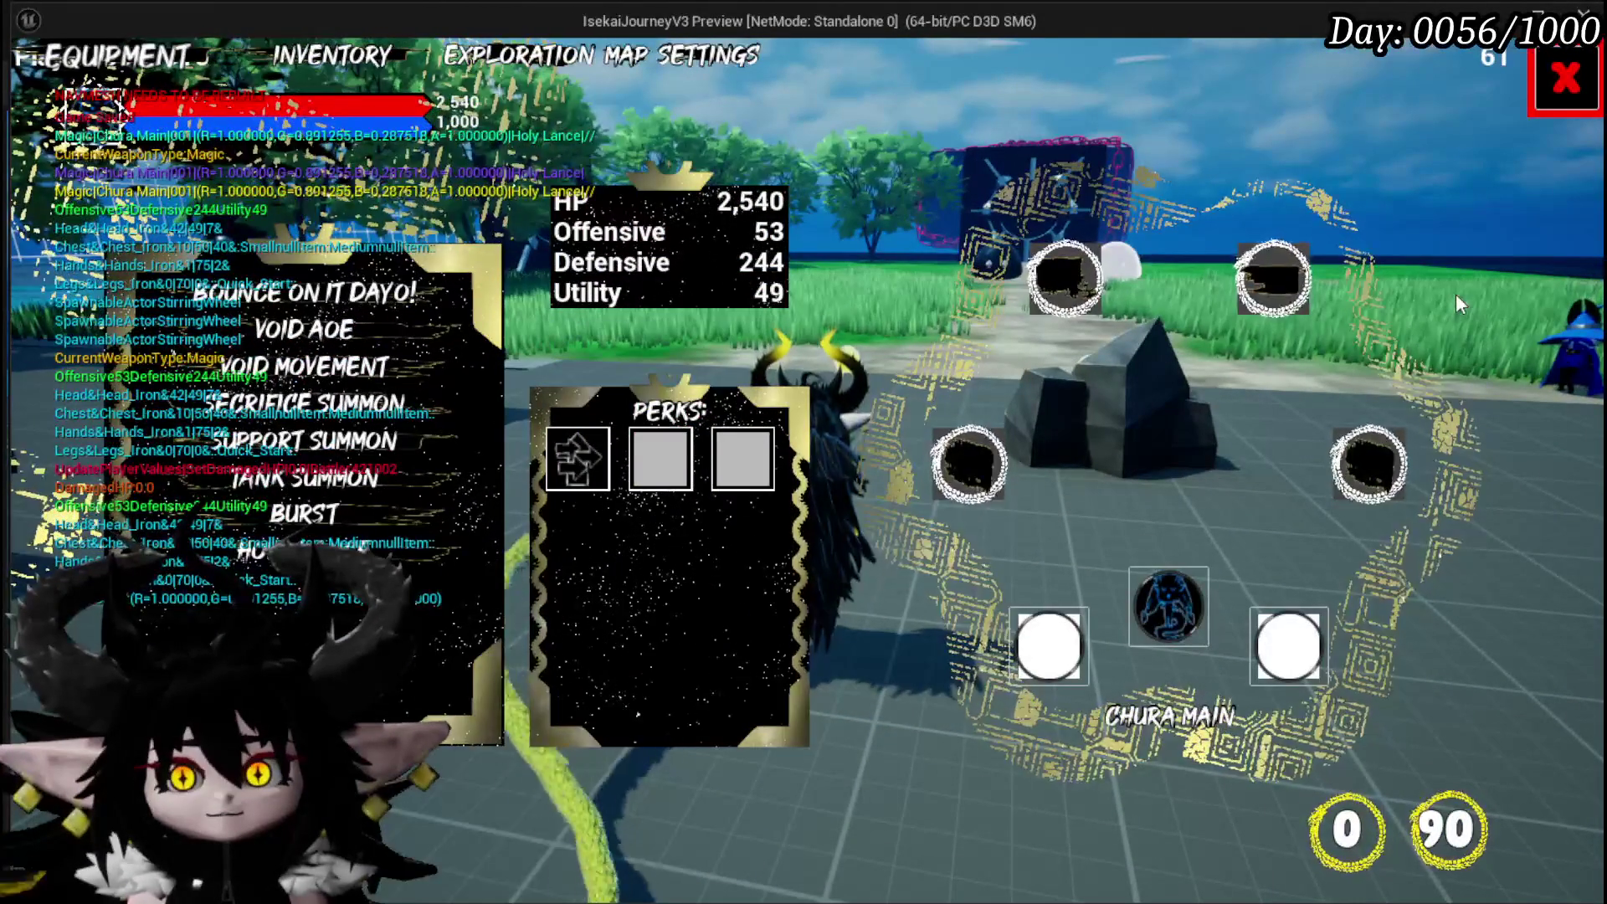
left_click(1566, 80)
Run to the fire slime and strike it to start combat
key("w")
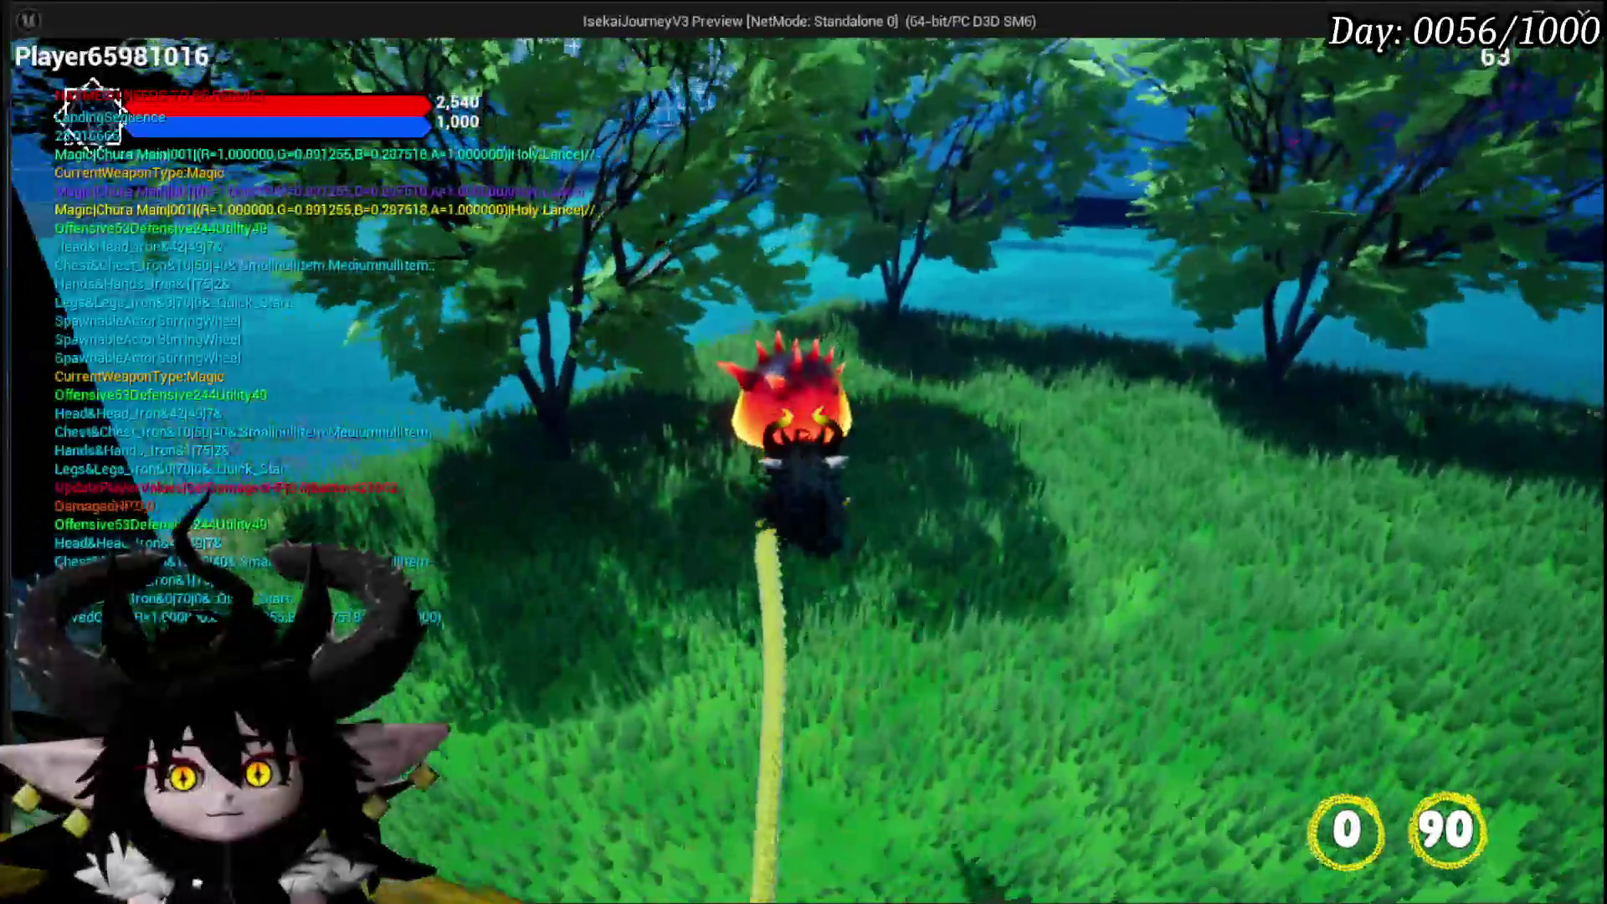
left_click(804, 452)
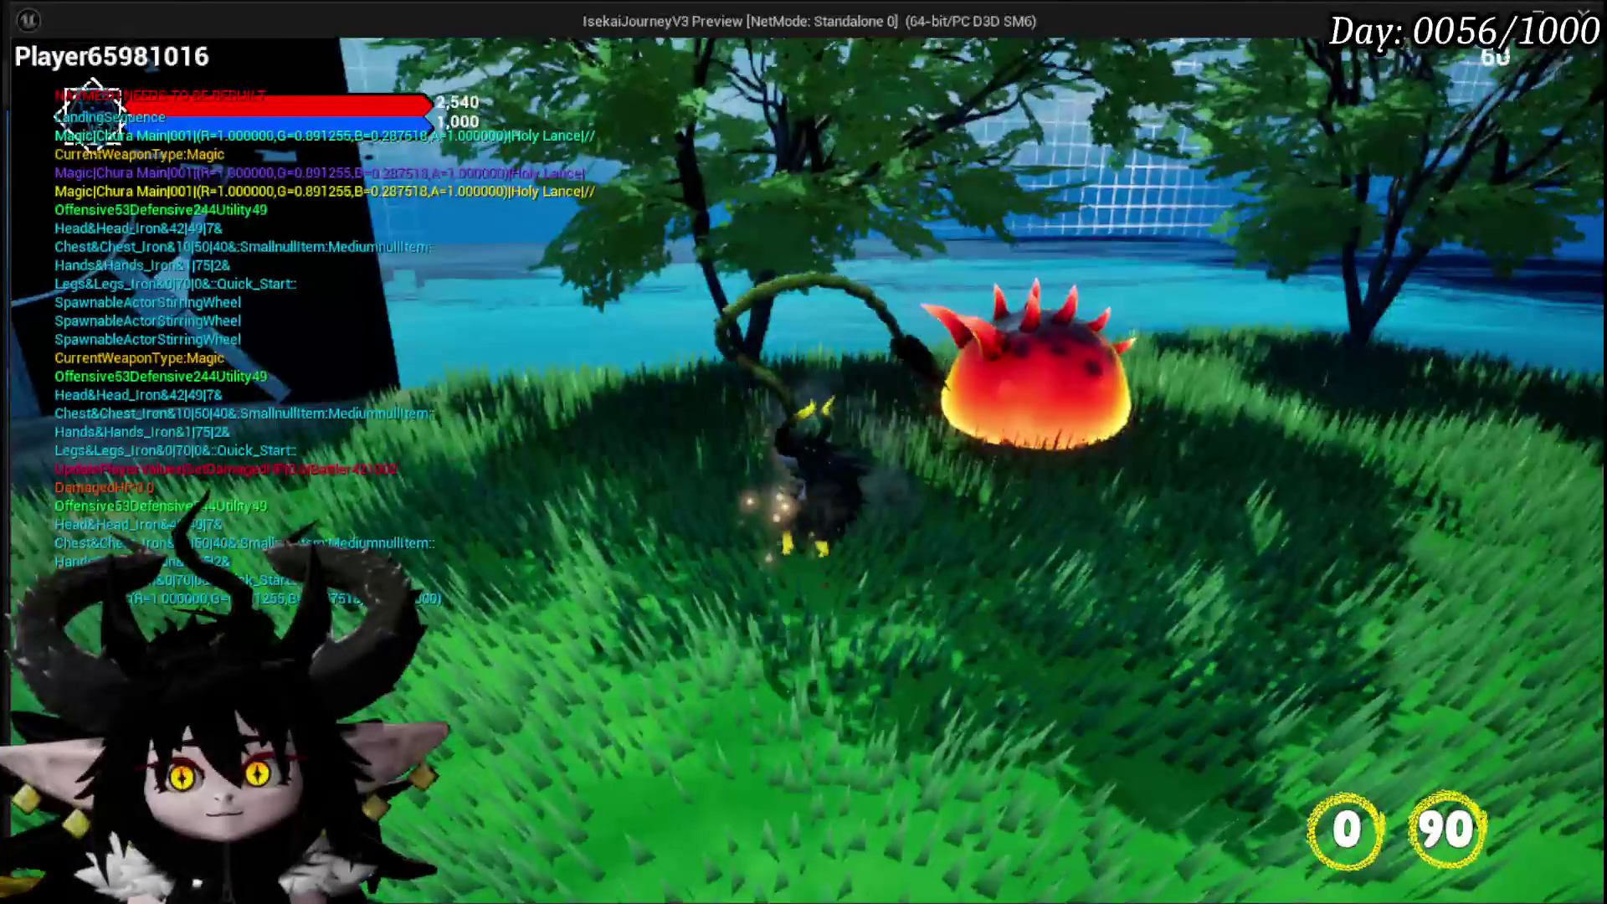
left_click(804, 452)
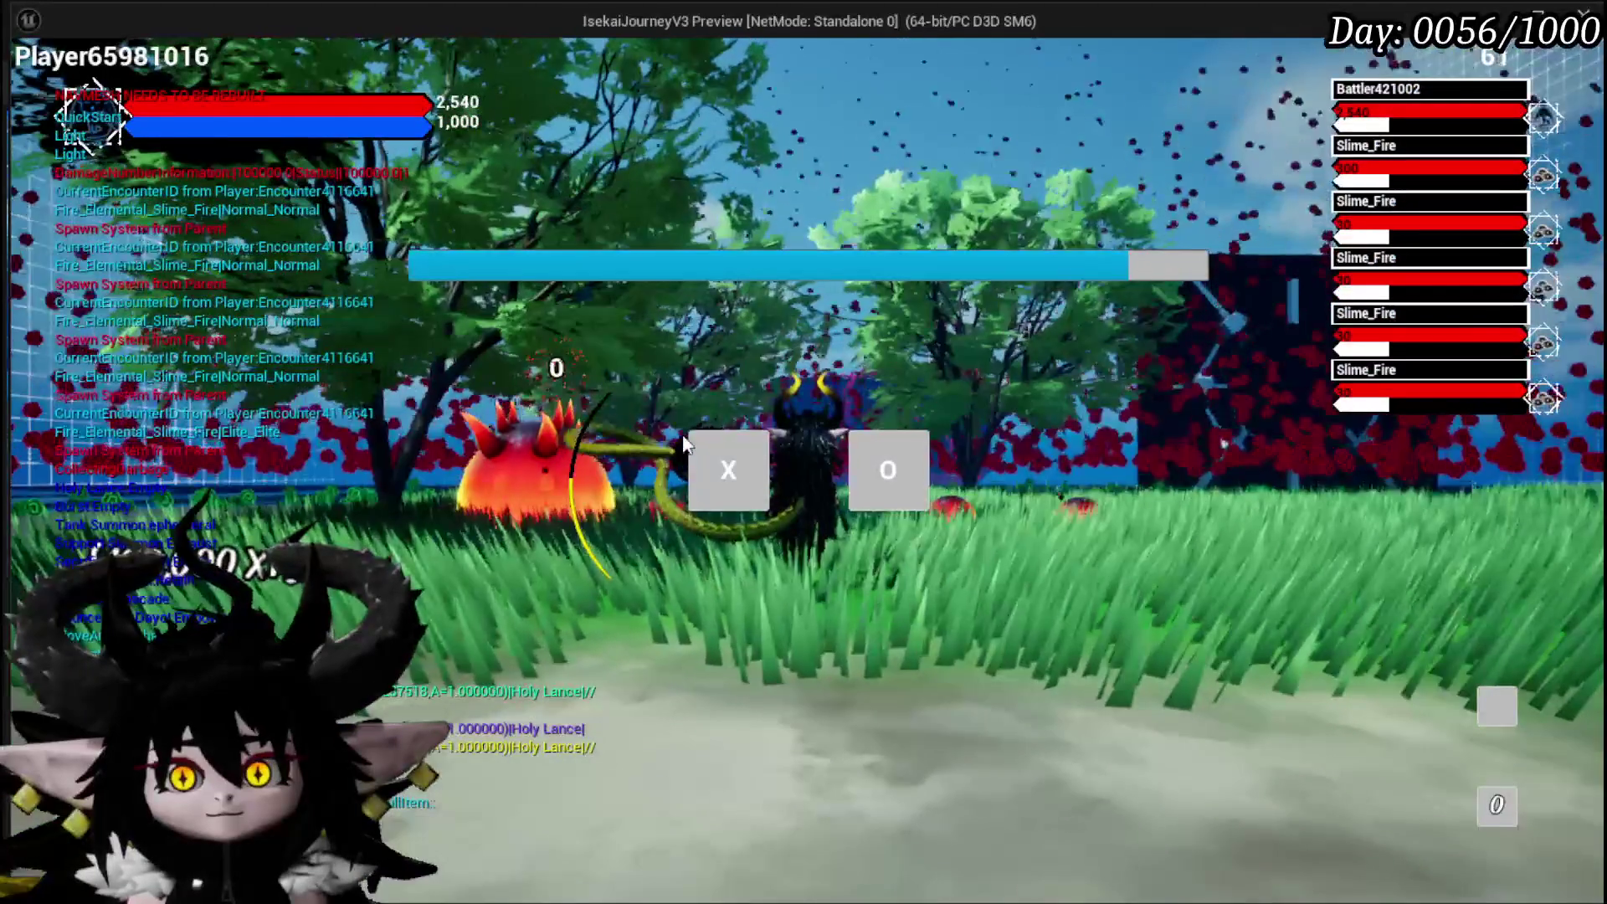
End the first turn, hit a slime with the Burst card, and pass turns to the enemies
left_click(699, 457)
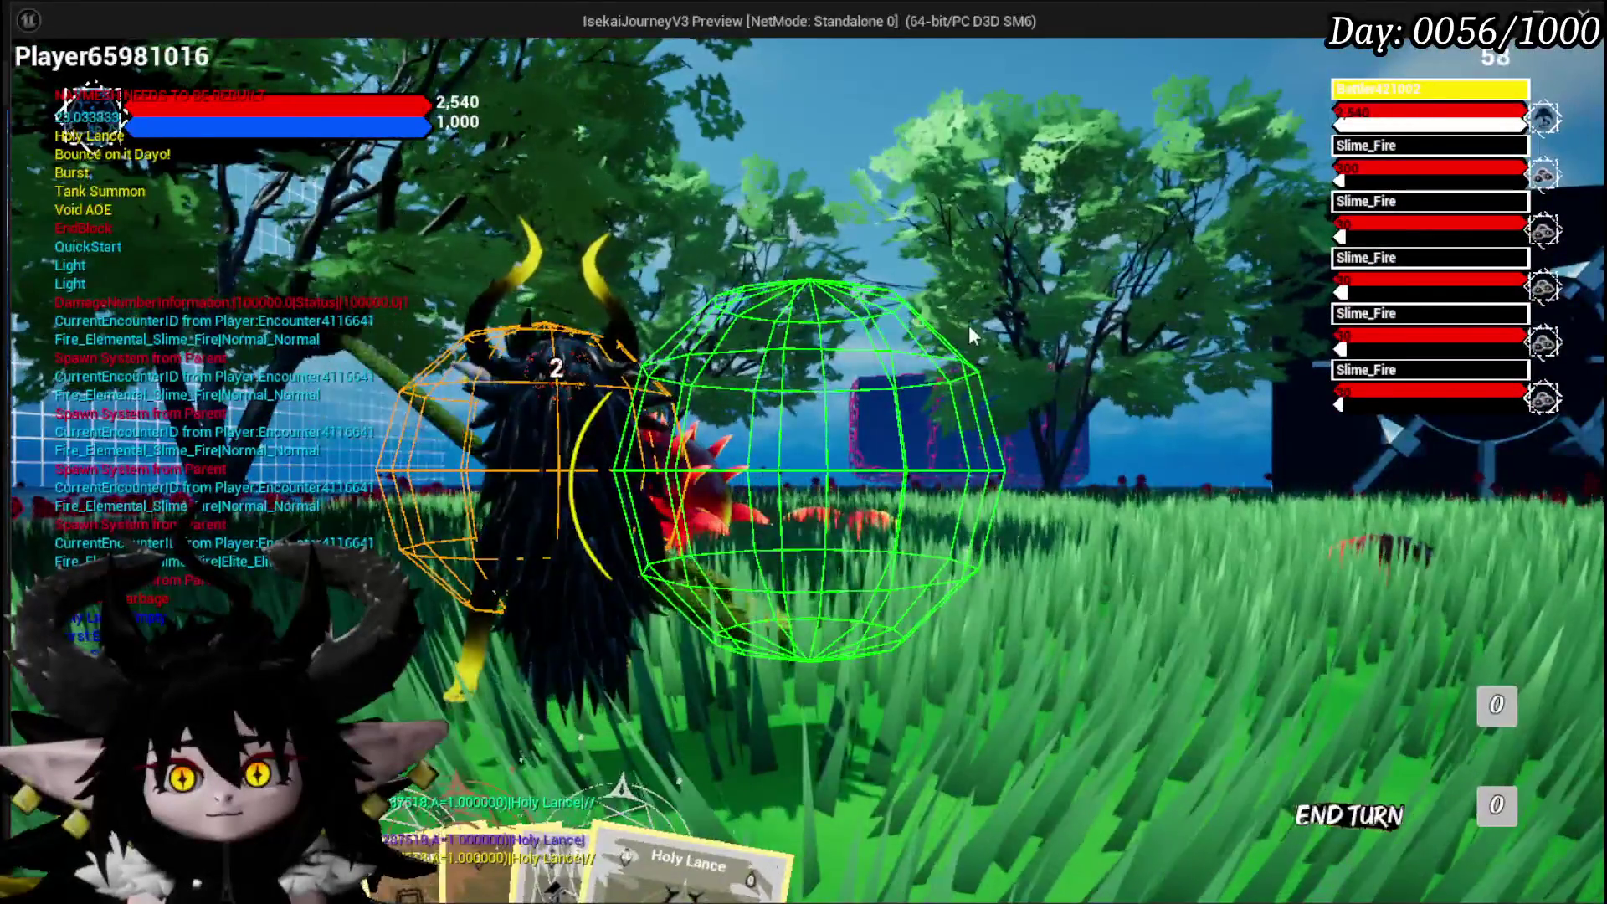
left_click(1350, 815)
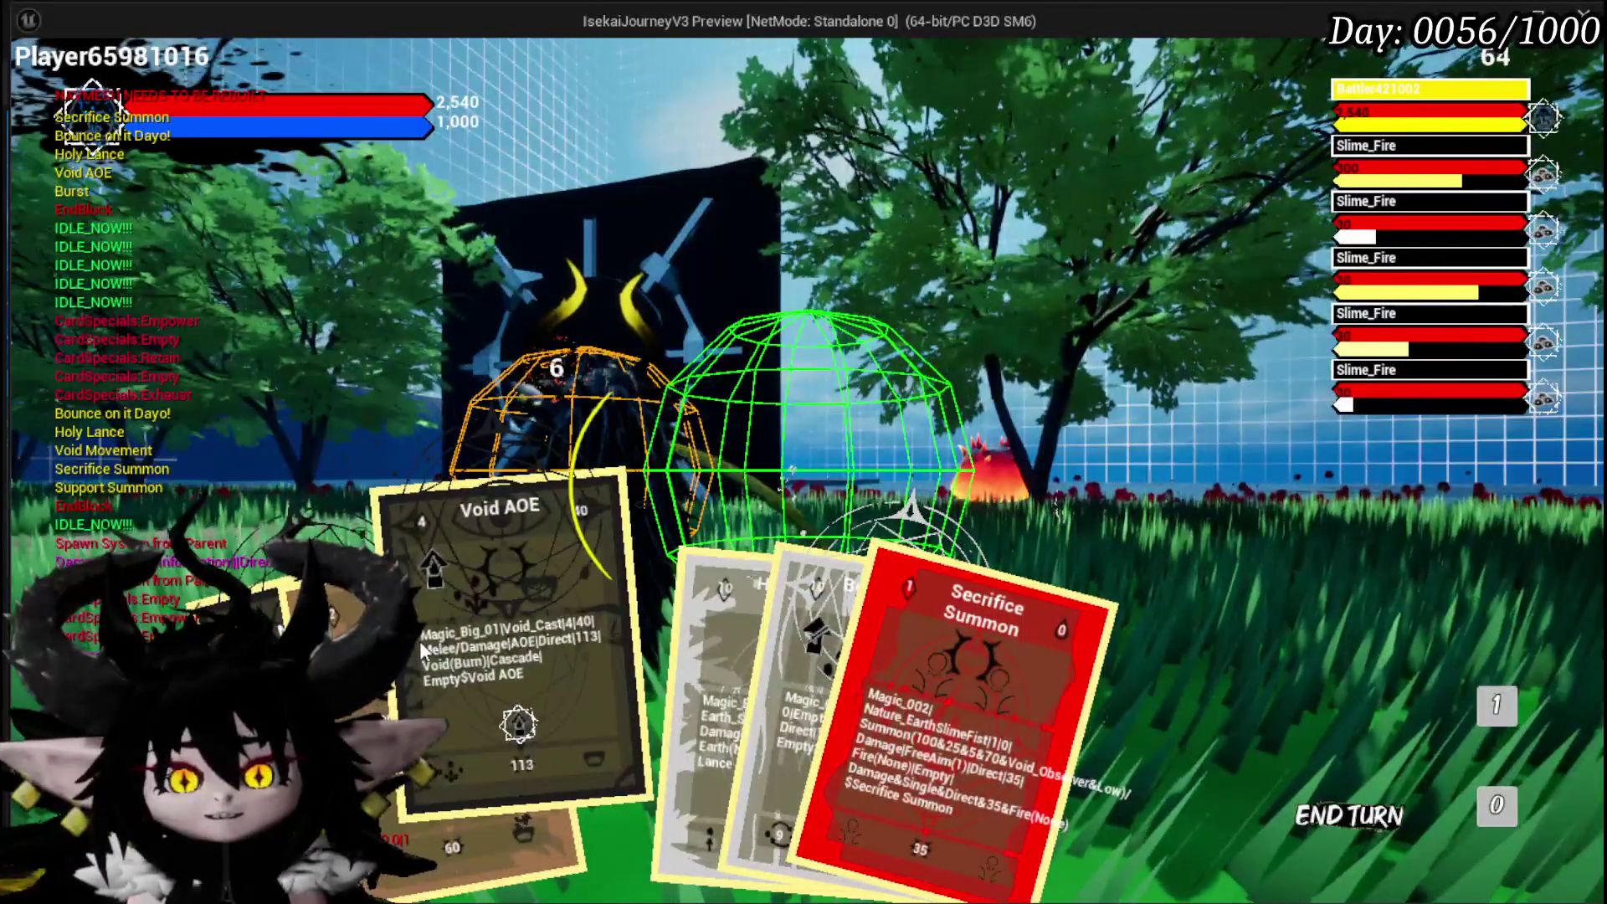
left_click(360, 636)
left_click(742, 556)
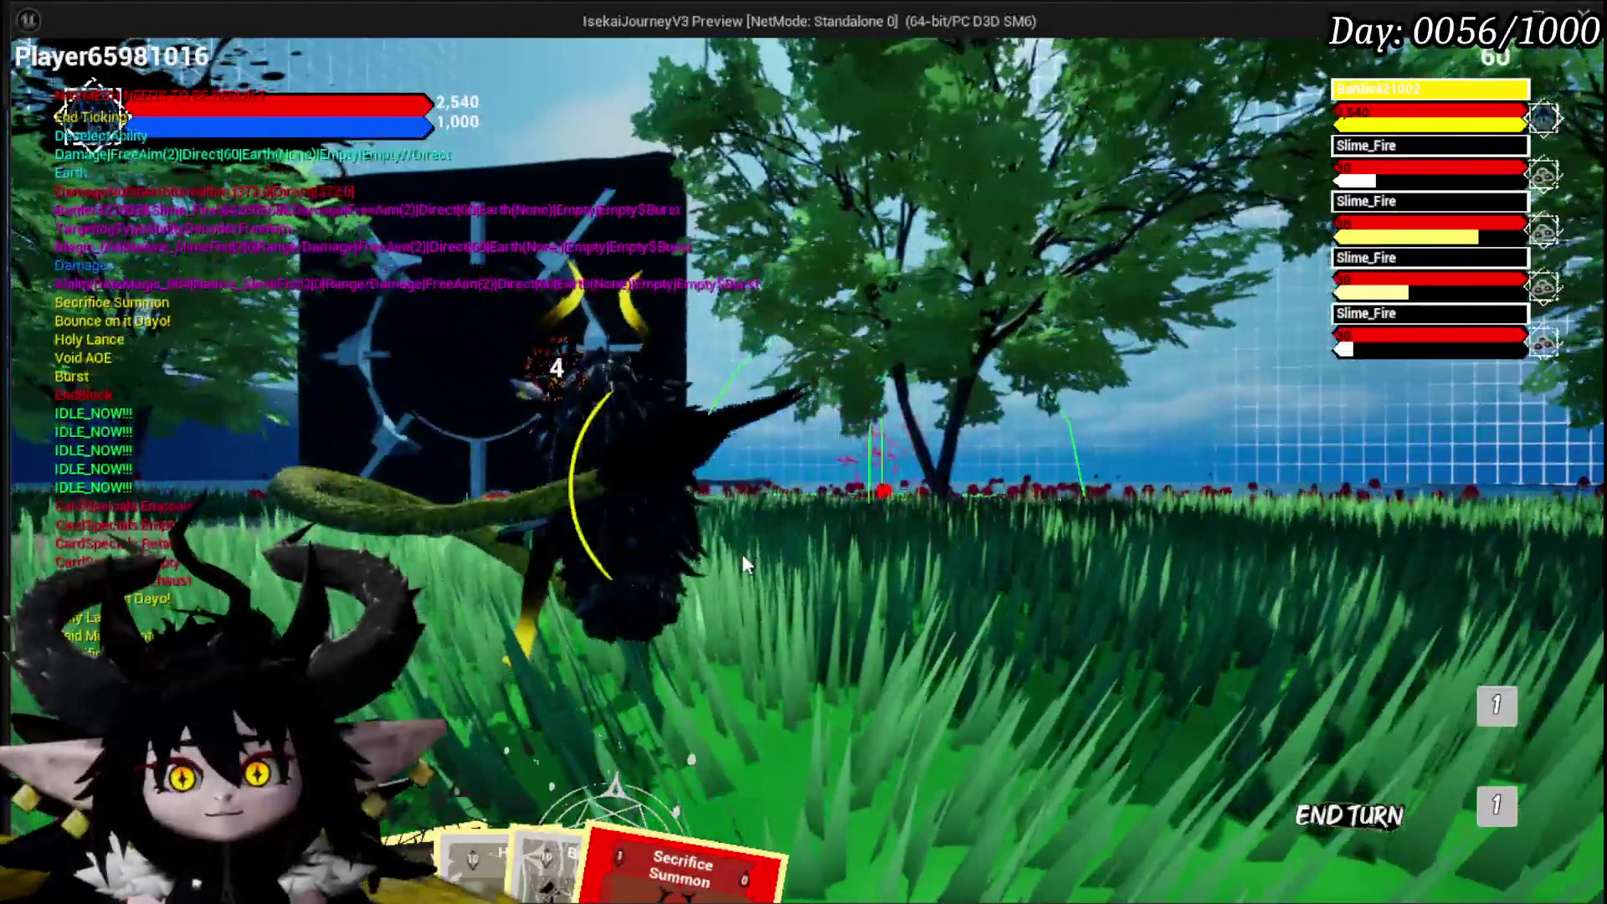
left_click(1350, 815)
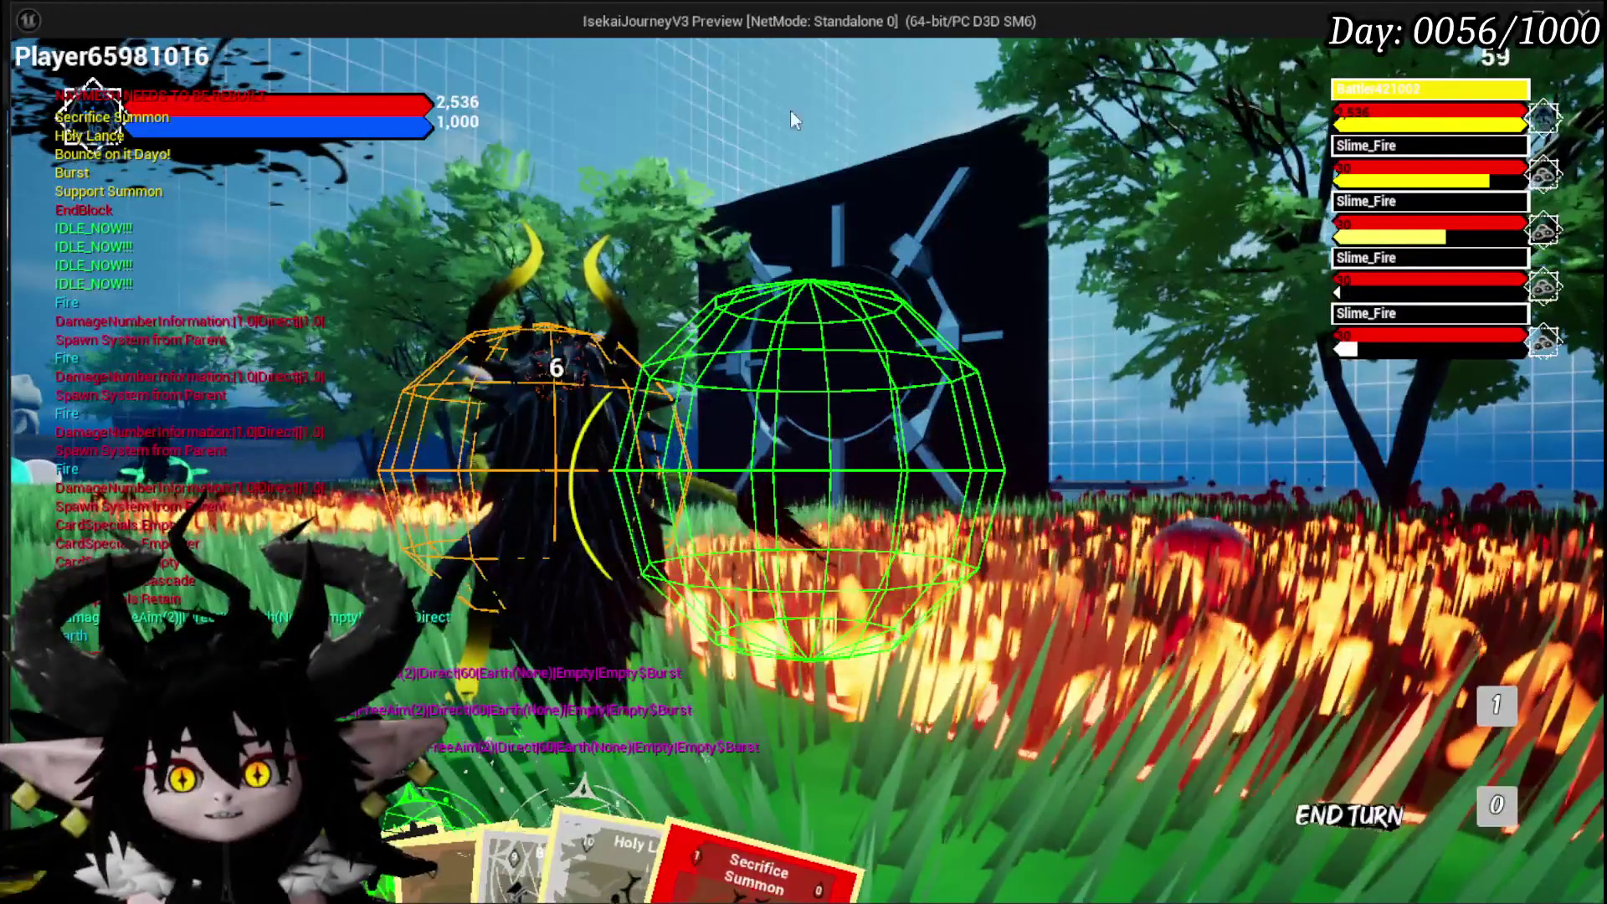
key("space")
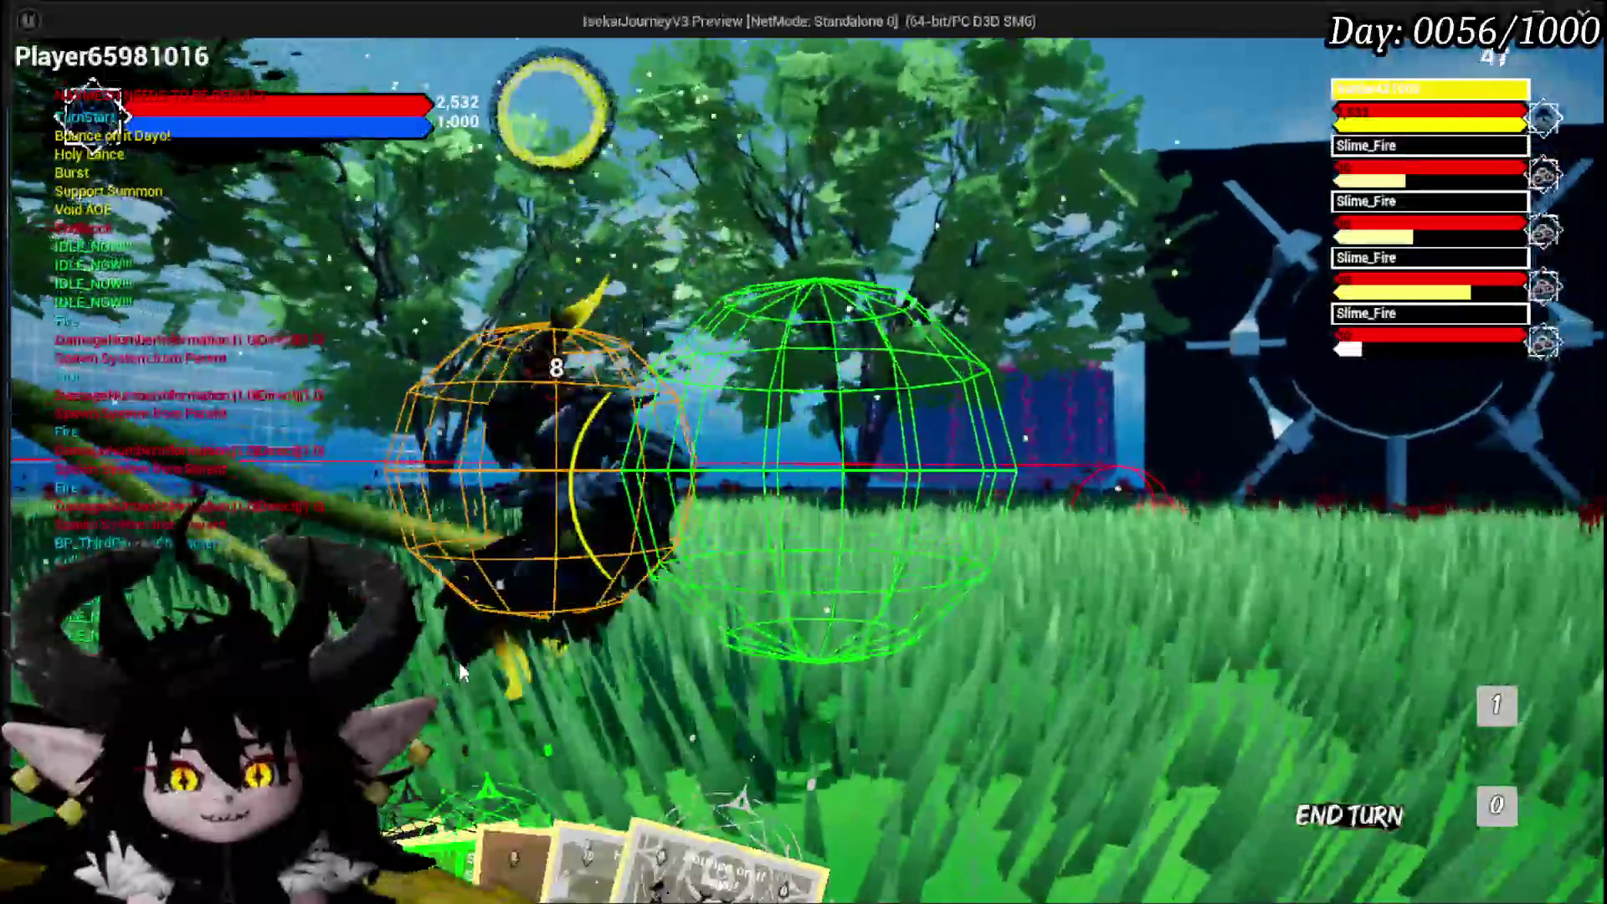
mouse_move(438, 746)
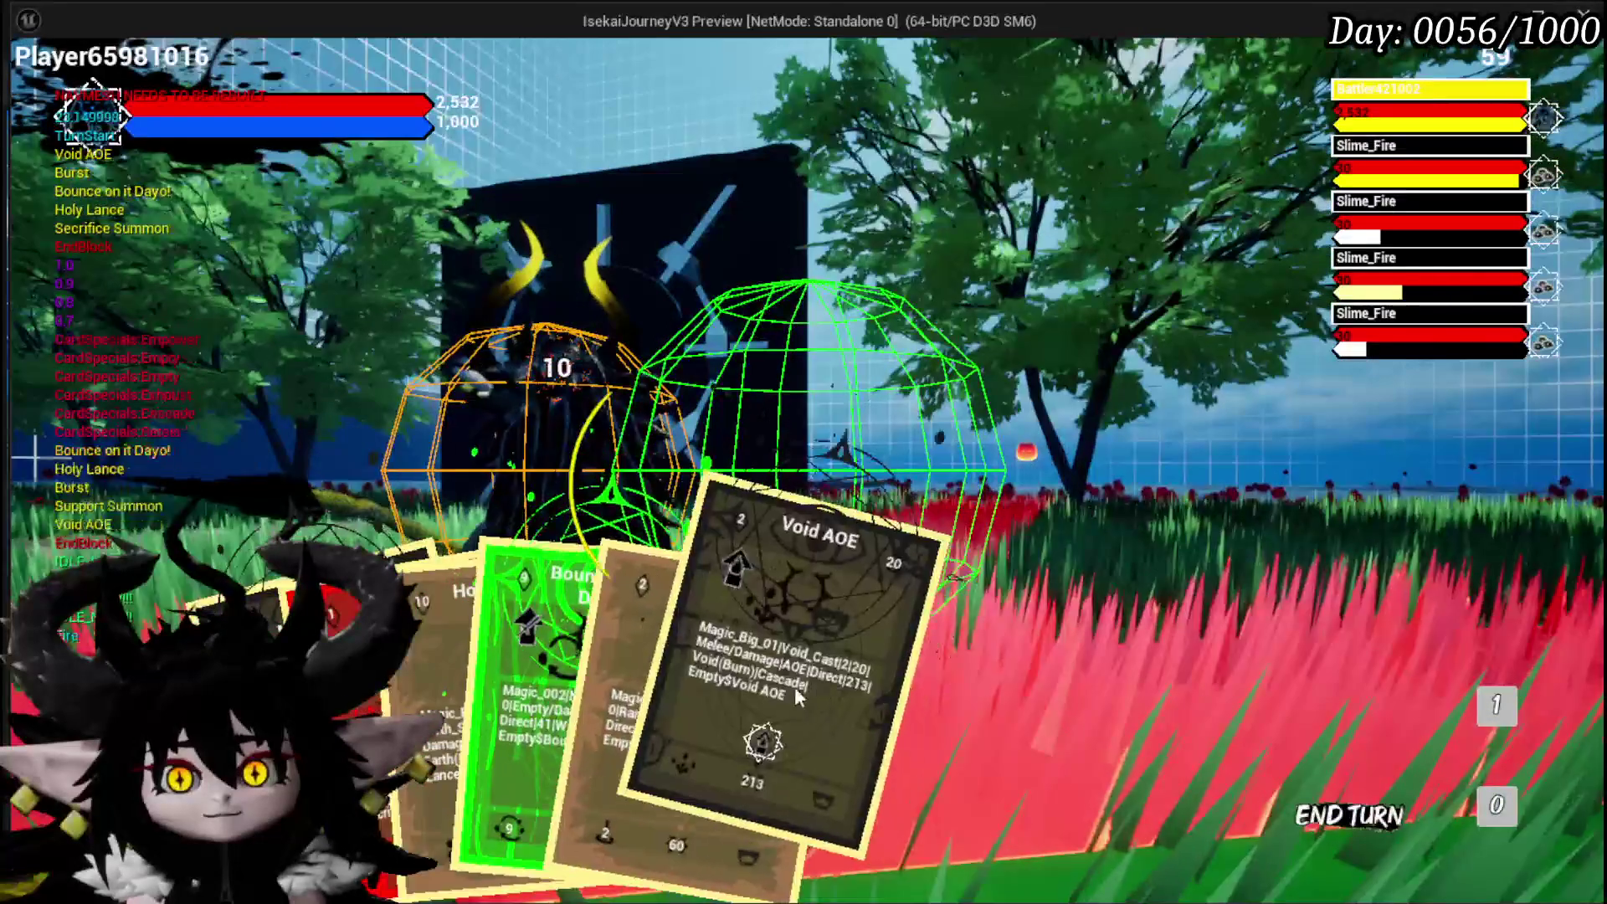
Cast Holy Lance on a Slime_Fire, then Void AOE on the slimes to win
left_click(474, 674)
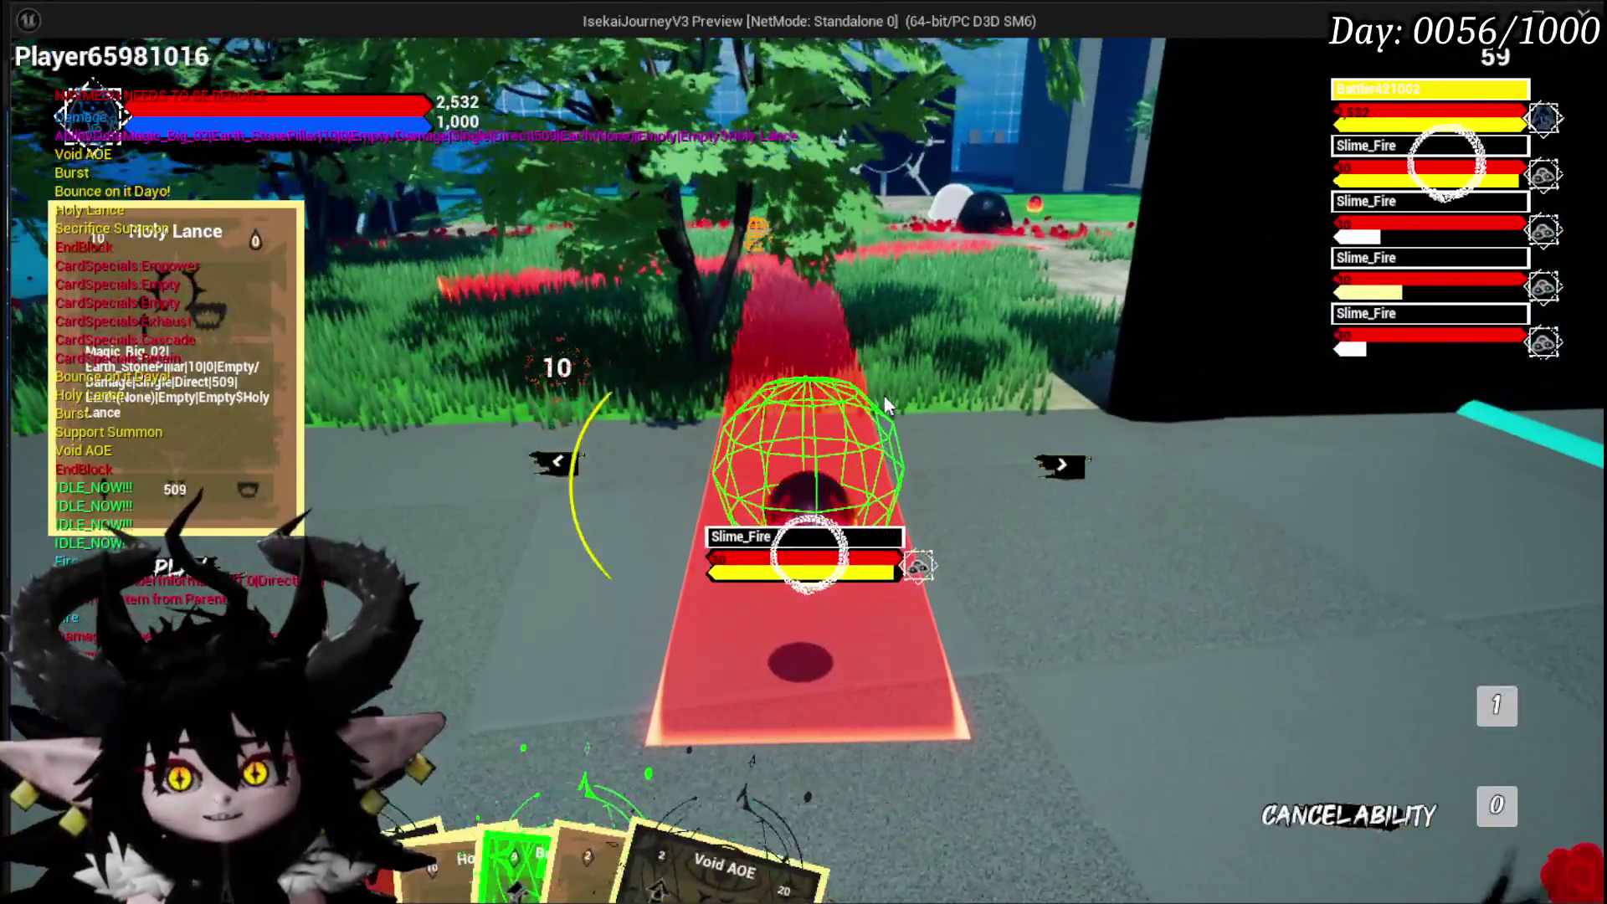
left_click(888, 405)
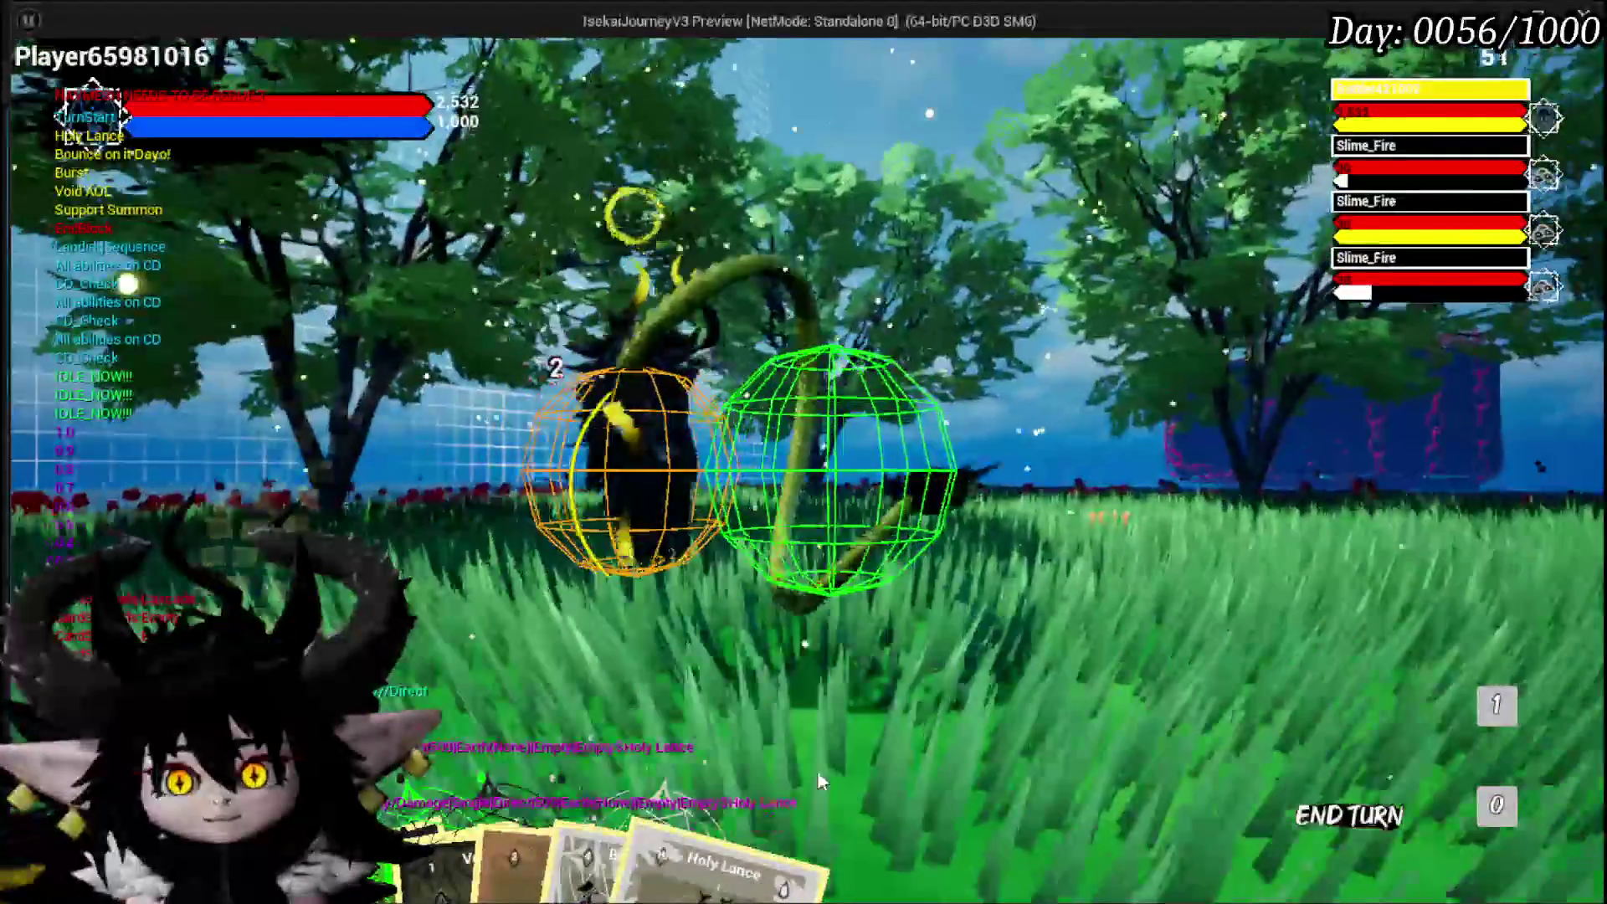
mouse_move(502, 712)
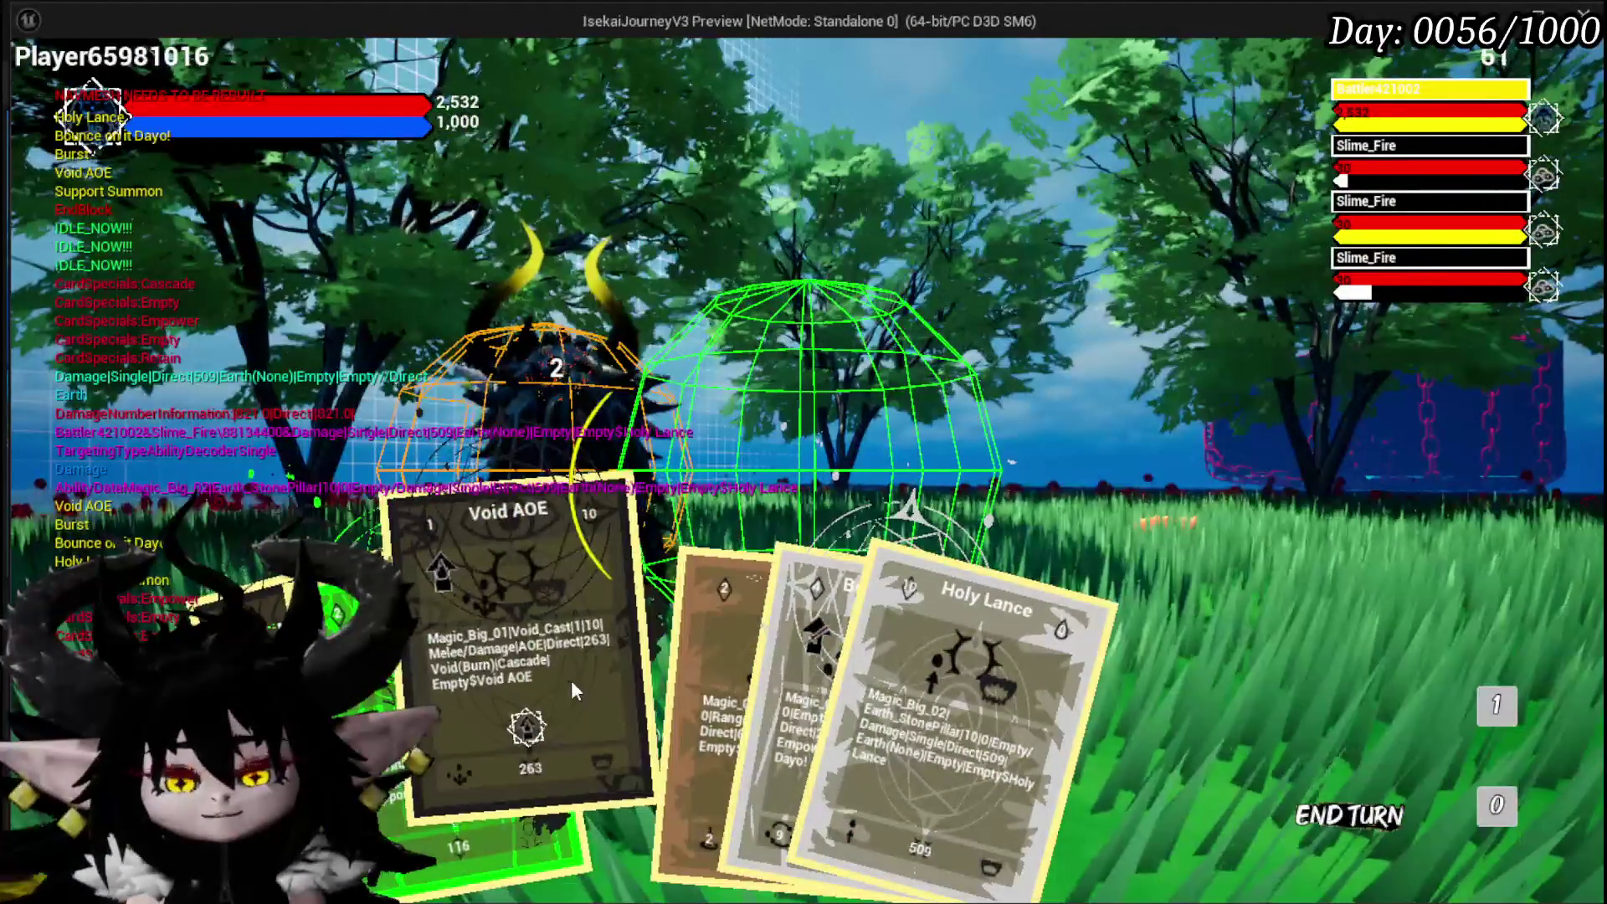
left_click(571, 680)
left_click(807, 655)
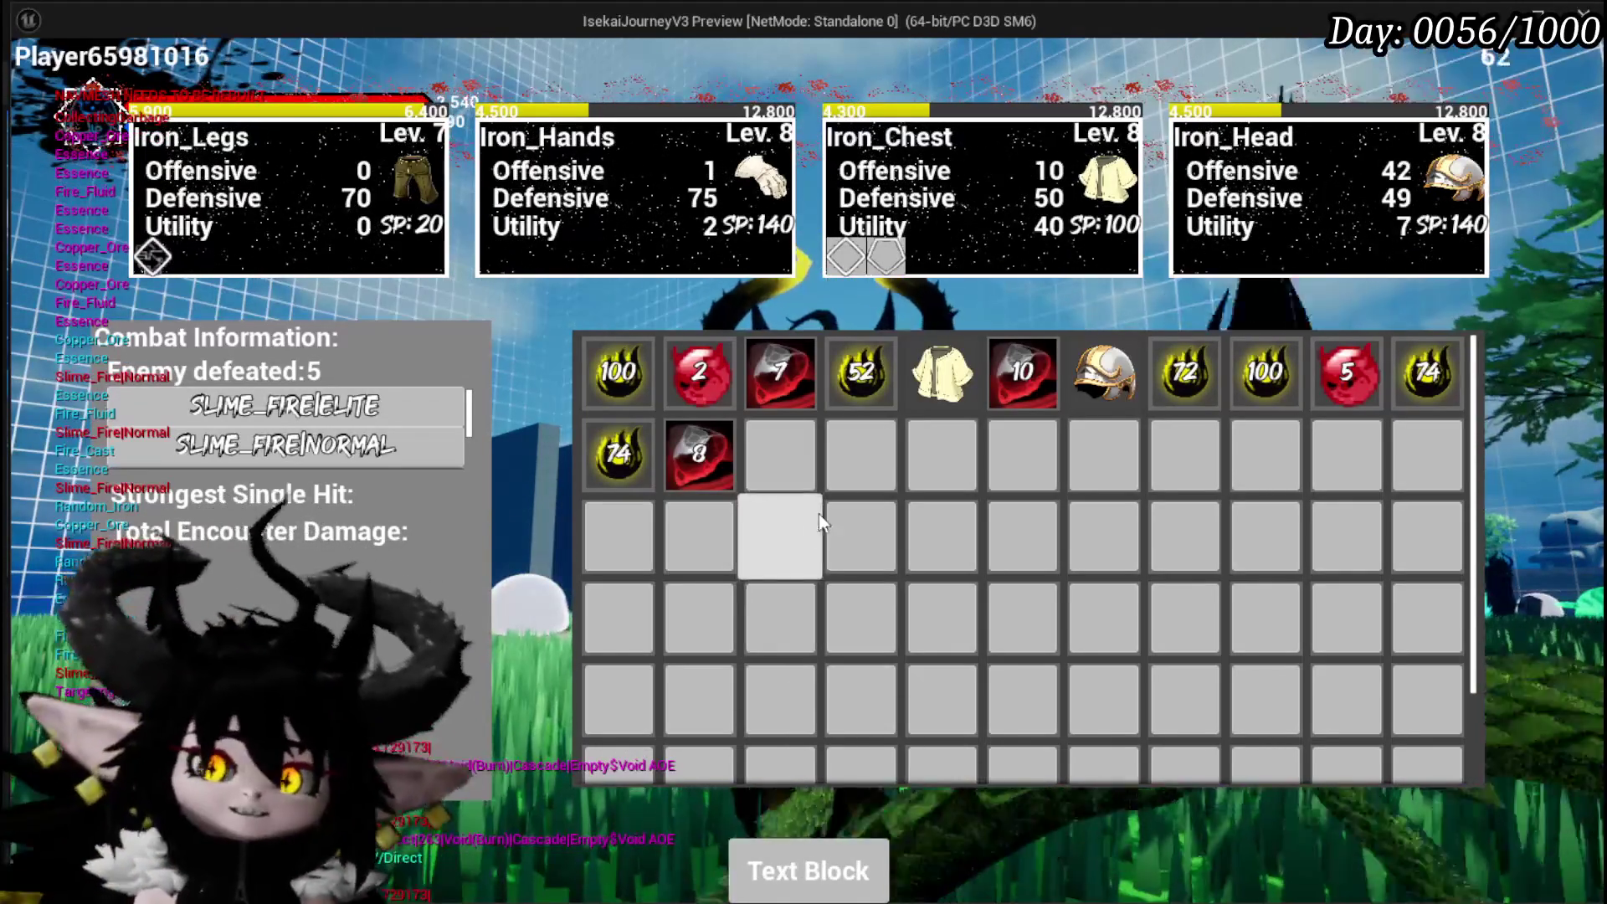
Stop the test run, save the level with Ctrl+S, and relaunch play with Alt+P
key("Escape")
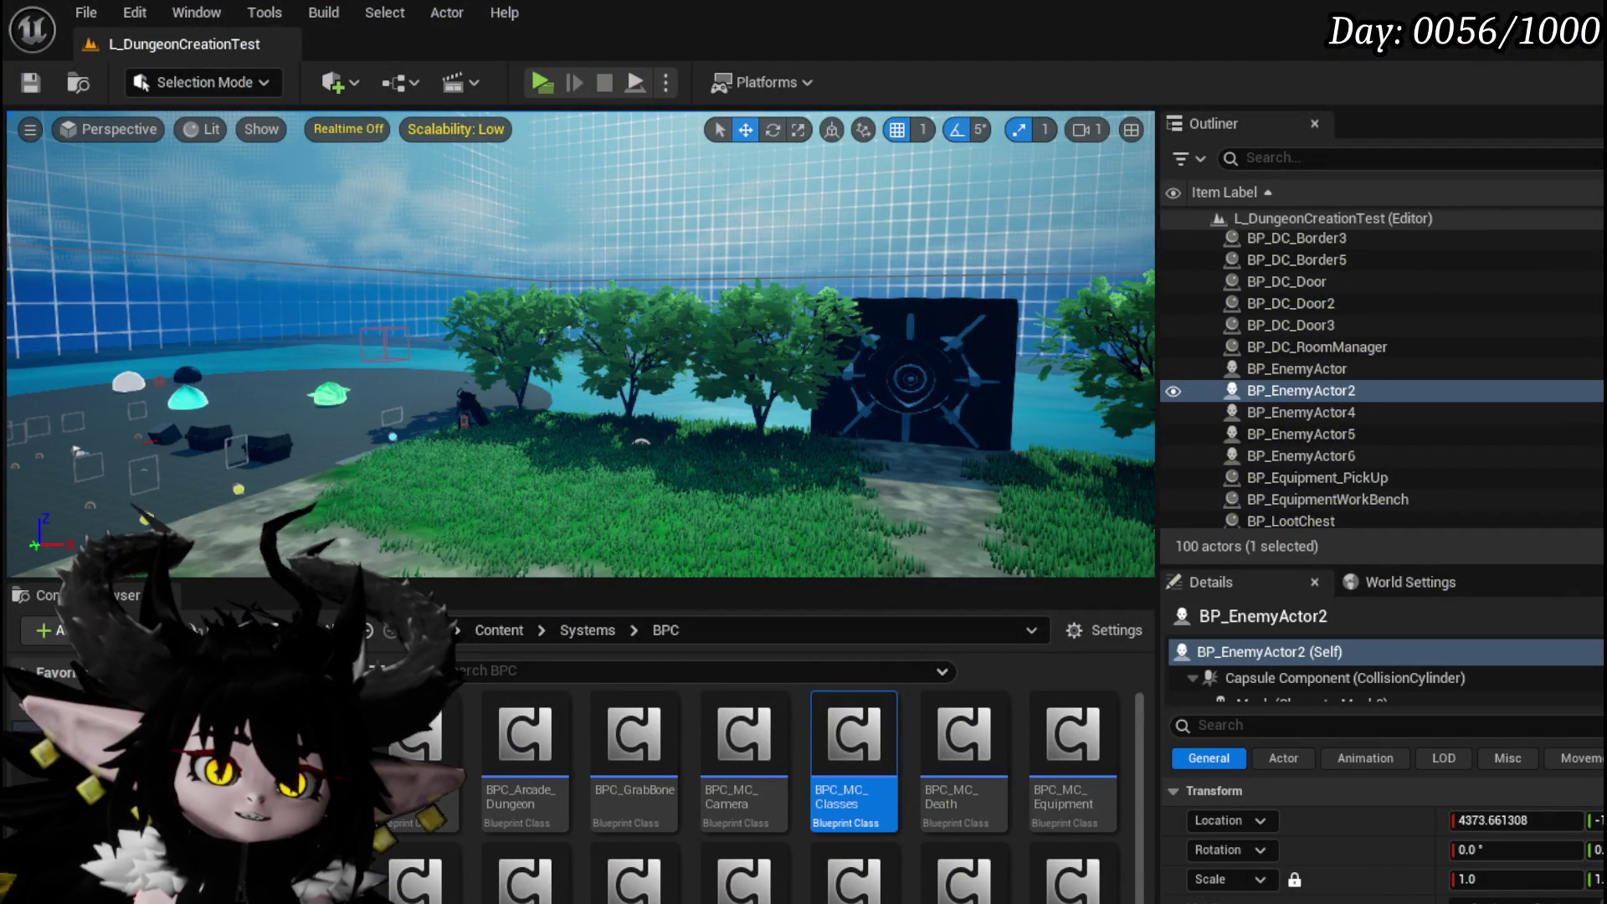
key("ctrl+s")
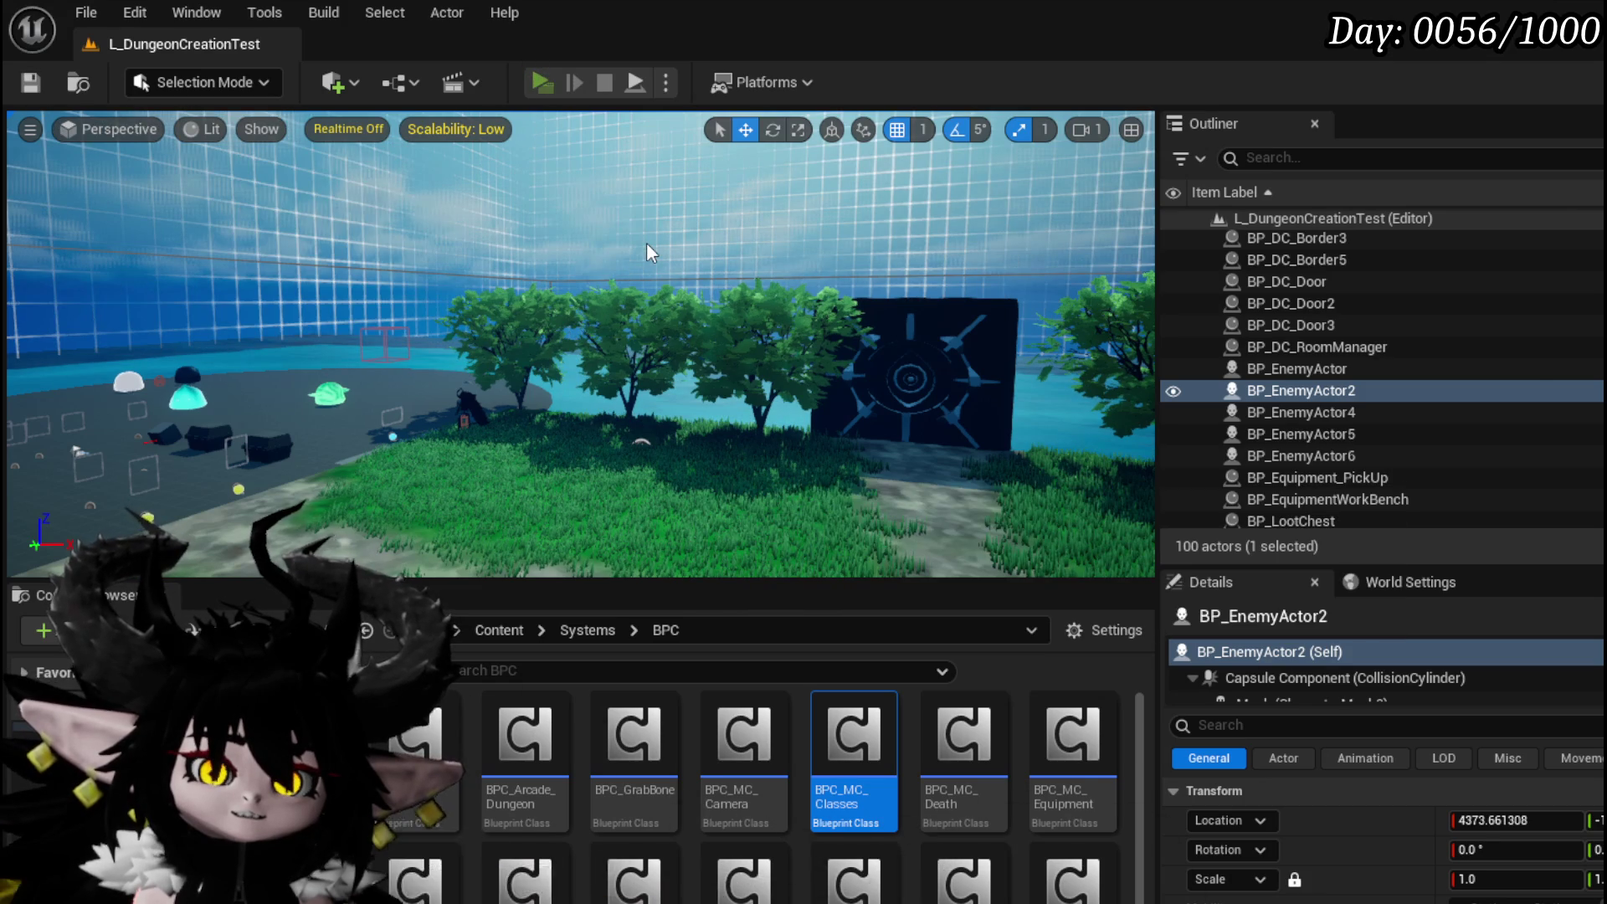
key("alt+p")
Run and jump across the grass, arena, and tiled floor near the crates
key("w")
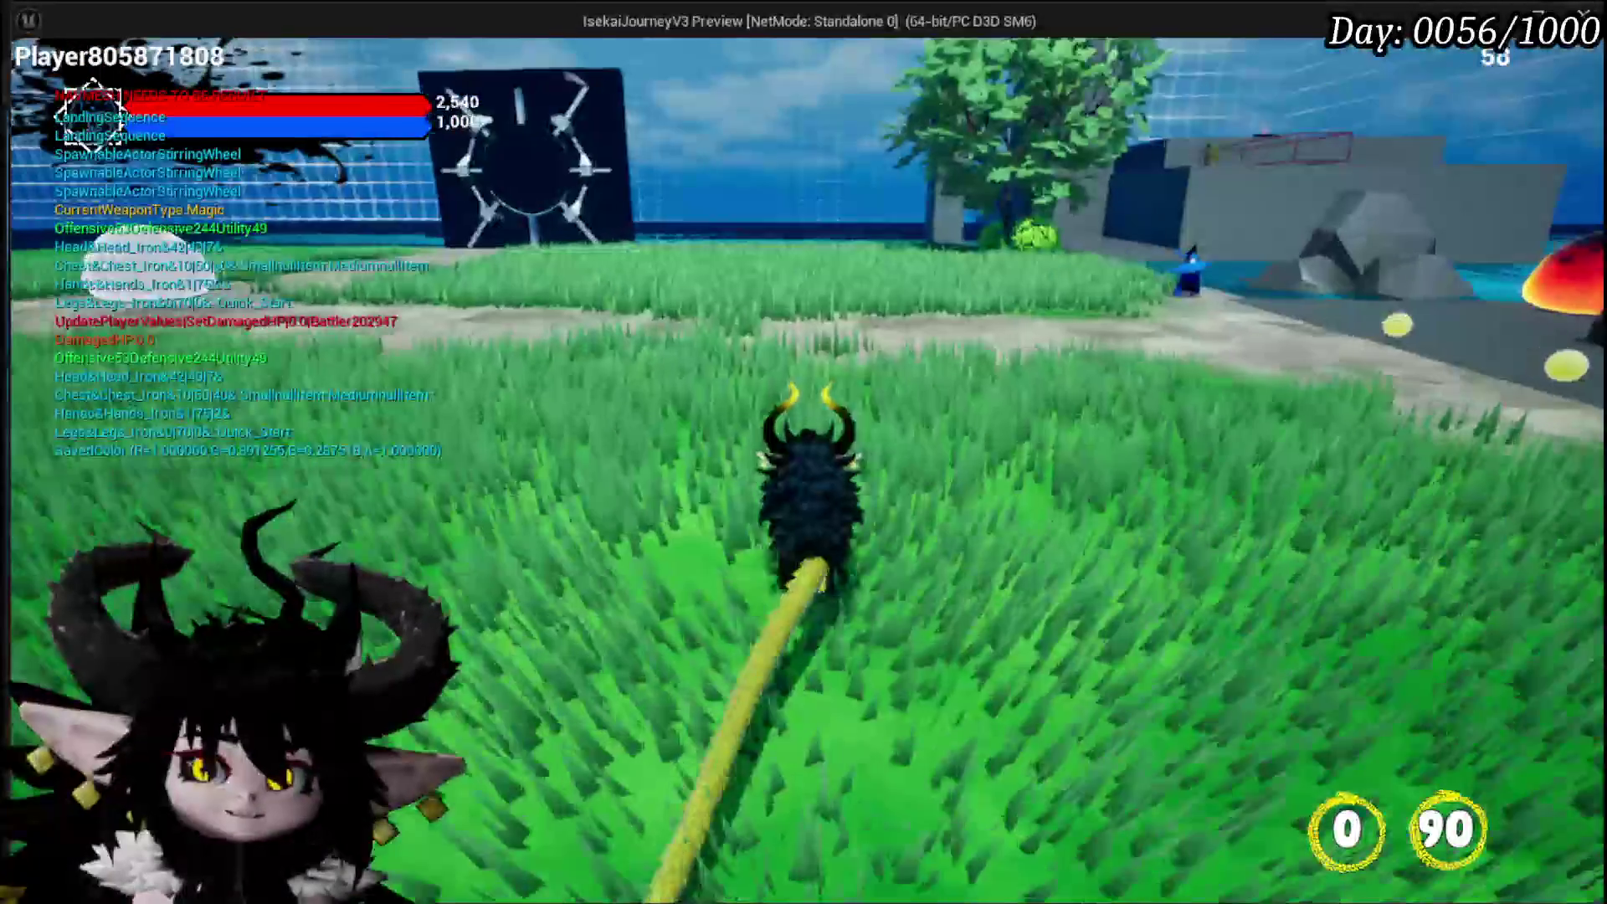
key("w")
key("w")
key("w")
key("w")
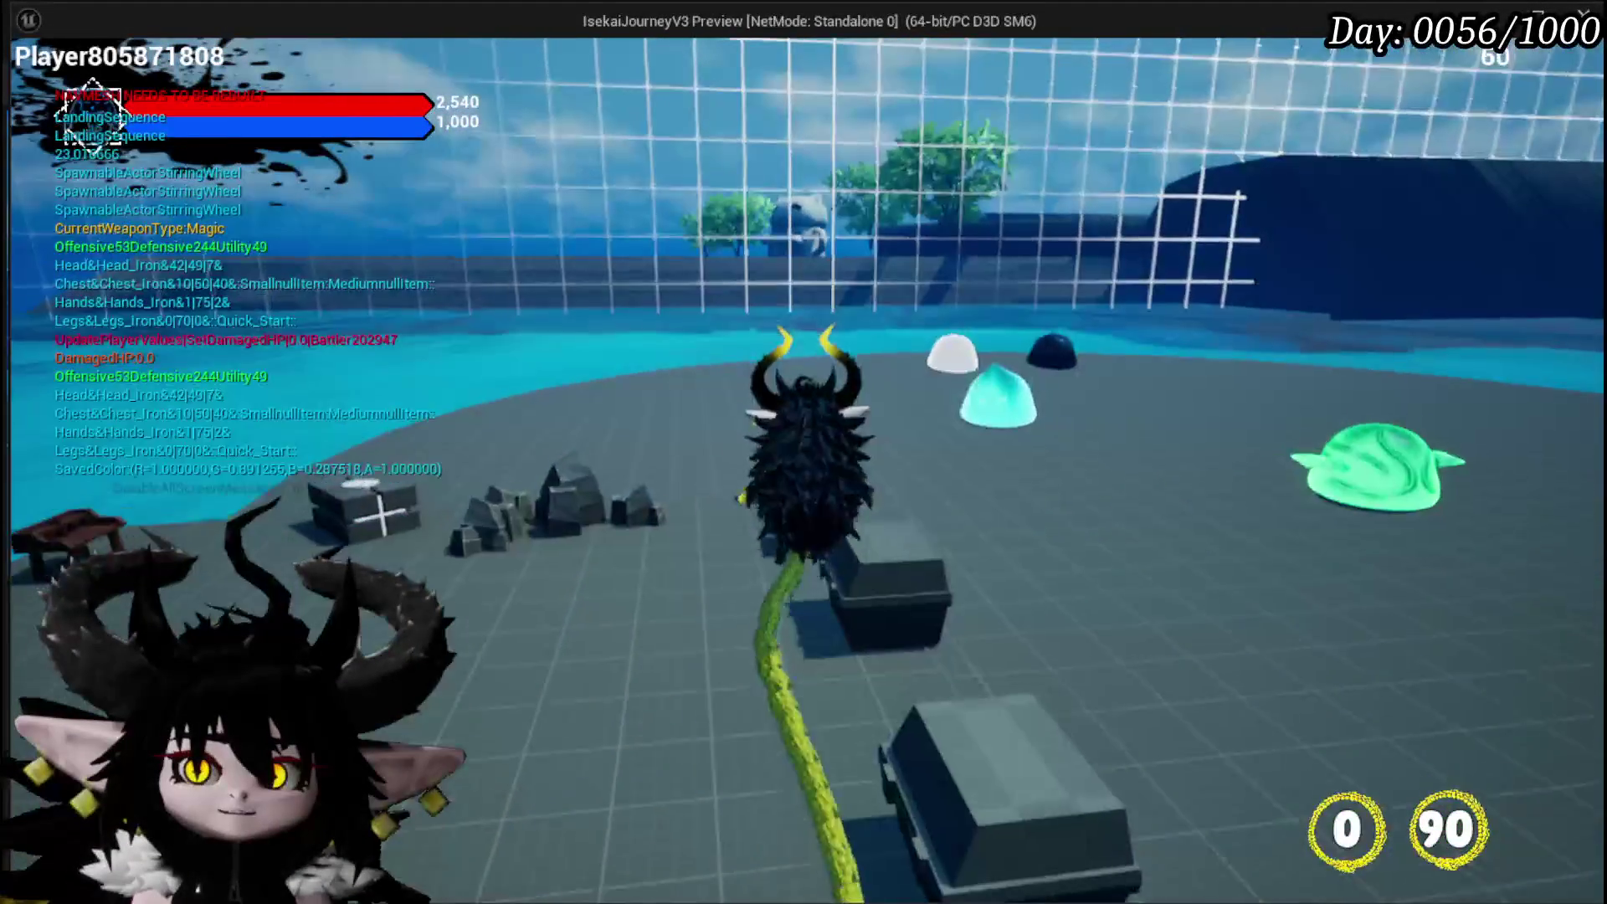
key("w")
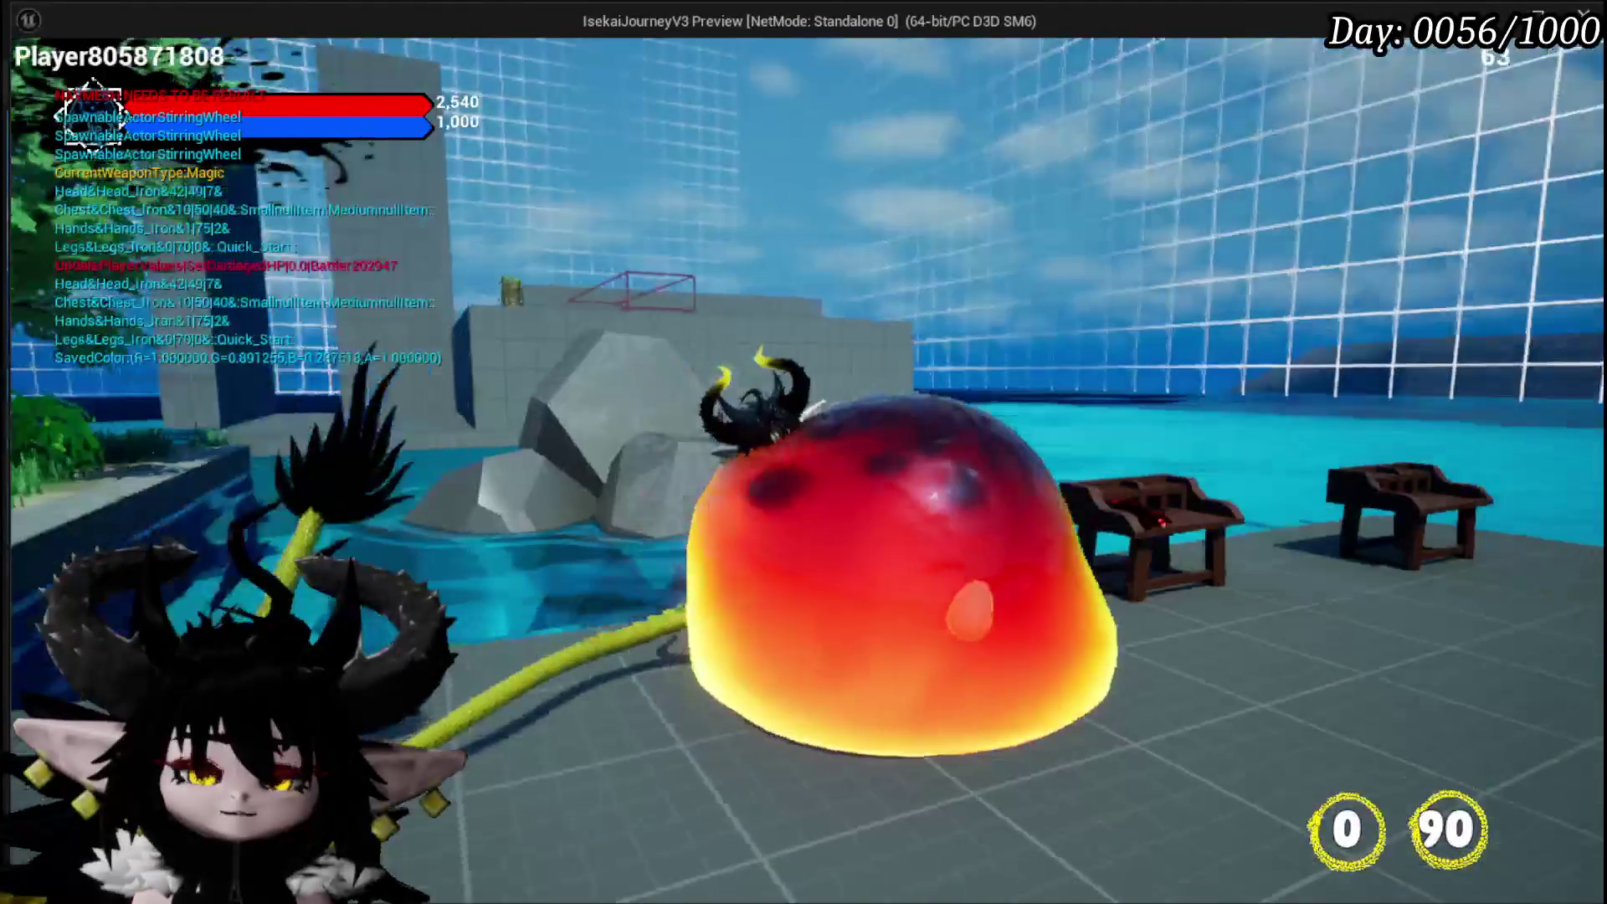
key("space")
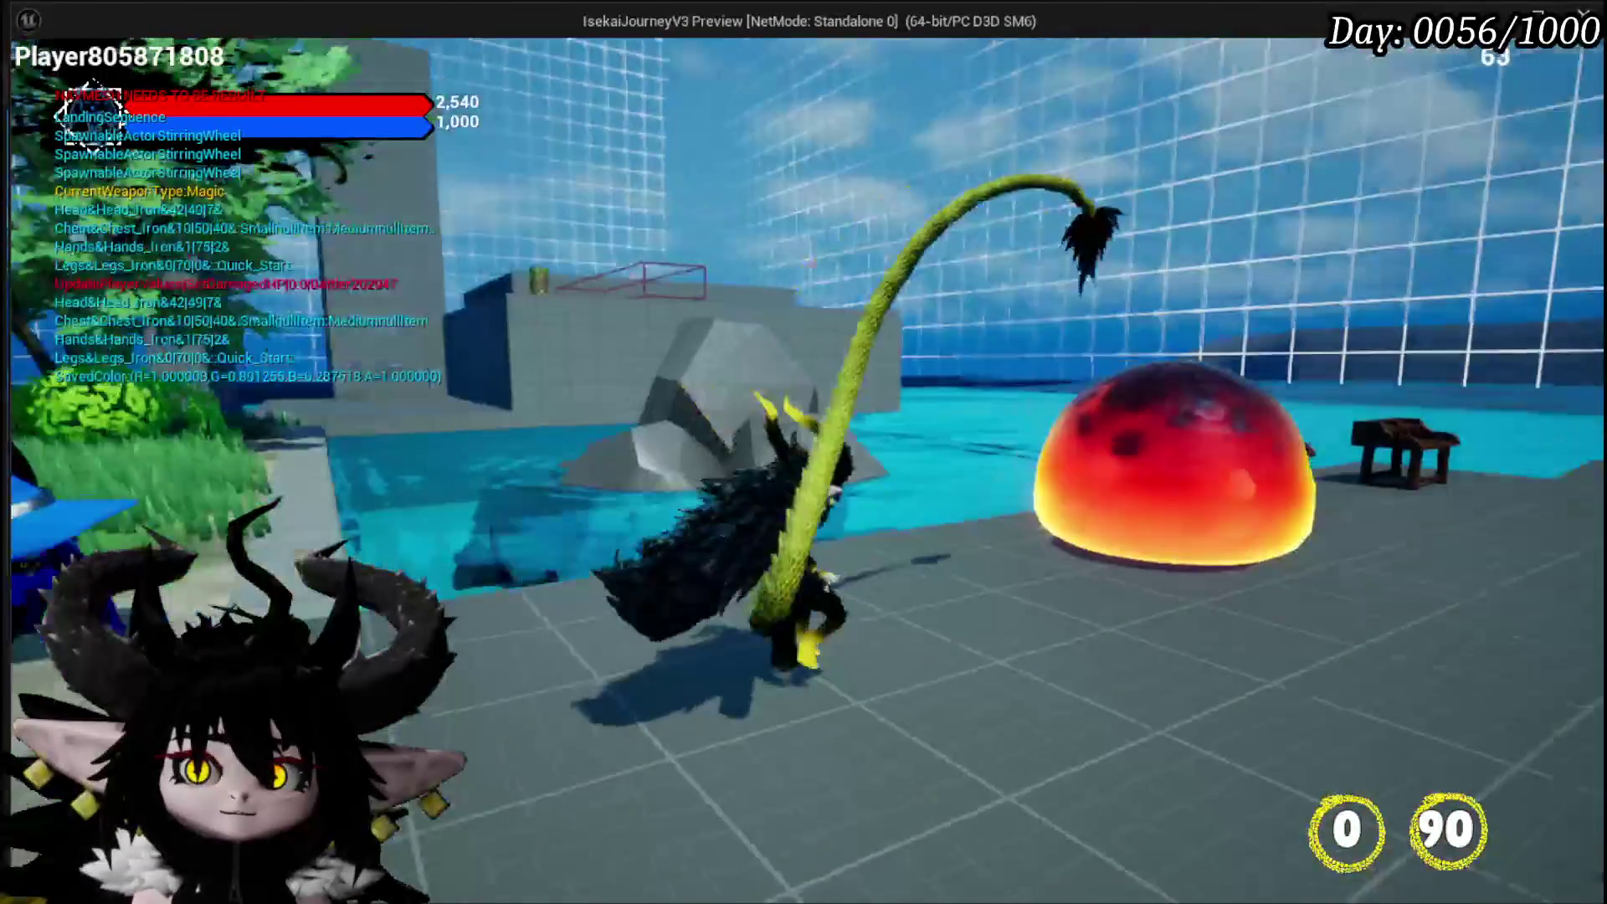
key("w")
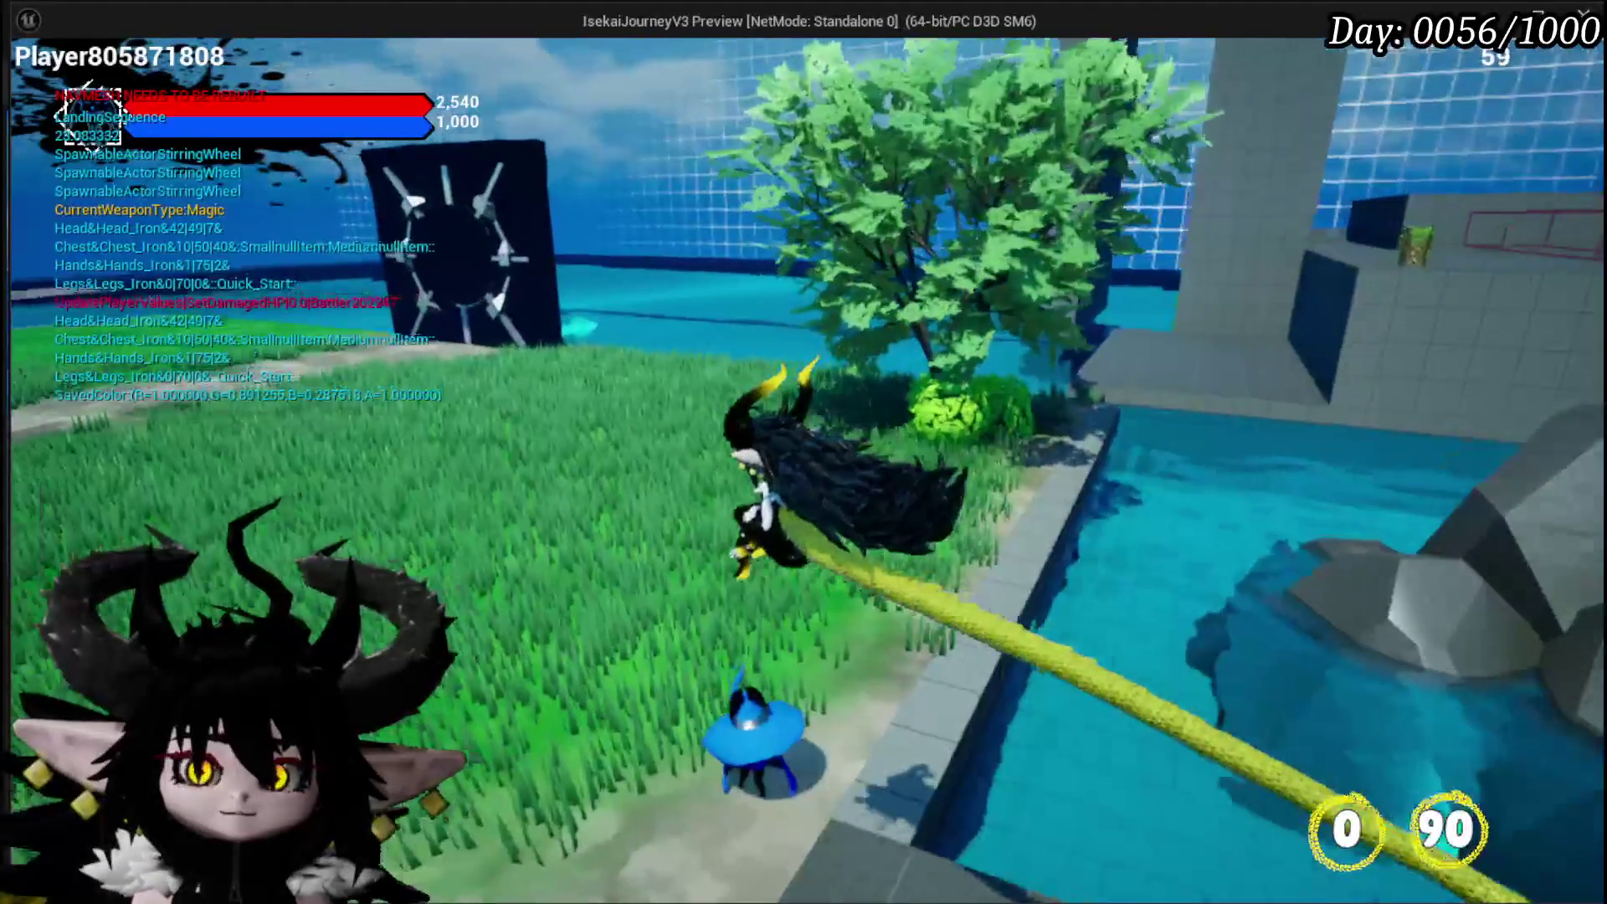
key("space")
key("w")
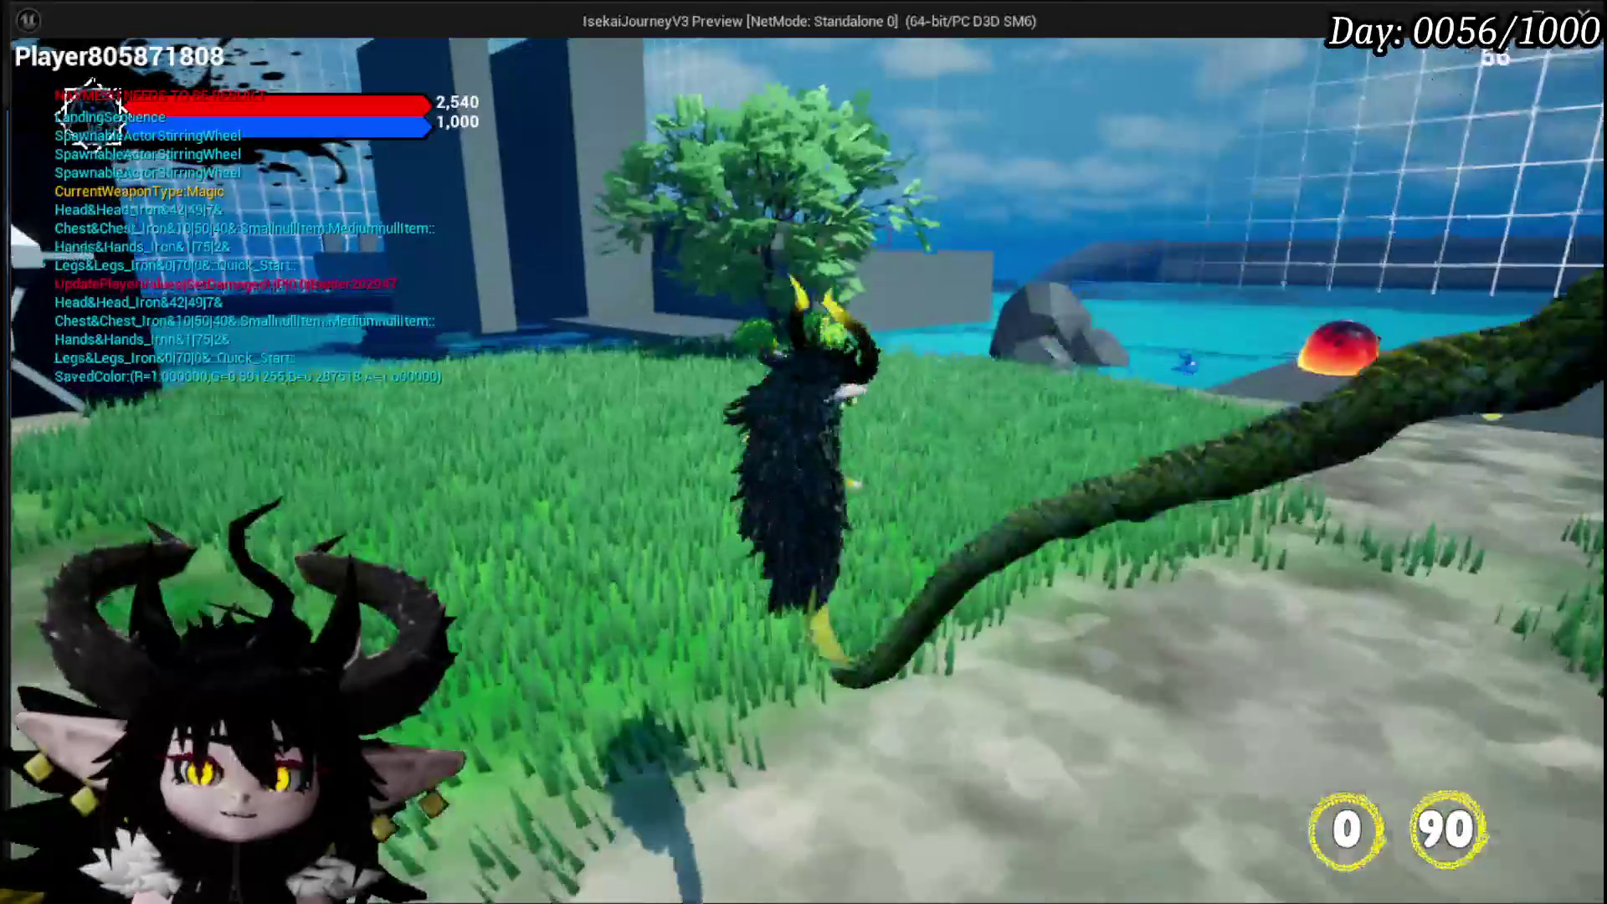
key("w")
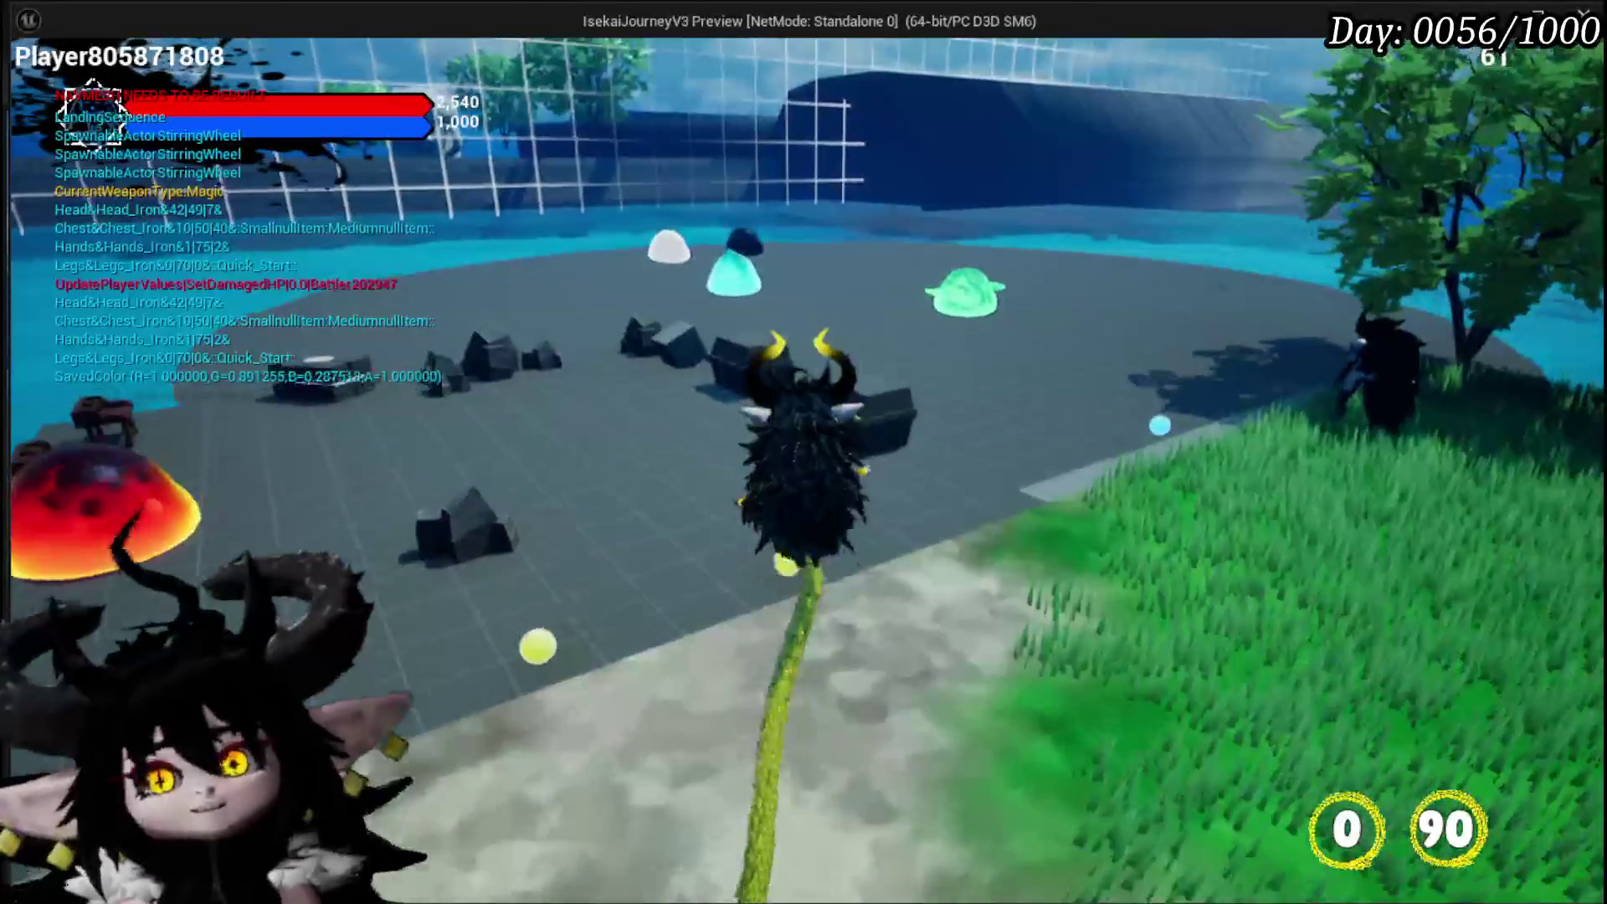
Stop playing and save the L_DungeonCreationTest level from the toolbar
key("w")
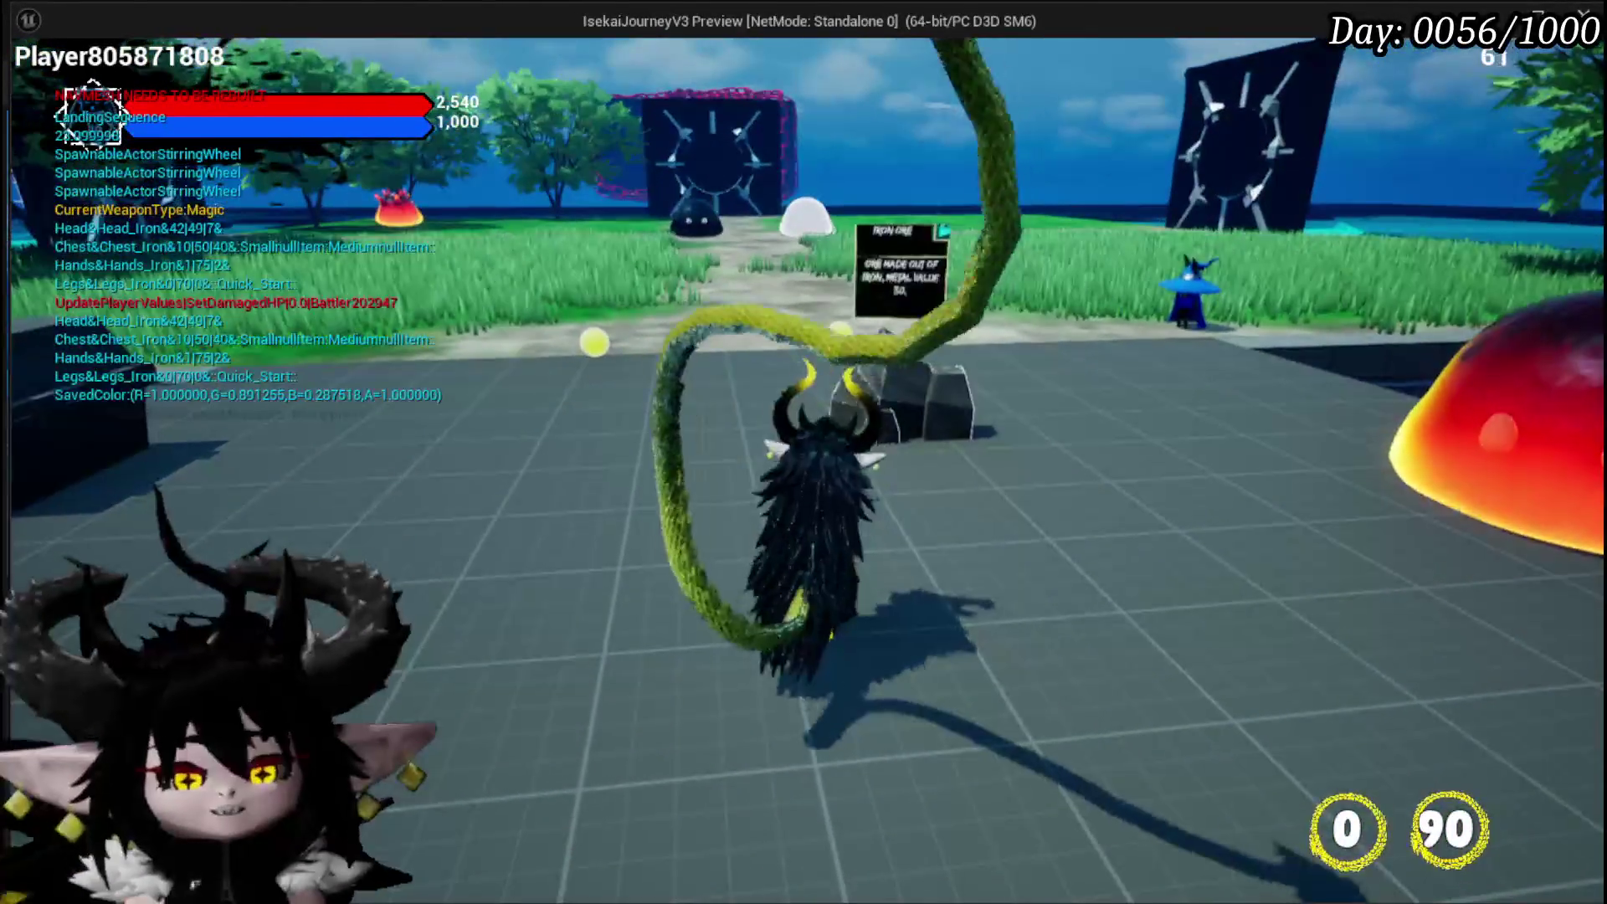
key("Escape")
left_click(32, 85)
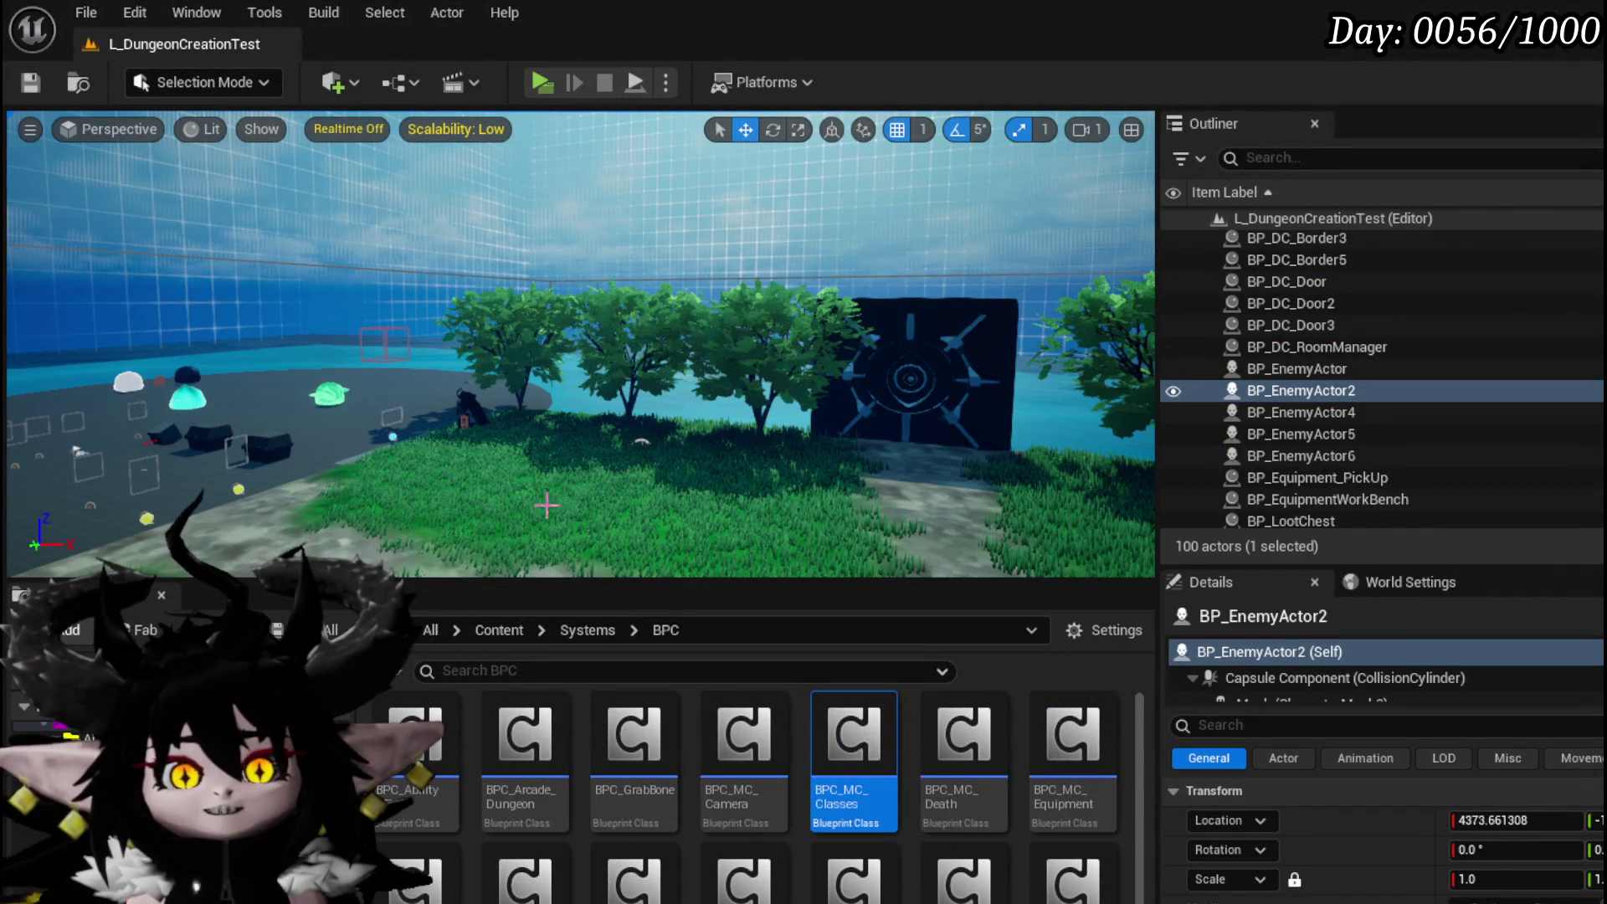